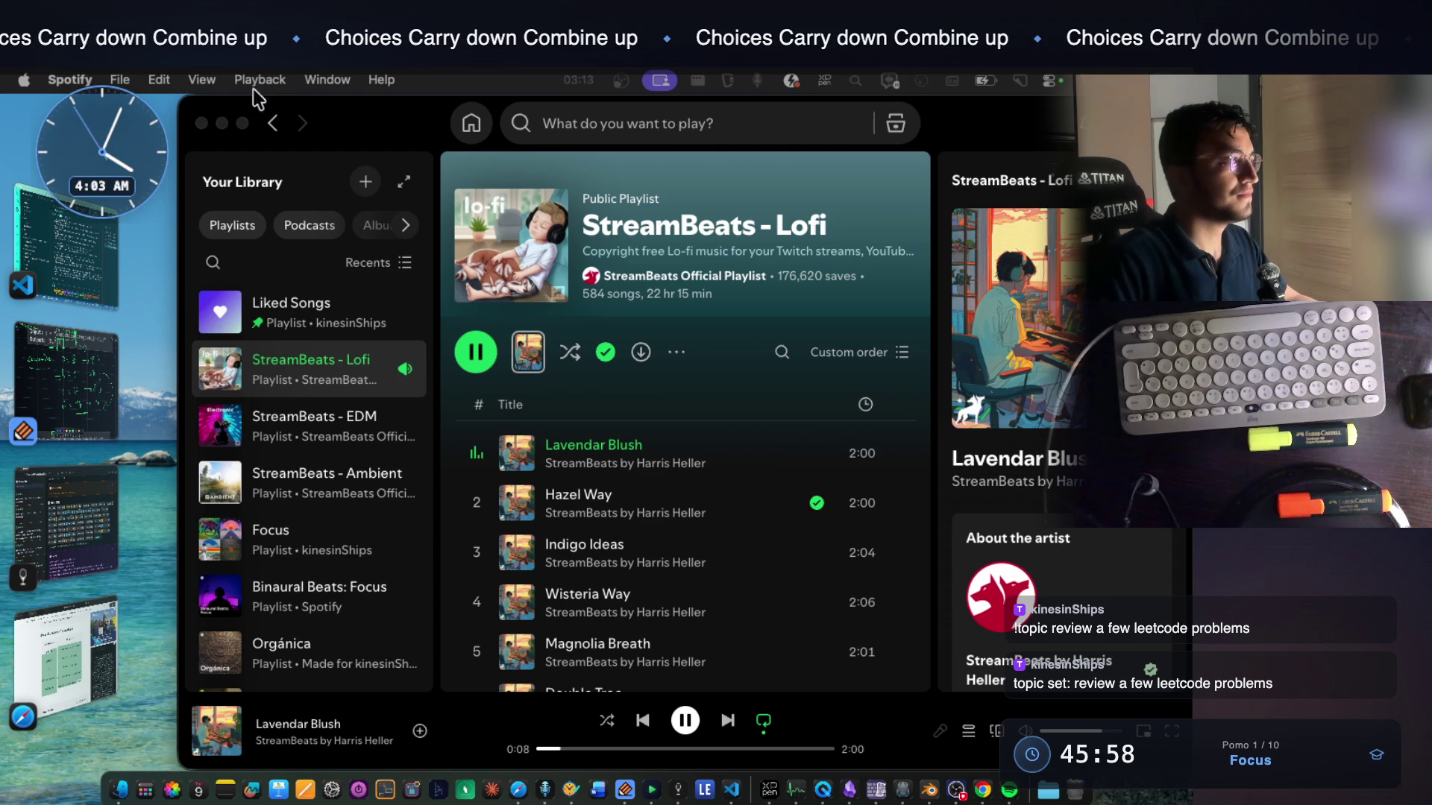
Hide the Spotify window and open macOS Control Center from the menu bar
{"action": "left_click", "coordinate": [221, 121]}
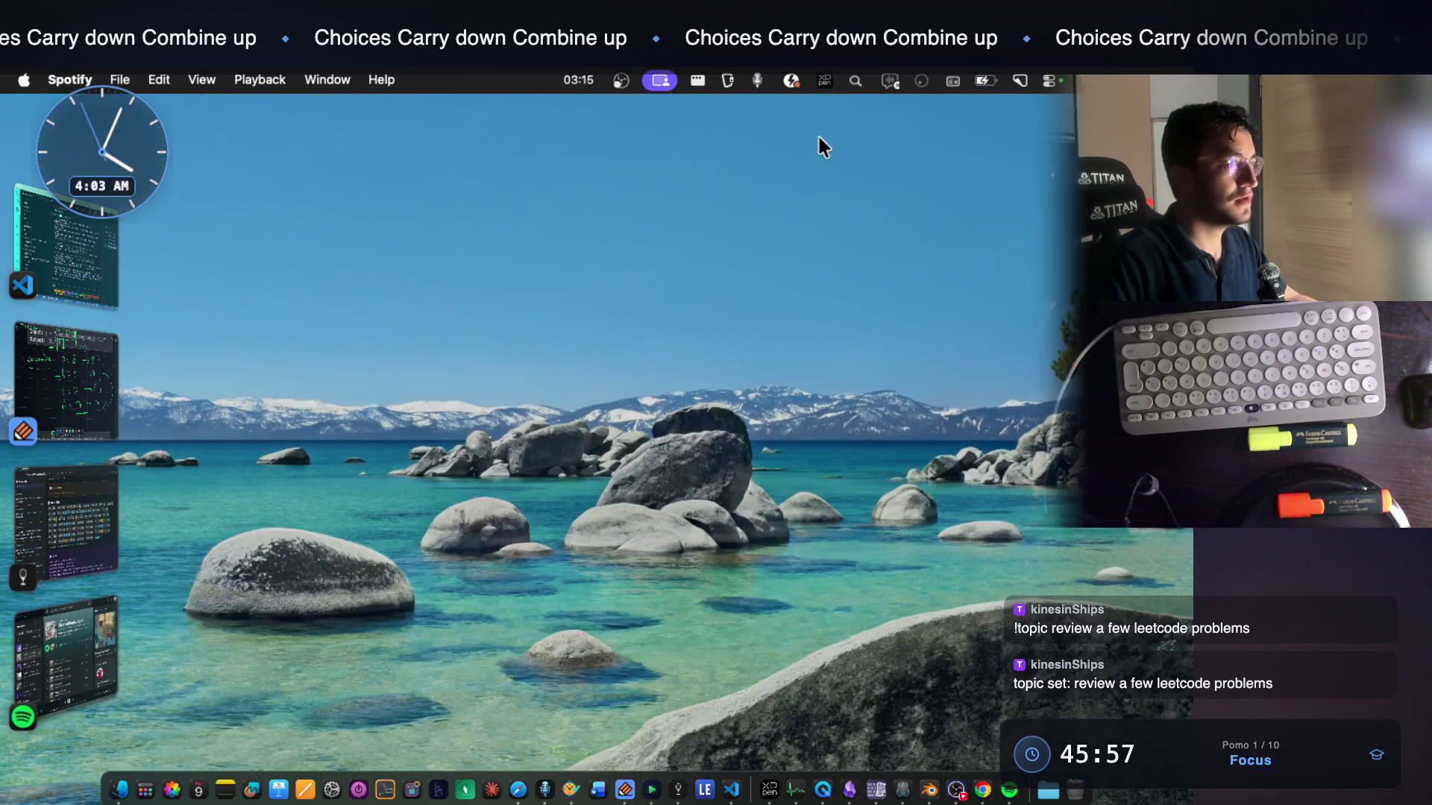
{"action": "left_click", "coordinate": [1049, 82]}
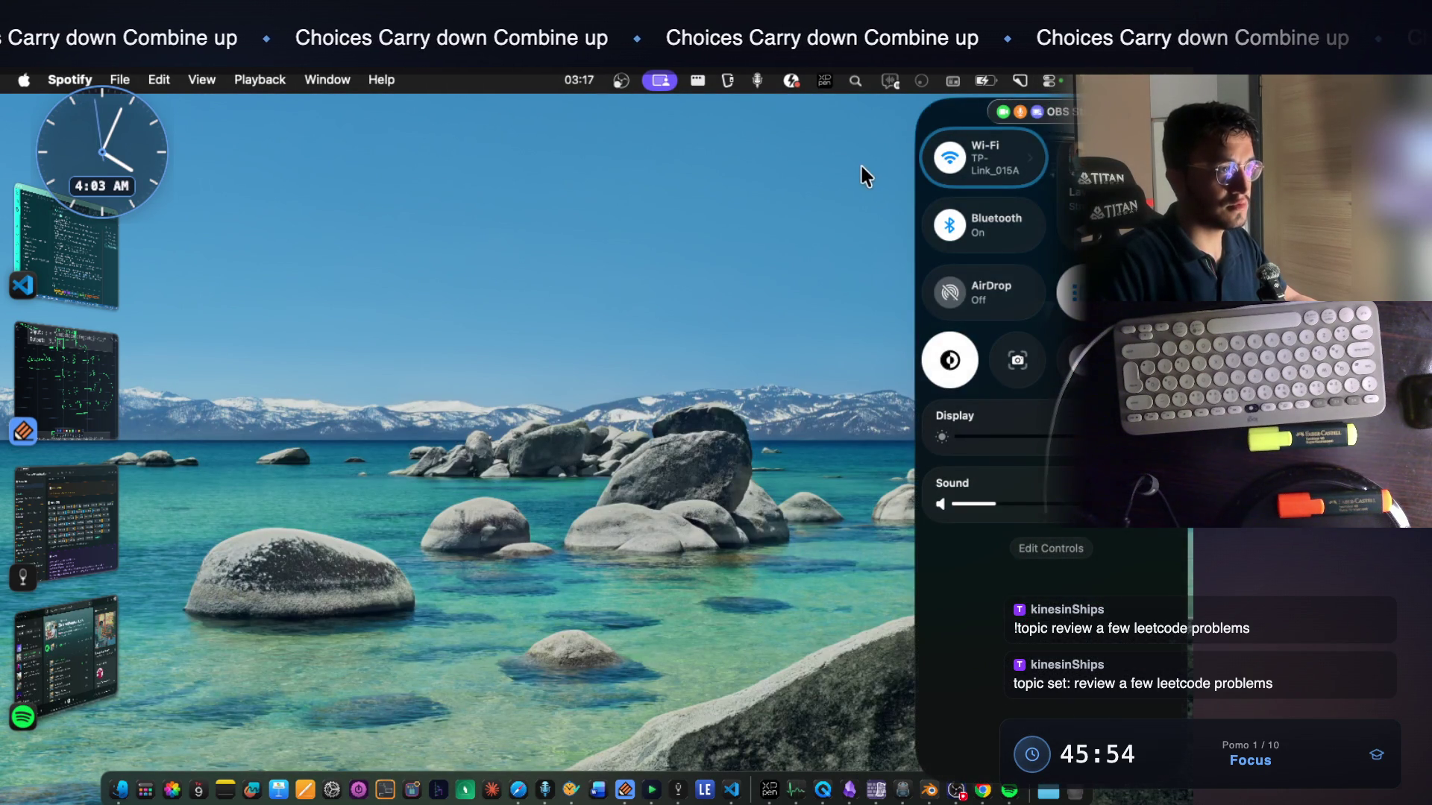
{"action": "left_click", "coordinate": [861, 168]}
{"action": "left_click", "coordinate": [1050, 79]}
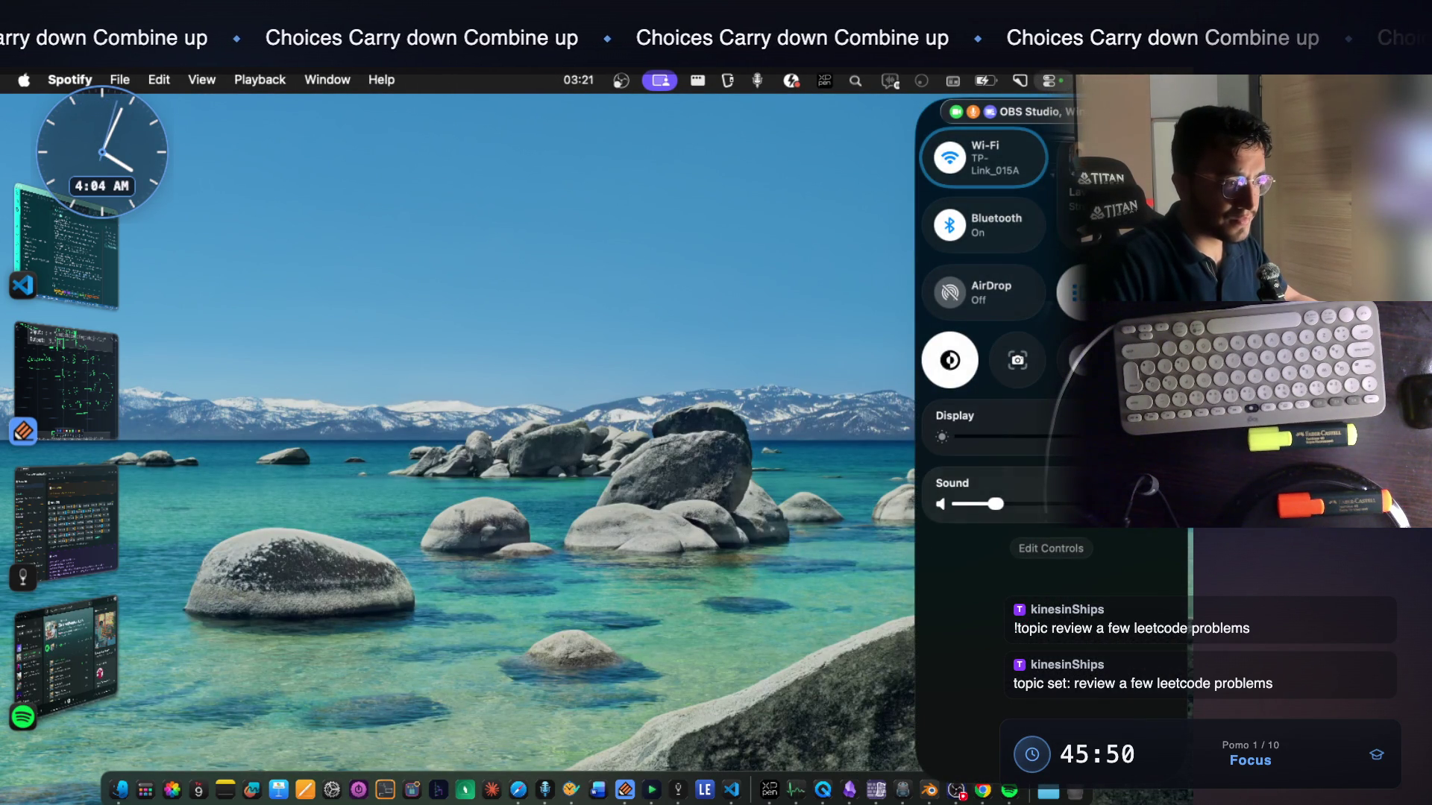
Expand the Sound module and open the full Sound settings
{"action": "left_click", "coordinate": [953, 483]}
{"action": "left_click", "coordinate": [989, 371]}
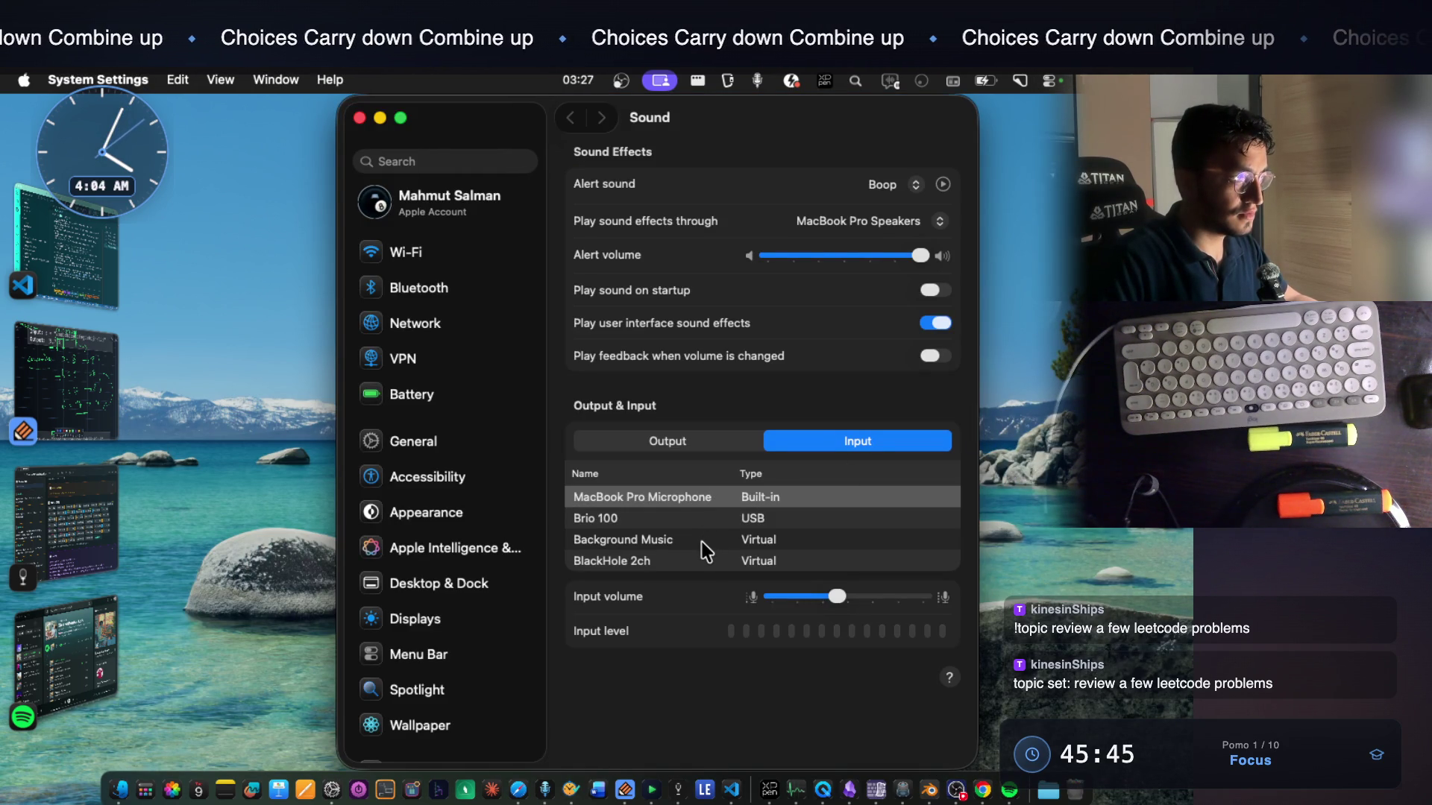
Review the Sound input devices via Control Center, then close the System Settings window
{"action": "left_click", "coordinate": [216, 398]}
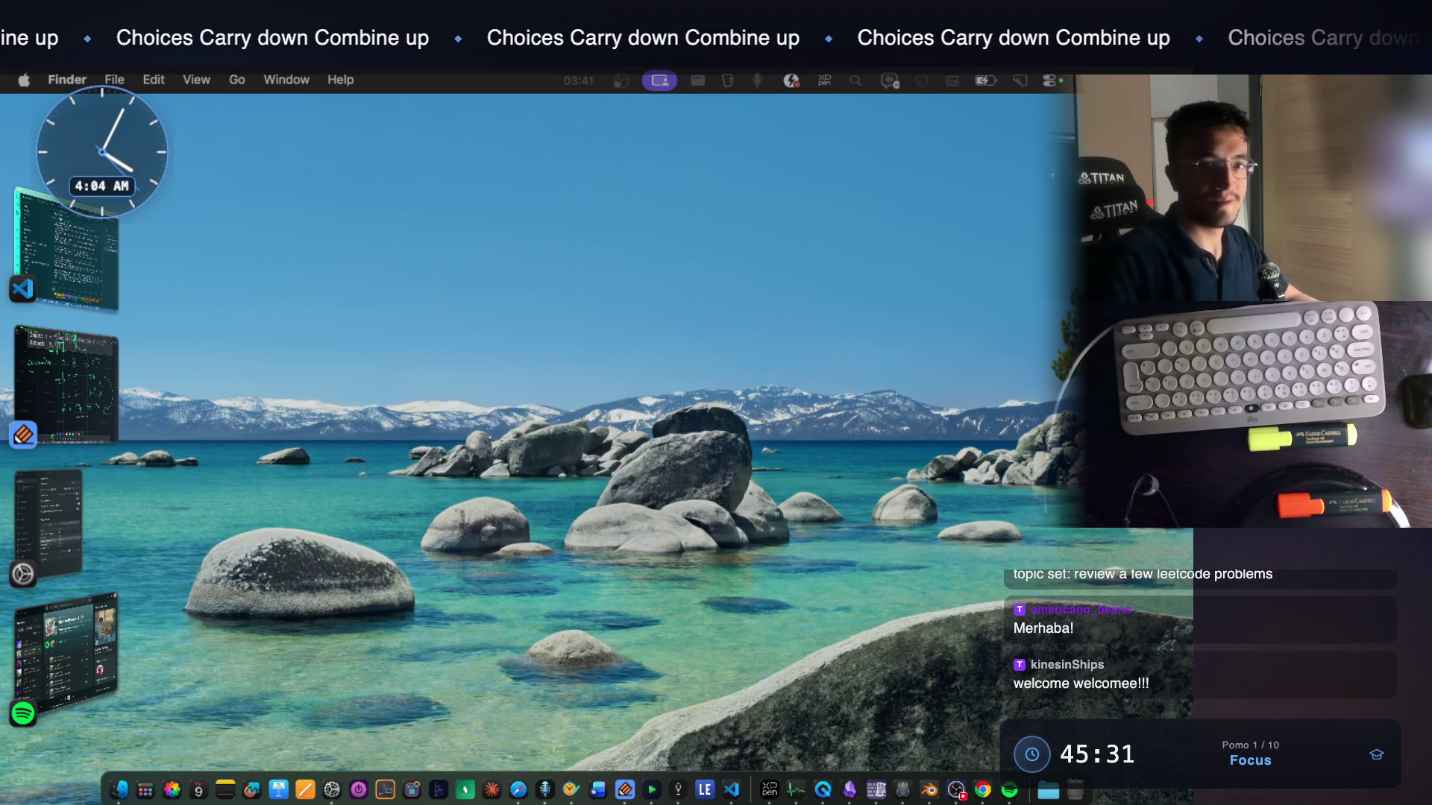
{"action": "left_click", "coordinate": [1048, 81]}
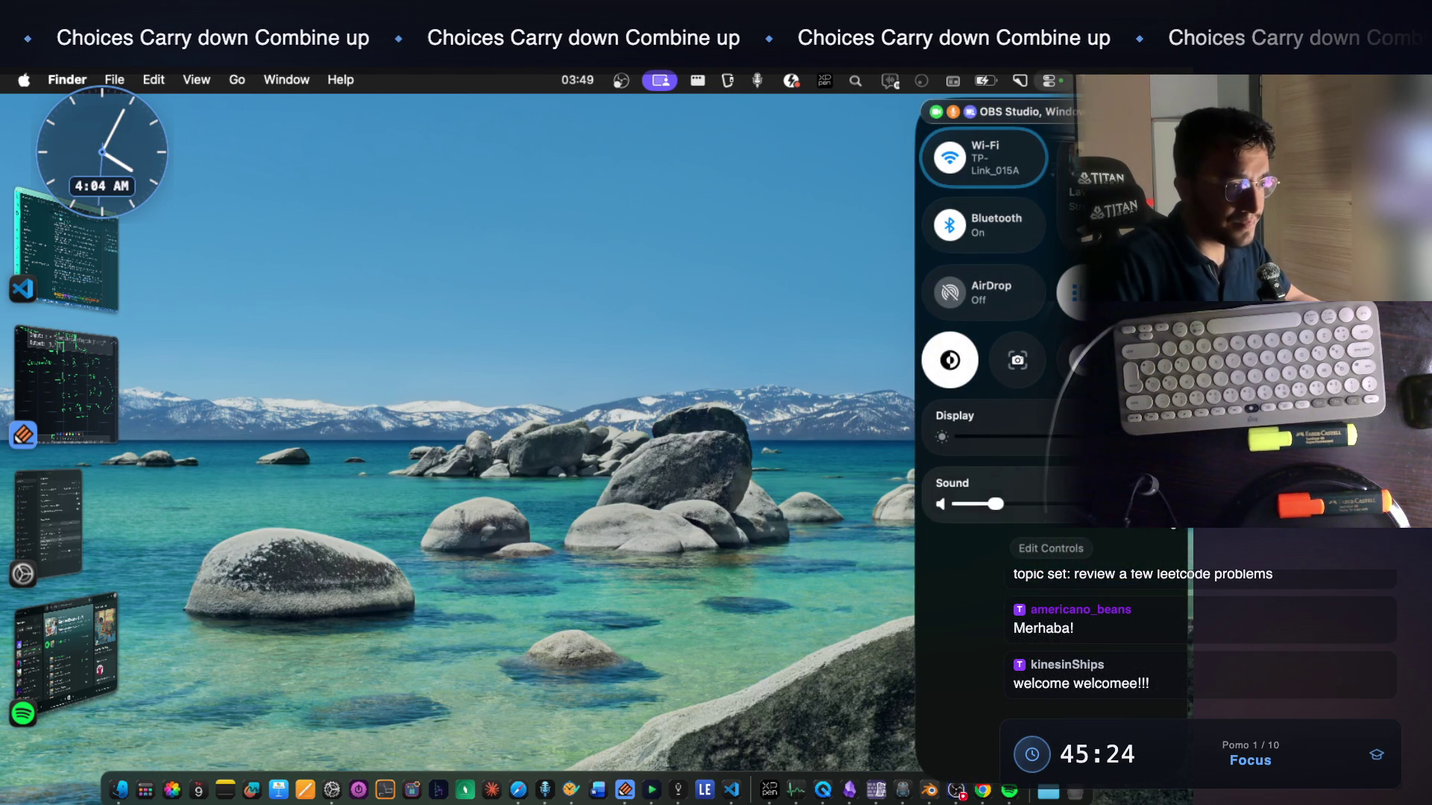
{"action": "left_click", "coordinate": [1073, 484]}
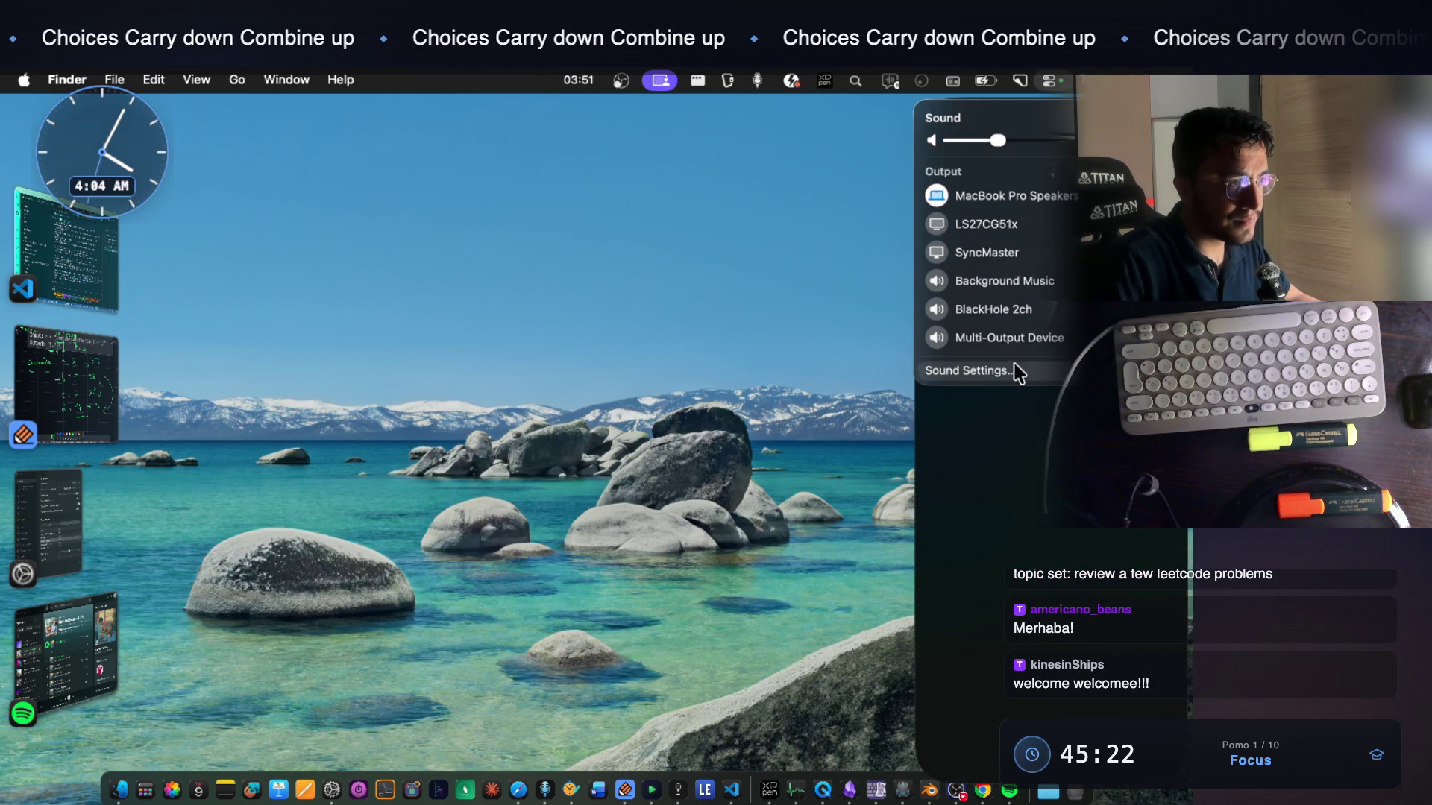
{"action": "left_click", "coordinate": [1014, 364]}
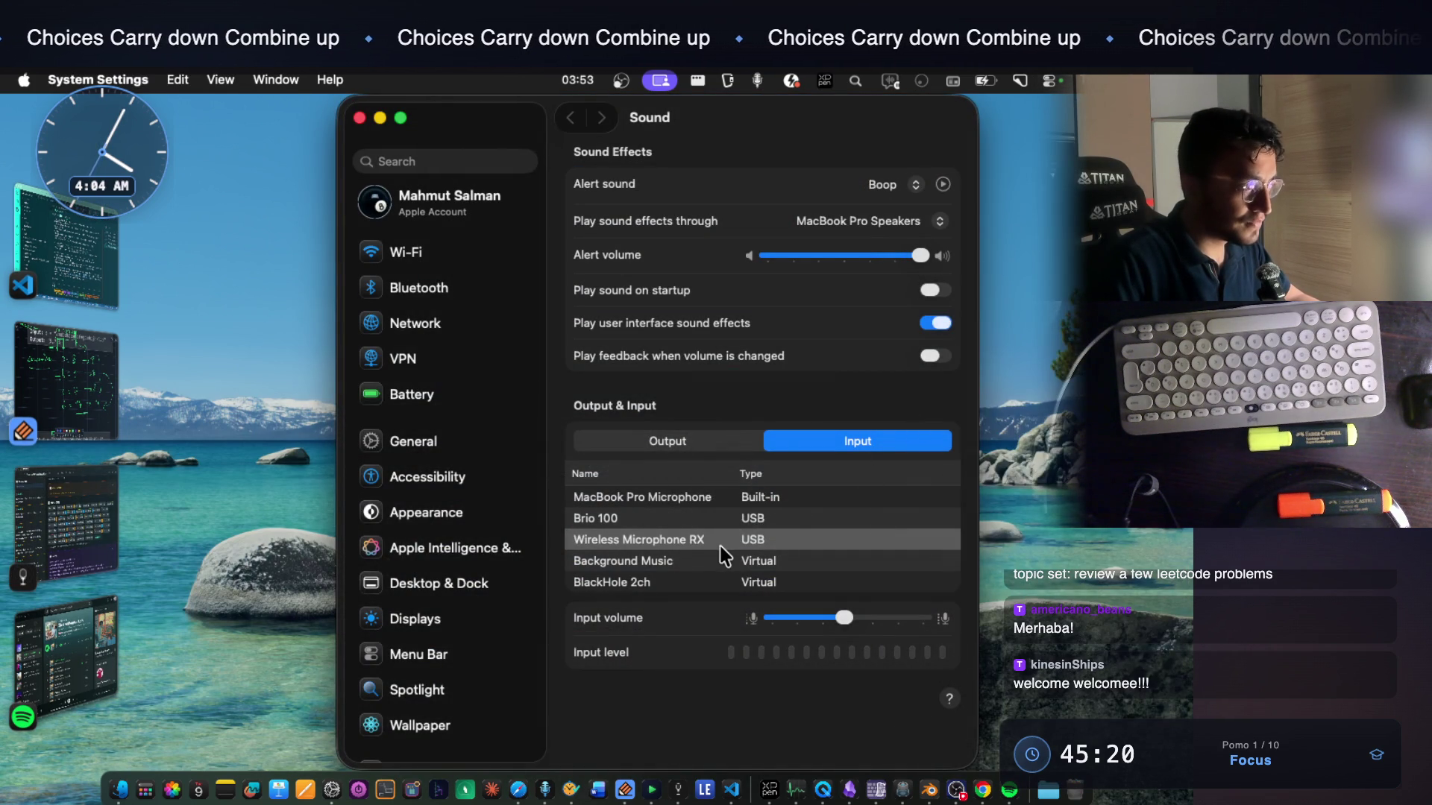
{"action": "key", "text": "super+q"}
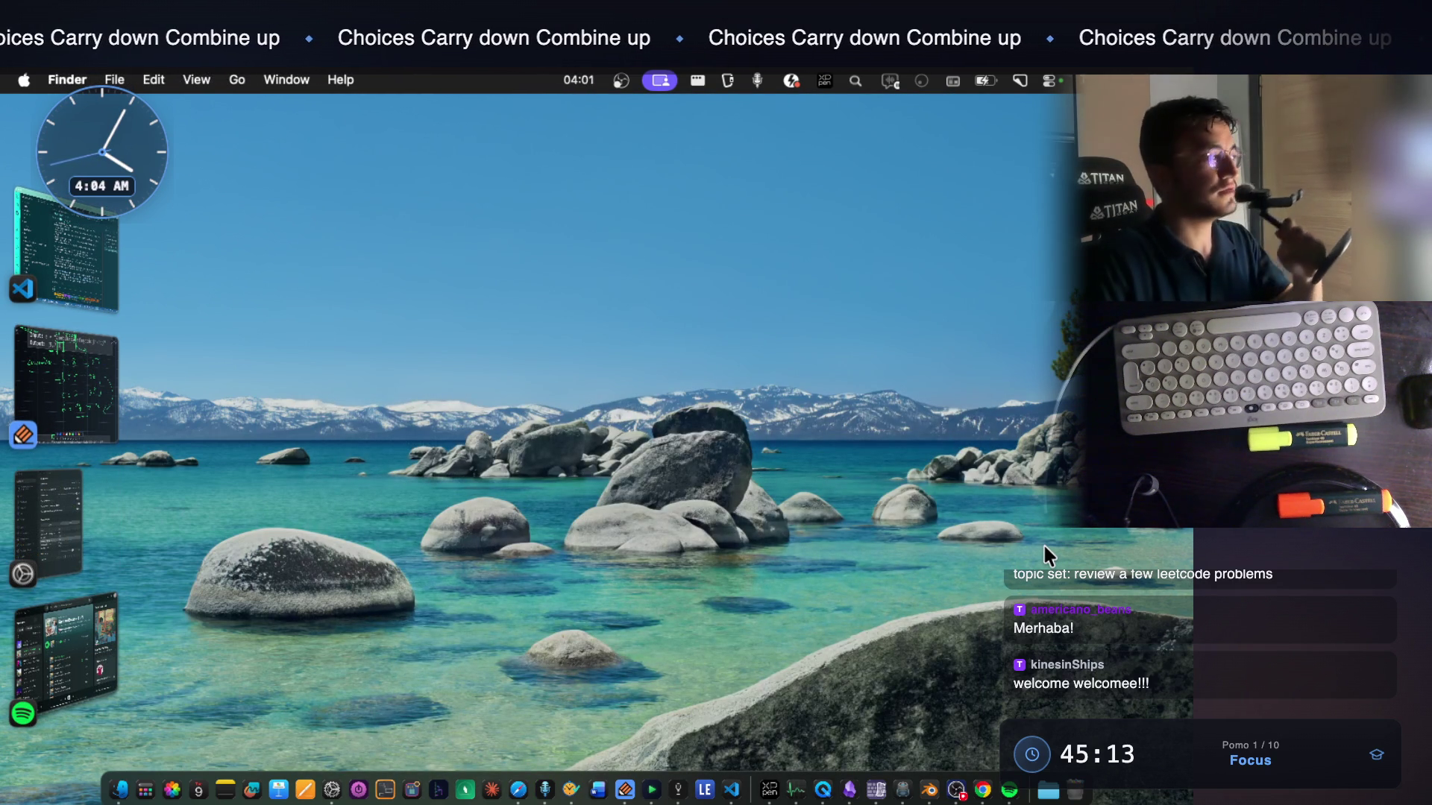
Bring VS Code forward with the Explorer sidebar hidden, then switch to the notes app
{"action": "left_click", "coordinate": [69, 257]}
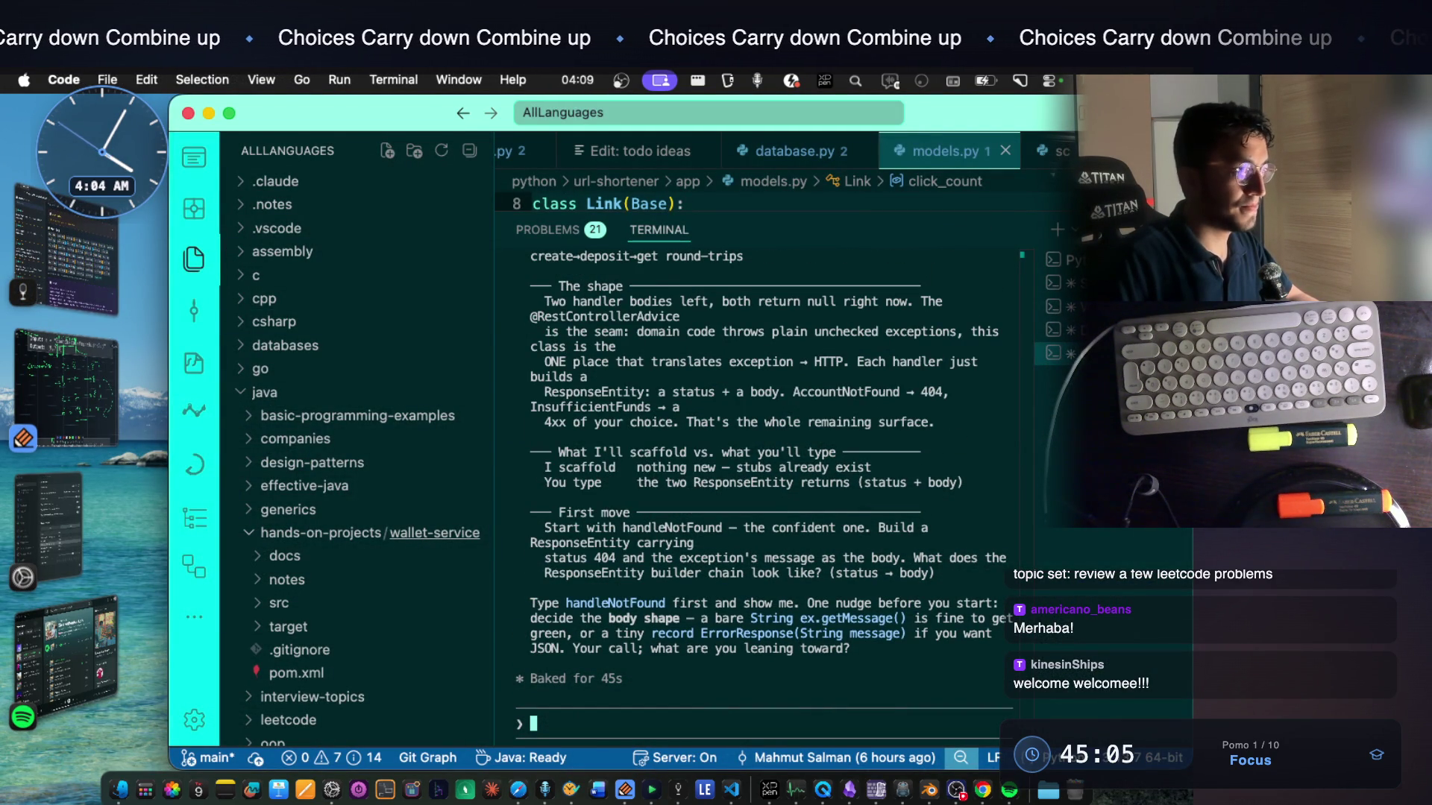
{"action": "key", "text": "super+b"}
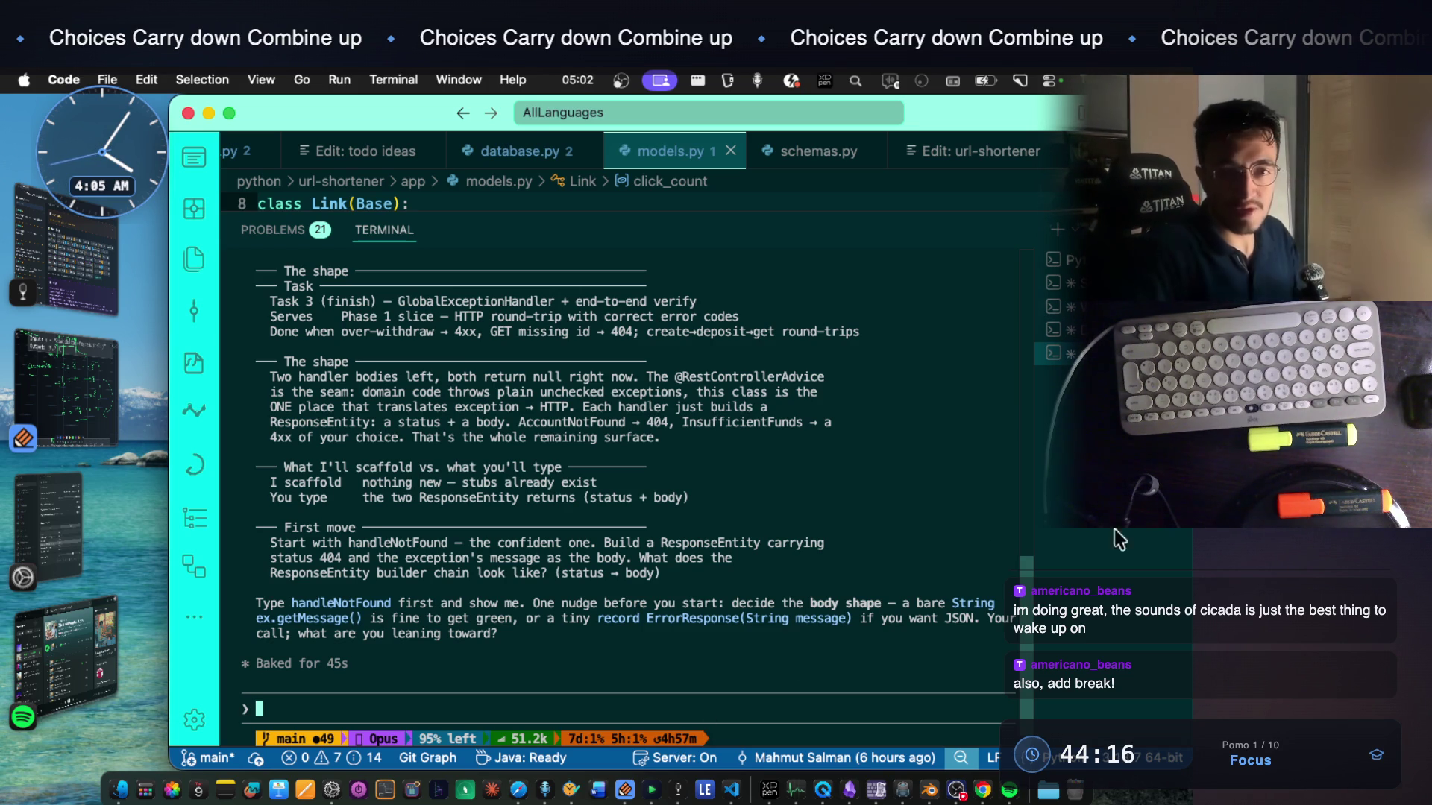
{"action": "key", "text": "super+space"}
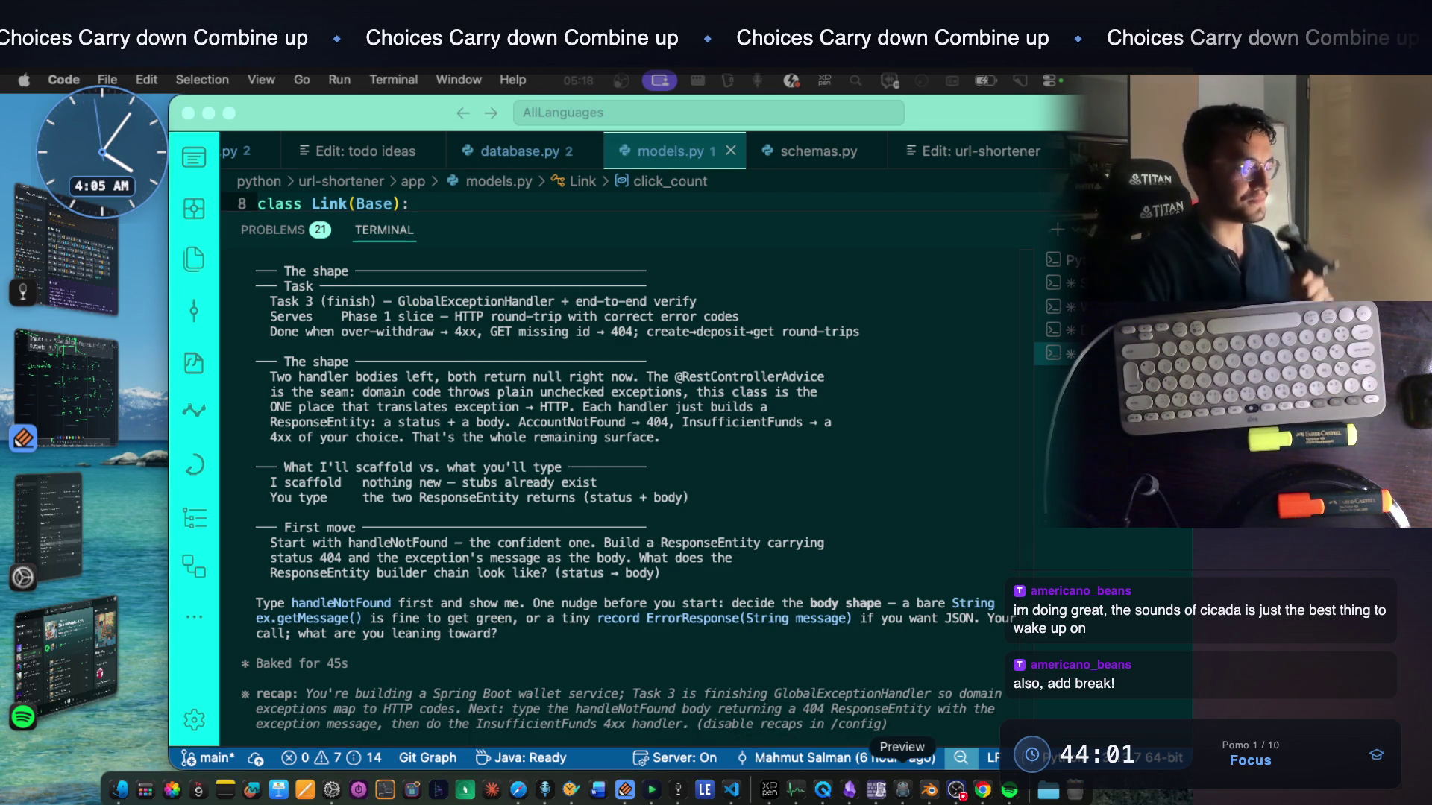
{"action": "left_click", "coordinate": [677, 790]}
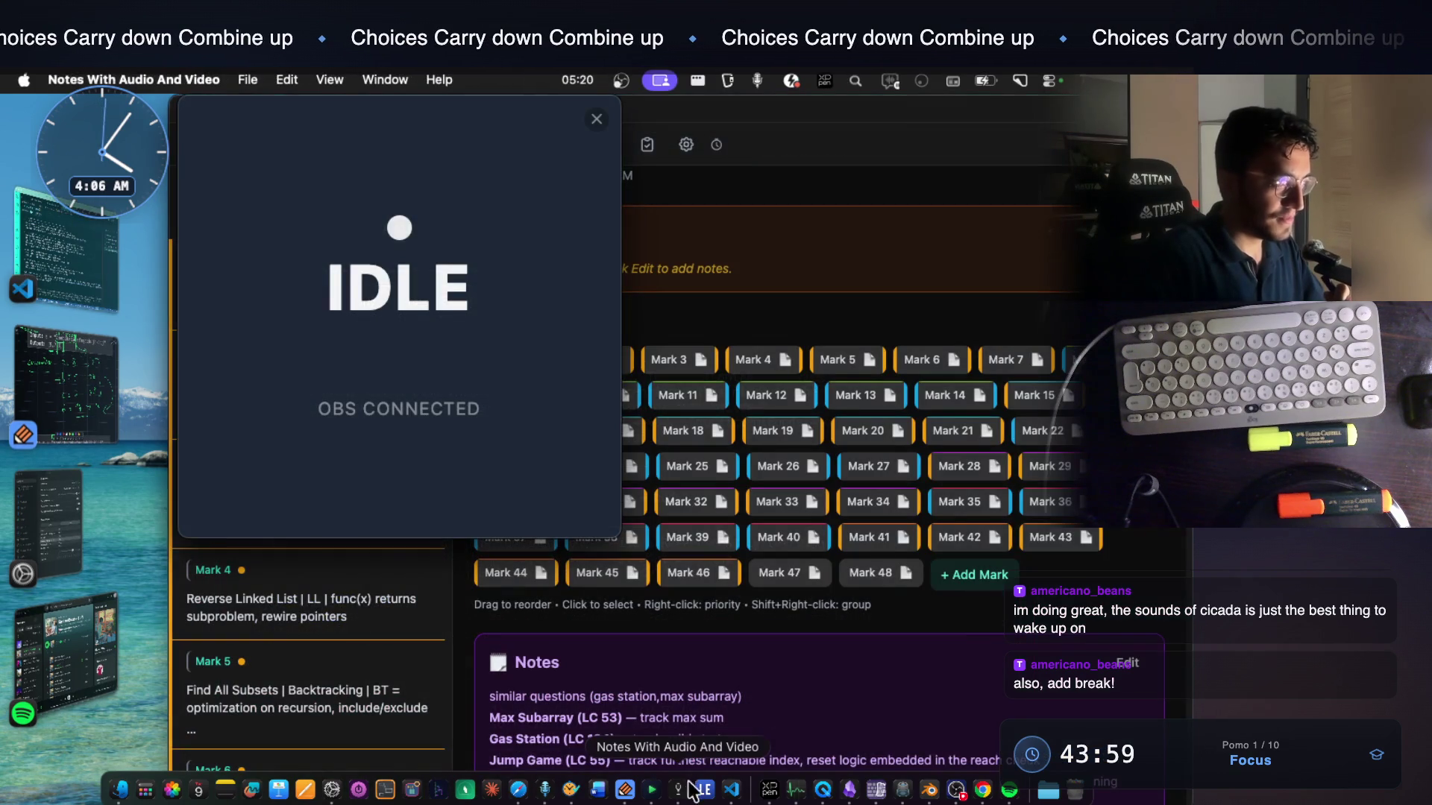
Dismiss the IDLE OBS overlay to reveal the 7 days plan notes
{"action": "left_click", "coordinate": [597, 120]}
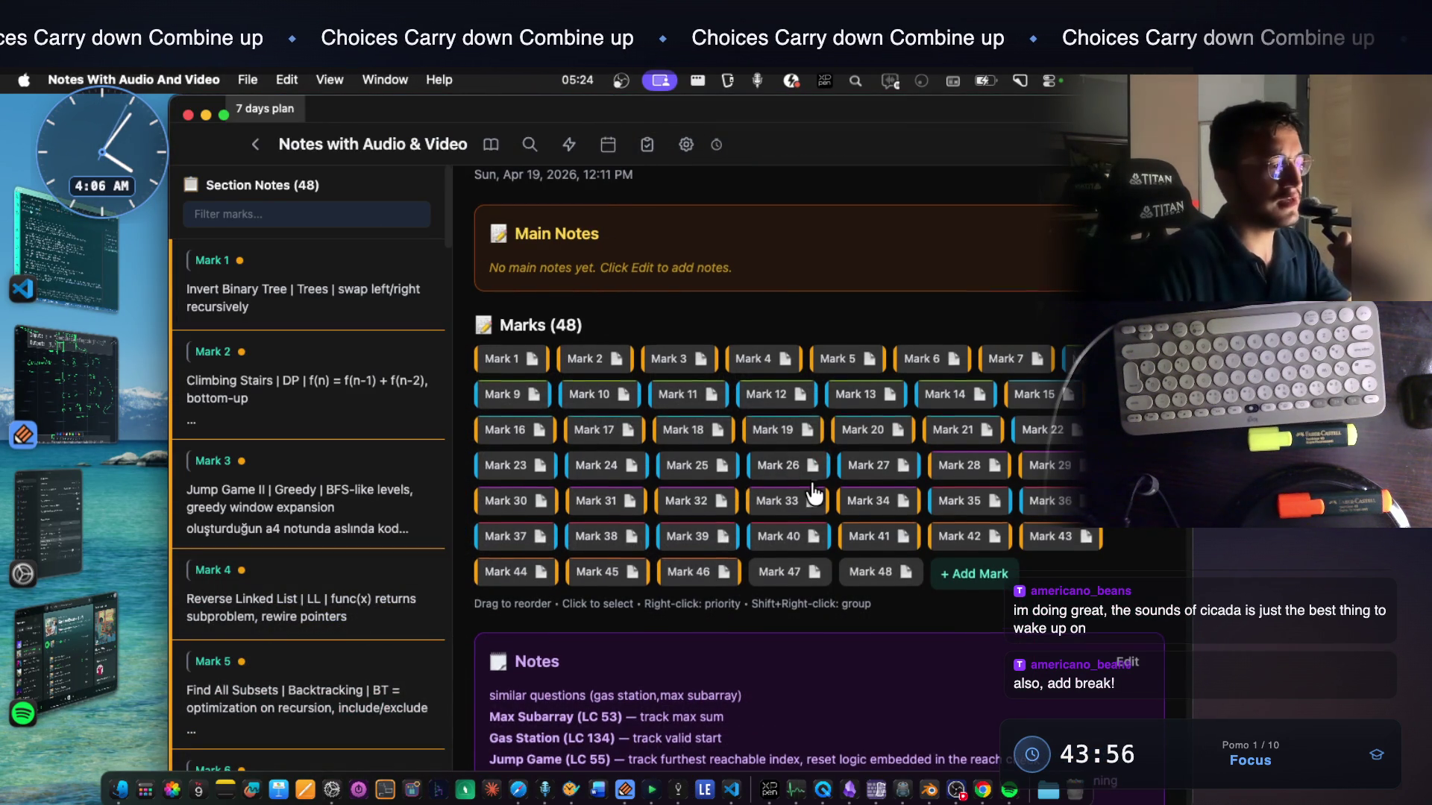
{"action": "scroll", "coordinate": [813, 494], "scroll_direction": "down", "scroll_amount": 3}
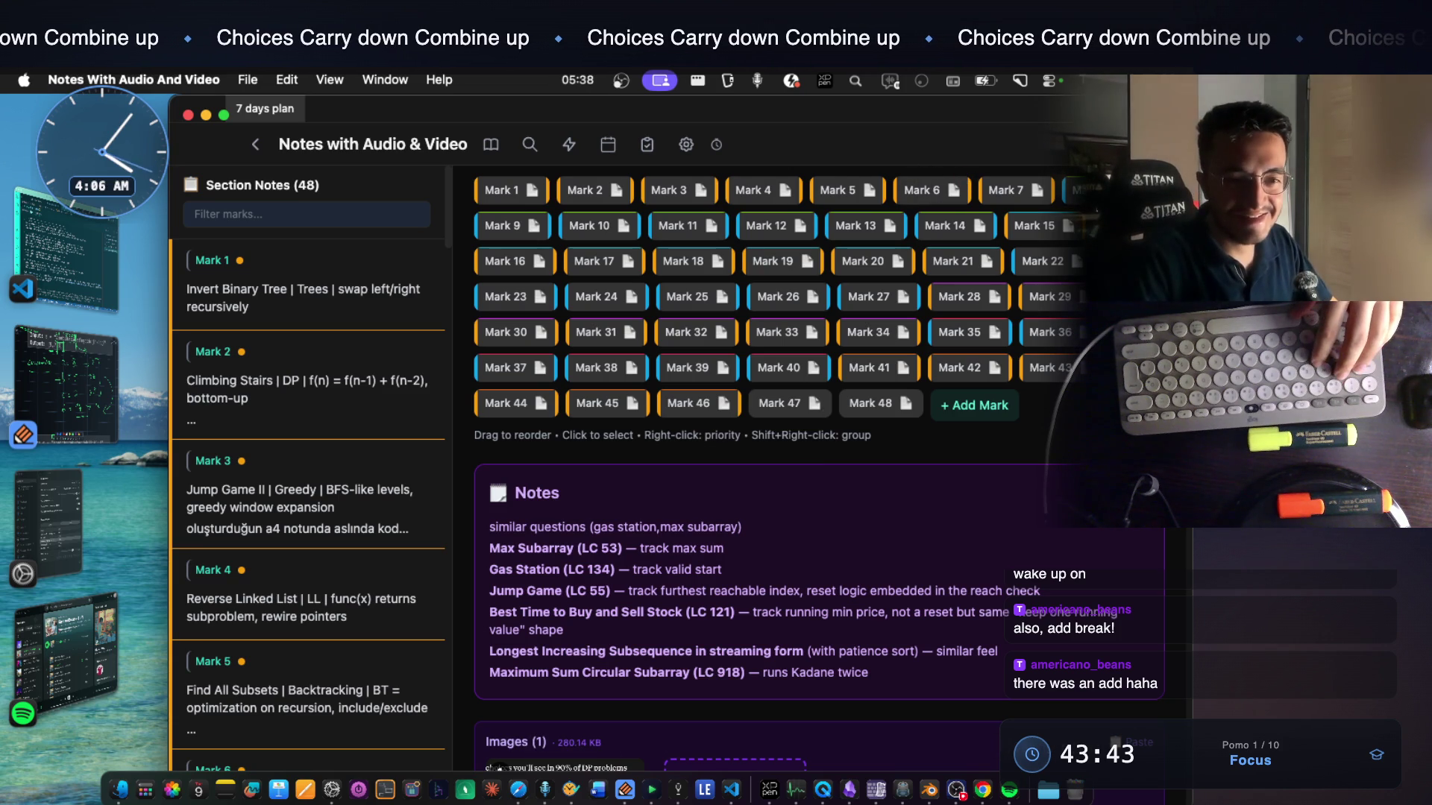
{"action": "key", "text": "super+Tab"}
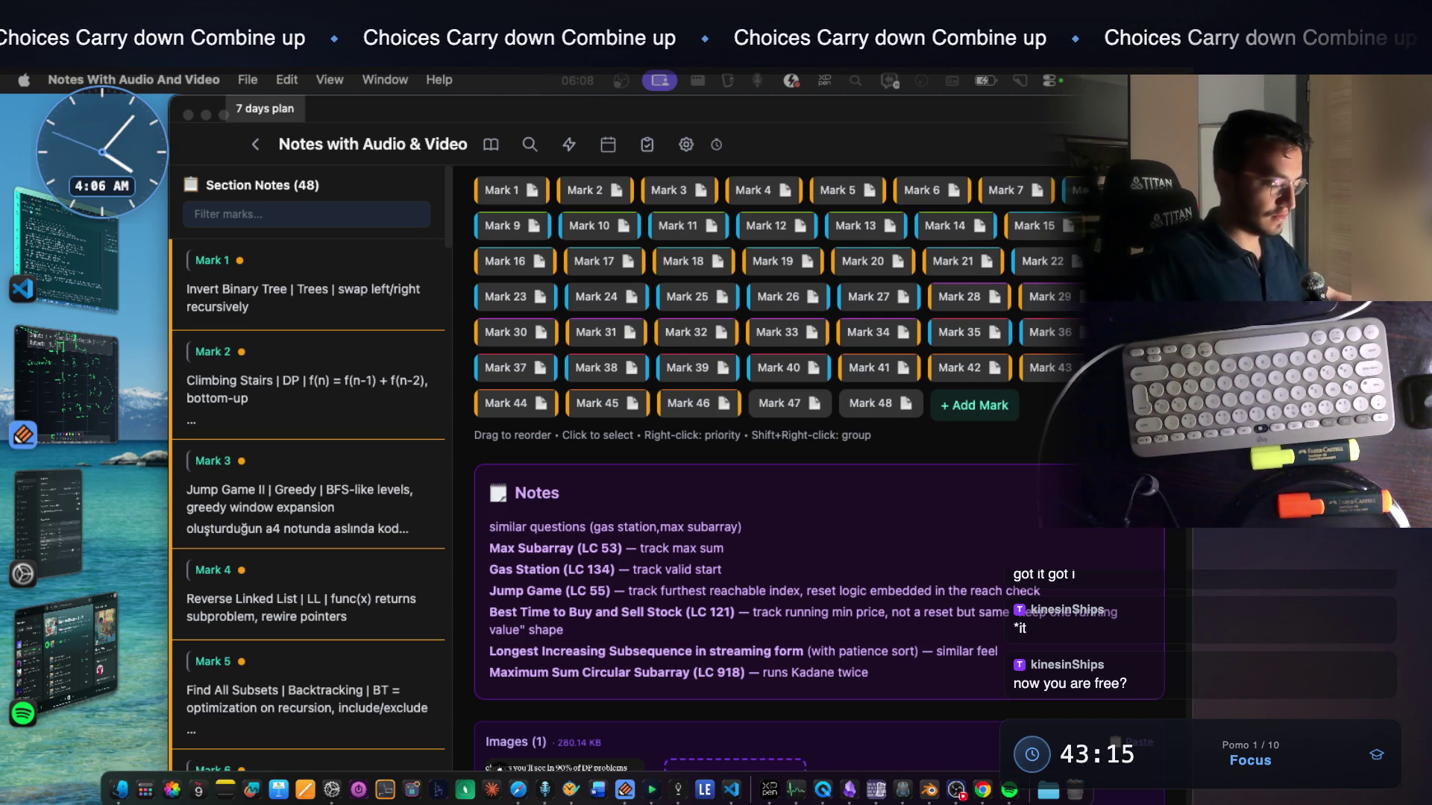
Step back through Marks 48, 47, 46 to Mark 45 Set Matrix Zeroes, then switch to VS Code
{"action": "left_click", "coordinate": [861, 406]}
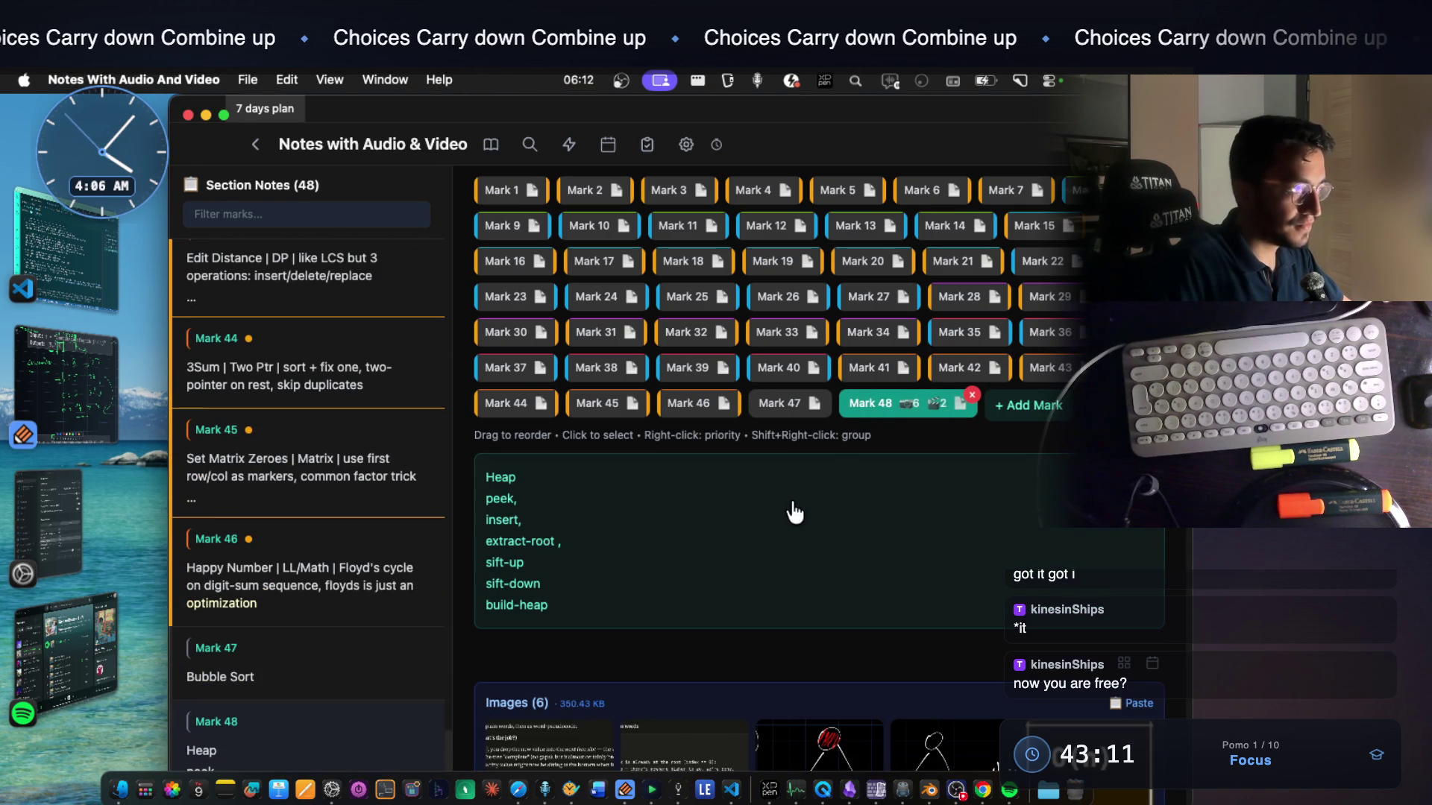
{"action": "left_click", "coordinate": [809, 393]}
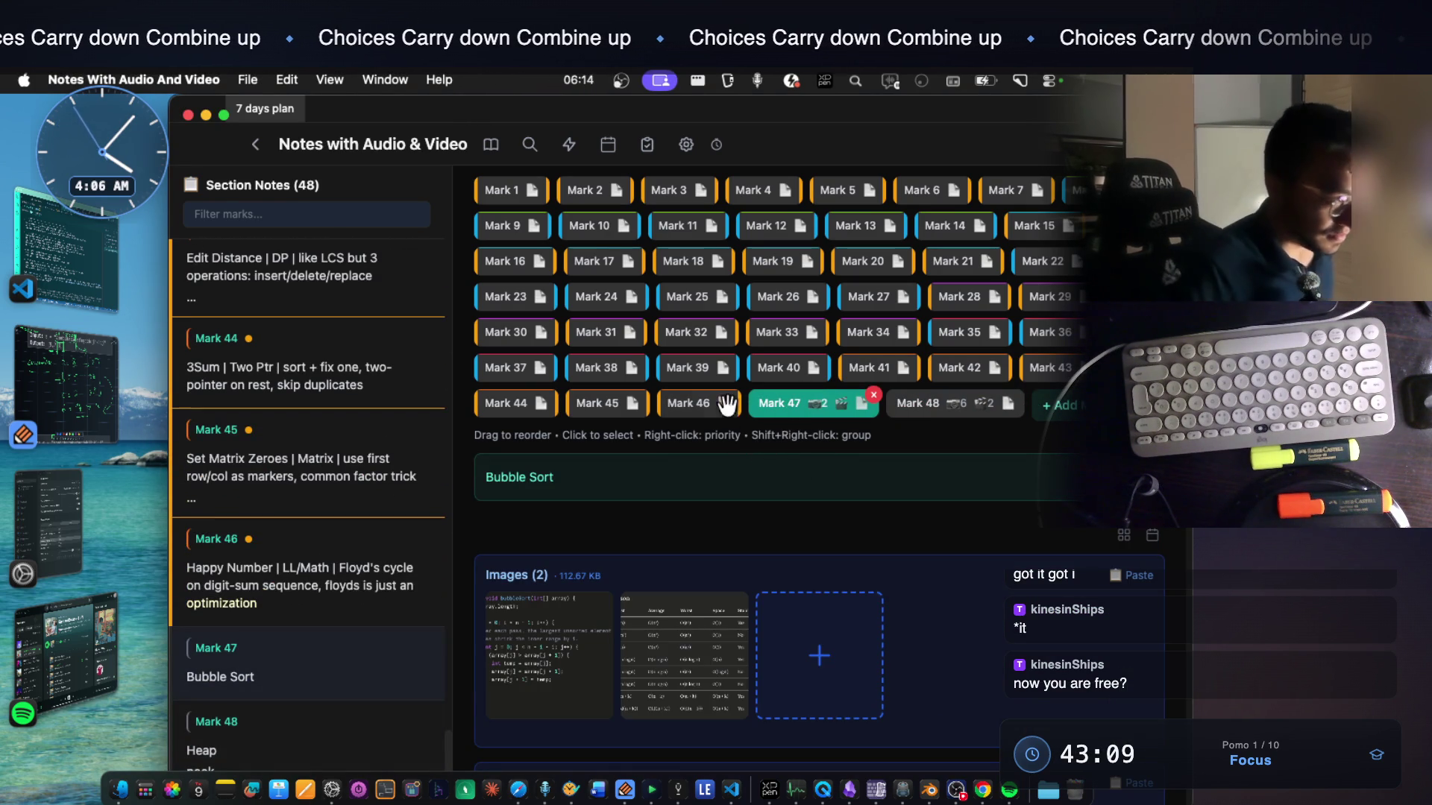
{"action": "left_click", "coordinate": [689, 400]}
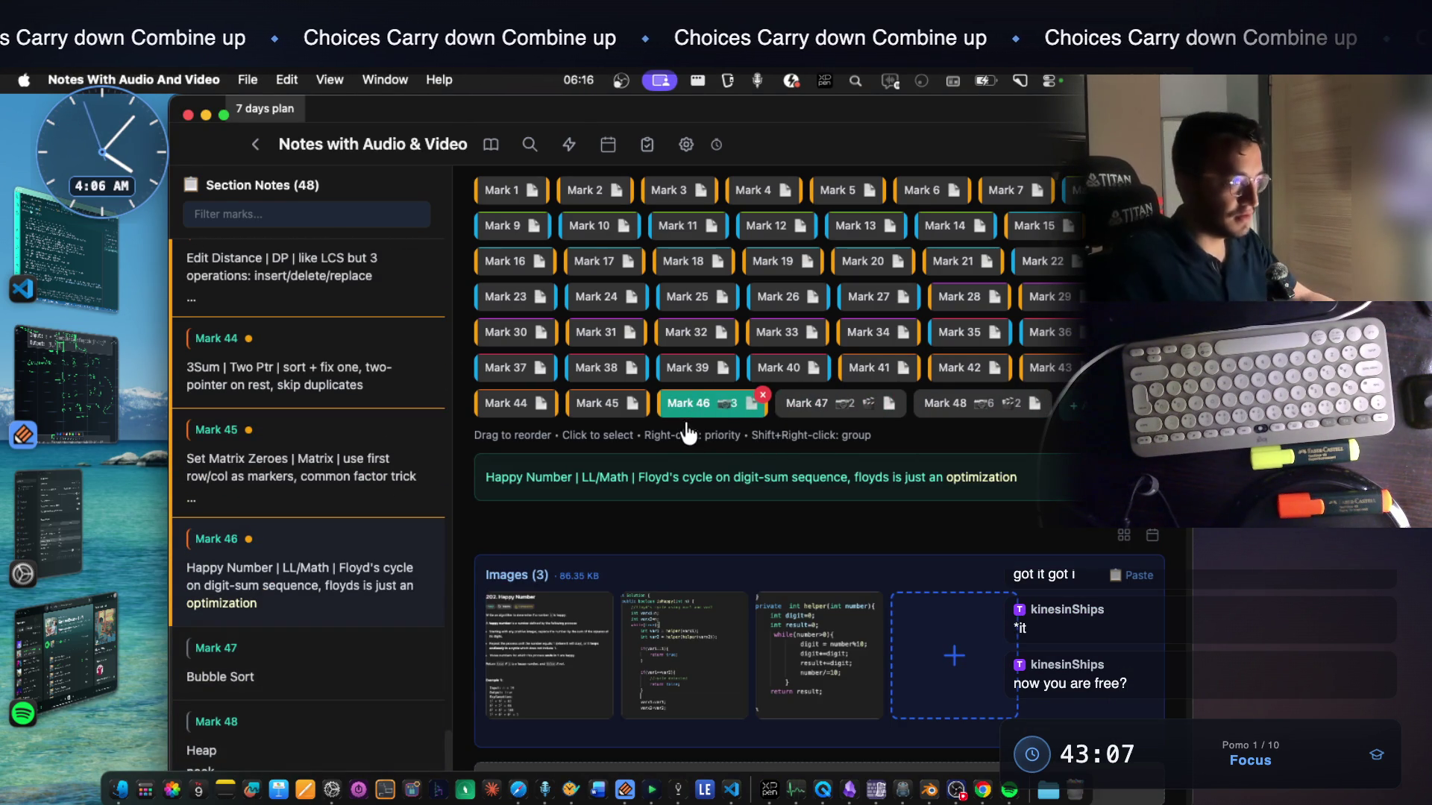
{"action": "left_click", "coordinate": [612, 404]}
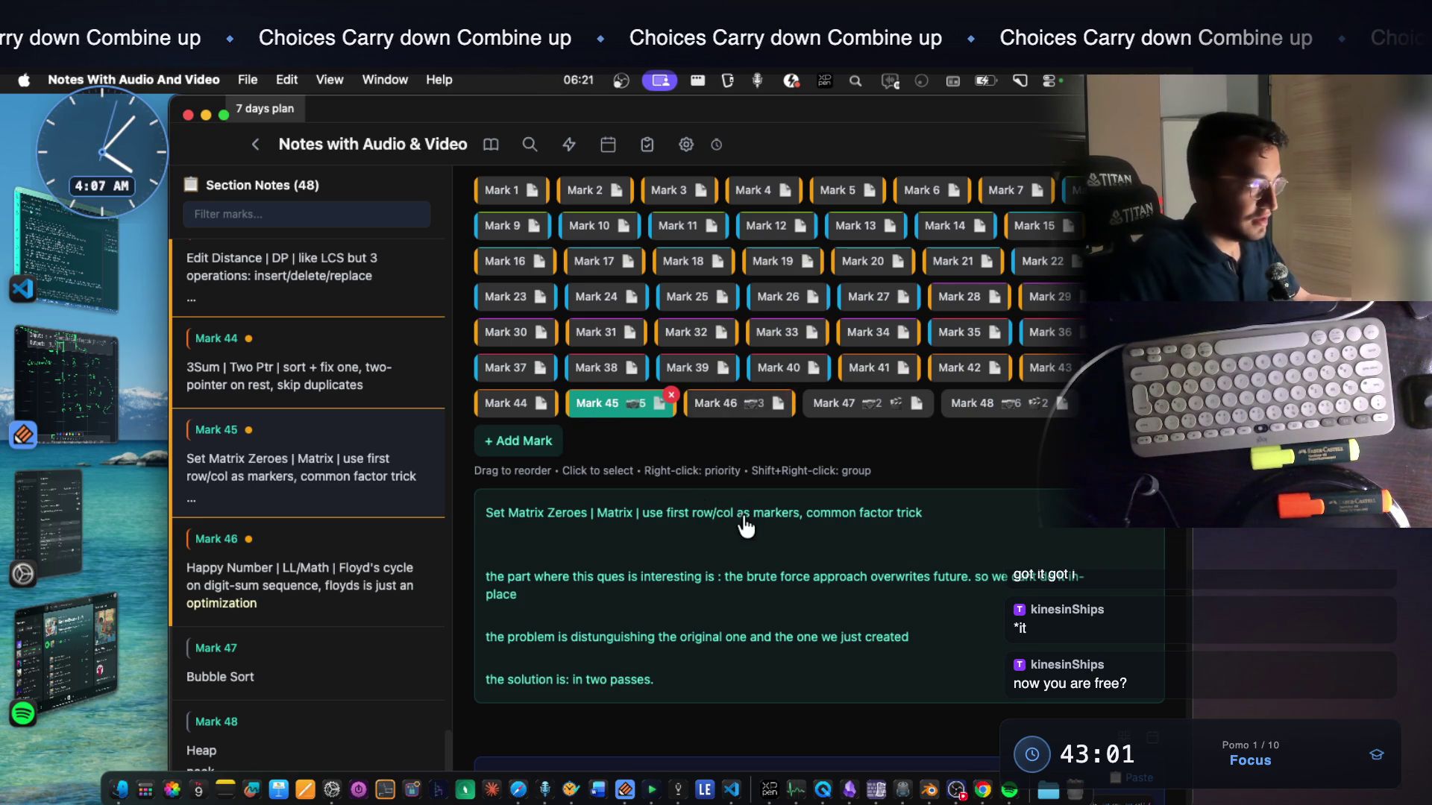
{"action": "scroll", "coordinate": [746, 517], "scroll_direction": "down", "scroll_amount": 2}
{"action": "scroll", "coordinate": [738, 517], "scroll_direction": "down", "scroll_amount": 1}
{"action": "scroll", "coordinate": [733, 515], "scroll_direction": "down", "scroll_amount": 2}
{"action": "scroll", "coordinate": [732, 516], "scroll_direction": "down", "scroll_amount": 2}
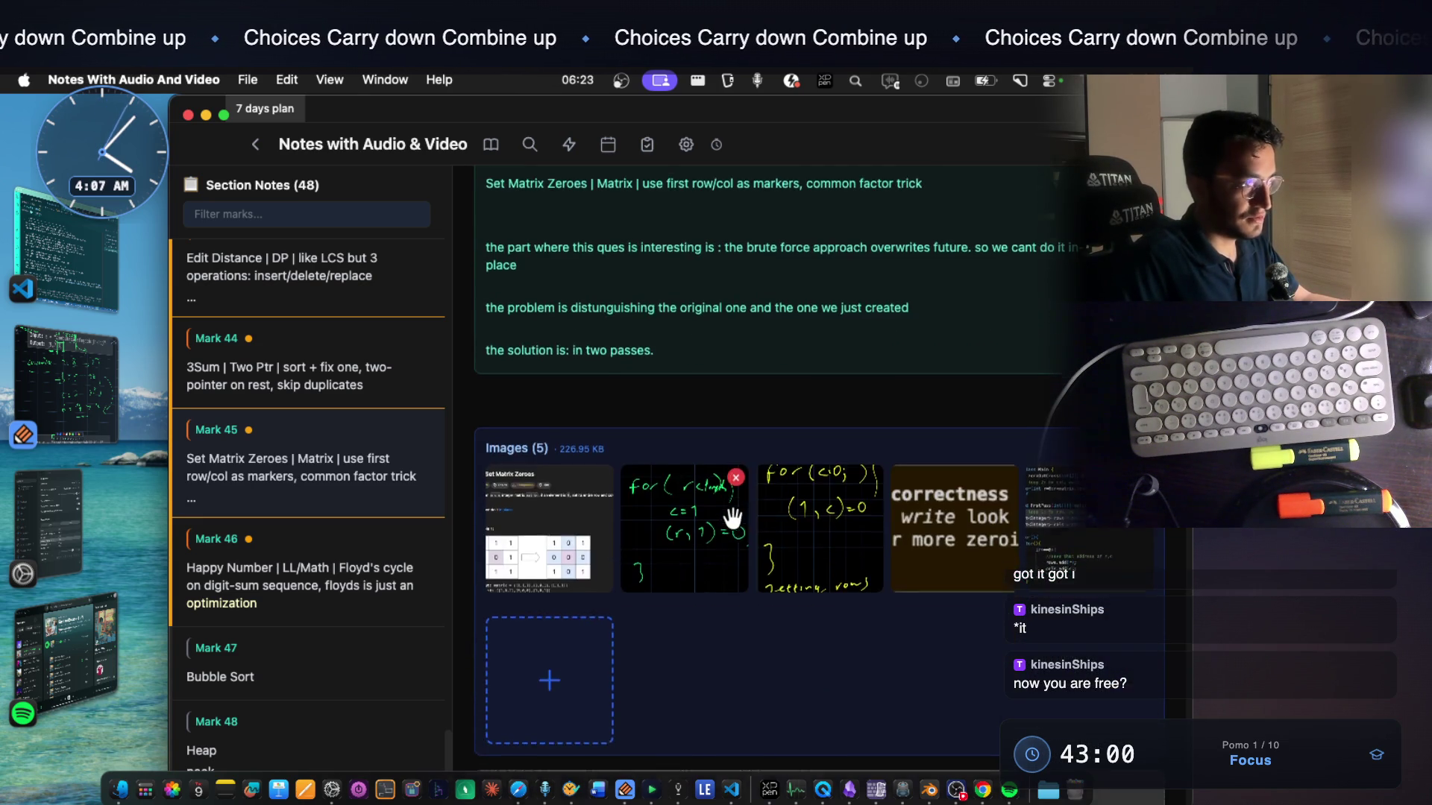
{"action": "scroll", "coordinate": [733, 524], "scroll_direction": "up", "scroll_amount": 2}
{"action": "scroll", "coordinate": [735, 530], "scroll_direction": "up", "scroll_amount": 1}
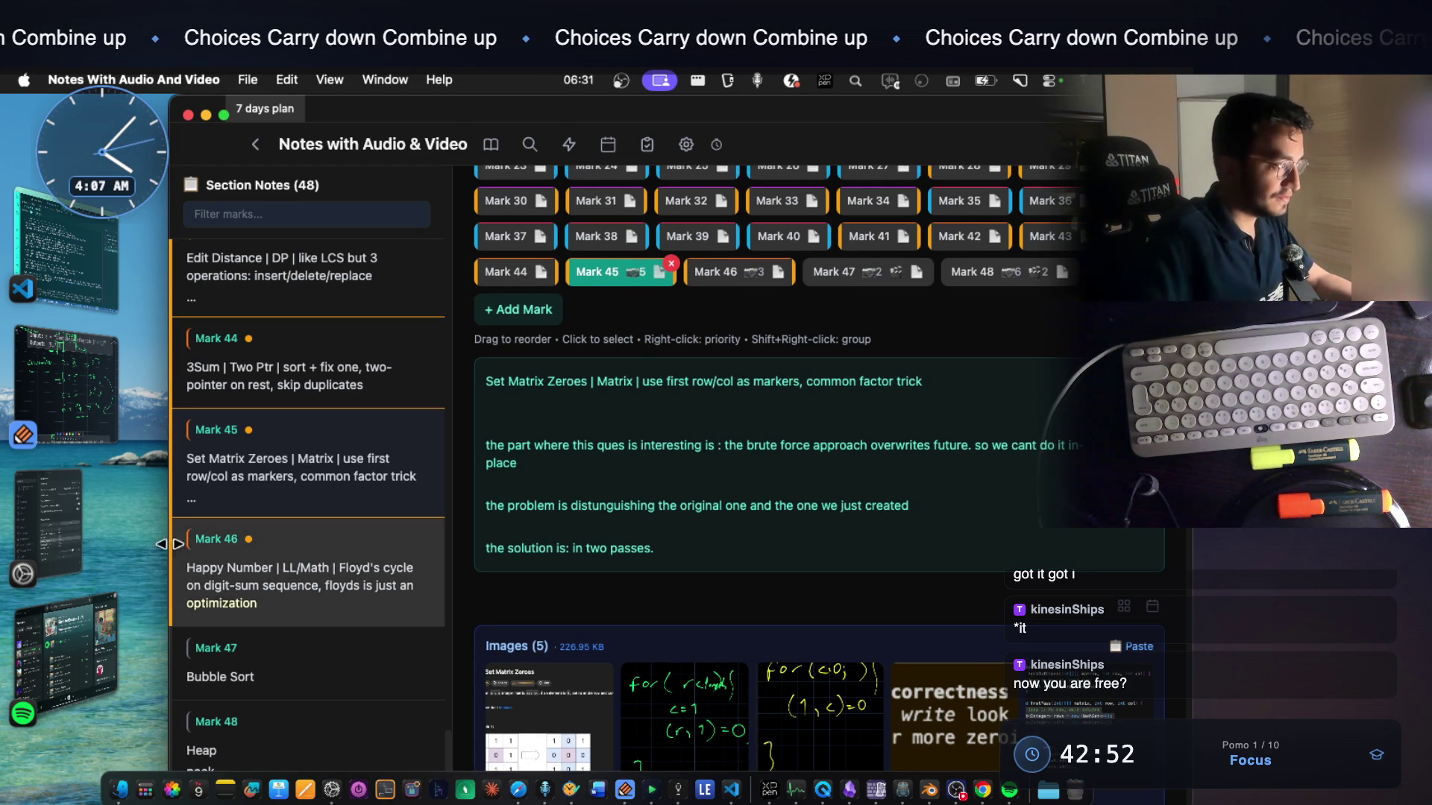
{"action": "left_click", "coordinate": [55, 270]}
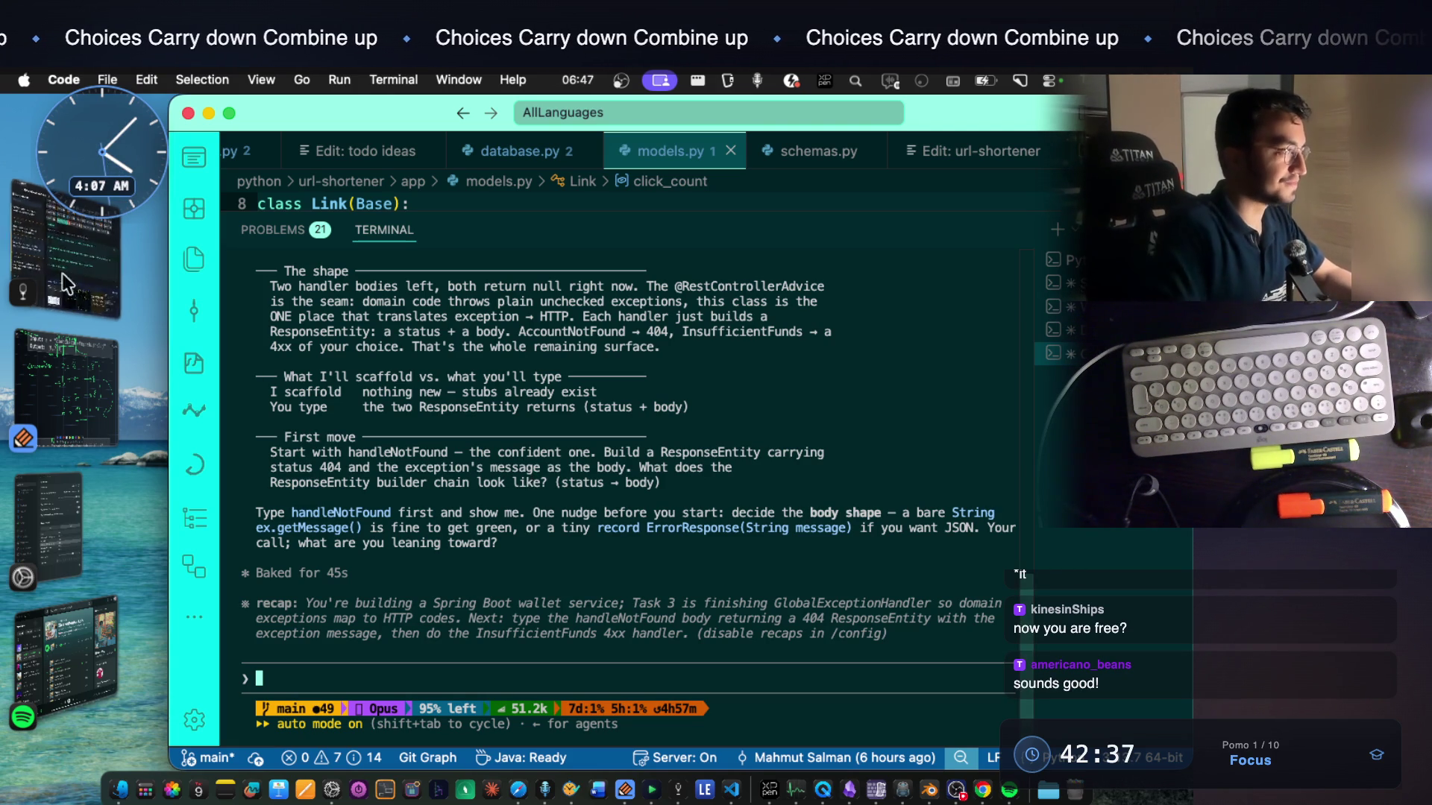
Cycle with Cmd+Tab between Notes, Code and the Chrome StreamArena host room
{"action": "key", "text": "super+Tab"}
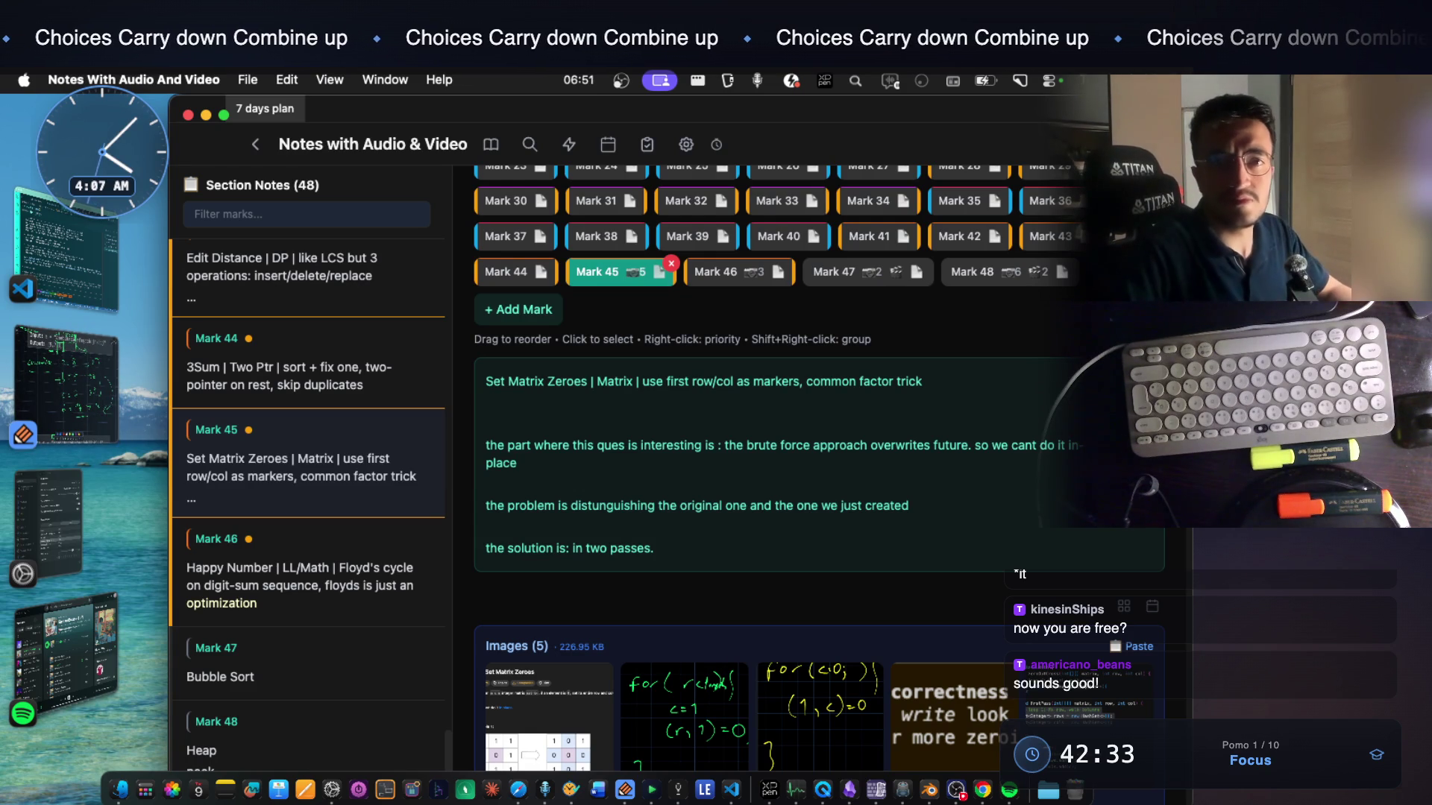
{"action": "key", "text": "super+Tab"}
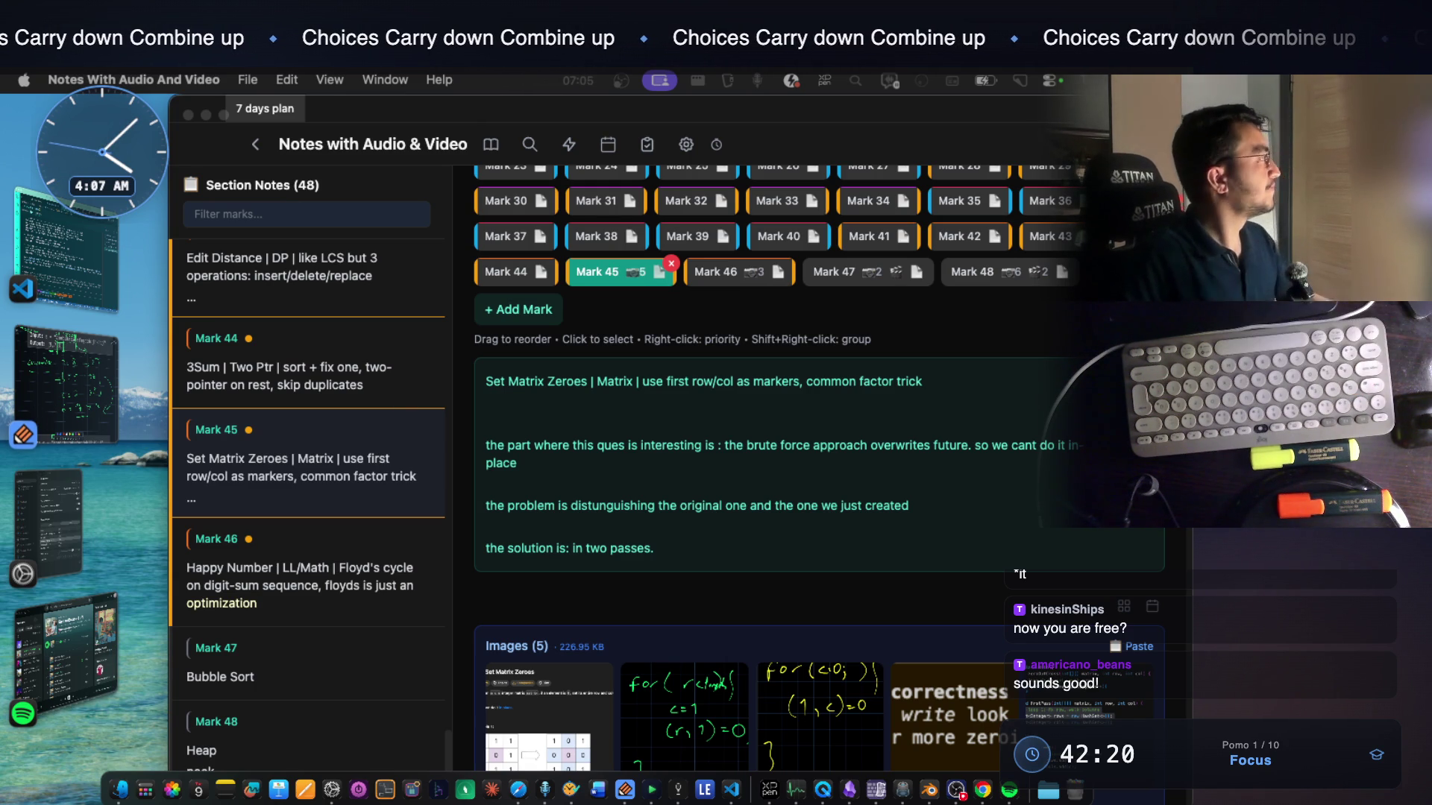
{"action": "key", "text": "super+Tab"}
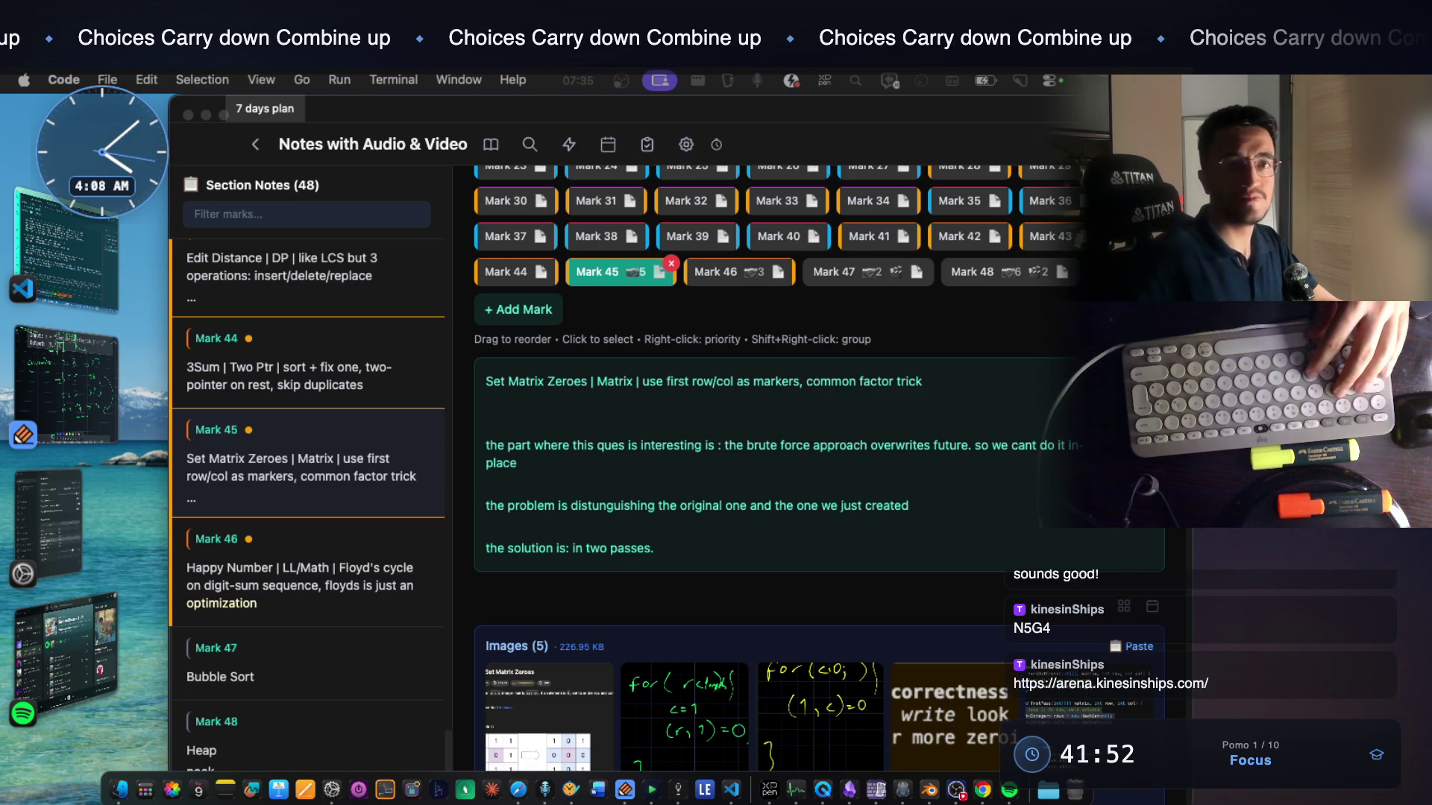
{"action": "key", "text": "super+Tab"}
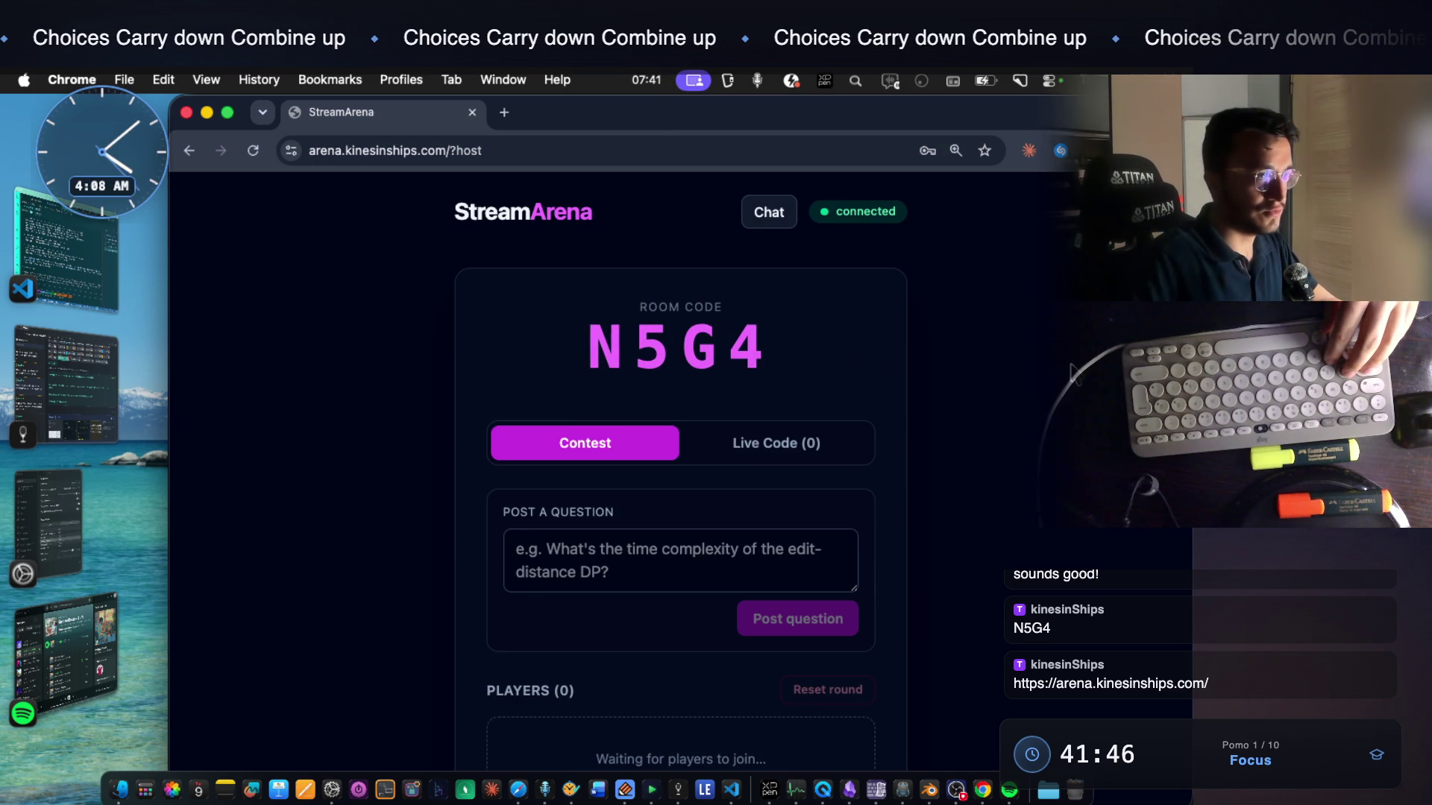
Adjust the StreamArena page zoom from Chrome's options menu
{"action": "left_click", "coordinate": [1175, 149]}
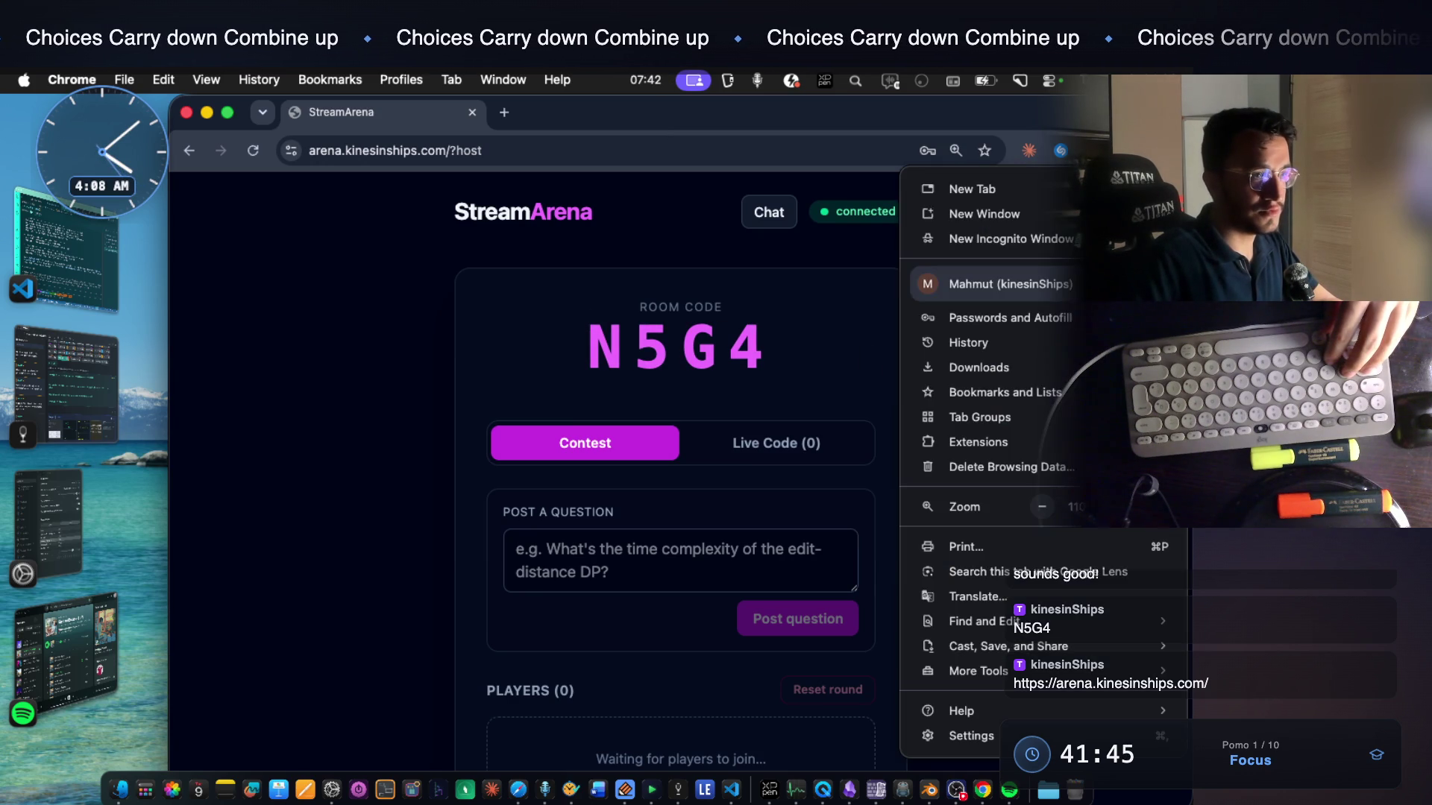
{"action": "left_click", "coordinate": [1038, 506]}
{"action": "left_click", "coordinate": [331, 499]}
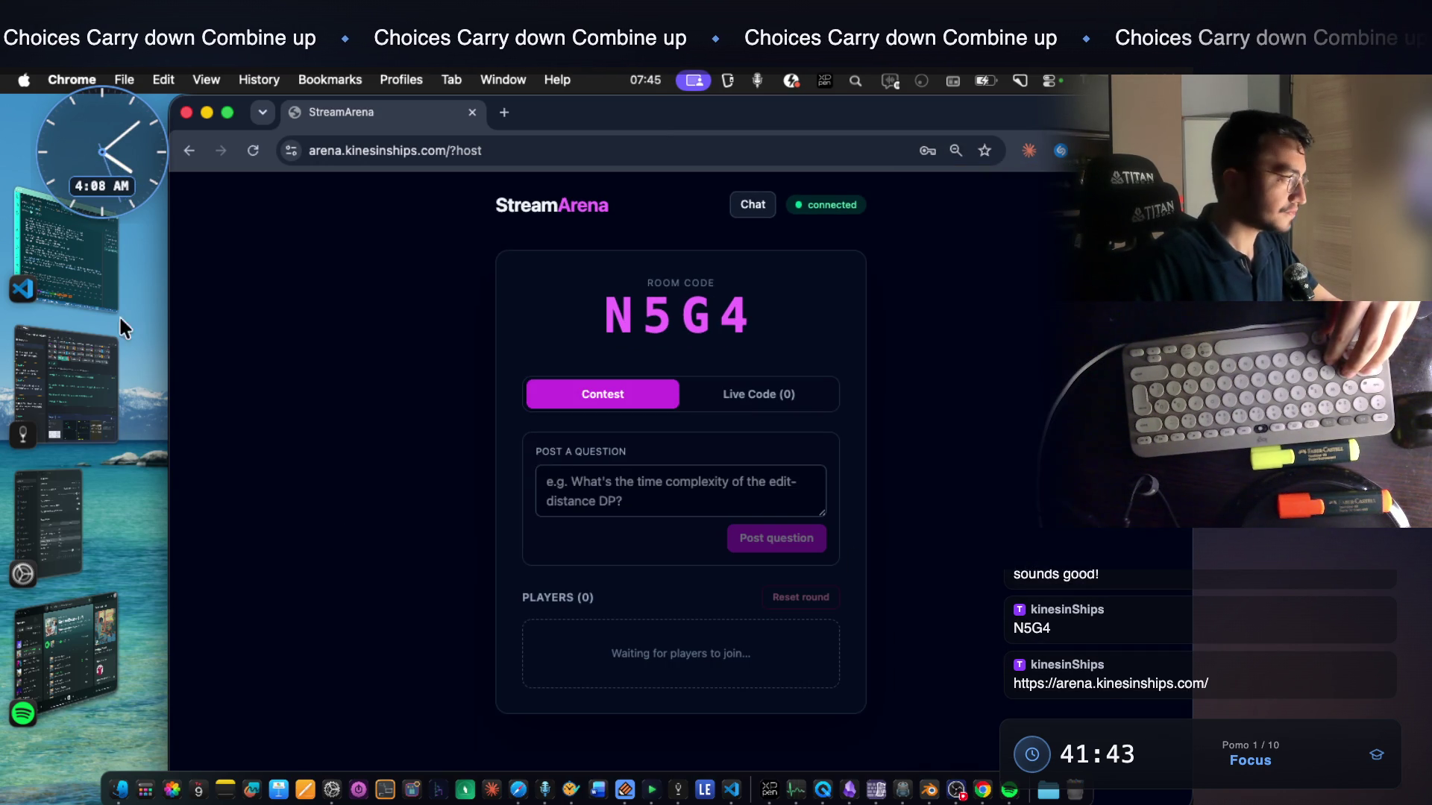
Switch to the VS Code workspace and then the notes app via Stage Manager
{"action": "left_click", "coordinate": [89, 251]}
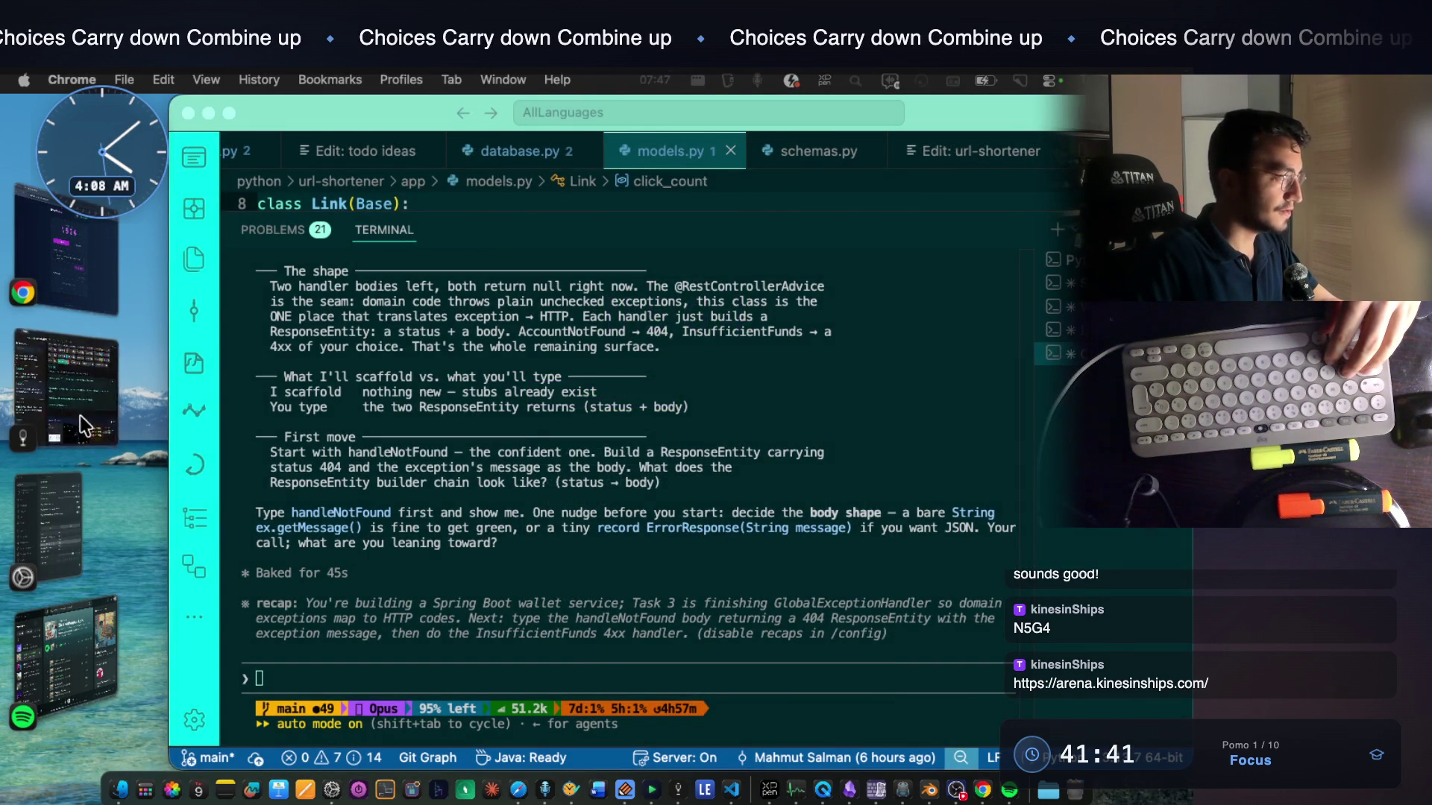
{"action": "left_click", "coordinate": [79, 415]}
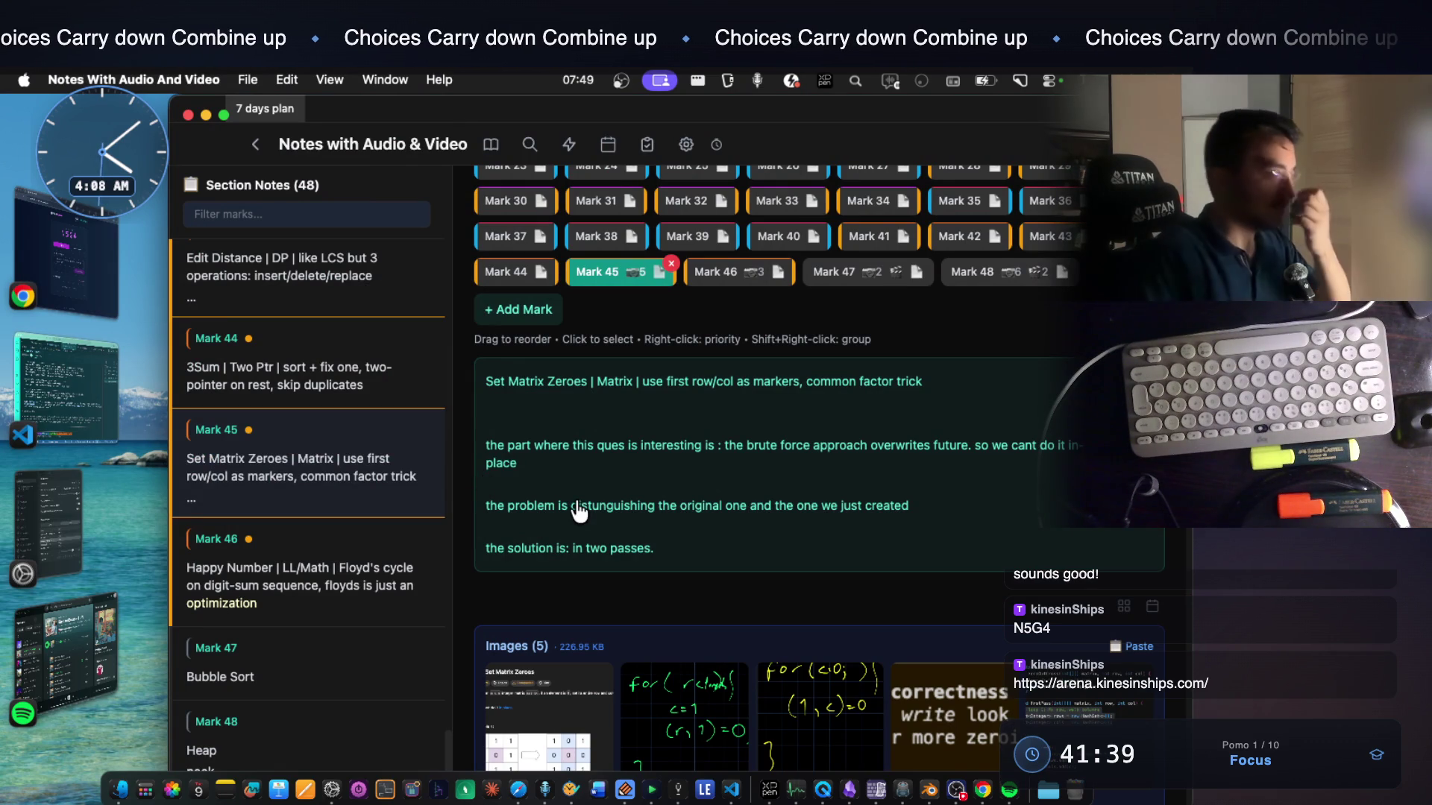
{"action": "scroll", "coordinate": [672, 559], "scroll_direction": "down", "scroll_amount": 2}
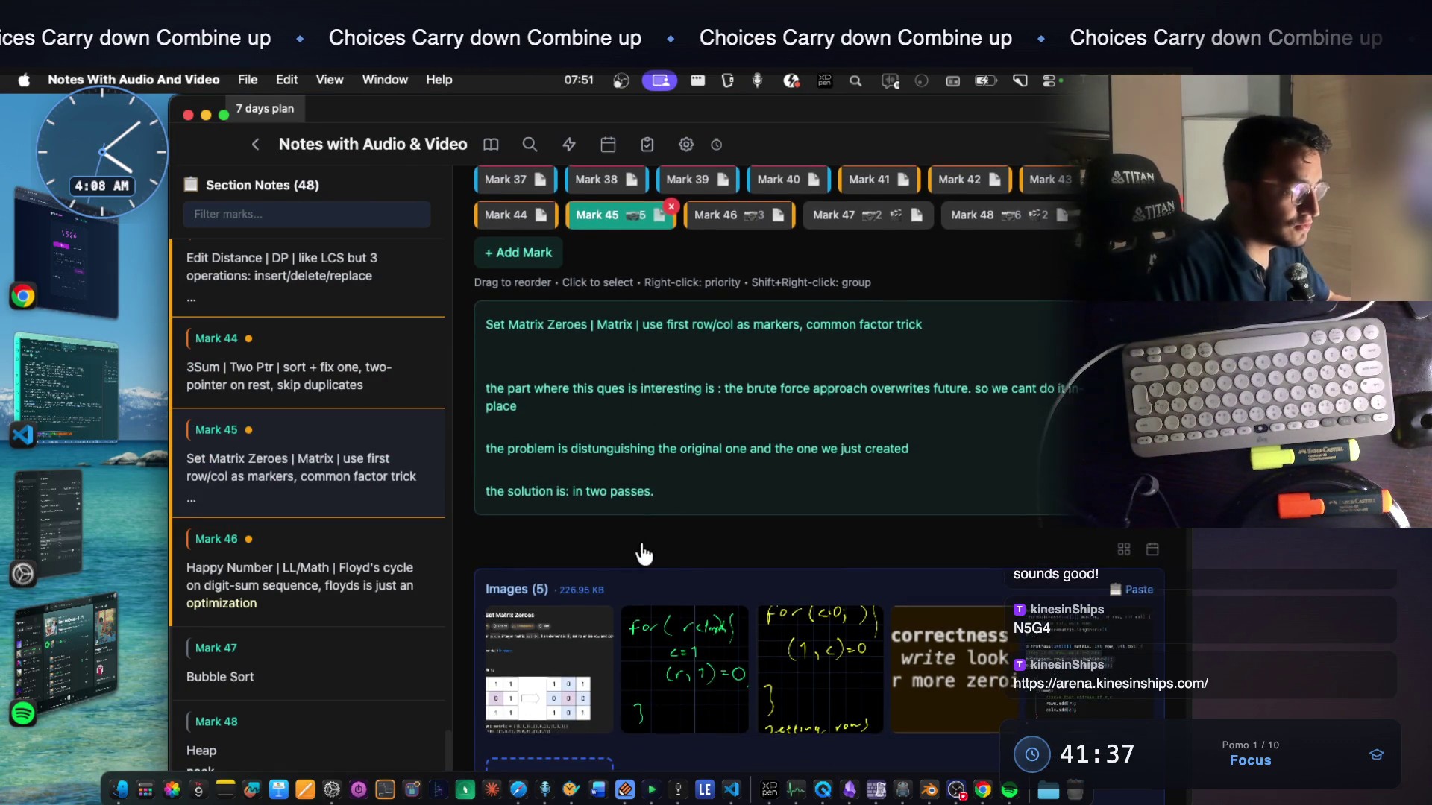
Open the Set Matrix Zeroes problem image at full size
{"action": "left_click", "coordinate": [545, 610]}
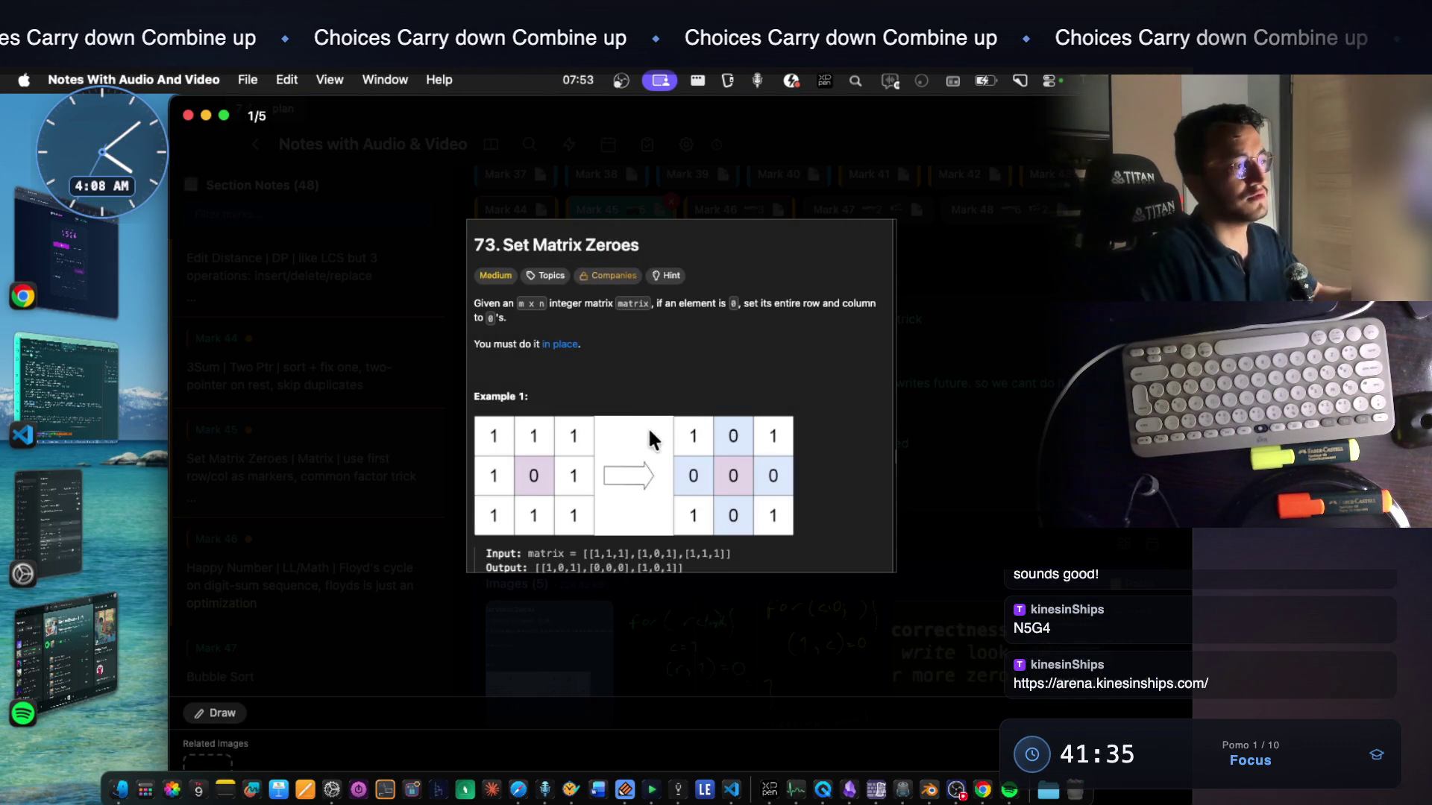
{"action": "scroll", "coordinate": [648, 436], "scroll_direction": "up", "scroll_amount": 3}
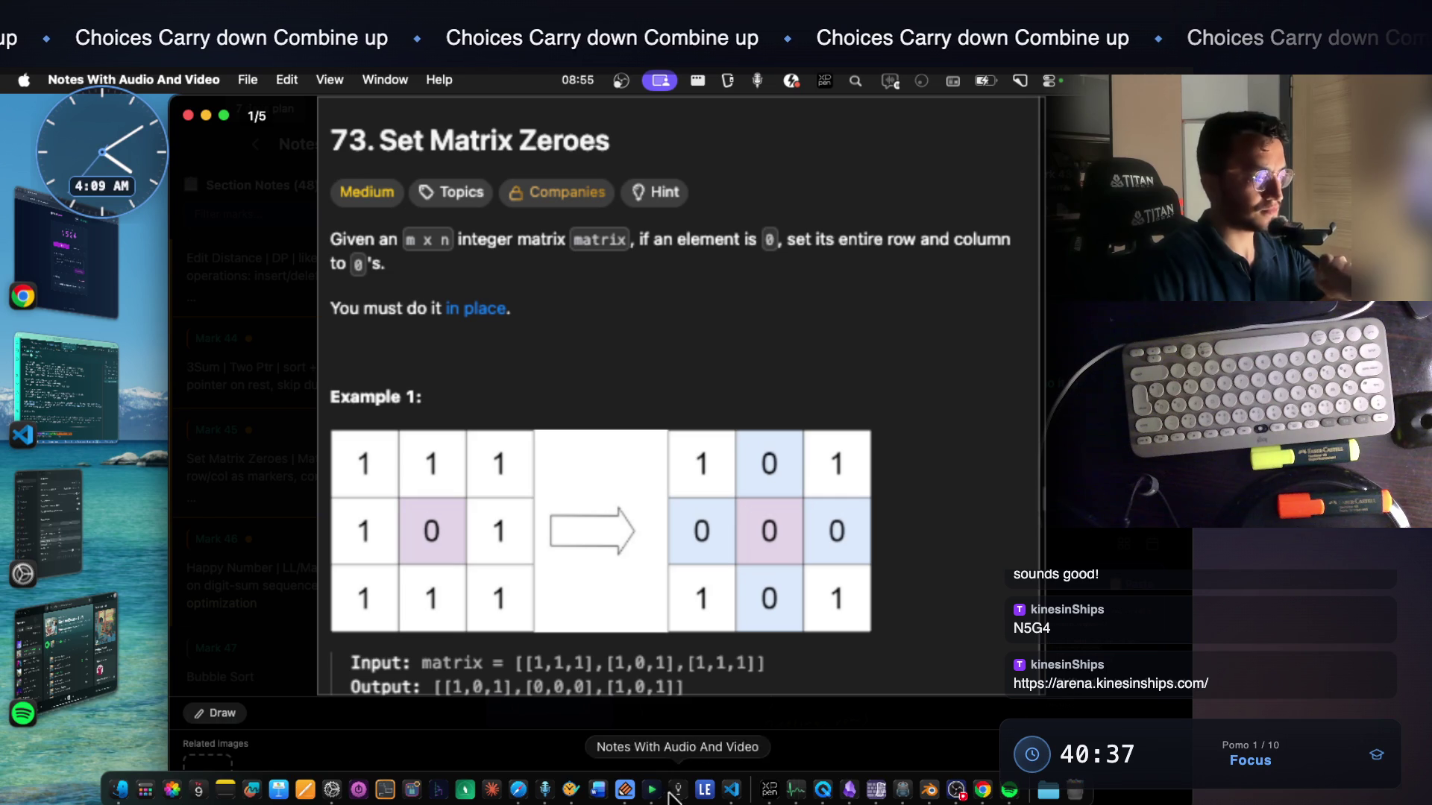
Bring Notability forward and draw a 3×3 grid with outer edges and row/column dividers
{"action": "left_click", "coordinate": [626, 792]}
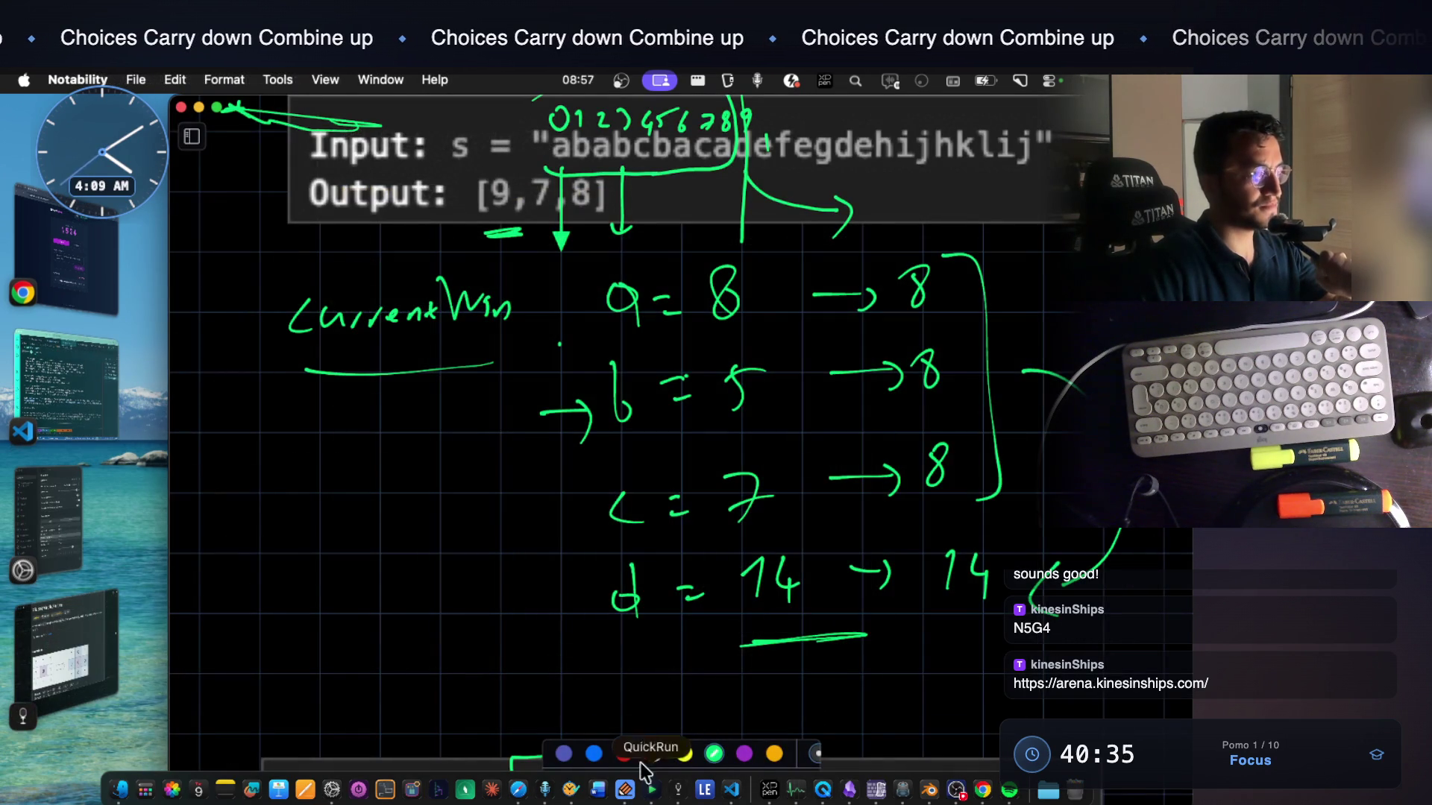
{"action": "scroll", "coordinate": [690, 591], "scroll_direction": "down", "scroll_amount": 5}
{"action": "scroll", "coordinate": [684, 590], "scroll_direction": "down", "scroll_amount": 5}
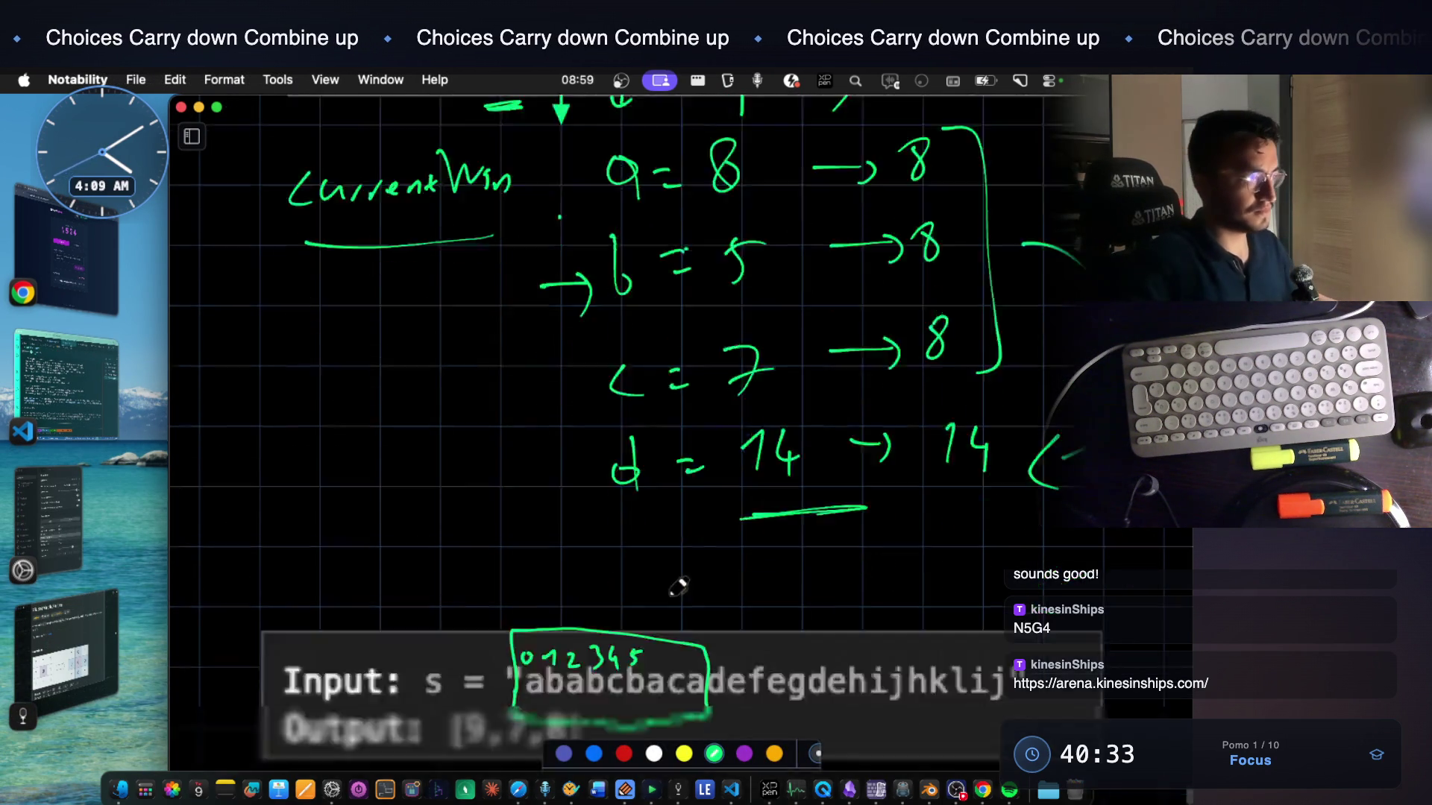
{"action": "scroll", "coordinate": [679, 591], "scroll_direction": "down", "scroll_amount": 5}
{"action": "scroll", "coordinate": [677, 590], "scroll_direction": "down", "scroll_amount": 3}
{"action": "scroll", "coordinate": [623, 569], "scroll_direction": "down", "scroll_amount": 3}
{"action": "left_click_drag", "start_coordinate": [296, 375], "coordinate": [288, 622]}
{"action": "left_click_drag", "start_coordinate": [294, 360], "coordinate": [627, 344]}
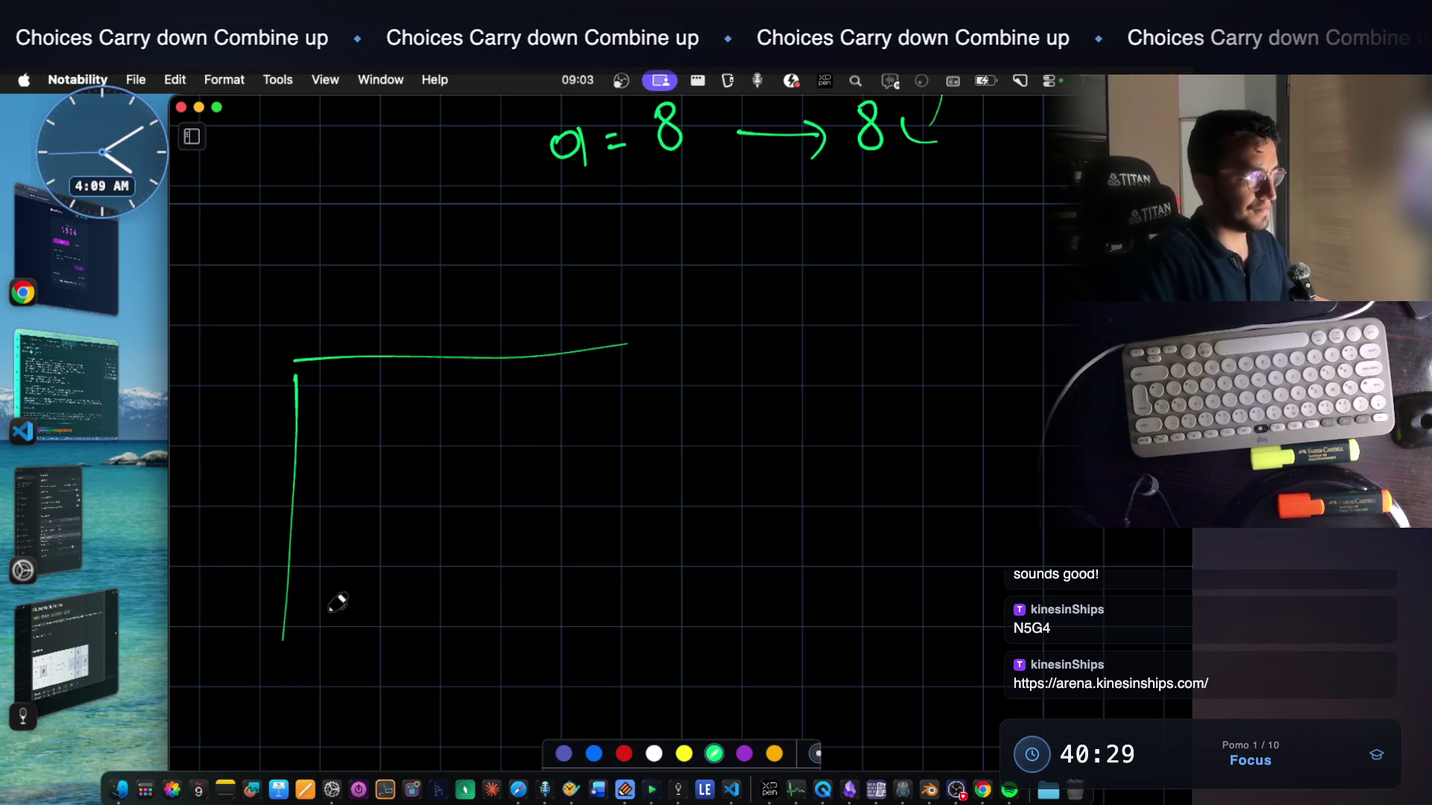
{"action": "left_click_drag", "start_coordinate": [291, 617], "coordinate": [627, 625]}
{"action": "left_click_drag", "start_coordinate": [607, 361], "coordinate": [608, 613]}
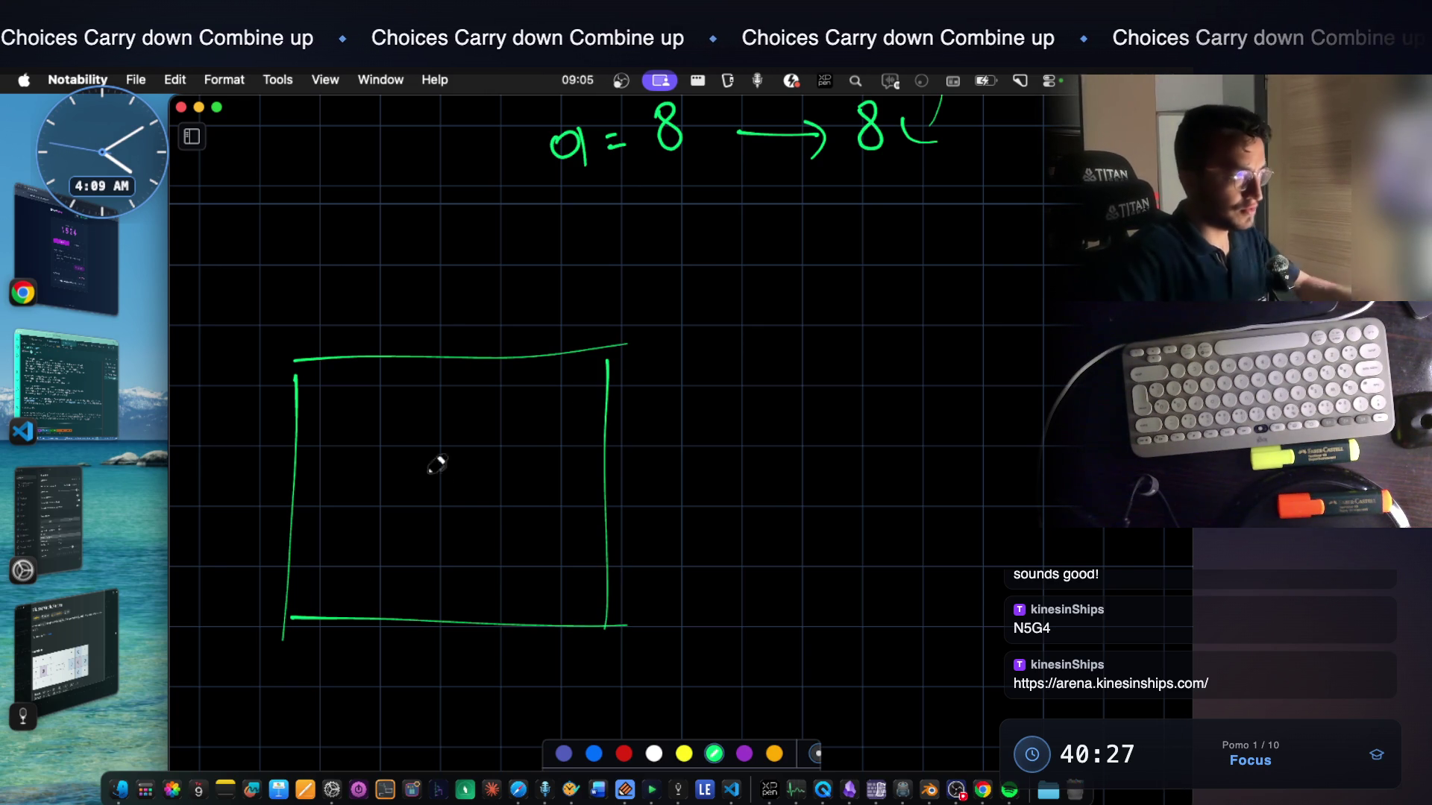
{"action": "left_click_drag", "start_coordinate": [383, 361], "coordinate": [382, 617]}
{"action": "left_click_drag", "start_coordinate": [478, 366], "coordinate": [469, 627]}
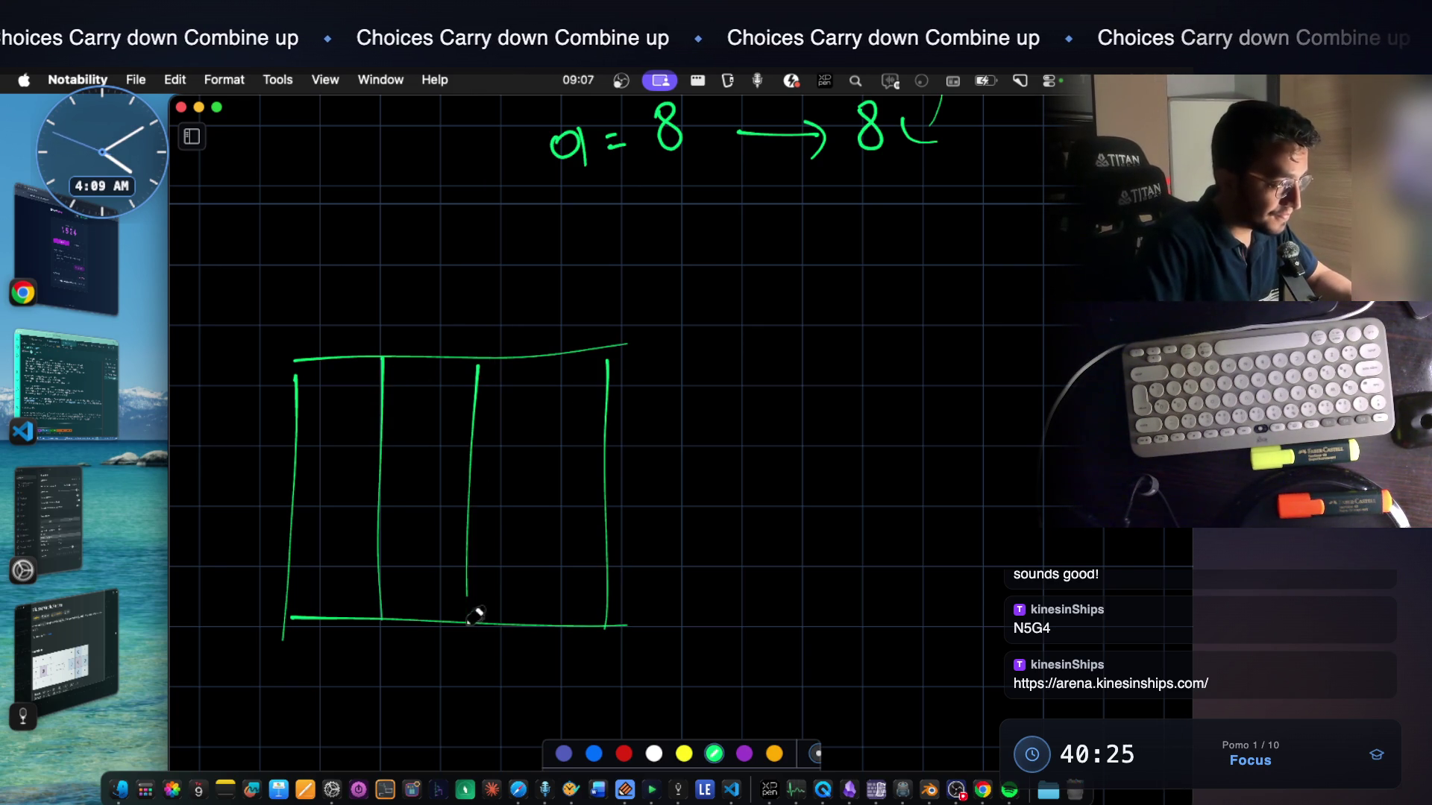
{"action": "left_click_drag", "start_coordinate": [279, 445], "coordinate": [621, 450]}
{"action": "left_click_drag", "start_coordinate": [299, 515], "coordinate": [627, 538]}
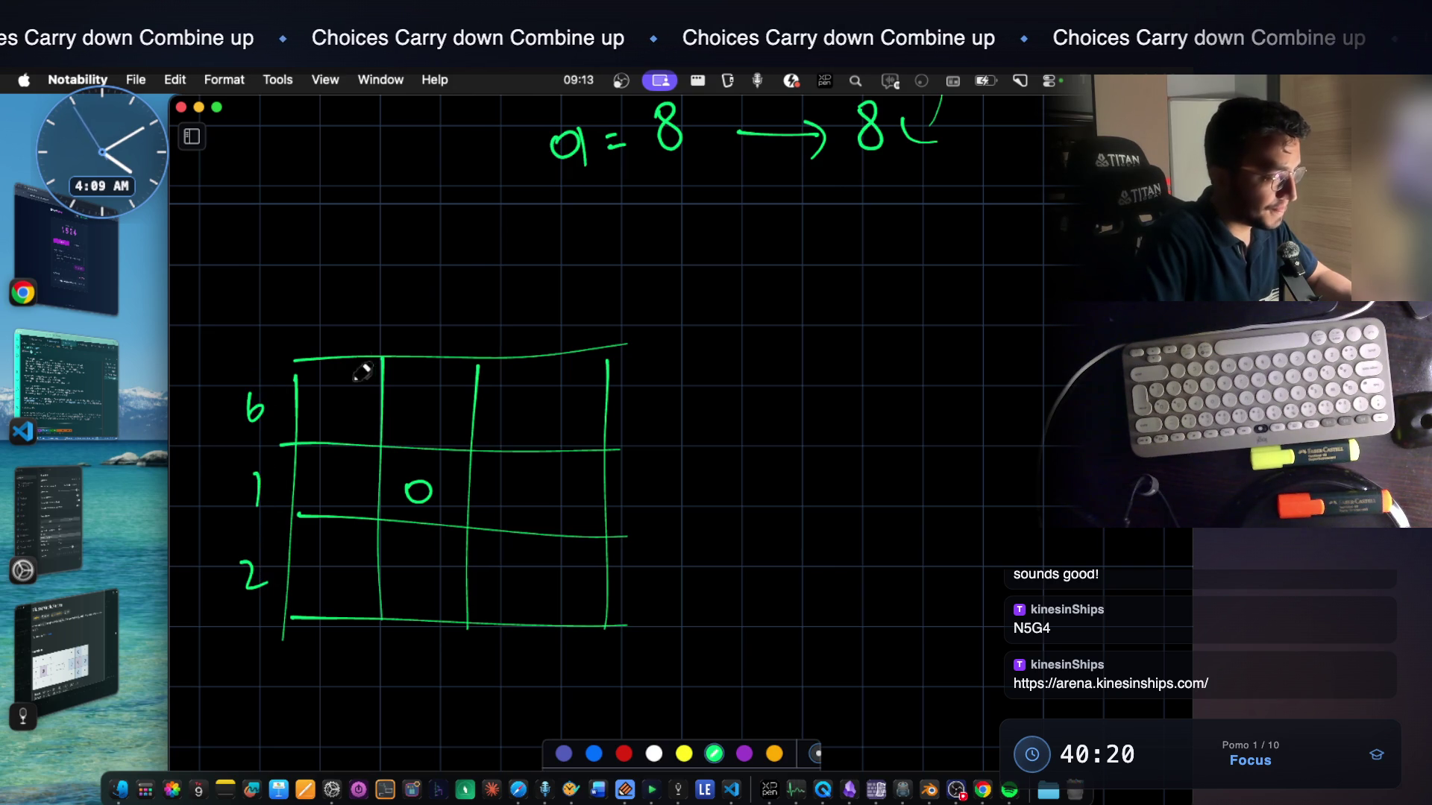
Label columns 0–2 and row 0, write a 0 in the top-middle cell, then box c=1 in red
{"action": "left_click_drag", "start_coordinate": [345, 328], "coordinate": [339, 329]}
{"action": "left_click_drag", "start_coordinate": [426, 332], "coordinate": [436, 353]}
{"action": "left_click_drag", "start_coordinate": [529, 328], "coordinate": [555, 350]}
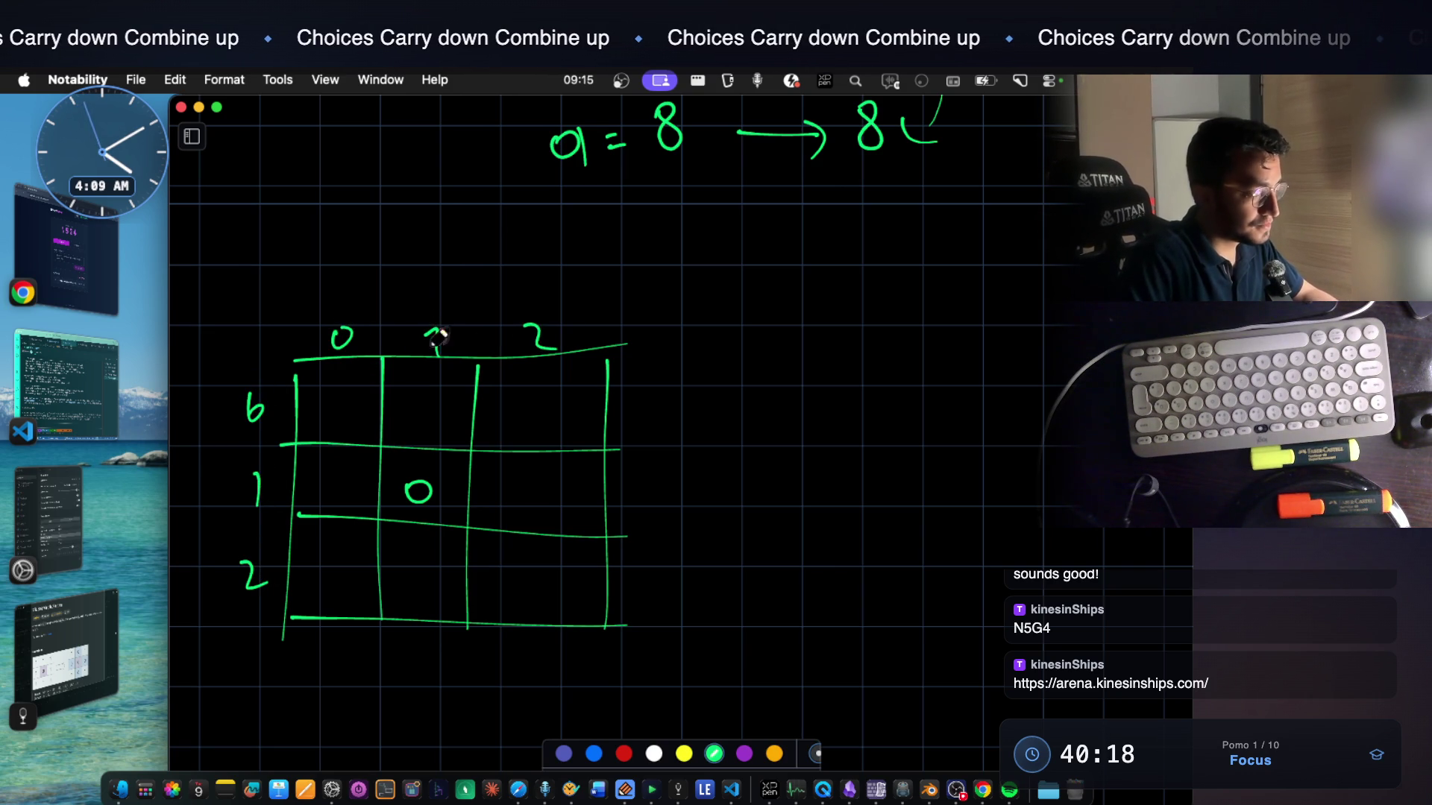
{"action": "left_click_drag", "start_coordinate": [257, 391], "coordinate": [260, 394]}
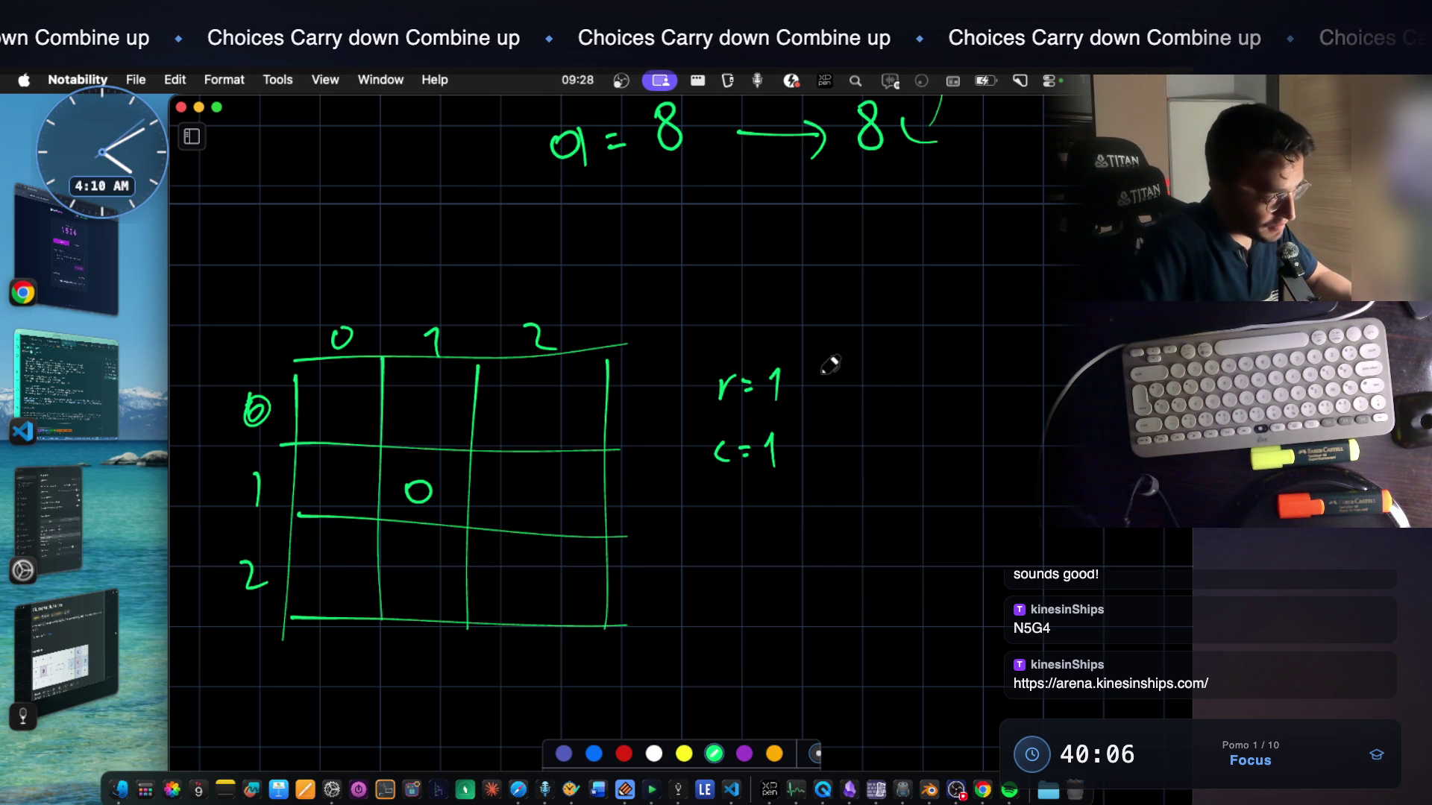
{"action": "left_click_drag", "start_coordinate": [447, 384], "coordinate": [457, 385]}
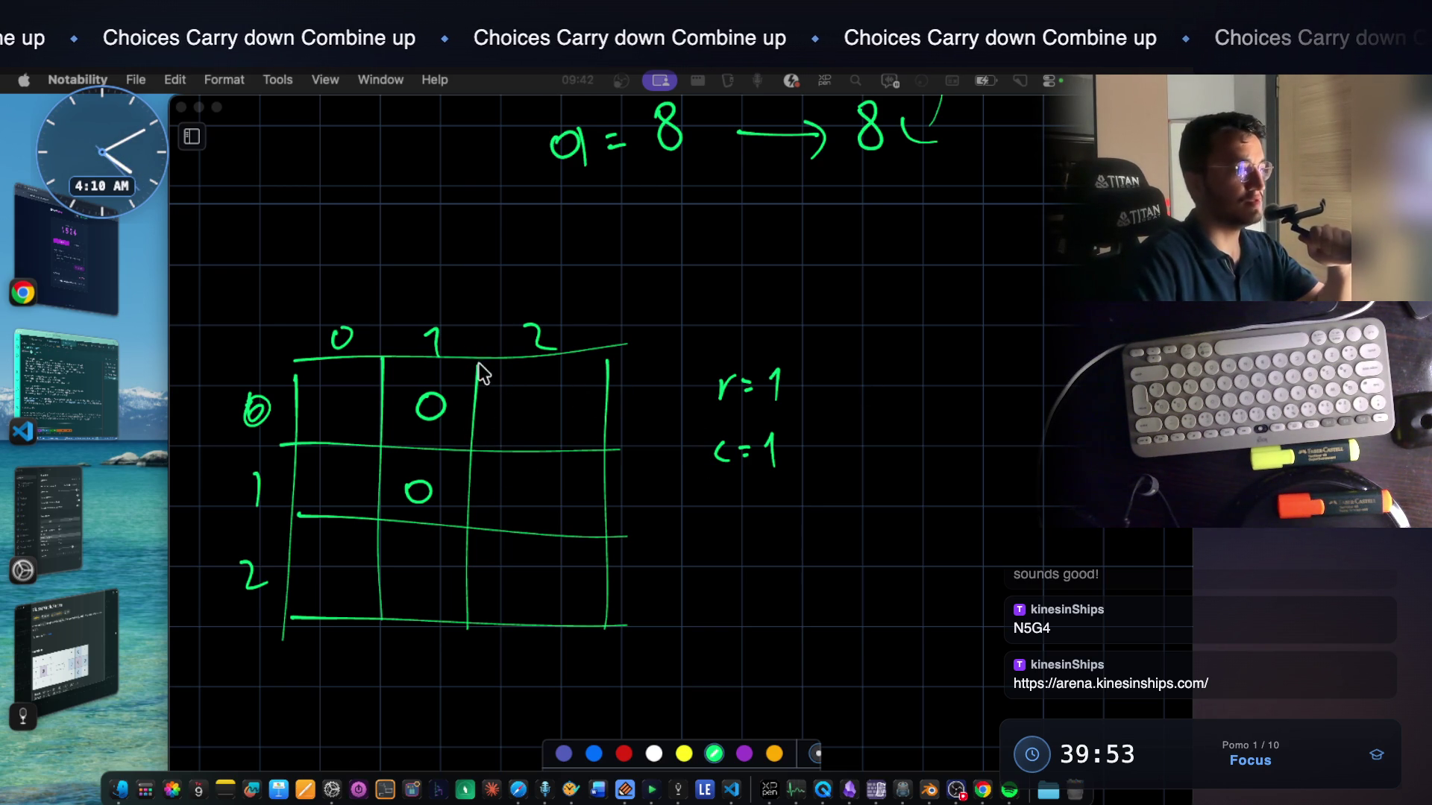
{"action": "left_click", "coordinate": [623, 753]}
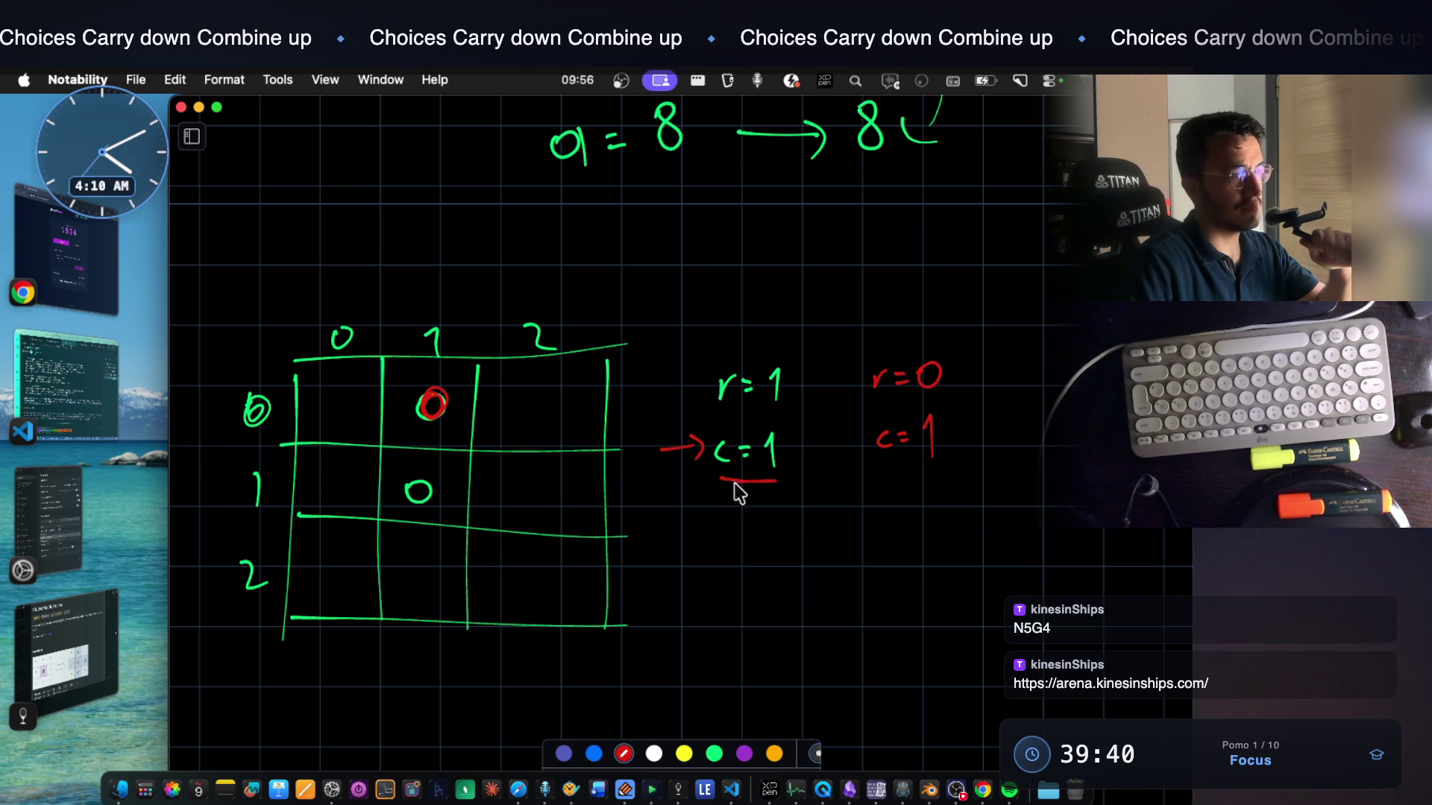
{"action": "left_click_drag", "start_coordinate": [879, 447], "coordinate": [947, 414]}
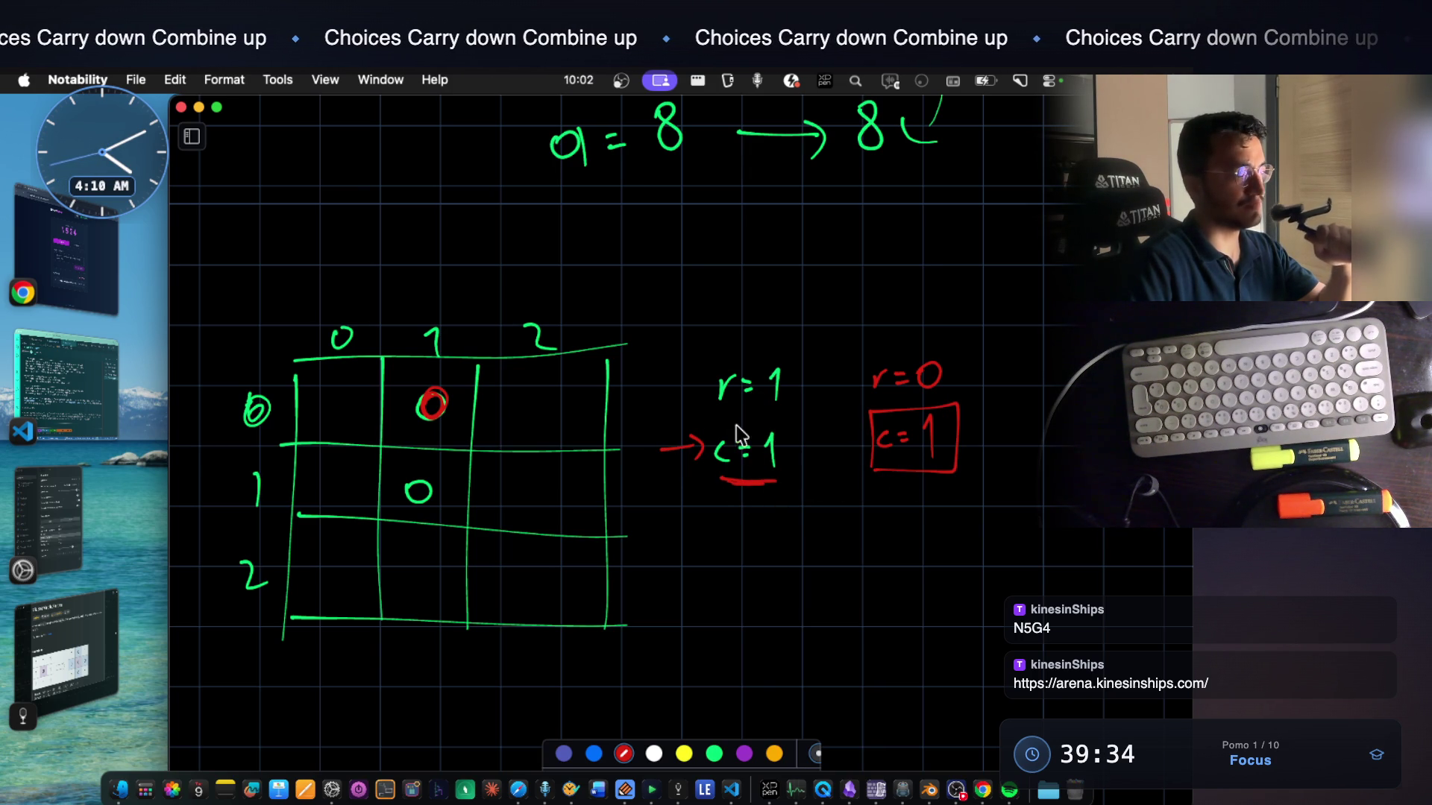
In purple, write a 0 in row 1 column 2 and box the r note beside the grid
{"action": "left_click", "coordinate": [745, 755]}
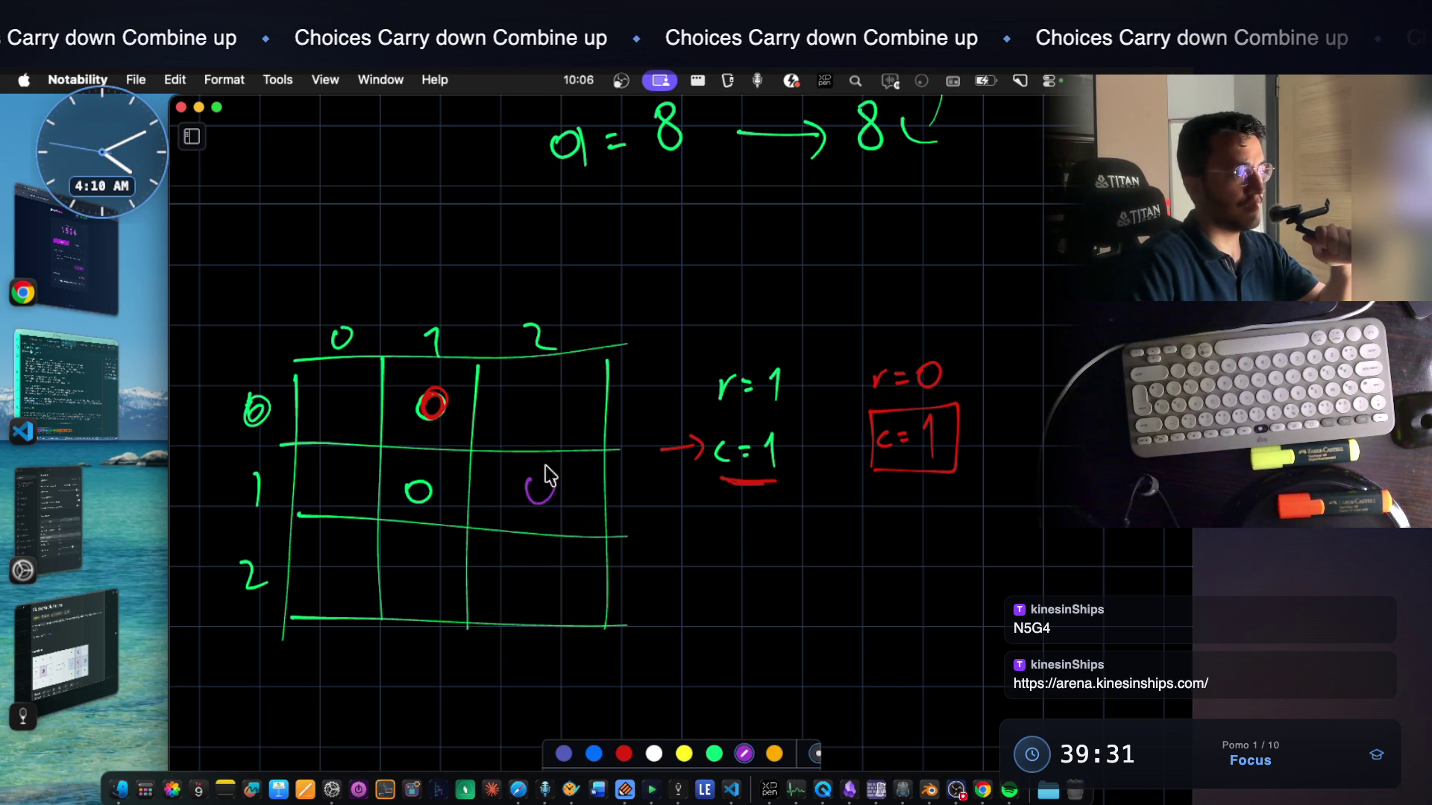
{"action": "left_click_drag", "start_coordinate": [553, 488], "coordinate": [541, 470]}
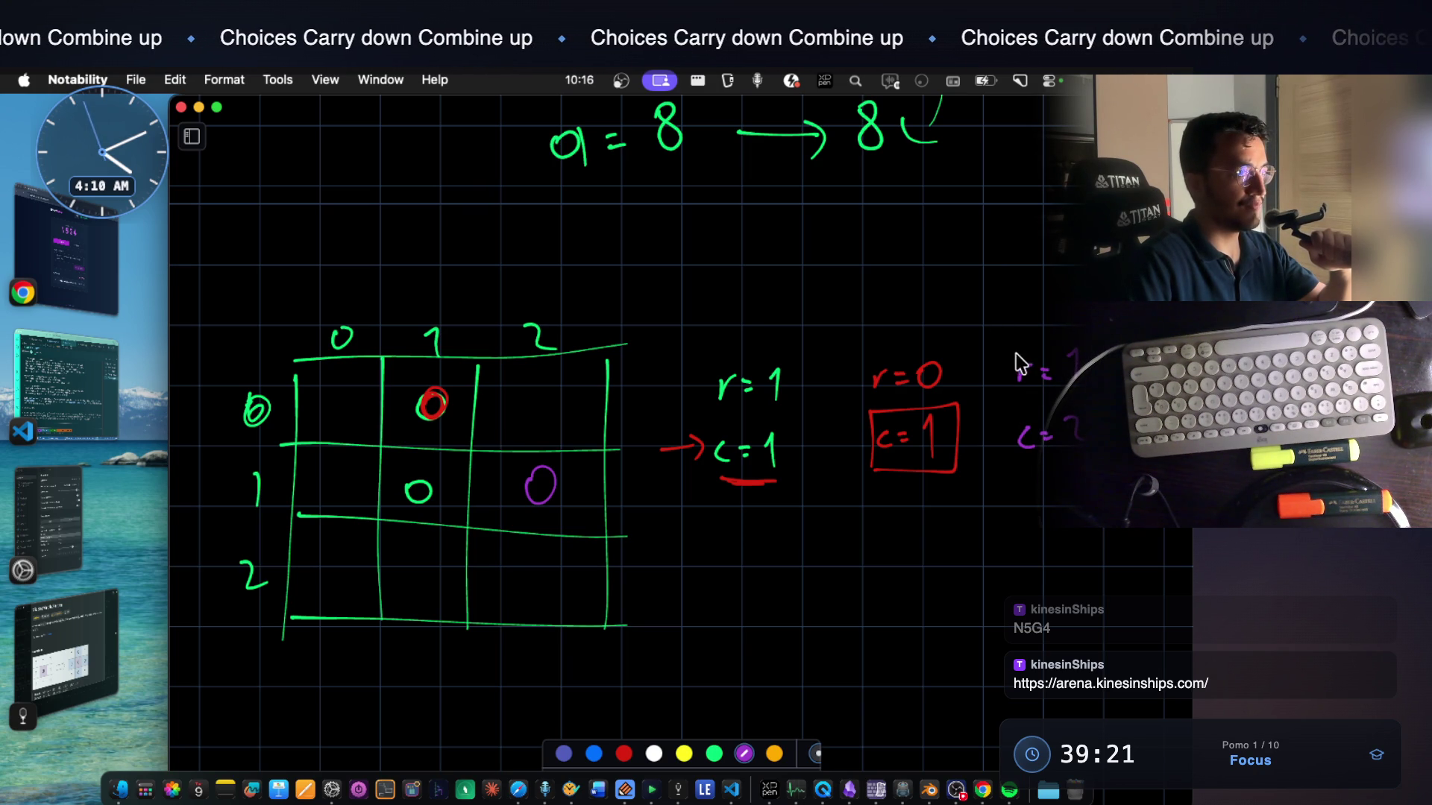
{"action": "left_click_drag", "start_coordinate": [1052, 401], "coordinate": [1016, 344]}
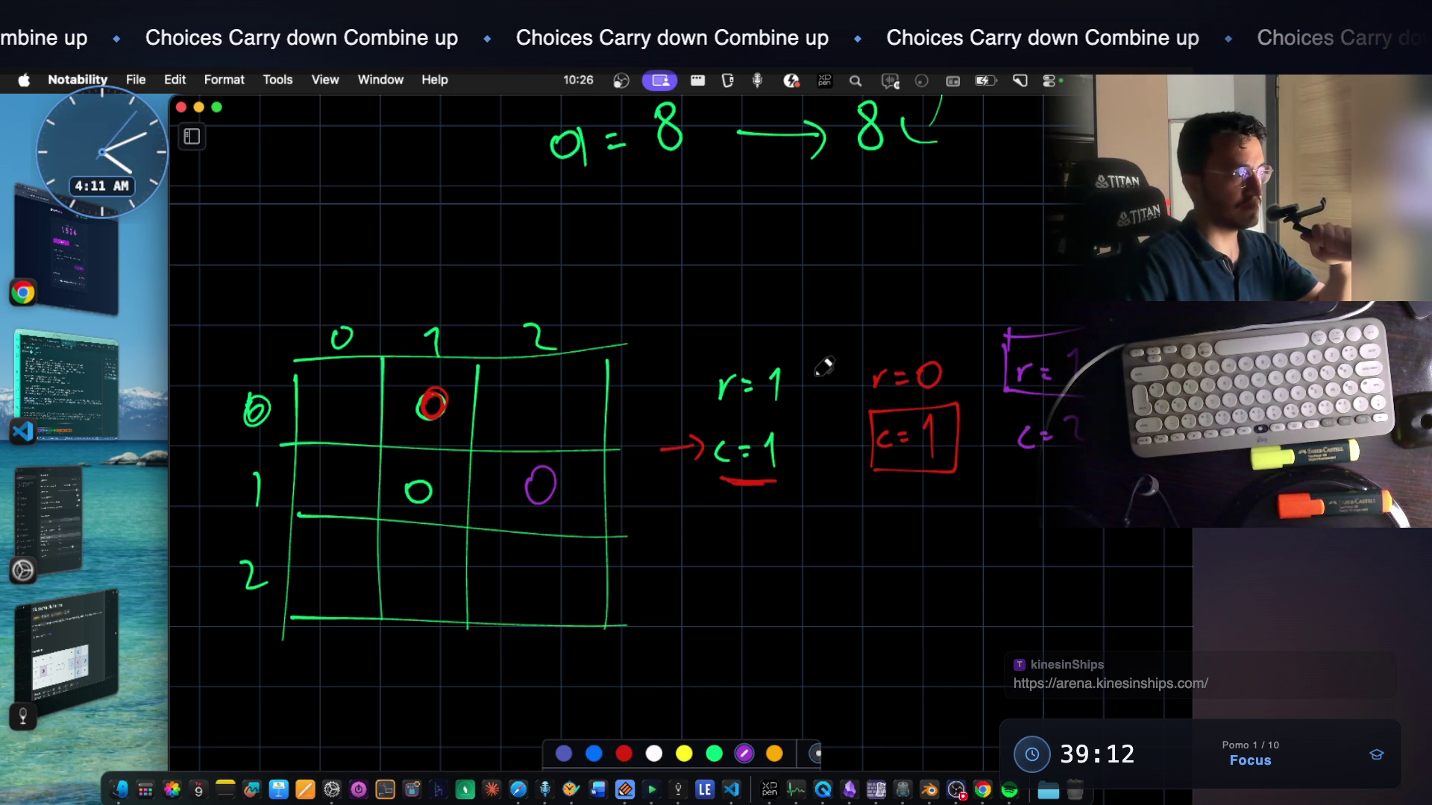
{"action": "scroll", "coordinate": [716, 575], "scroll_direction": "down", "scroll_amount": 3}
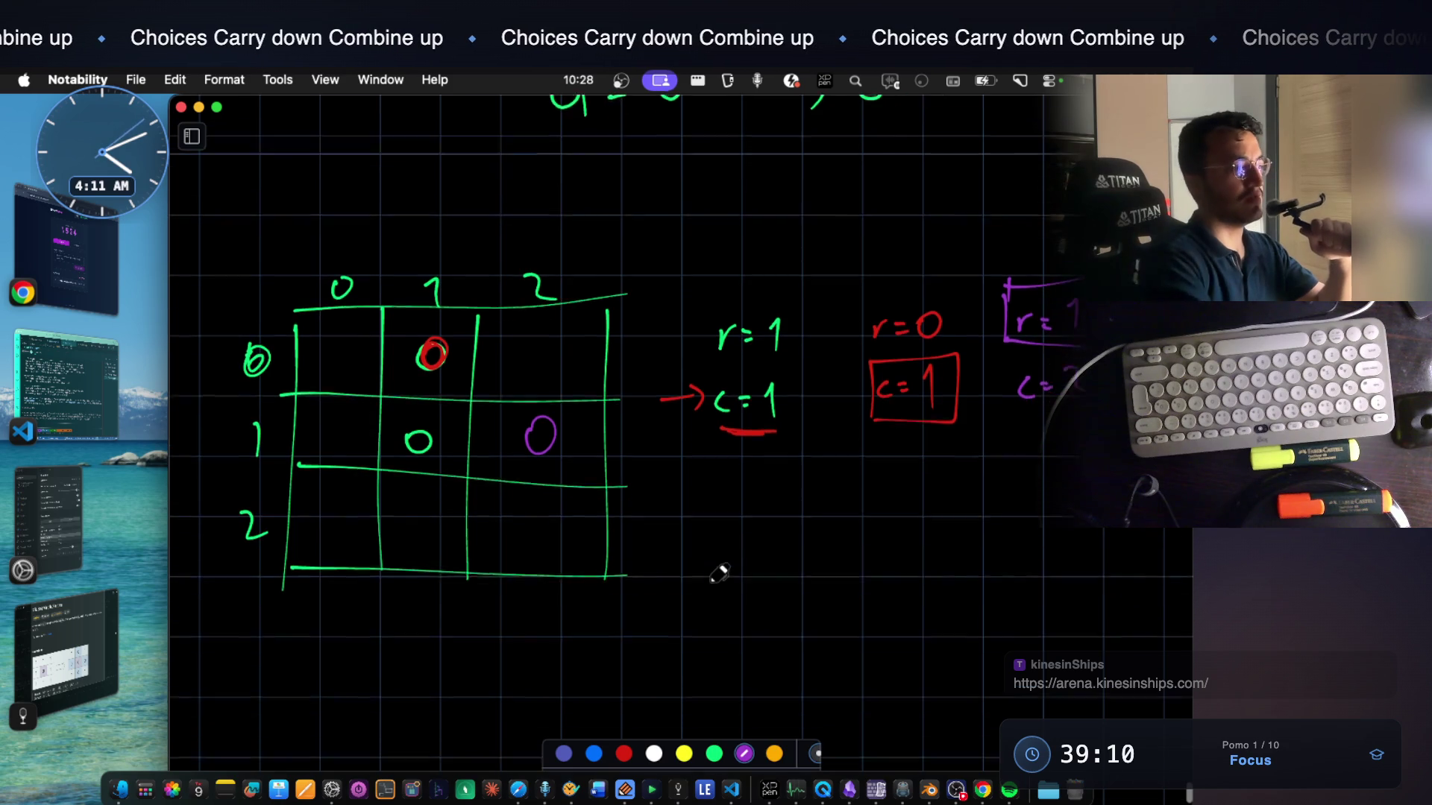
{"action": "scroll", "coordinate": [716, 575], "scroll_direction": "down", "scroll_amount": 2}
Write a purple for-loop skeleton below the grid, close up the purple 0, and switch to the notes app
{"action": "mouse_move", "coordinate": [725, 489]}
{"action": "left_mouse_down"}
{"action": "mouse_move", "coordinate": [678, 568]}
{"action": "mouse_move", "coordinate": [756, 512]}
{"action": "mouse_move", "coordinate": [816, 547]}
{"action": "left_mouse_up"}
{"action": "left_click_drag", "start_coordinate": [1036, 456], "coordinate": [1041, 528]}
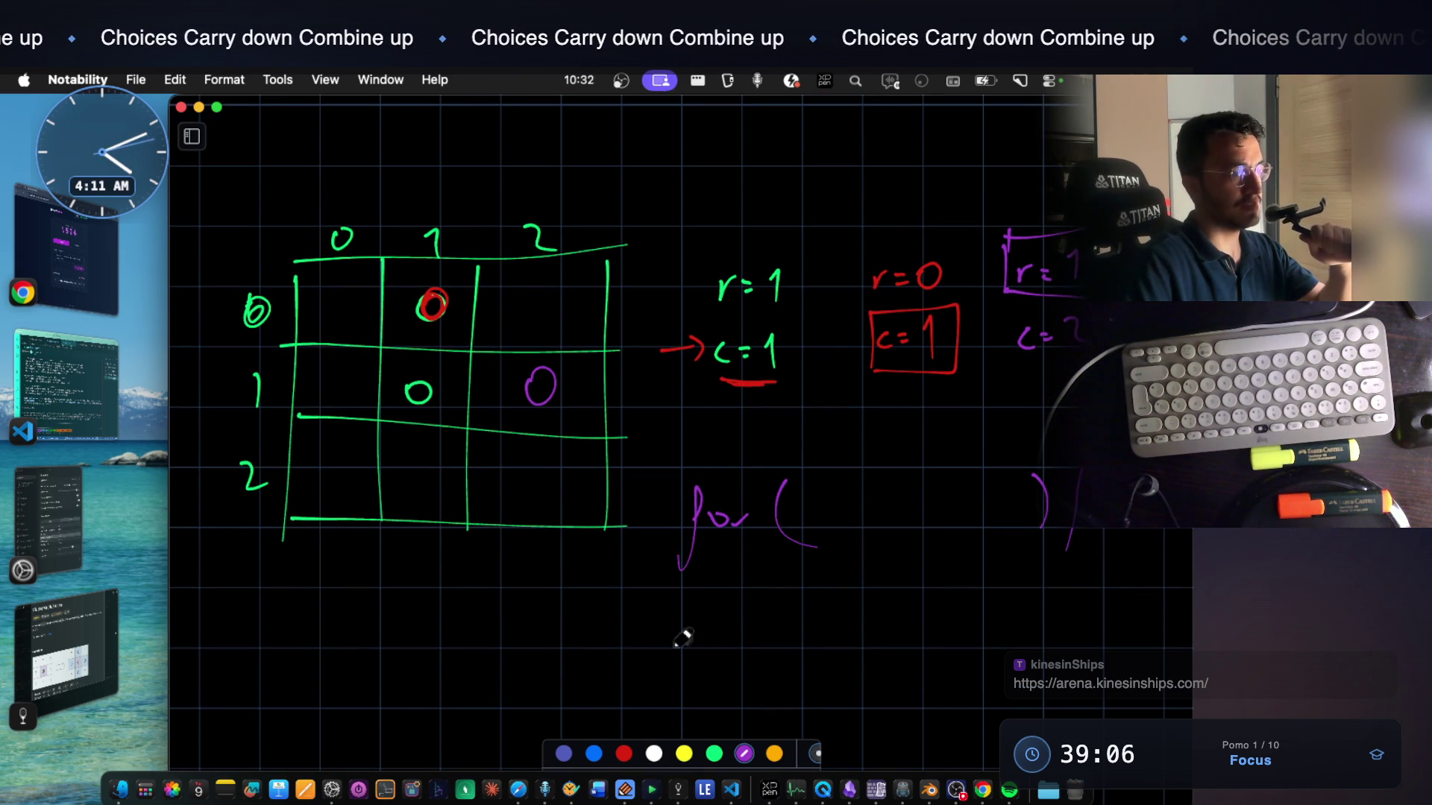
{"action": "scroll", "coordinate": [442, 656], "scroll_direction": "down", "scroll_amount": 2}
{"action": "scroll", "coordinate": [442, 655], "scroll_direction": "down", "scroll_amount": 2}
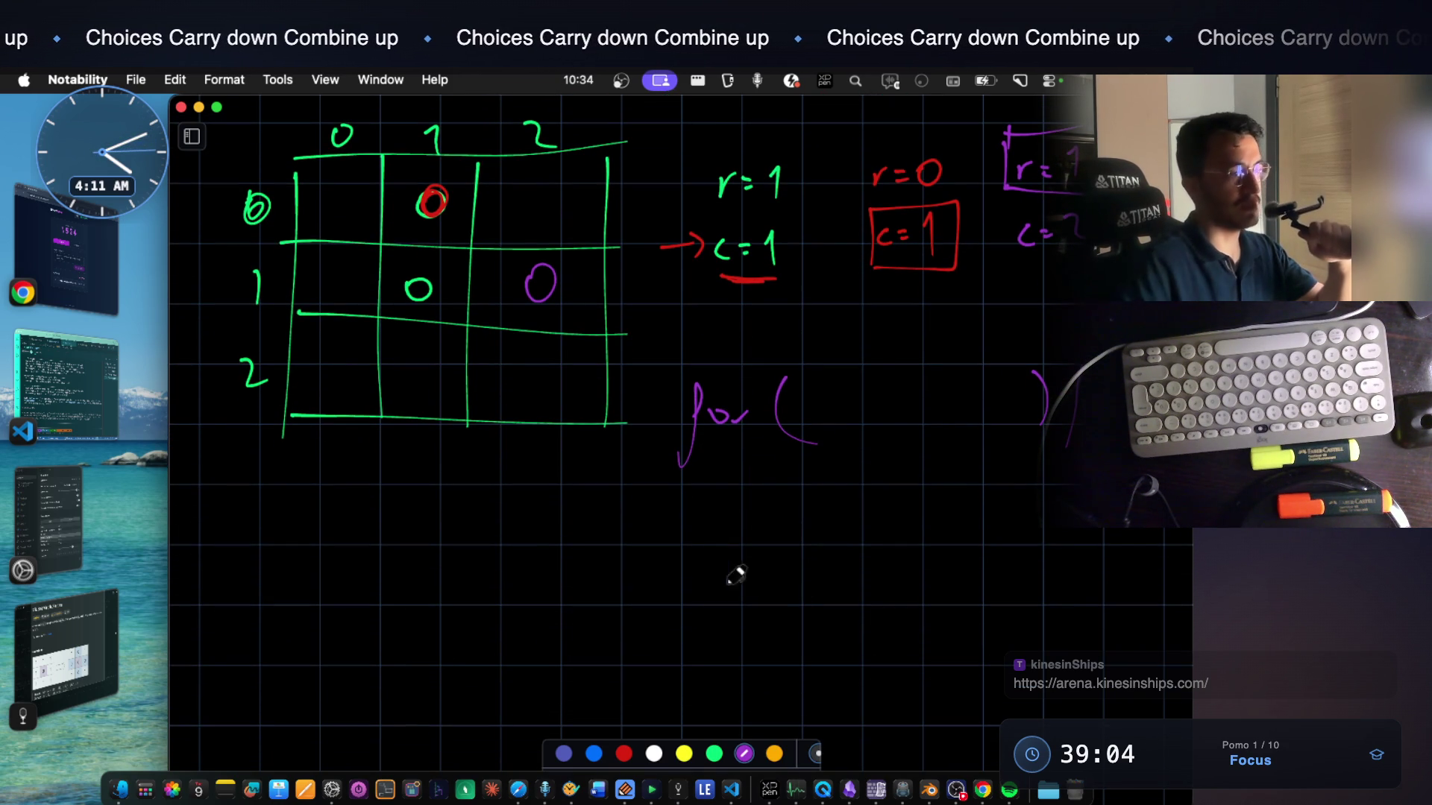
{"action": "mouse_move", "coordinate": [673, 609]}
{"action": "left_mouse_down"}
{"action": "mouse_move", "coordinate": [695, 633]}
{"action": "mouse_move", "coordinate": [685, 677]}
{"action": "left_mouse_up"}
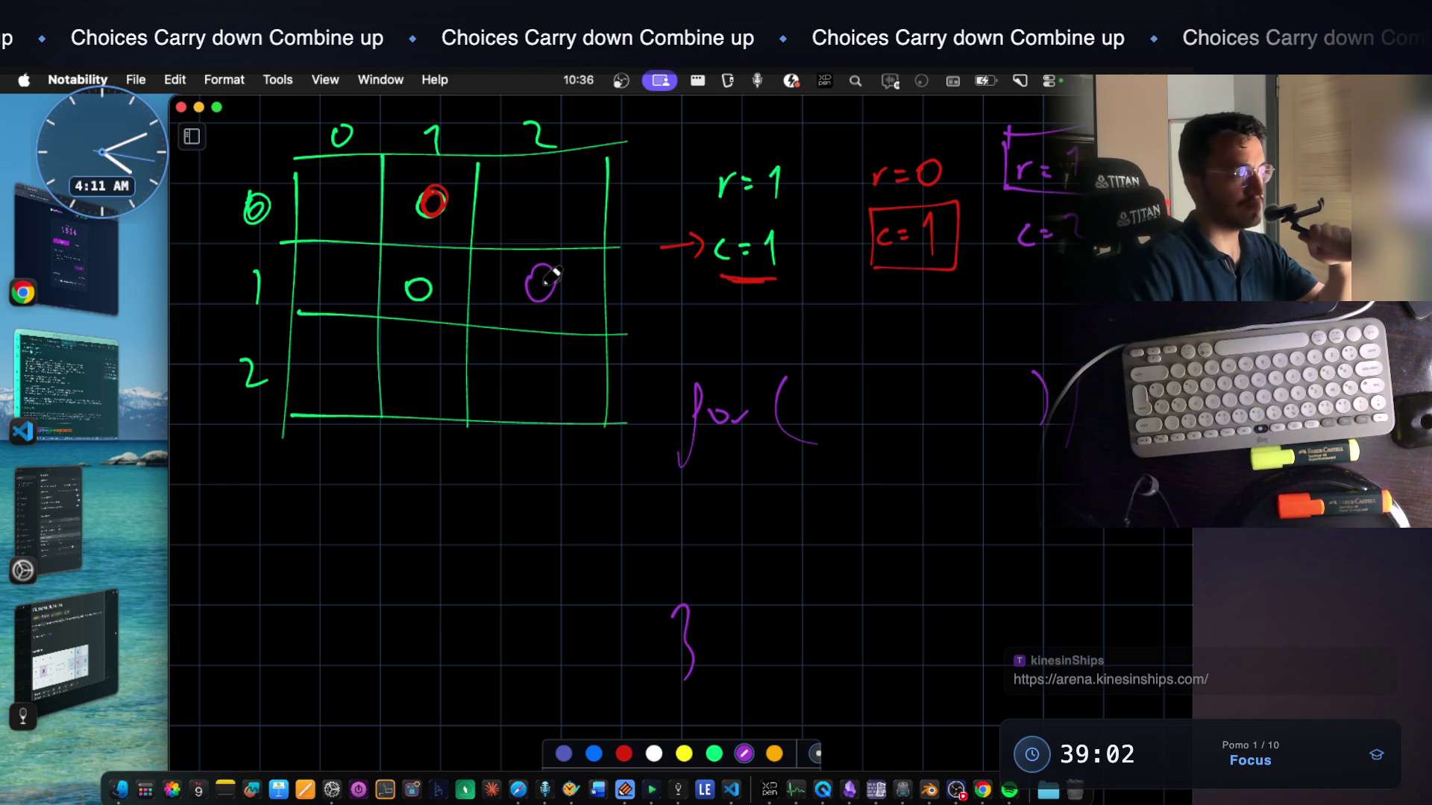
{"action": "left_click_drag", "start_coordinate": [555, 270], "coordinate": [548, 266]}
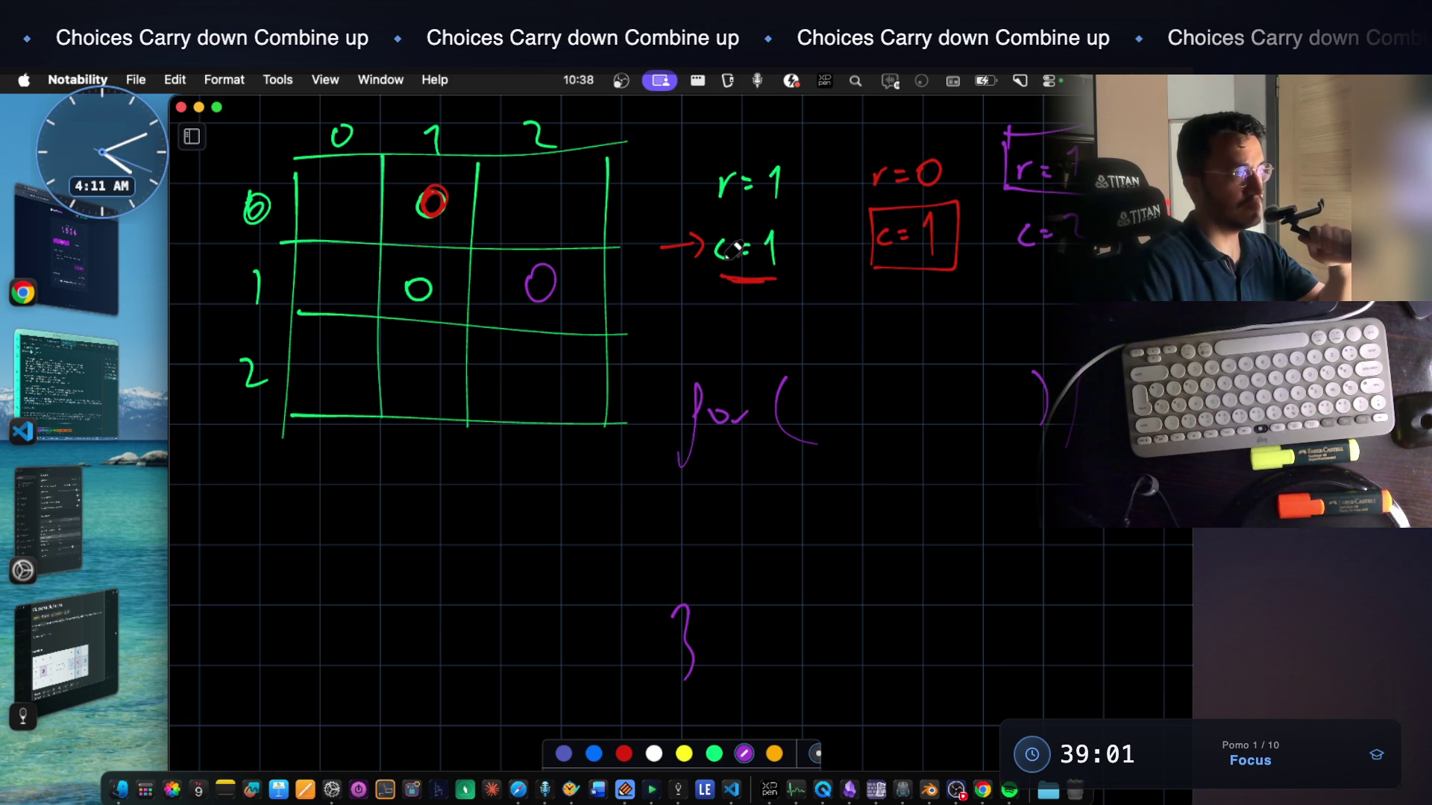
{"action": "left_click", "coordinate": [677, 789]}
Dismiss the overlay, step to the third saved image, and return to the Notability canvas
{"action": "left_click", "coordinate": [597, 119]}
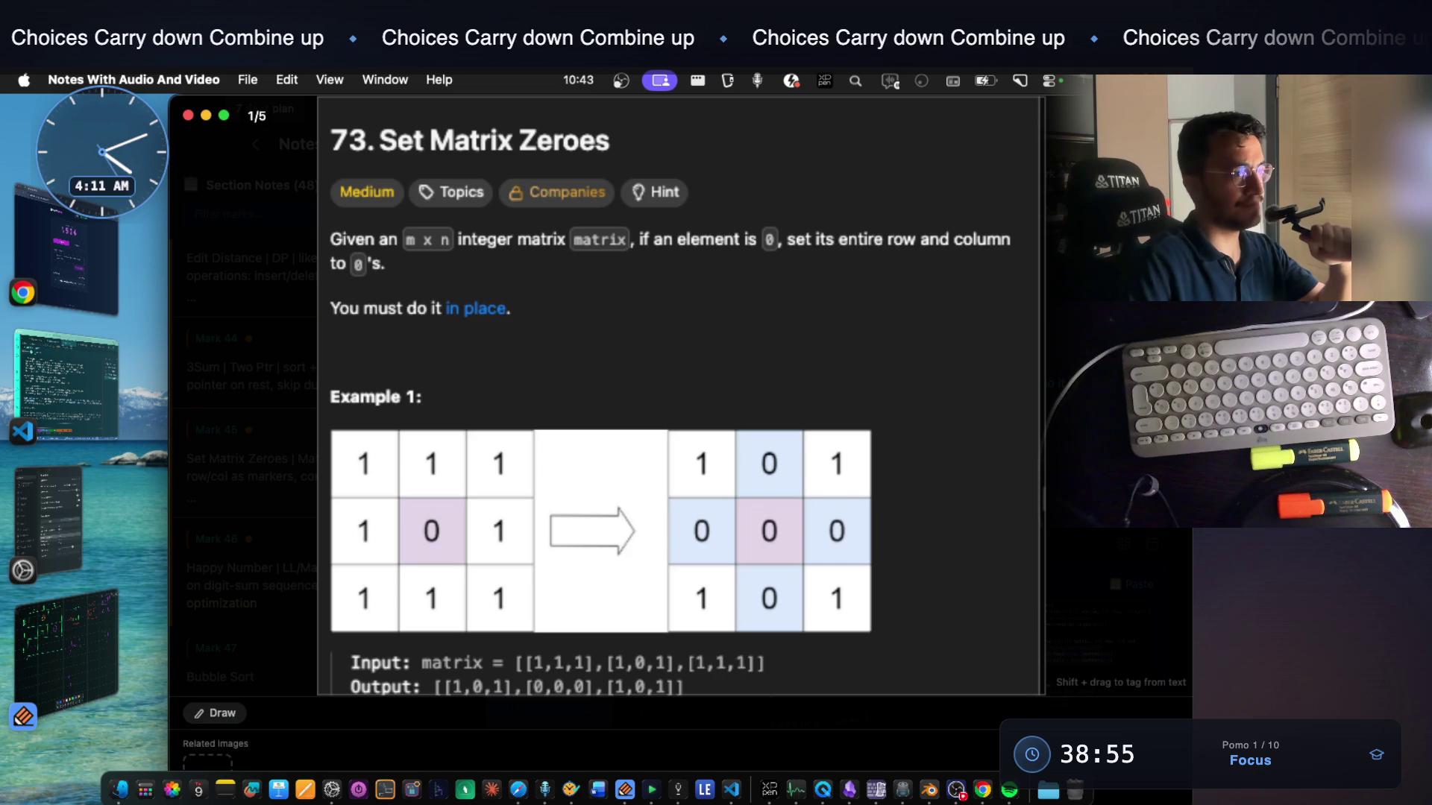
{"action": "key", "text": "Right"}
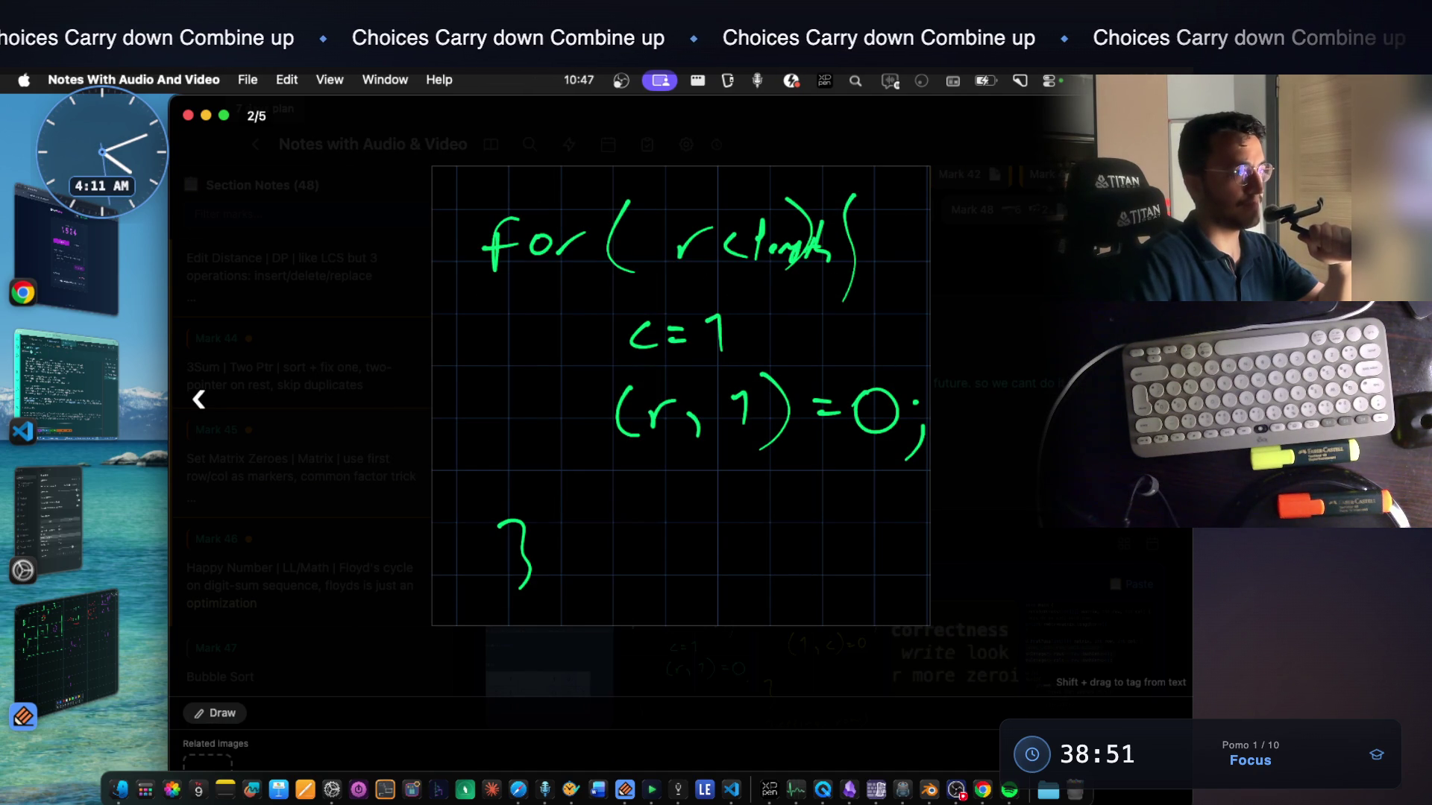
{"action": "key", "text": "Right"}
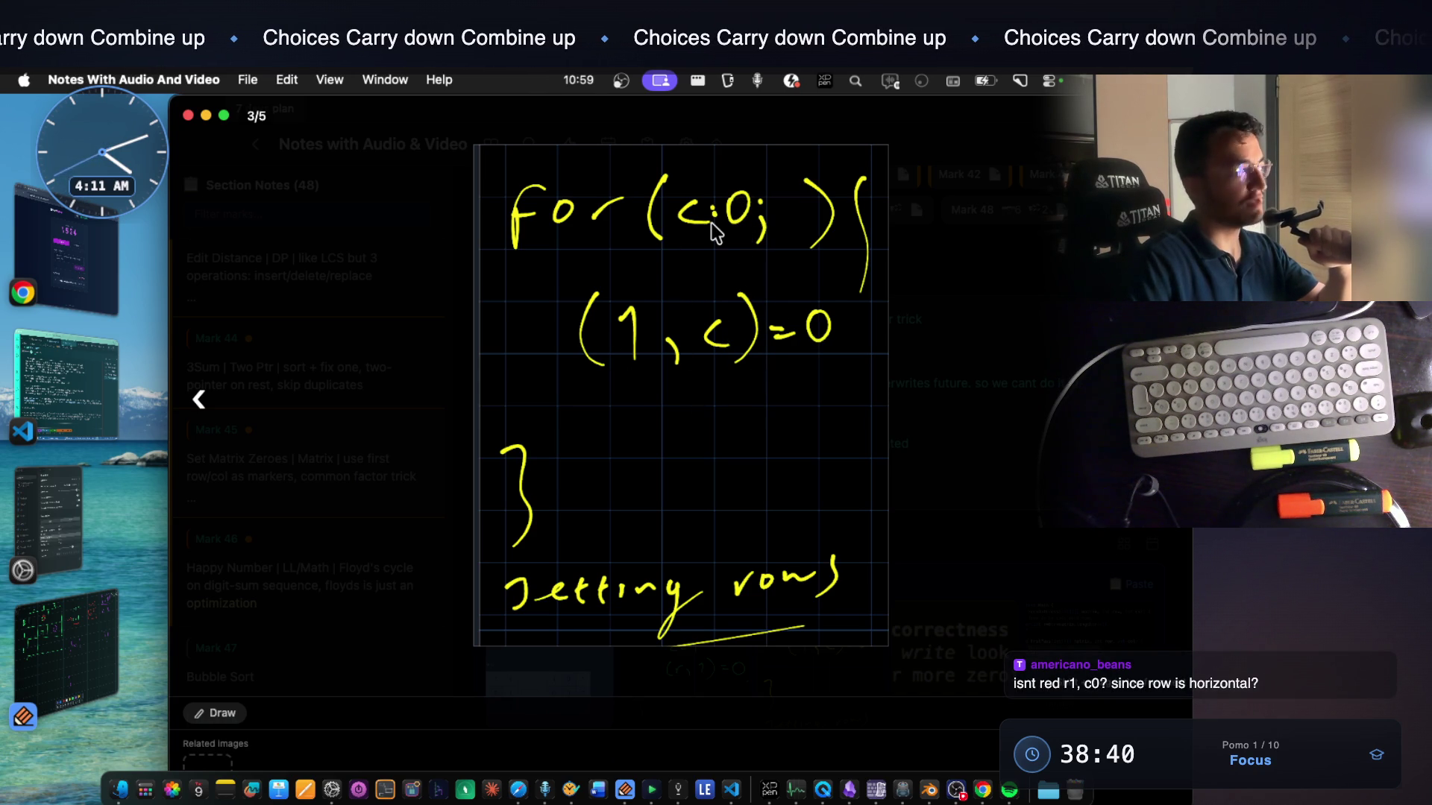
{"action": "left_click", "coordinate": [90, 648]}
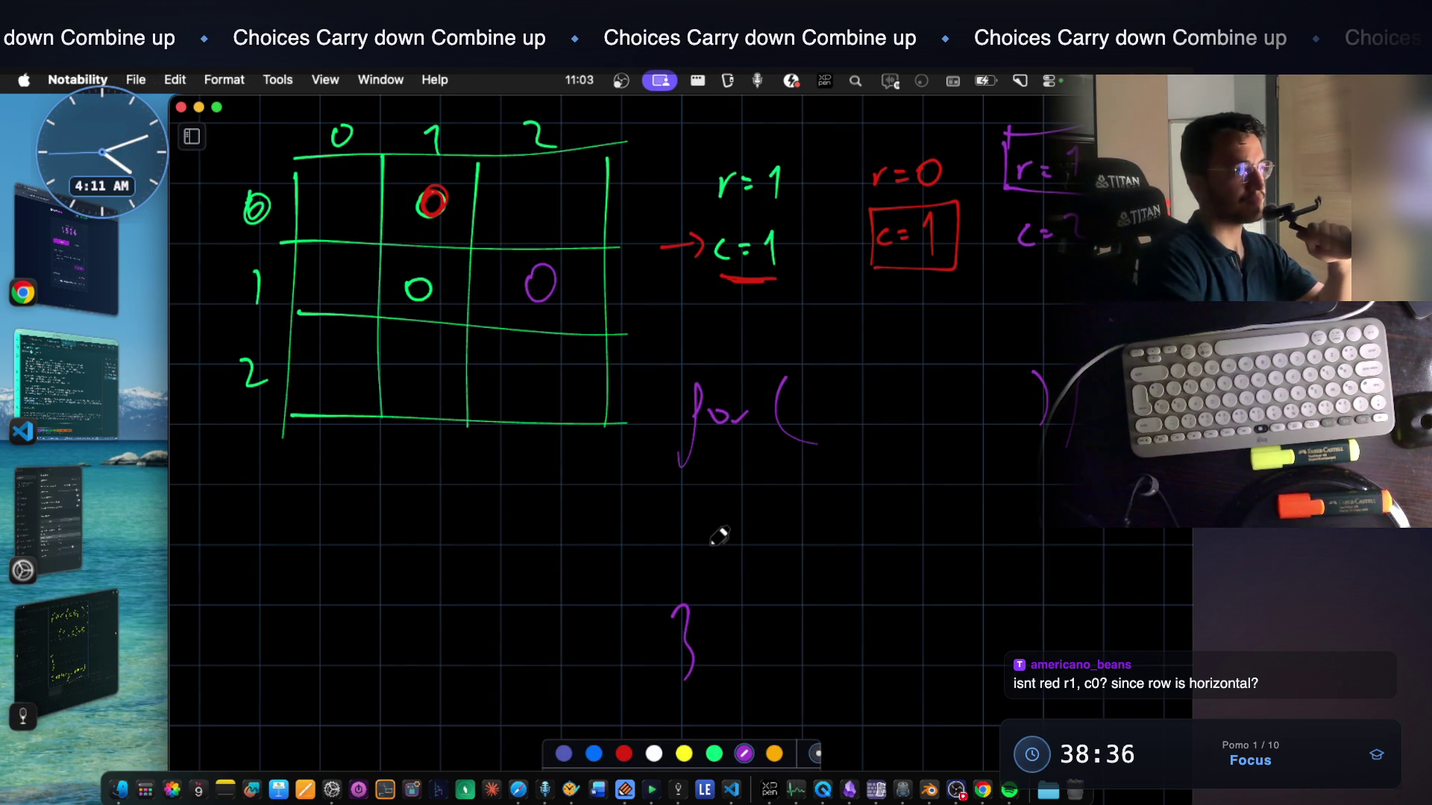
{"action": "scroll", "coordinate": [718, 537], "scroll_direction": "up", "scroll_amount": 2}
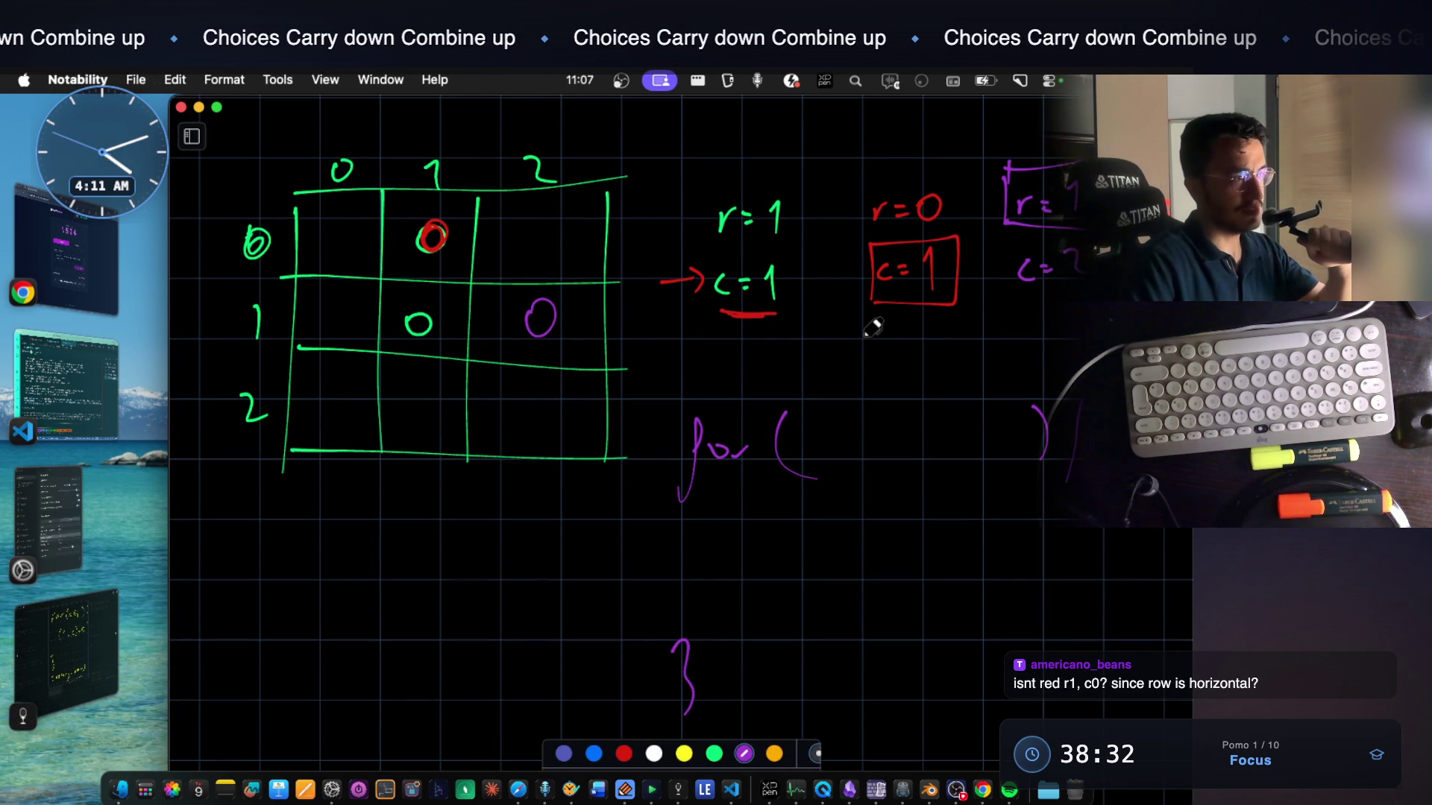
{"action": "scroll", "coordinate": [835, 305], "scroll_direction": "down", "scroll_amount": 5}
{"action": "scroll", "coordinate": [835, 305], "scroll_direction": "down", "scroll_amount": 1}
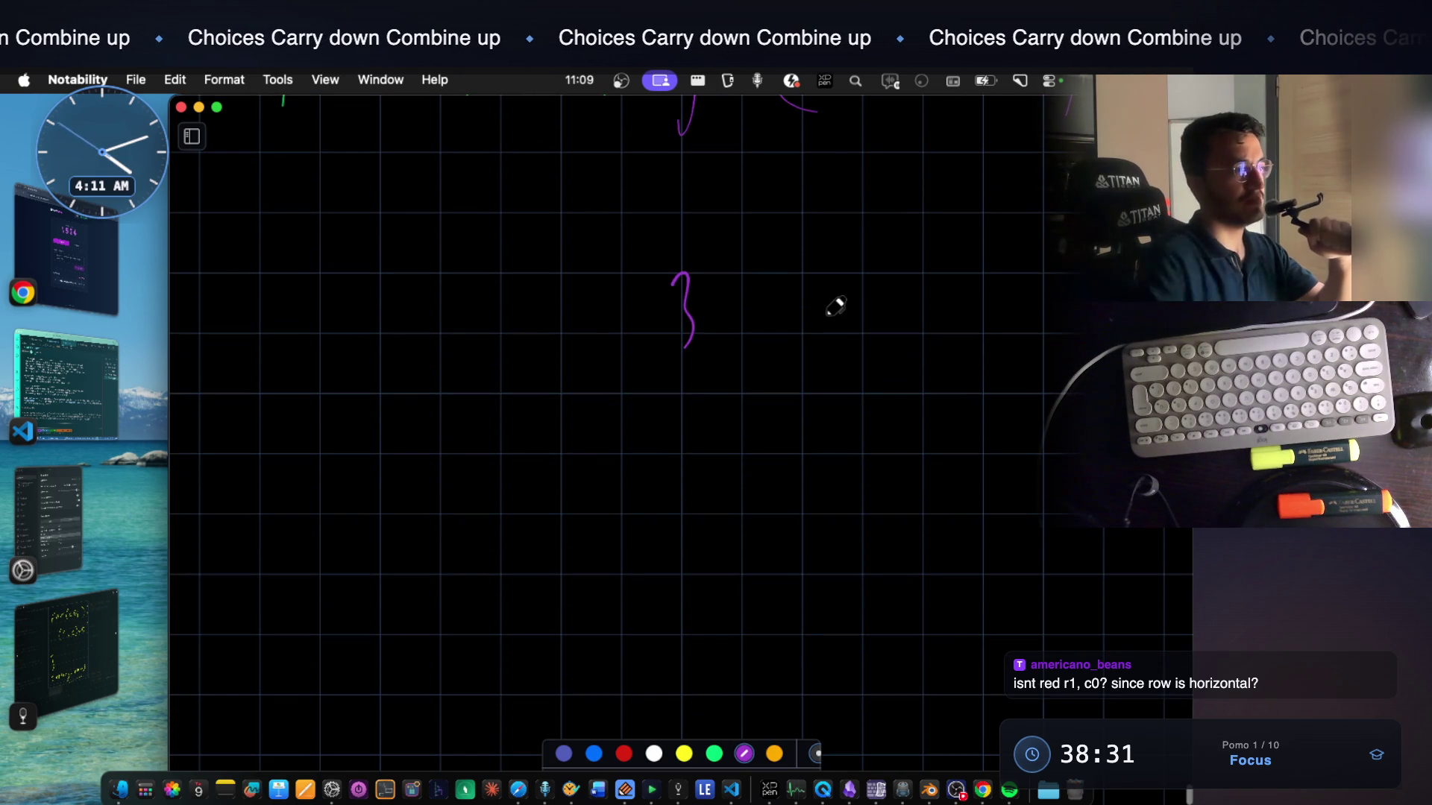
Handwrite the '// setting phase' comment and a 'for ( ) {' header with its brace in purple
{"action": "left_click_drag", "start_coordinate": [680, 483], "coordinate": [712, 436]}
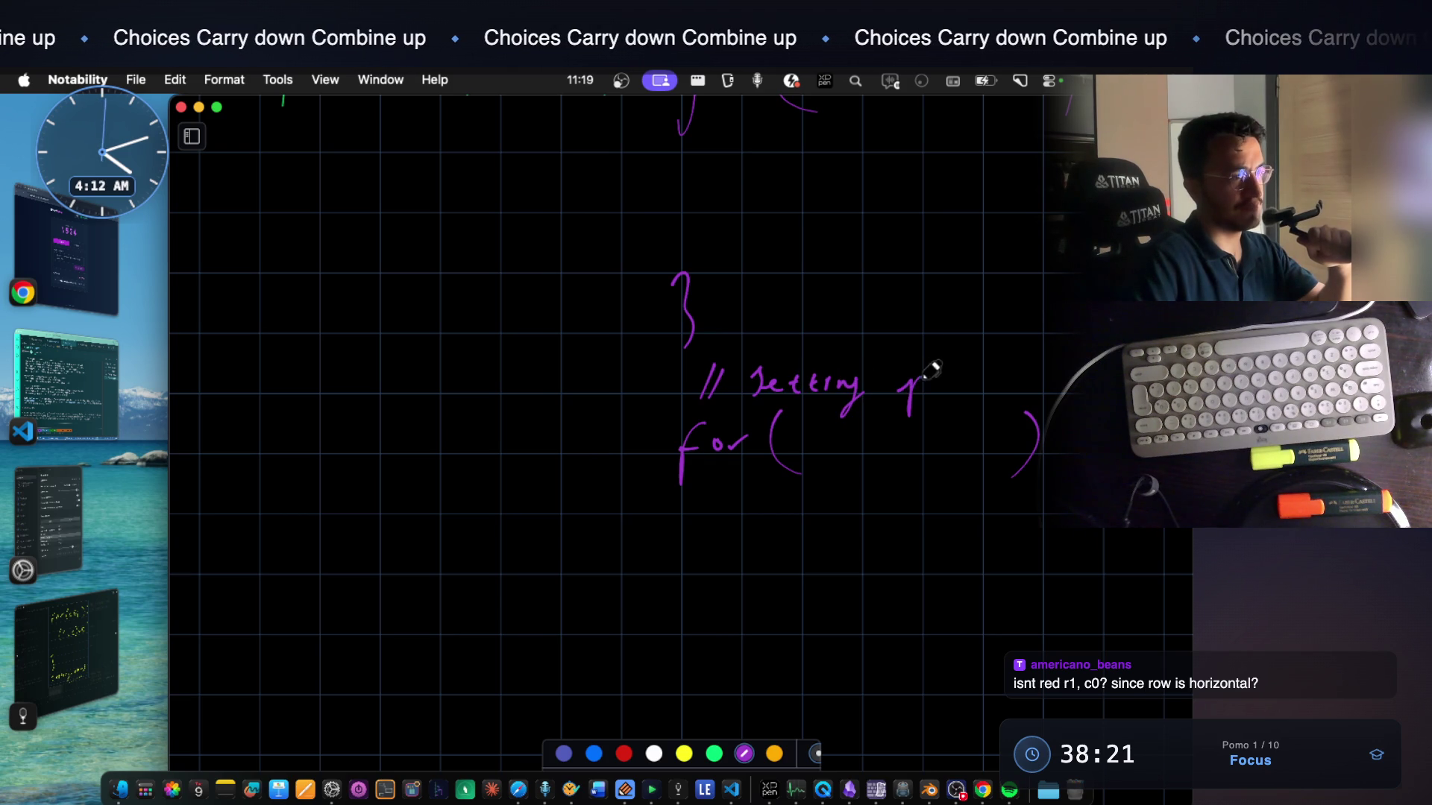
{"action": "left_click_drag", "start_coordinate": [1065, 397], "coordinate": [1060, 452]}
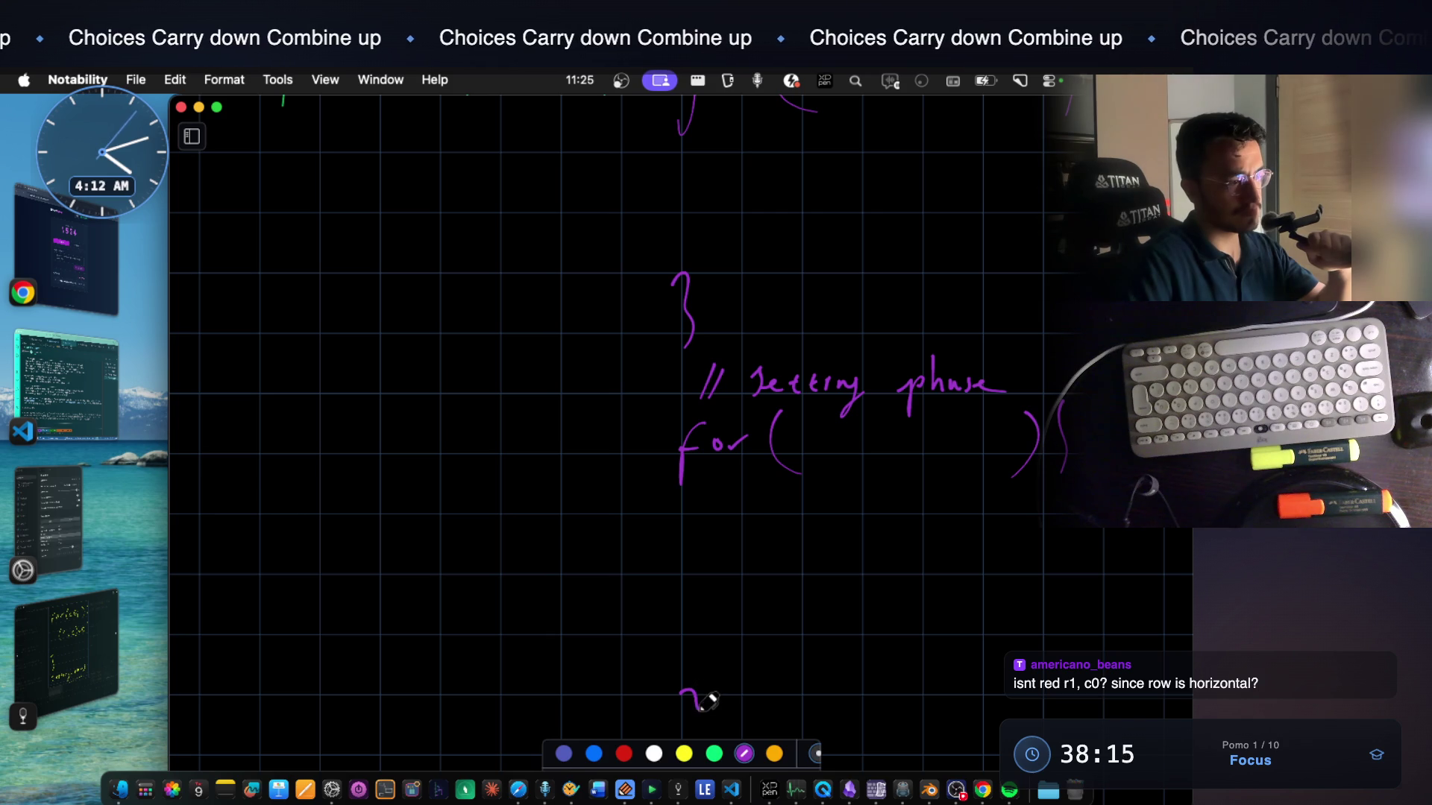
{"action": "scroll", "coordinate": [686, 671], "scroll_direction": "down", "scroll_amount": 1}
{"action": "scroll", "coordinate": [685, 672], "scroll_direction": "down", "scroll_amount": 3}
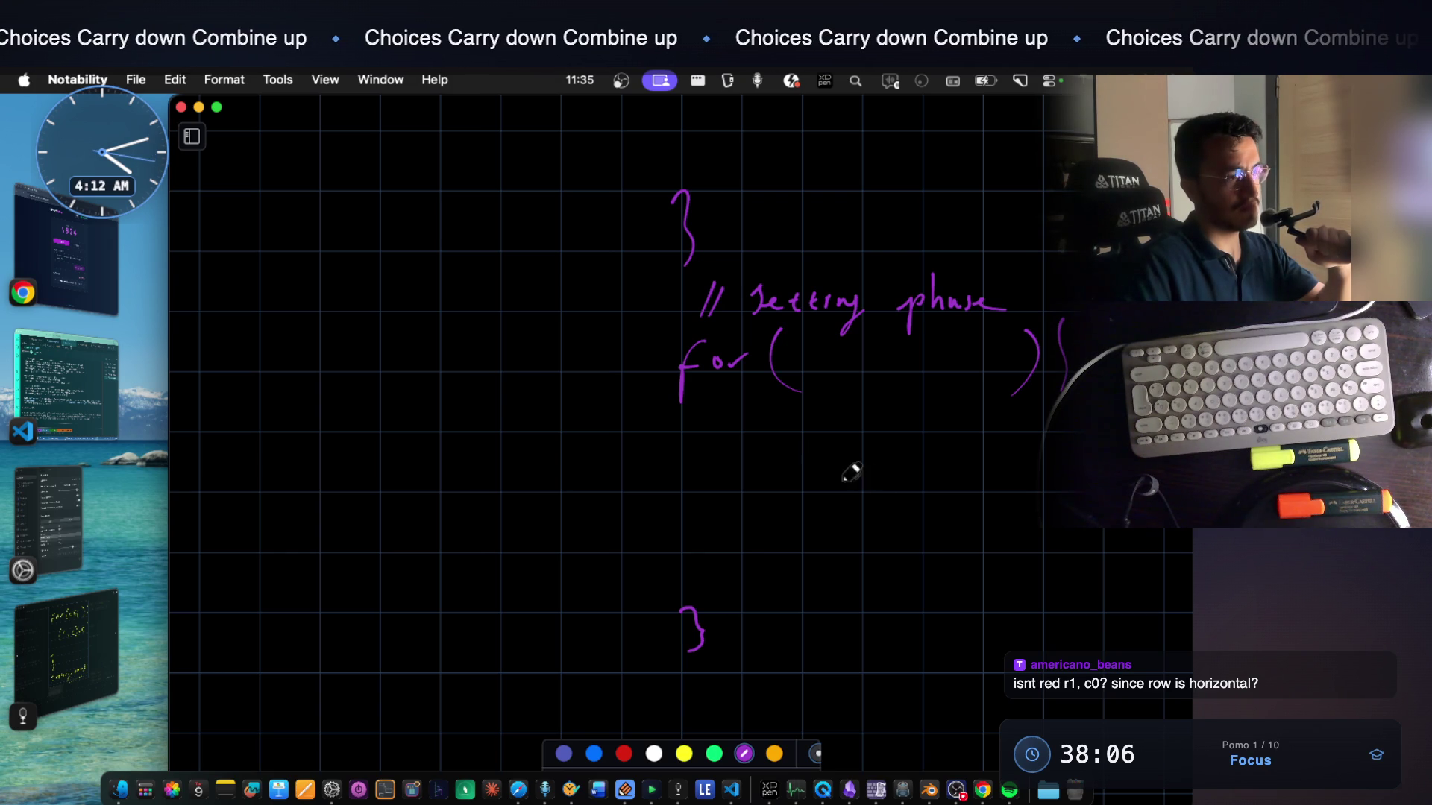
Write 'Set Row' and 'Set Column' inside the setting-phase loop in purple
{"action": "left_click_drag", "start_coordinate": [828, 442], "coordinate": [935, 452]}
{"action": "mouse_move", "coordinate": [835, 496]}
{"action": "left_mouse_down"}
{"action": "mouse_move", "coordinate": [859, 517]}
{"action": "mouse_move", "coordinate": [890, 512]}
{"action": "left_mouse_up"}
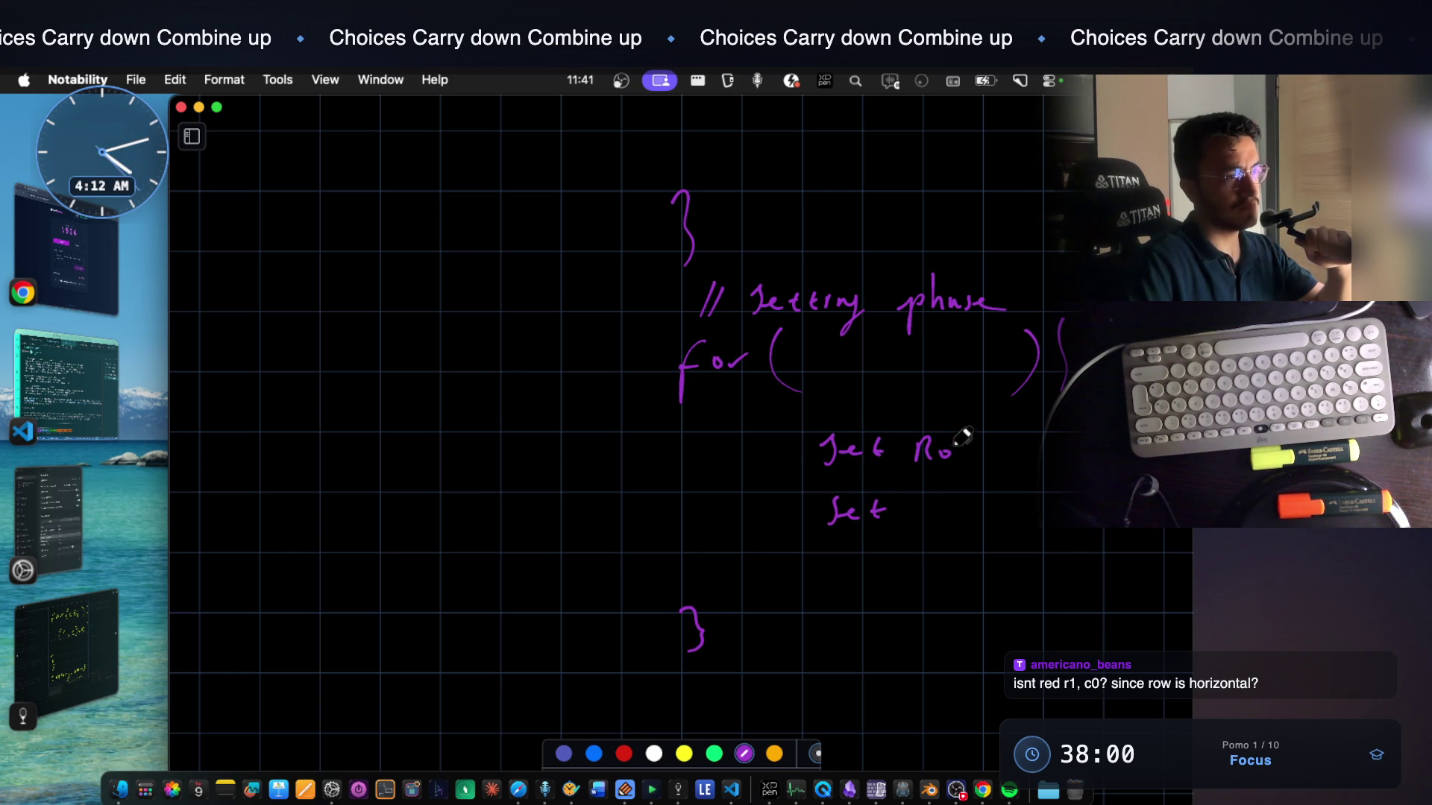
{"action": "left_click_drag", "start_coordinate": [947, 503], "coordinate": [964, 499]}
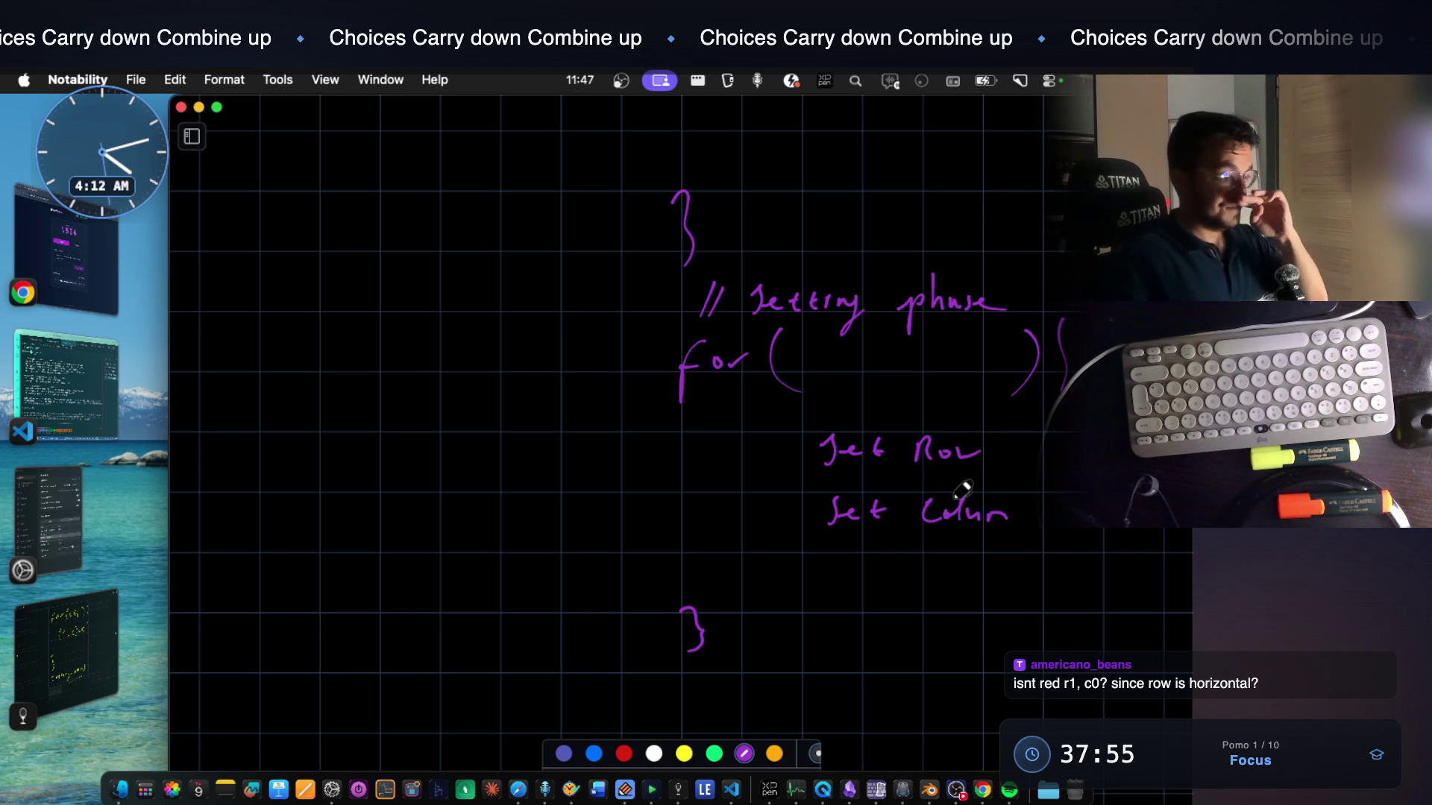
{"action": "scroll", "coordinate": [857, 439], "scroll_direction": "down", "scroll_amount": 1}
Circle 'Set Row' and 'Set Column' each with a purple ellipse
{"action": "left_click_drag", "start_coordinate": [834, 414], "coordinate": [833, 457]}
{"action": "left_click_drag", "start_coordinate": [994, 429], "coordinate": [830, 418]}
{"action": "mouse_move", "coordinate": [879, 476]}
{"action": "left_mouse_down"}
{"action": "mouse_move", "coordinate": [1052, 486]}
{"action": "mouse_move", "coordinate": [832, 495]}
{"action": "left_mouse_up"}
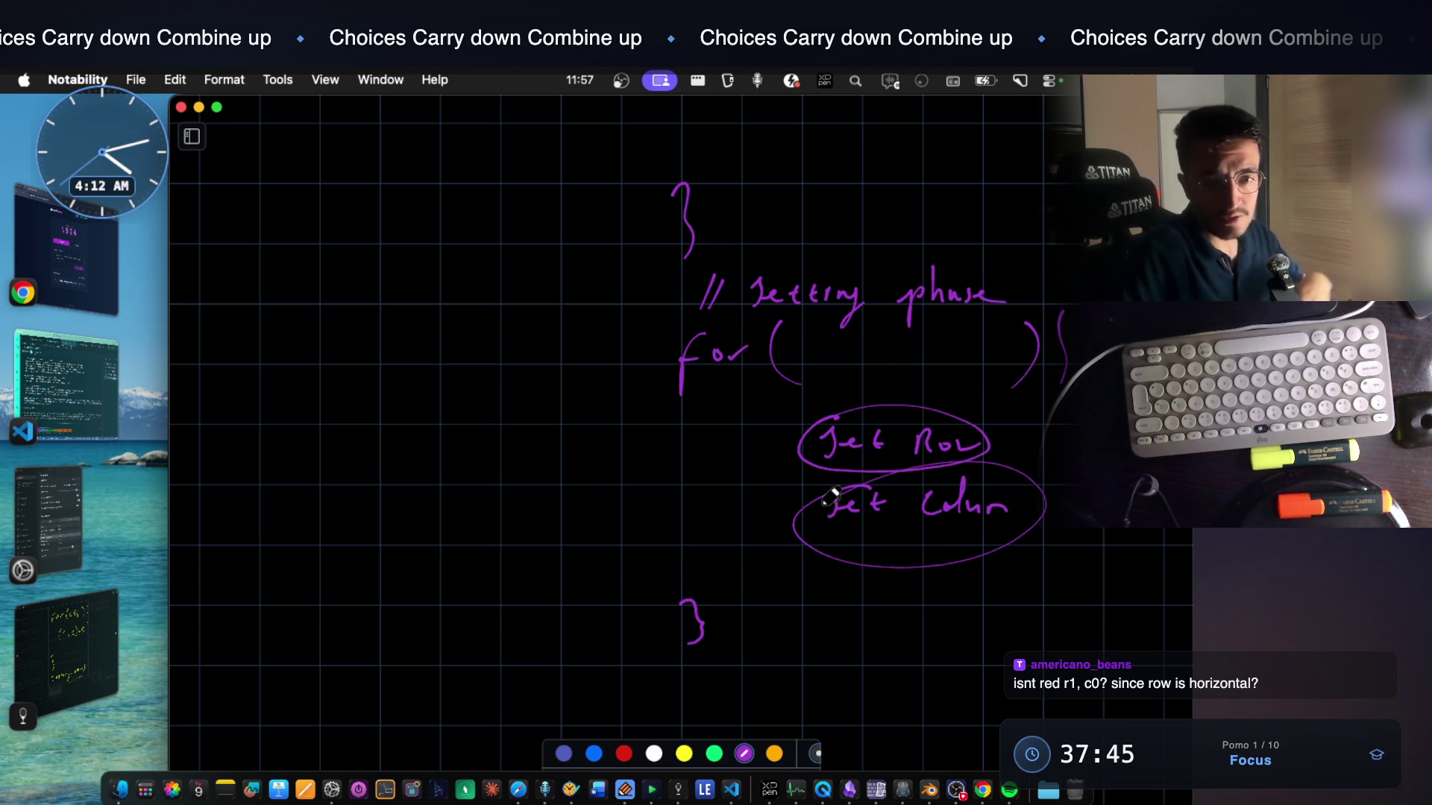
{"action": "scroll", "coordinate": [833, 496], "scroll_direction": "up", "scroll_amount": 3}
{"action": "scroll", "coordinate": [830, 496], "scroll_direction": "up", "scroll_amount": 4}
{"action": "scroll", "coordinate": [830, 495], "scroll_direction": "up", "scroll_amount": 2}
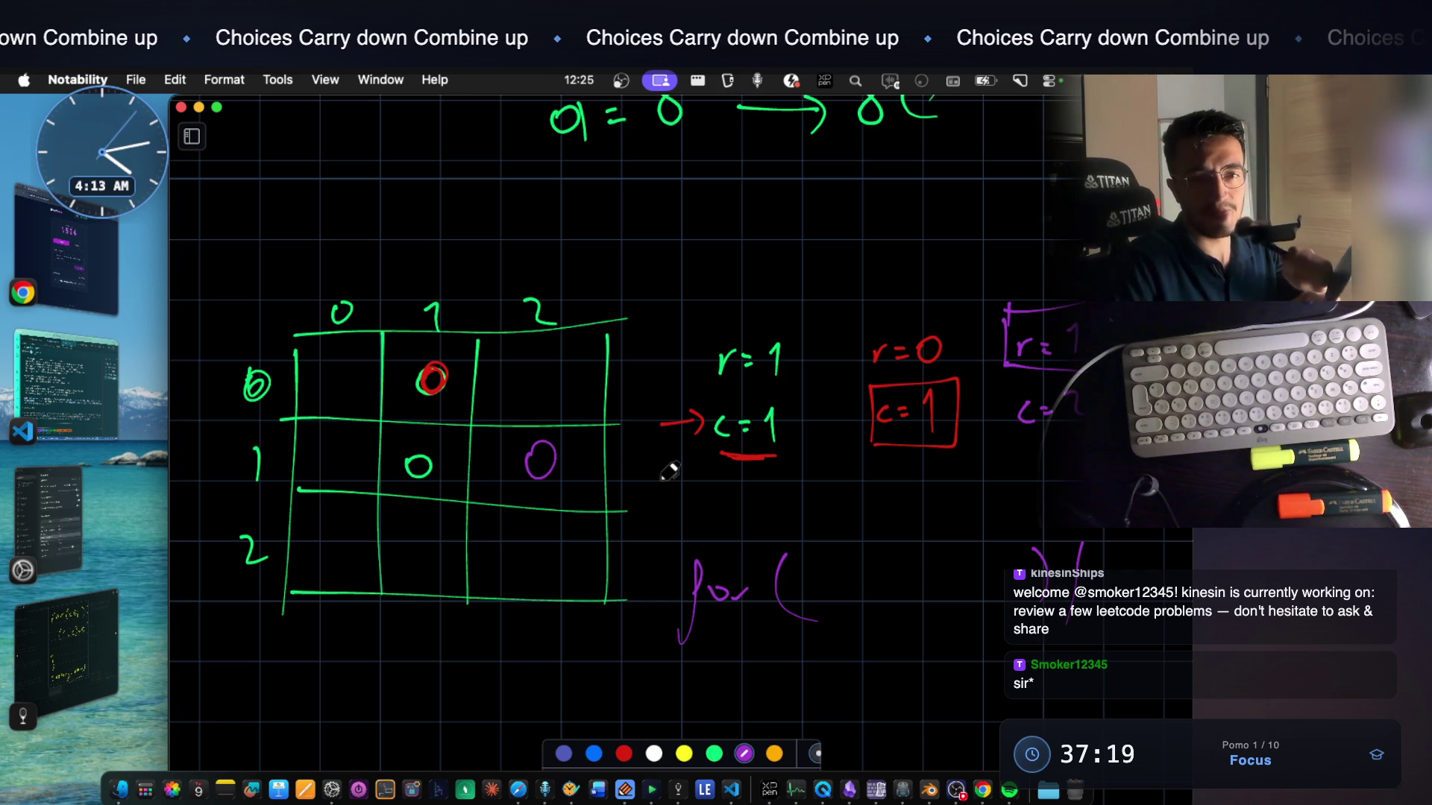
Strike a purple line across grid row 0 and another down column 1
{"action": "left_click_drag", "start_coordinate": [195, 375], "coordinate": [618, 392]}
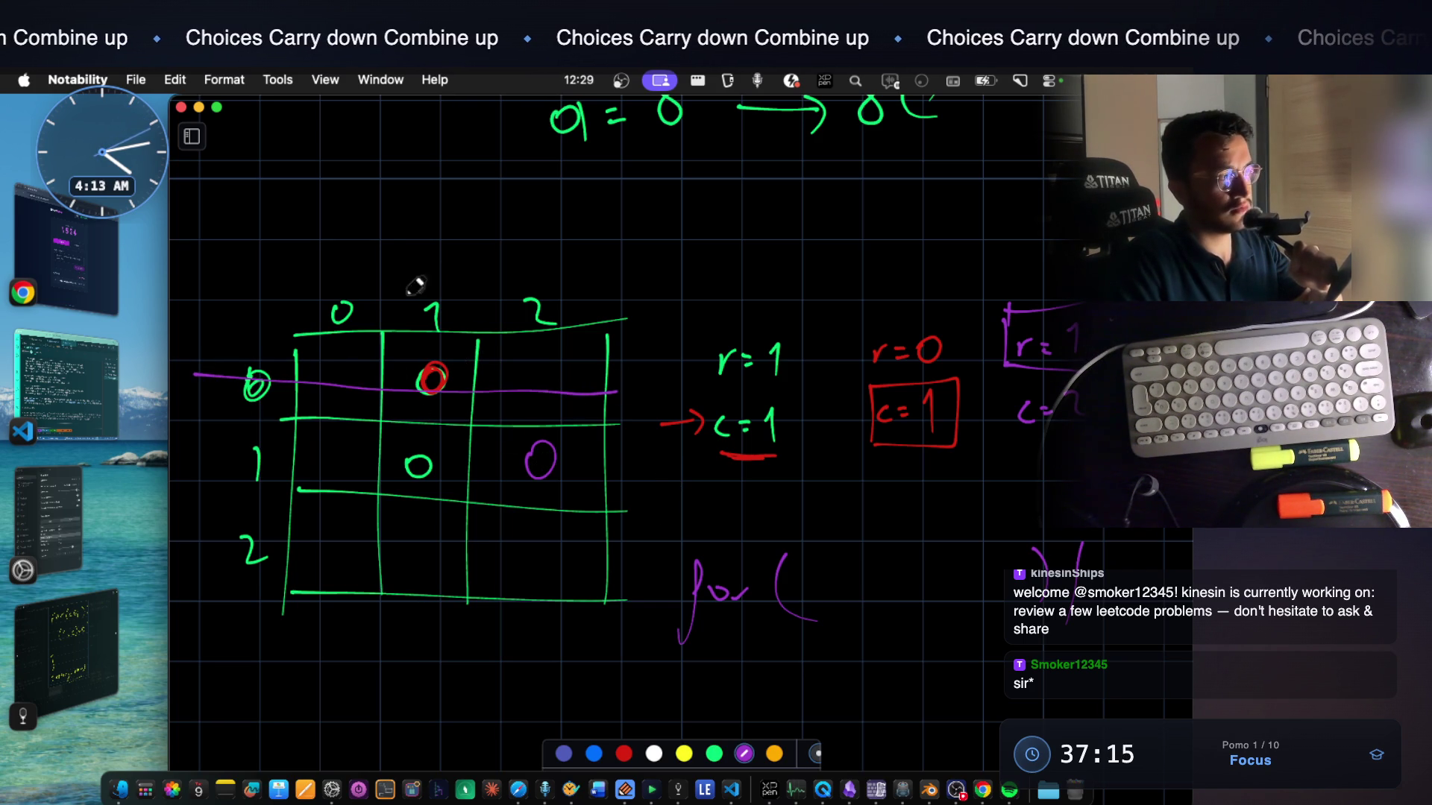
{"action": "left_click_drag", "start_coordinate": [429, 270], "coordinate": [439, 707]}
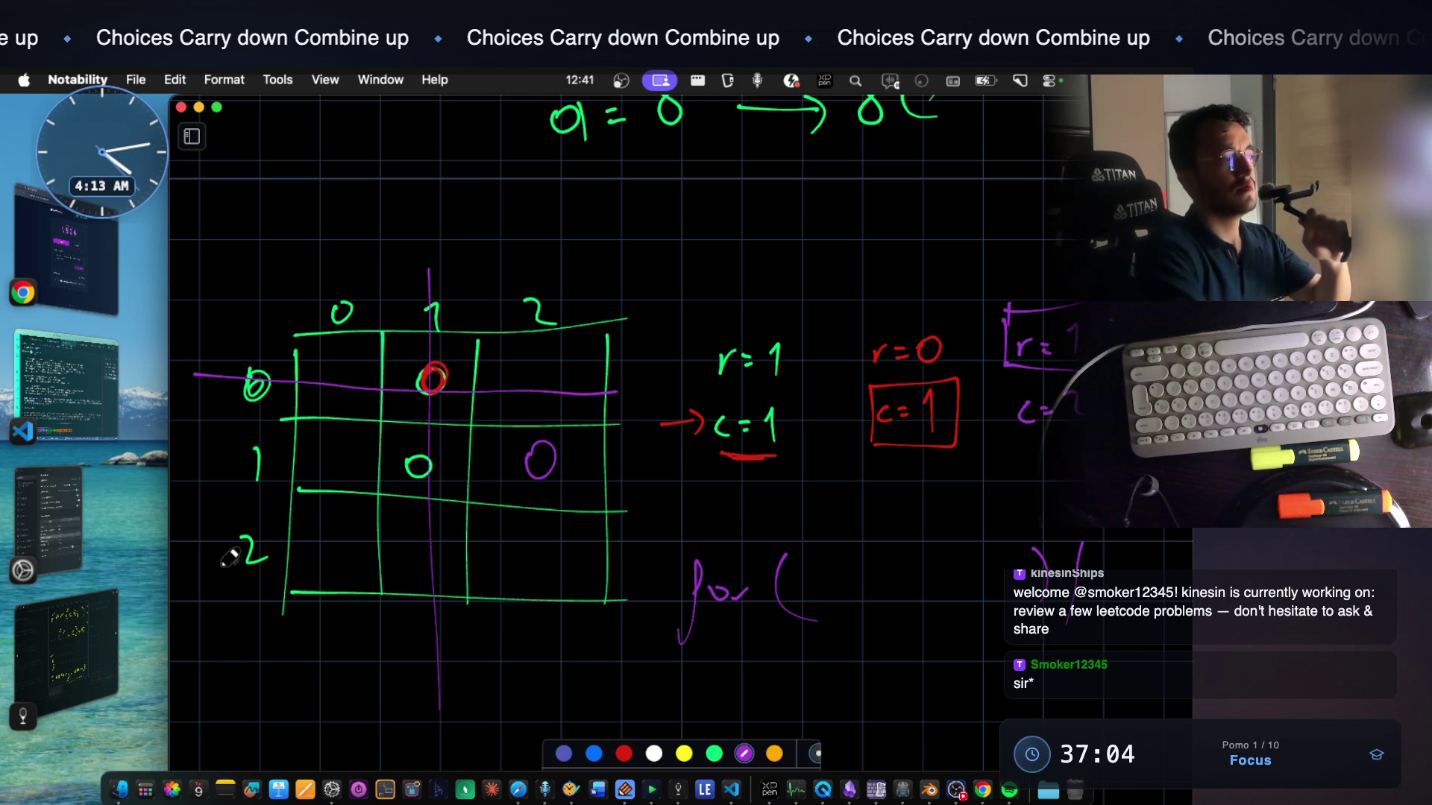
{"action": "scroll", "coordinate": [294, 681], "scroll_direction": "down", "scroll_amount": 3}
{"action": "scroll", "coordinate": [294, 682], "scroll_direction": "down", "scroll_amount": 3}
{"action": "scroll", "coordinate": [294, 682], "scroll_direction": "down", "scroll_amount": 3}
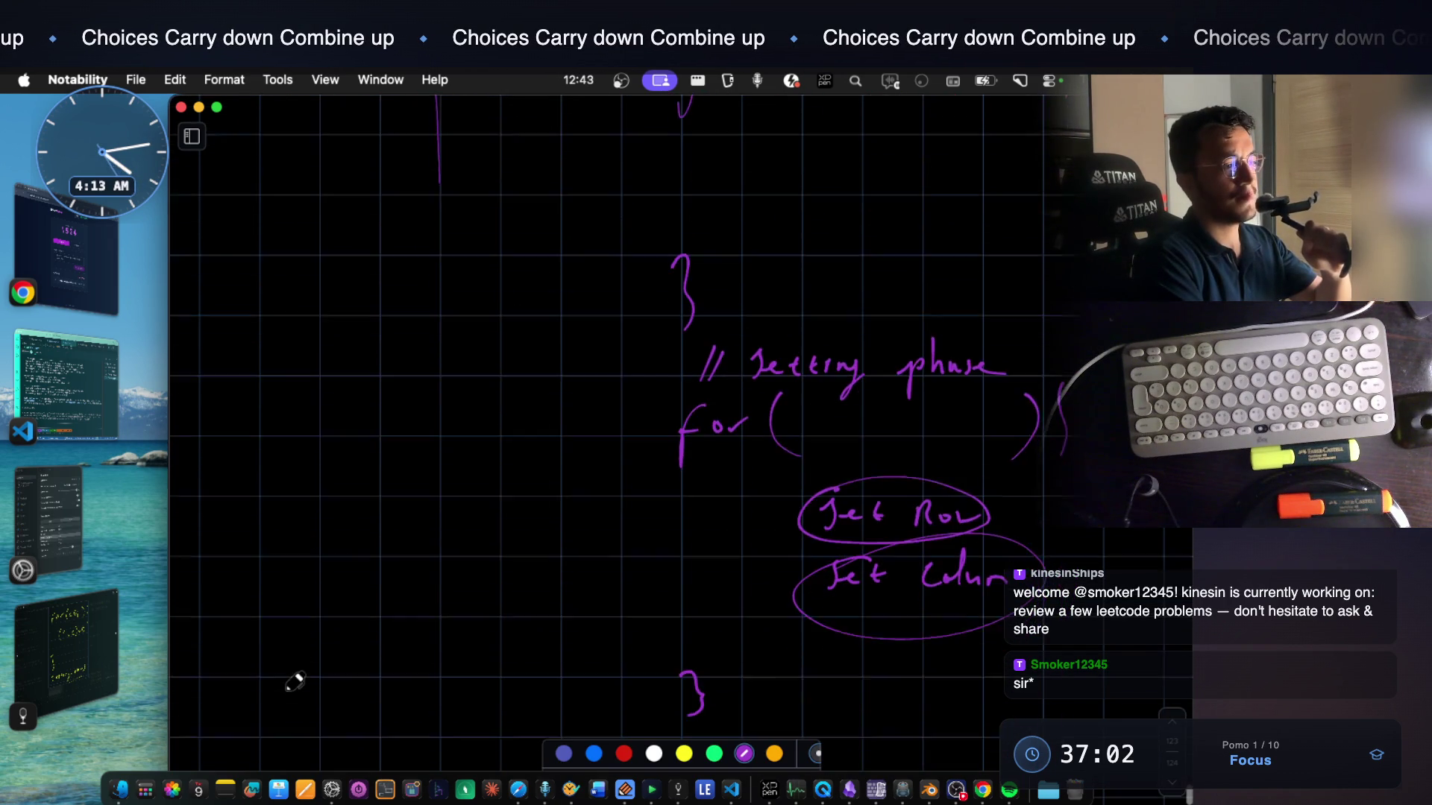
{"action": "scroll", "coordinate": [294, 681], "scroll_direction": "down", "scroll_amount": 2}
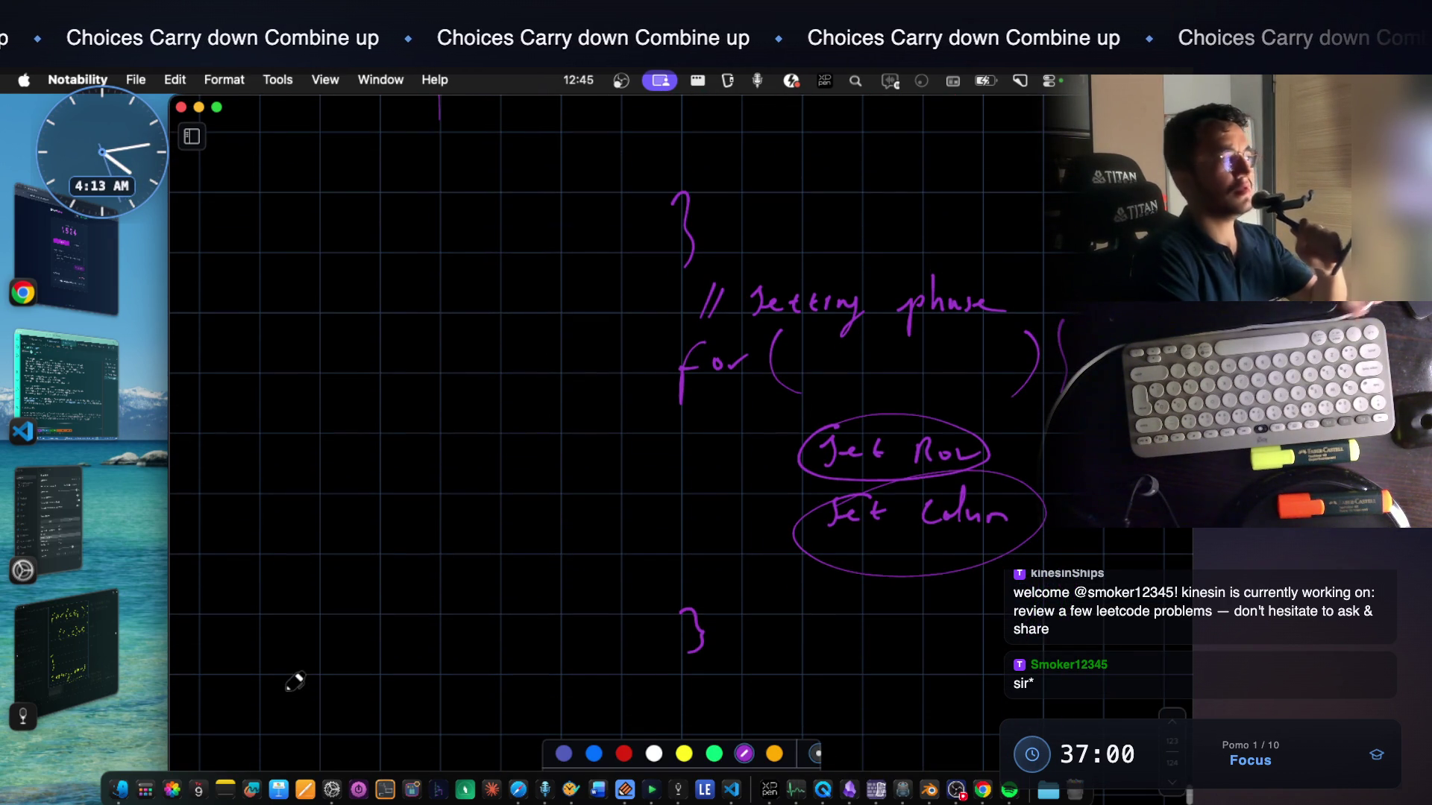
{"action": "left_click", "coordinate": [678, 790]}
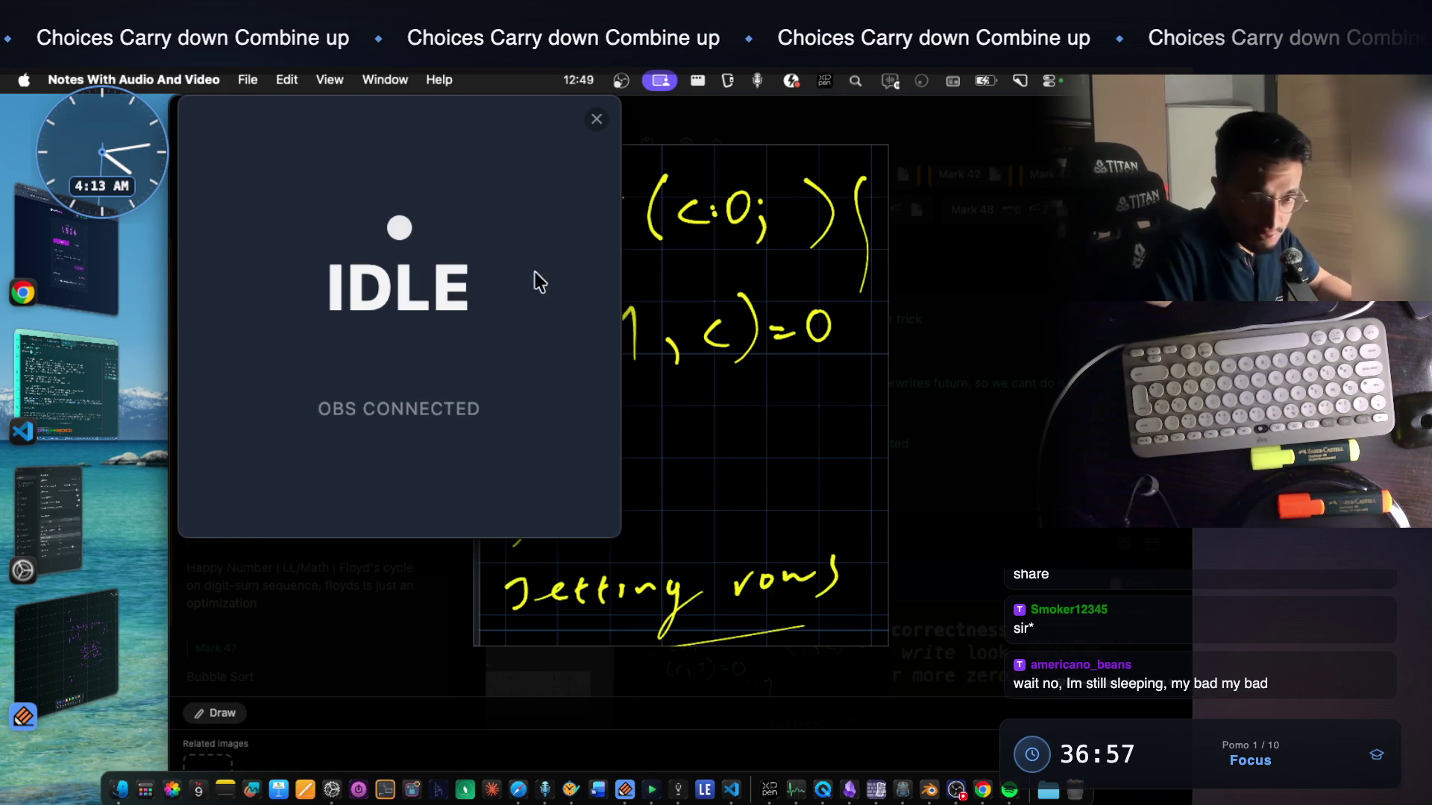
{"action": "left_click", "coordinate": [613, 144]}
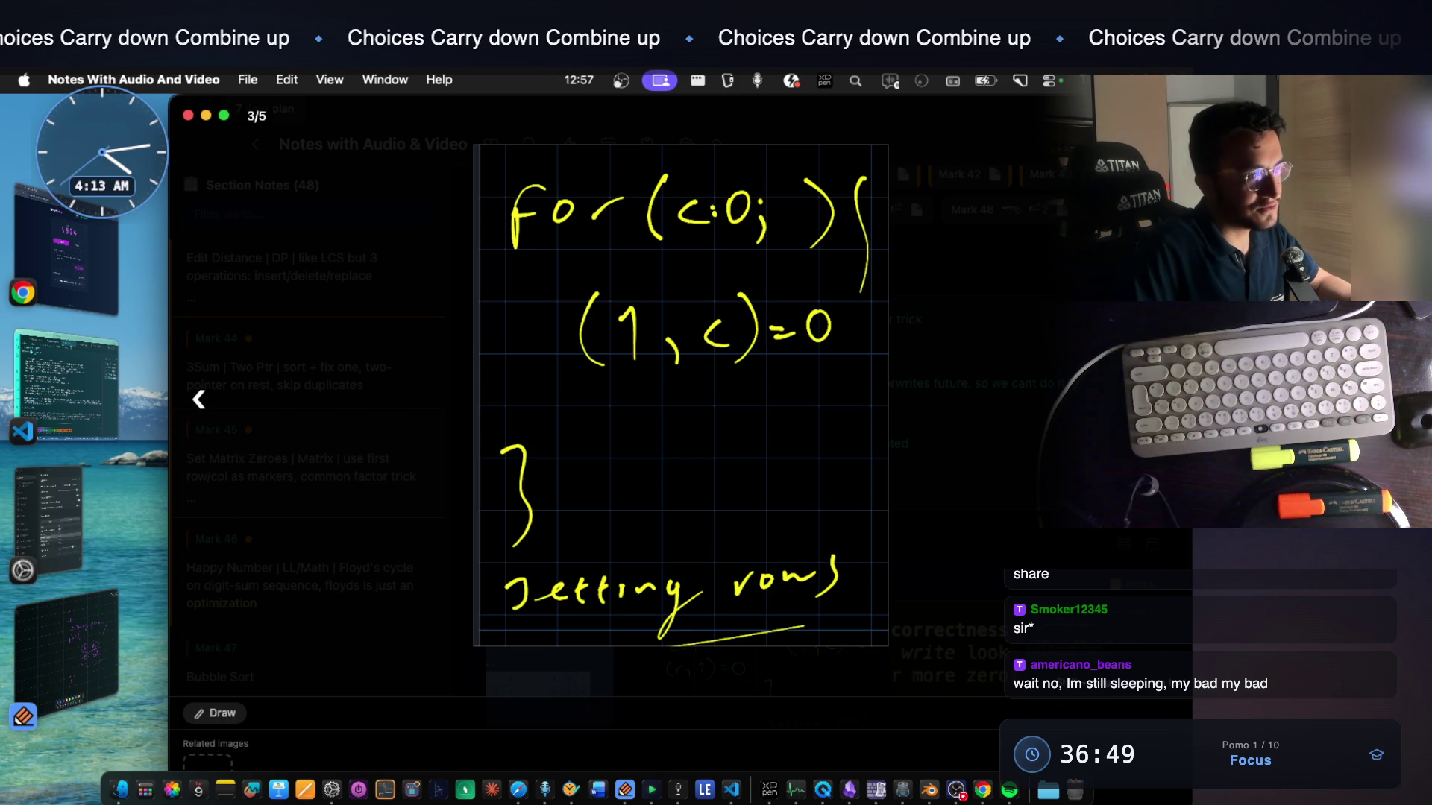
{"action": "key", "text": "Right"}
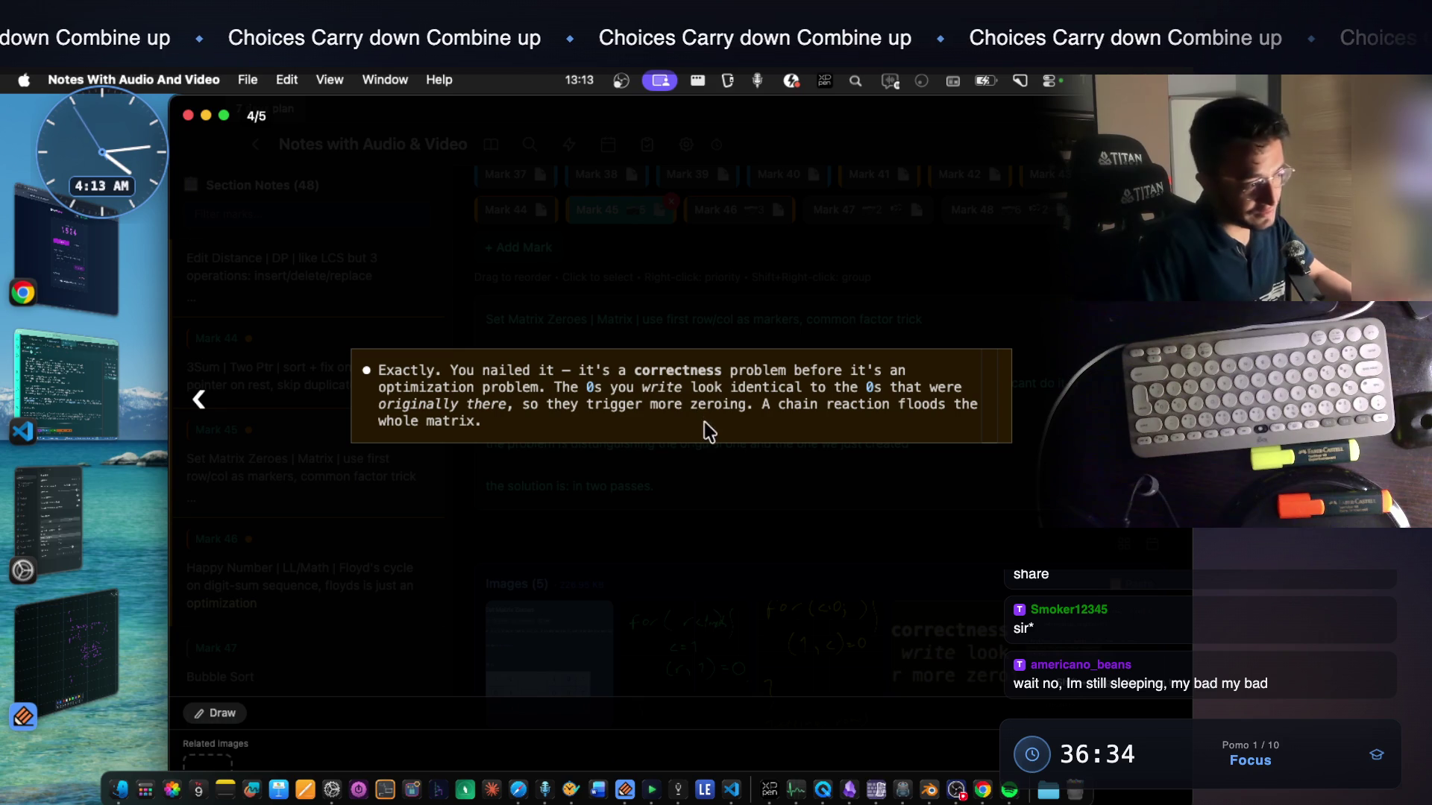
{"action": "left_click", "coordinate": [624, 791]}
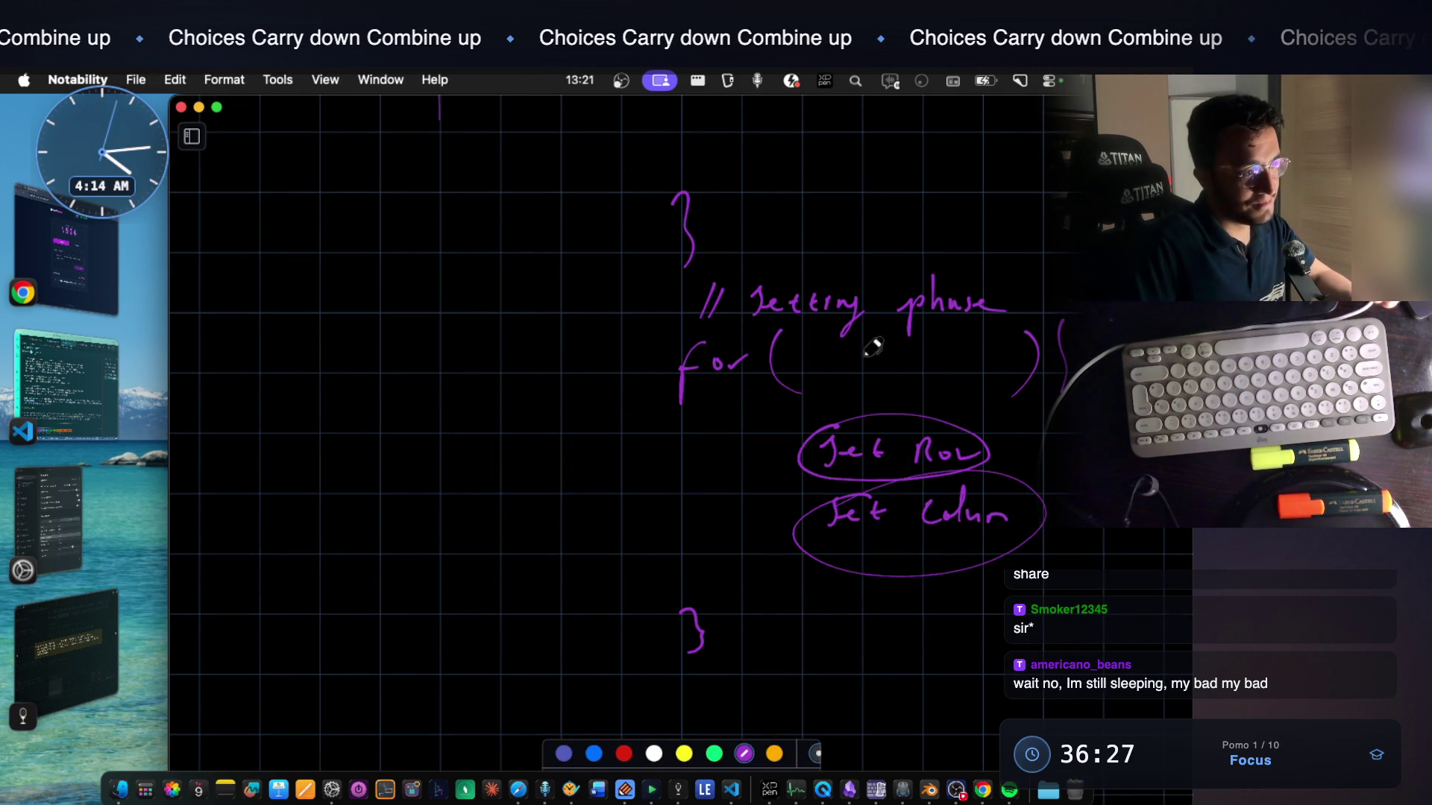
{"action": "scroll", "coordinate": [895, 399], "scroll_direction": "up", "scroll_amount": 6}
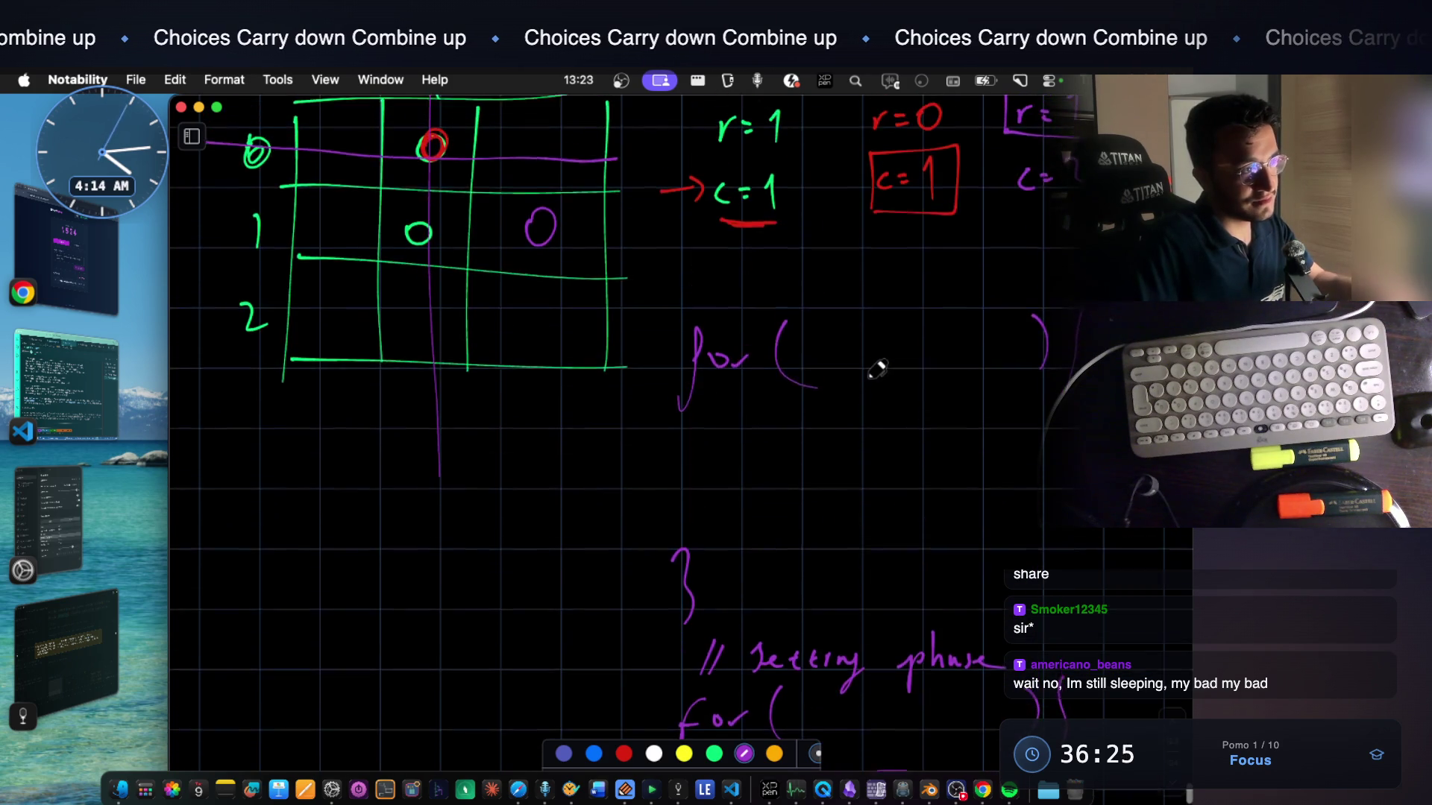
{"action": "scroll", "coordinate": [806, 364], "scroll_direction": "up", "scroll_amount": 2}
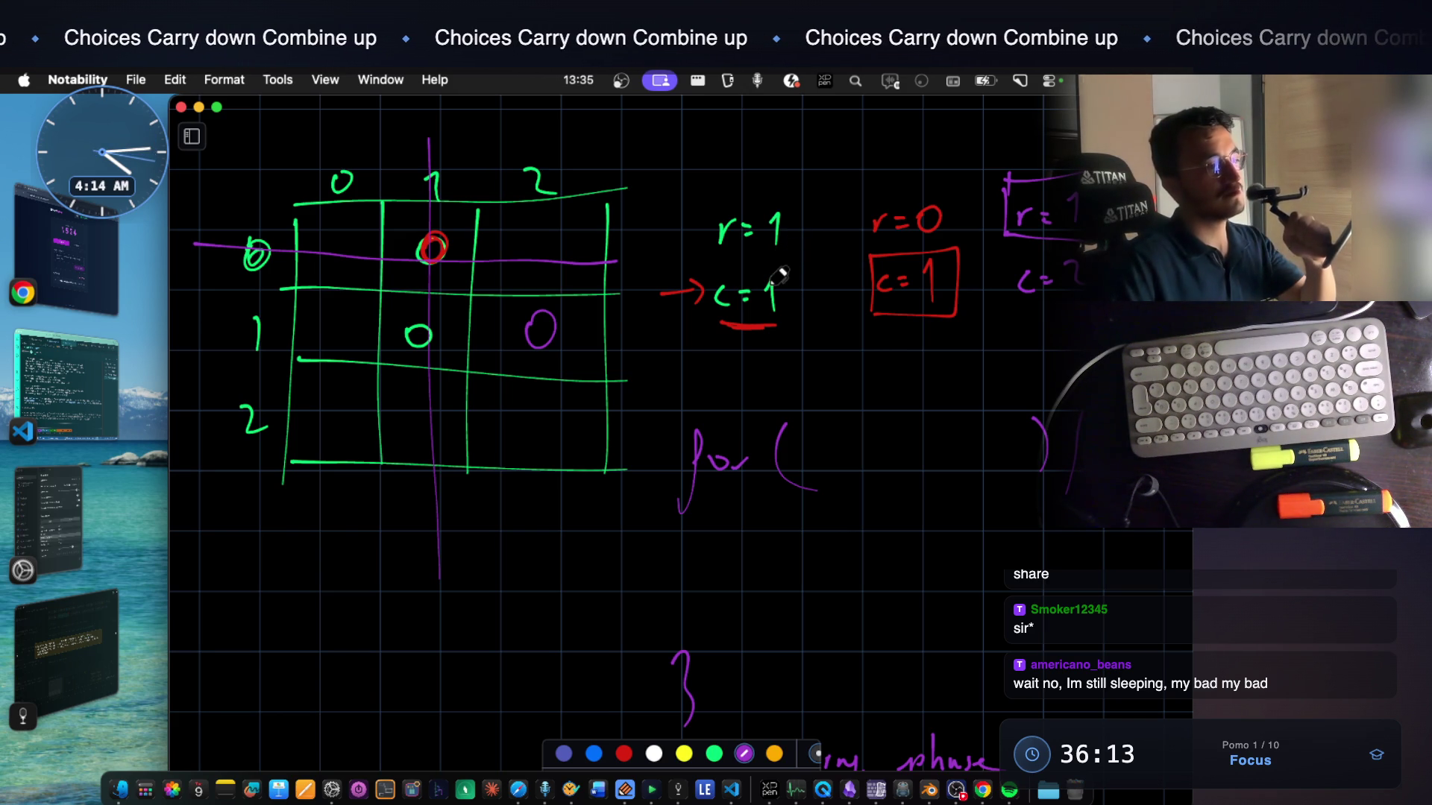
{"action": "scroll", "coordinate": [815, 537], "scroll_direction": "down", "scroll_amount": 3}
{"action": "scroll", "coordinate": [815, 555], "scroll_direction": "down", "scroll_amount": 3}
{"action": "scroll", "coordinate": [813, 556], "scroll_direction": "down", "scroll_amount": 3}
{"action": "scroll", "coordinate": [813, 555], "scroll_direction": "up", "scroll_amount": 1}
{"action": "scroll", "coordinate": [811, 551], "scroll_direction": "up", "scroll_amount": 3}
{"action": "scroll", "coordinate": [813, 556], "scroll_direction": "up", "scroll_amount": 2}
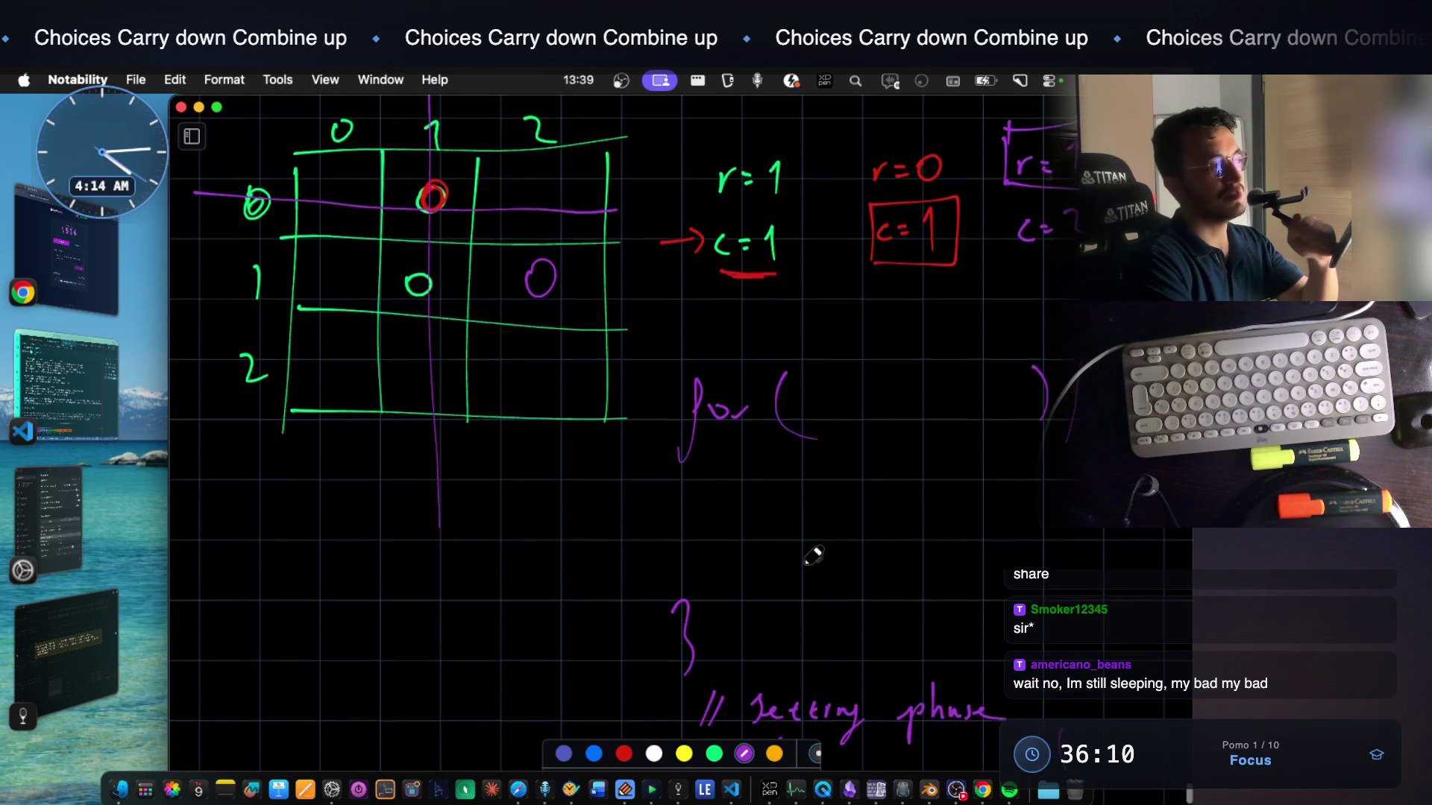
{"action": "scroll", "coordinate": [814, 555], "scroll_direction": "up", "scroll_amount": 1}
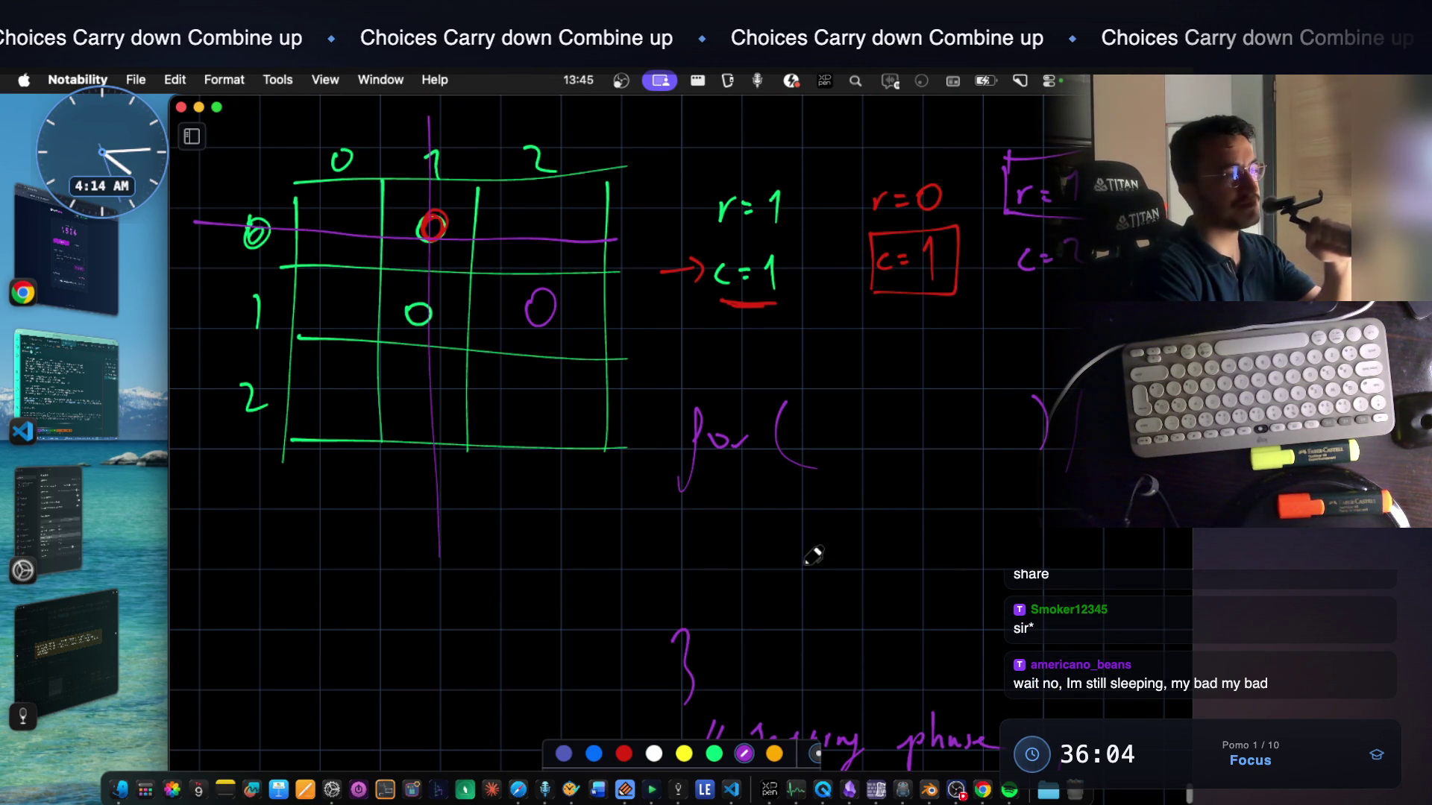
{"action": "scroll", "coordinate": [813, 555], "scroll_direction": "down", "scroll_amount": 5}
{"action": "scroll", "coordinate": [813, 555], "scroll_direction": "down", "scroll_amount": 5}
{"action": "scroll", "coordinate": [814, 553], "scroll_direction": "down", "scroll_amount": 2}
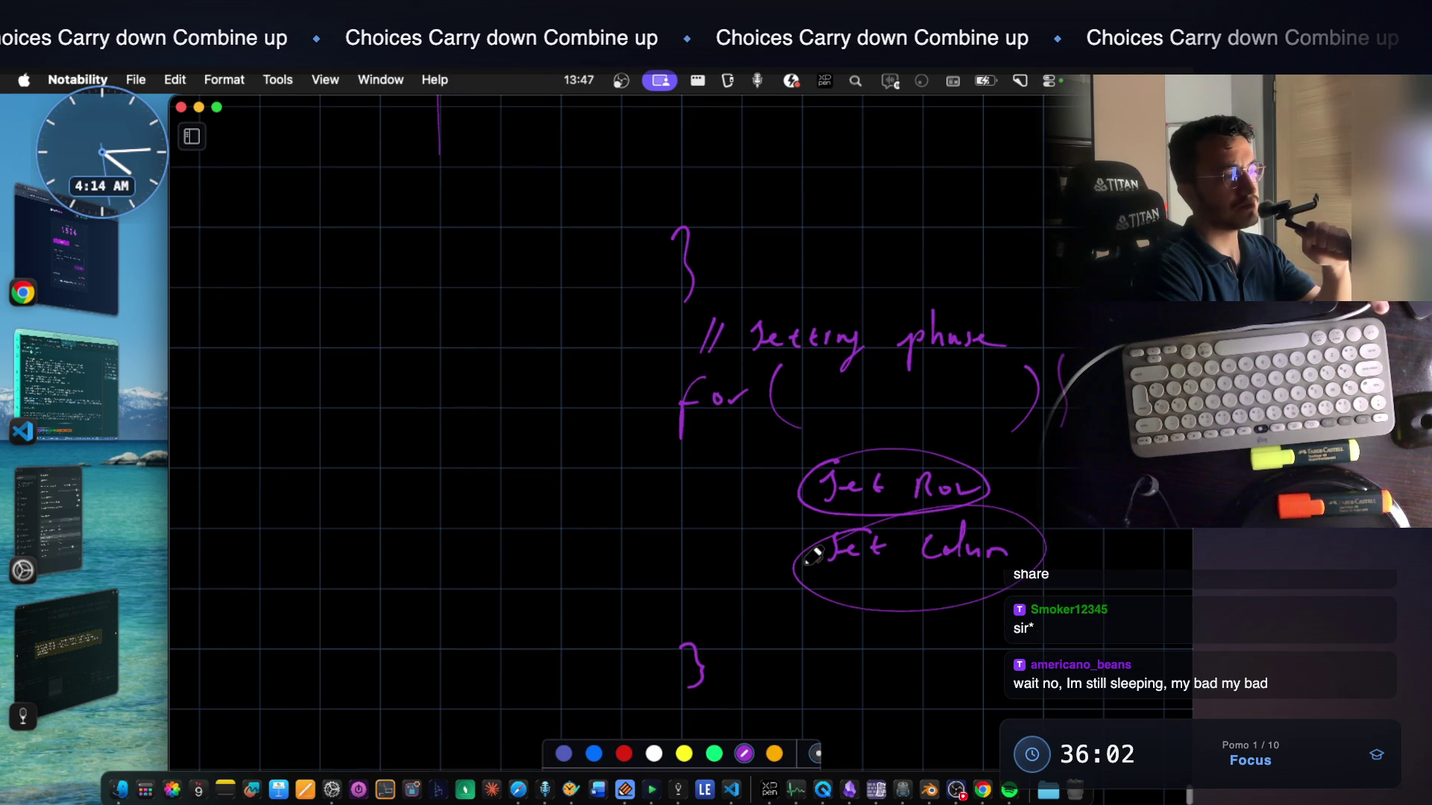
Bring up the Set Matrix Zeroes note, clearing the idle panel and image viewer, and select its title
{"action": "left_click", "coordinate": [681, 788]}
{"action": "left_click", "coordinate": [595, 118]}
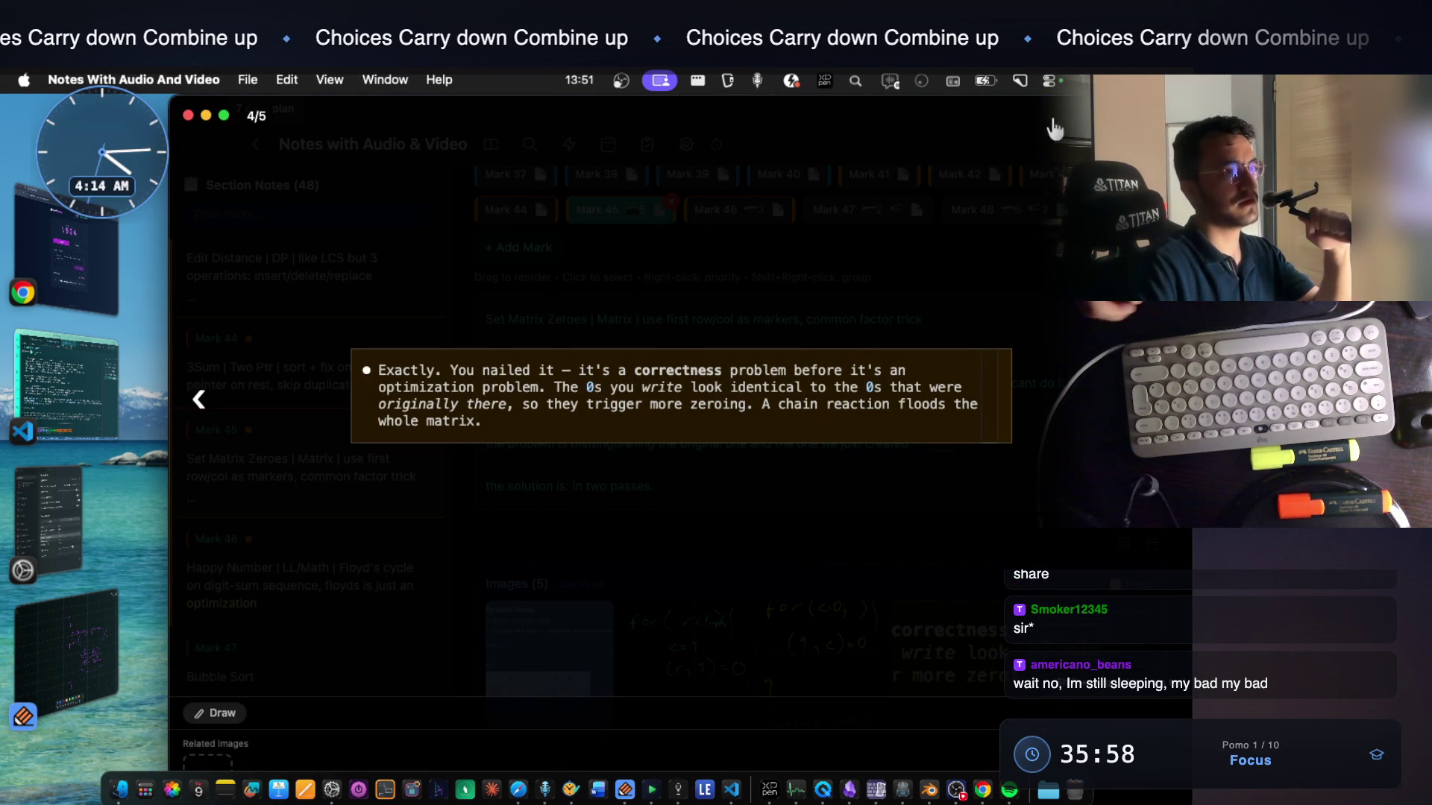
{"action": "key", "text": "Escape"}
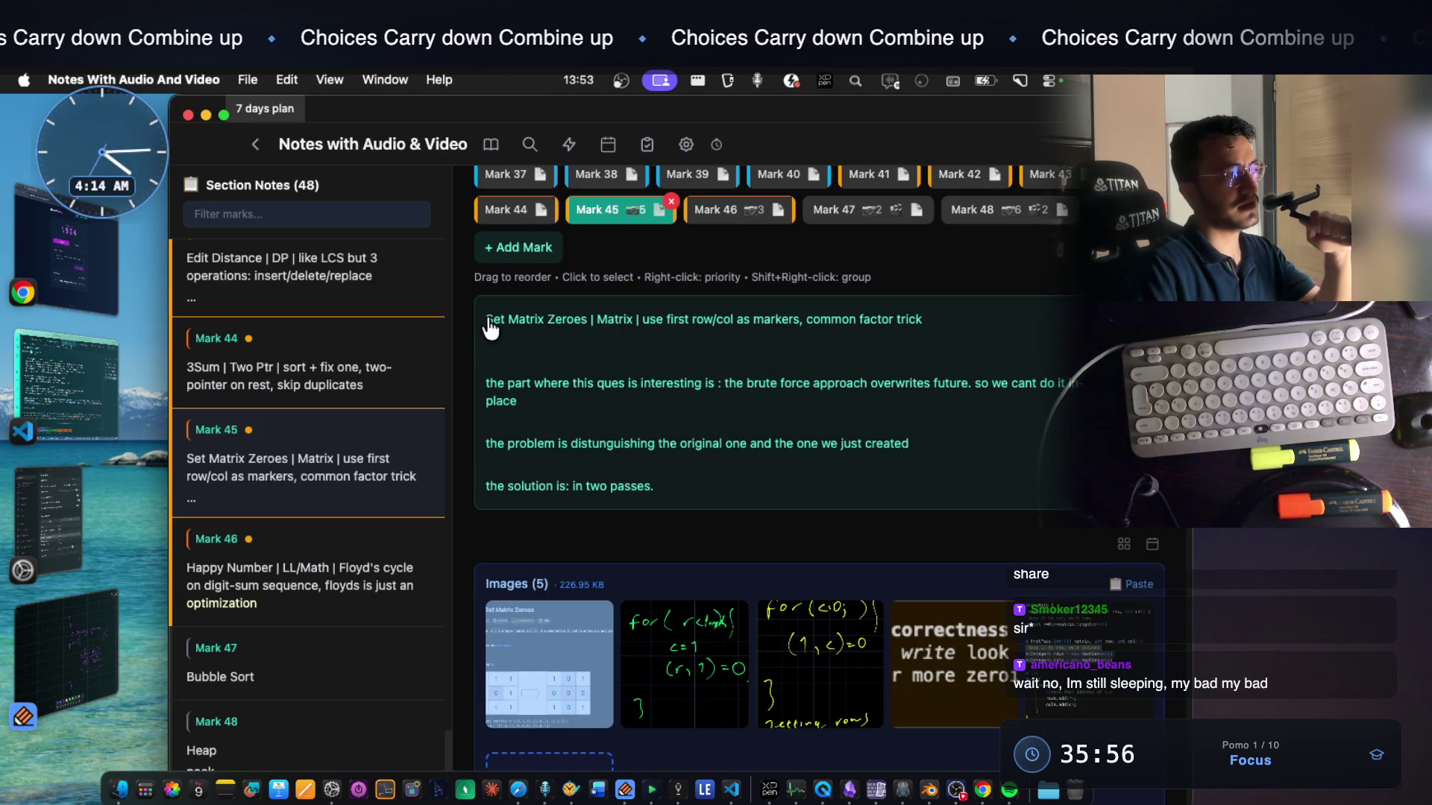
{"action": "left_click_drag", "start_coordinate": [487, 321], "coordinate": [591, 321]}
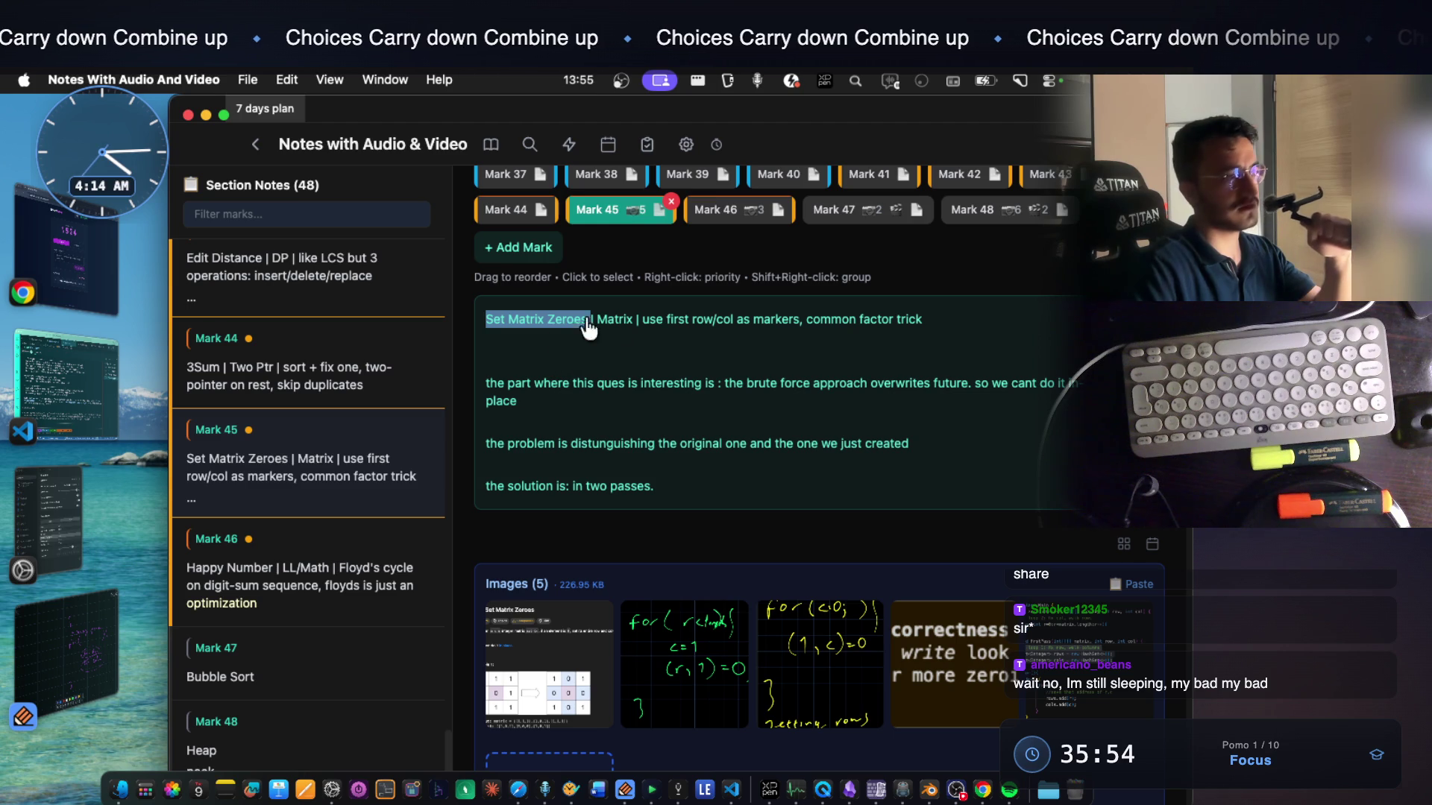
{"action": "left_click", "coordinate": [548, 622]}
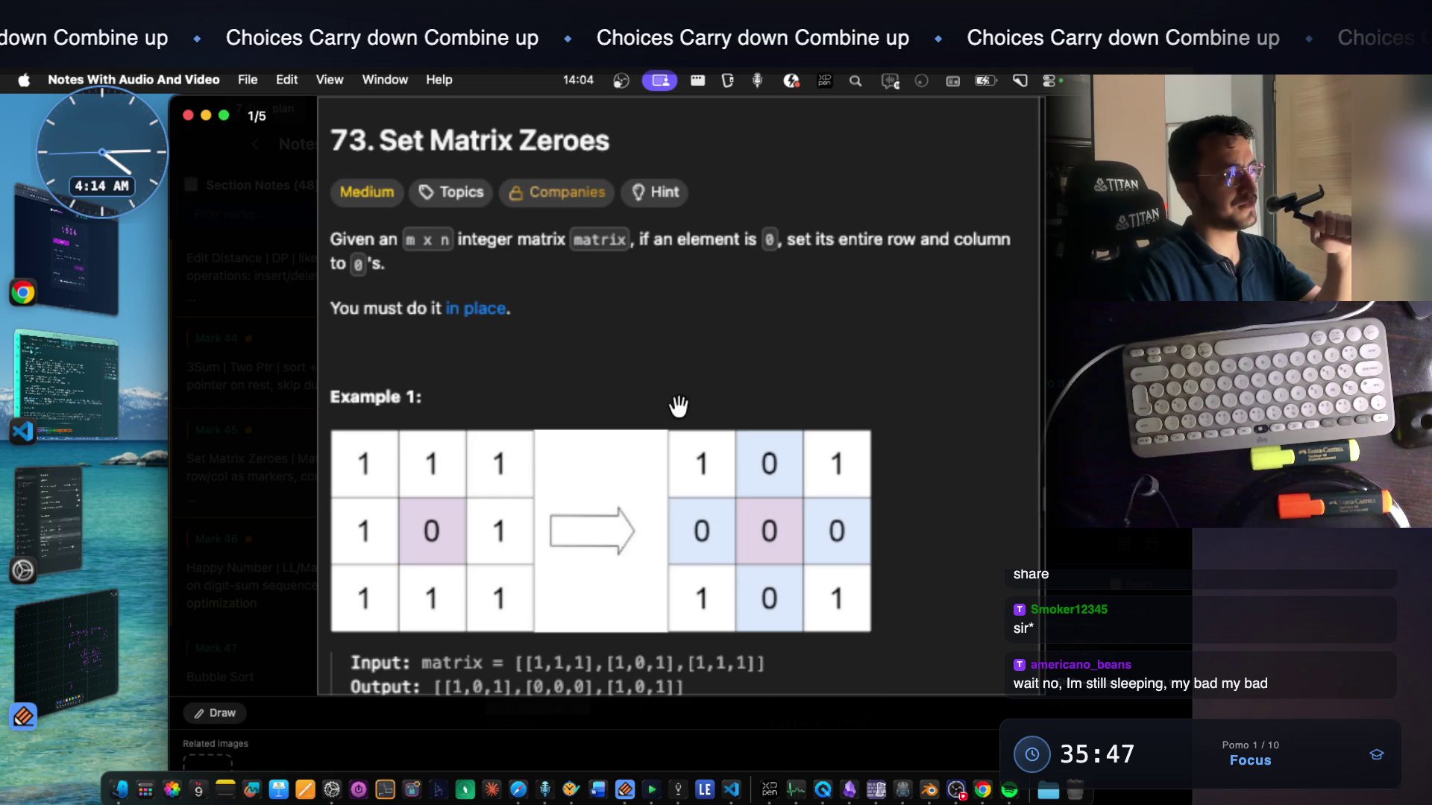
{"action": "key", "text": "Right"}
{"action": "key", "text": "Right"}
{"action": "key", "text": "Right"}
{"action": "key", "text": "Right"}
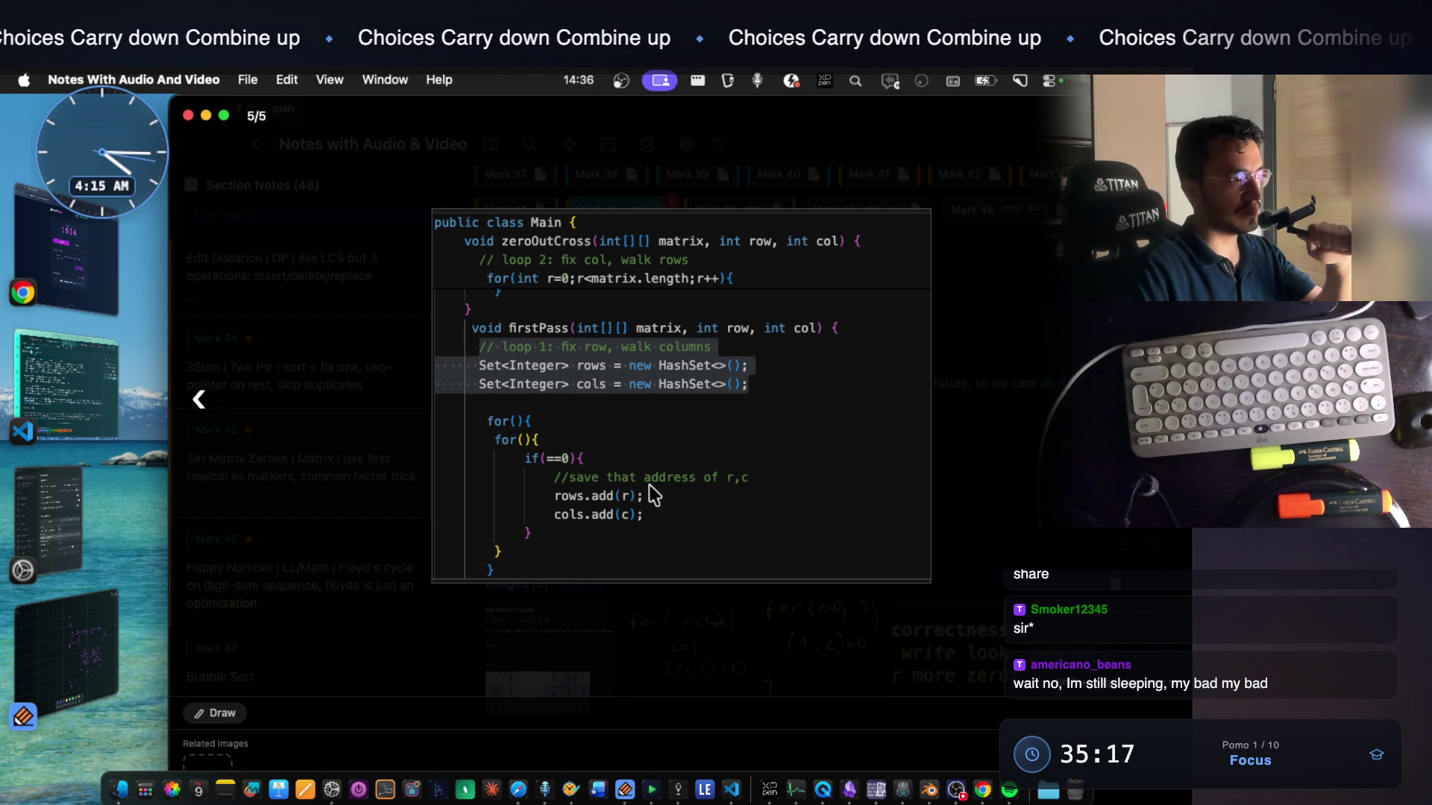
{"action": "left_click", "coordinate": [1049, 396]}
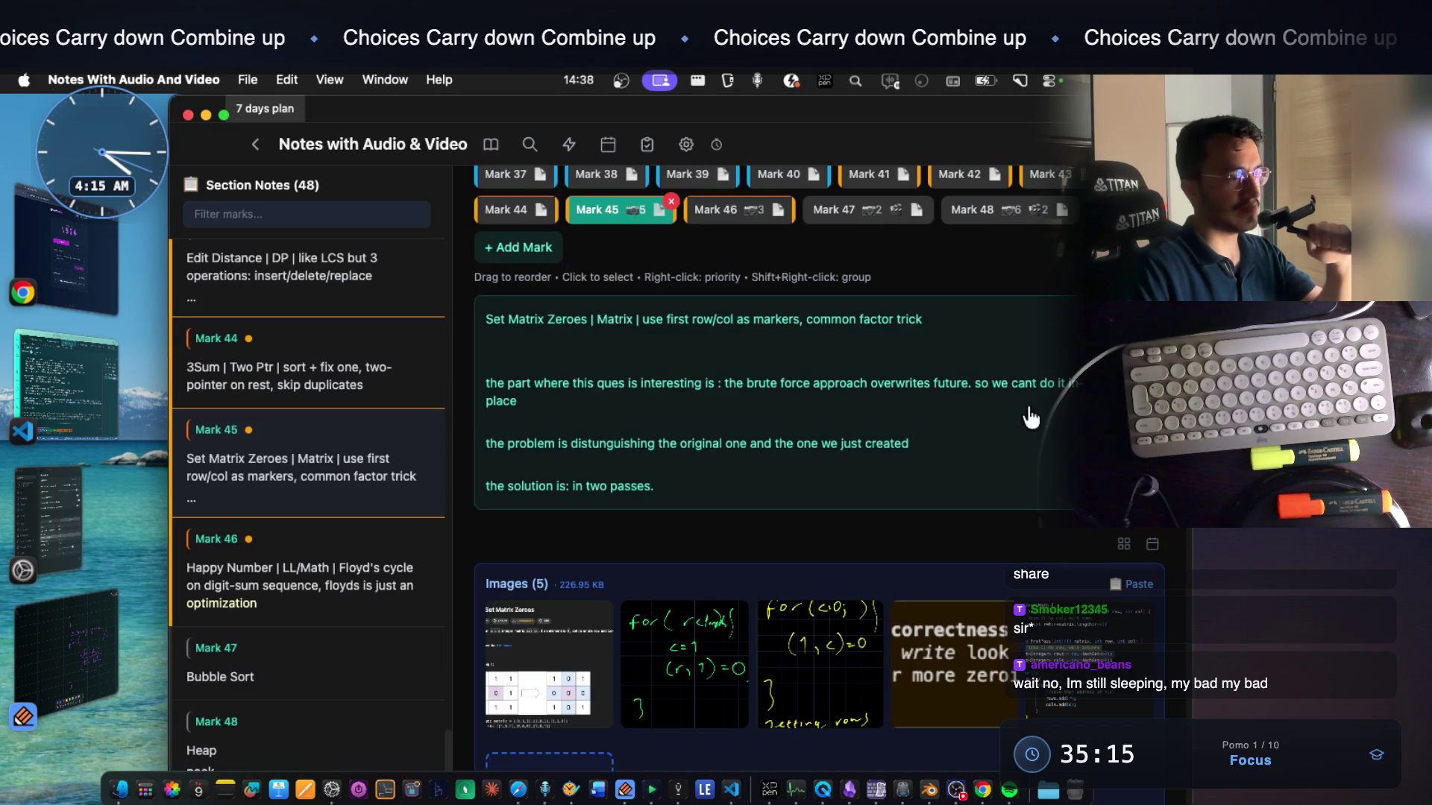
{"action": "scroll", "coordinate": [946, 455], "scroll_direction": "down", "scroll_amount": 3}
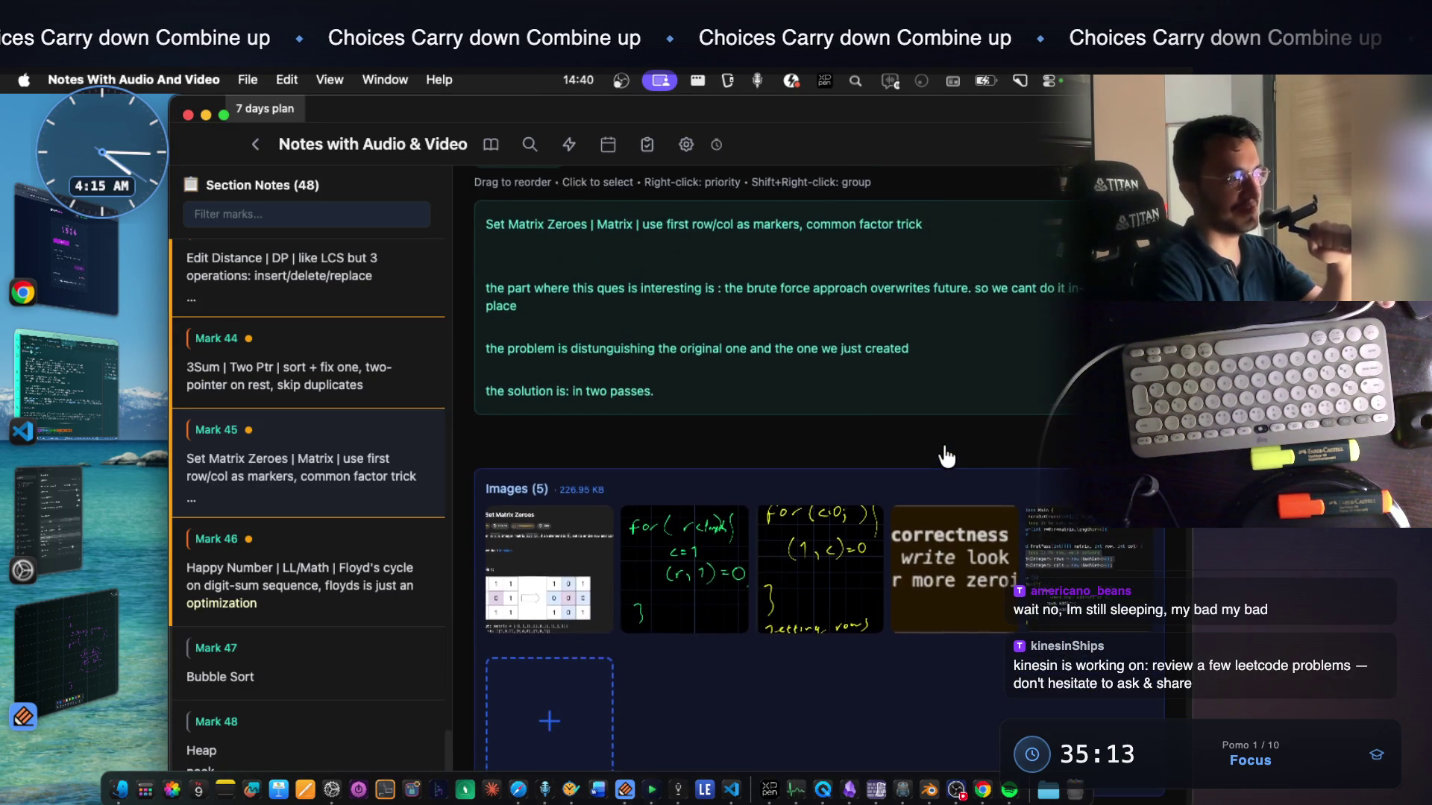
{"action": "scroll", "coordinate": [596, 344], "scroll_direction": "up", "scroll_amount": 1}
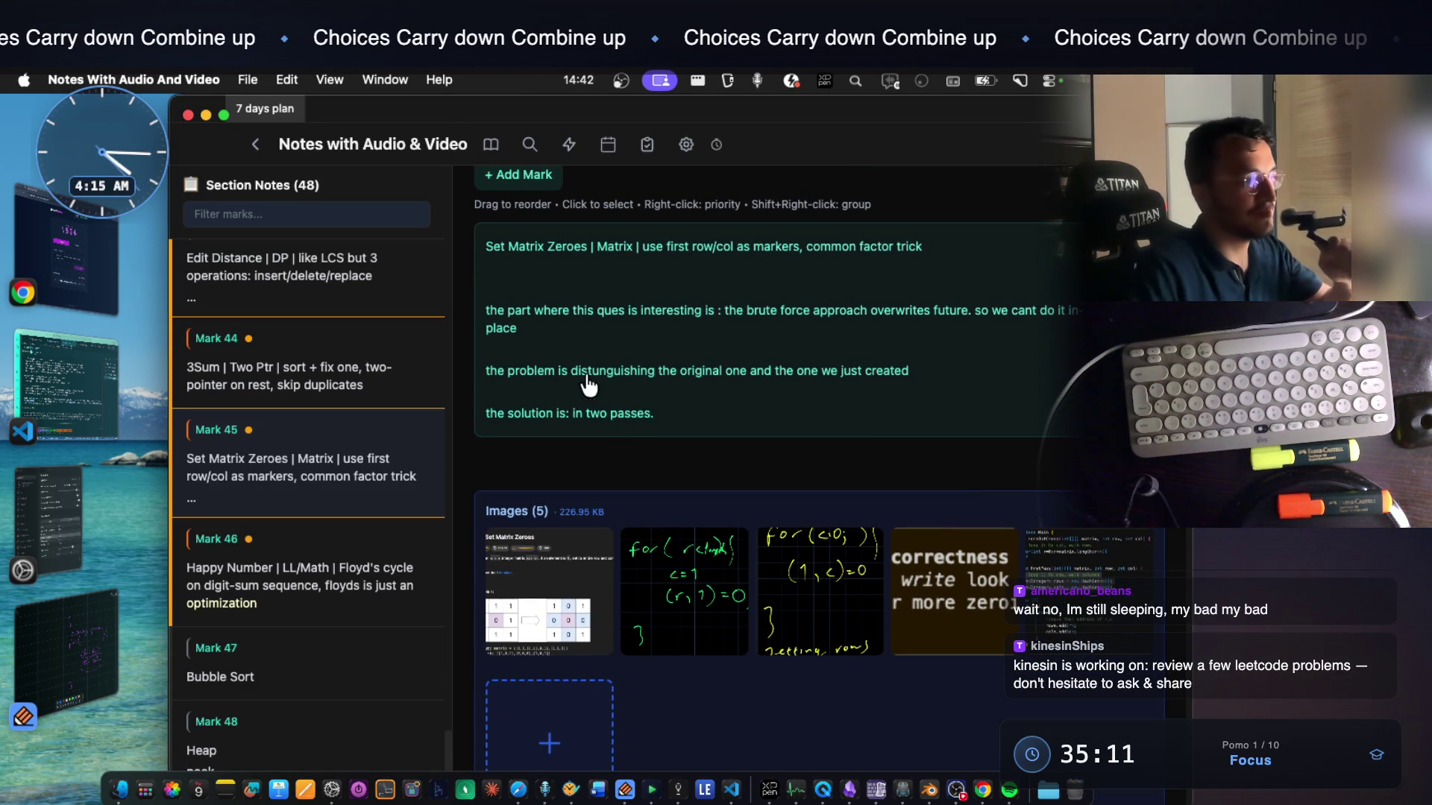
Highlight successive phrases of the note, ending on 'in two passes.'
{"action": "left_click_drag", "start_coordinate": [510, 311], "coordinate": [1079, 314]}
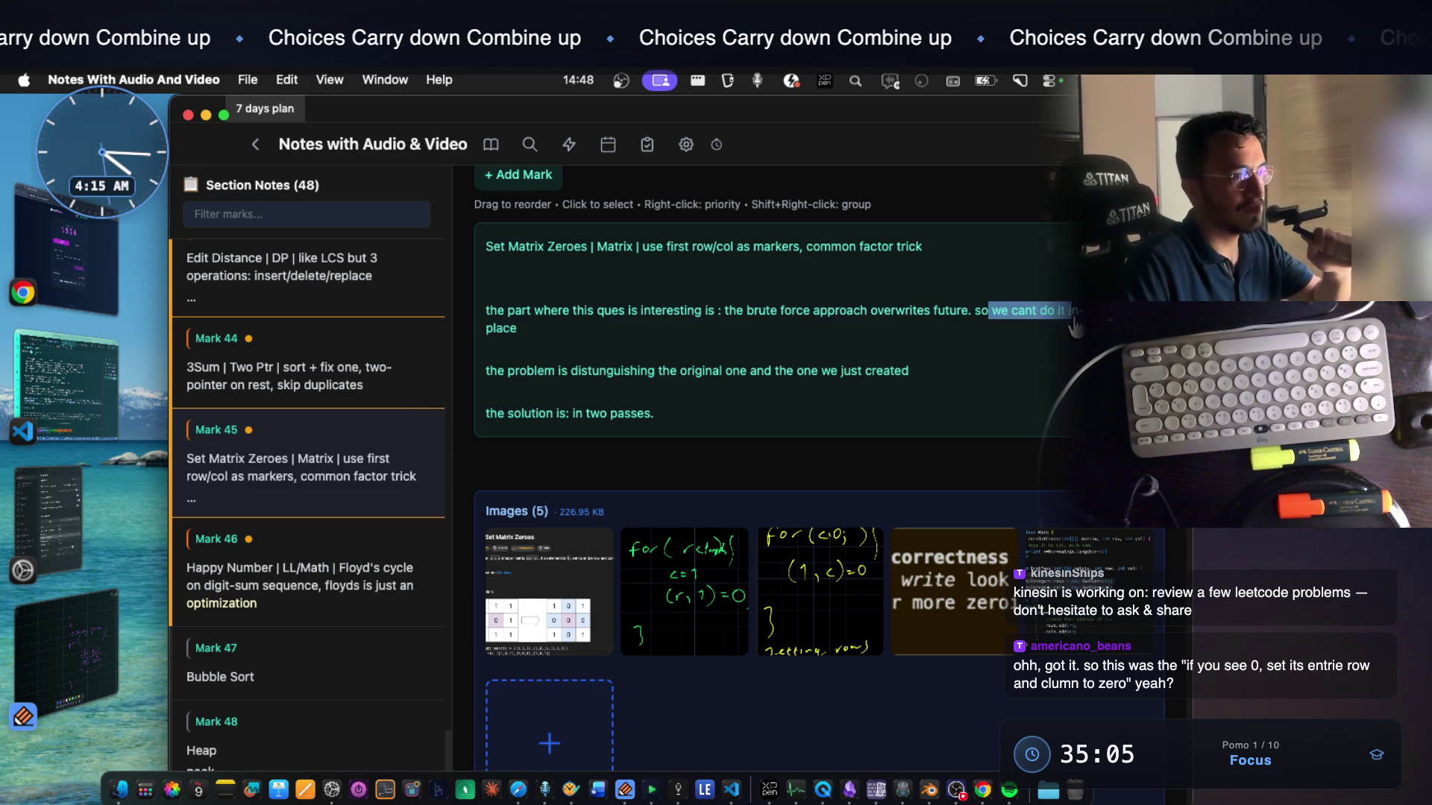
{"action": "left_click_drag", "start_coordinate": [486, 327], "coordinate": [517, 328]}
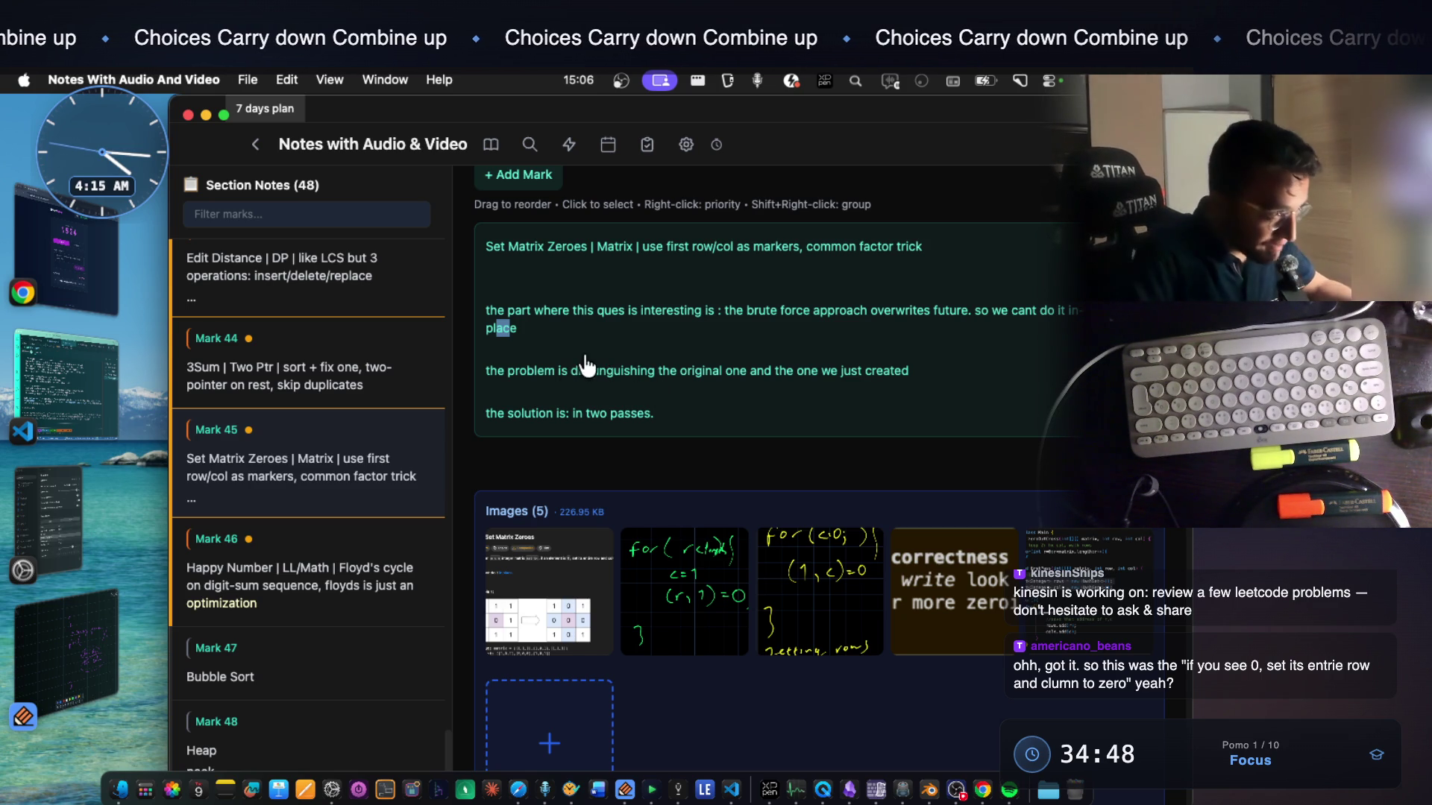
{"action": "mouse_move", "coordinate": [571, 370]}
{"action": "left_mouse_down"}
{"action": "mouse_move", "coordinate": [908, 377]}
{"action": "mouse_move", "coordinate": [888, 373]}
{"action": "left_mouse_up"}
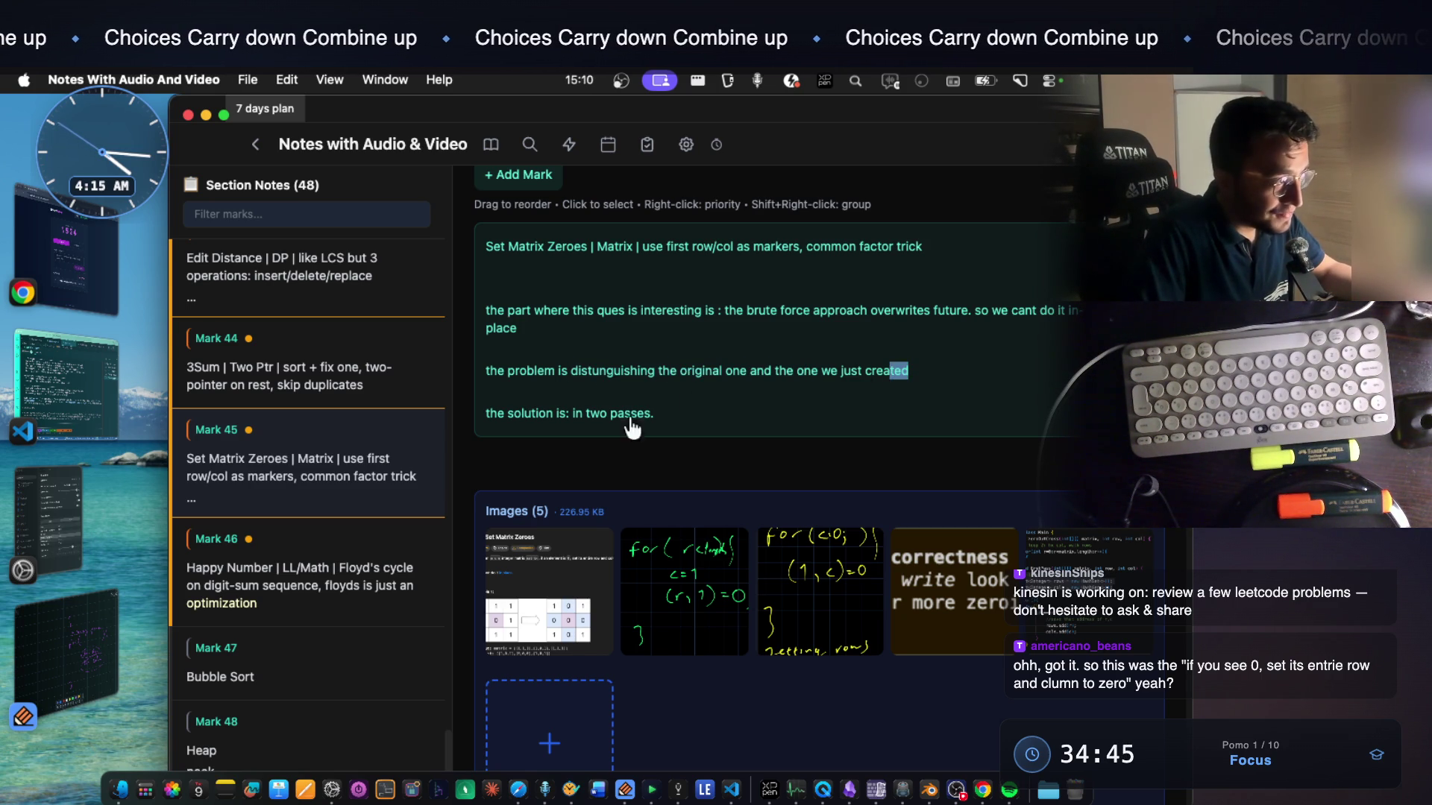
{"action": "left_click_drag", "start_coordinate": [653, 413], "coordinate": [568, 423]}
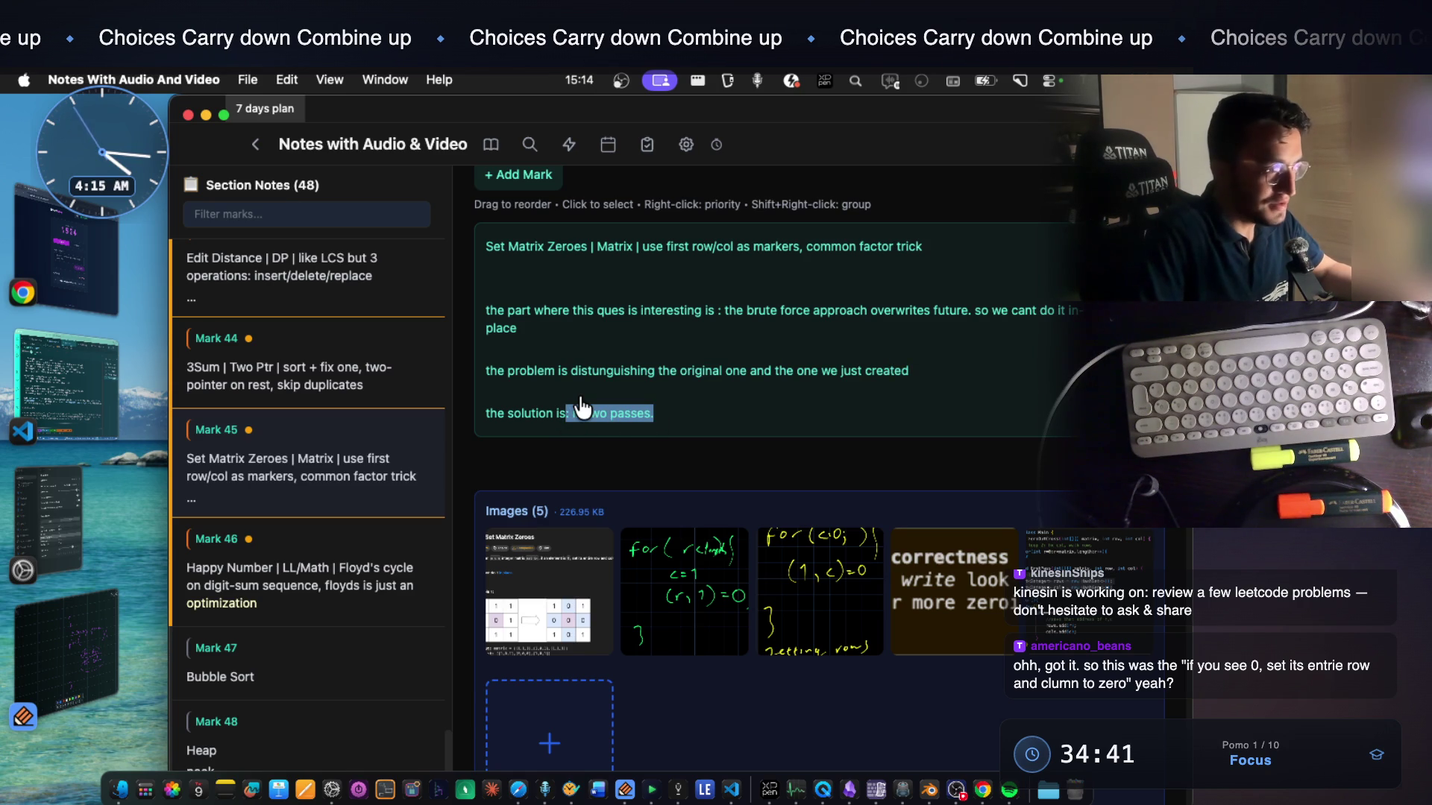
Close the notes app's idle panel and switch back to the Notability whiteboard
{"action": "left_click", "coordinate": [678, 788]}
{"action": "left_click", "coordinate": [596, 118]}
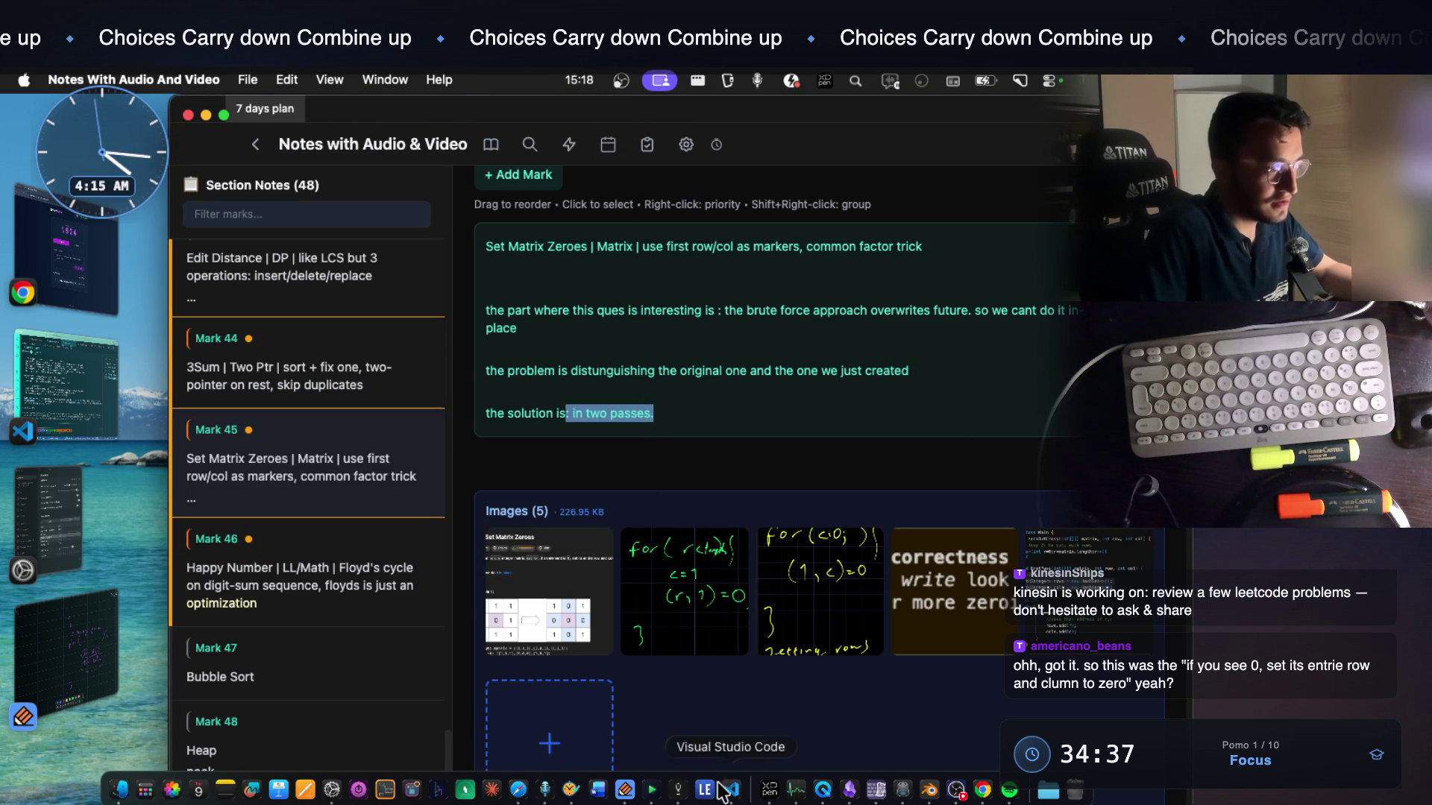
{"action": "left_click", "coordinate": [624, 788]}
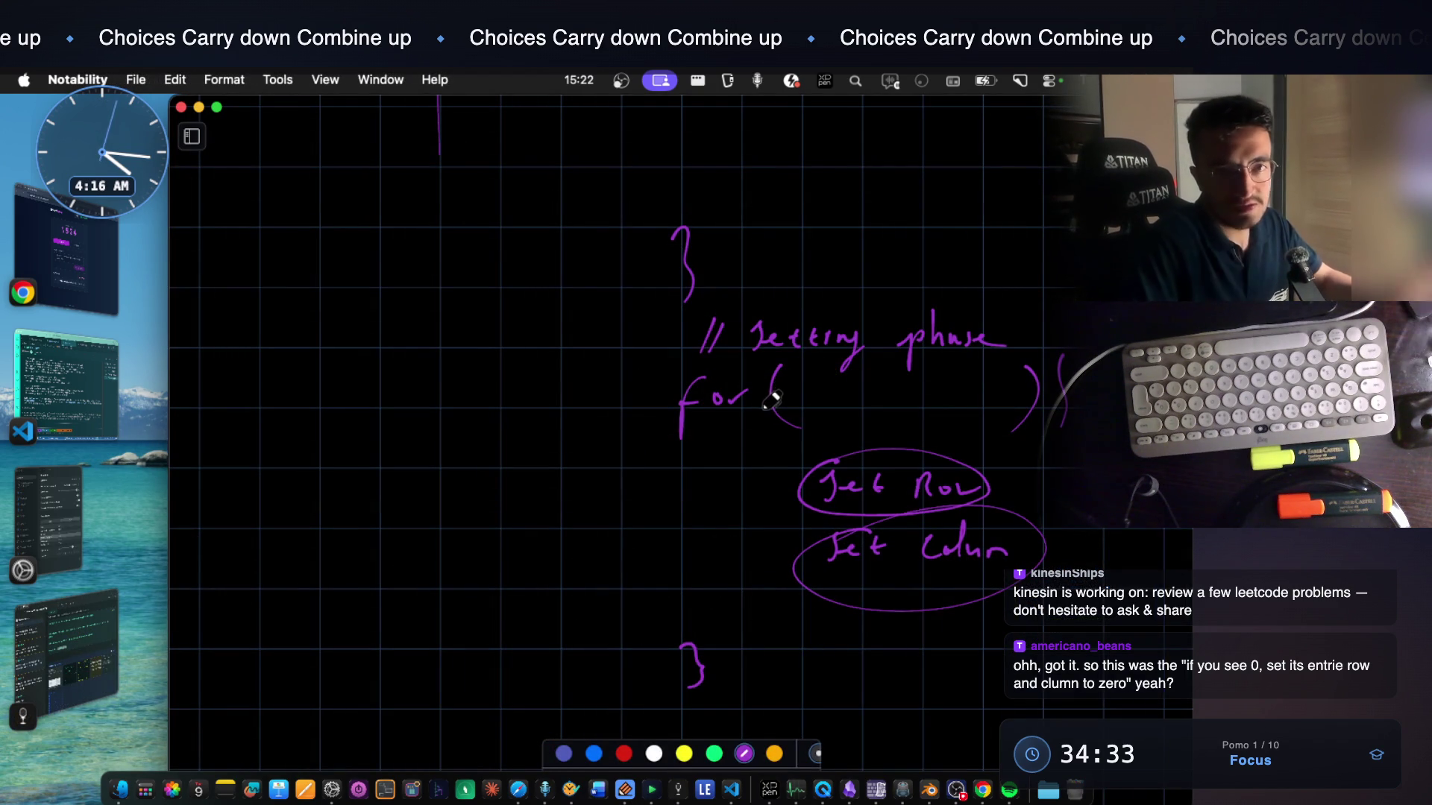
{"action": "scroll", "coordinate": [783, 369], "scroll_direction": "up", "scroll_amount": 5}
{"action": "scroll", "coordinate": [787, 355], "scroll_direction": "up", "scroll_amount": 4}
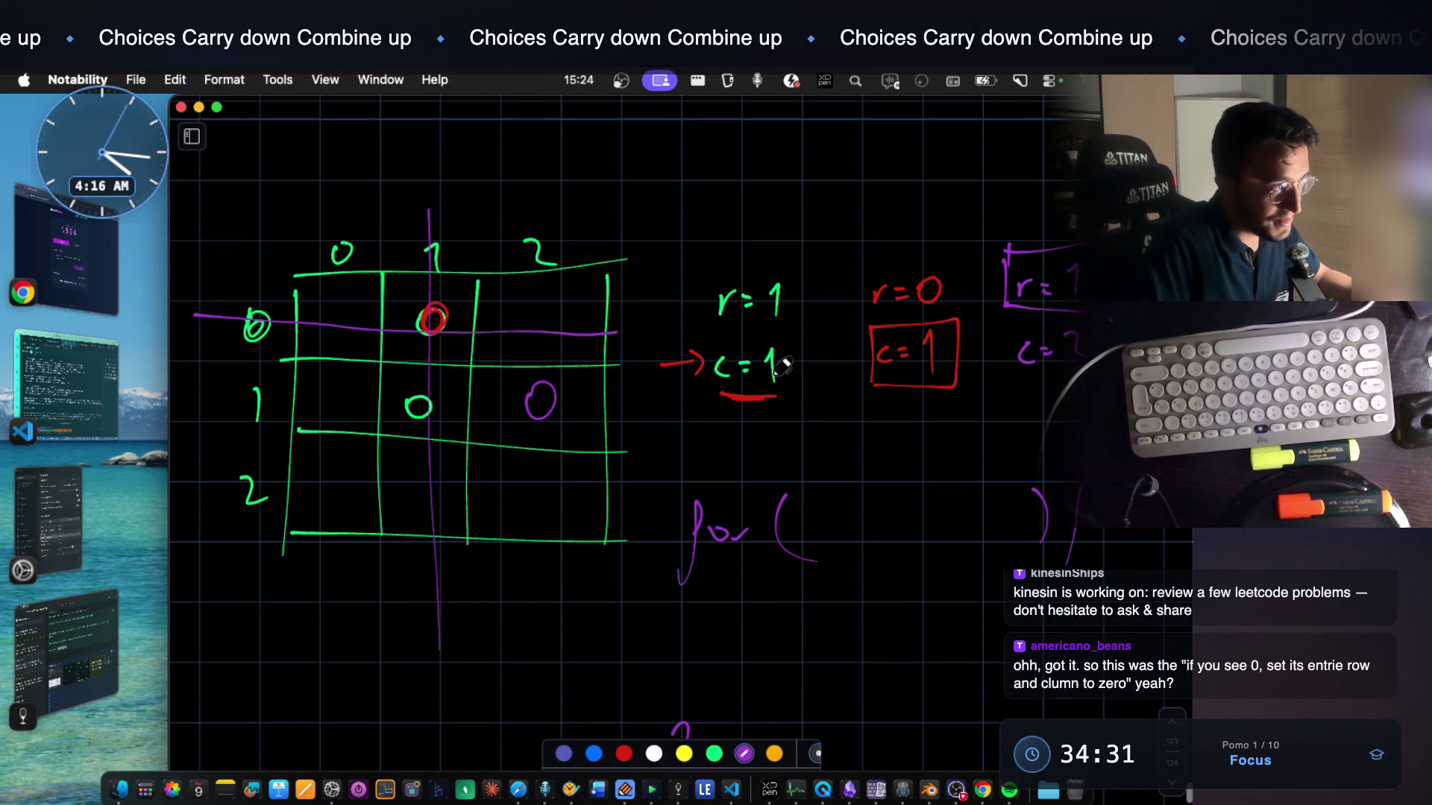
{"action": "scroll", "coordinate": [783, 403], "scroll_direction": "down", "scroll_amount": 3}
{"action": "scroll", "coordinate": [739, 482], "scroll_direction": "down", "scroll_amount": 1}
{"action": "scroll", "coordinate": [728, 493], "scroll_direction": "up", "scroll_amount": 3}
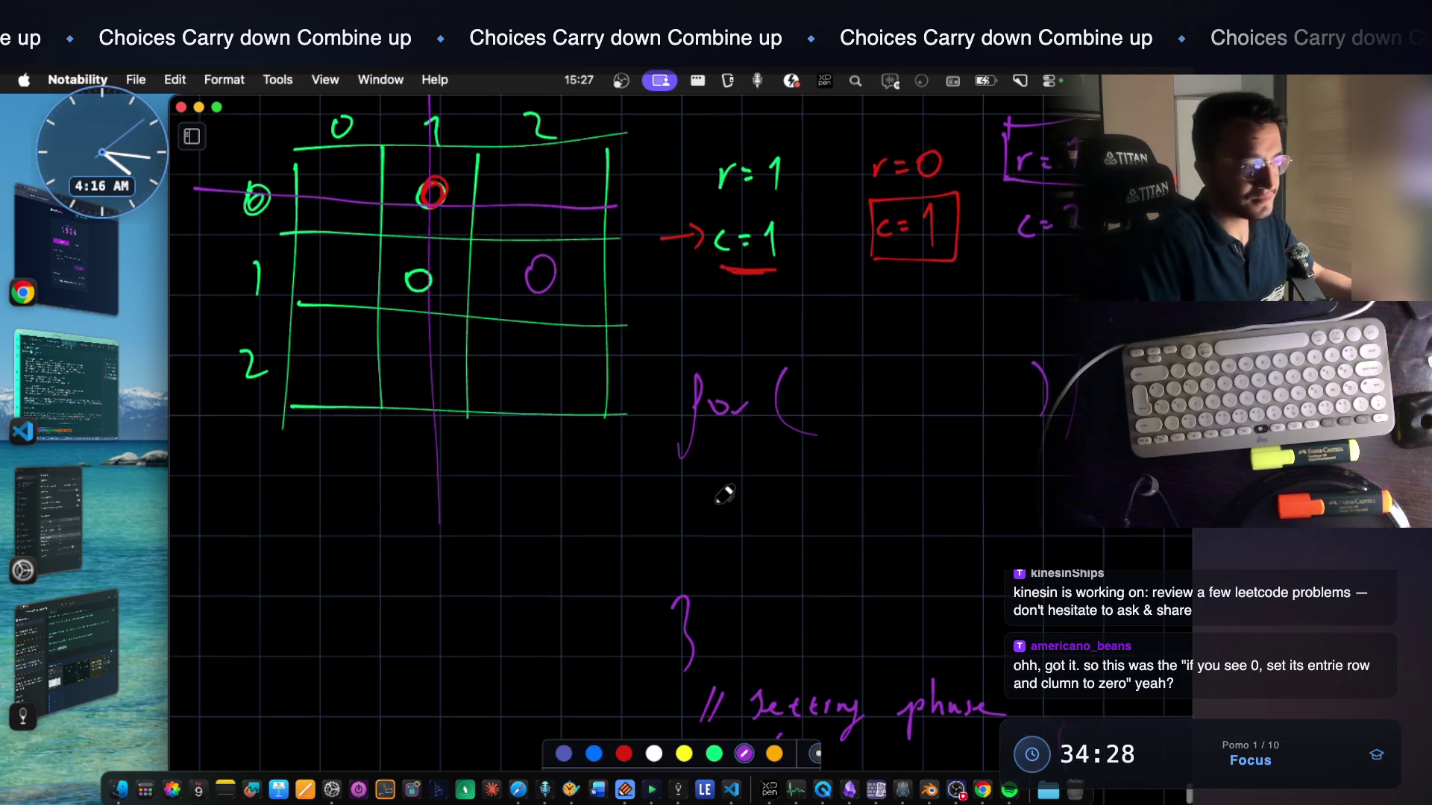
Switch back to the notes app and drag its idle overlay out of the way
{"action": "left_click", "coordinate": [678, 789]}
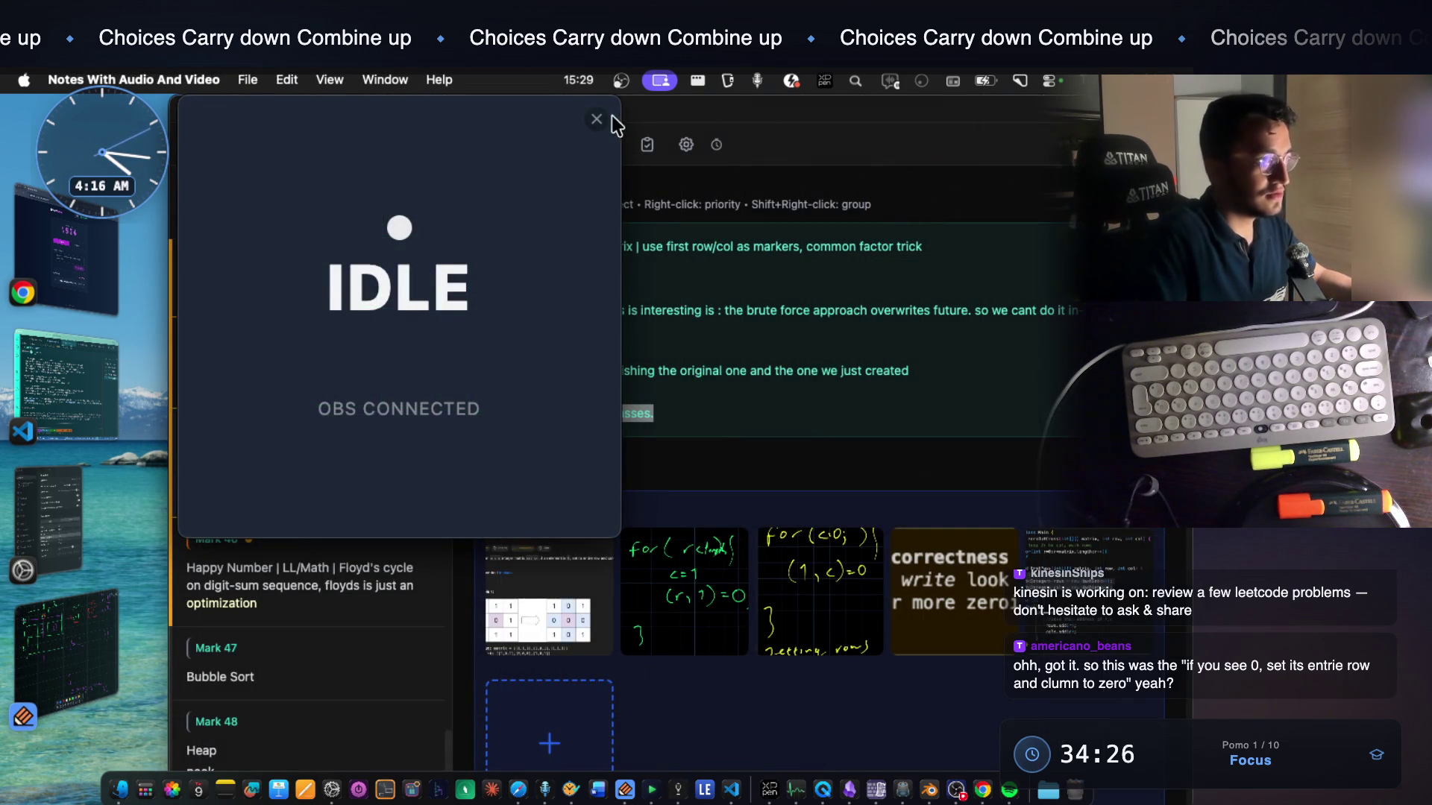
{"action": "left_click_drag", "start_coordinate": [522, 123], "coordinate": [549, 301]}
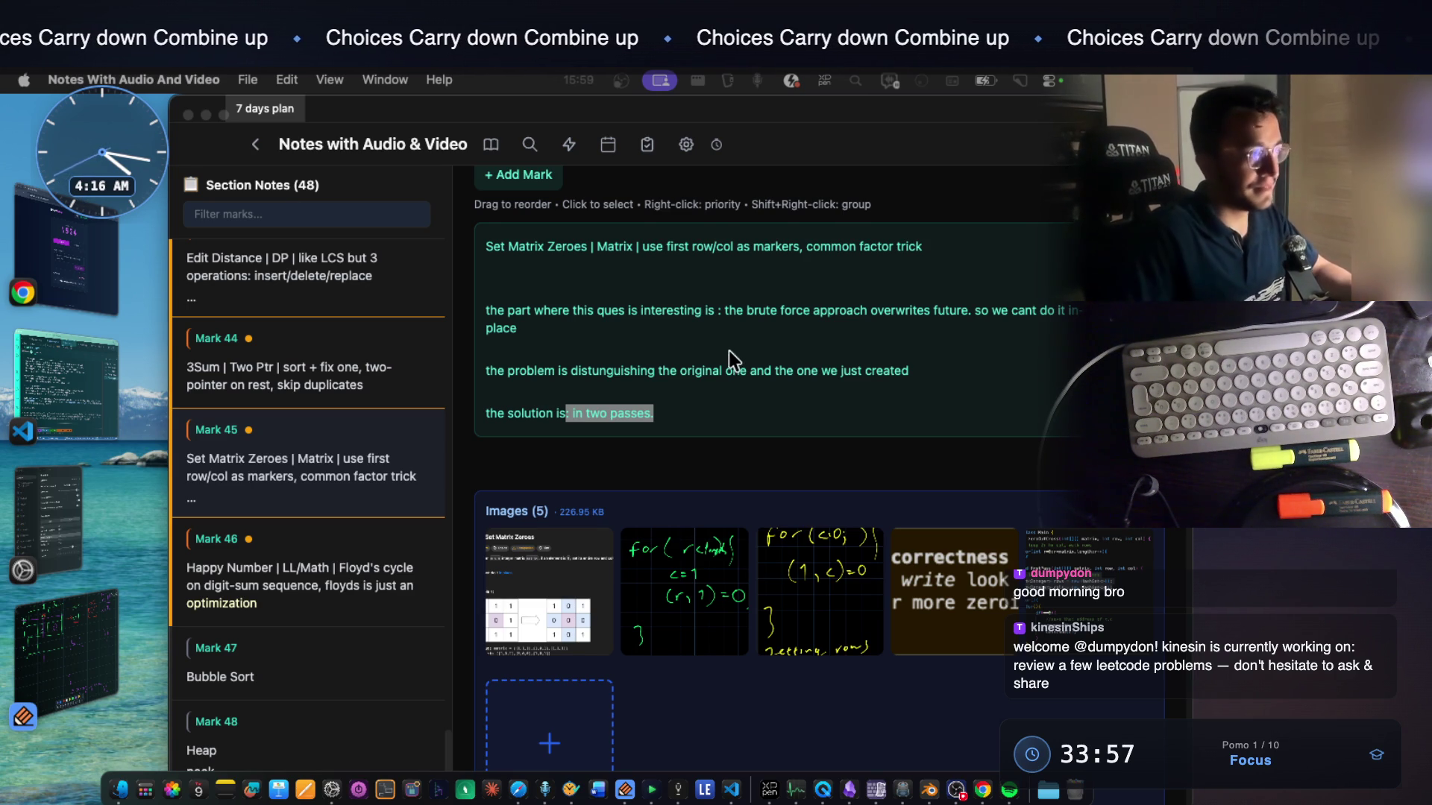
{"action": "scroll", "coordinate": [805, 497], "scroll_direction": "up", "scroll_amount": 5}
{"action": "scroll", "coordinate": [778, 437], "scroll_direction": "down", "scroll_amount": 4}
{"action": "scroll", "coordinate": [738, 414], "scroll_direction": "up", "scroll_amount": 5}
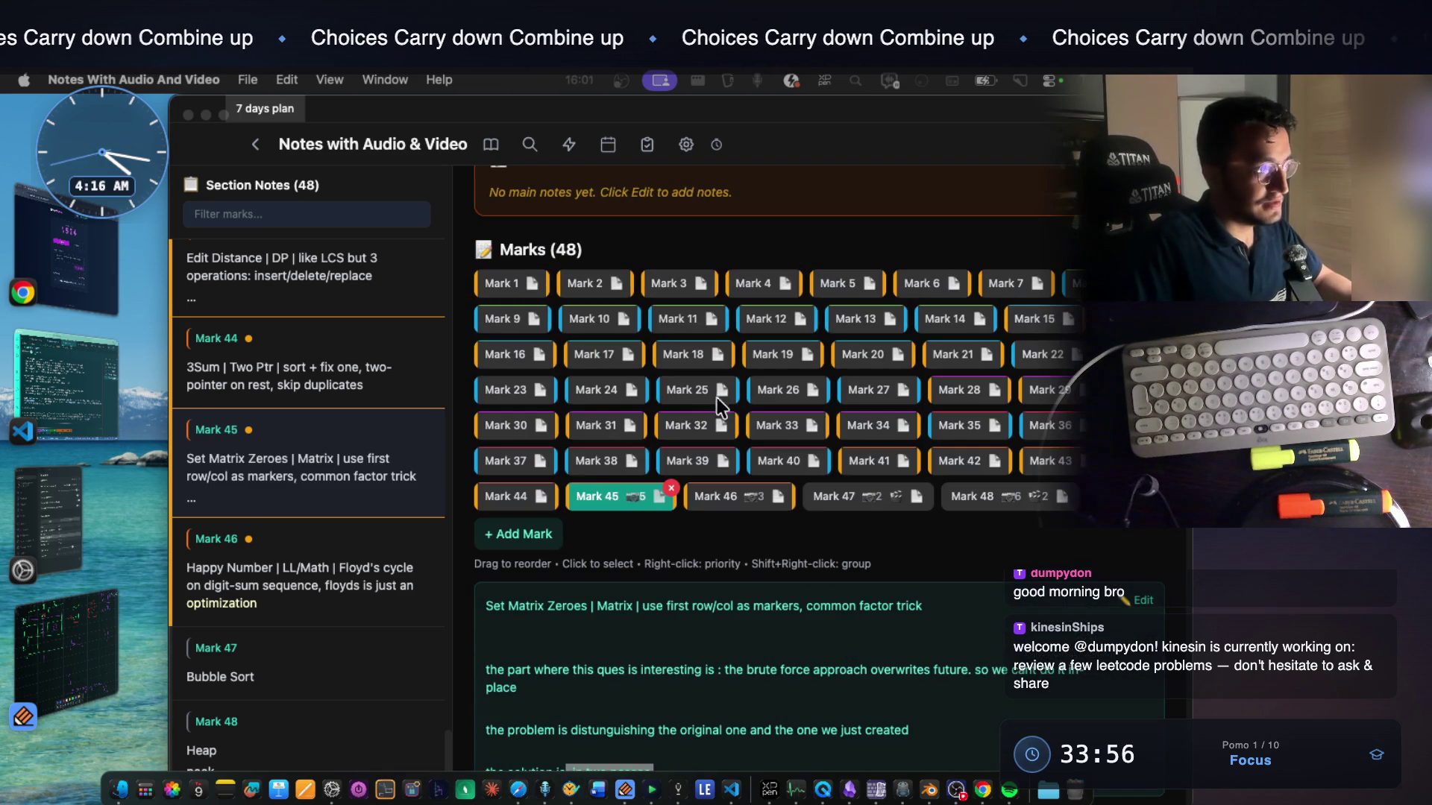
Open Mark 44's 3Sum note, then return to the Notability whiteboard
{"action": "left_click", "coordinate": [496, 493]}
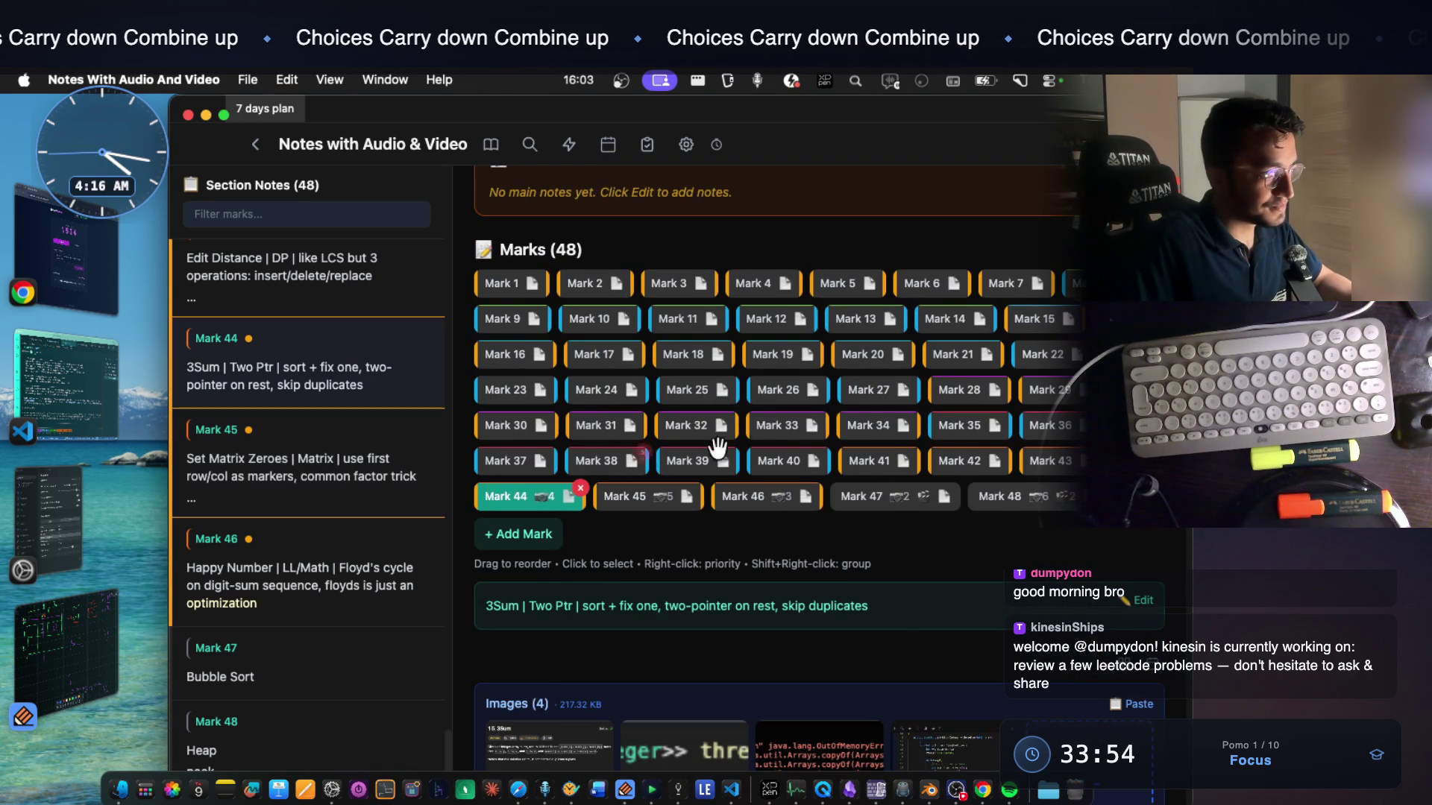
{"action": "scroll", "coordinate": [504, 526], "scroll_direction": "down", "scroll_amount": 2}
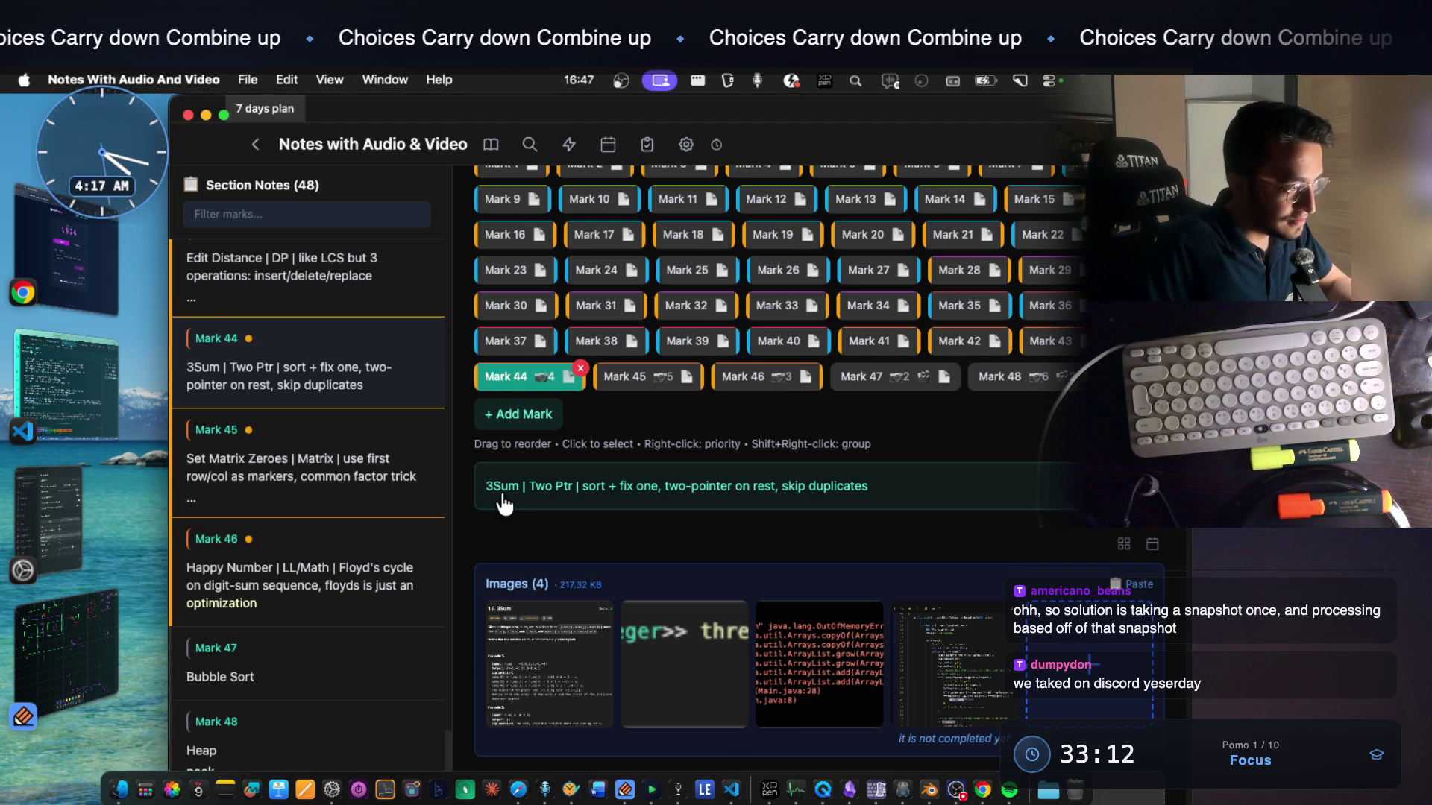
{"action": "left_click", "coordinate": [41, 651]}
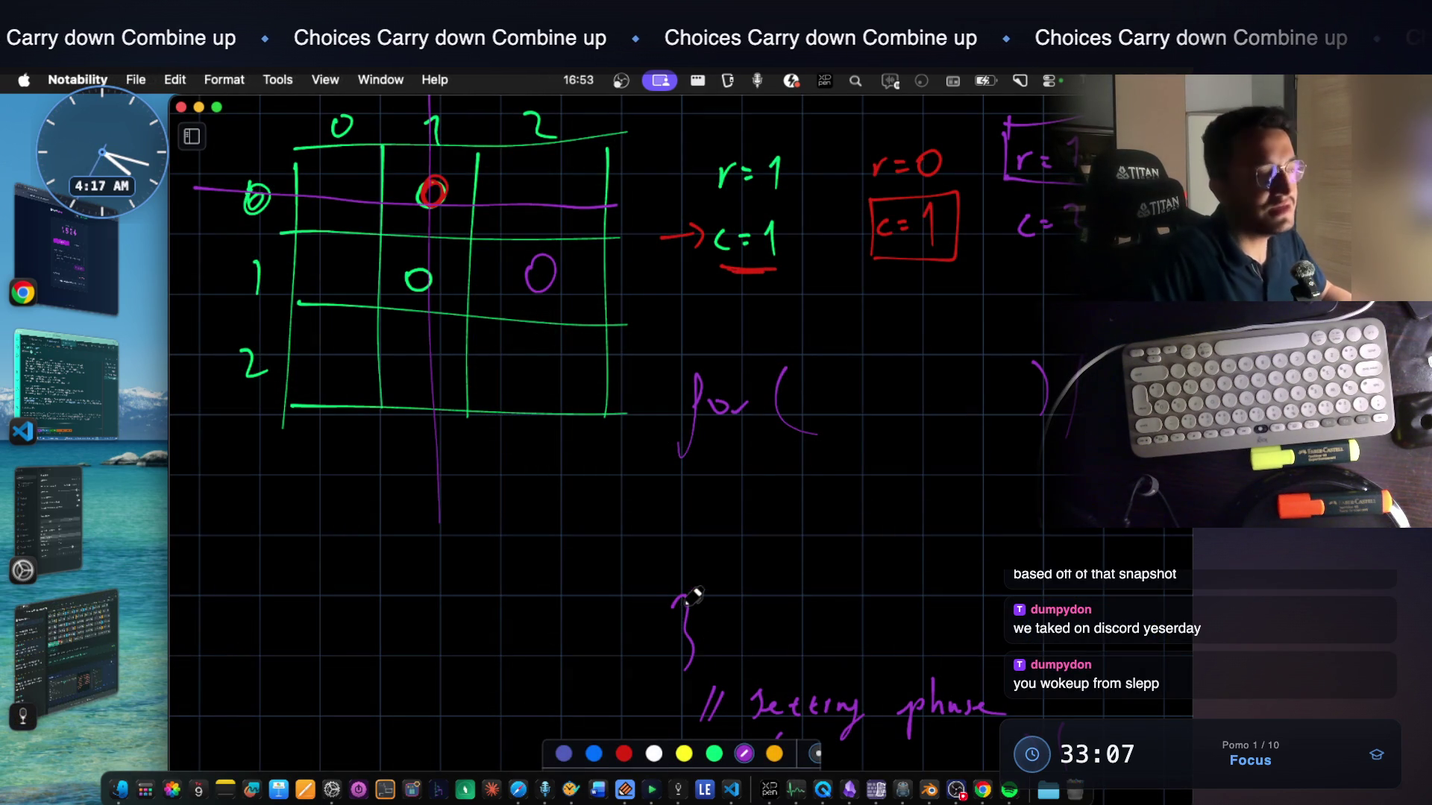
{"action": "scroll", "coordinate": [693, 593], "scroll_direction": "down", "scroll_amount": 4}
{"action": "scroll", "coordinate": [694, 587], "scroll_direction": "down", "scroll_amount": 2}
{"action": "scroll", "coordinate": [691, 587], "scroll_direction": "down", "scroll_amount": 1}
{"action": "scroll", "coordinate": [691, 587], "scroll_direction": "down", "scroll_amount": 2}
{"action": "scroll", "coordinate": [691, 587], "scroll_direction": "down", "scroll_amount": 2}
{"action": "scroll", "coordinate": [692, 589], "scroll_direction": "down", "scroll_amount": 2}
{"action": "scroll", "coordinate": [692, 589], "scroll_direction": "down", "scroll_amount": 2}
{"action": "scroll", "coordinate": [692, 590], "scroll_direction": "down", "scroll_amount": 2}
{"action": "scroll", "coordinate": [692, 589], "scroll_direction": "down", "scroll_amount": 1}
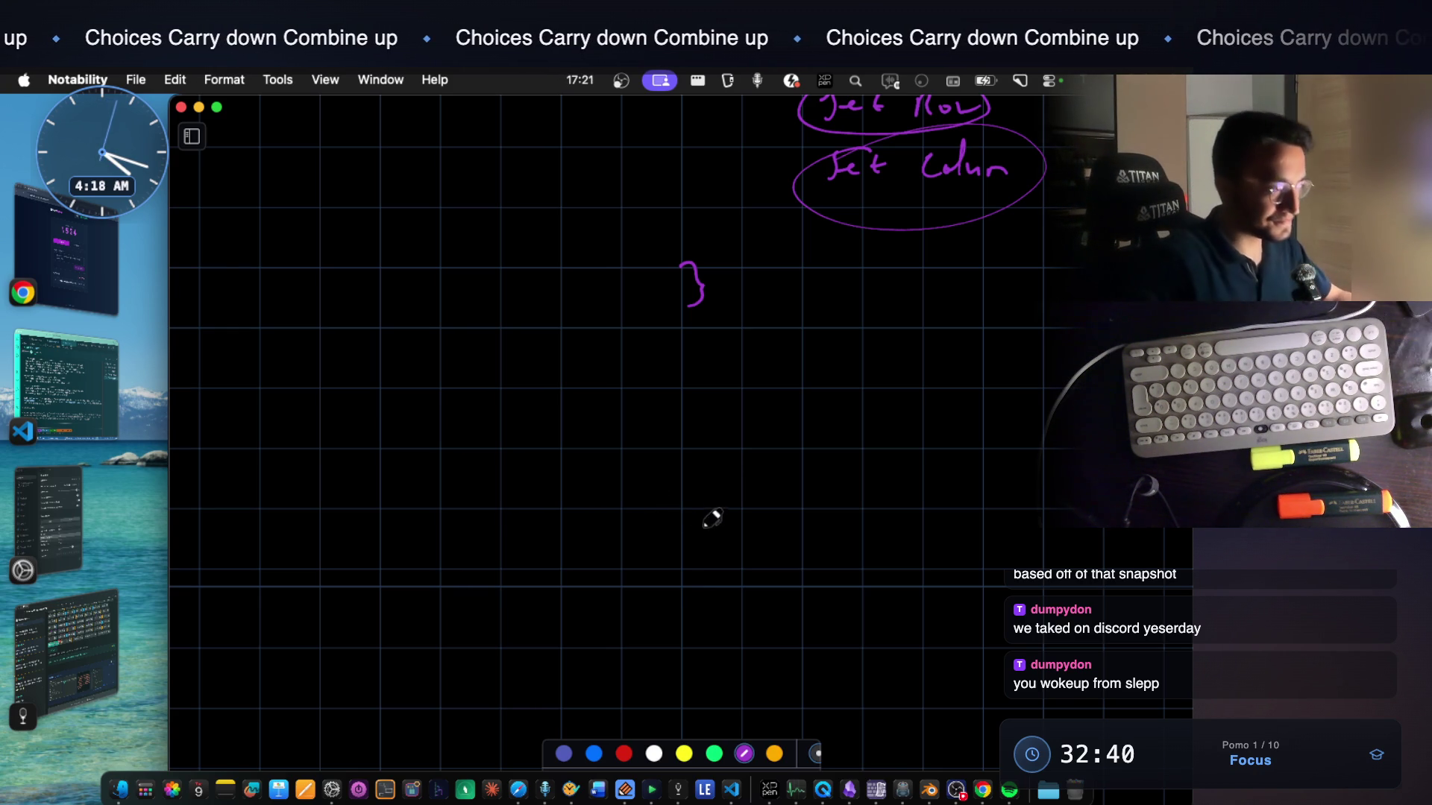
{"action": "scroll", "coordinate": [709, 518], "scroll_direction": "down", "scroll_amount": 2}
With the green pen, write '3 sum' reducing down to '2 sum'
{"action": "left_click", "coordinate": [714, 752]}
{"action": "scroll", "coordinate": [719, 688], "scroll_direction": "down", "scroll_amount": 7}
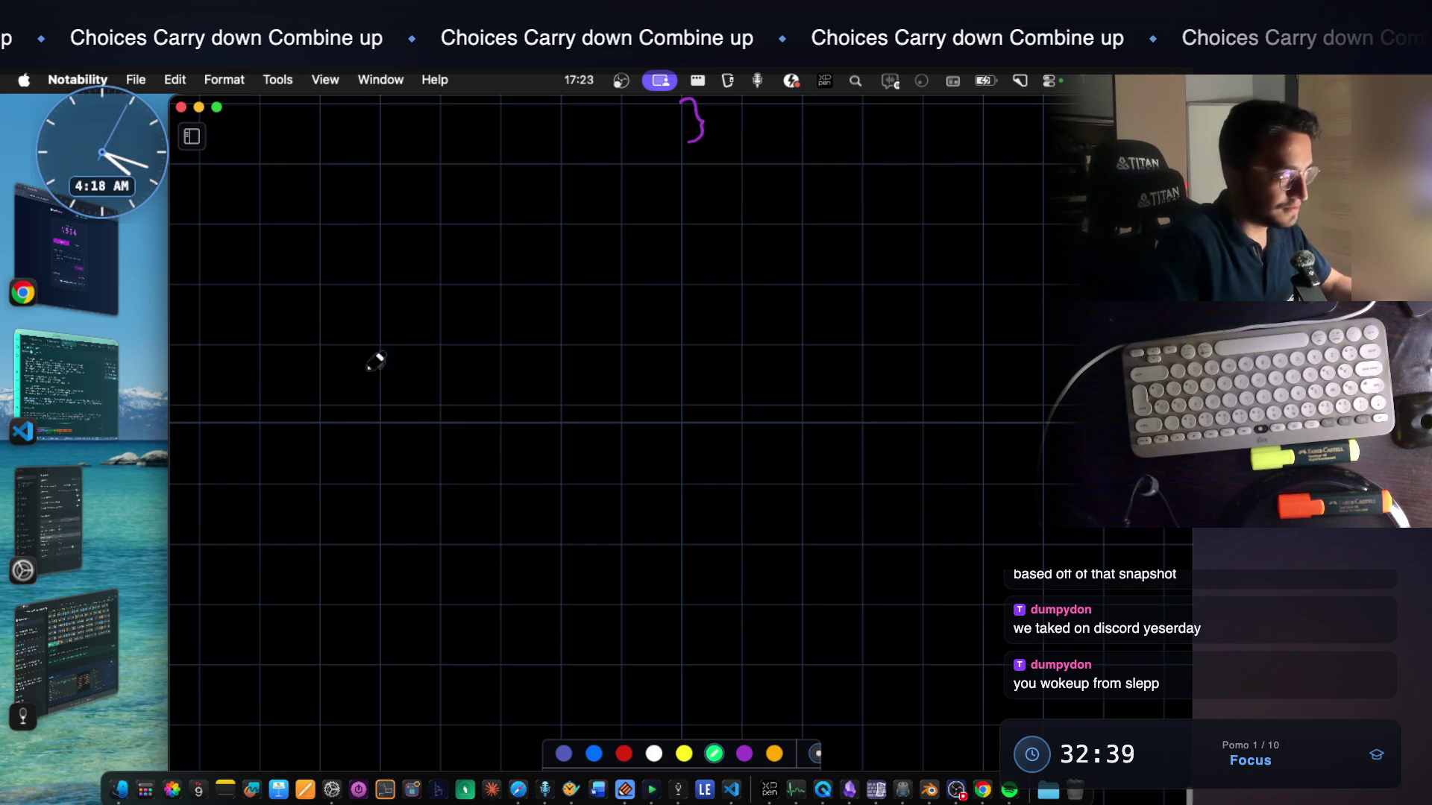
{"action": "left_click_drag", "start_coordinate": [253, 351], "coordinate": [264, 420]}
{"action": "mouse_move", "coordinate": [332, 369]}
{"action": "left_mouse_down"}
{"action": "mouse_move", "coordinate": [337, 405]}
{"action": "mouse_move", "coordinate": [394, 397]}
{"action": "mouse_move", "coordinate": [358, 489]}
{"action": "mouse_move", "coordinate": [379, 470]}
{"action": "left_mouse_up"}
{"action": "scroll", "coordinate": [442, 436], "scroll_direction": "down", "scroll_amount": 4}
{"action": "scroll", "coordinate": [400, 448], "scroll_direction": "down", "scroll_amount": 3}
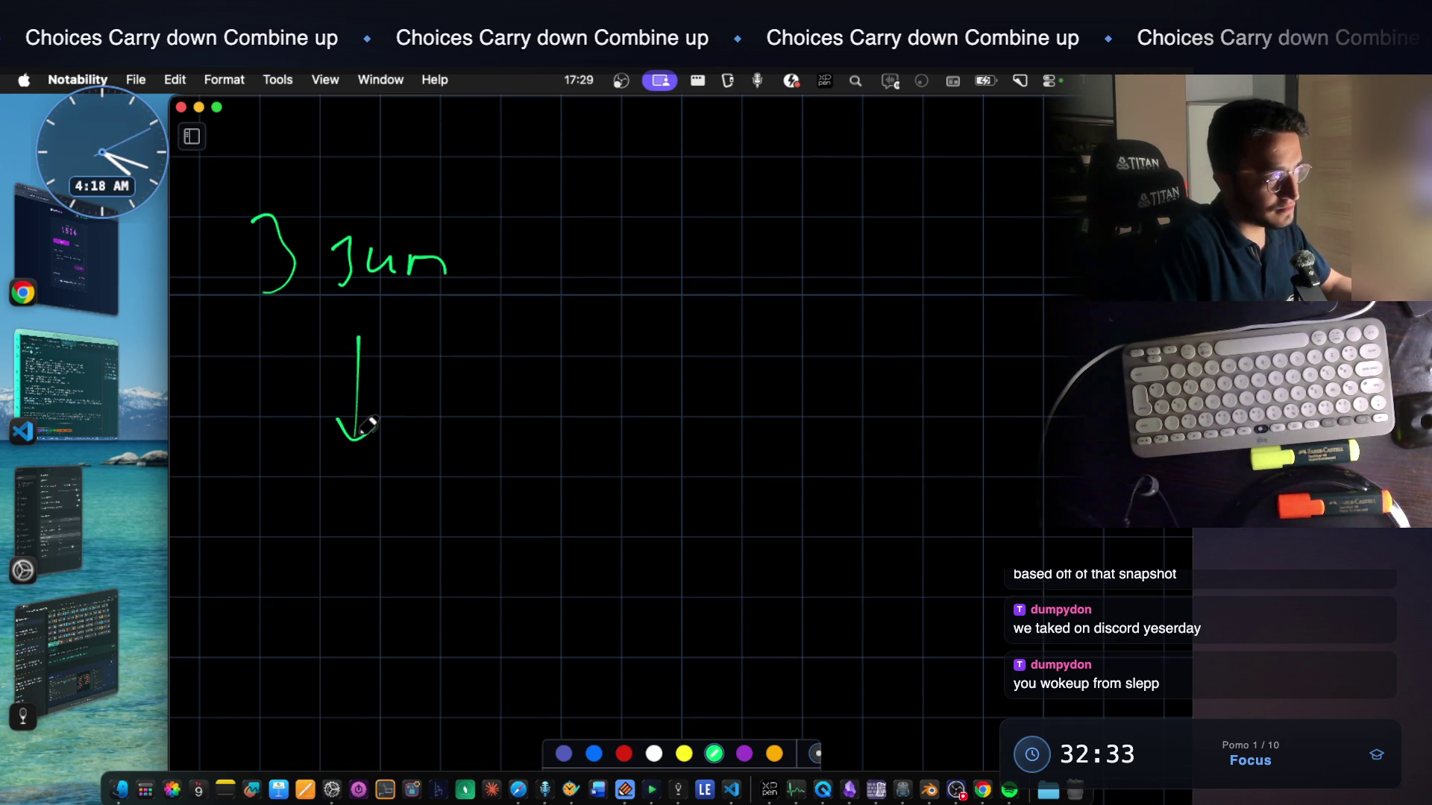
{"action": "mouse_move", "coordinate": [247, 506]}
{"action": "left_mouse_down"}
{"action": "mouse_move", "coordinate": [287, 556]}
{"action": "mouse_move", "coordinate": [356, 526]}
{"action": "mouse_move", "coordinate": [337, 554]}
{"action": "left_mouse_up"}
{"action": "left_click_drag", "start_coordinate": [341, 529], "coordinate": [405, 548]}
{"action": "scroll", "coordinate": [441, 449], "scroll_direction": "down", "scroll_amount": 5}
{"action": "scroll", "coordinate": [440, 439], "scroll_direction": "down", "scroll_amount": 3}
{"action": "scroll", "coordinate": [440, 439], "scroll_direction": "down", "scroll_amount": 1}
{"action": "left_click_drag", "start_coordinate": [278, 444], "coordinate": [293, 486]}
Write the number row with 3, 4 and a comma plus 5
{"action": "left_click_drag", "start_coordinate": [468, 453], "coordinate": [489, 488]}
{"action": "mouse_move", "coordinate": [577, 452]}
{"action": "left_mouse_down"}
{"action": "mouse_move", "coordinate": [596, 449]}
{"action": "mouse_move", "coordinate": [621, 490]}
{"action": "left_mouse_up"}
{"action": "left_click_drag", "start_coordinate": [663, 447], "coordinate": [682, 475]}
{"action": "mouse_move", "coordinate": [672, 448]}
{"action": "left_mouse_down"}
{"action": "mouse_move", "coordinate": [676, 492]}
{"action": "mouse_move", "coordinate": [765, 495]}
{"action": "left_mouse_up"}
{"action": "left_click_drag", "start_coordinate": [809, 447], "coordinate": [812, 467]}
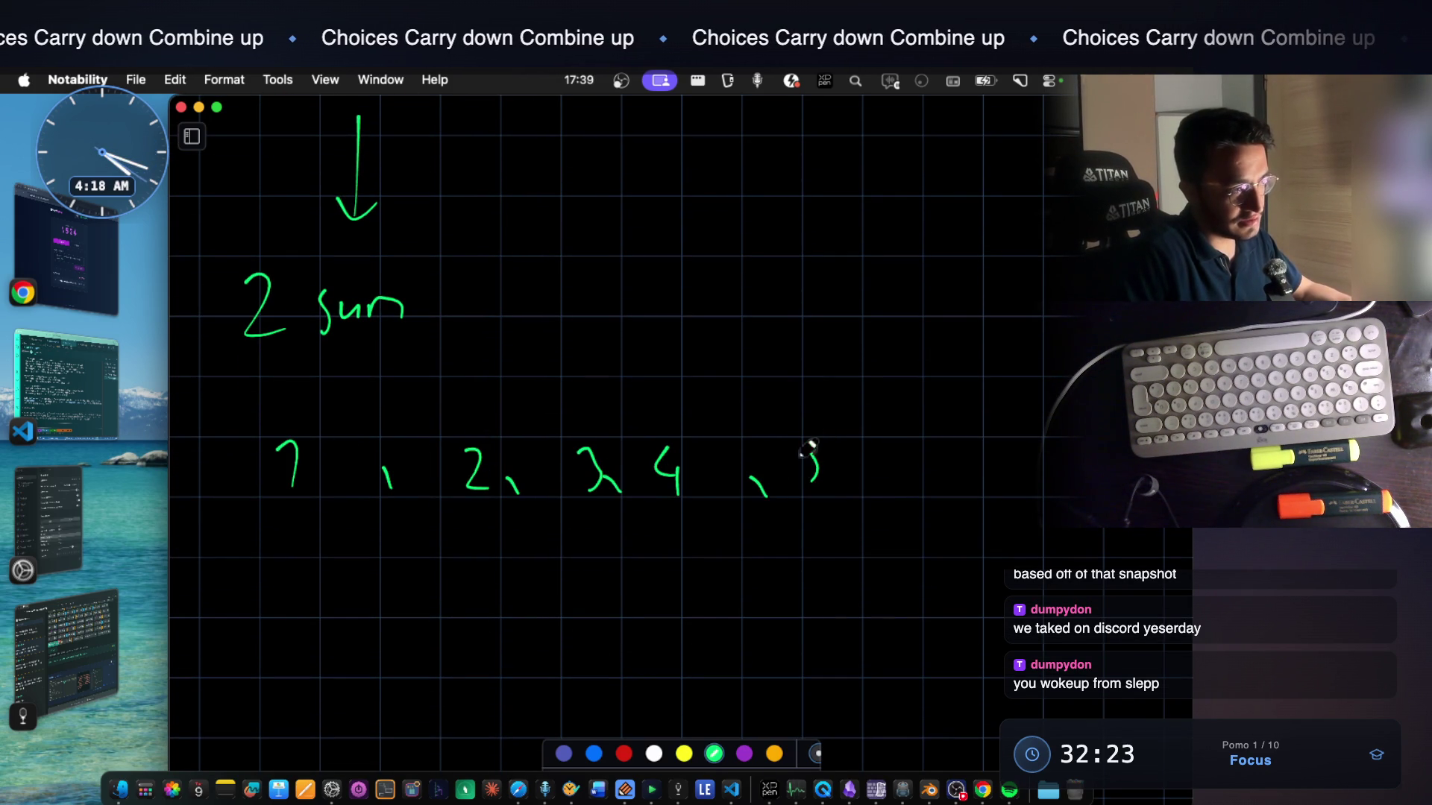
{"action": "scroll", "coordinate": [788, 390], "scroll_direction": "down", "scroll_amount": 5}
{"action": "left_click_drag", "start_coordinate": [194, 483], "coordinate": [285, 492]}
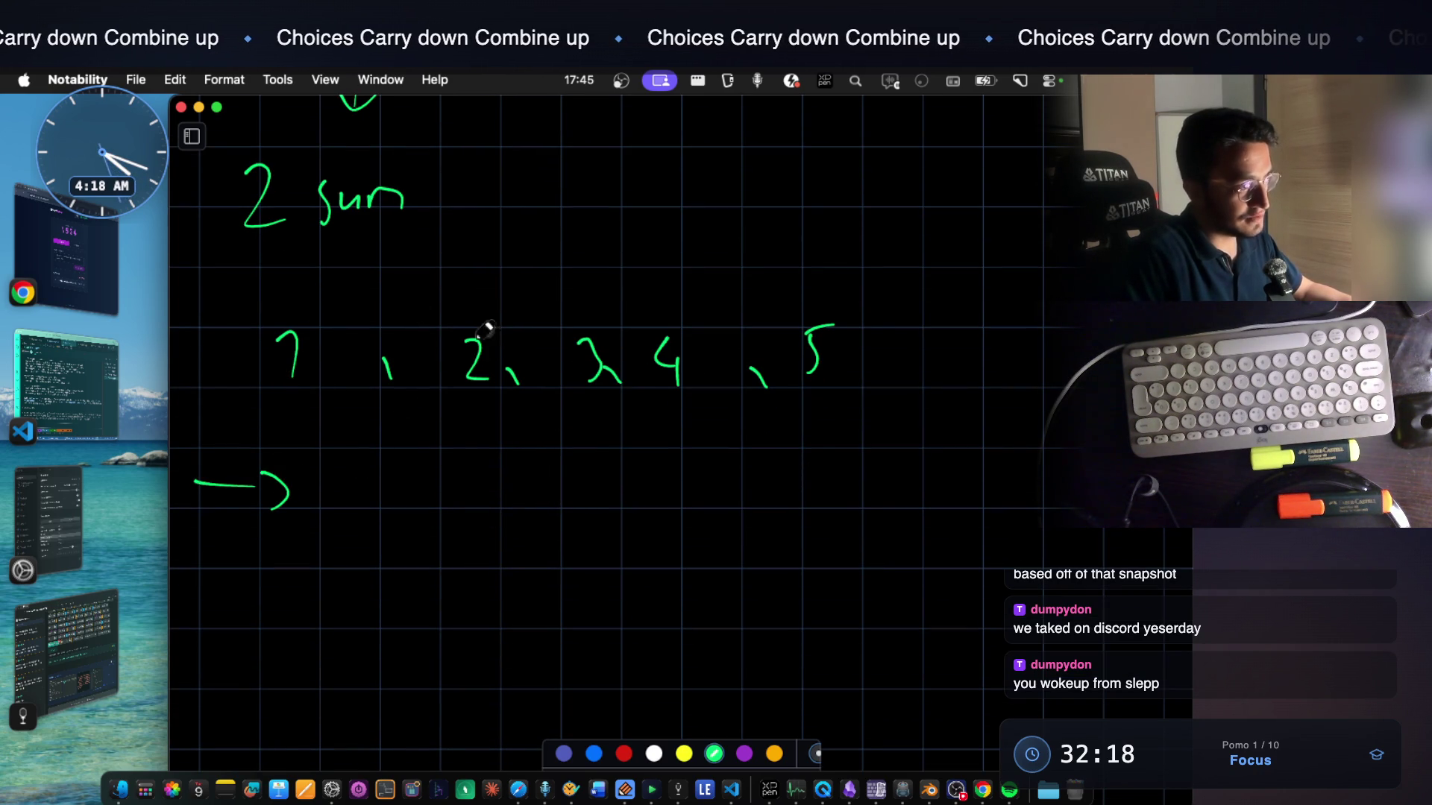
Draw the inward arrows, undo the slipped word, and label them 'left' and 'right'
{"action": "mouse_move", "coordinate": [879, 488]}
{"action": "left_mouse_down"}
{"action": "mouse_move", "coordinate": [753, 490]}
{"action": "mouse_move", "coordinate": [763, 514]}
{"action": "left_mouse_up"}
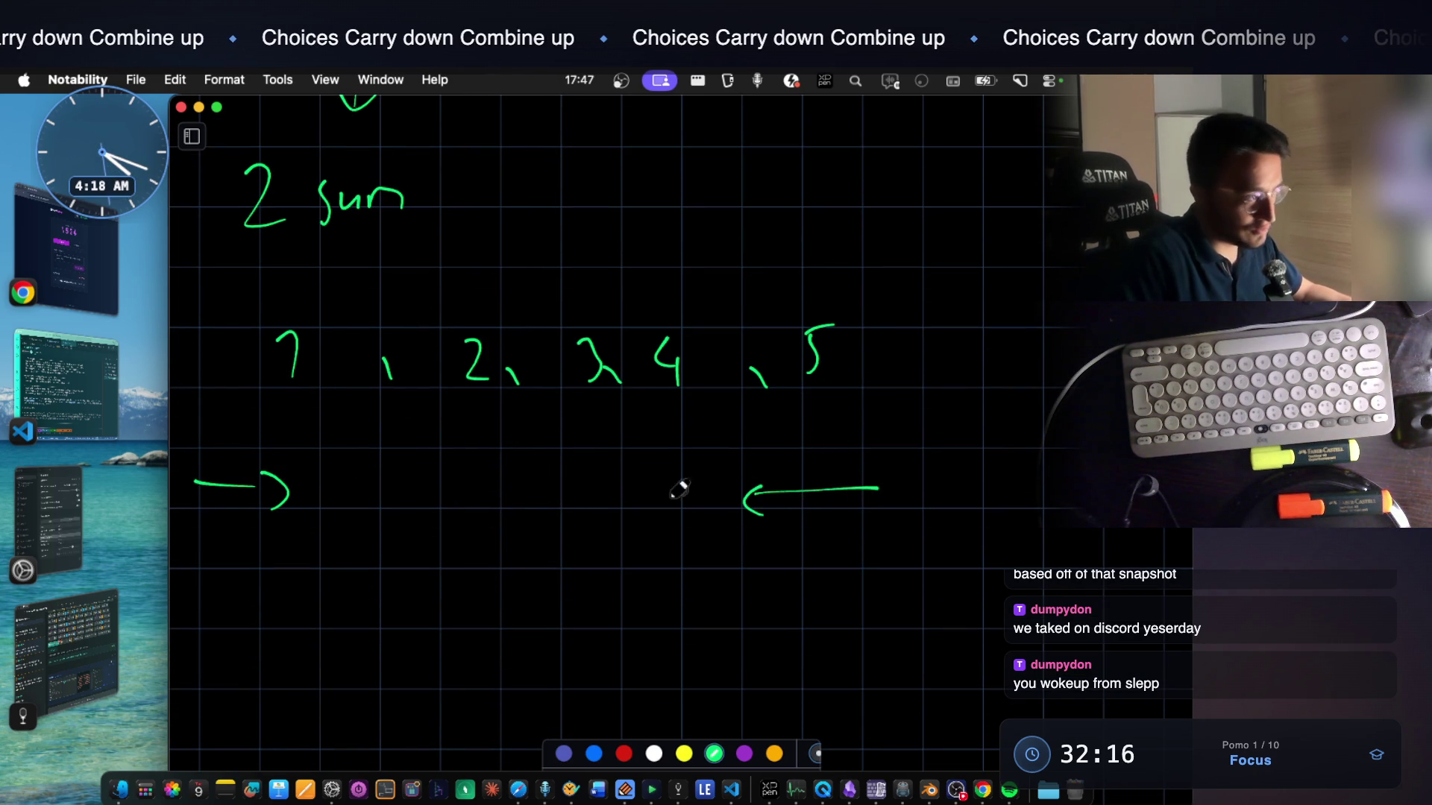
{"action": "mouse_move", "coordinate": [458, 485]}
{"action": "left_mouse_down"}
{"action": "mouse_move", "coordinate": [458, 506]}
{"action": "mouse_move", "coordinate": [526, 492]}
{"action": "mouse_move", "coordinate": [504, 504]}
{"action": "mouse_move", "coordinate": [544, 504]}
{"action": "mouse_move", "coordinate": [560, 479]}
{"action": "mouse_move", "coordinate": [566, 499]}
{"action": "mouse_move", "coordinate": [596, 448]}
{"action": "mouse_move", "coordinate": [597, 501]}
{"action": "mouse_move", "coordinate": [578, 479]}
{"action": "left_mouse_up"}
{"action": "key", "text": "super+z"}
{"action": "key", "text": "super+z"}
{"action": "key", "text": "super+z"}
{"action": "key", "text": "super+z"}
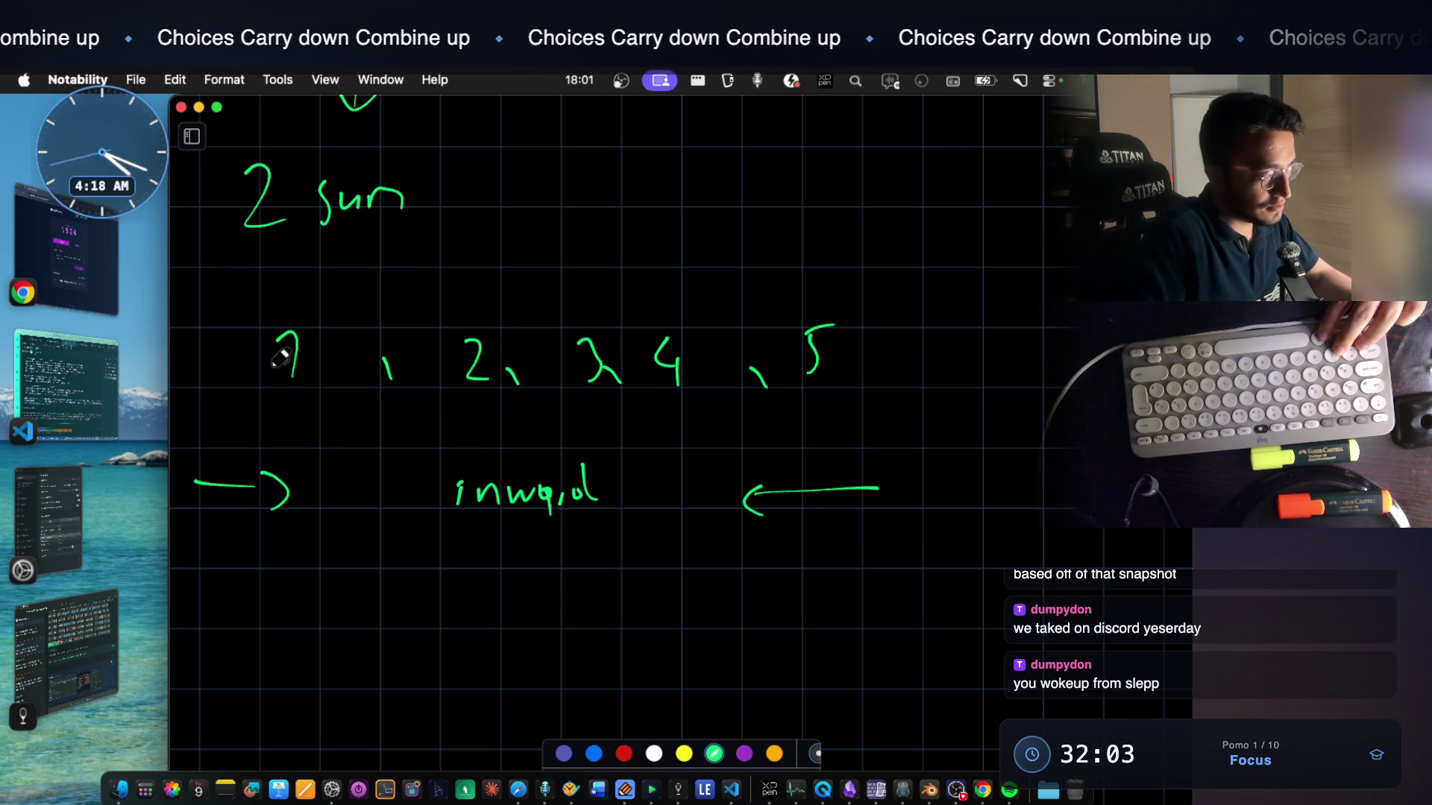
{"action": "mouse_move", "coordinate": [229, 586]}
{"action": "left_mouse_down"}
{"action": "mouse_move", "coordinate": [254, 555]}
{"action": "mouse_move", "coordinate": [282, 584]}
{"action": "mouse_move", "coordinate": [322, 580]}
{"action": "mouse_move", "coordinate": [291, 560]}
{"action": "left_mouse_up"}
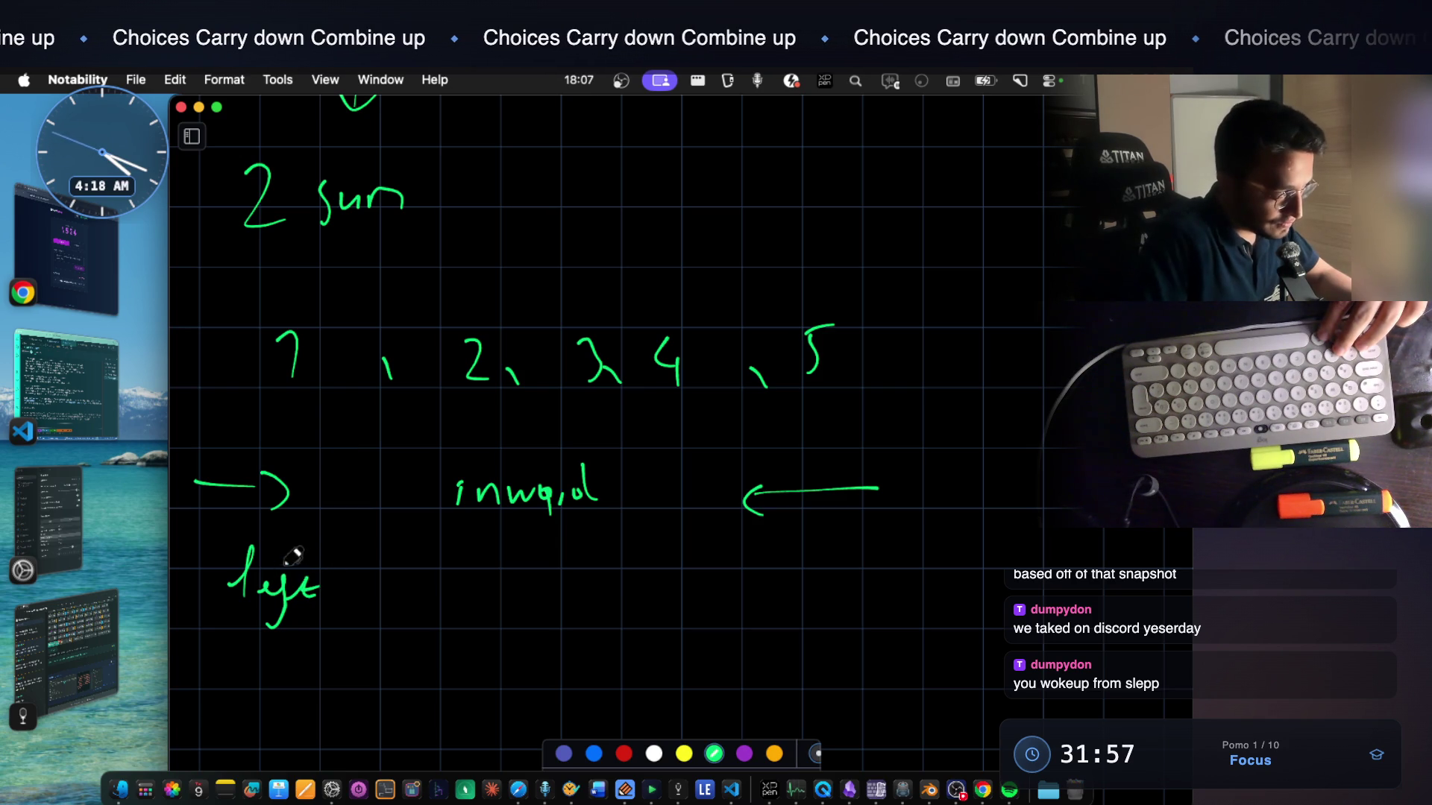
{"action": "mouse_move", "coordinate": [754, 582]}
{"action": "left_mouse_down"}
{"action": "mouse_move", "coordinate": [752, 601]}
{"action": "mouse_move", "coordinate": [808, 569]}
{"action": "left_mouse_up"}
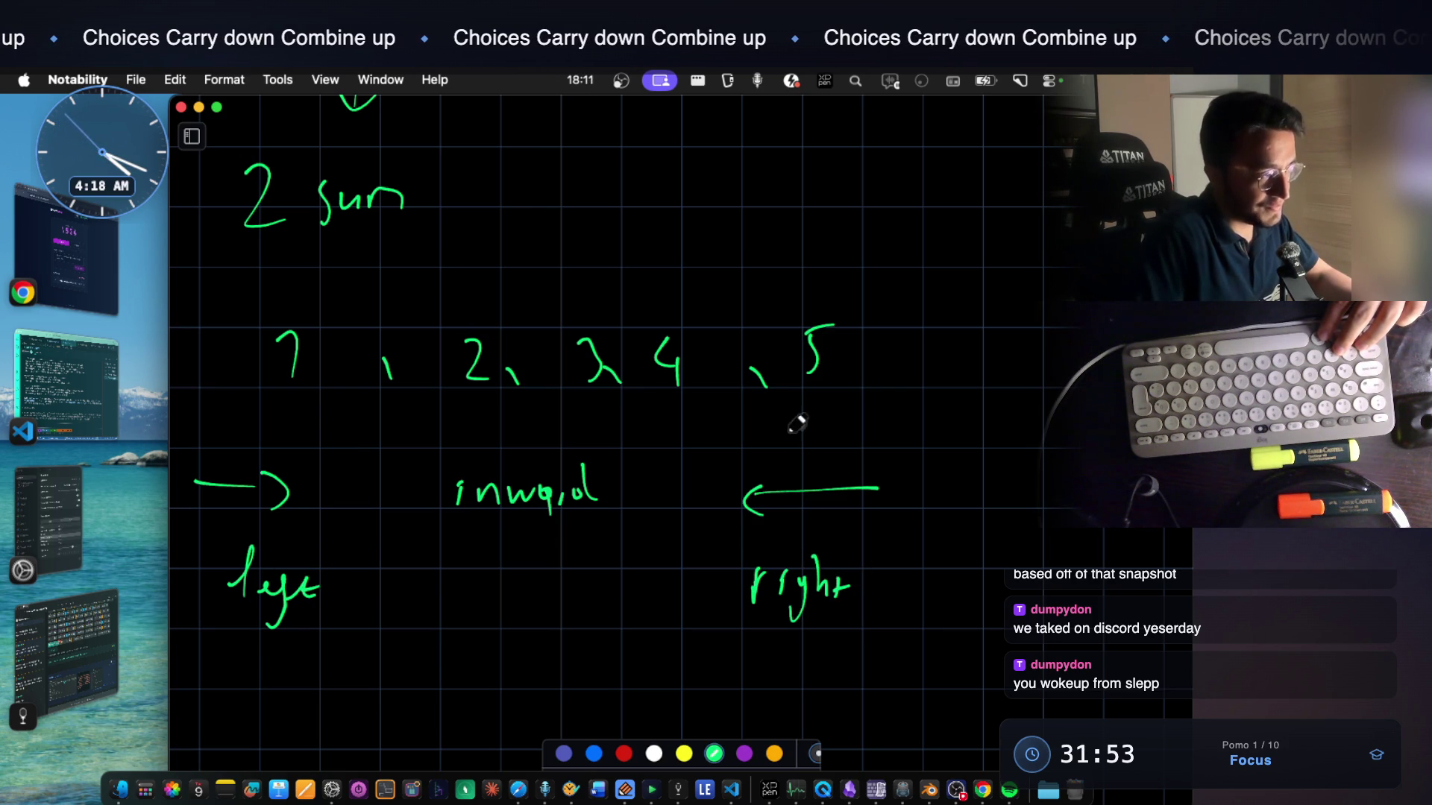
{"action": "scroll", "coordinate": [645, 361], "scroll_direction": "up", "scroll_amount": 5}
{"action": "scroll", "coordinate": [646, 360], "scroll_direction": "up", "scroll_amount": 3}
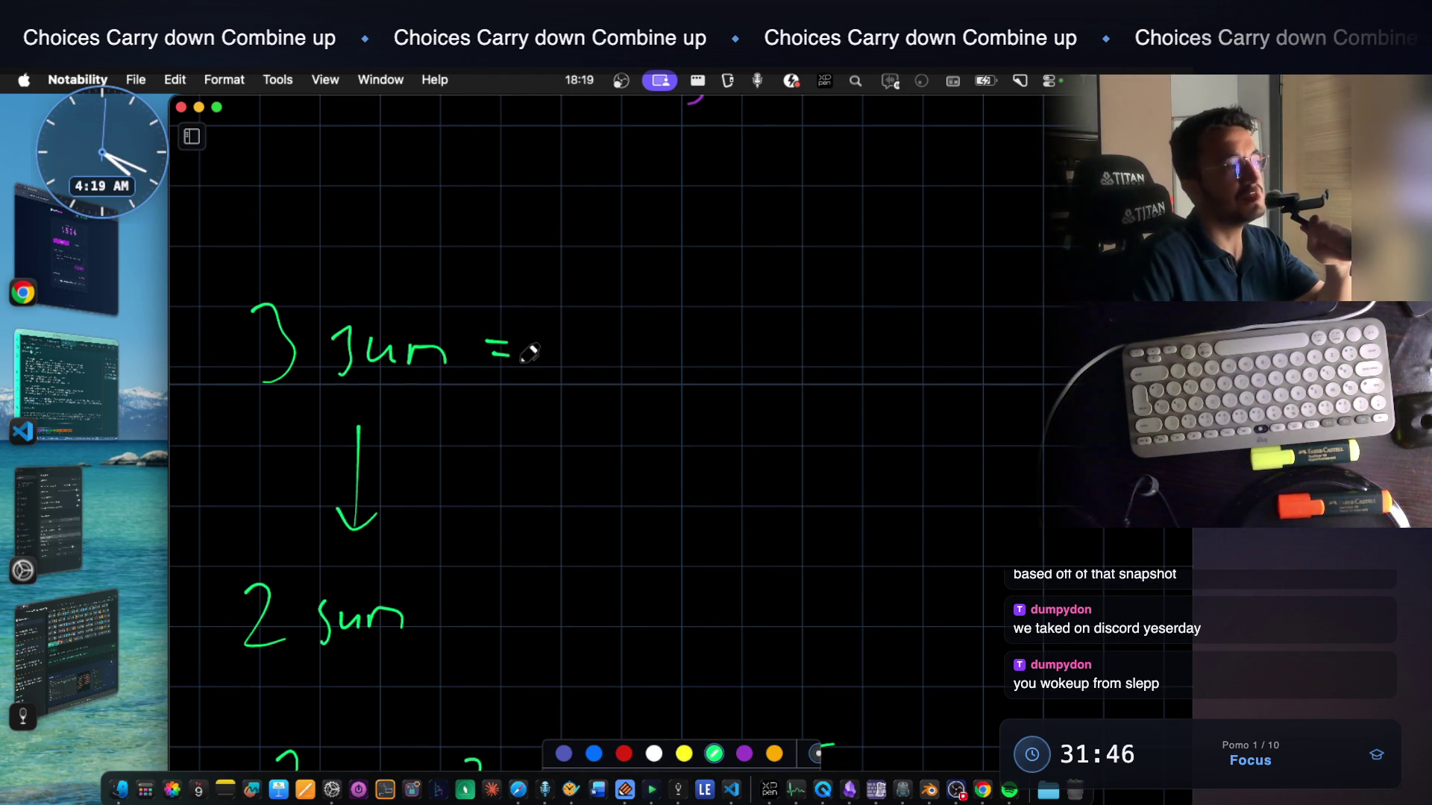
Underline and box '2 sum' in green, then write 'x + y +' after '3 sum ='
{"action": "left_click_drag", "start_coordinate": [260, 663], "coordinate": [445, 660]}
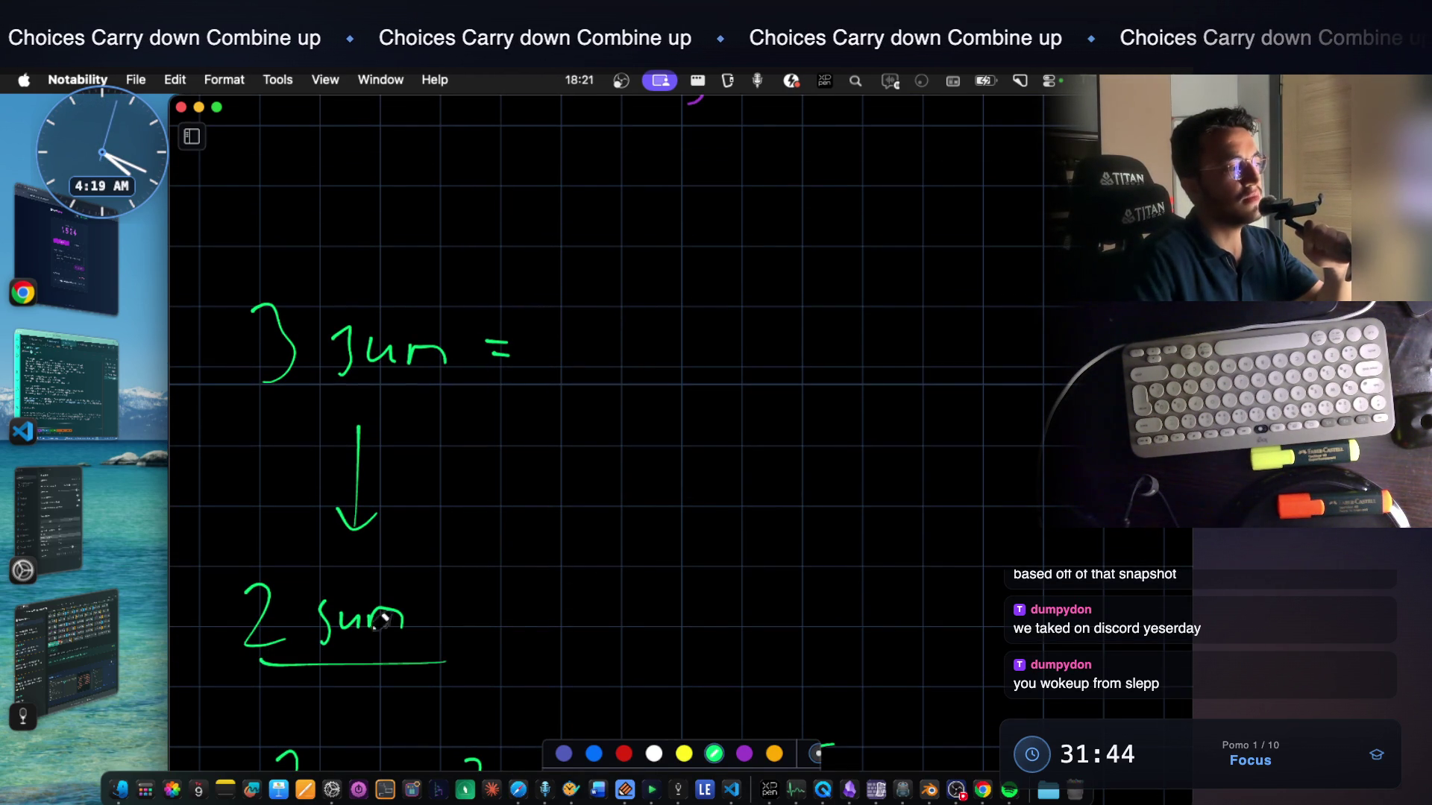
{"action": "mouse_move", "coordinate": [235, 670]}
{"action": "left_mouse_down"}
{"action": "mouse_move", "coordinate": [441, 567]}
{"action": "mouse_move", "coordinate": [476, 686]}
{"action": "left_mouse_up"}
{"action": "mouse_move", "coordinate": [582, 367]}
{"action": "left_mouse_down"}
{"action": "mouse_move", "coordinate": [614, 335]}
{"action": "mouse_move", "coordinate": [613, 365]}
{"action": "left_mouse_up"}
{"action": "left_click_drag", "start_coordinate": [645, 338], "coordinate": [646, 364]}
{"action": "mouse_move", "coordinate": [629, 352]}
{"action": "left_mouse_down"}
{"action": "mouse_move", "coordinate": [660, 353]}
{"action": "mouse_move", "coordinate": [694, 395]}
{"action": "left_mouse_up"}
{"action": "left_click_drag", "start_coordinate": [727, 352], "coordinate": [743, 348]}
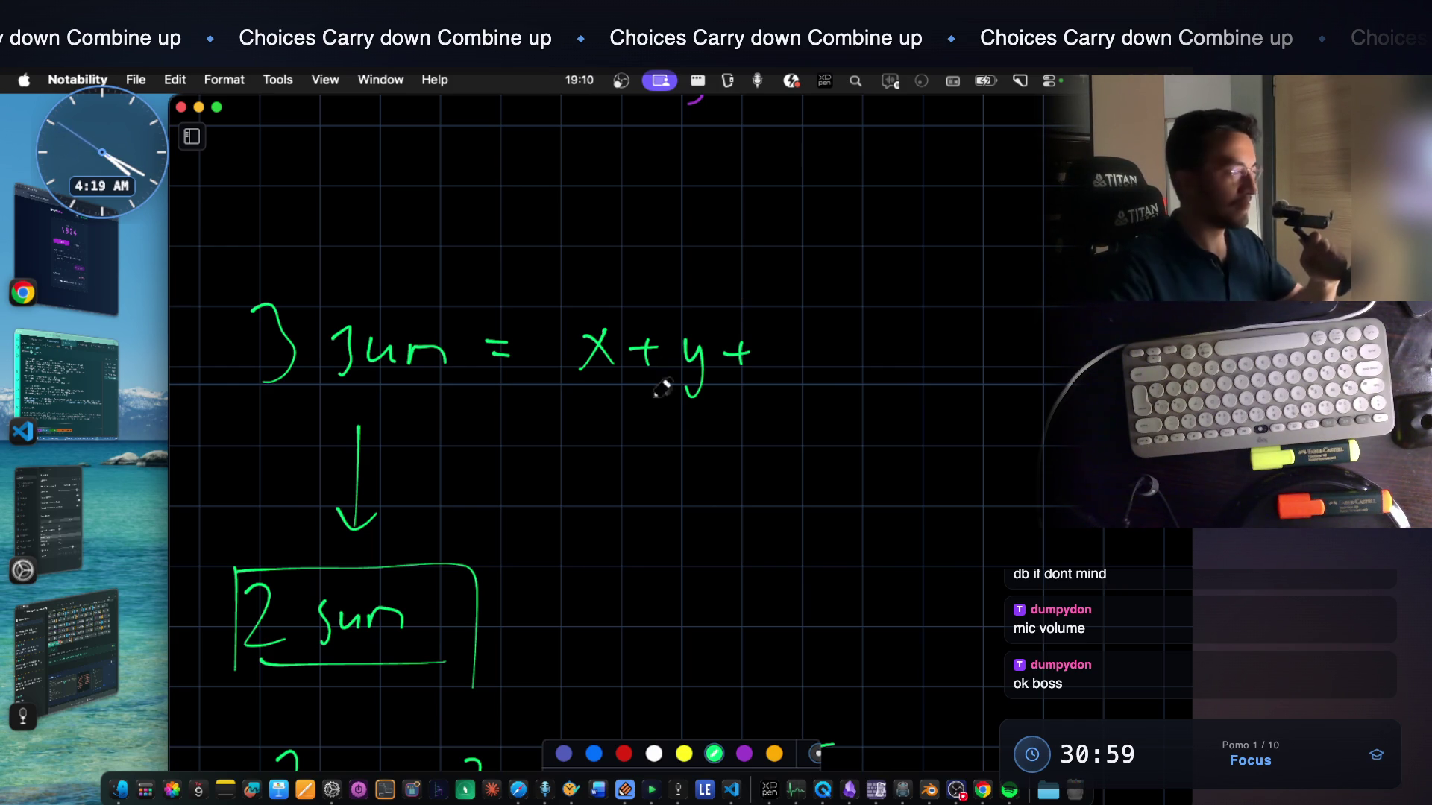
Finish the 3 sum equation with 'z' and '= k' in green
{"action": "left_click_drag", "start_coordinate": [781, 336], "coordinate": [819, 364]}
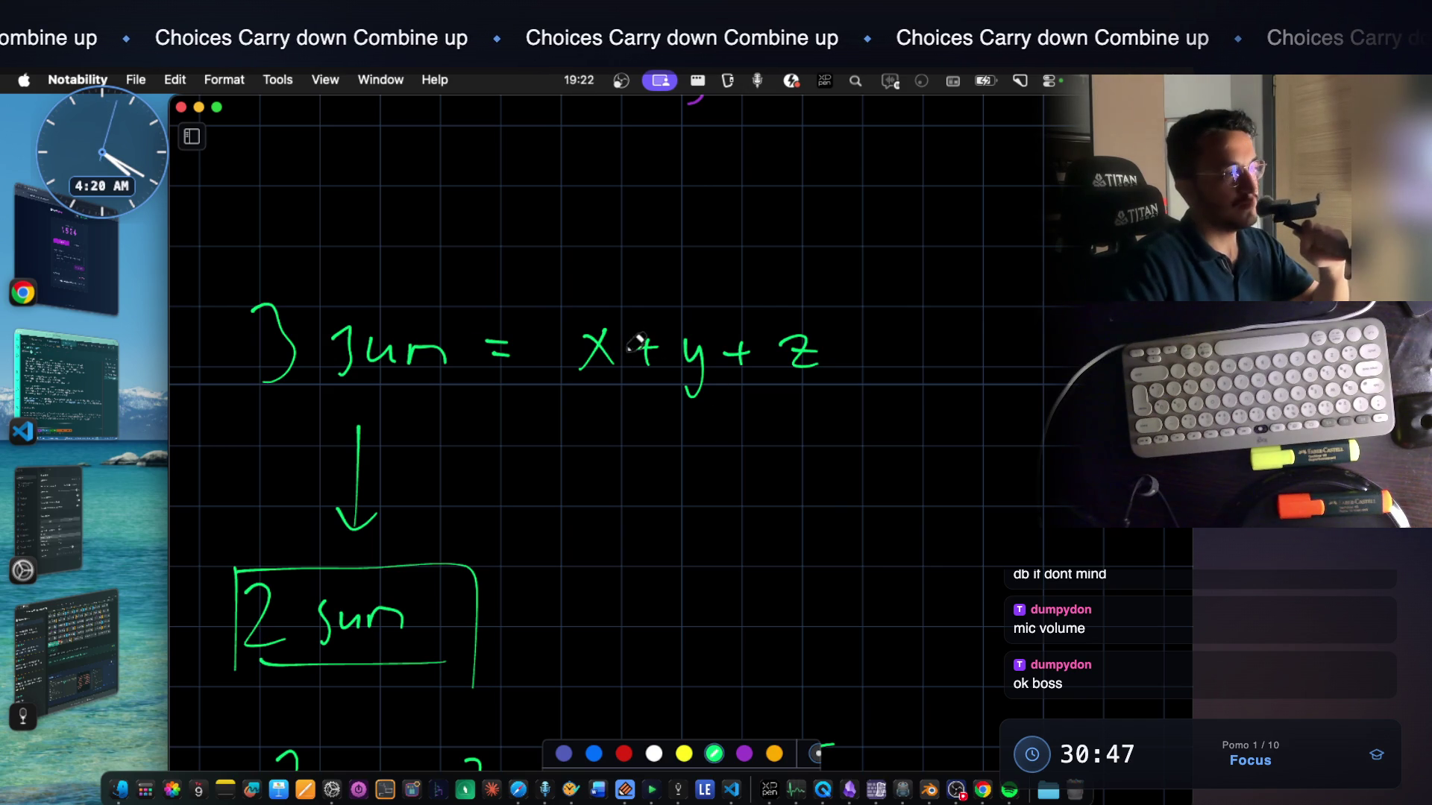
{"action": "left_click_drag", "start_coordinate": [869, 348], "coordinate": [898, 358]}
{"action": "mouse_move", "coordinate": [927, 296]}
{"action": "left_mouse_down"}
{"action": "mouse_move", "coordinate": [928, 364]}
{"action": "mouse_move", "coordinate": [956, 364]}
{"action": "left_mouse_up"}
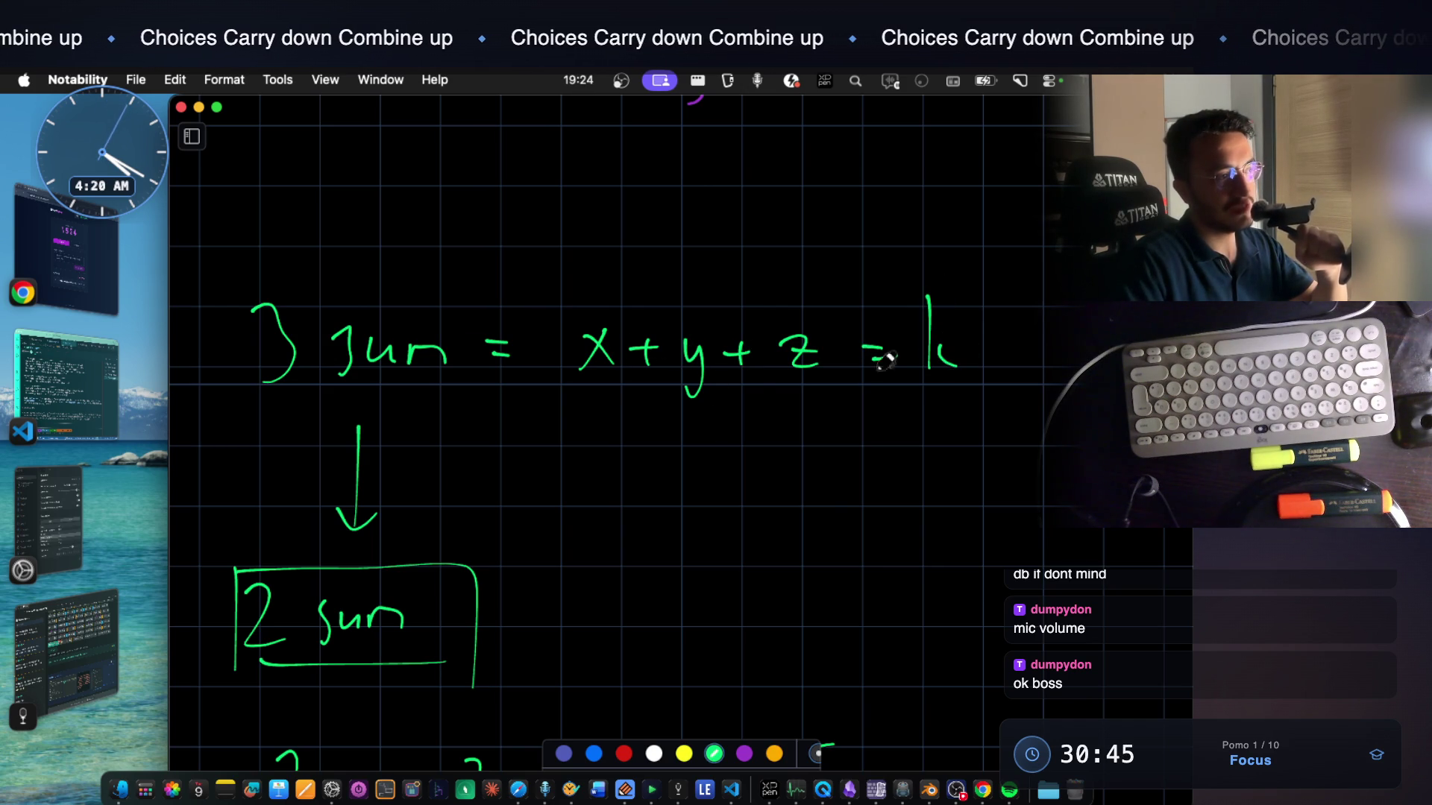
{"action": "left_click_drag", "start_coordinate": [652, 263], "coordinate": [739, 279]}
{"action": "left_click_drag", "start_coordinate": [933, 323], "coordinate": [935, 380]}
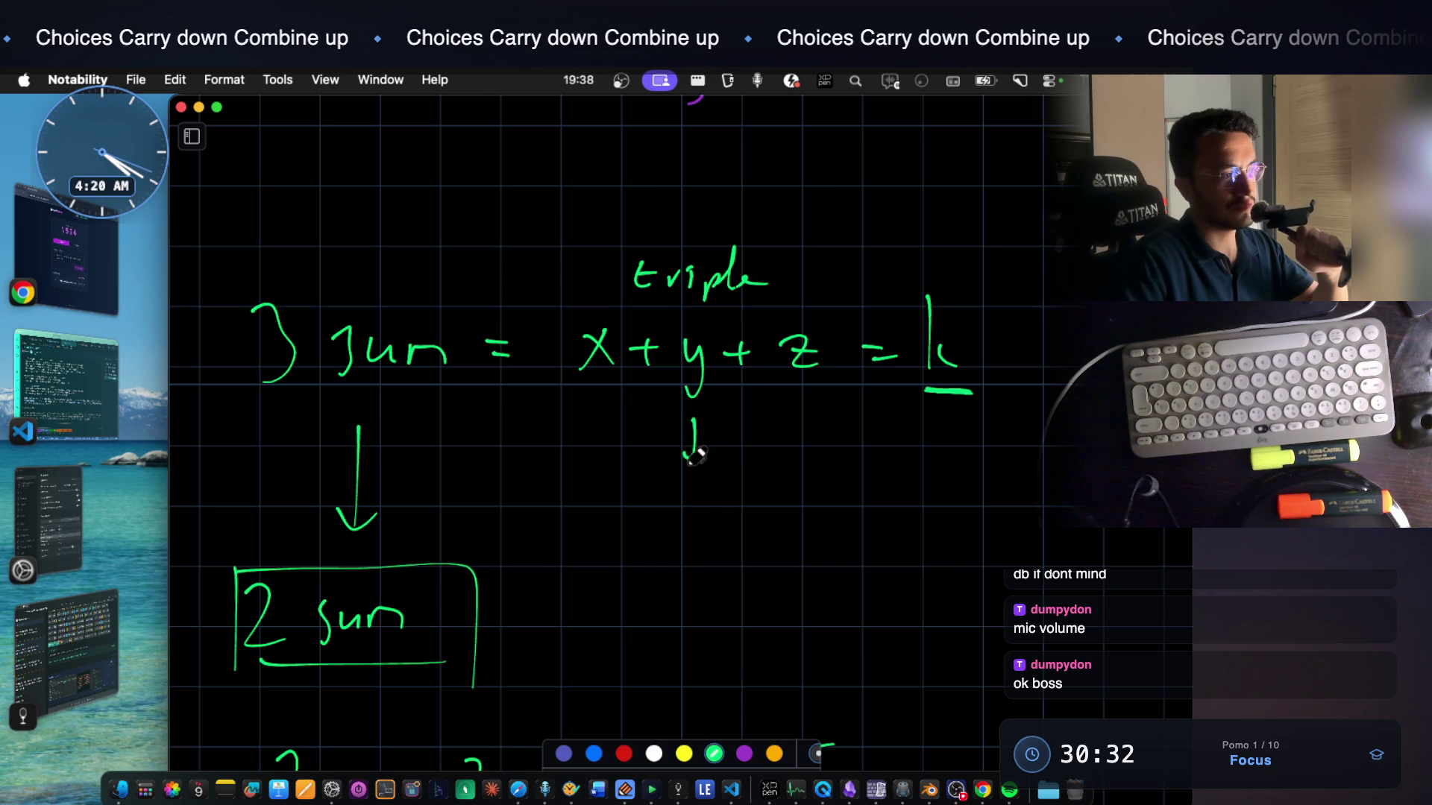
Draw a downward arrow and write 'x+y =' beneath it, circling k with a 0 above
{"action": "left_click_drag", "start_coordinate": [720, 450], "coordinate": [647, 528]}
{"action": "left_click_drag", "start_coordinate": [680, 516], "coordinate": [701, 513]}
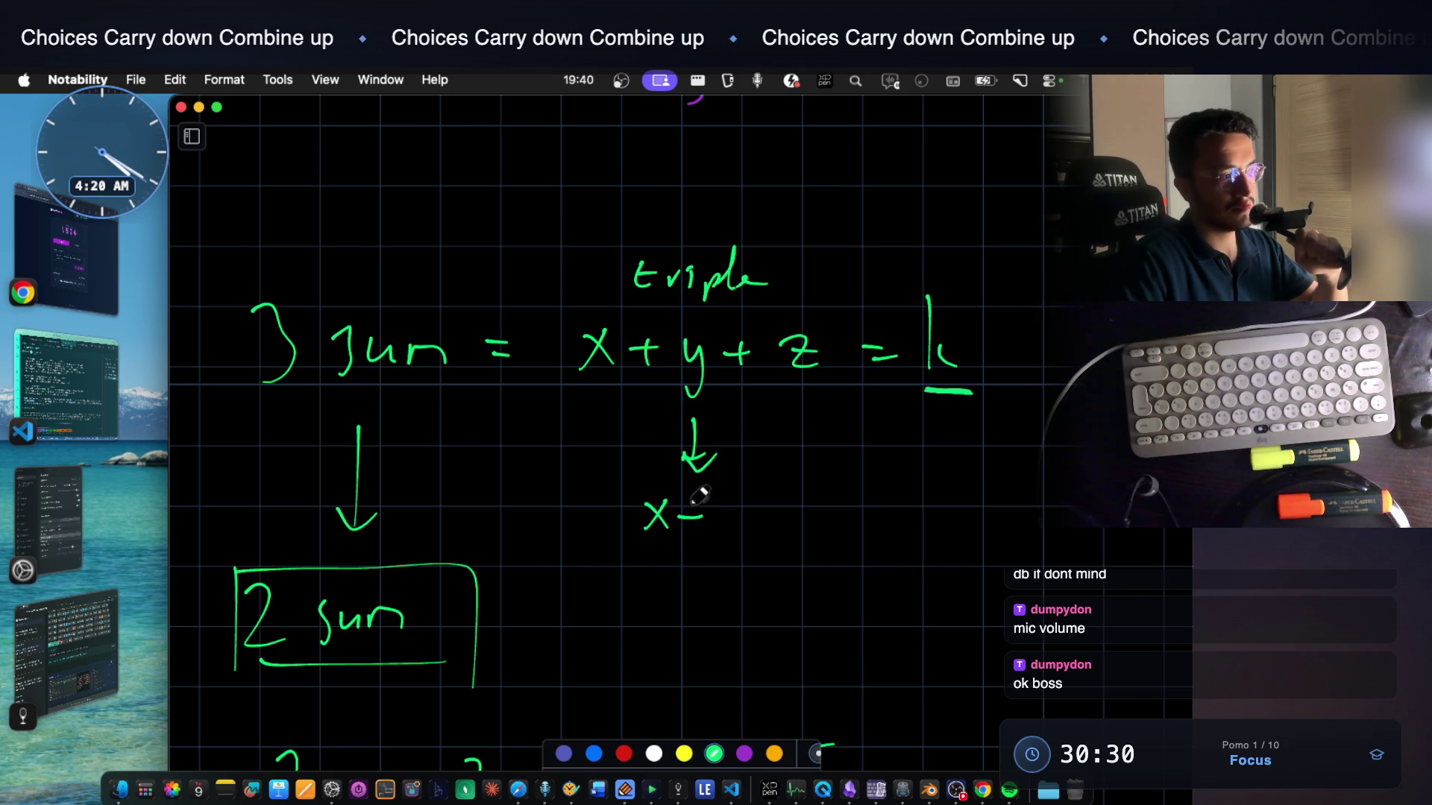
{"action": "left_click_drag", "start_coordinate": [923, 288], "coordinate": [938, 280]}
{"action": "left_click_drag", "start_coordinate": [956, 208], "coordinate": [974, 211]}
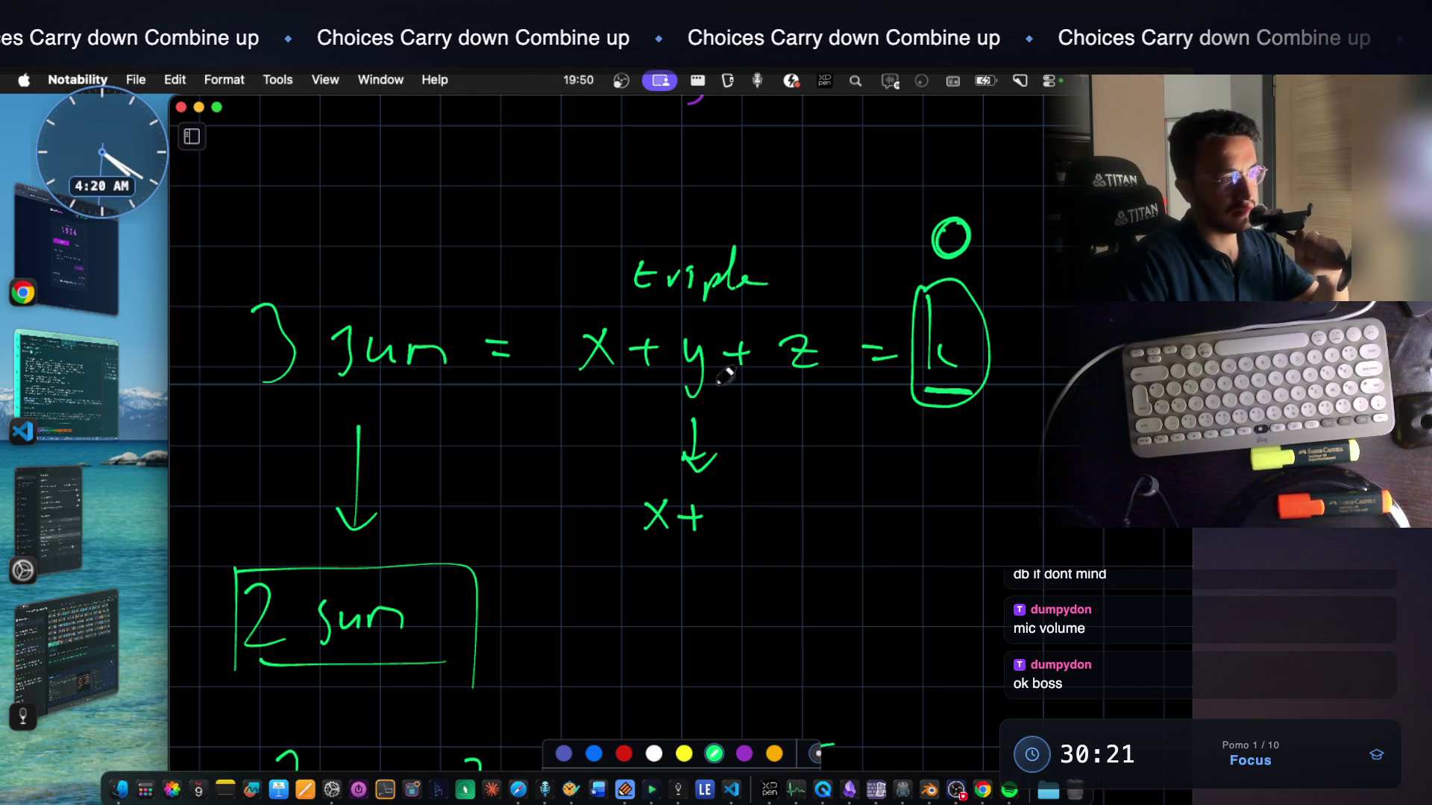
{"action": "left_click_drag", "start_coordinate": [767, 506], "coordinate": [791, 507]}
{"action": "left_click_drag", "start_coordinate": [767, 518], "coordinate": [795, 518]}
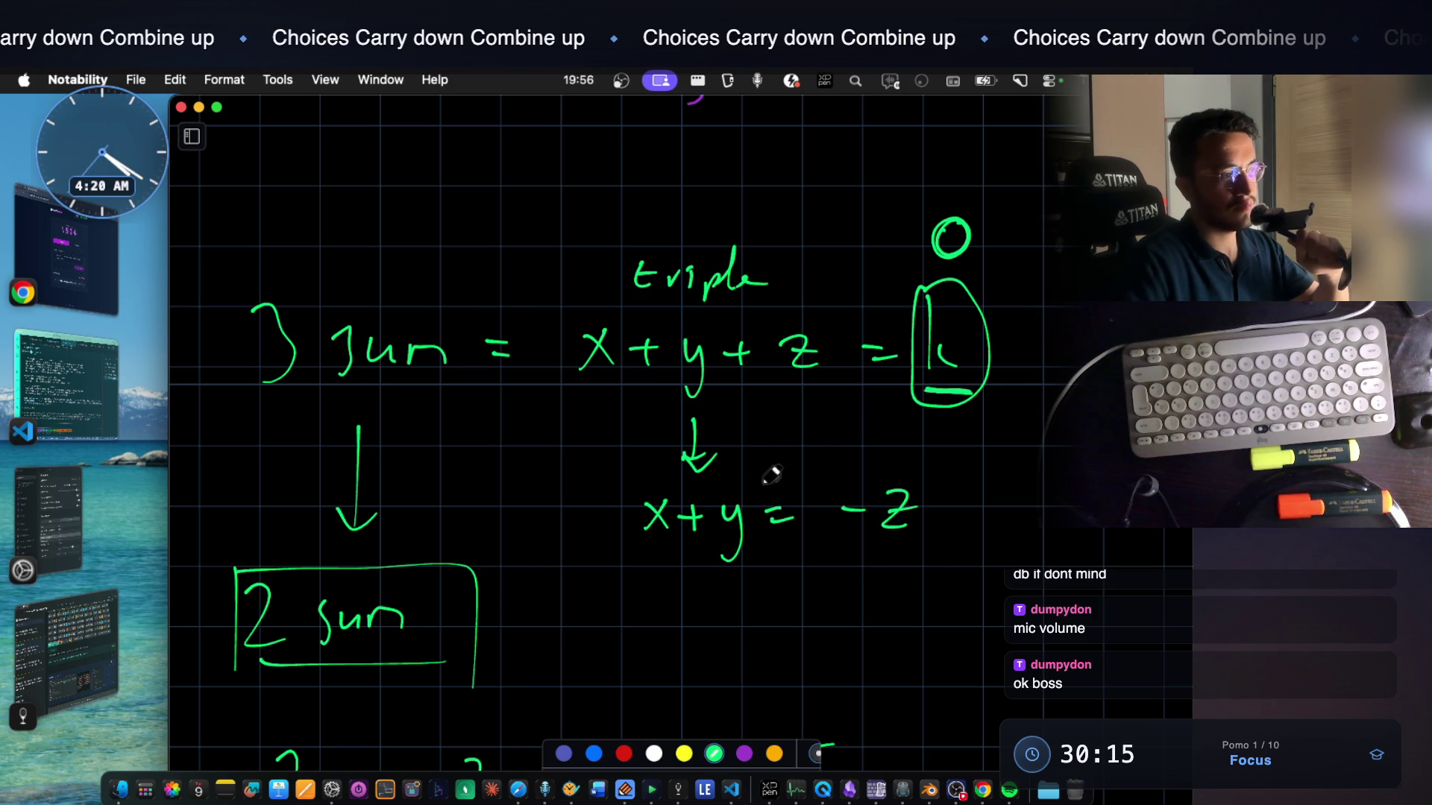
Box the 'x+y = -z' equation and write 'sort' with two arrows pointing at it
{"action": "left_click_drag", "start_coordinate": [233, 666], "coordinate": [455, 663]}
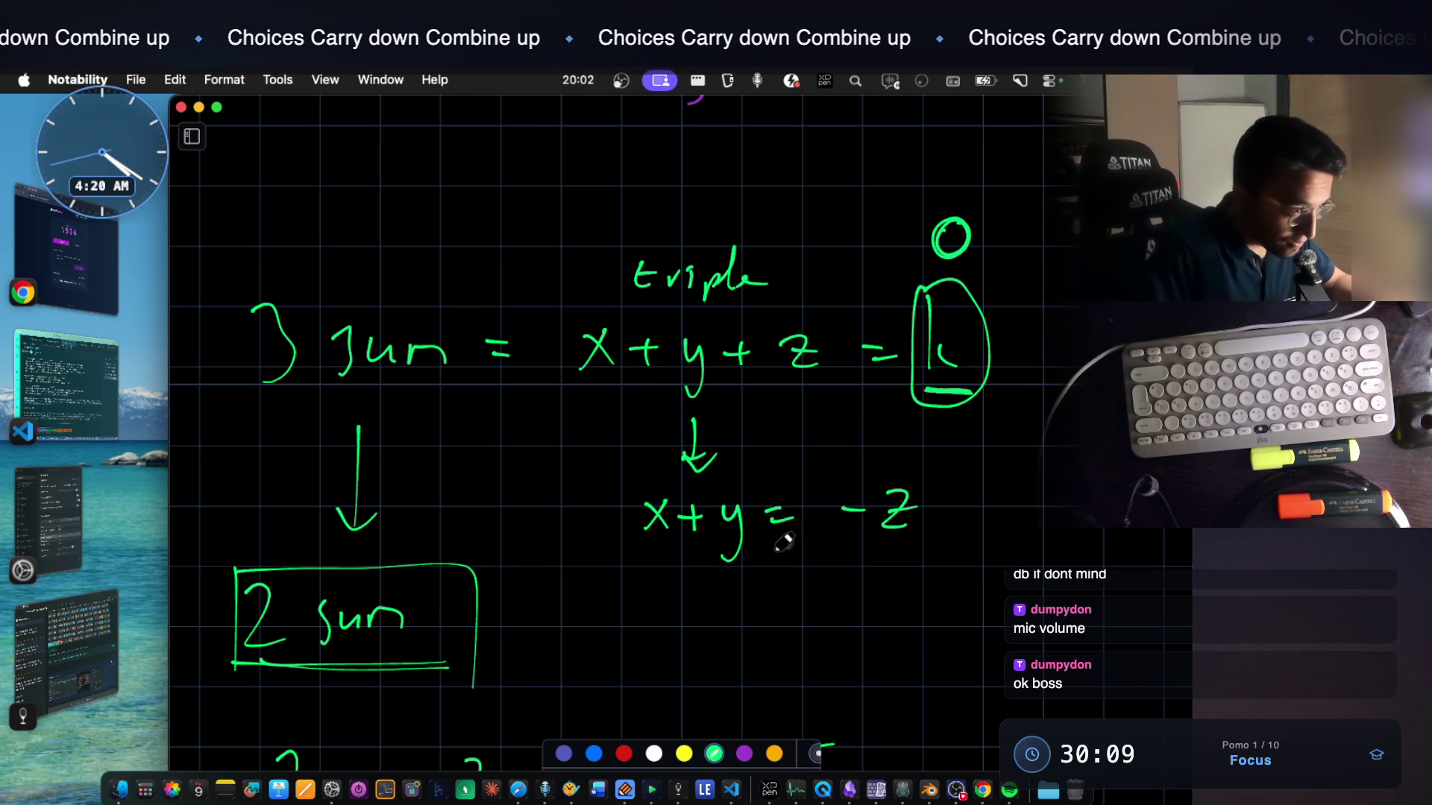
{"action": "scroll", "coordinate": [741, 521], "scroll_direction": "down", "scroll_amount": 2}
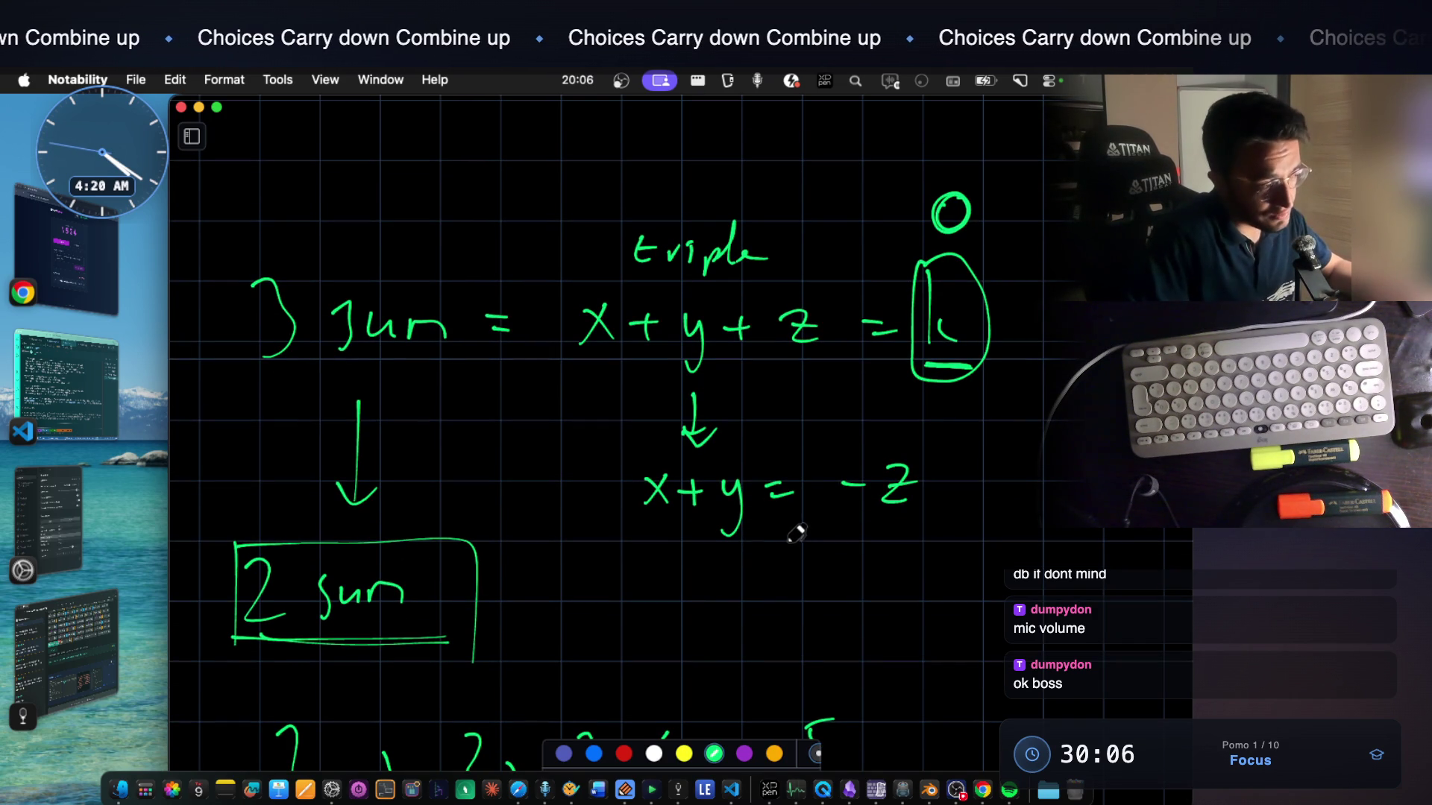
{"action": "scroll", "coordinate": [792, 534], "scroll_direction": "down", "scroll_amount": 1}
{"action": "mouse_move", "coordinate": [636, 442]}
{"action": "left_mouse_down"}
{"action": "mouse_move", "coordinate": [956, 465]}
{"action": "mouse_move", "coordinate": [648, 523]}
{"action": "left_mouse_up"}
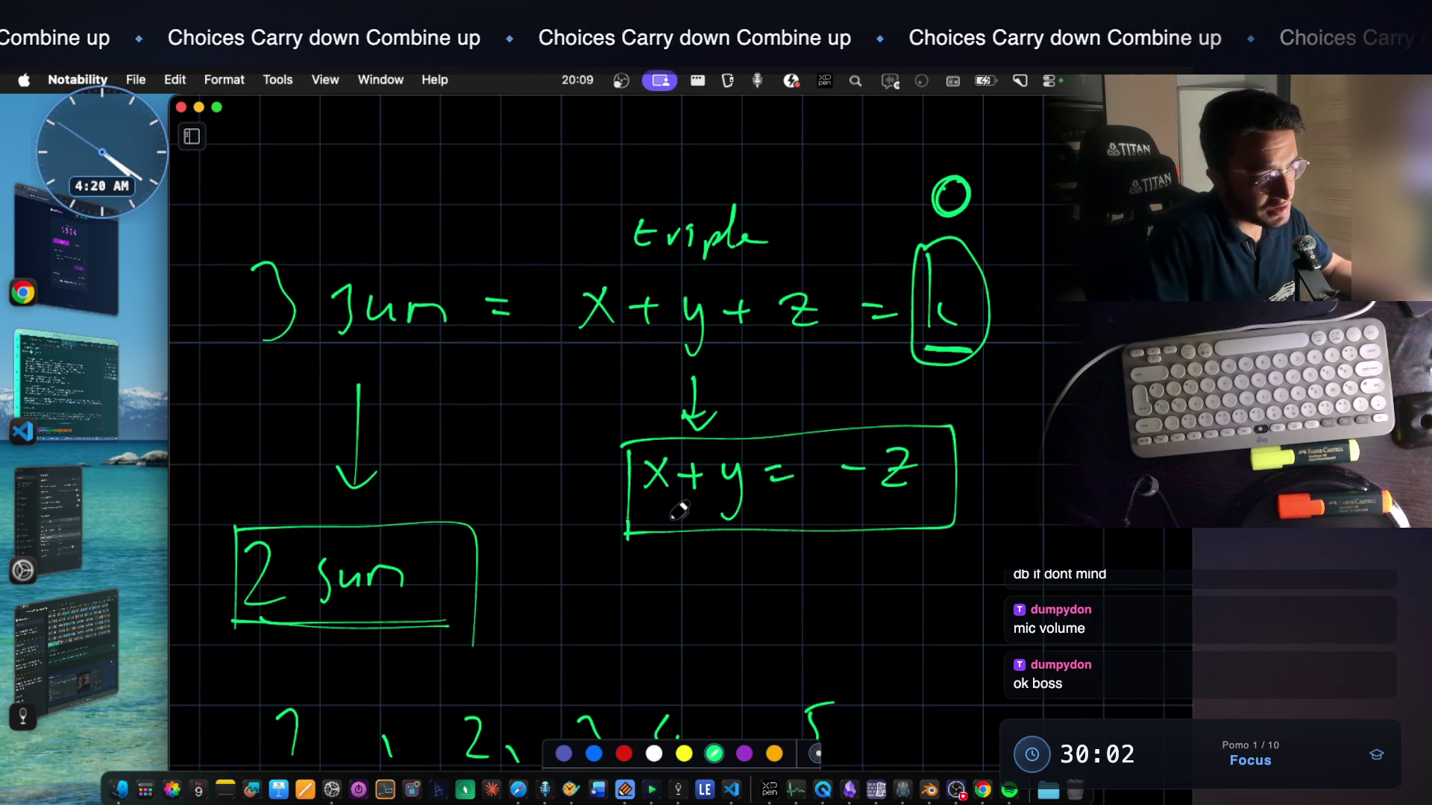
{"action": "left_click_drag", "start_coordinate": [660, 571], "coordinate": [728, 582]}
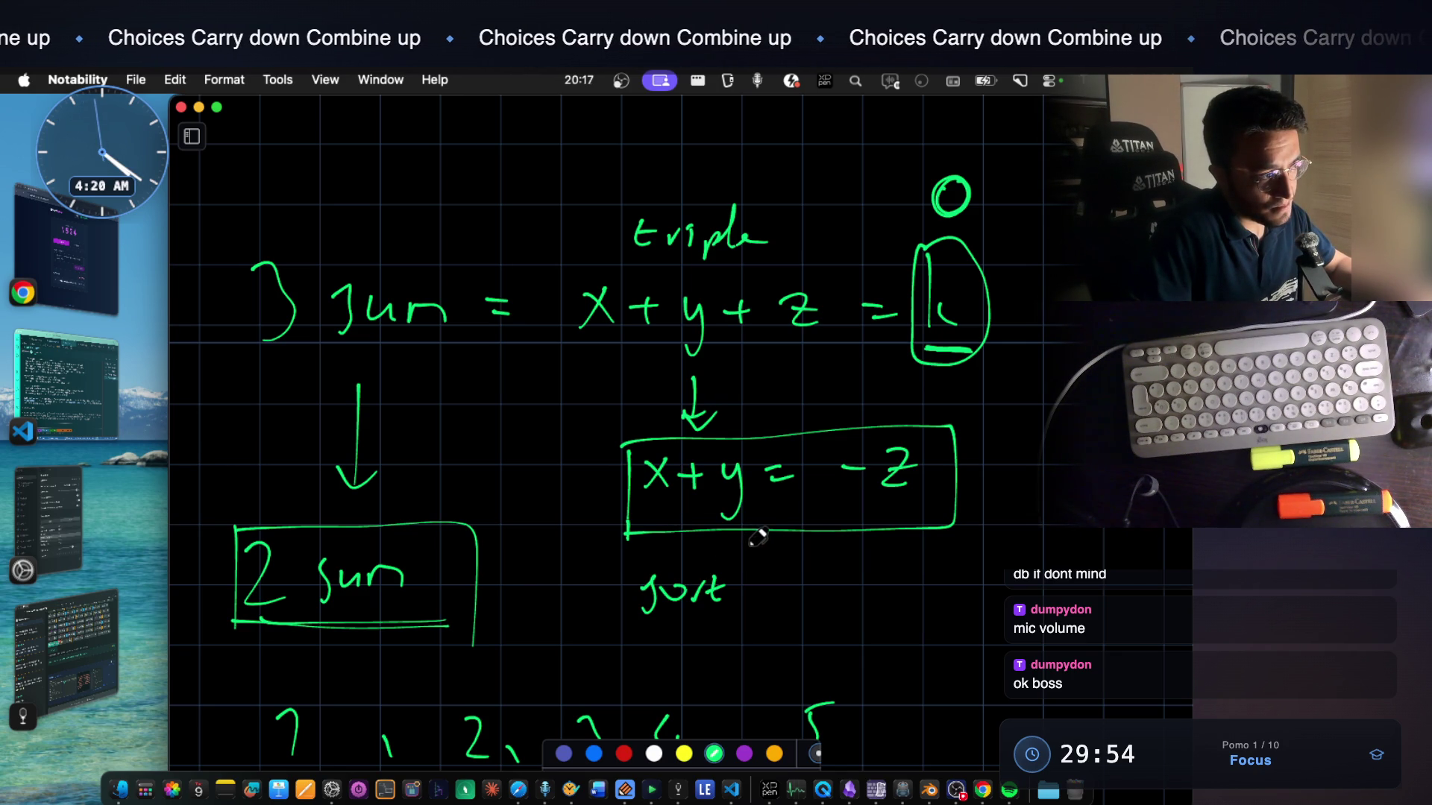
{"action": "left_click_drag", "start_coordinate": [587, 548], "coordinate": [657, 511]}
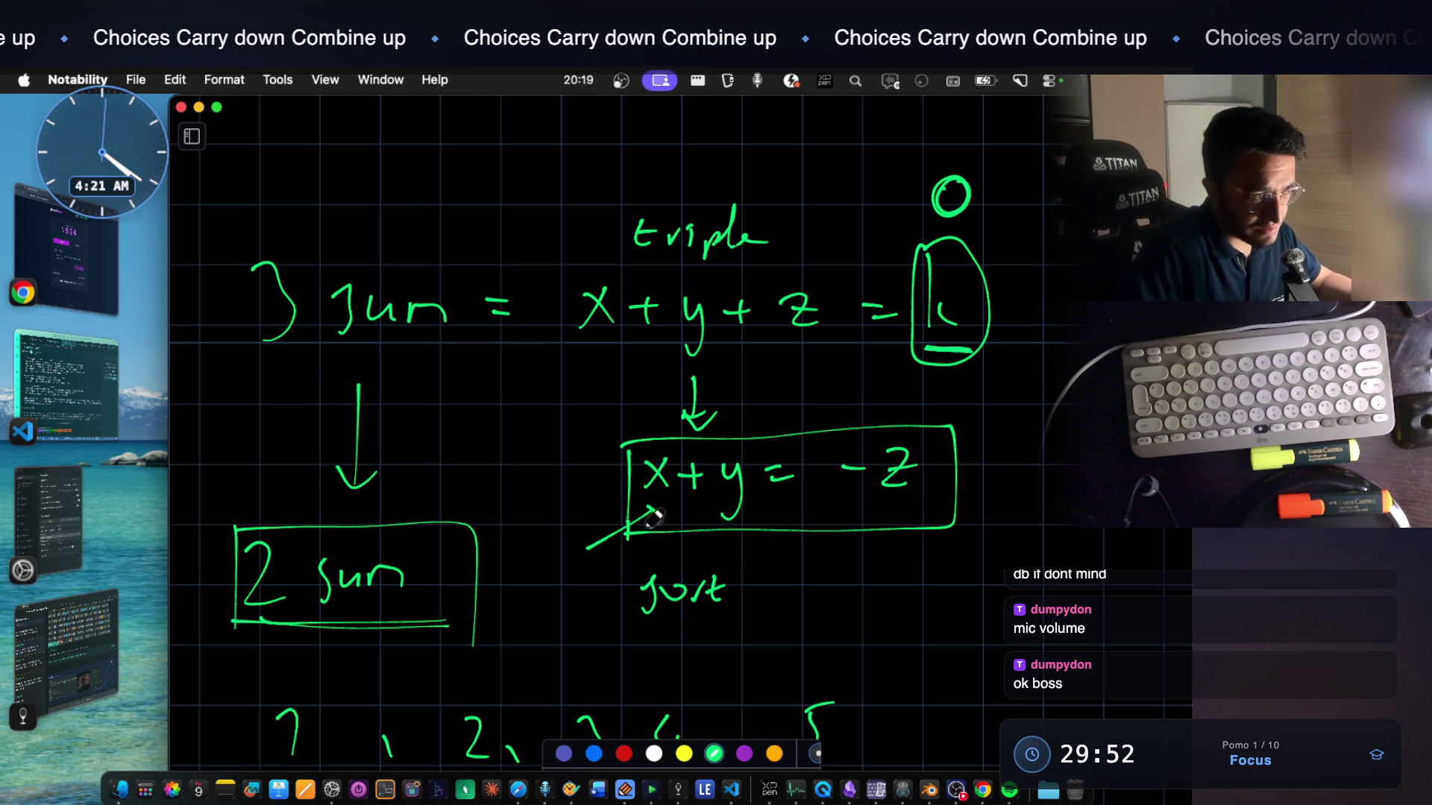
{"action": "left_click_drag", "start_coordinate": [845, 602], "coordinate": [727, 535]}
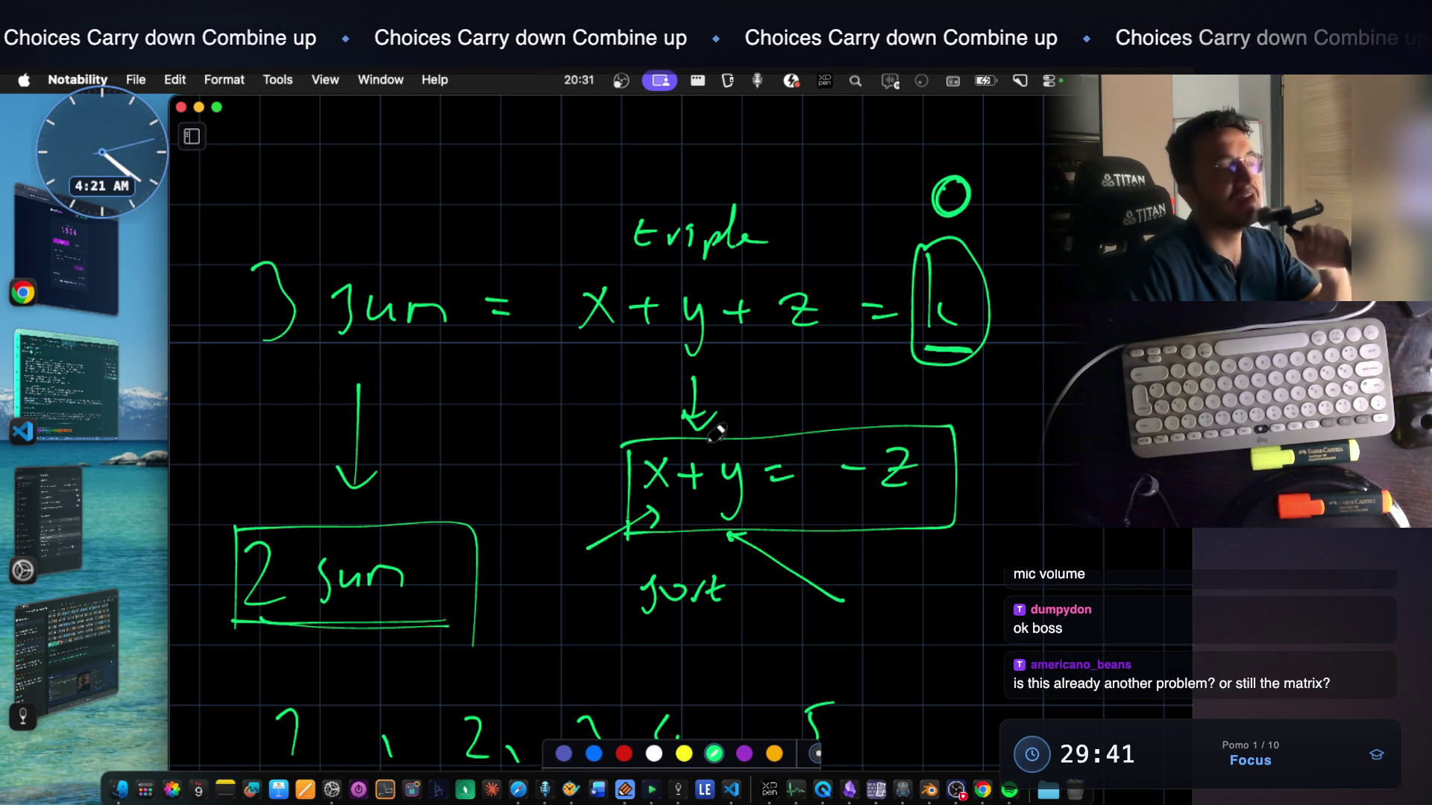
Box the '3 sum' heading, then bring up the 3Sum problem screenshot in the notes app
{"action": "mouse_move", "coordinate": [208, 227]}
{"action": "left_mouse_down"}
{"action": "mouse_move", "coordinate": [202, 367]}
{"action": "mouse_move", "coordinate": [488, 228]}
{"action": "left_mouse_up"}
{"action": "mouse_move", "coordinate": [487, 229]}
{"action": "left_mouse_down"}
{"action": "mouse_move", "coordinate": [498, 366]}
{"action": "mouse_move", "coordinate": [237, 352]}
{"action": "left_mouse_up"}
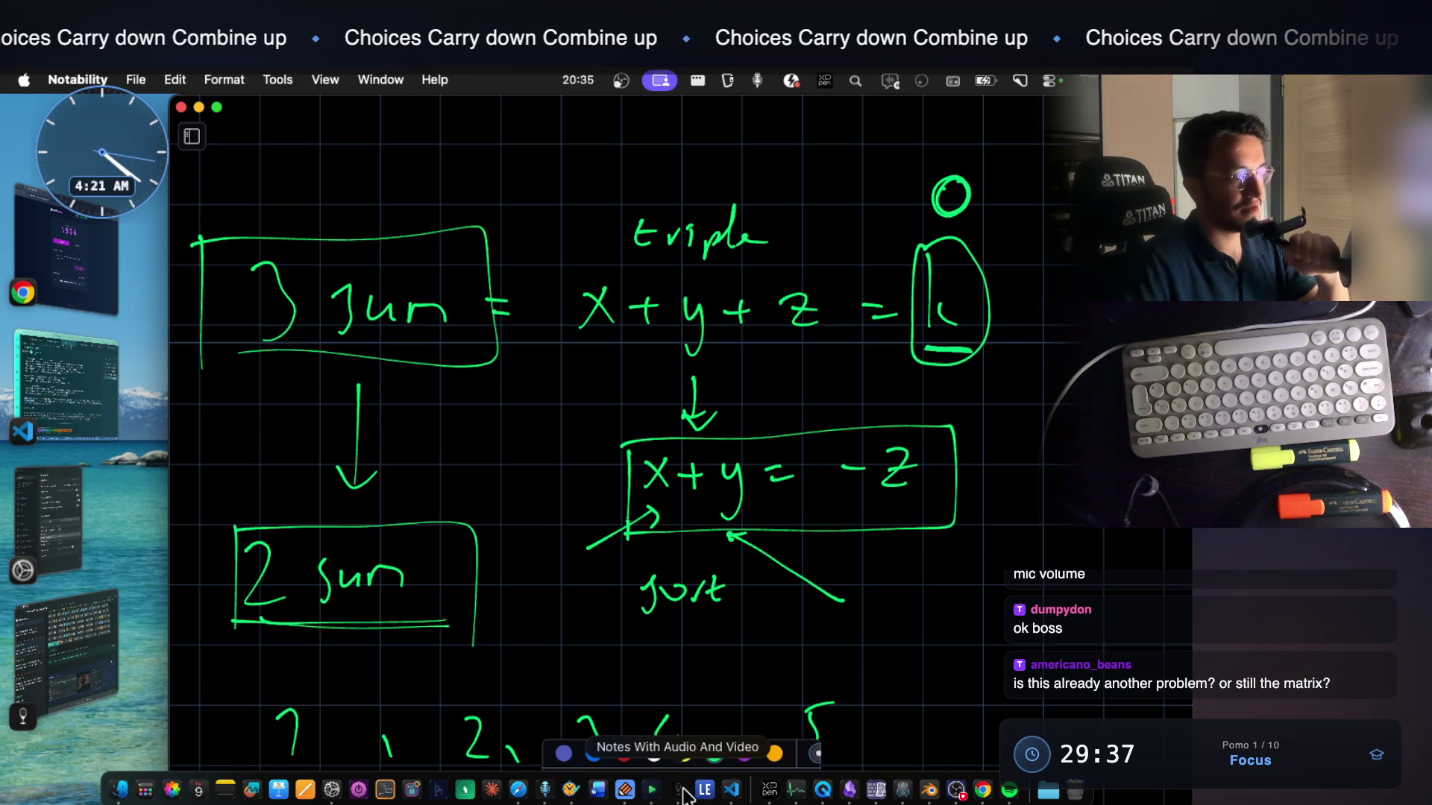
{"action": "left_click", "coordinate": [677, 790]}
{"action": "left_click", "coordinate": [581, 672]}
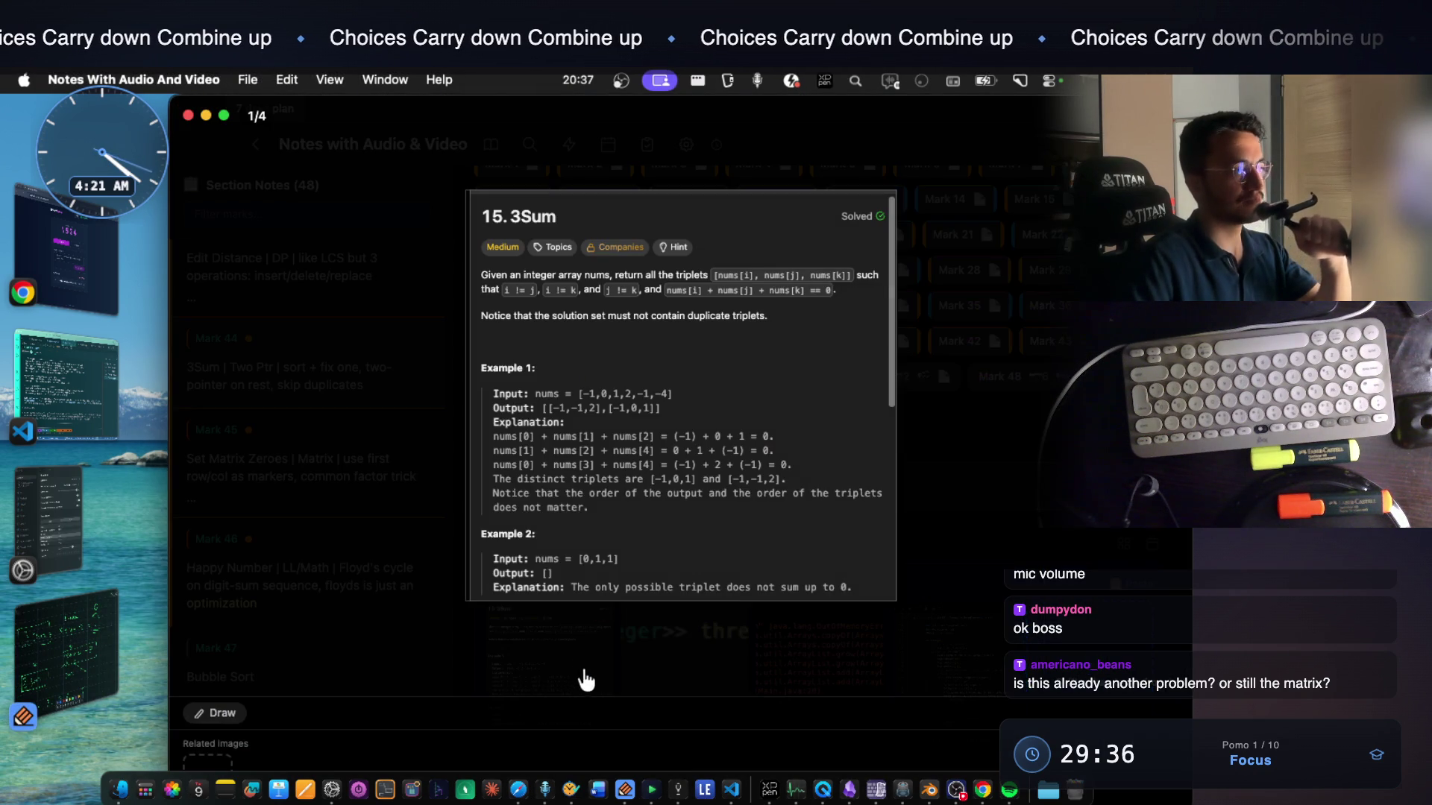
{"action": "scroll", "coordinate": [591, 353], "scroll_direction": "up", "scroll_amount": 3}
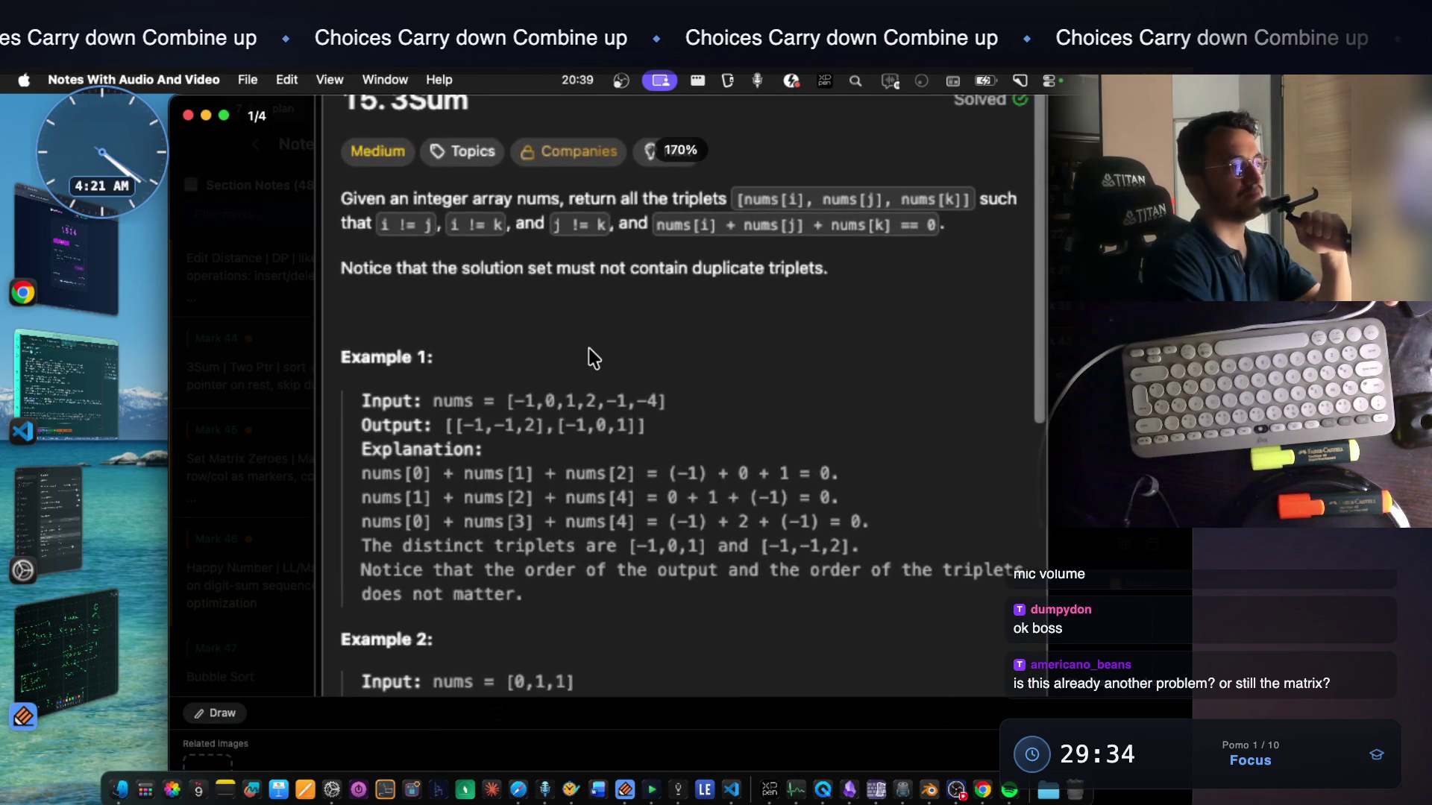
{"action": "scroll", "coordinate": [591, 356], "scroll_direction": "down", "scroll_amount": 1}
{"action": "scroll", "coordinate": [592, 356], "scroll_direction": "down", "scroll_amount": 1}
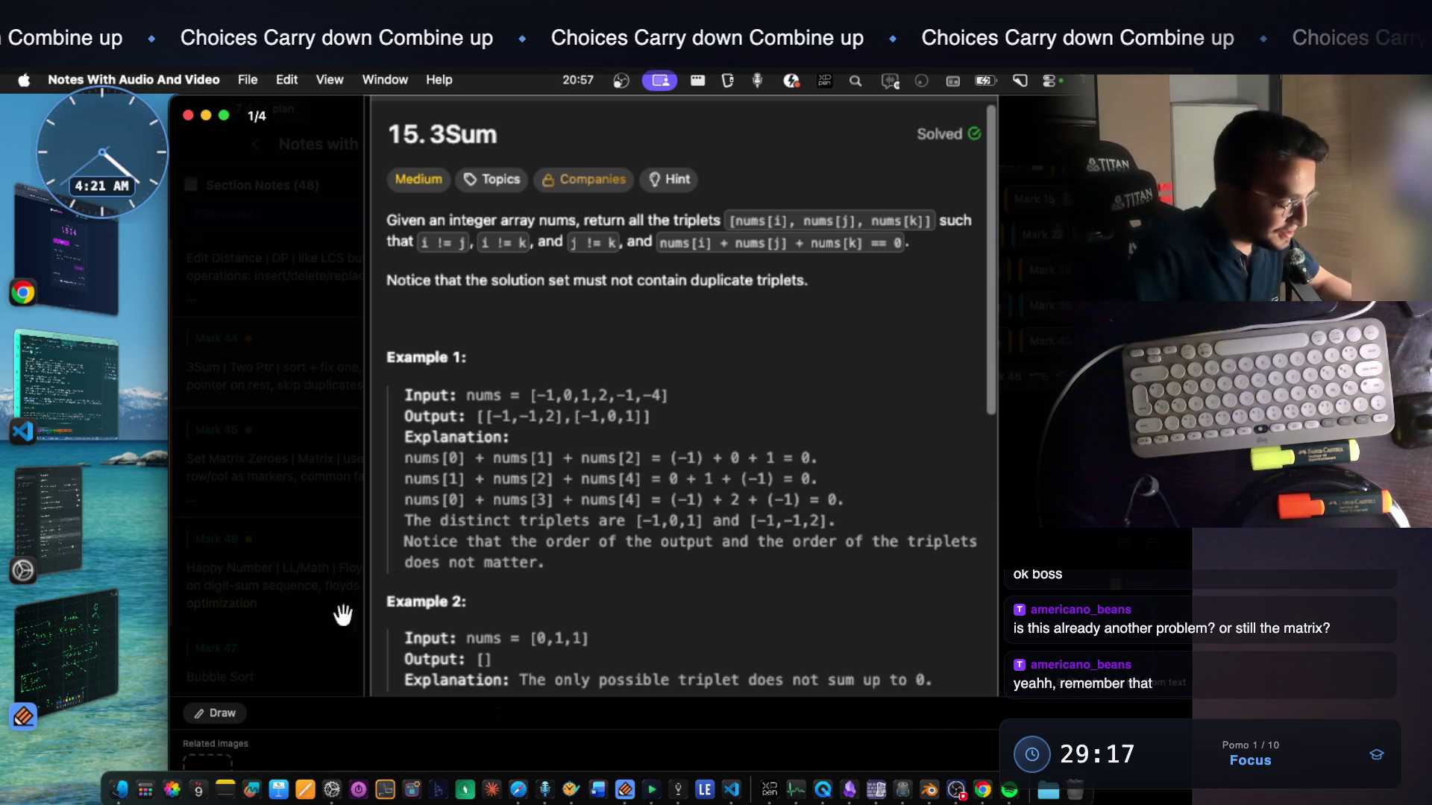
Switch from the 3Sum statement to the StreamArena host page in Chrome
{"action": "key", "text": "super+Tab"}
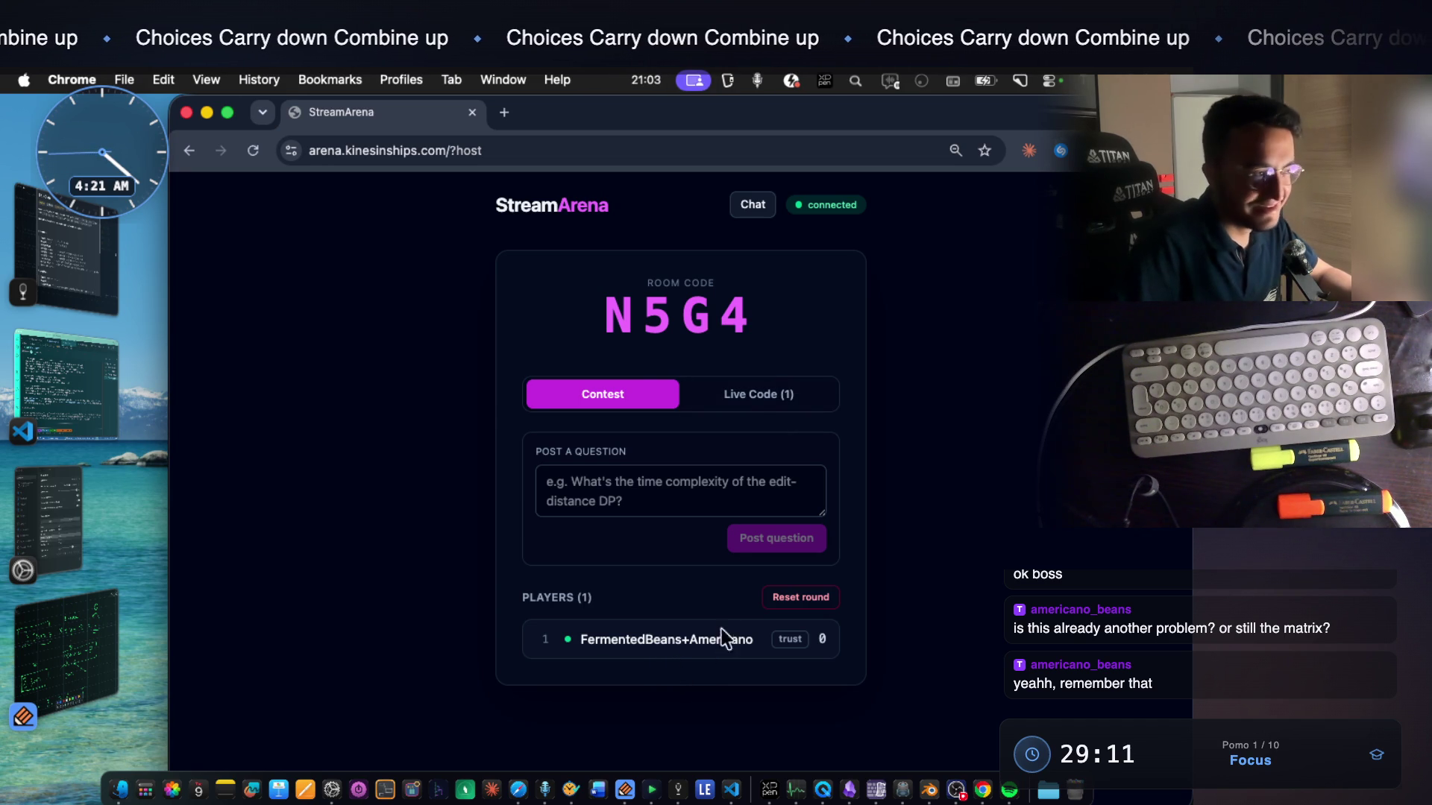
View the players' still-empty live code, then return to the Notability sketch via Stage Manager
{"action": "left_click", "coordinate": [749, 398]}
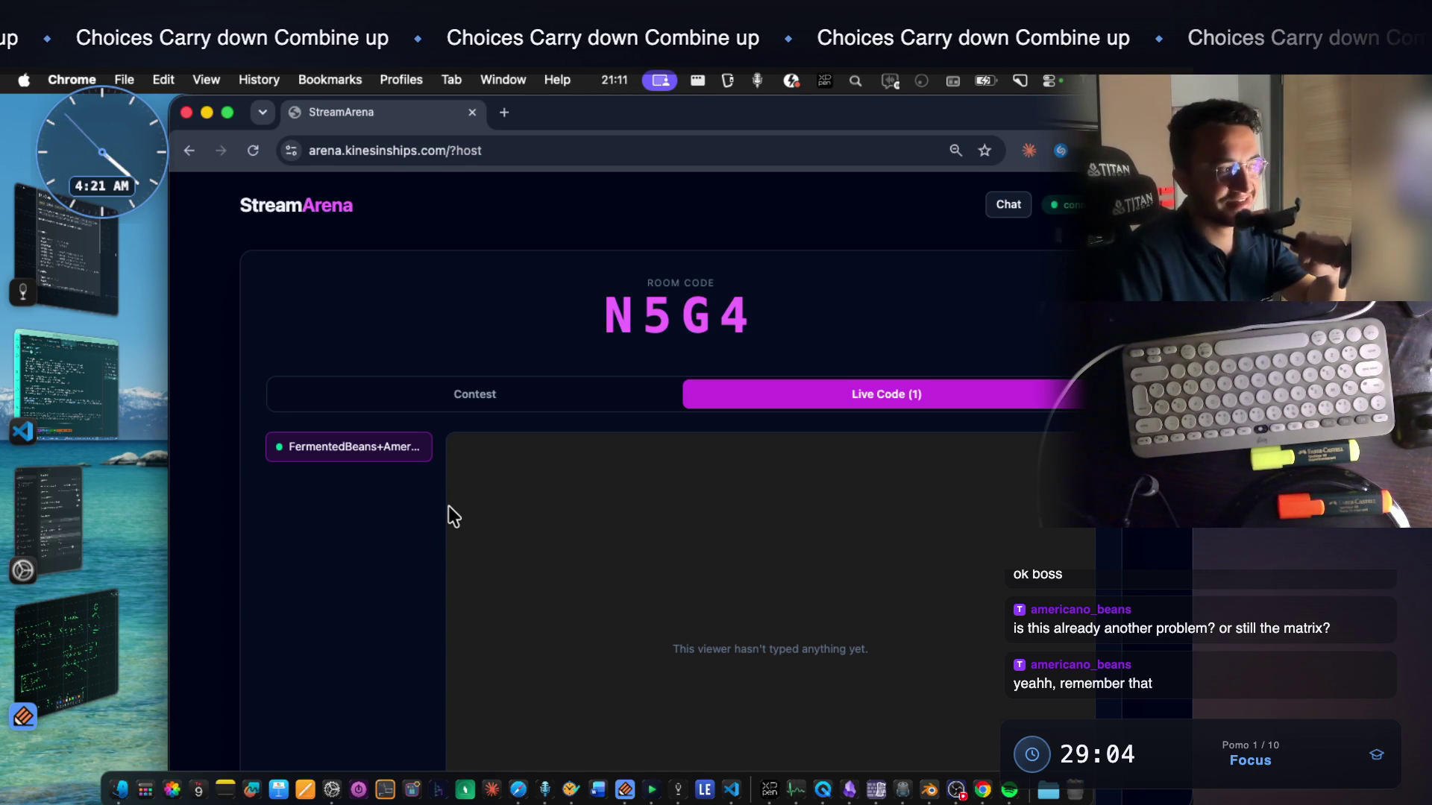
{"action": "scroll", "coordinate": [593, 559], "scroll_direction": "down", "scroll_amount": 3}
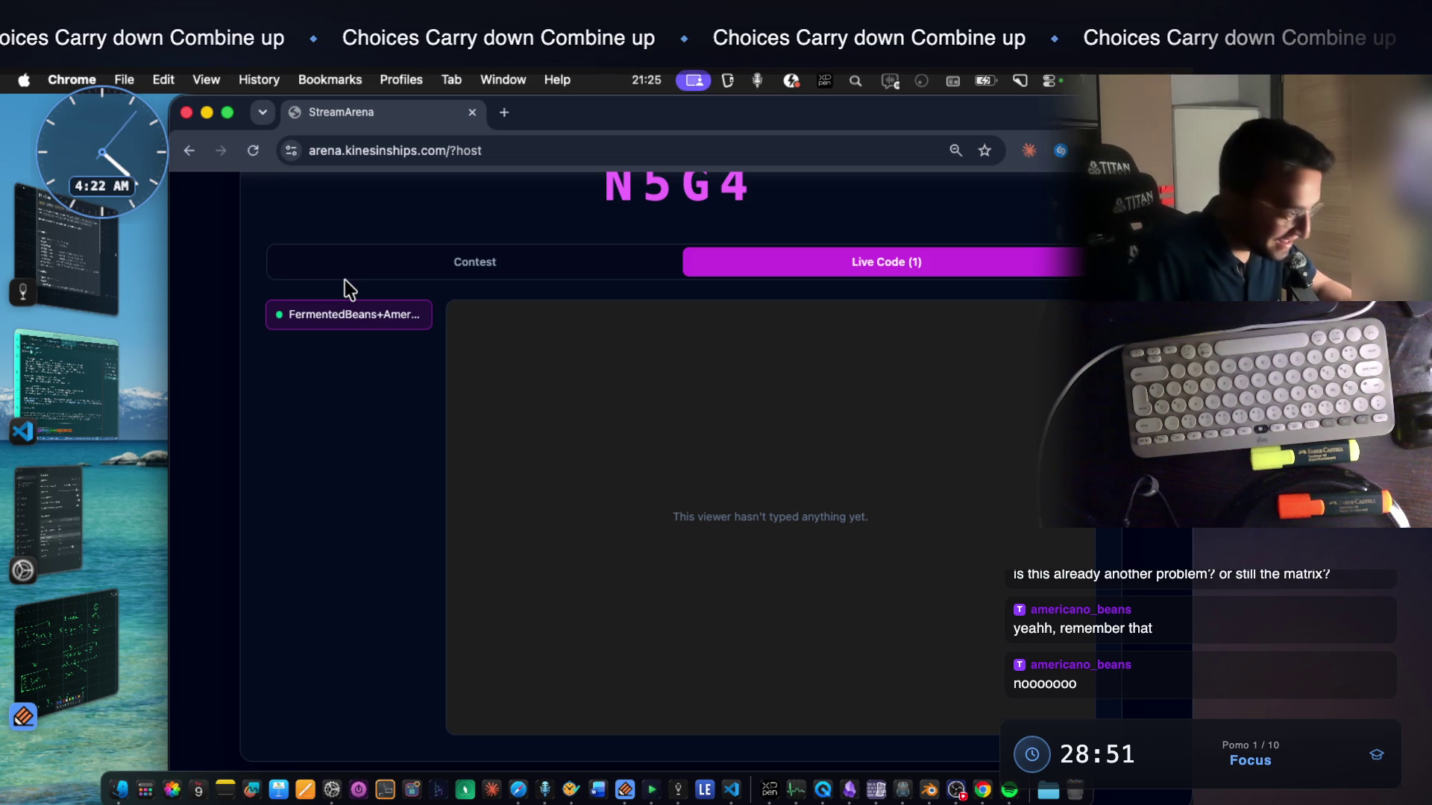
{"action": "left_click", "coordinate": [67, 273]}
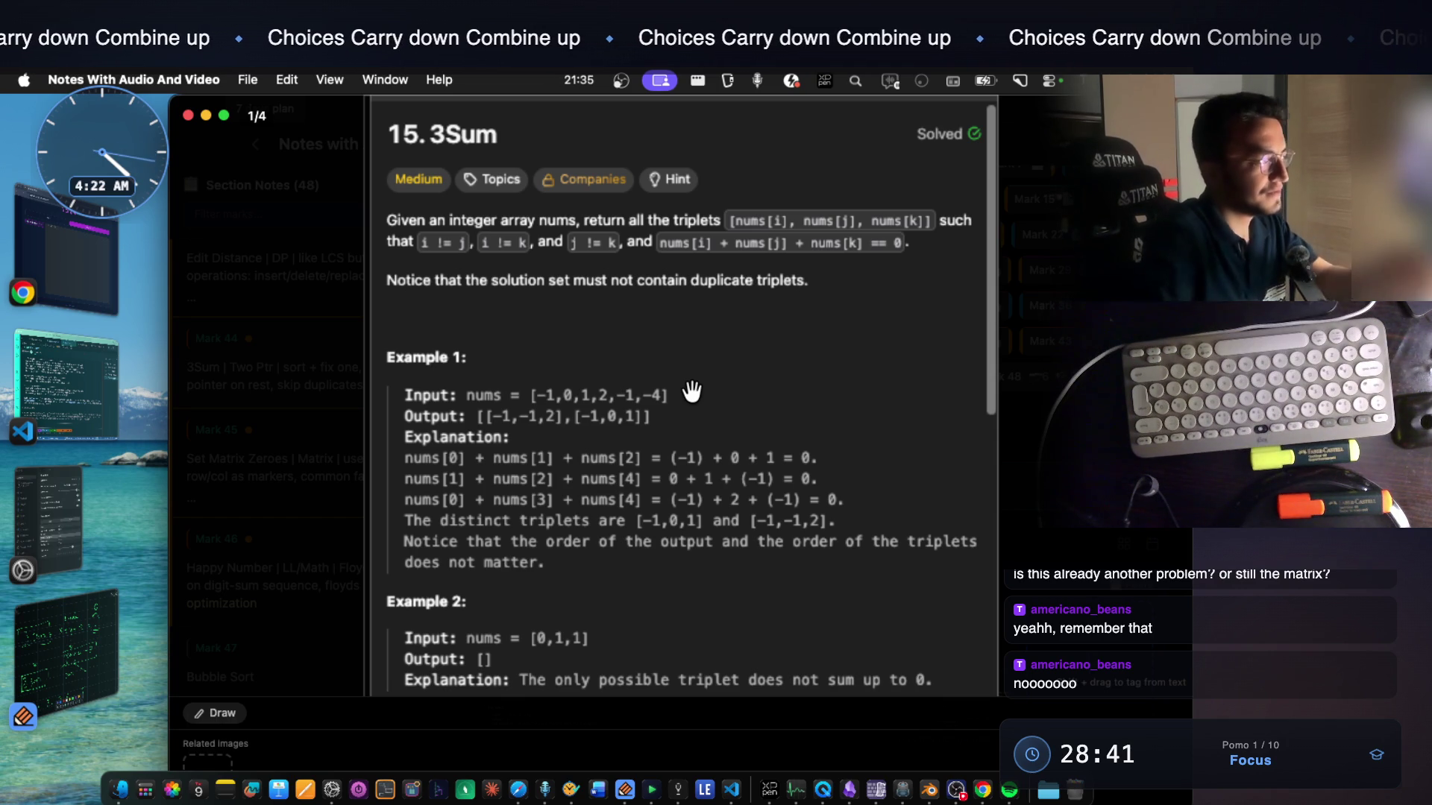
{"action": "left_click", "coordinate": [109, 721]}
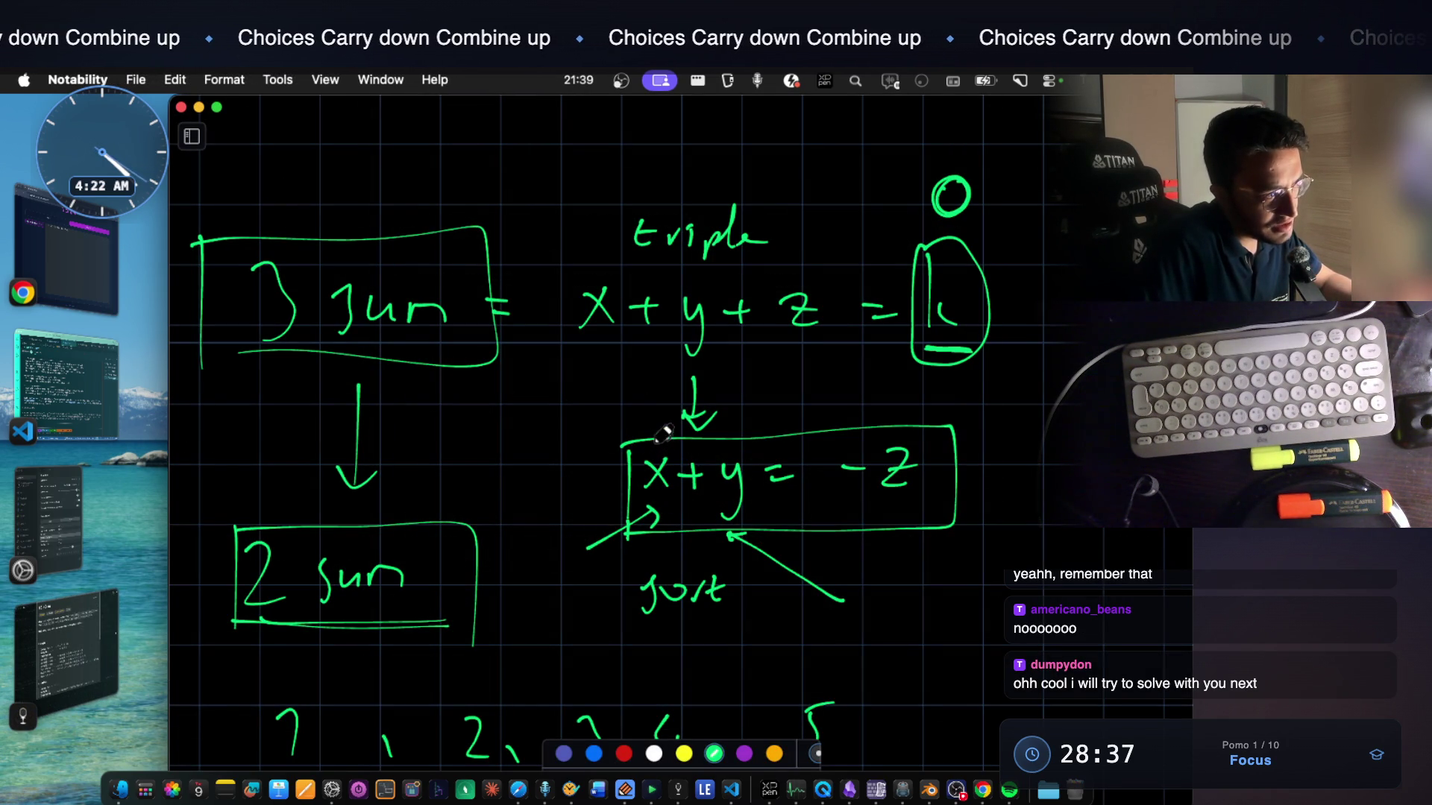
Circle x and y and underline -z in the boxed equation, then switch to the 3Sum notes
{"action": "mouse_move", "coordinate": [662, 501]}
{"action": "left_mouse_down"}
{"action": "mouse_move", "coordinate": [694, 482]}
{"action": "mouse_move", "coordinate": [670, 435]}
{"action": "left_mouse_up"}
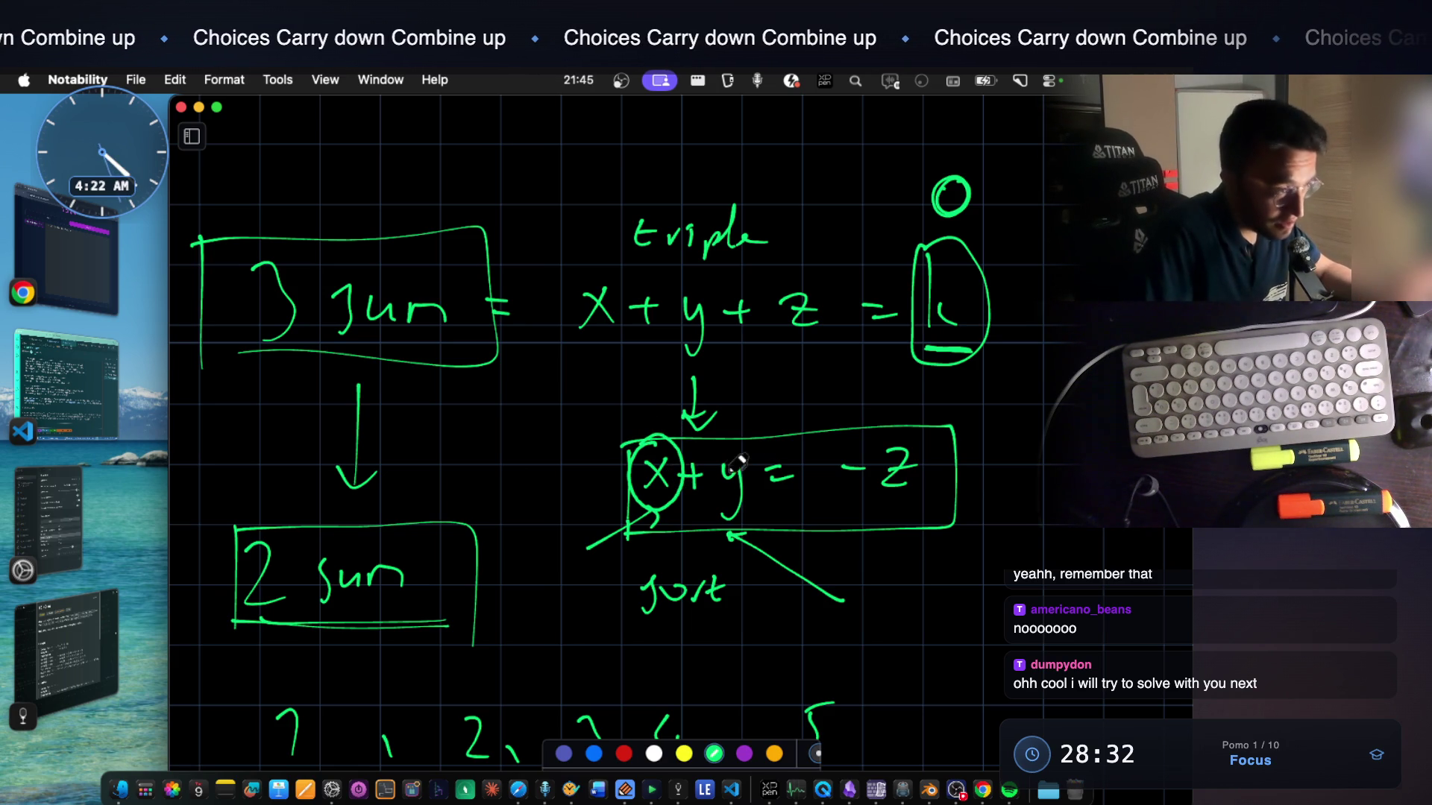
{"action": "mouse_move", "coordinate": [738, 451]}
{"action": "left_mouse_down"}
{"action": "mouse_move", "coordinate": [744, 516]}
{"action": "mouse_move", "coordinate": [754, 443]}
{"action": "left_mouse_up"}
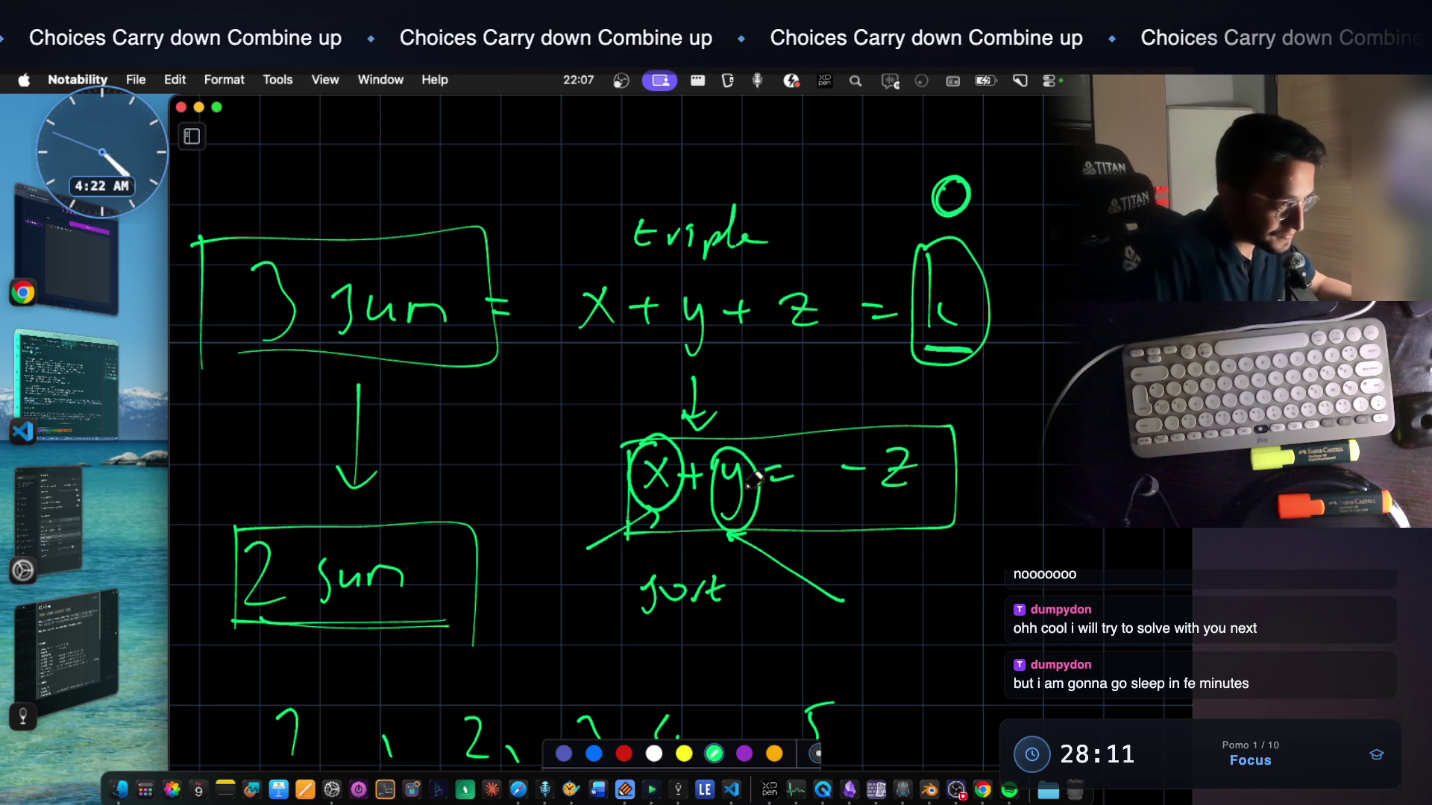
{"action": "scroll", "coordinate": [791, 459], "scroll_direction": "down", "scroll_amount": 1}
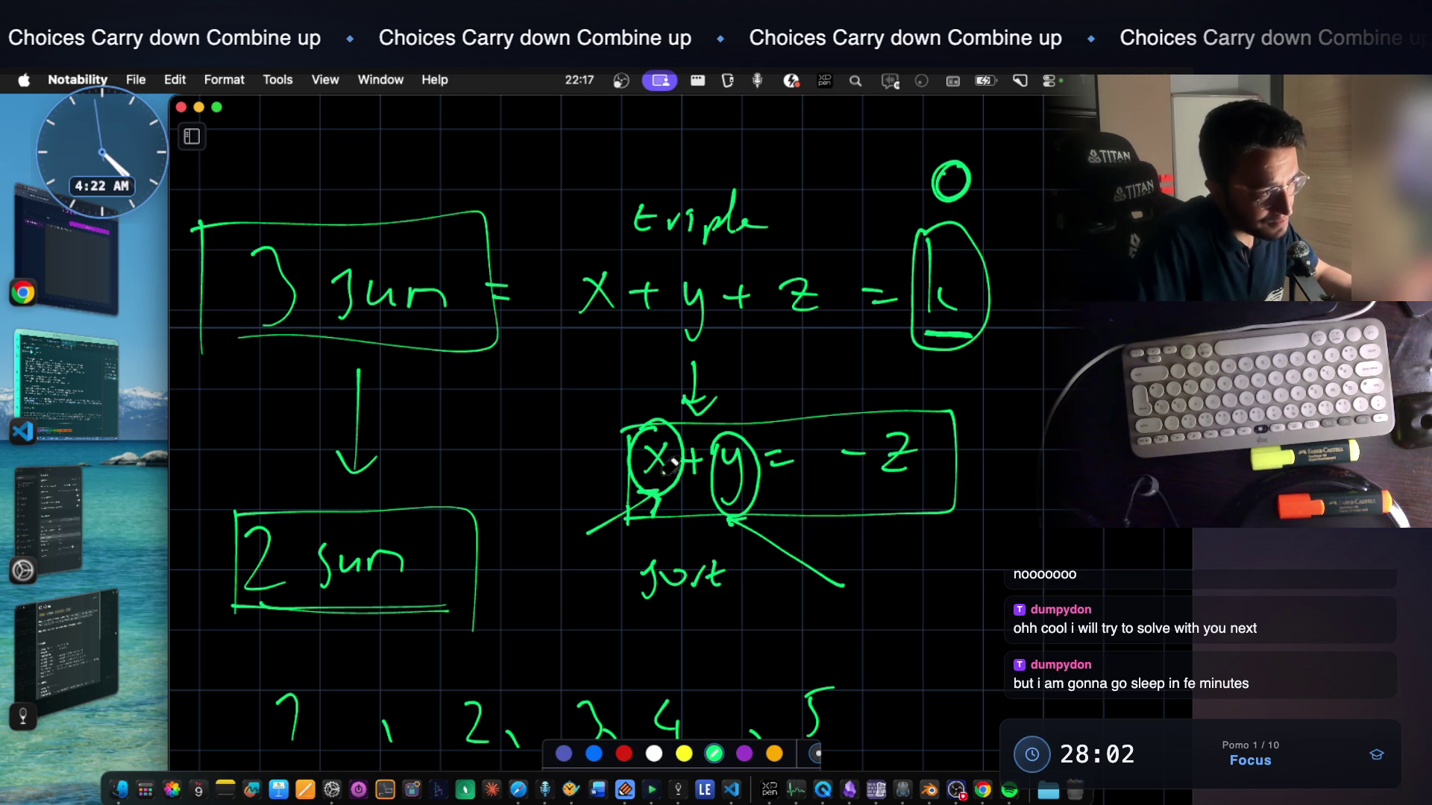
{"action": "scroll", "coordinate": [683, 470], "scroll_direction": "down", "scroll_amount": 2}
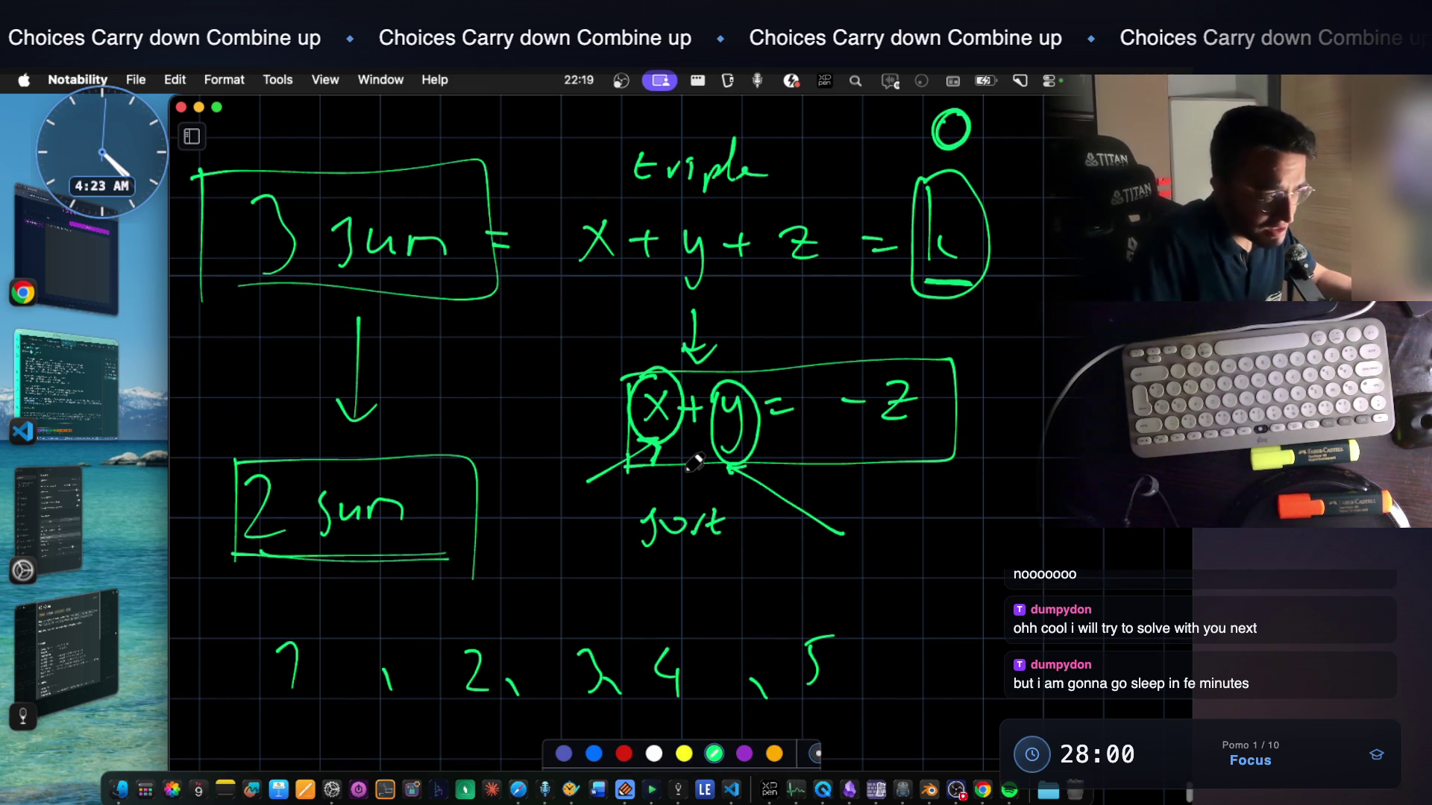
{"action": "scroll", "coordinate": [694, 463], "scroll_direction": "down", "scroll_amount": 2}
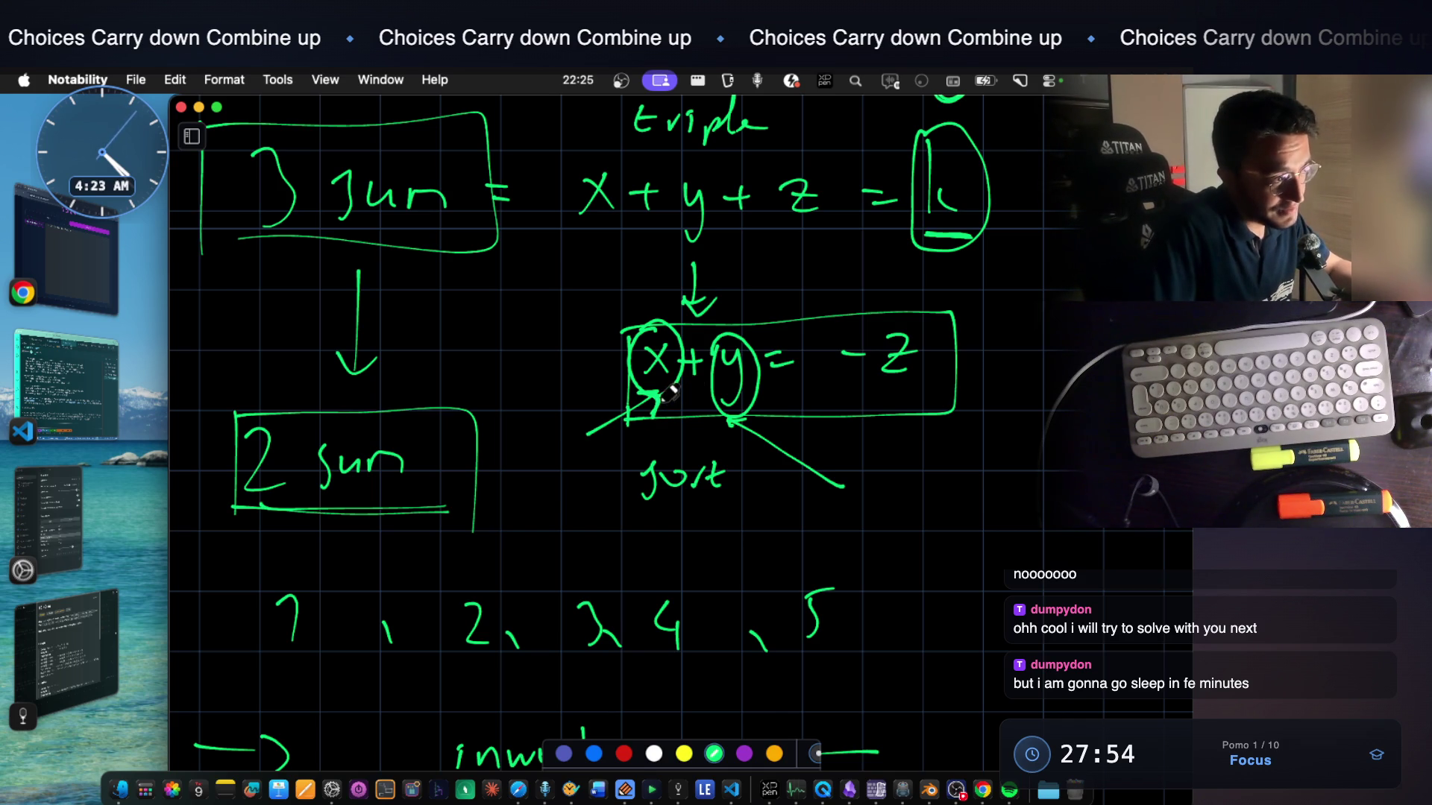
{"action": "scroll", "coordinate": [658, 389], "scroll_direction": "down", "scroll_amount": 3}
{"action": "left_click_drag", "start_coordinate": [884, 319], "coordinate": [913, 342]}
{"action": "mouse_move", "coordinate": [868, 363]}
{"action": "left_mouse_down"}
{"action": "mouse_move", "coordinate": [929, 361]}
{"action": "mouse_move", "coordinate": [929, 374]}
{"action": "left_mouse_up"}
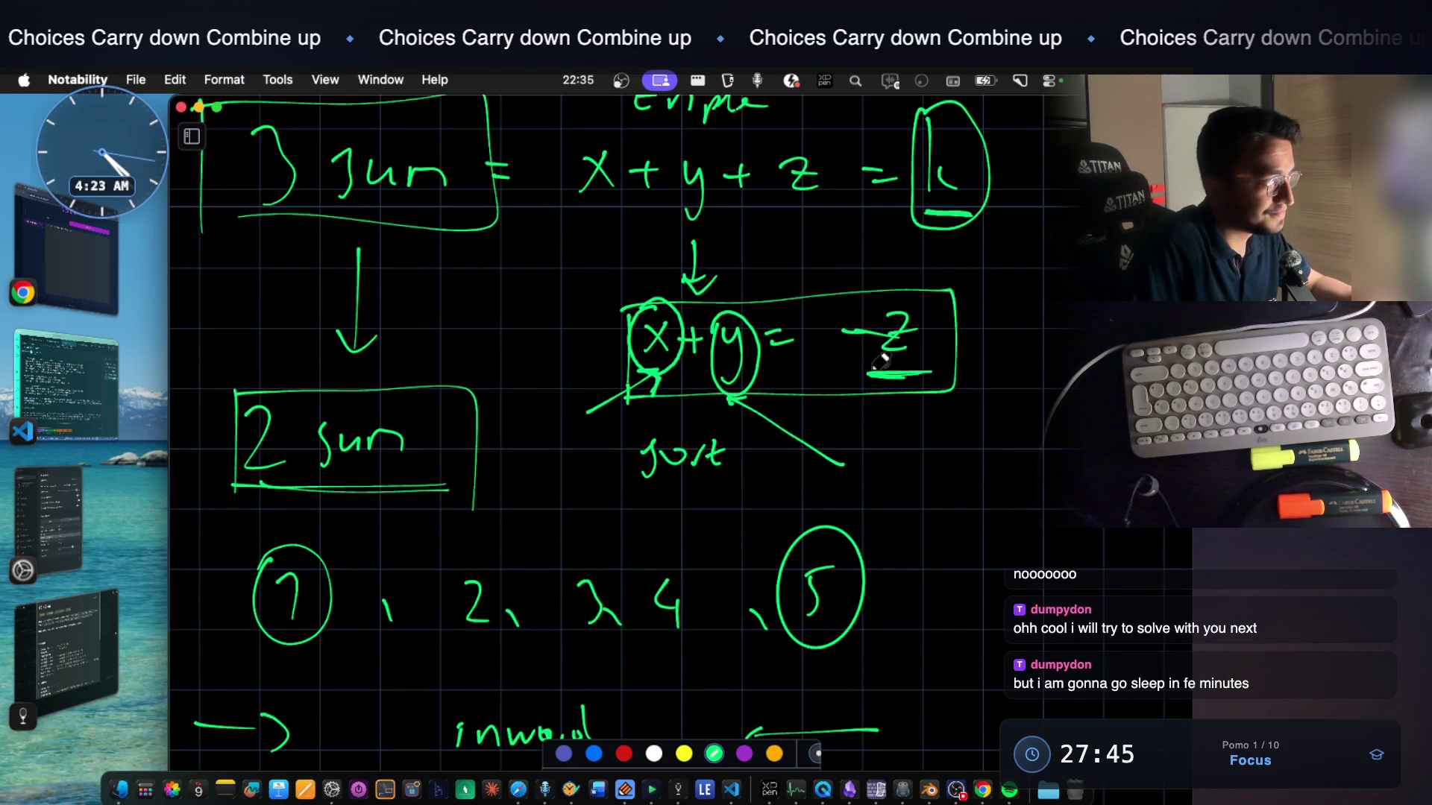
{"action": "left_click", "coordinate": [89, 638]}
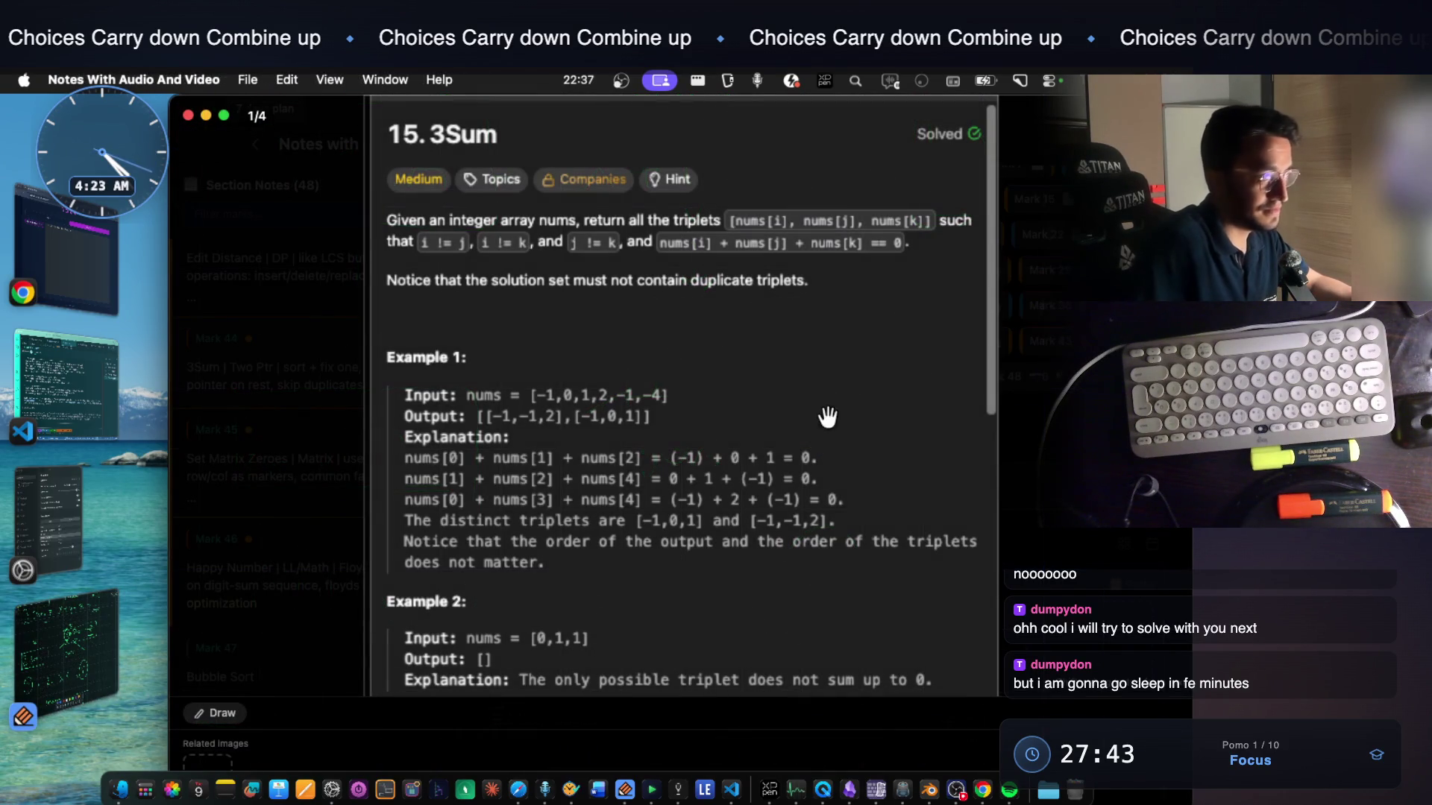
Close the problem screenshot and select the note text from 'sort' toward 'fix one'
{"action": "key", "text": "Escape"}
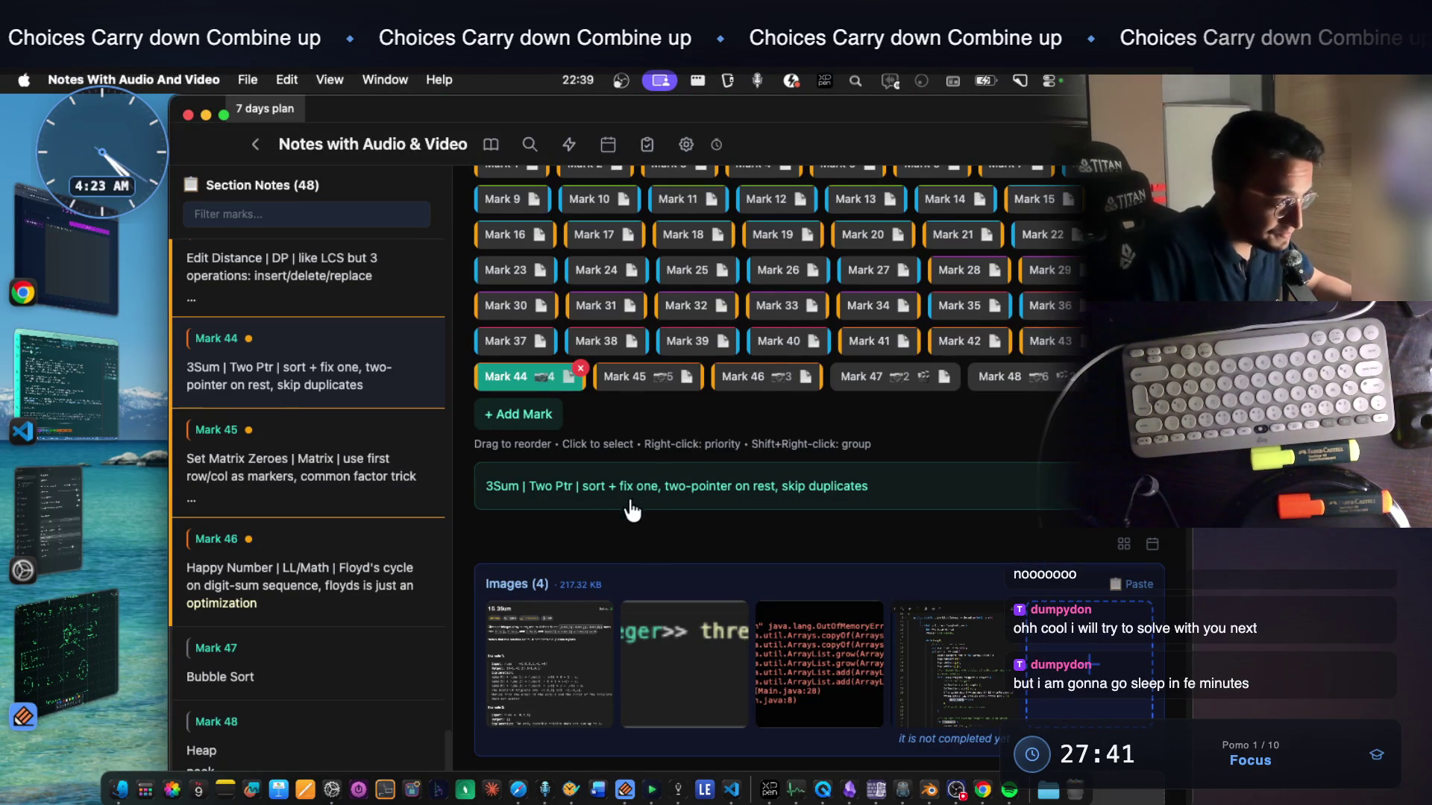
{"action": "double_click", "coordinate": [595, 489]}
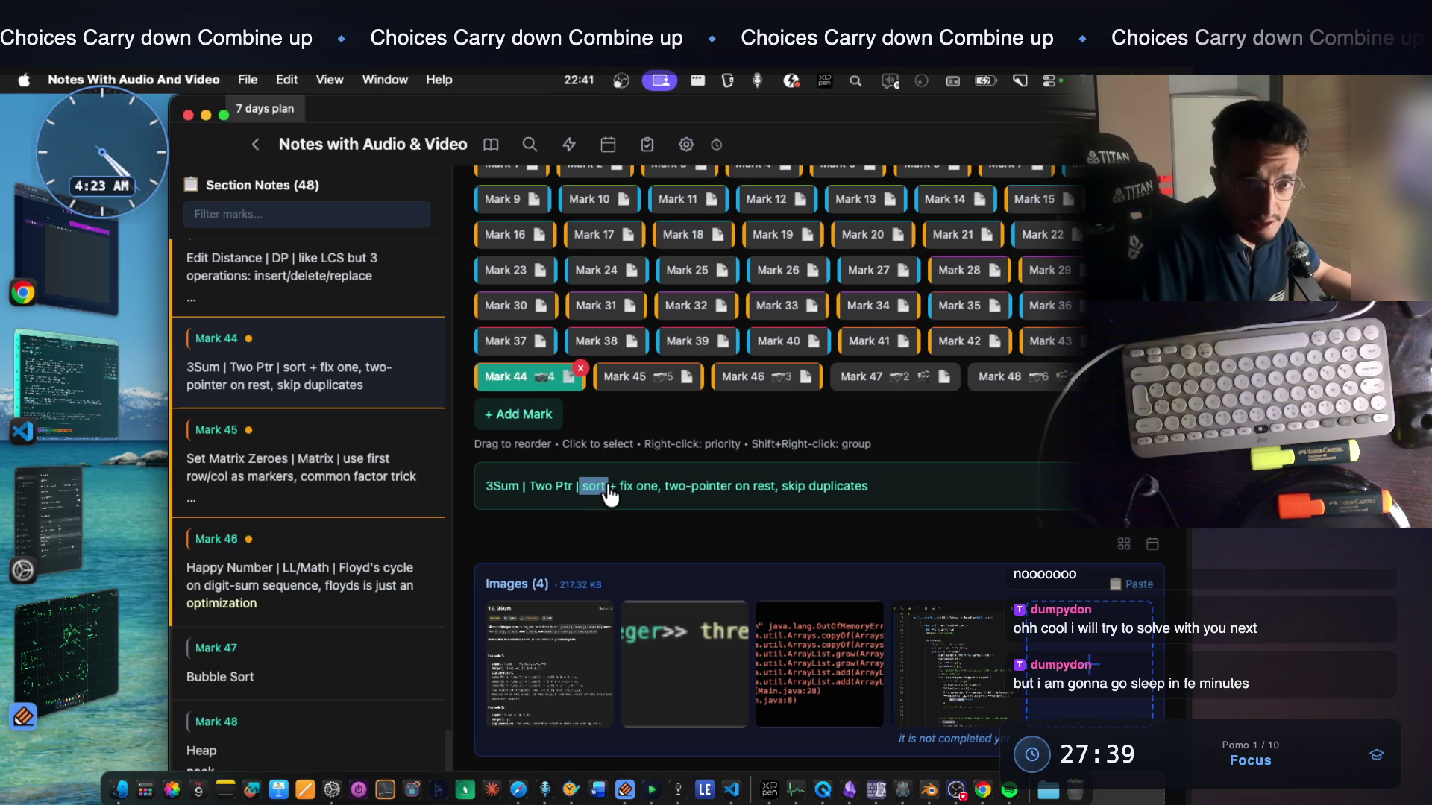
{"action": "left_click", "coordinate": [604, 495]}
{"action": "double_click", "coordinate": [590, 492]}
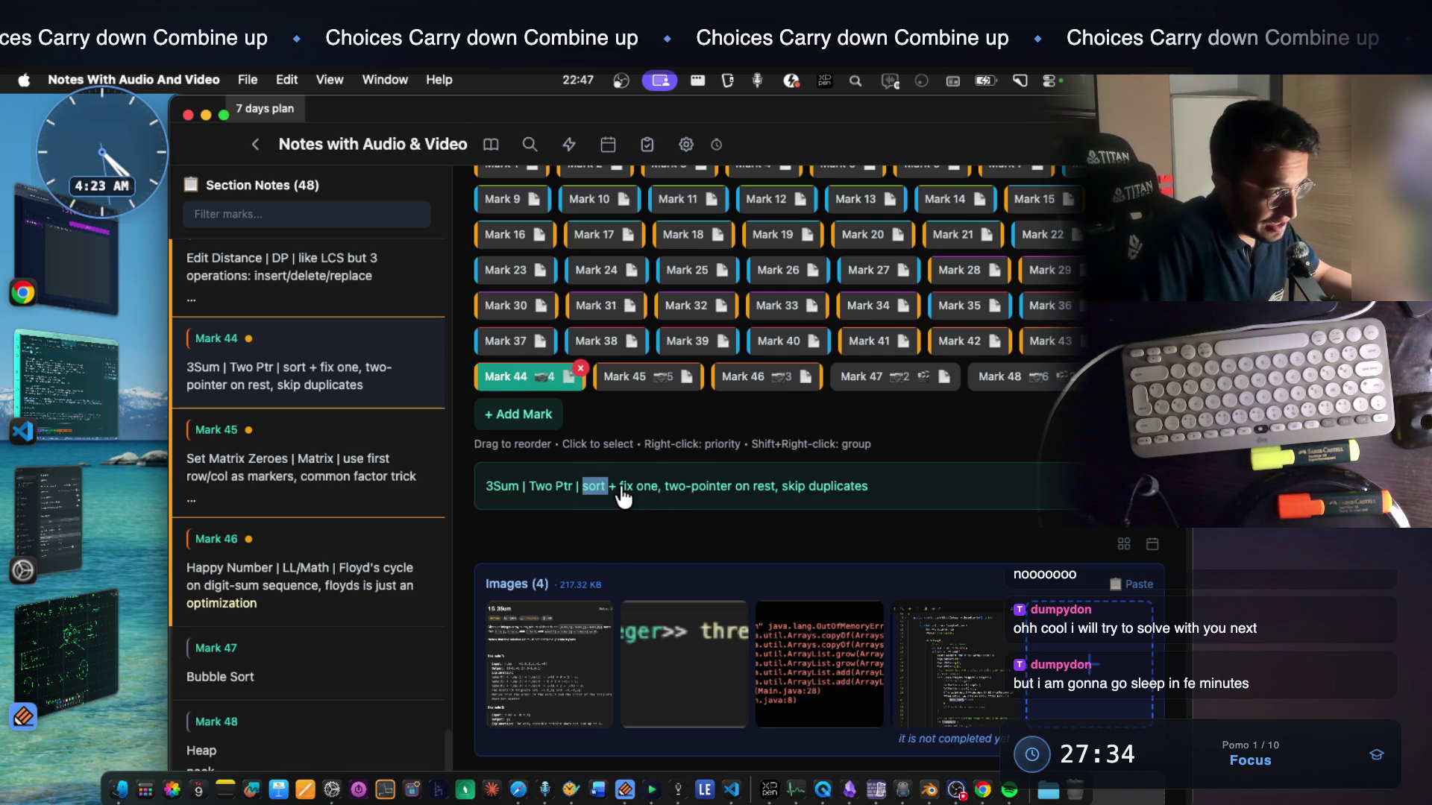
{"action": "left_click_drag", "start_coordinate": [632, 495], "coordinate": [771, 500]}
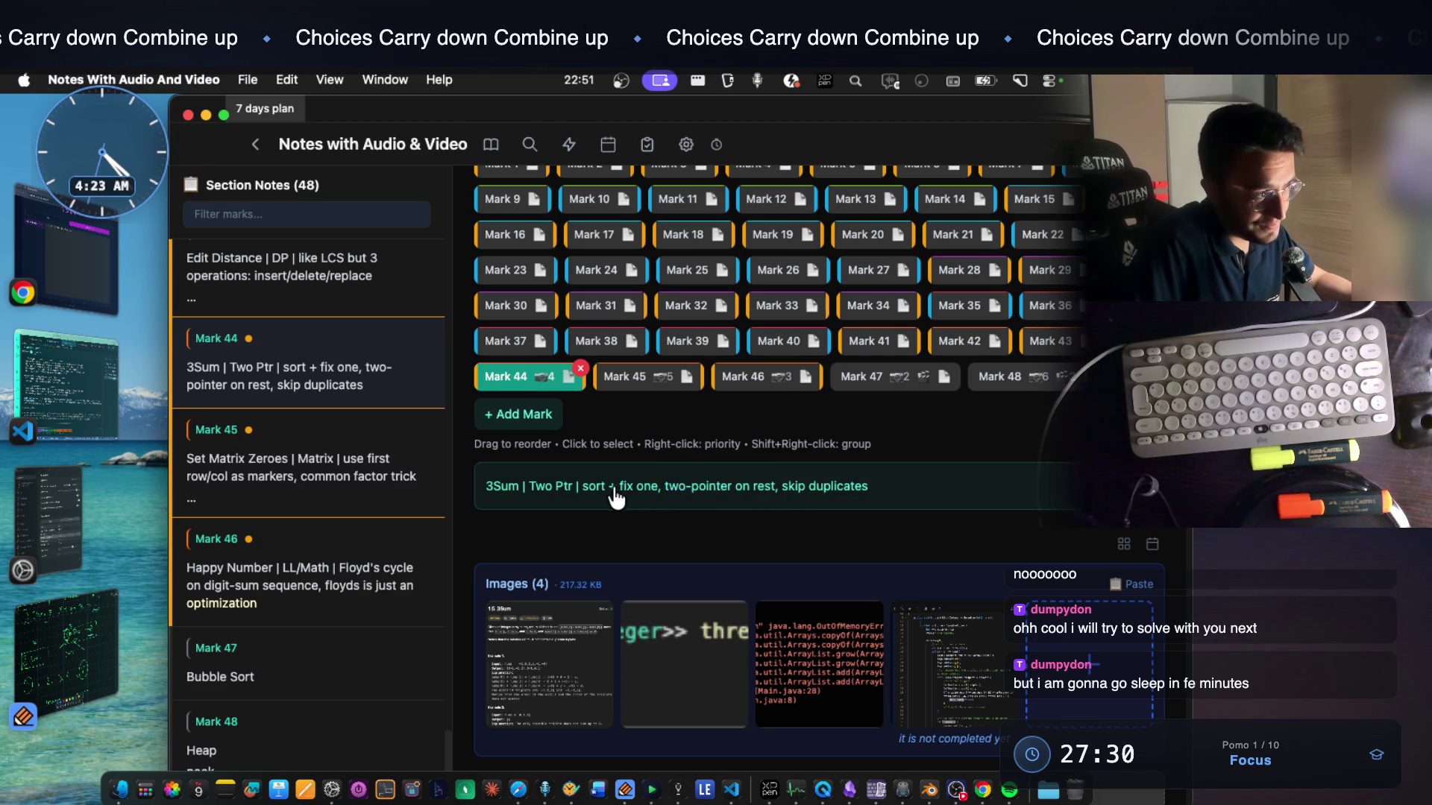
Highlight 'skip duplicates' in the note and open the threeSum code snippet image full-size
{"action": "left_click_drag", "start_coordinate": [618, 499], "coordinate": [782, 499]}
{"action": "left_click", "coordinate": [816, 499]}
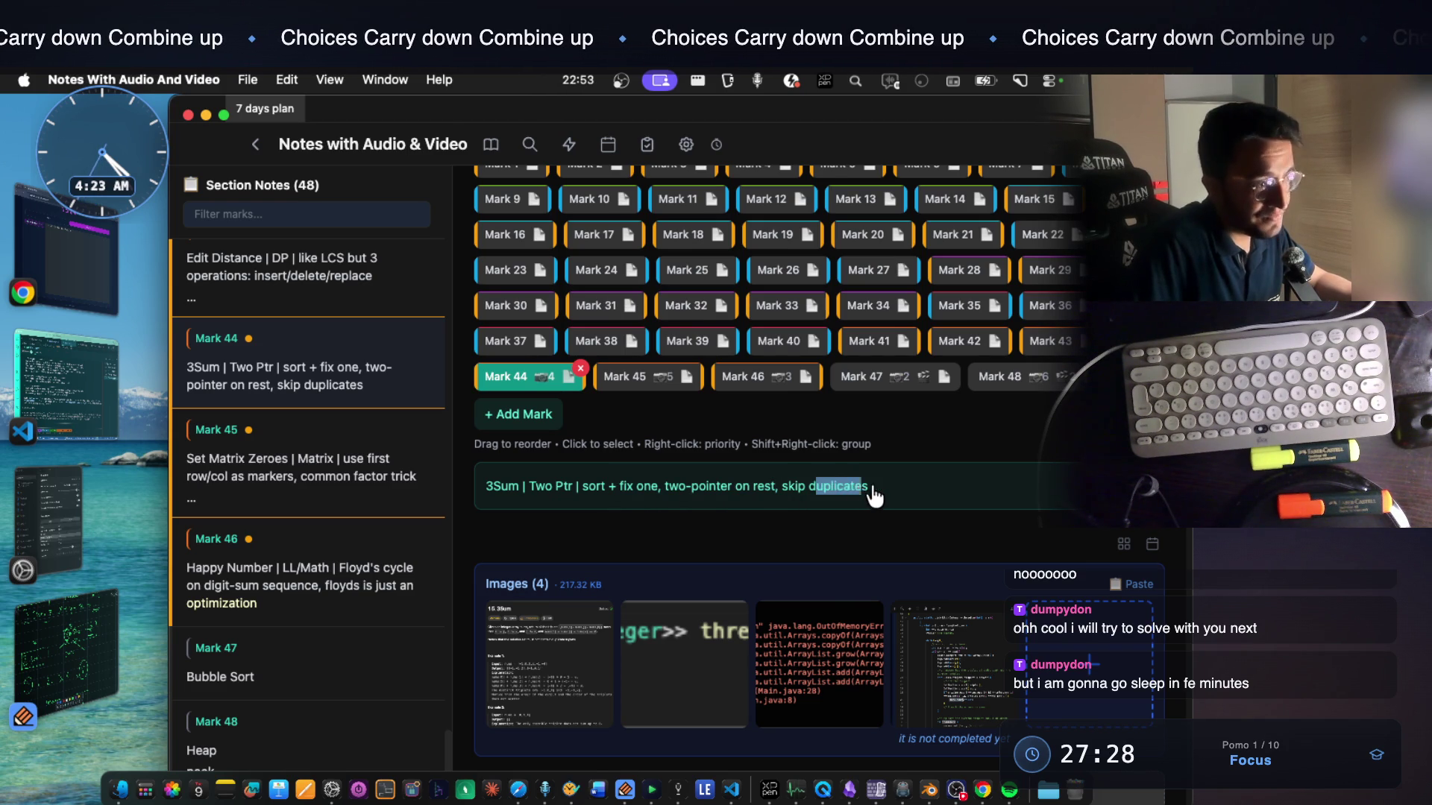
{"action": "left_click", "coordinate": [812, 497]}
{"action": "left_click_drag", "start_coordinate": [862, 493], "coordinate": [786, 496]}
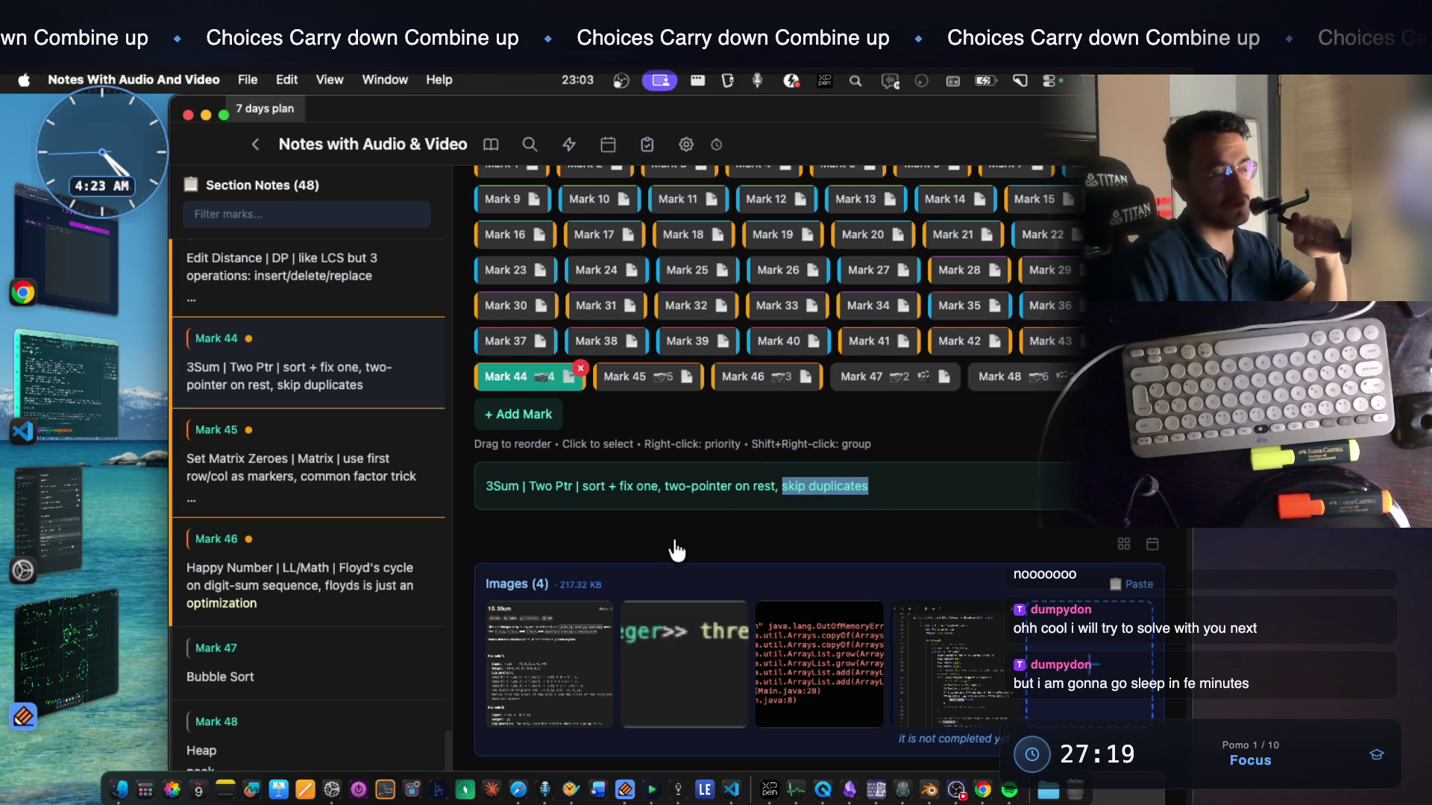
{"action": "left_click", "coordinate": [708, 672]}
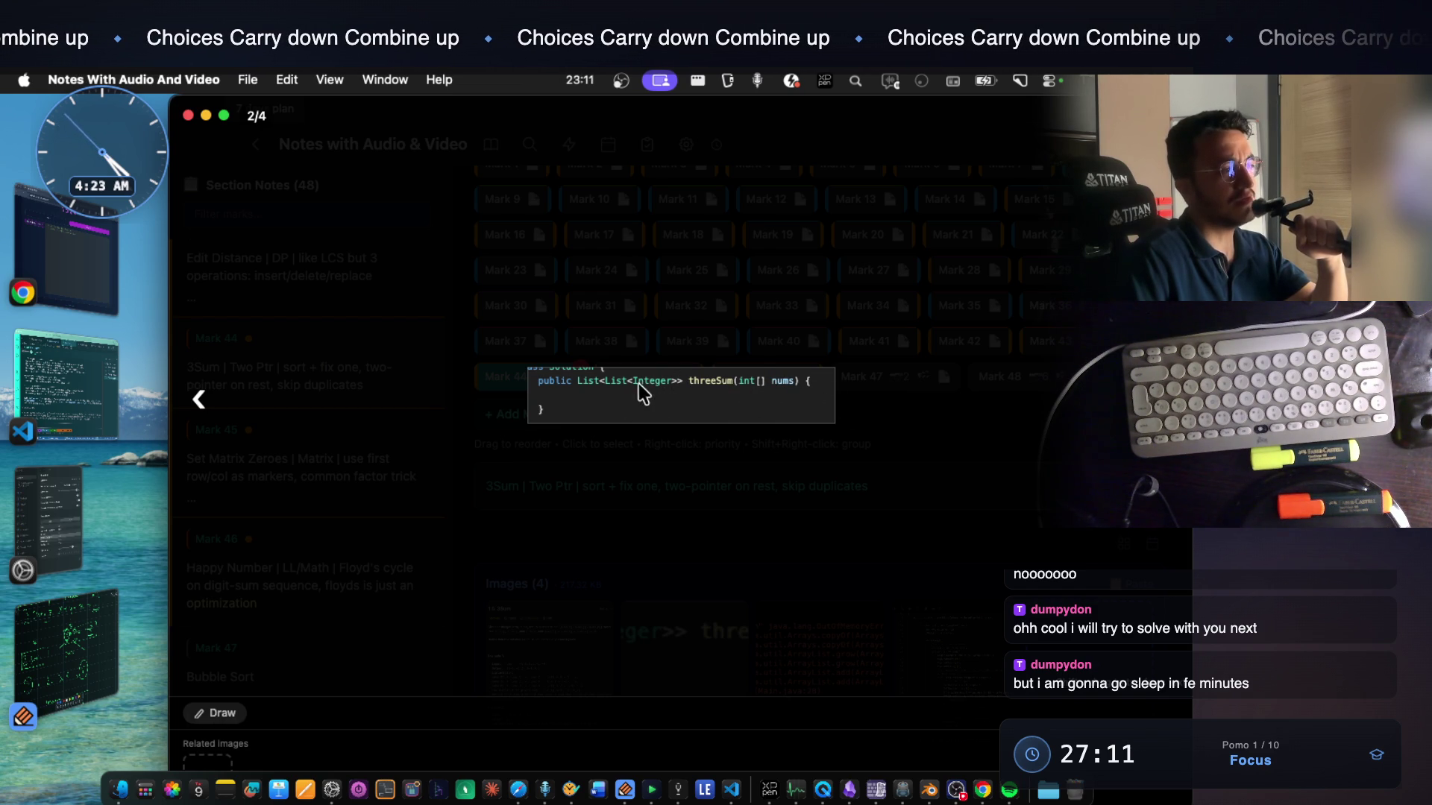
Step to image 4/4 with the full threeSum code, then bring the Notability whiteboard forward
{"action": "key", "text": "Right"}
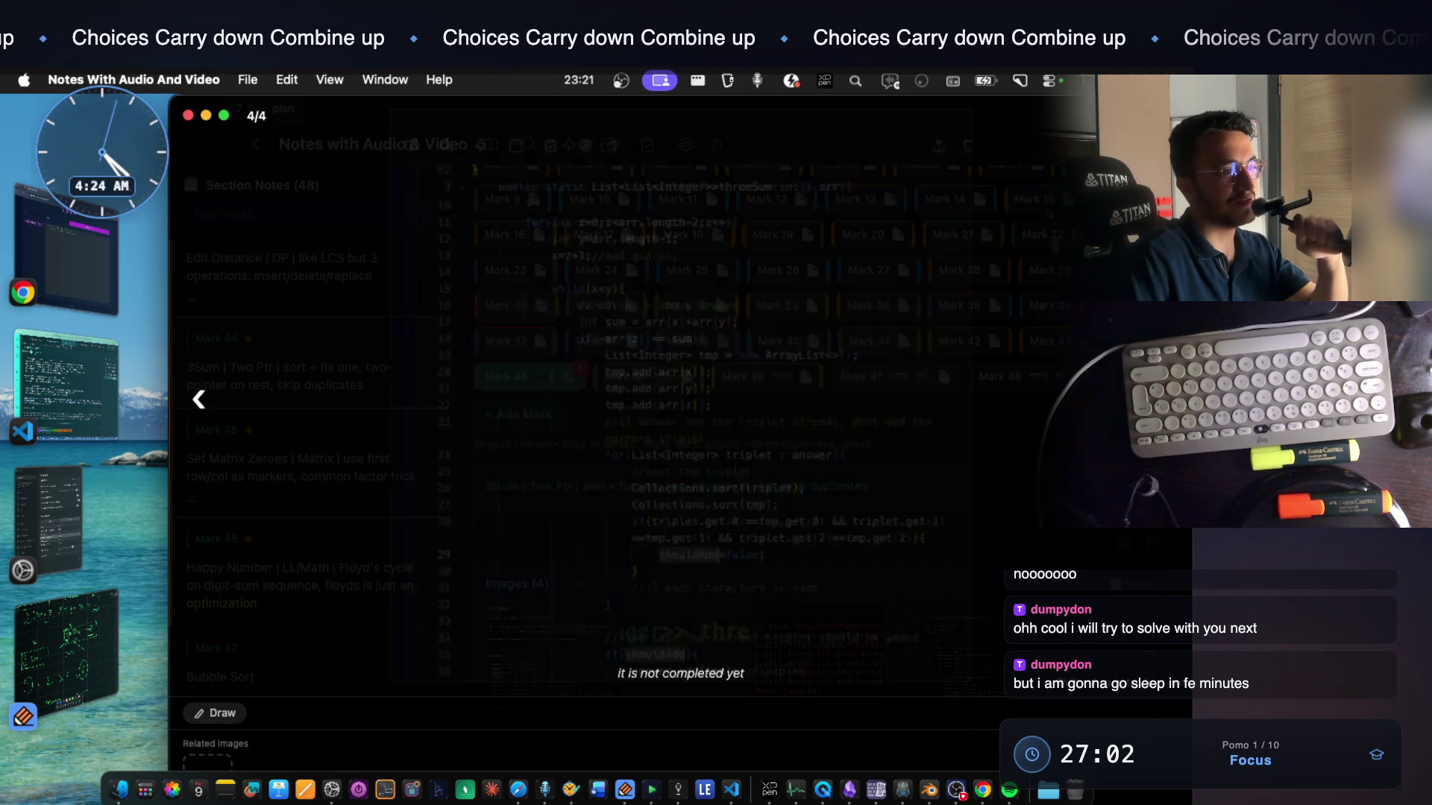
{"action": "key", "text": "Right"}
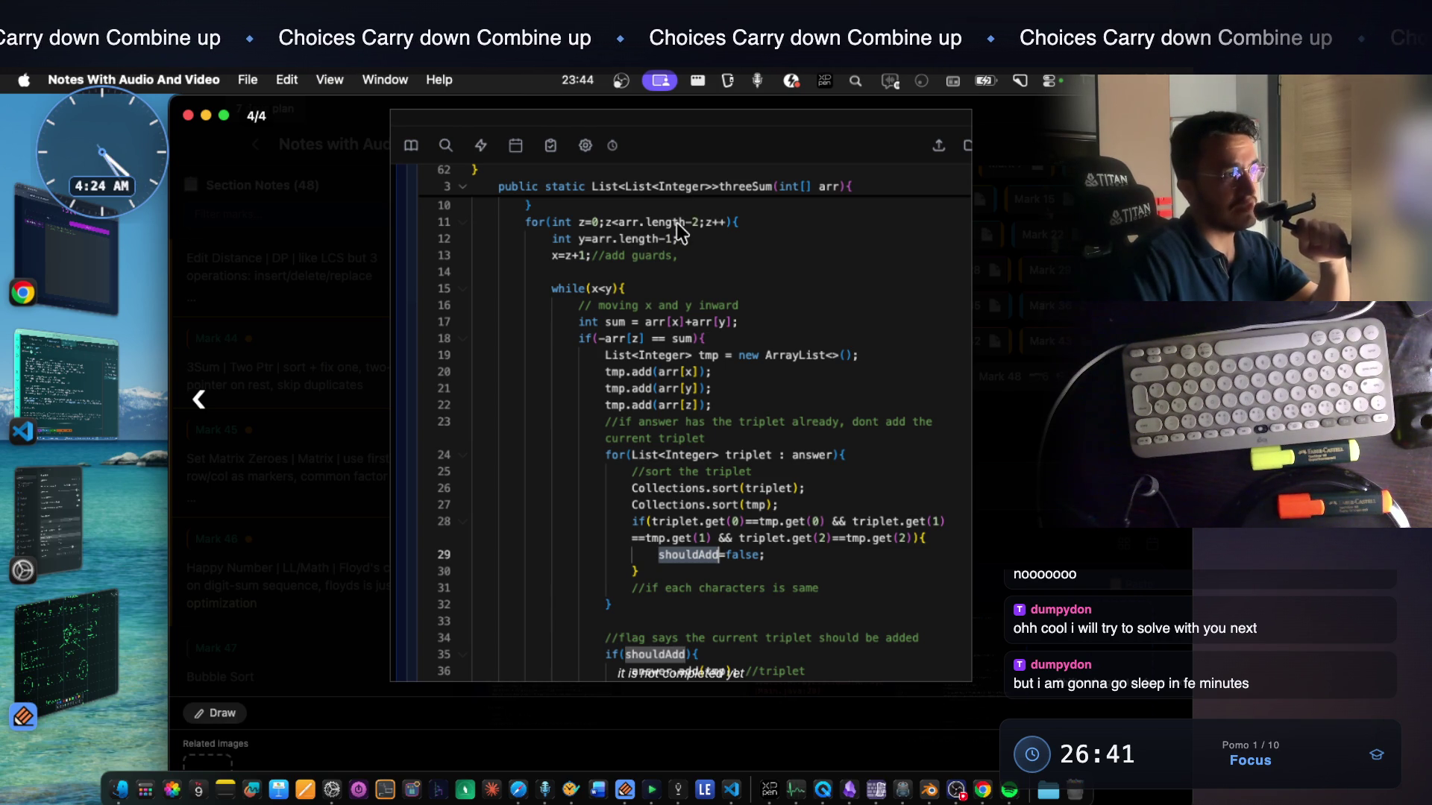
{"action": "left_click", "coordinate": [67, 649]}
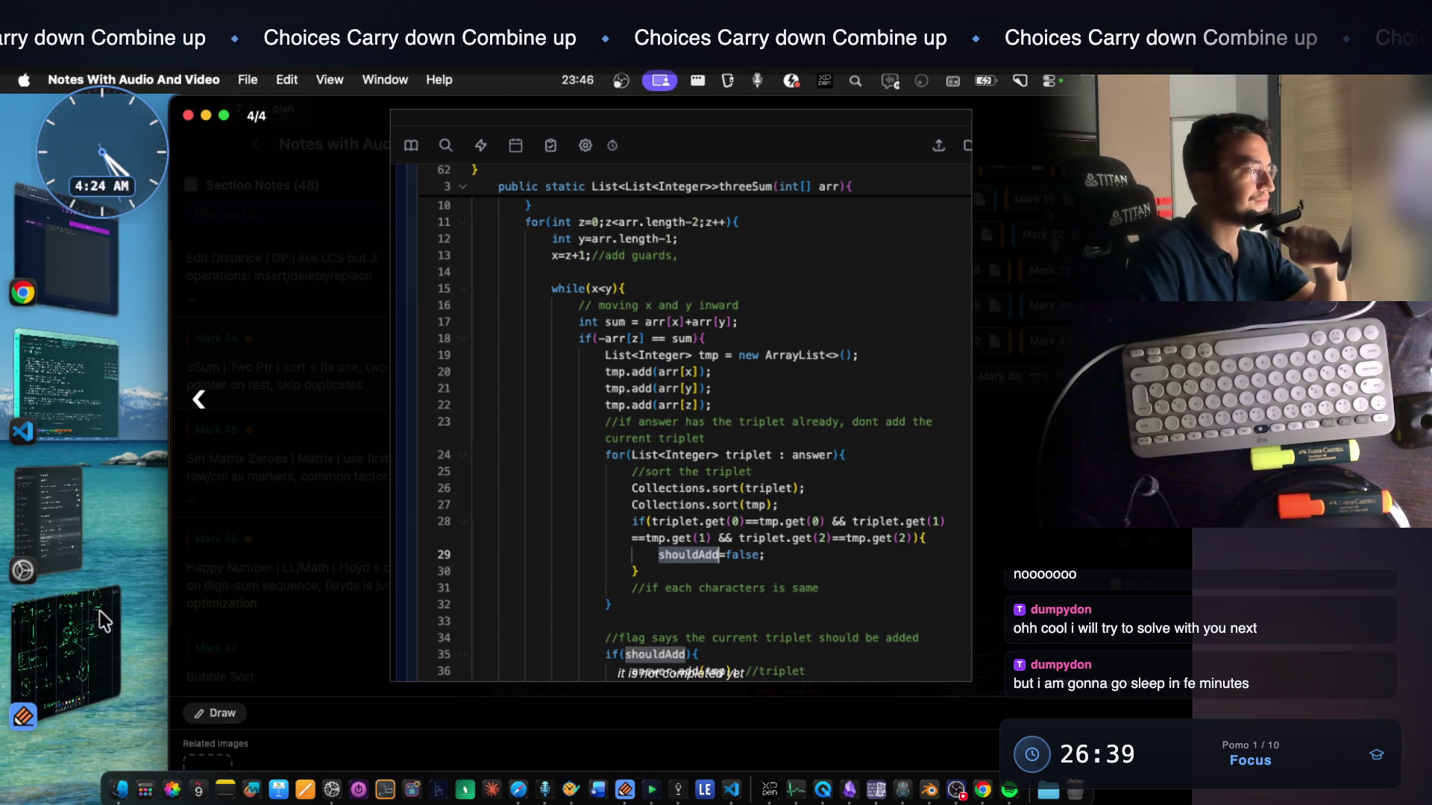
{"action": "scroll", "coordinate": [336, 447], "scroll_direction": "down", "scroll_amount": 3}
{"action": "scroll", "coordinate": [386, 403], "scroll_direction": "down", "scroll_amount": 5}
{"action": "scroll", "coordinate": [385, 403], "scroll_direction": "down", "scroll_amount": 1}
{"action": "scroll", "coordinate": [252, 384], "scroll_direction": "up", "scroll_amount": 4}
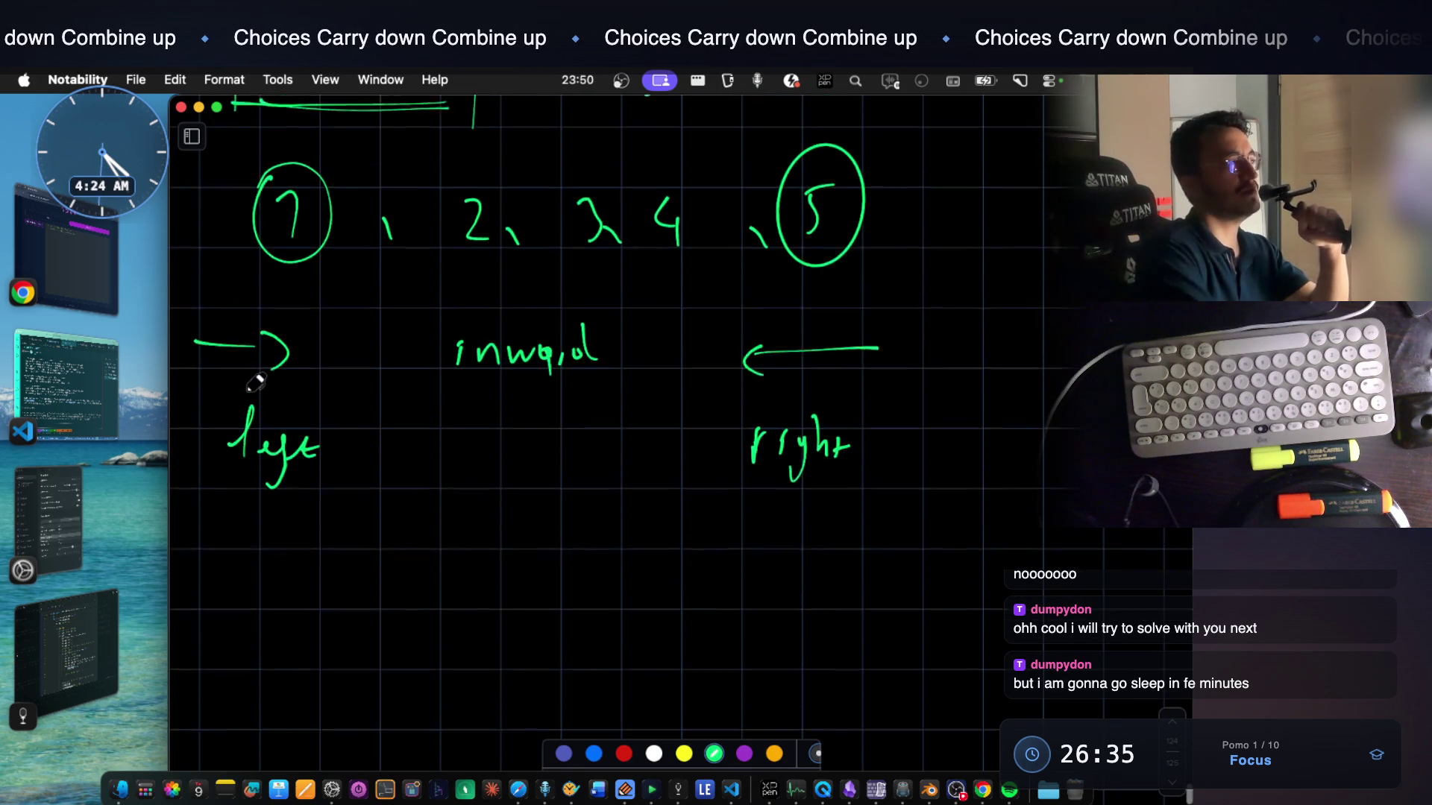
{"action": "scroll", "coordinate": [255, 384], "scroll_direction": "up", "scroll_amount": 2}
Write 'x' and 'y,' labels beside the circled 5 in green
{"action": "left_click_drag", "start_coordinate": [932, 297], "coordinate": [961, 328]}
{"action": "left_click_drag", "start_coordinate": [959, 296], "coordinate": [930, 328]}
{"action": "left_click_drag", "start_coordinate": [1029, 300], "coordinate": [1012, 347]}
{"action": "left_click_drag", "start_coordinate": [1041, 317], "coordinate": [1039, 326]}
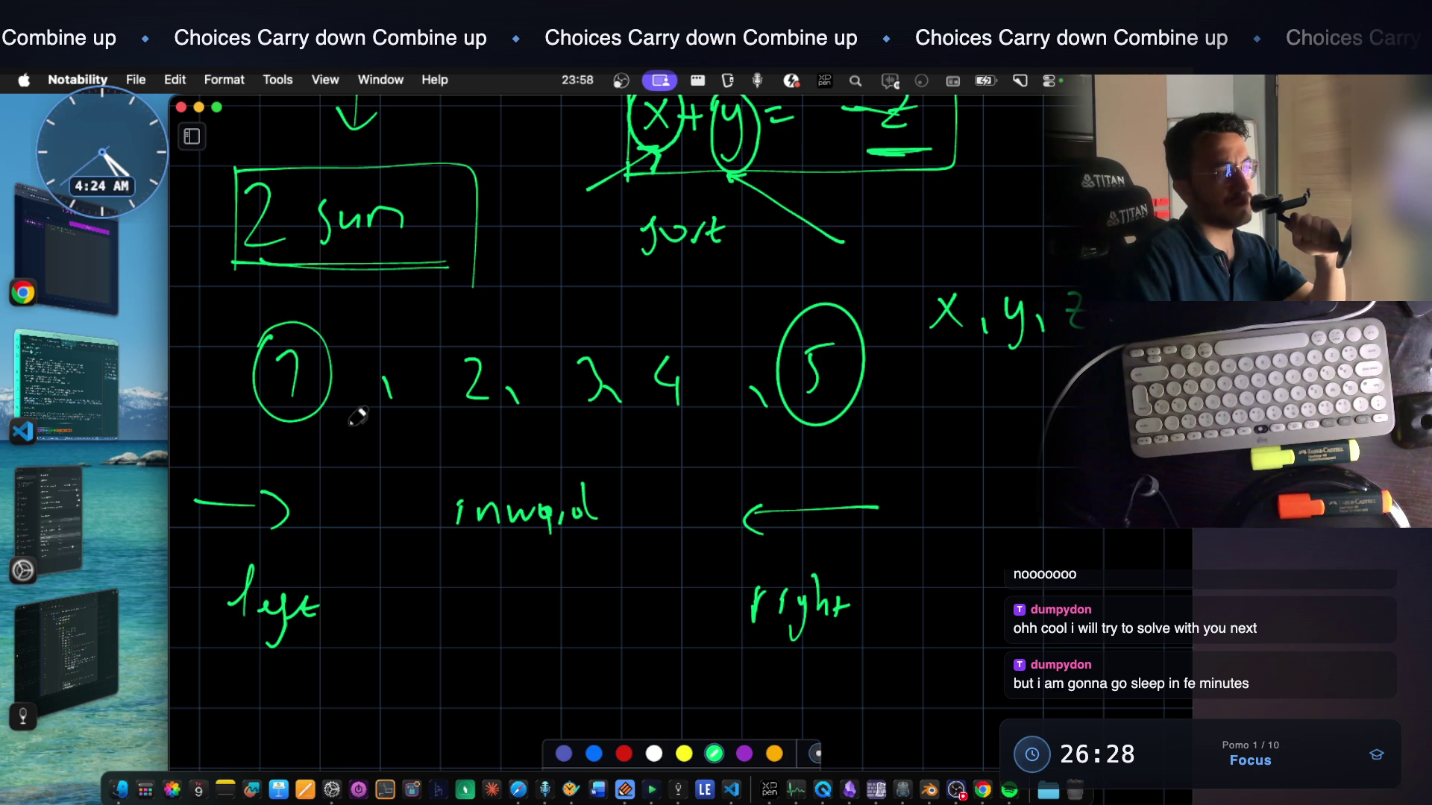
Add a left arrow under the first circled number and vertical dividers at 4–5, then return to the code notes
{"action": "left_click_drag", "start_coordinate": [302, 428], "coordinate": [271, 439]}
{"action": "left_click_drag", "start_coordinate": [821, 269], "coordinate": [810, 471]}
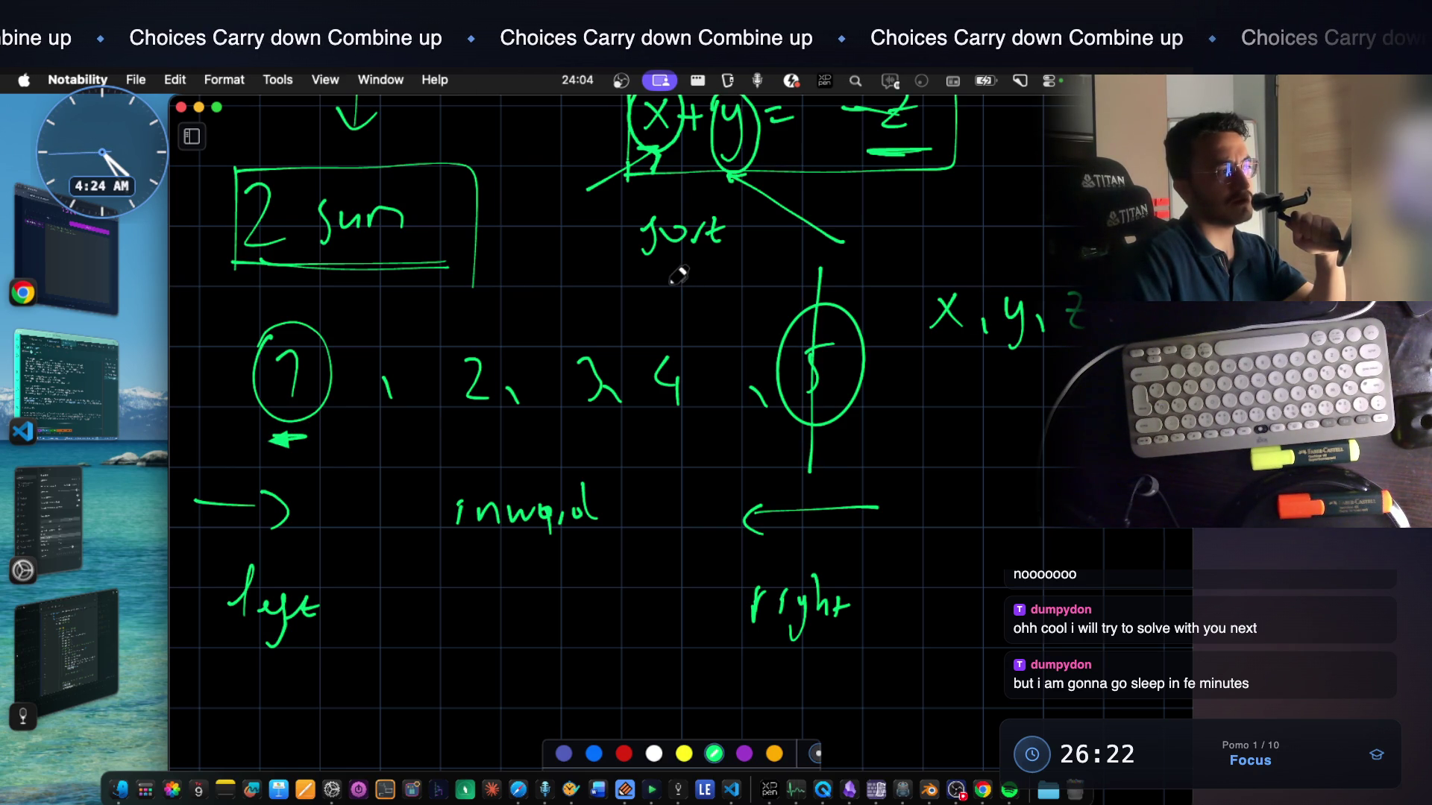
{"action": "left_click_drag", "start_coordinate": [672, 284], "coordinate": [673, 459]}
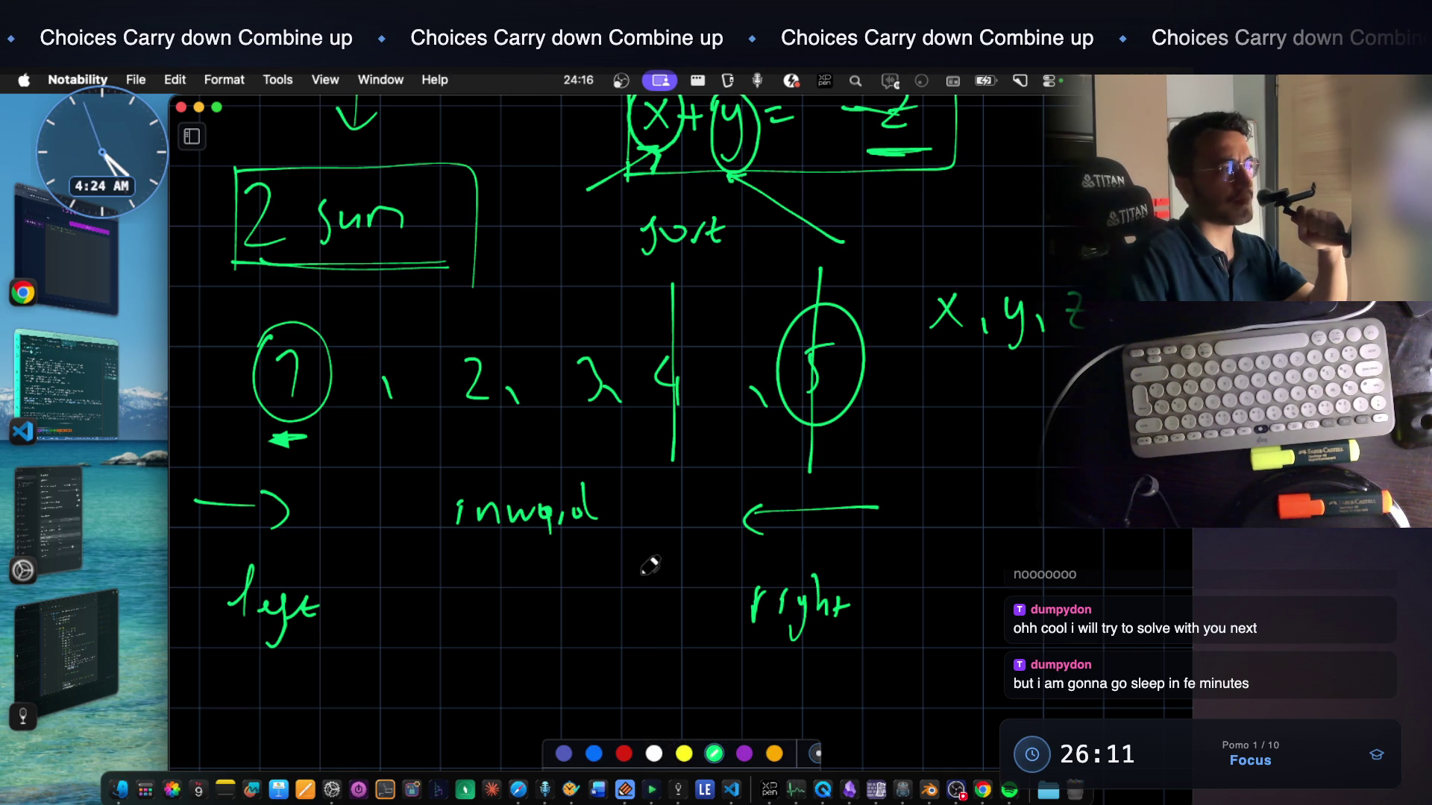
{"action": "scroll", "coordinate": [649, 566], "scroll_direction": "up", "scroll_amount": 3}
{"action": "scroll", "coordinate": [650, 567], "scroll_direction": "up", "scroll_amount": 2}
{"action": "scroll", "coordinate": [648, 566], "scroll_direction": "up", "scroll_amount": 5}
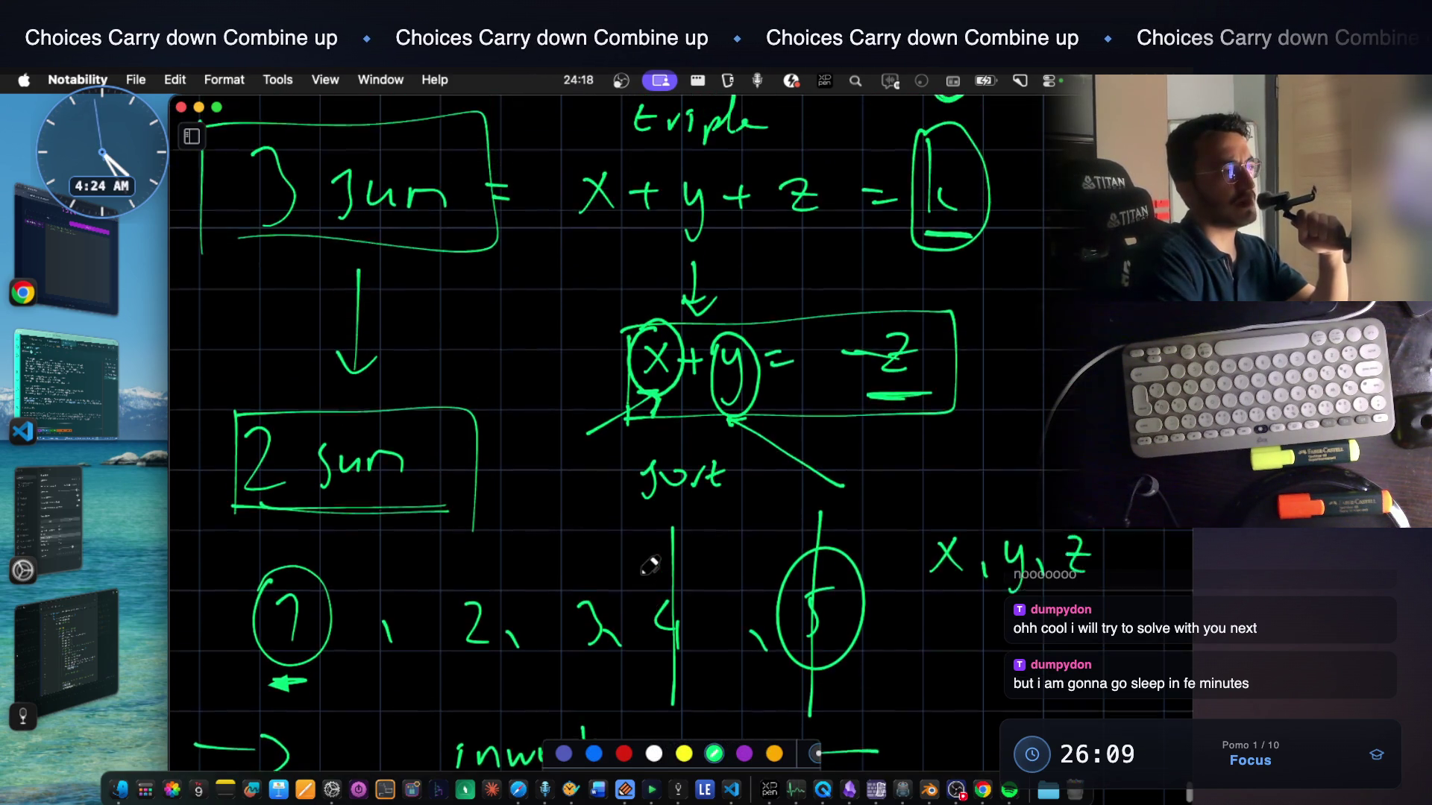
{"action": "scroll", "coordinate": [649, 566], "scroll_direction": "up", "scroll_amount": 1}
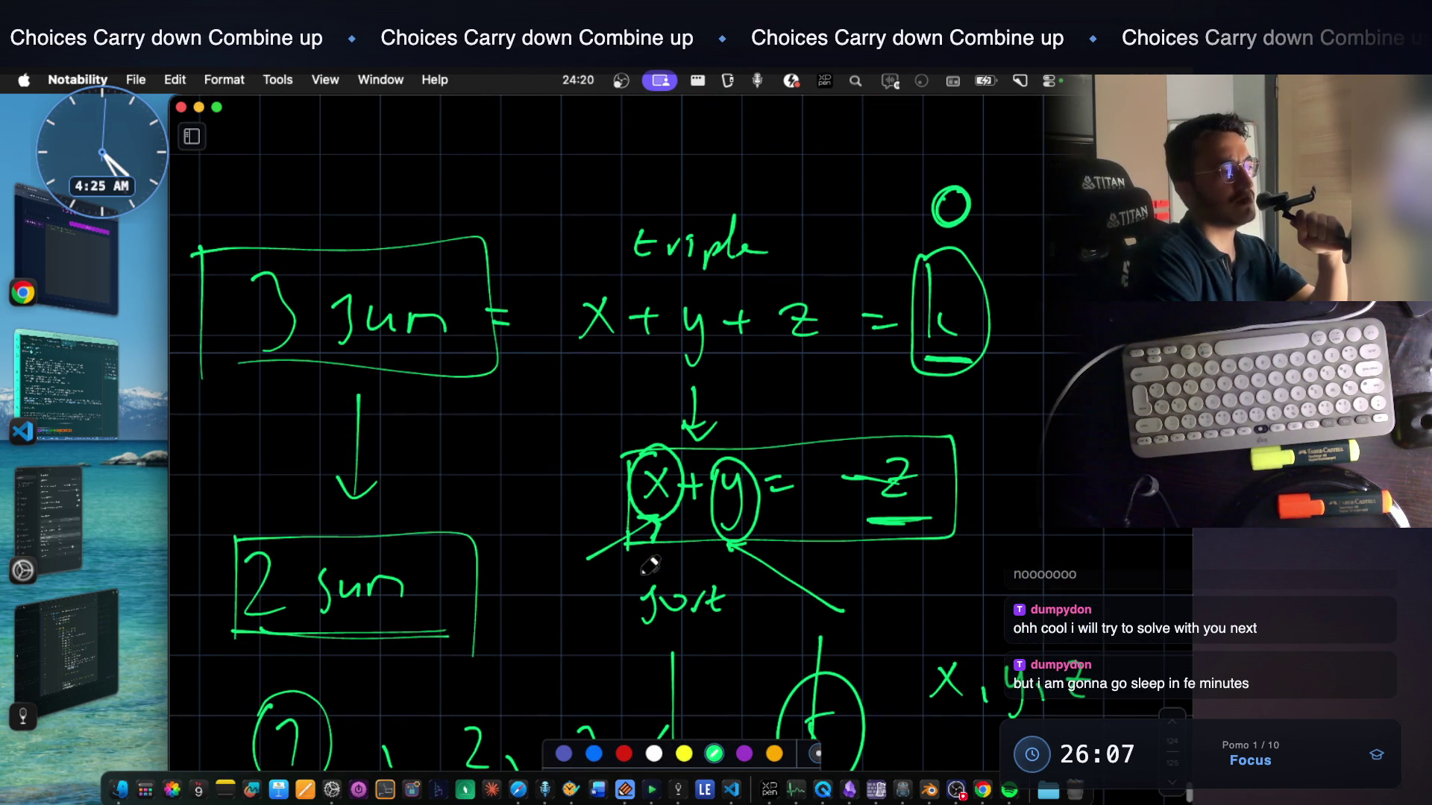
{"action": "scroll", "coordinate": [649, 566], "scroll_direction": "down", "scroll_amount": 3}
{"action": "scroll", "coordinate": [649, 566], "scroll_direction": "down", "scroll_amount": 2}
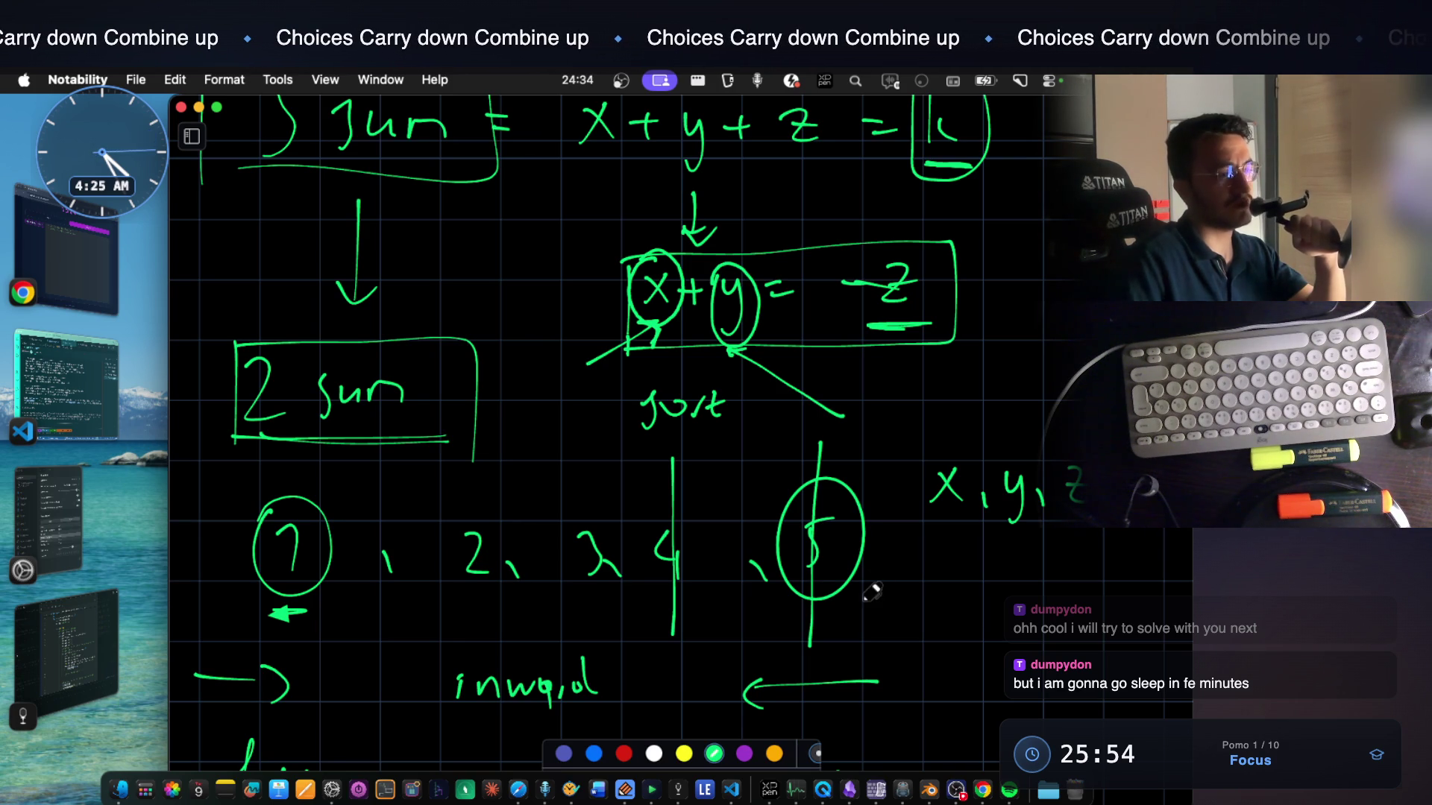
{"action": "left_click_drag", "start_coordinate": [870, 592], "coordinate": [852, 615]}
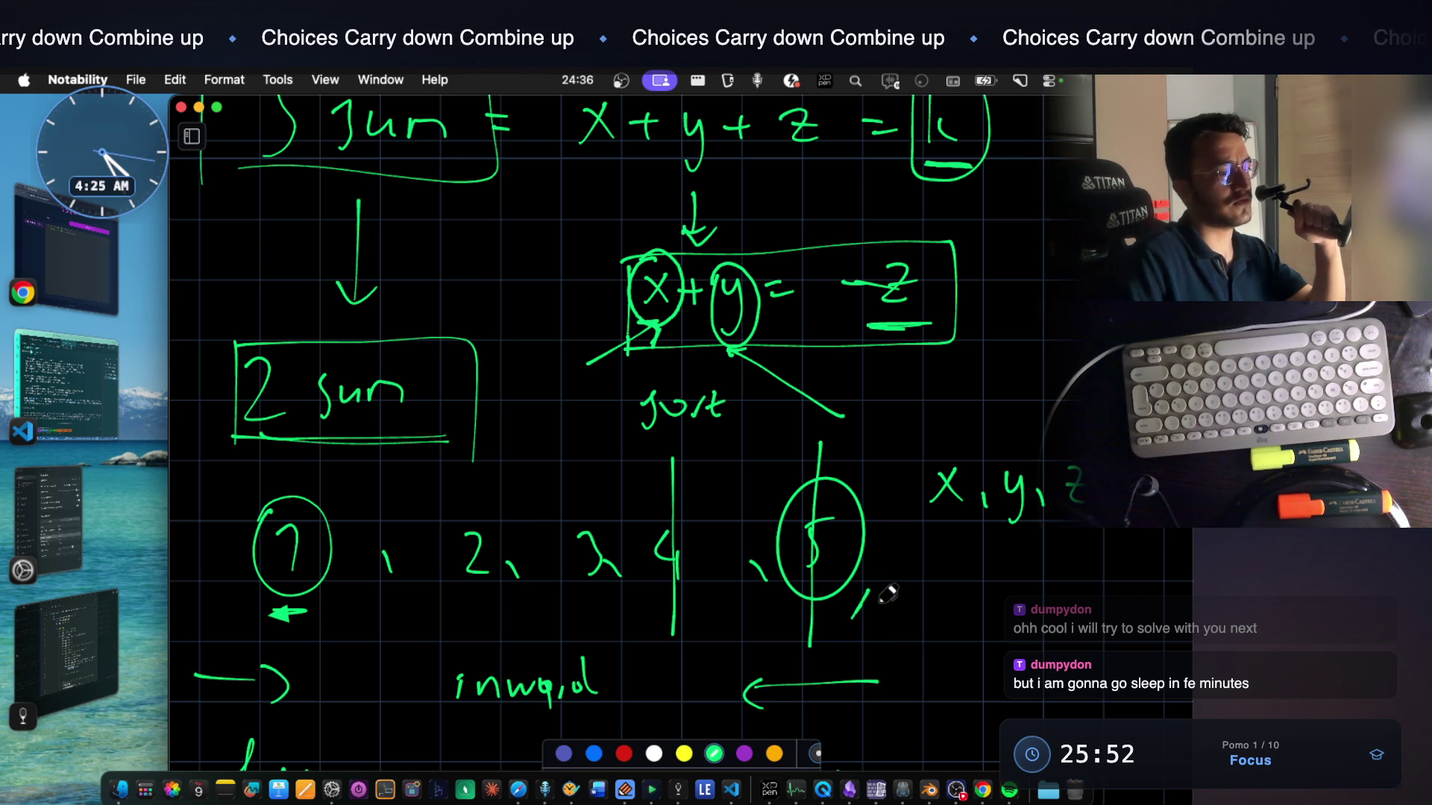
{"action": "left_click", "coordinate": [678, 789]}
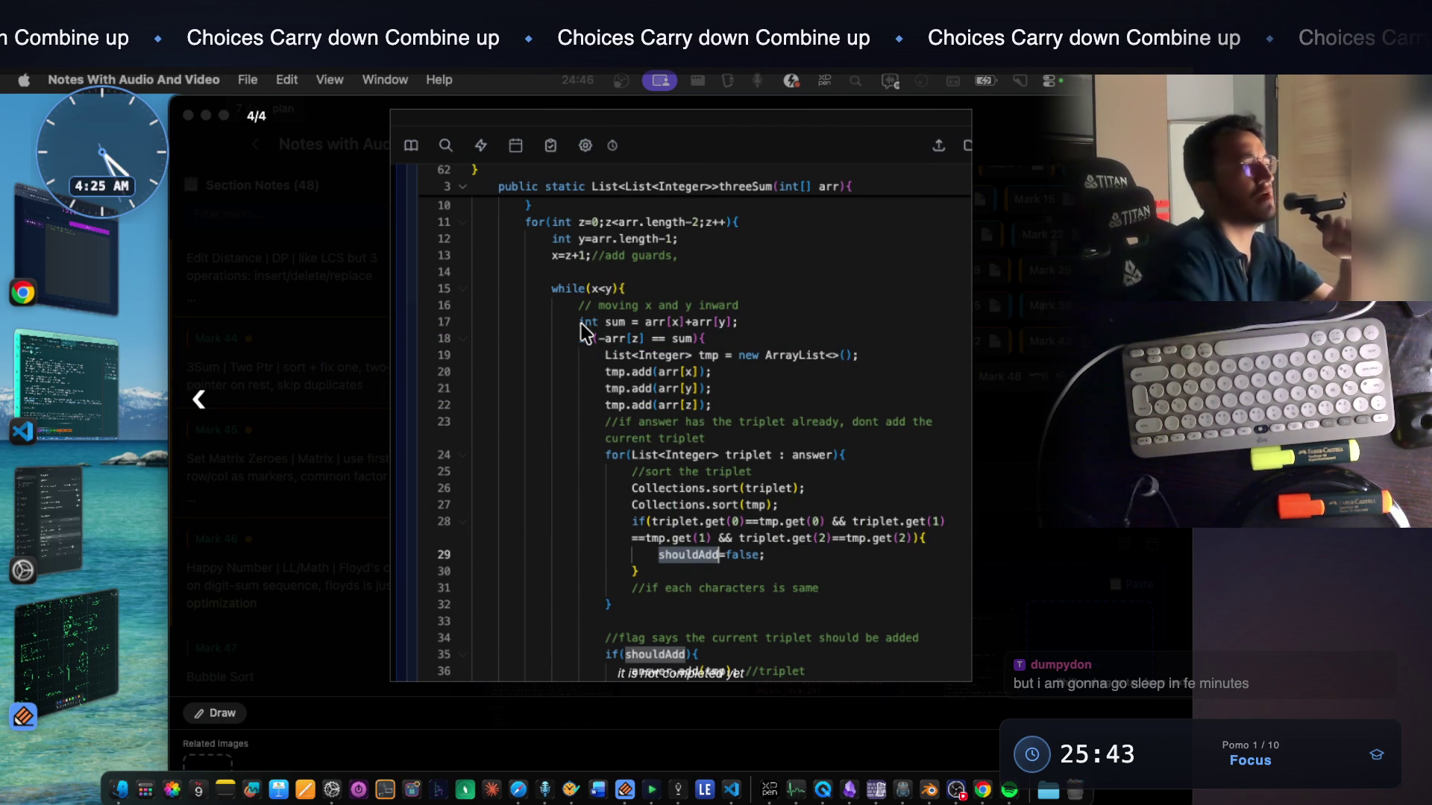
{"action": "scroll", "coordinate": [666, 372], "scroll_direction": "up", "scroll_amount": 5}
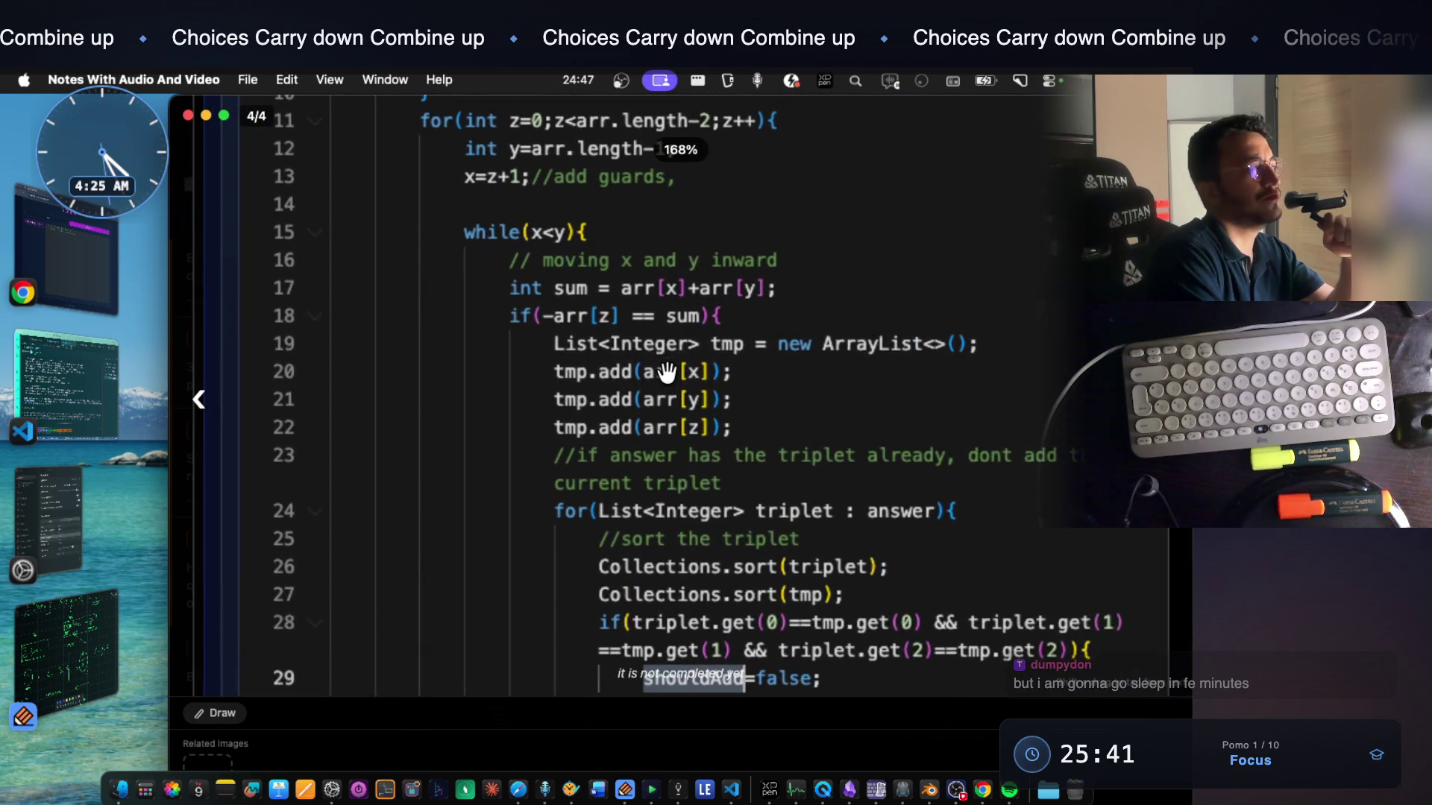
{"action": "scroll", "coordinate": [667, 373], "scroll_direction": "up", "scroll_amount": 2}
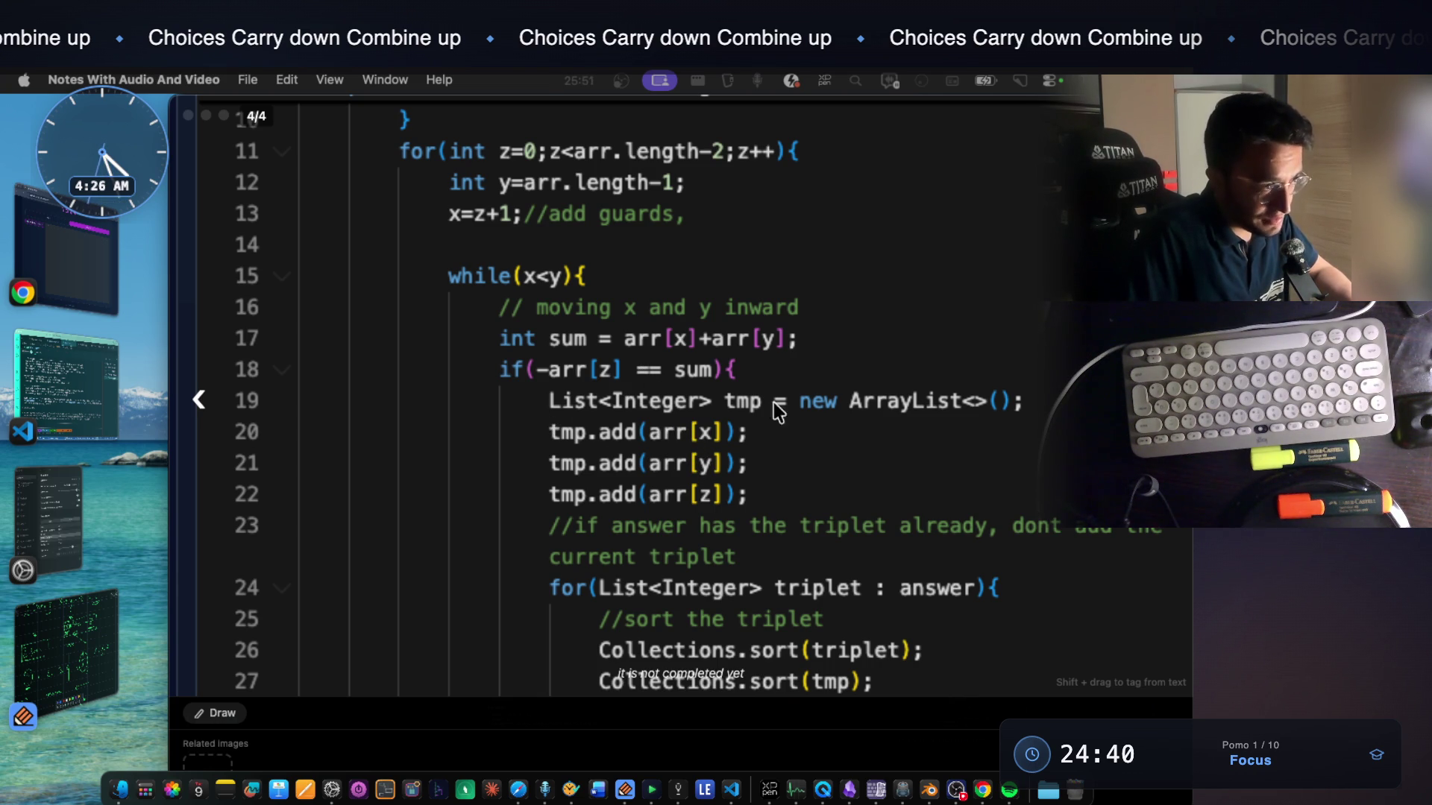
{"action": "scroll", "coordinate": [780, 417], "scroll_direction": "down", "scroll_amount": 2}
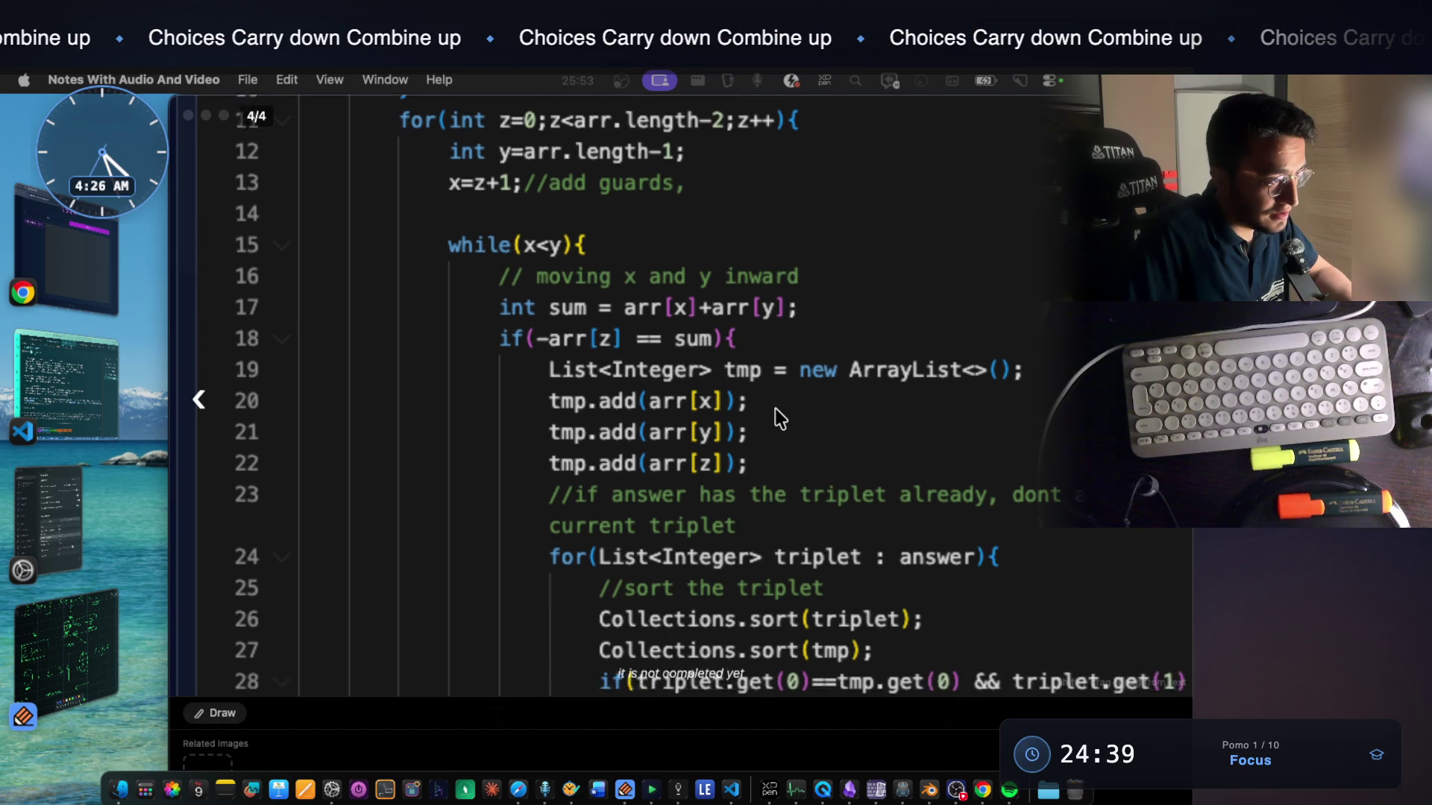
{"action": "scroll", "coordinate": [779, 417], "scroll_direction": "down", "scroll_amount": 2}
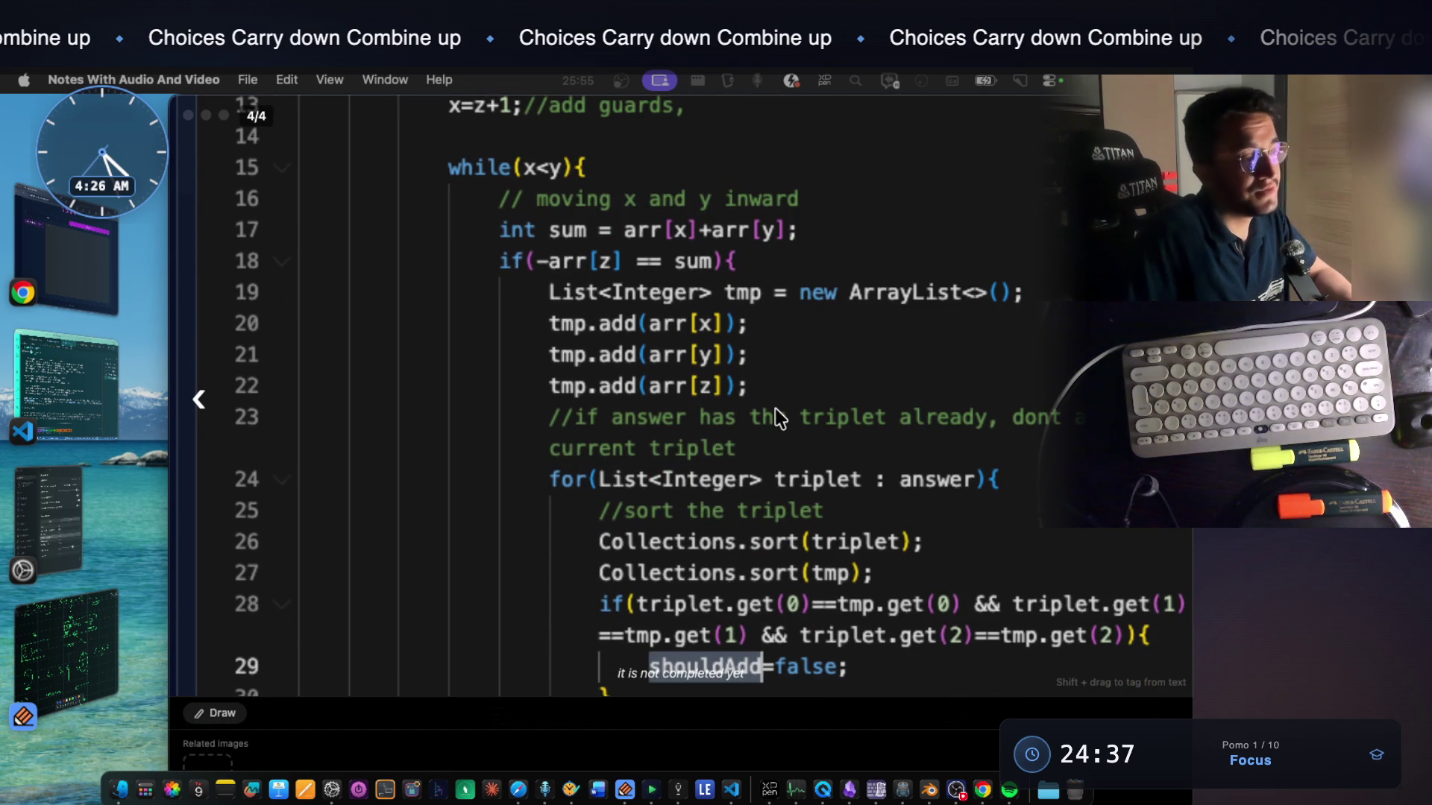
{"action": "scroll", "coordinate": [779, 418], "scroll_direction": "down", "scroll_amount": 1}
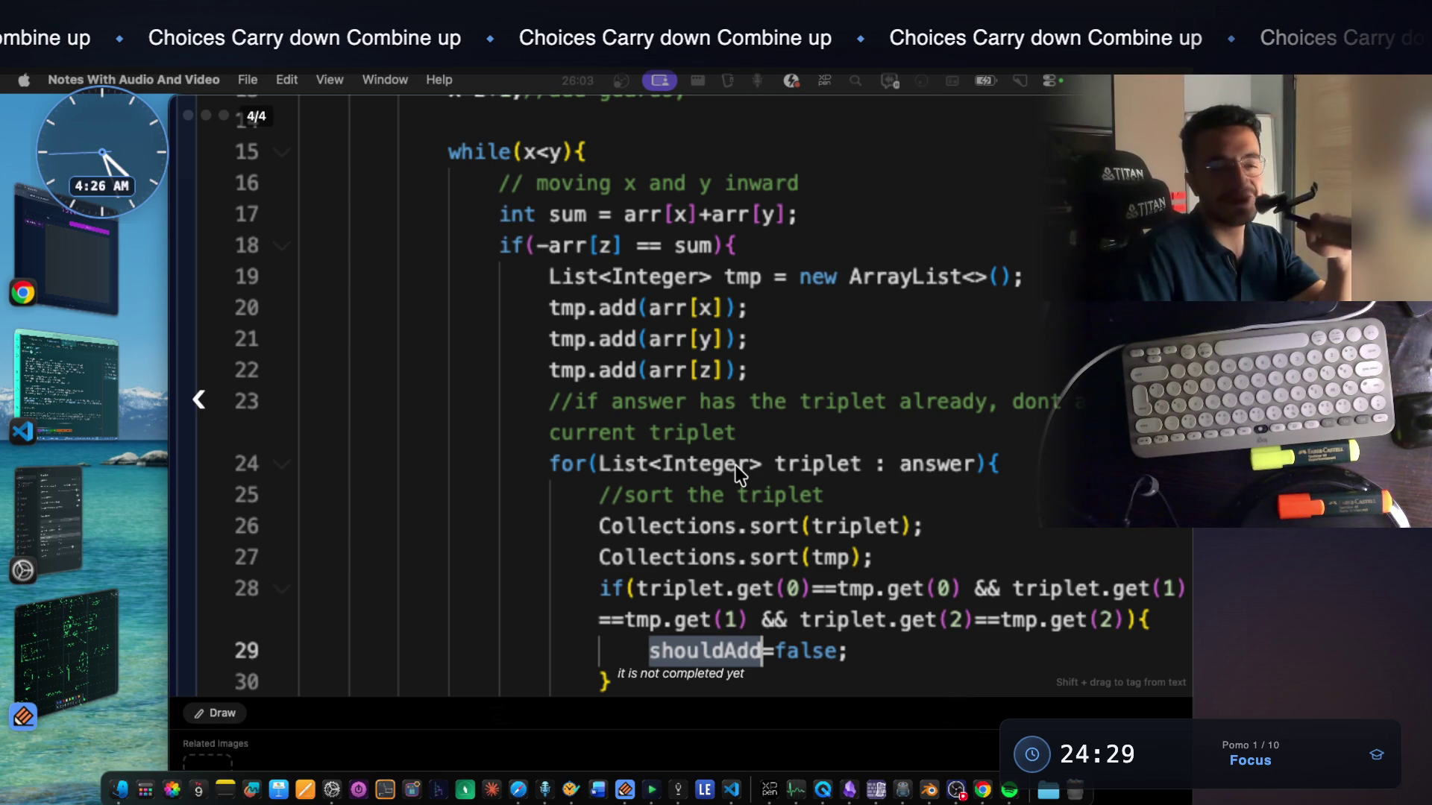
{"action": "scroll", "coordinate": [867, 466], "scroll_direction": "down", "scroll_amount": 3}
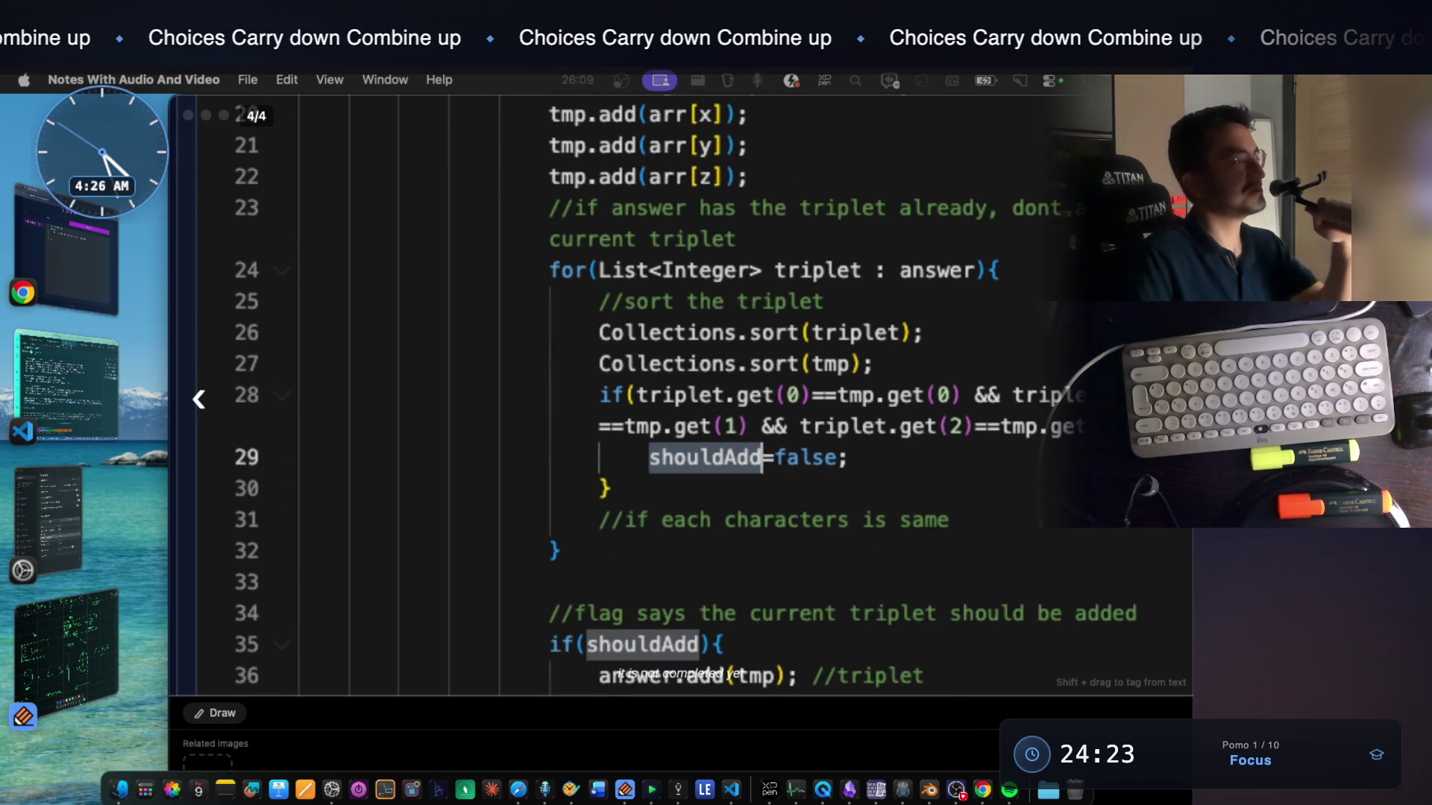
{"action": "left_click_drag", "start_coordinate": [342, 119], "coordinate": [296, 118]}
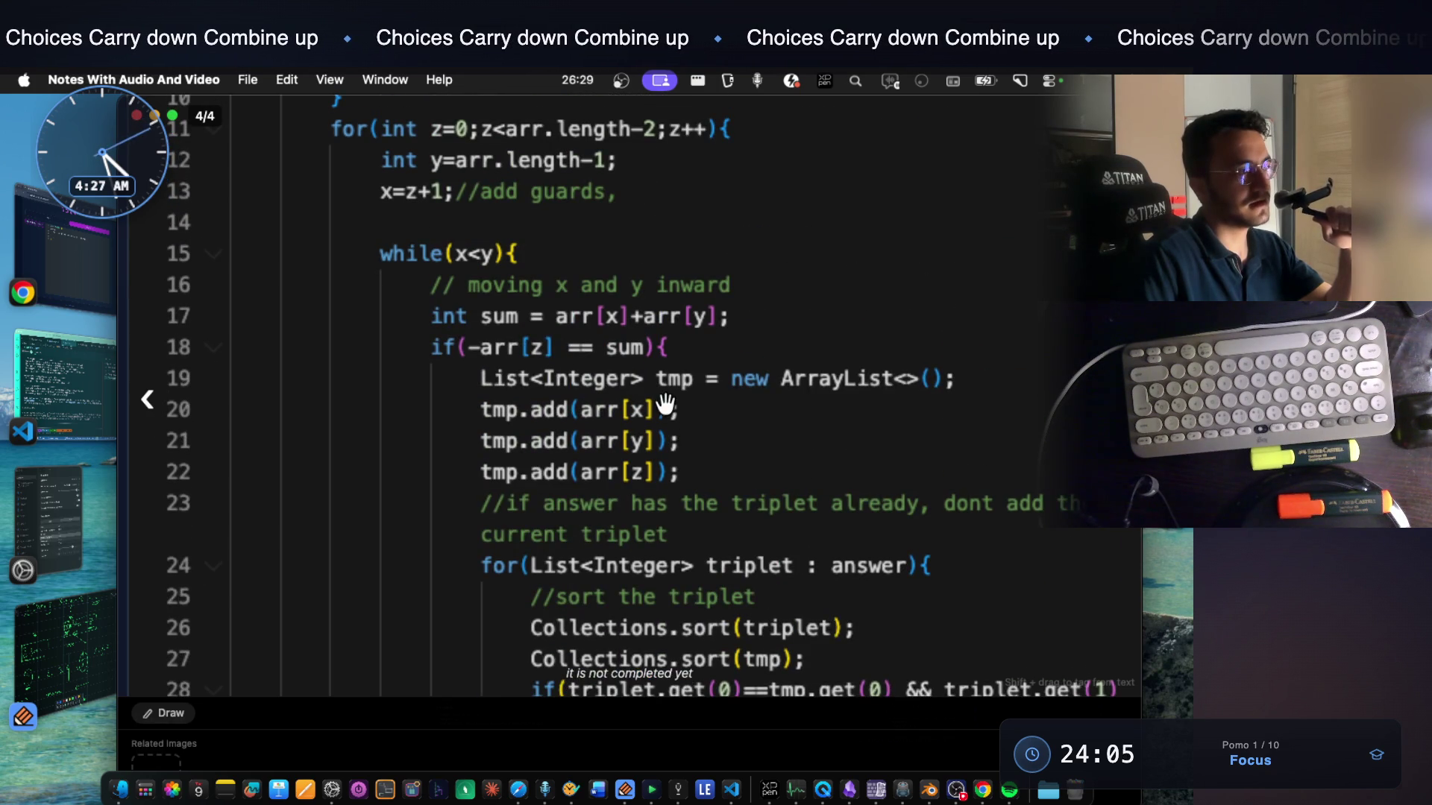
{"action": "scroll", "coordinate": [660, 406], "scroll_direction": "up", "scroll_amount": 1}
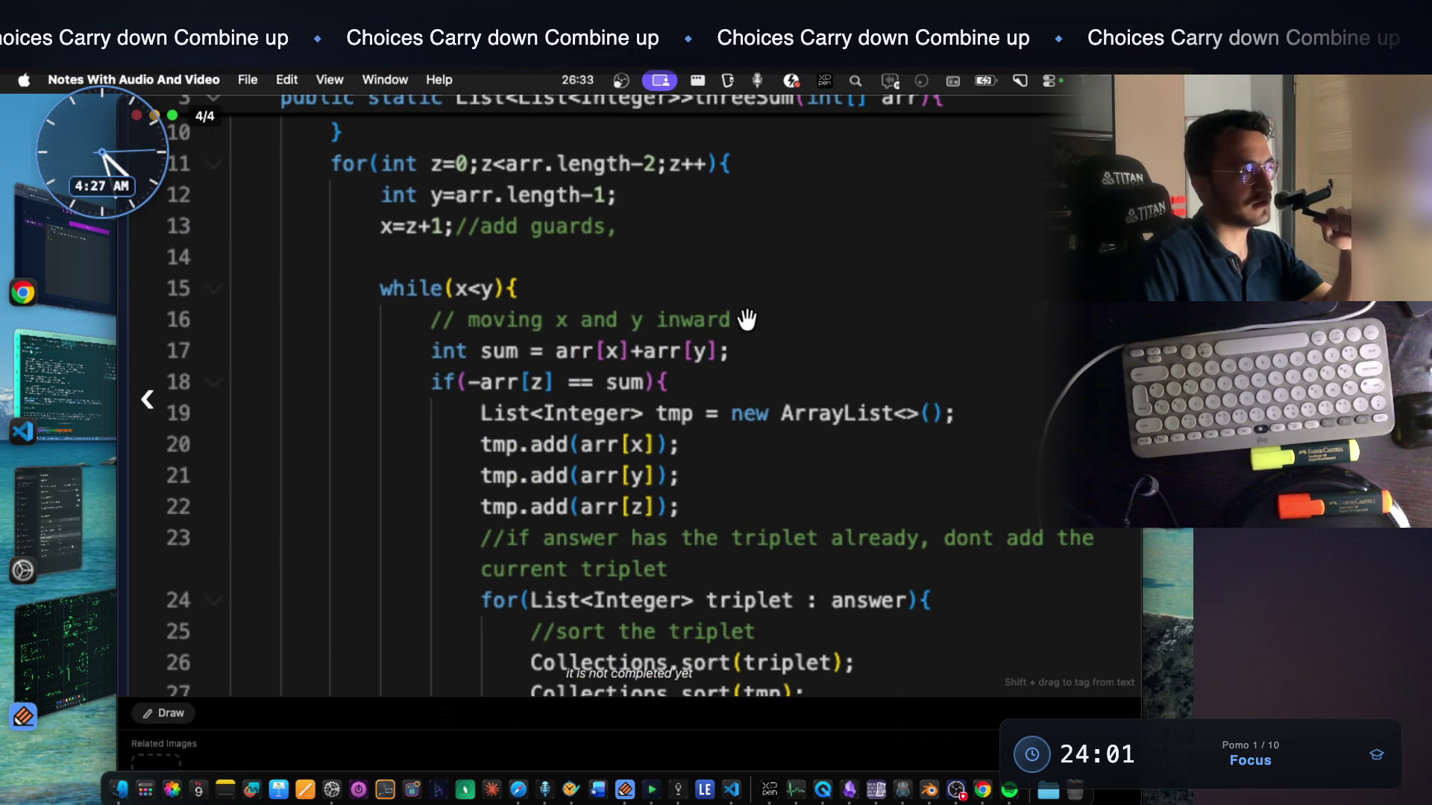
{"action": "scroll", "coordinate": [581, 327], "scroll_direction": "up", "scroll_amount": 2}
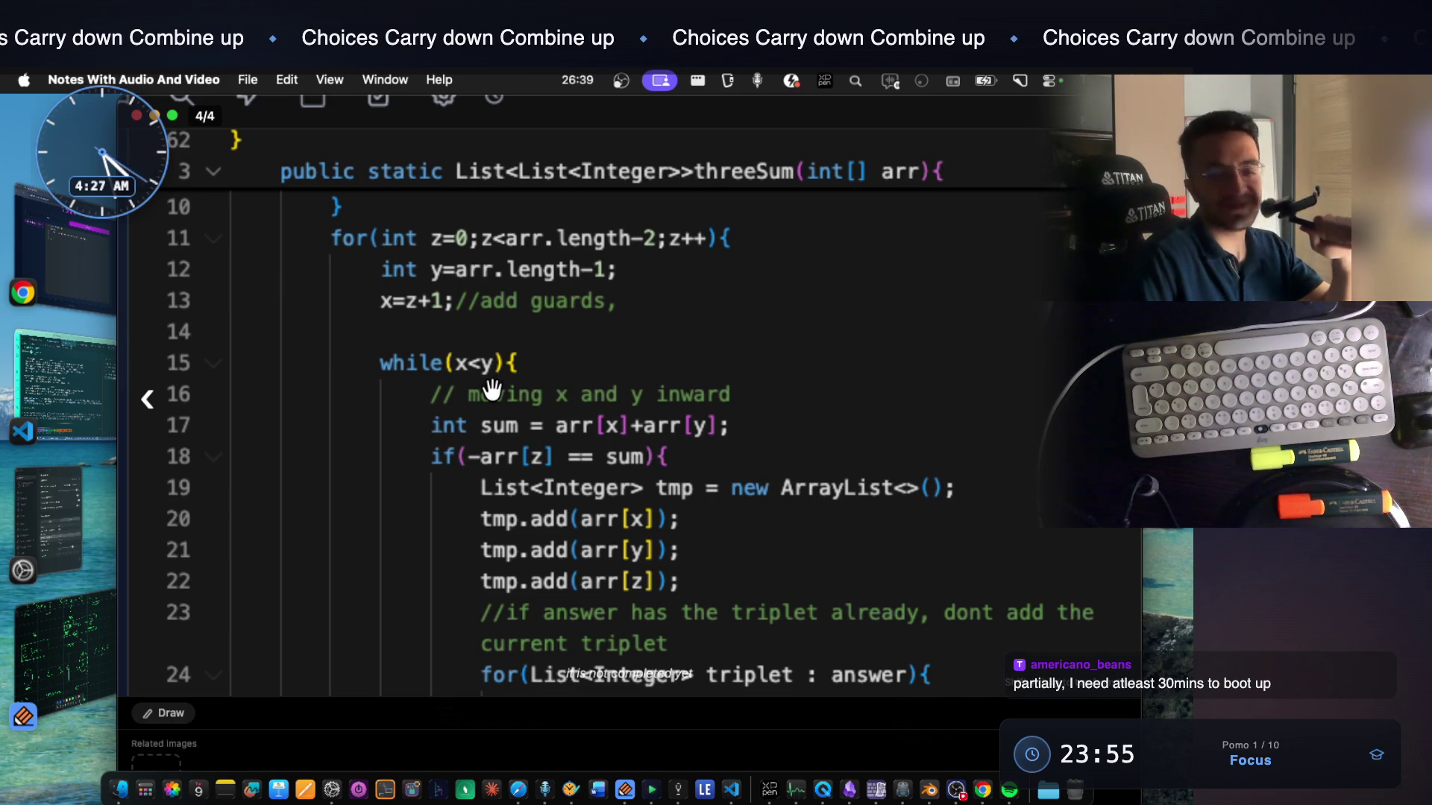
{"action": "scroll", "coordinate": [565, 336], "scroll_direction": "down", "scroll_amount": 3}
{"action": "scroll", "coordinate": [565, 337], "scroll_direction": "down", "scroll_amount": 1}
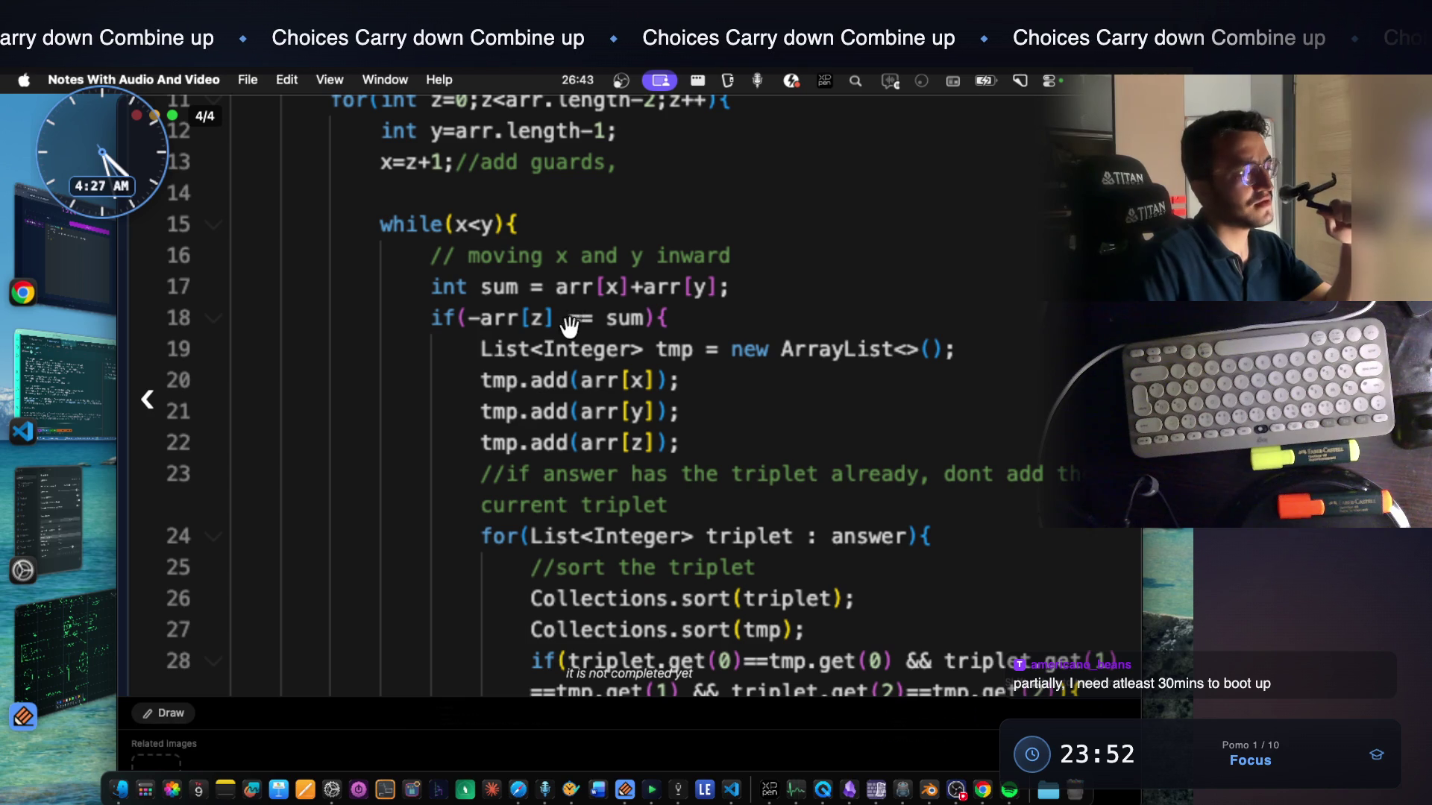
{"action": "scroll", "coordinate": [493, 227], "scroll_direction": "up", "scroll_amount": 1}
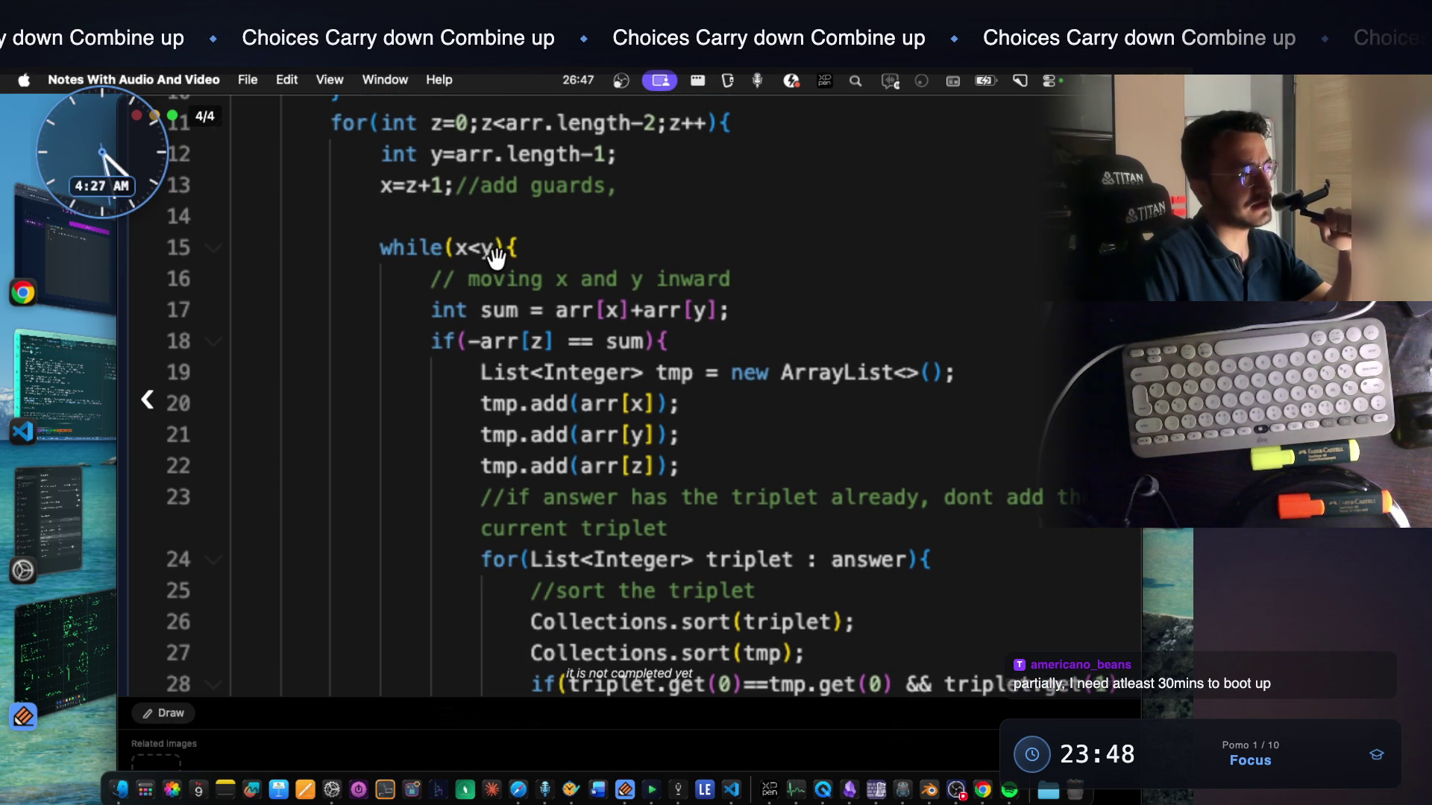
{"action": "scroll", "coordinate": [494, 257], "scroll_direction": "up", "scroll_amount": 5}
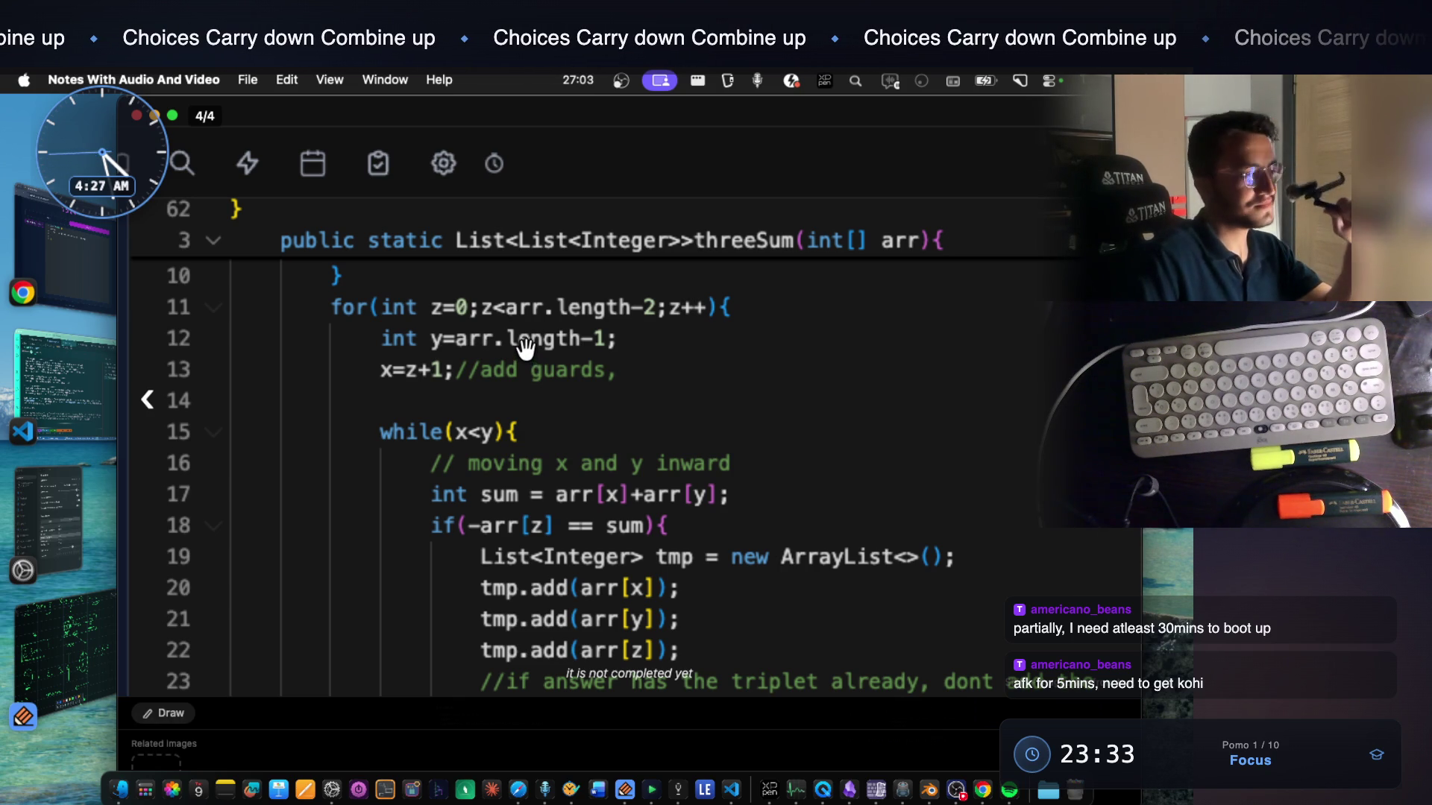
{"action": "scroll", "coordinate": [544, 370], "scroll_direction": "down", "scroll_amount": 2}
{"action": "scroll", "coordinate": [548, 392], "scroll_direction": "down", "scroll_amount": 1}
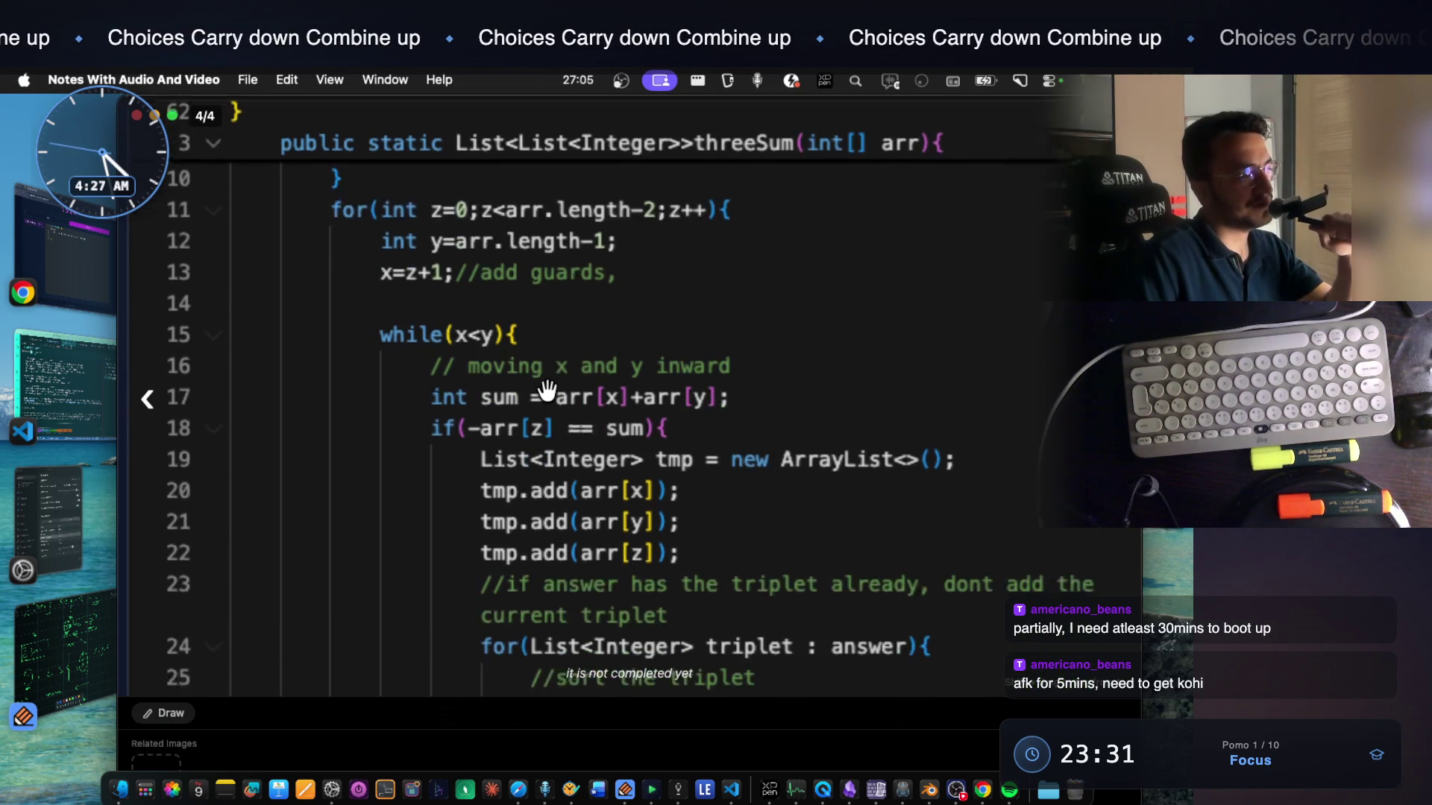
{"action": "scroll", "coordinate": [546, 390], "scroll_direction": "down", "scroll_amount": 1}
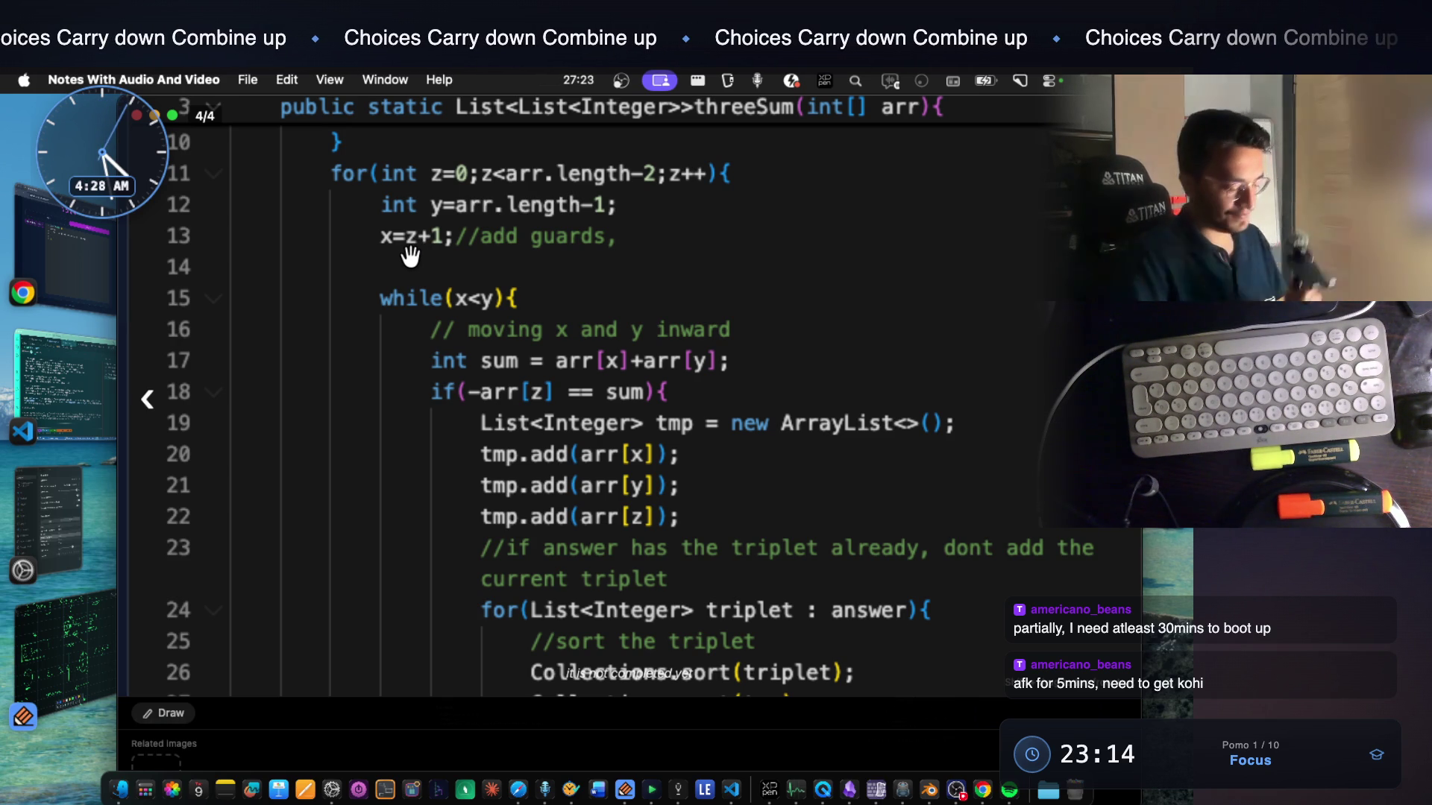
Bring Notability forward and finish handwriting the array 1 through 6
{"action": "left_click", "coordinate": [68, 655]}
{"action": "scroll", "coordinate": [503, 509], "scroll_direction": "down", "scroll_amount": 1}
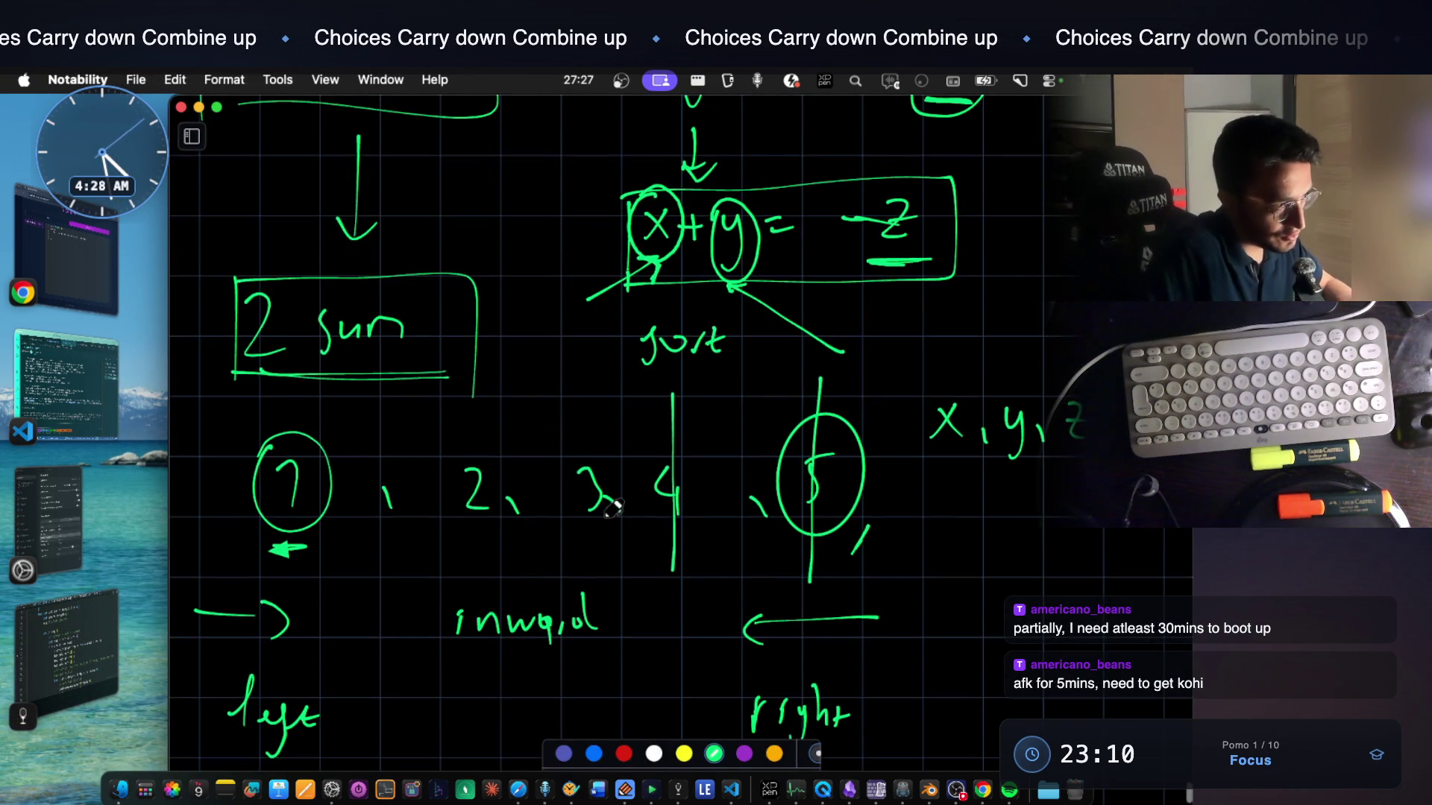
{"action": "scroll", "coordinate": [618, 496], "scroll_direction": "down", "scroll_amount": 5}
{"action": "scroll", "coordinate": [619, 497], "scroll_direction": "down", "scroll_amount": 3}
{"action": "left_click_drag", "start_coordinate": [266, 417], "coordinate": [283, 478]}
{"action": "left_click_drag", "start_coordinate": [381, 422], "coordinate": [428, 468]}
{"action": "left_click_drag", "start_coordinate": [544, 459], "coordinate": [536, 468]}
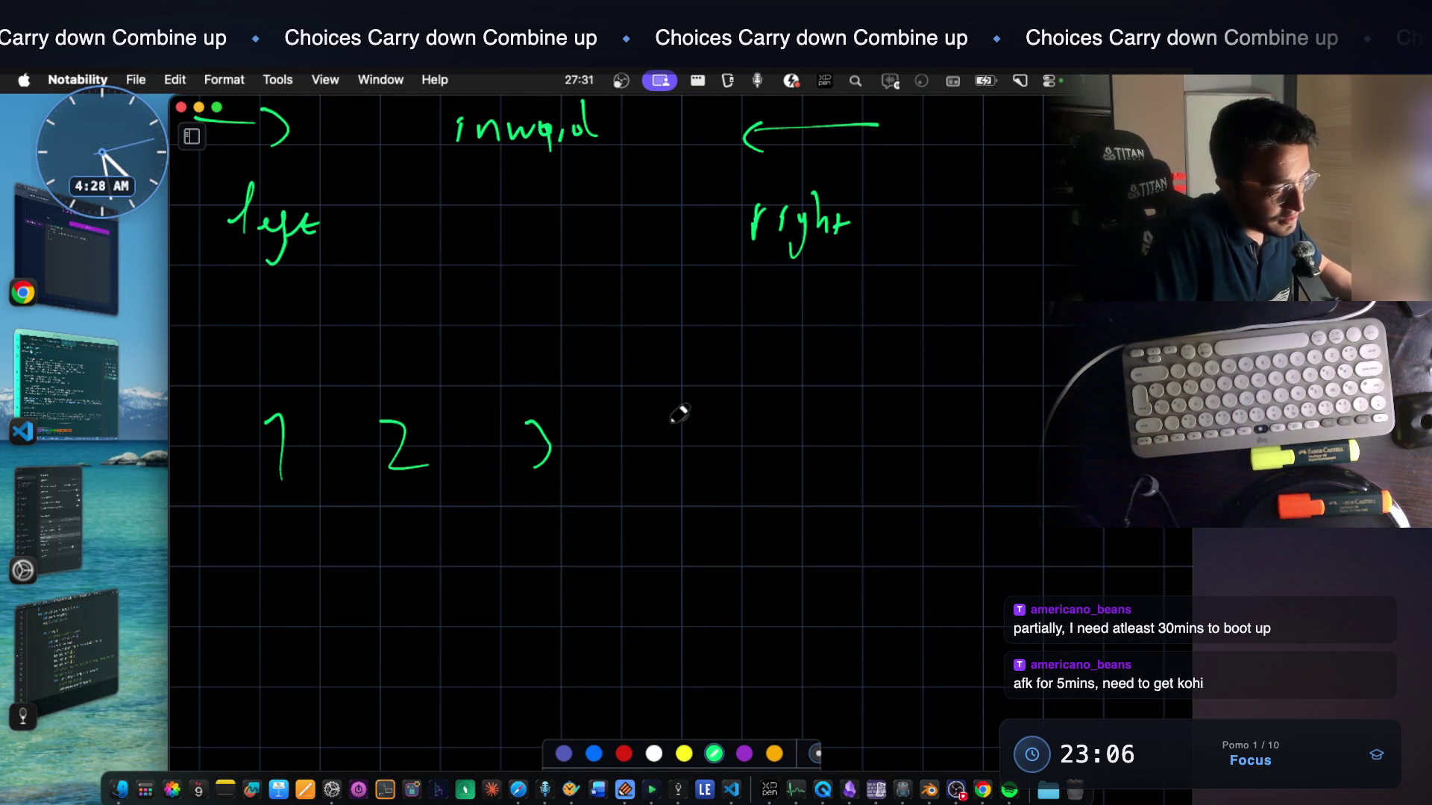
{"action": "left_click_drag", "start_coordinate": [783, 414], "coordinate": [818, 408]}
{"action": "left_click_drag", "start_coordinate": [934, 405], "coordinate": [901, 451]}
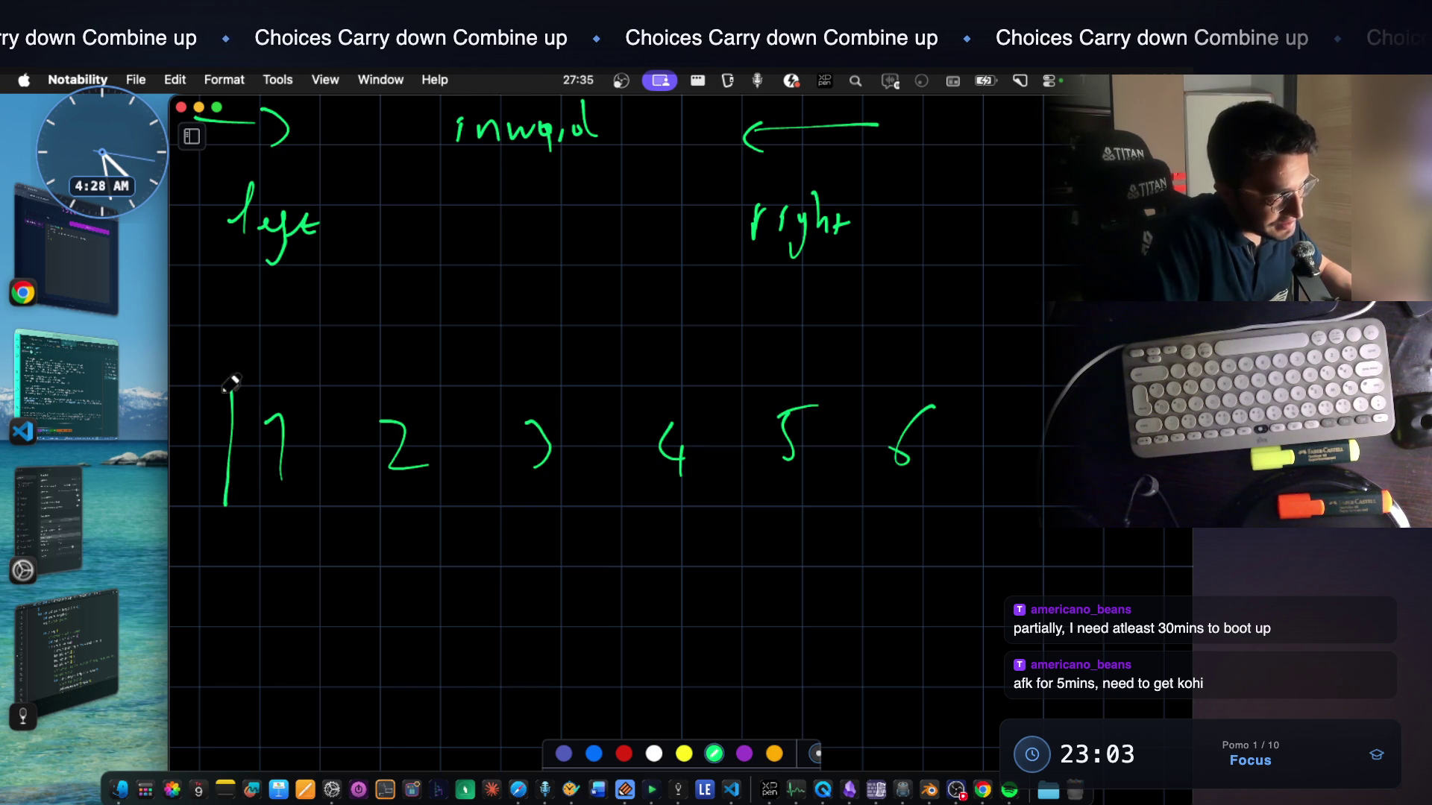
Box the 1 in green as z and enclose 2 through 6 in a red box
{"action": "mouse_move", "coordinate": [336, 444]}
{"action": "left_mouse_down"}
{"action": "mouse_move", "coordinate": [228, 506]}
{"action": "mouse_move", "coordinate": [280, 577]}
{"action": "left_mouse_up"}
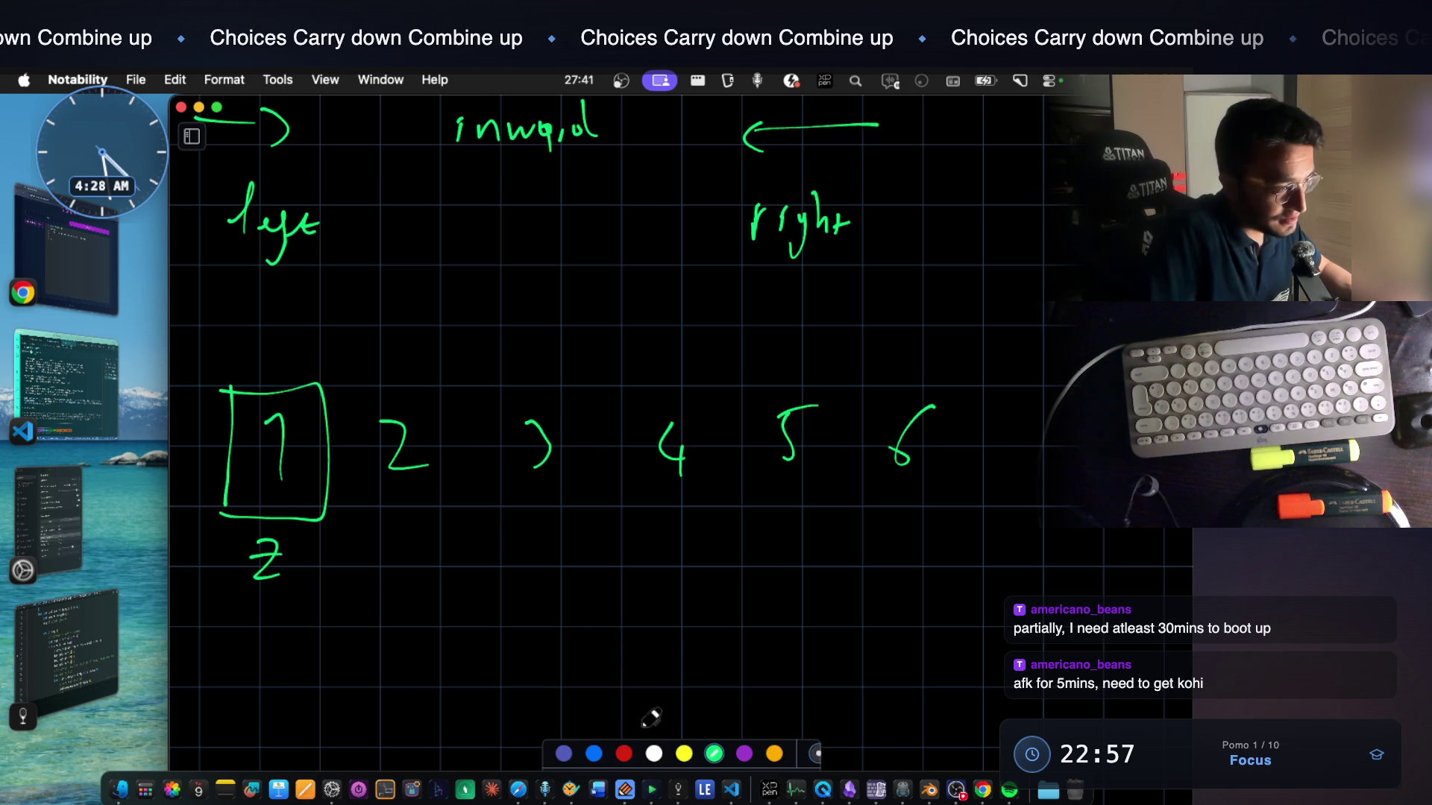
{"action": "left_click", "coordinate": [624, 753]}
{"action": "mouse_move", "coordinate": [383, 358]}
{"action": "left_mouse_down"}
{"action": "mouse_move", "coordinate": [392, 528]}
{"action": "mouse_move", "coordinate": [750, 536]}
{"action": "left_mouse_up"}
{"action": "mouse_move", "coordinate": [391, 349]}
{"action": "left_mouse_down"}
{"action": "mouse_move", "coordinate": [927, 361]}
{"action": "mouse_move", "coordinate": [991, 486]}
{"action": "mouse_move", "coordinate": [720, 536]}
{"action": "left_mouse_up"}
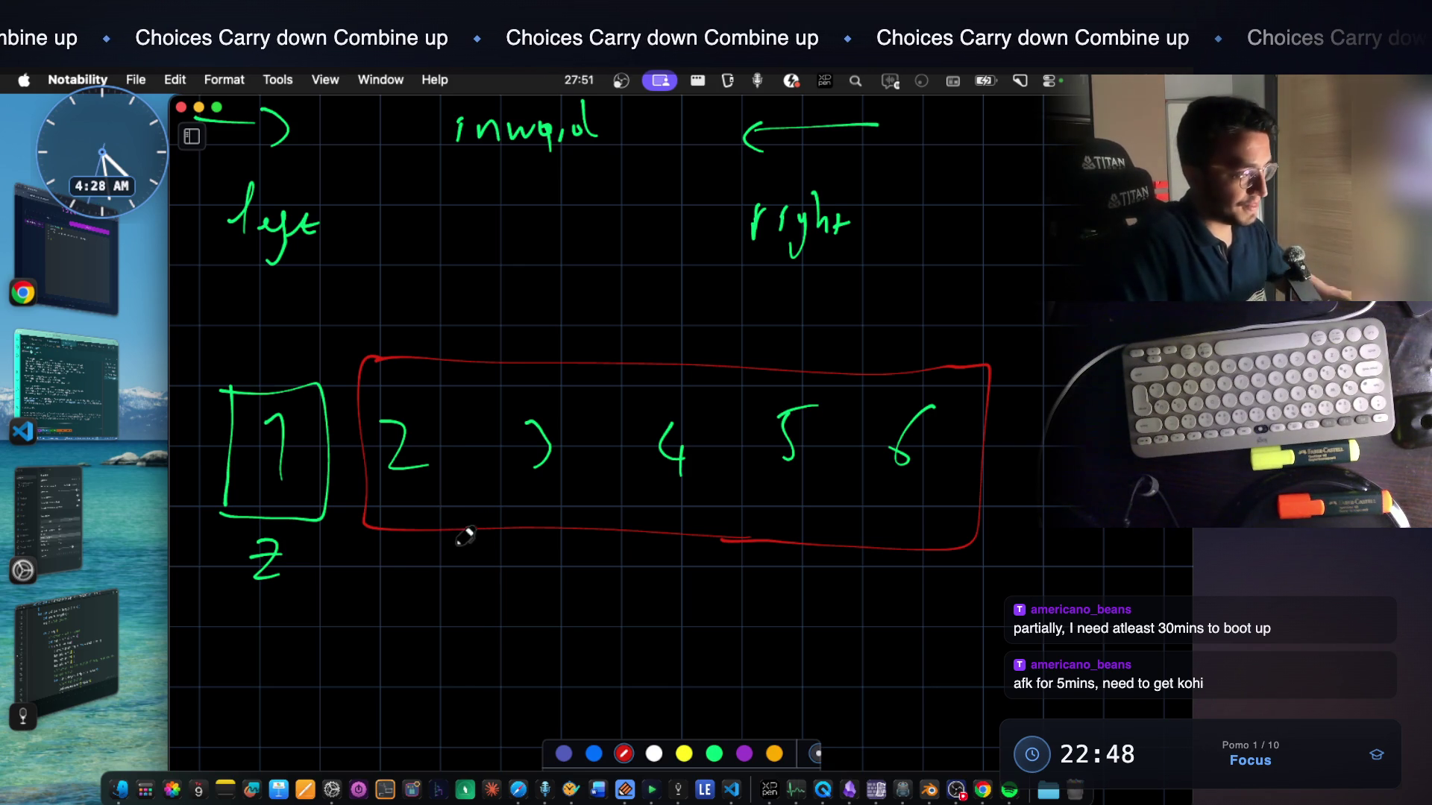
Write a new row starting 1, 2 and box the lower 2 in green
{"action": "left_click", "coordinate": [716, 751]}
{"action": "scroll", "coordinate": [334, 511], "scroll_direction": "down", "scroll_amount": 3}
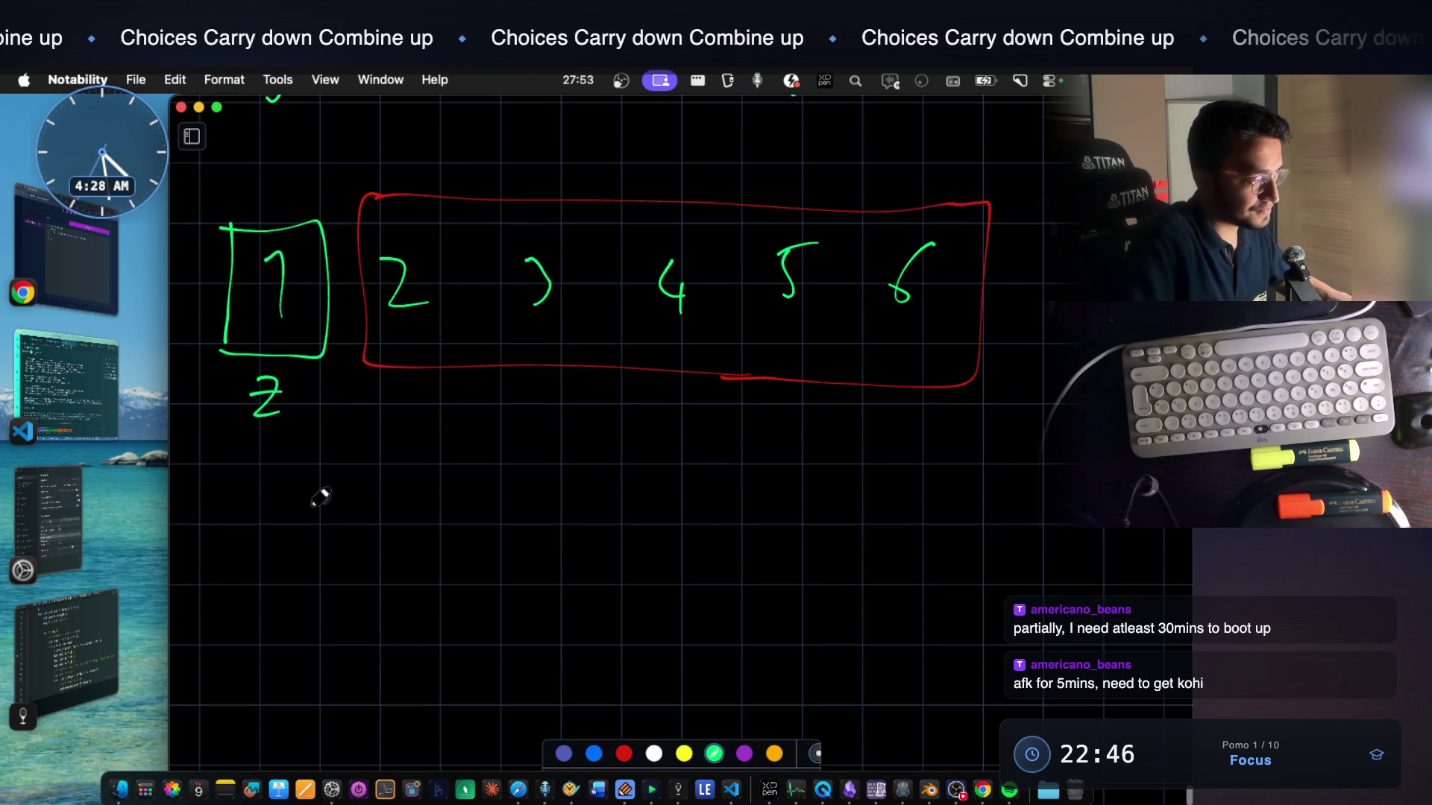
{"action": "left_click_drag", "start_coordinate": [261, 512], "coordinate": [269, 567]}
{"action": "mouse_move", "coordinate": [415, 513]}
{"action": "left_mouse_down"}
{"action": "mouse_move", "coordinate": [445, 518]}
{"action": "mouse_move", "coordinate": [475, 554]}
{"action": "left_mouse_up"}
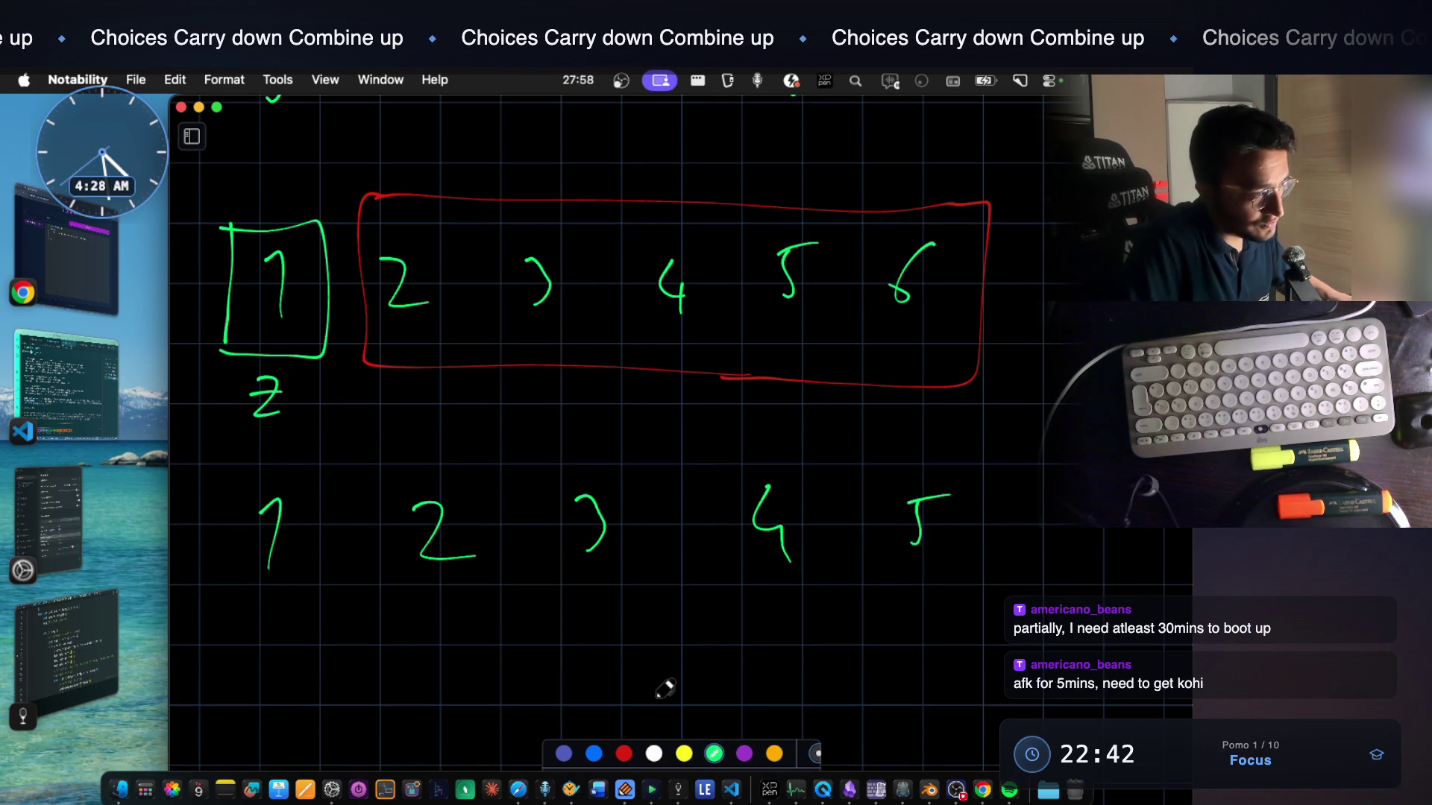
{"action": "mouse_move", "coordinate": [379, 474]}
{"action": "left_mouse_down"}
{"action": "mouse_move", "coordinate": [379, 588]}
{"action": "mouse_move", "coordinate": [491, 464]}
{"action": "mouse_move", "coordinate": [490, 616]}
{"action": "left_mouse_up"}
{"action": "left_click_drag", "start_coordinate": [403, 583], "coordinate": [507, 587]}
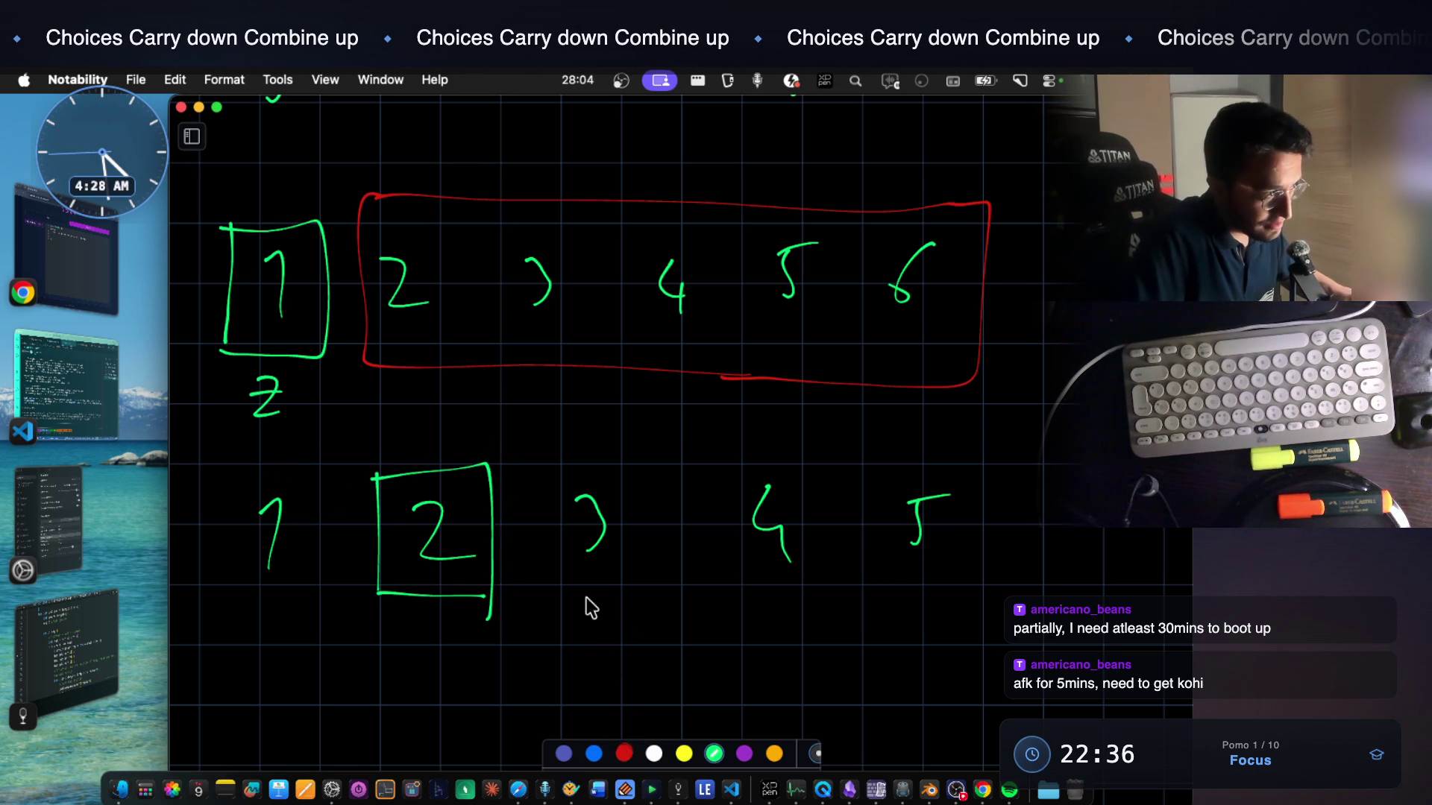
Enclose the lower 3 through 5 in a red box, then switch to the threeSum code notes
{"action": "left_click", "coordinate": [623, 753]}
{"action": "mouse_move", "coordinate": [589, 460]}
{"action": "left_mouse_down"}
{"action": "mouse_move", "coordinate": [550, 585]}
{"action": "mouse_move", "coordinate": [923, 609]}
{"action": "left_mouse_up"}
{"action": "mouse_move", "coordinate": [589, 459]}
{"action": "left_mouse_down"}
{"action": "mouse_move", "coordinate": [742, 463]}
{"action": "mouse_move", "coordinate": [973, 512]}
{"action": "left_mouse_up"}
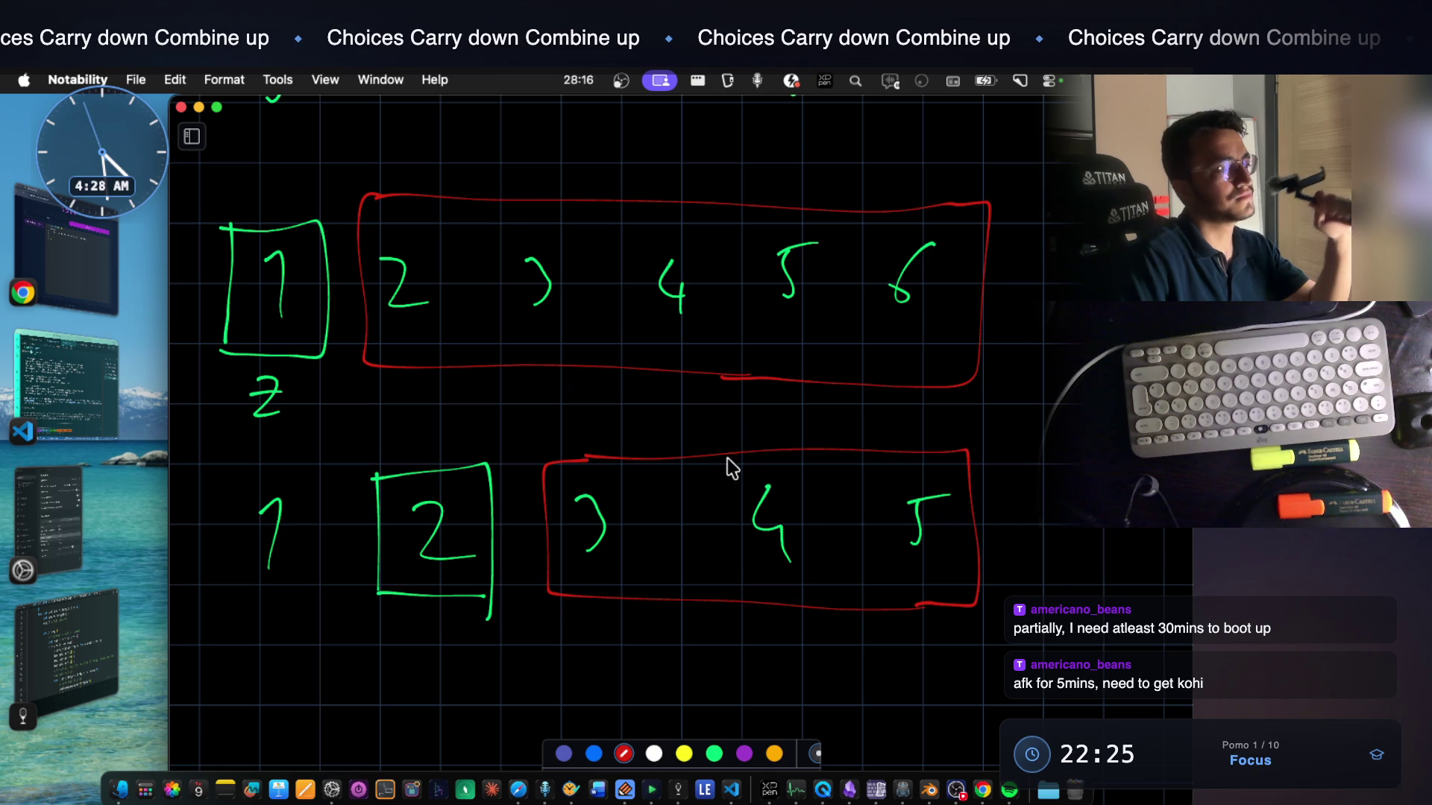
{"action": "left_click", "coordinate": [685, 790]}
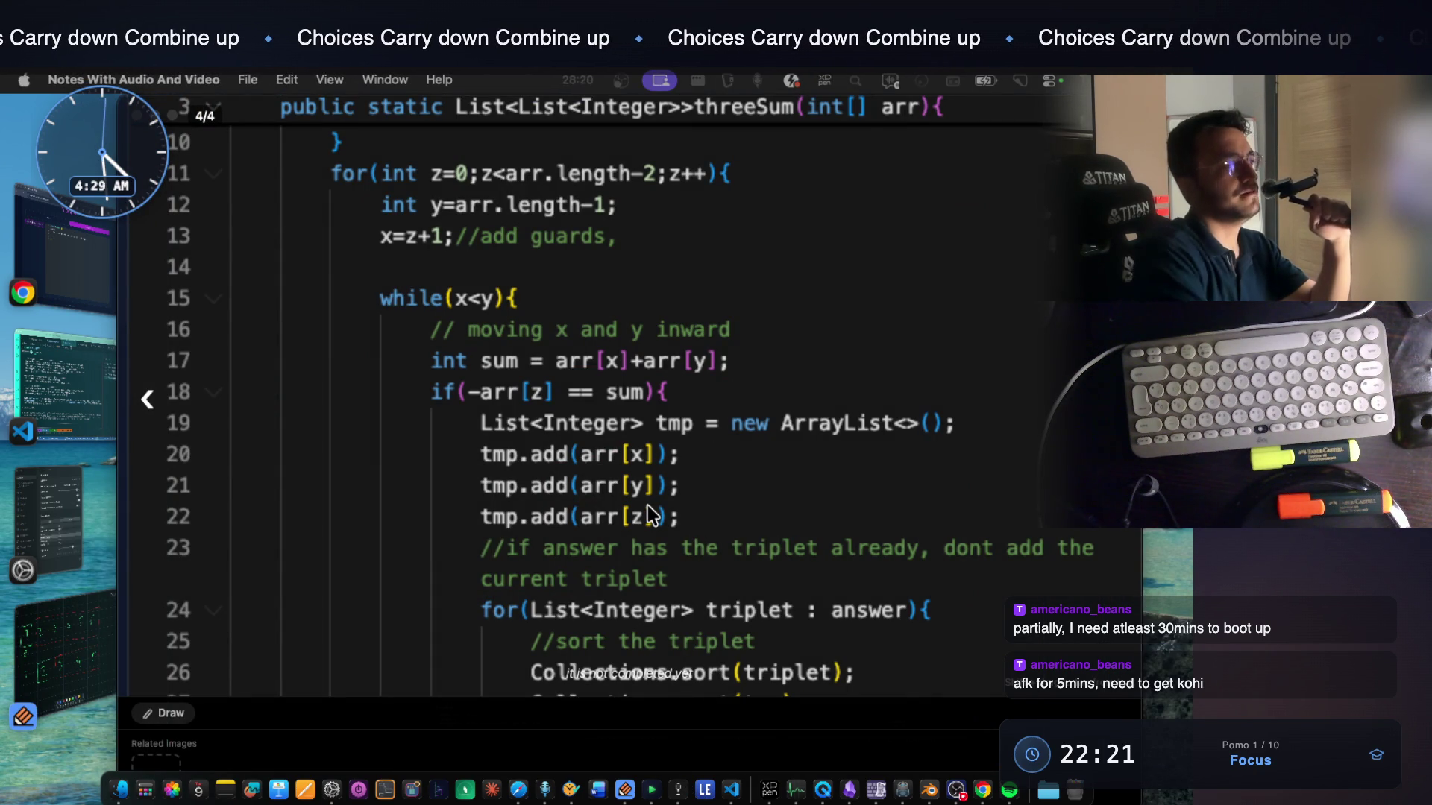
{"action": "scroll", "coordinate": [648, 505], "scroll_direction": "down", "scroll_amount": 2}
{"action": "scroll", "coordinate": [648, 505], "scroll_direction": "down", "scroll_amount": 2}
{"action": "scroll", "coordinate": [648, 504], "scroll_direction": "up", "scroll_amount": 5}
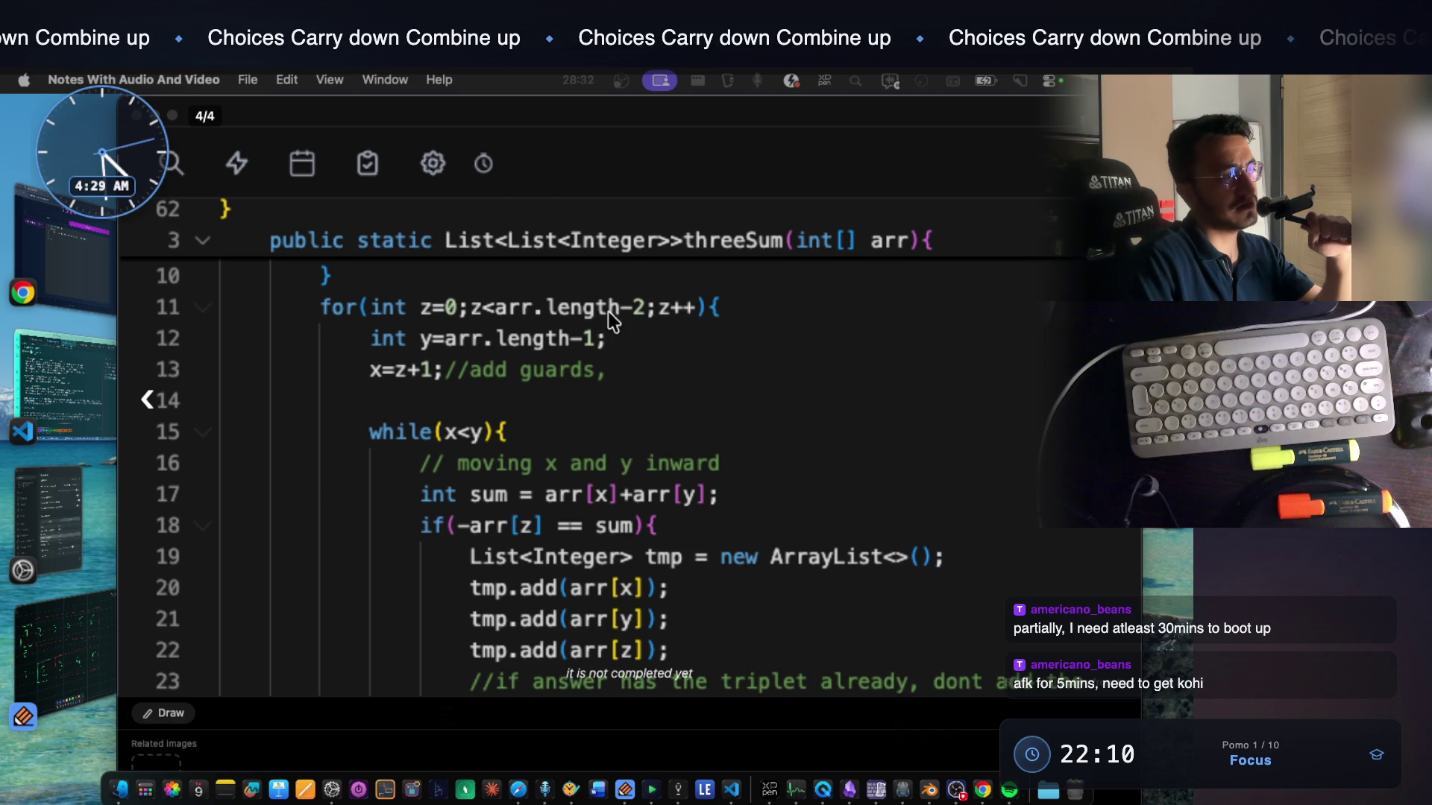
In Notability underline 4 in red, write 'z = 6' and circle the 2 and 3
{"action": "left_click", "coordinate": [89, 634]}
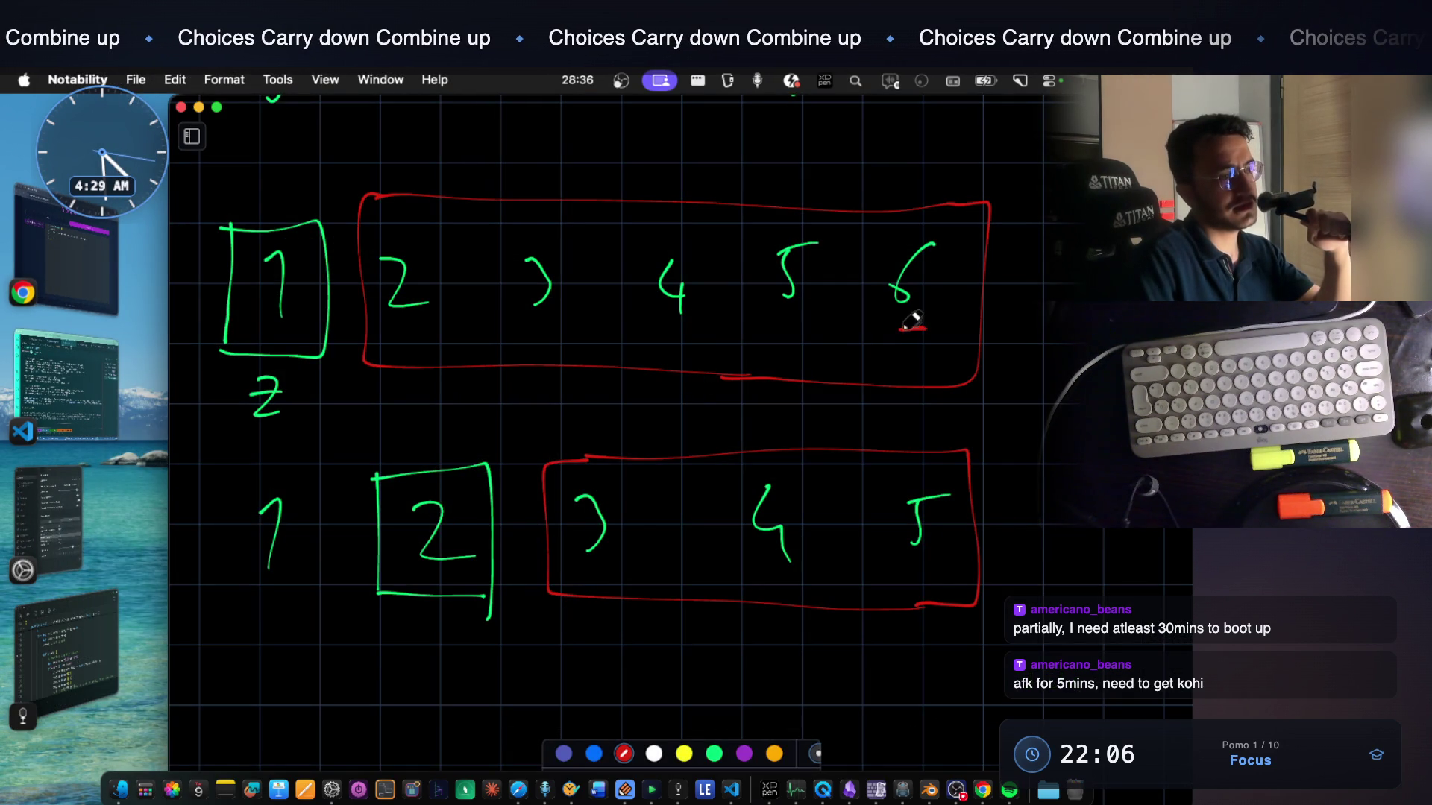
{"action": "mouse_move", "coordinate": [655, 344]}
{"action": "left_mouse_down"}
{"action": "mouse_move", "coordinate": [692, 343]}
{"action": "mouse_move", "coordinate": [649, 344]}
{"action": "left_mouse_up"}
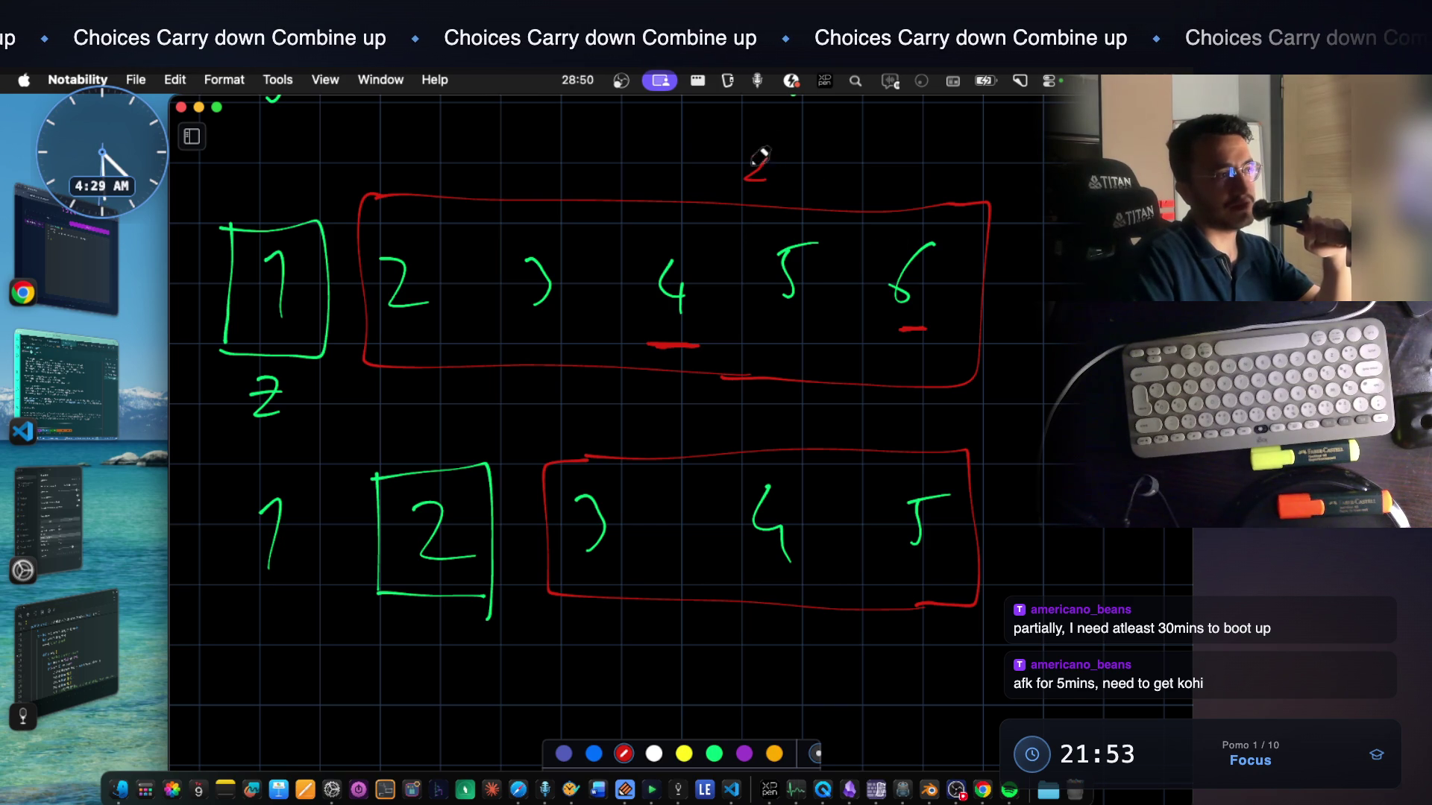
{"action": "left_click_drag", "start_coordinate": [834, 157], "coordinate": [823, 169]}
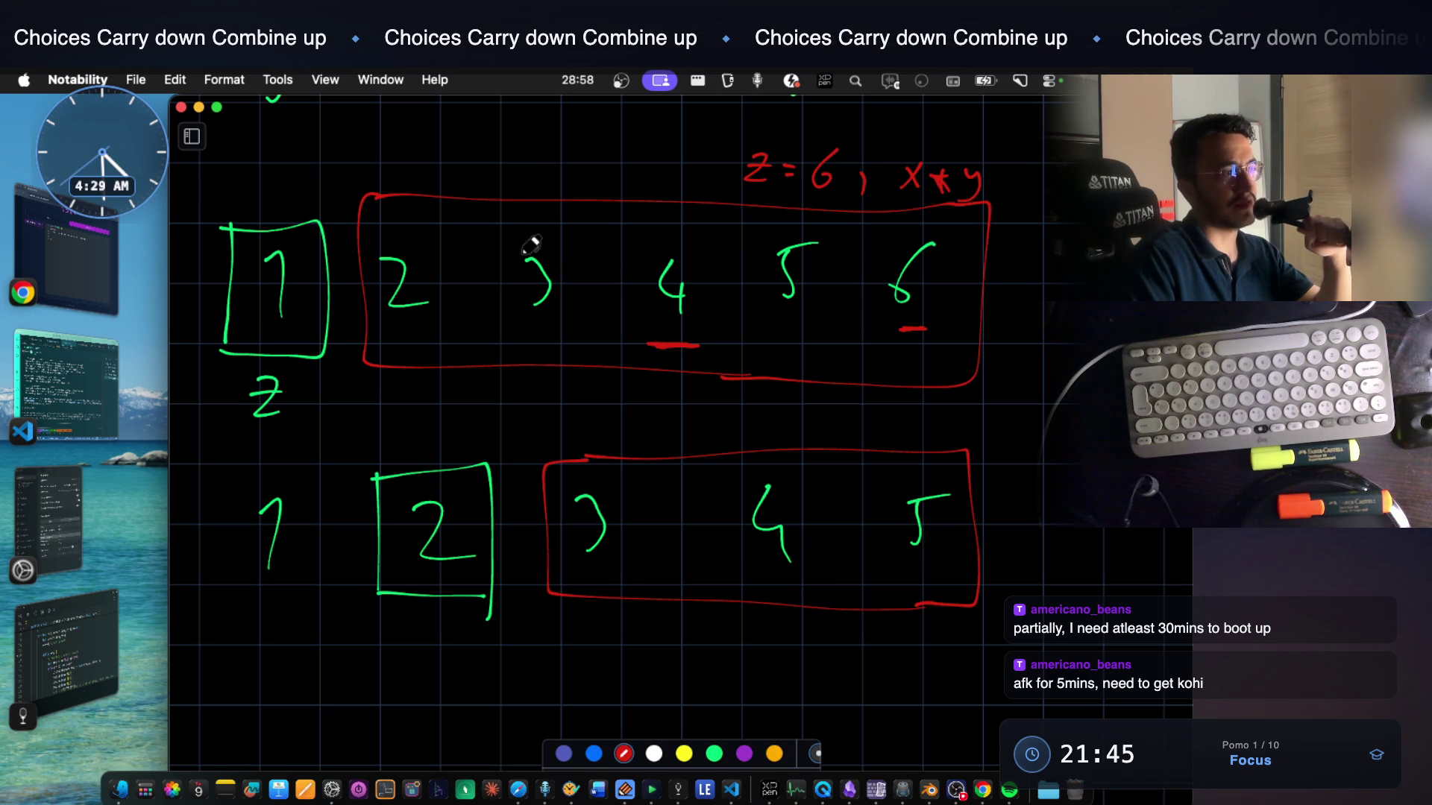
{"action": "left_click_drag", "start_coordinate": [385, 335], "coordinate": [409, 249]}
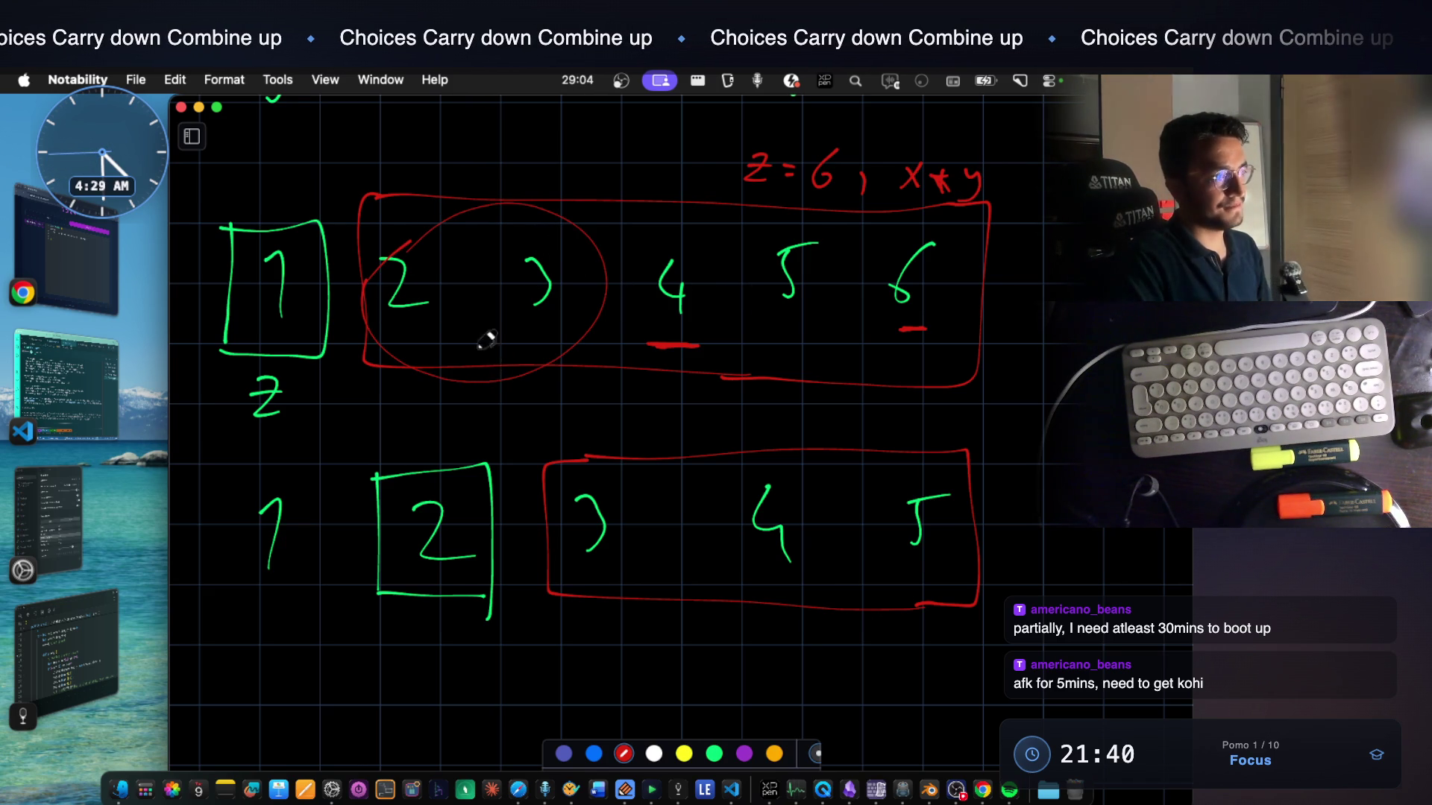
Capture a region screenshot of the threeSum code view, then switch to the coding terminal
{"action": "left_click", "coordinate": [679, 790]}
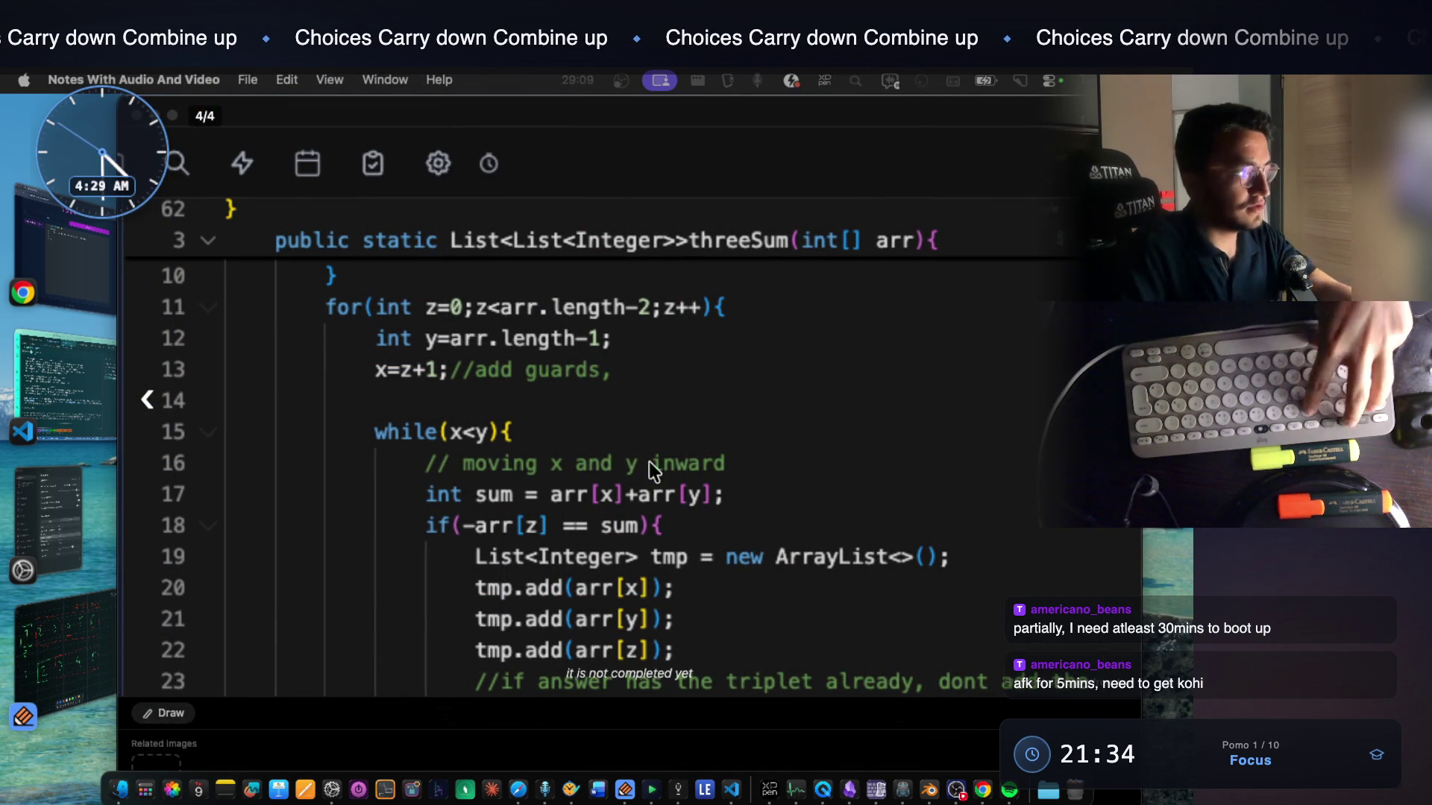
{"action": "key", "text": "super+shift+4"}
{"action": "left_click_drag", "start_coordinate": [251, 208], "coordinate": [1060, 720]}
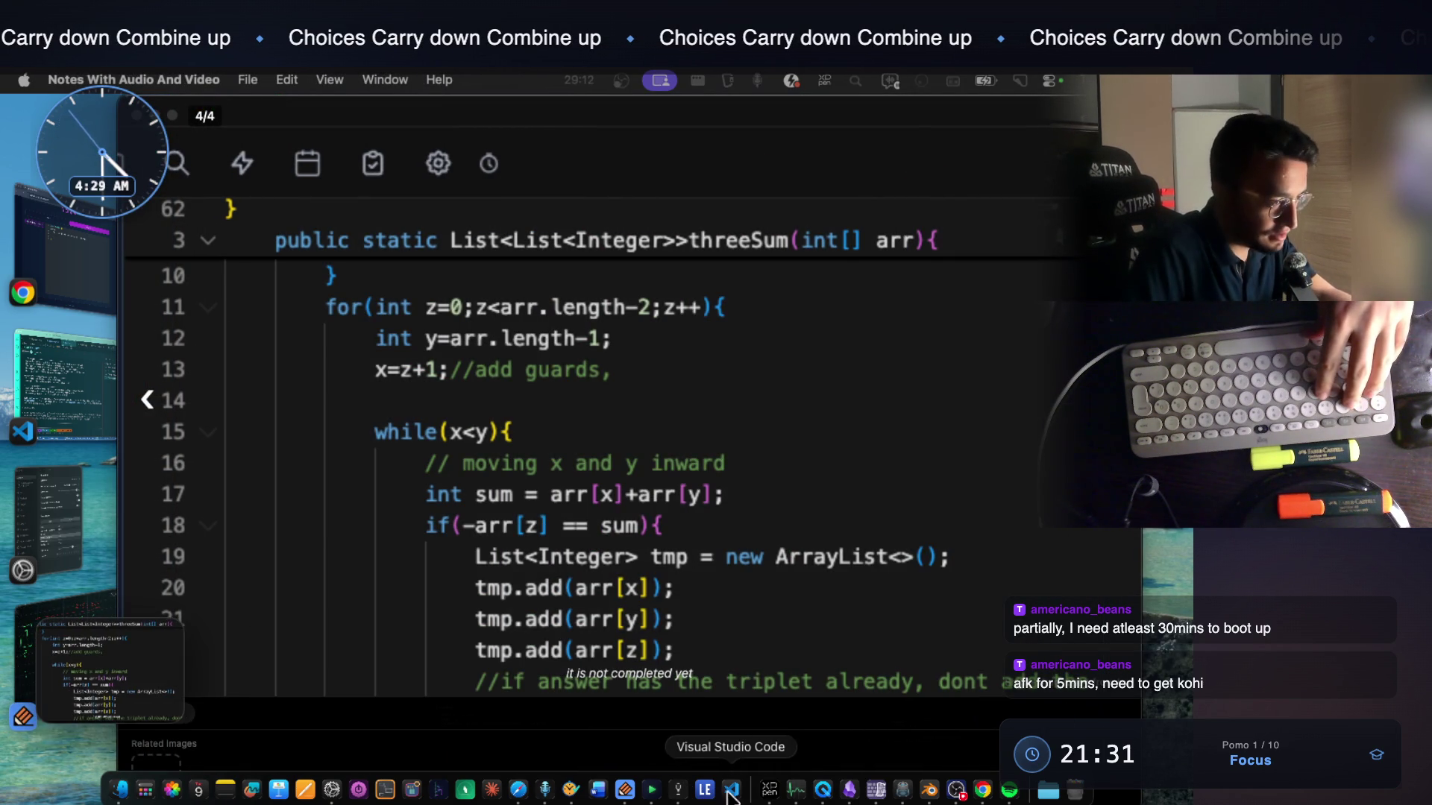
{"action": "left_click", "coordinate": [730, 790]}
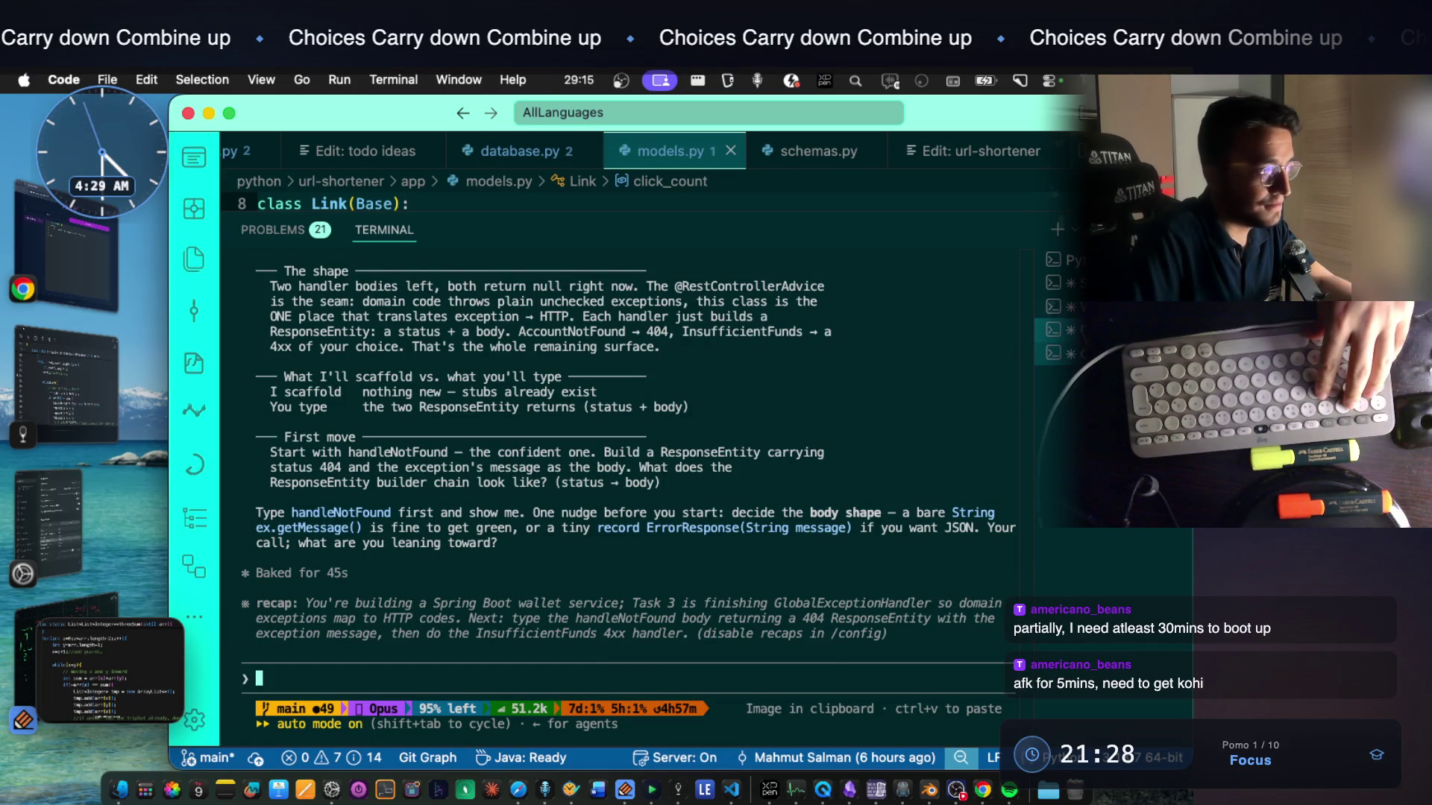
Switch to the Word Break assistant session and clear it for a fresh start
{"action": "key", "text": "shift+Page_Up"}
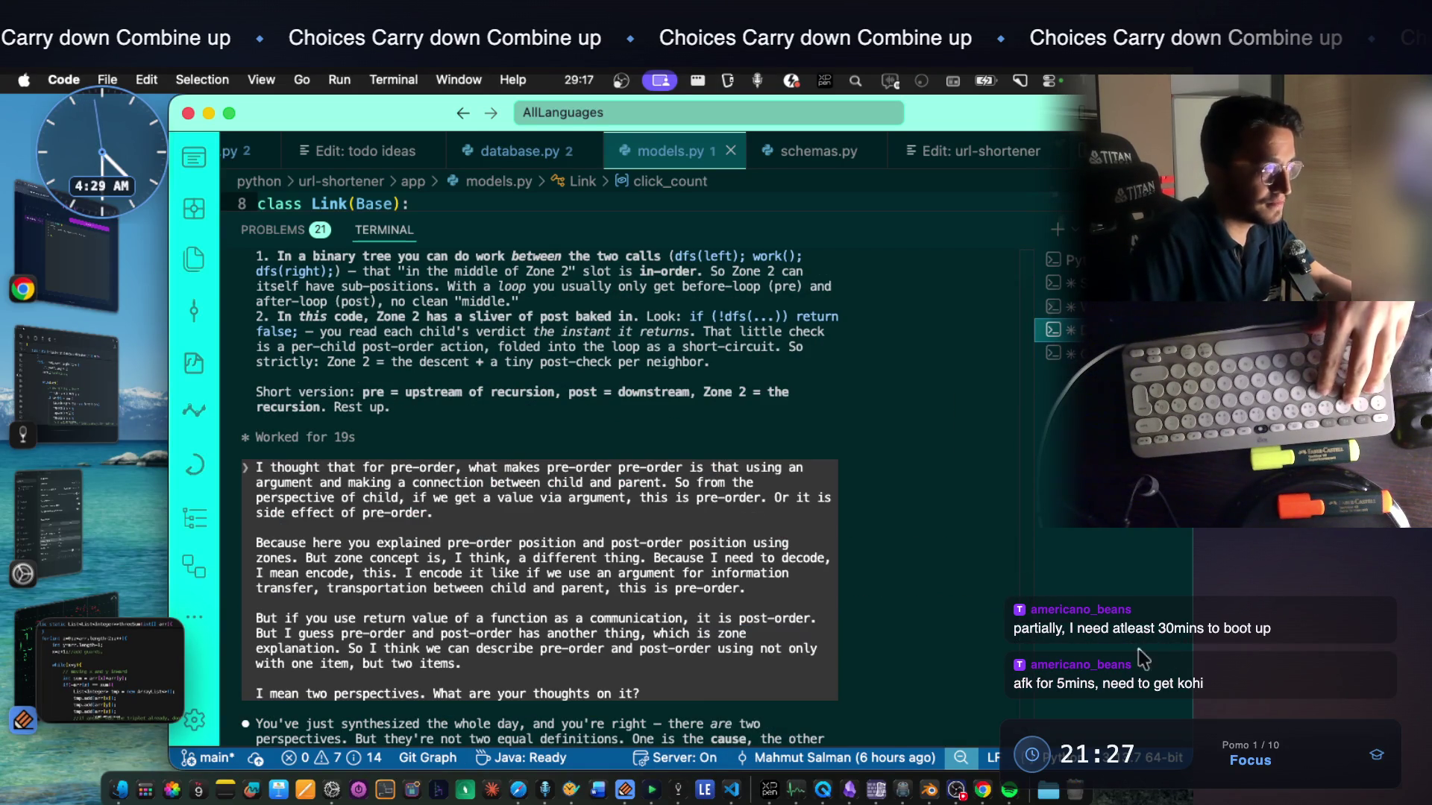
{"action": "scroll", "coordinate": [710, 589], "scroll_direction": "down", "scroll_amount": 5}
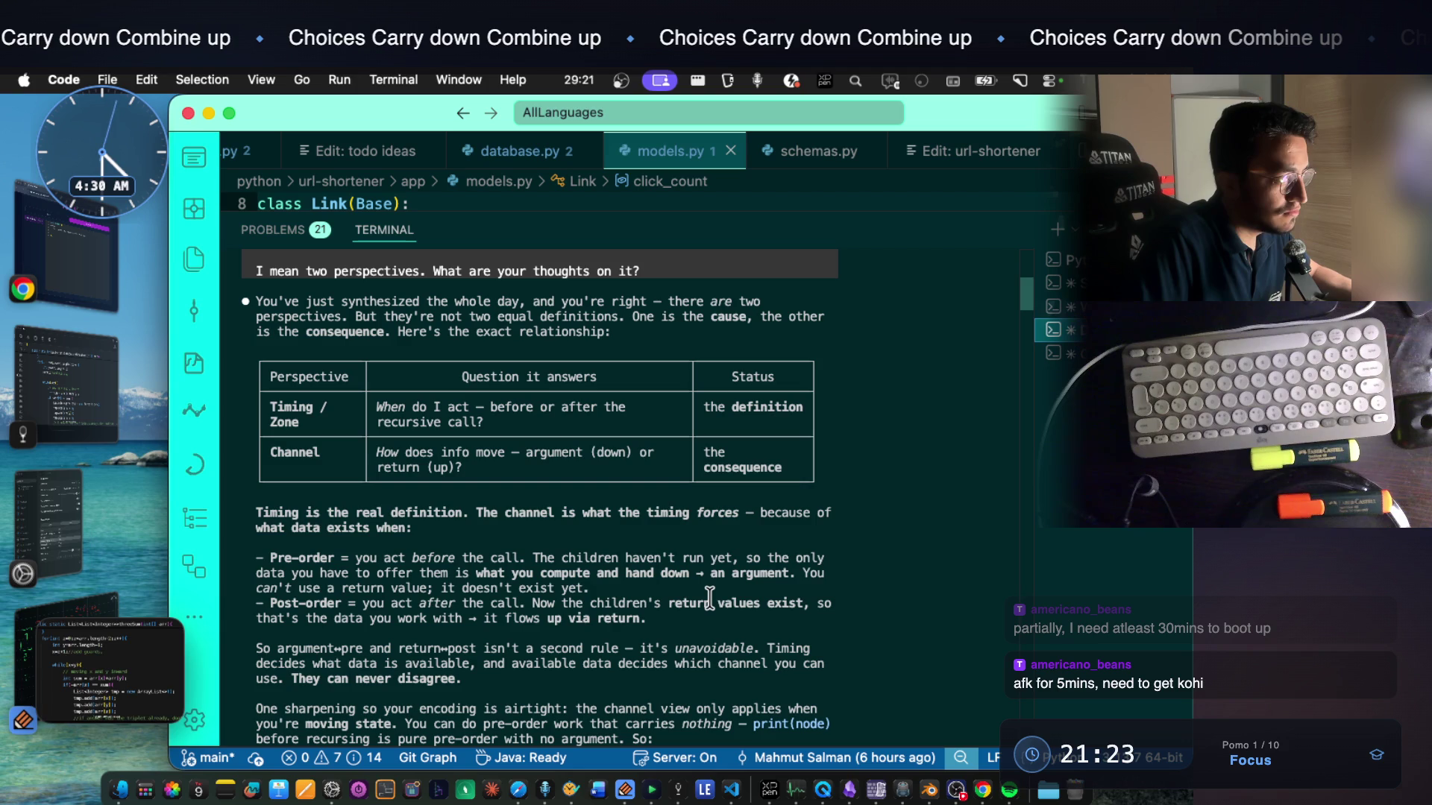
{"action": "scroll", "coordinate": [710, 601], "scroll_direction": "down", "scroll_amount": 10}
{"action": "scroll", "coordinate": [709, 601], "scroll_direction": "down", "scroll_amount": 10}
{"action": "scroll", "coordinate": [709, 602], "scroll_direction": "down", "scroll_amount": 10}
{"action": "scroll", "coordinate": [696, 664], "scroll_direction": "up", "scroll_amount": 3}
{"action": "scroll", "coordinate": [696, 663], "scroll_direction": "up", "scroll_amount": 1}
{"action": "scroll", "coordinate": [697, 660], "scroll_direction": "down", "scroll_amount": 5}
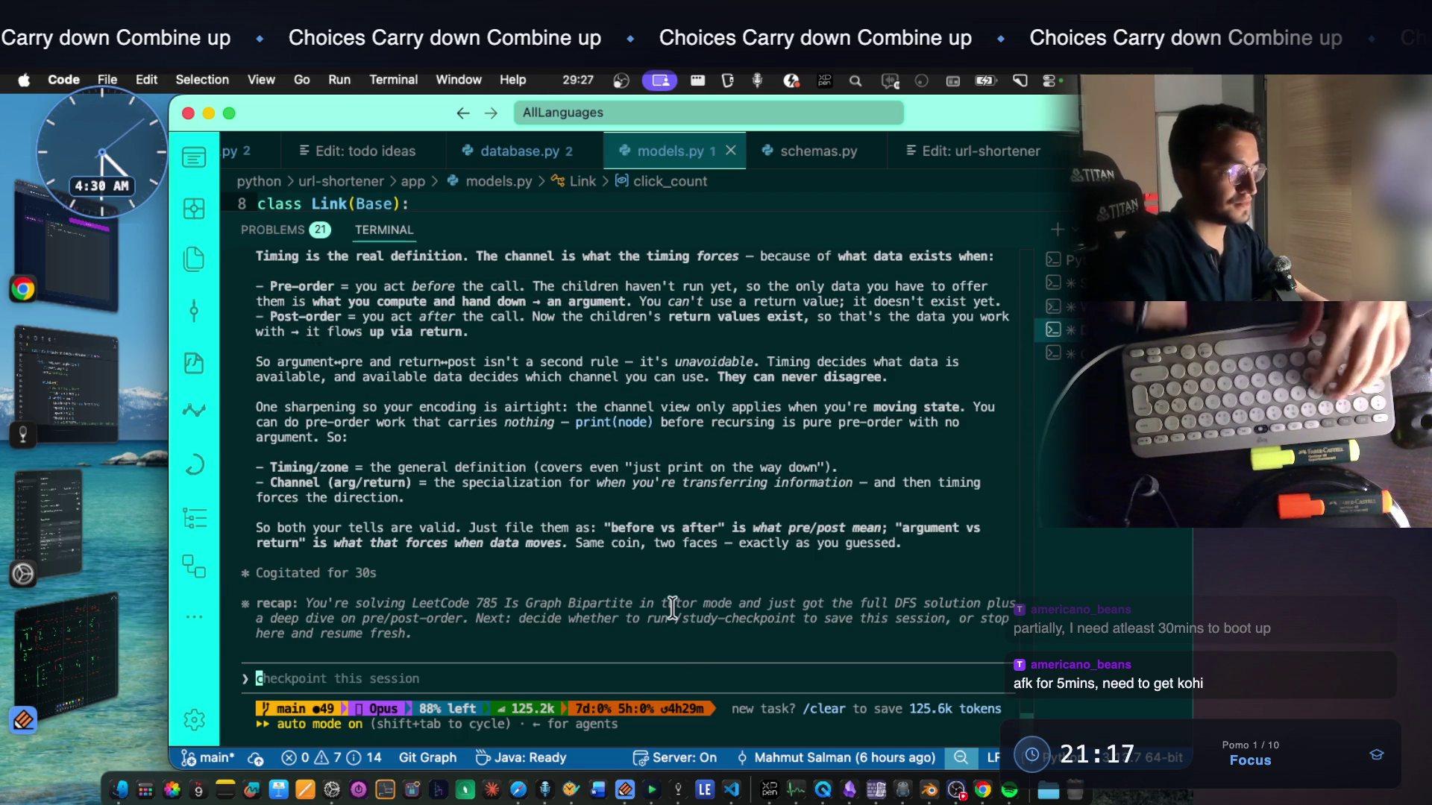
{"action": "key", "text": "super+v"}
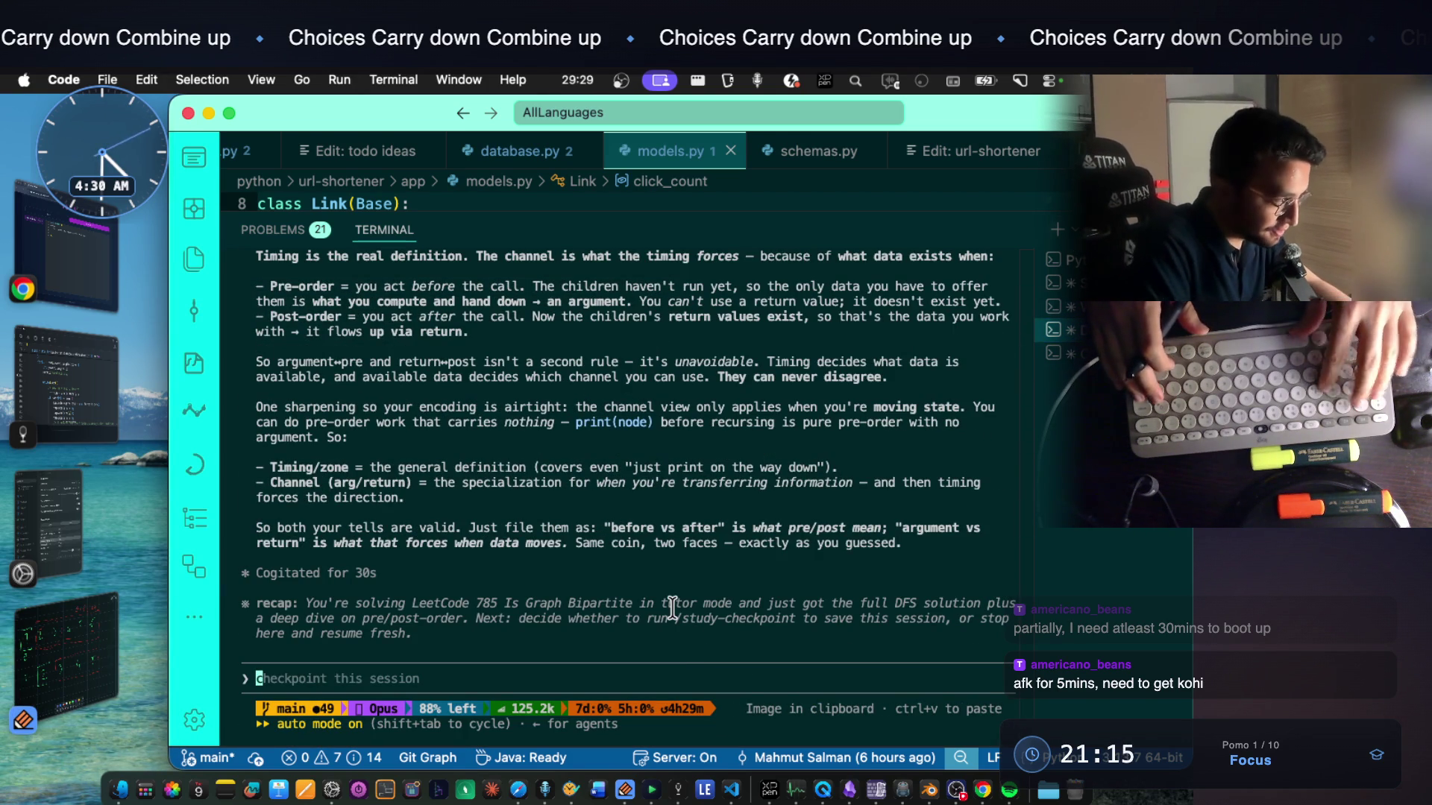
{"action": "key", "text": "Return"}
{"action": "left_click", "coordinate": [1068, 305]}
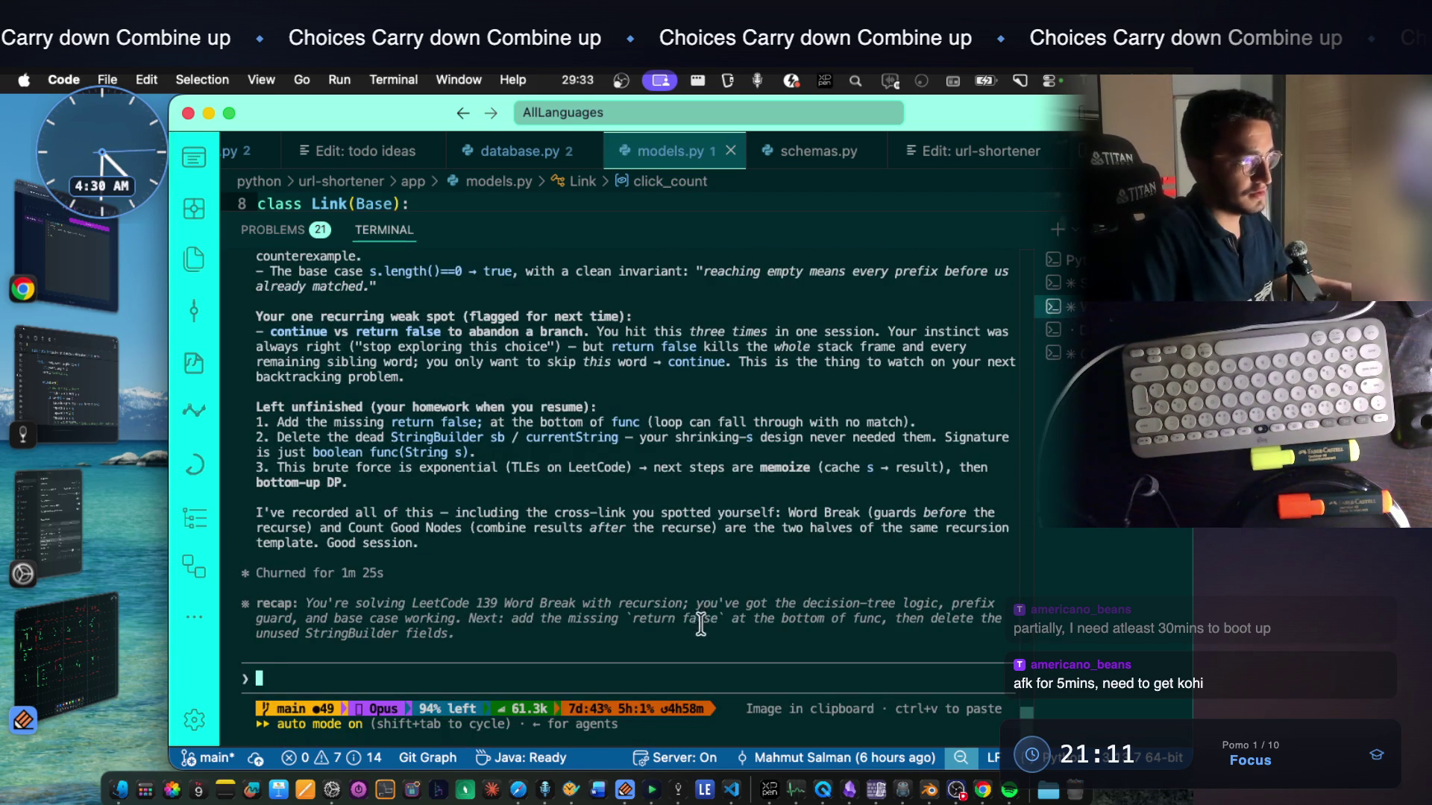
{"action": "type", "text": "/c"}
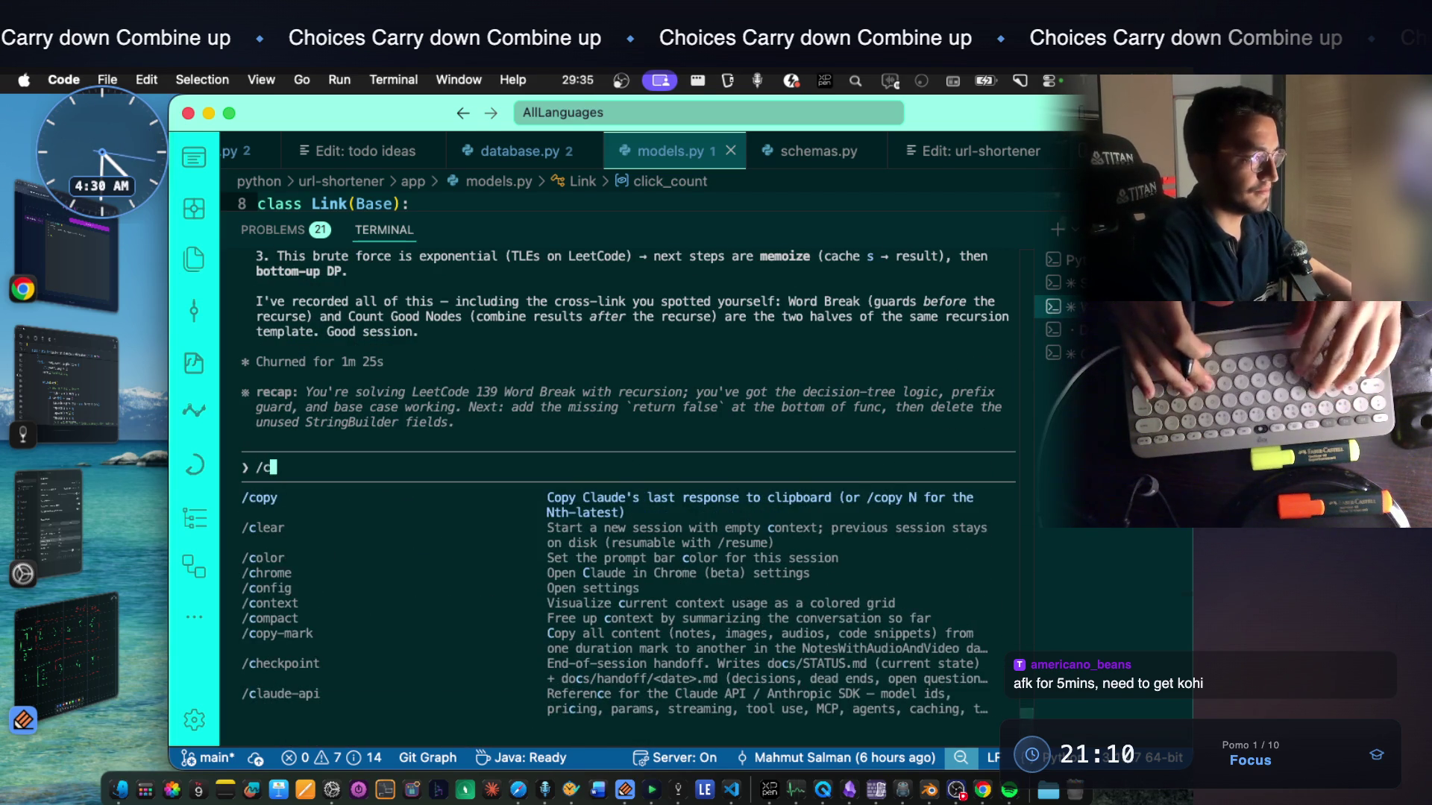
{"action": "type", "text": "lear"}
{"action": "key", "text": "Return"}
Paste the captured threeSum code screenshot into the empty prompt and return to the notes
{"action": "key", "text": "ctrl+v"}
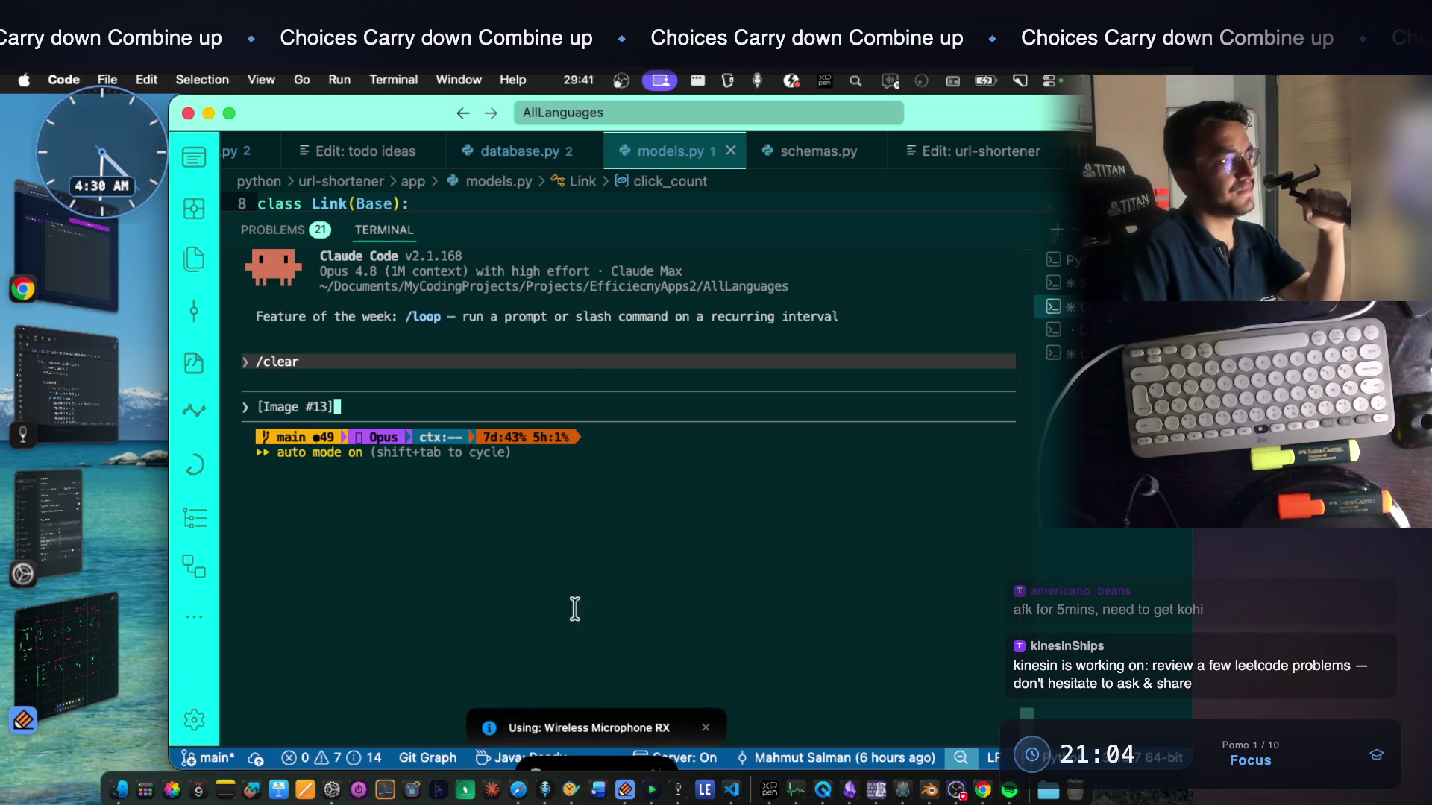
{"action": "left_click", "coordinate": [69, 381]}
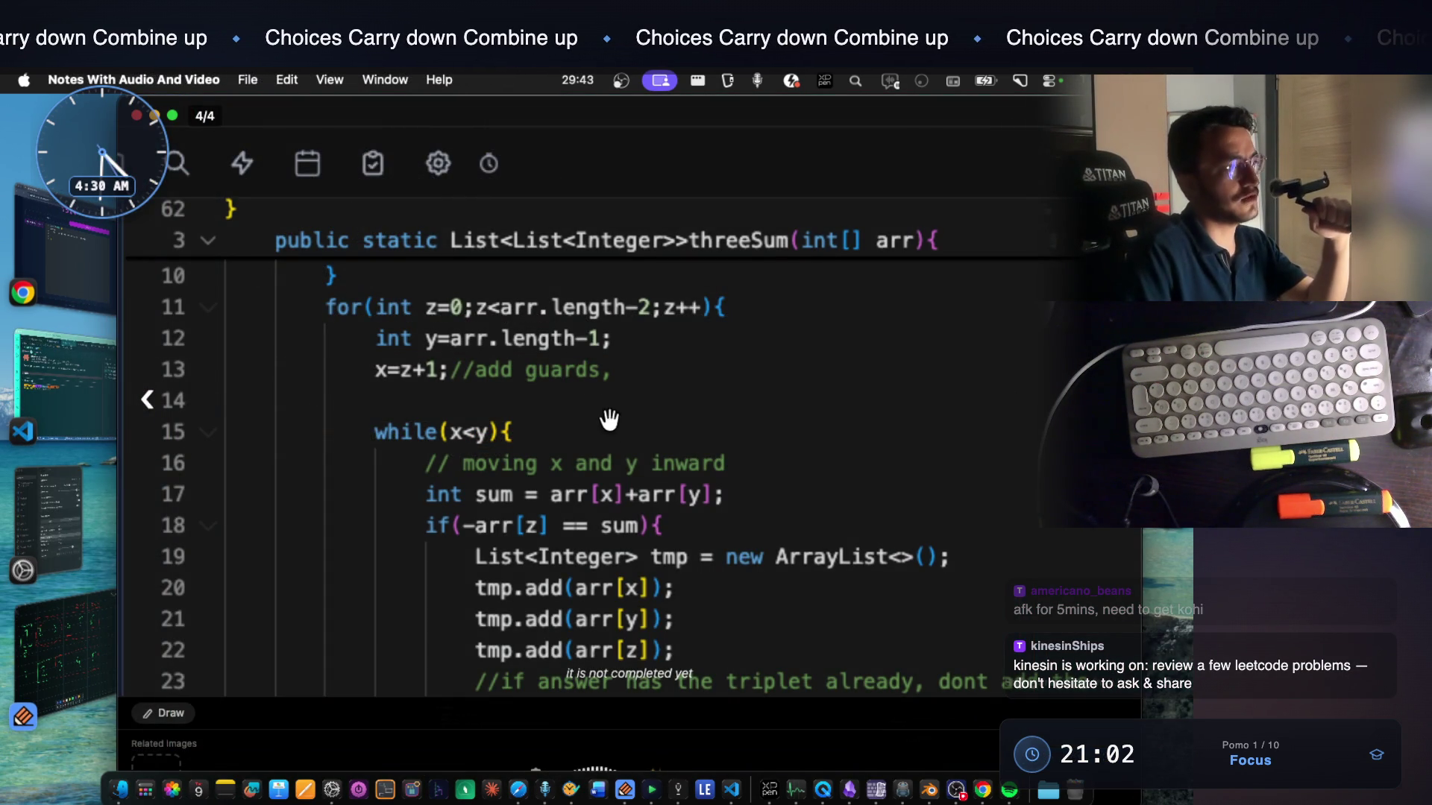
{"action": "scroll", "coordinate": [617, 447], "scroll_direction": "down", "scroll_amount": 5}
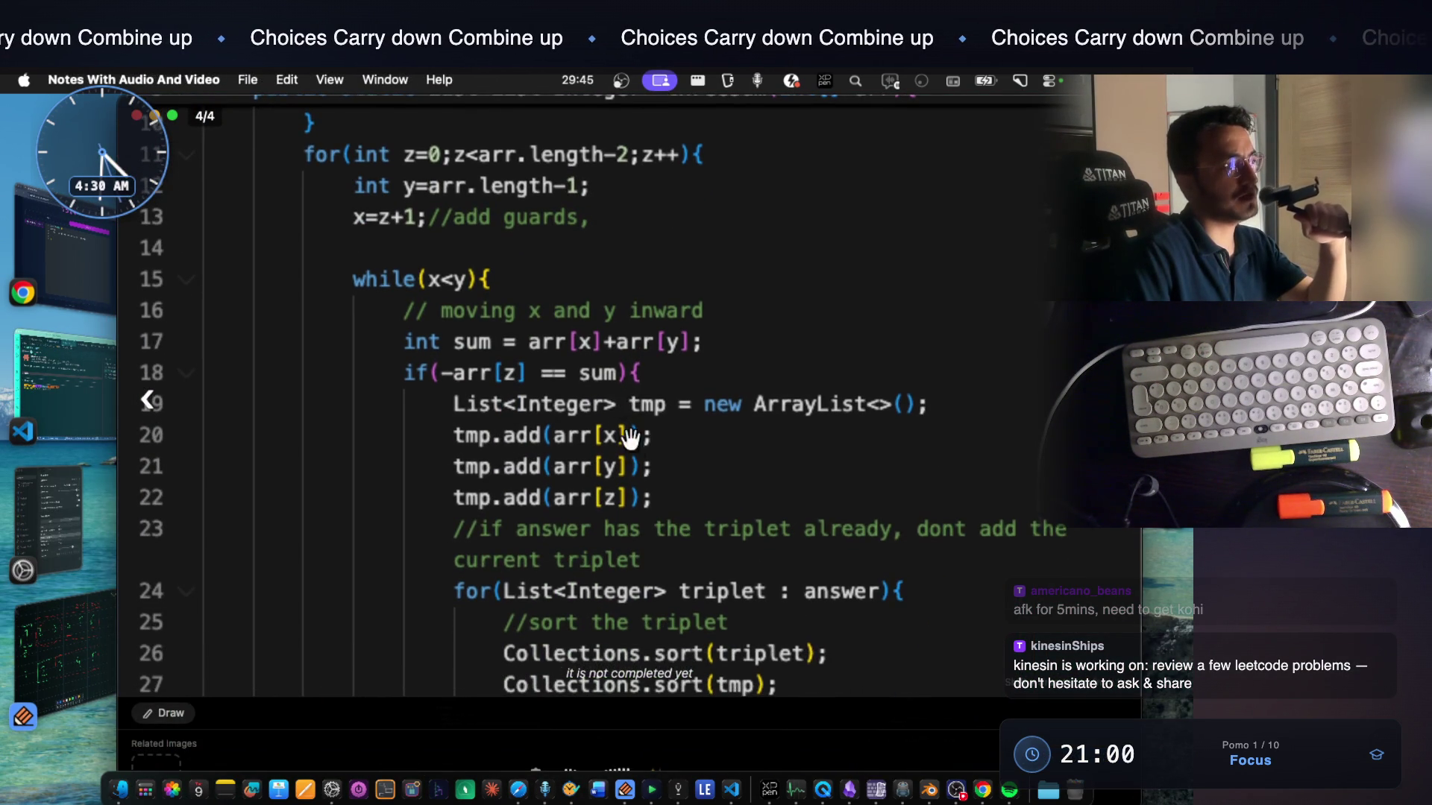
{"action": "scroll", "coordinate": [631, 462], "scroll_direction": "up", "scroll_amount": 3}
{"action": "scroll", "coordinate": [537, 446], "scroll_direction": "up", "scroll_amount": 1}
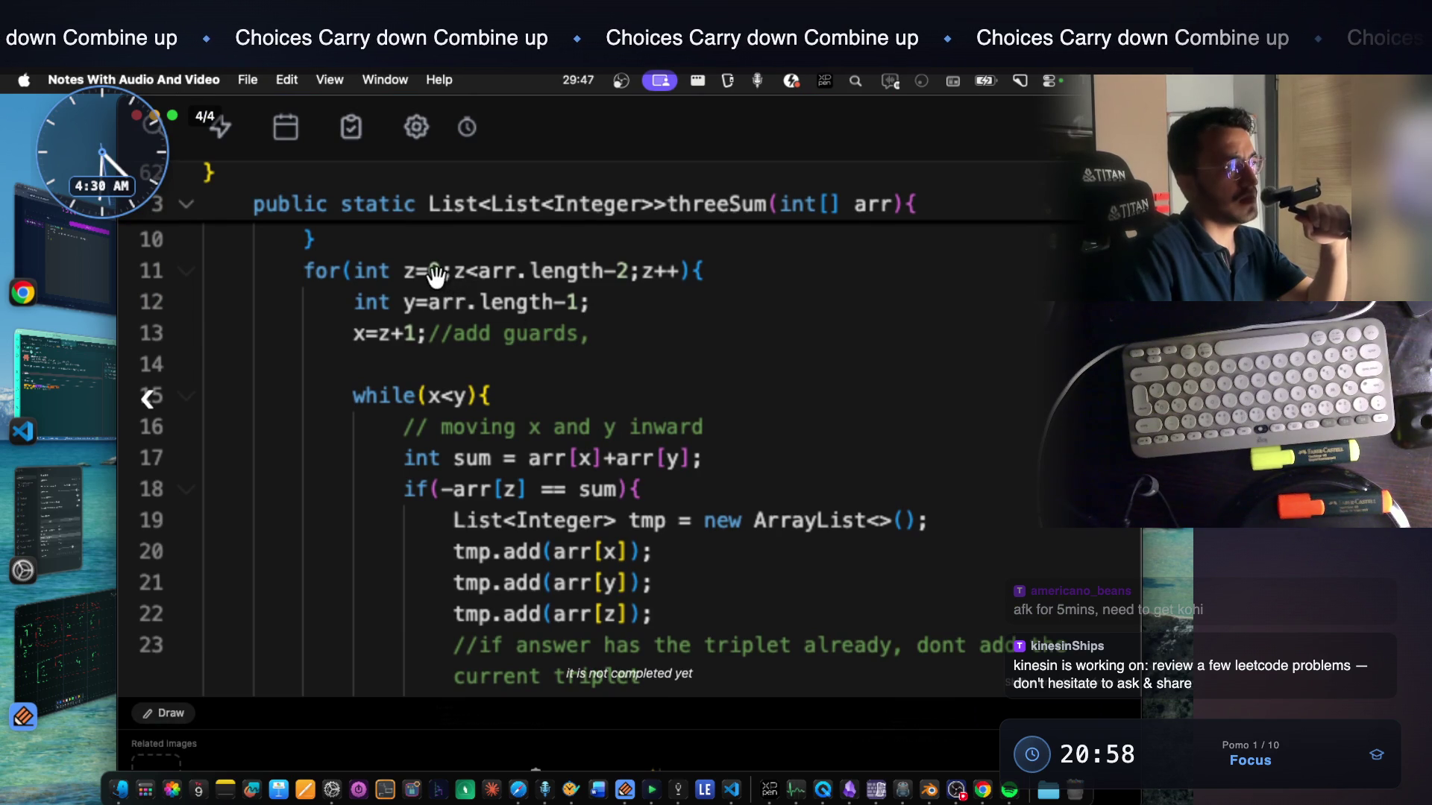
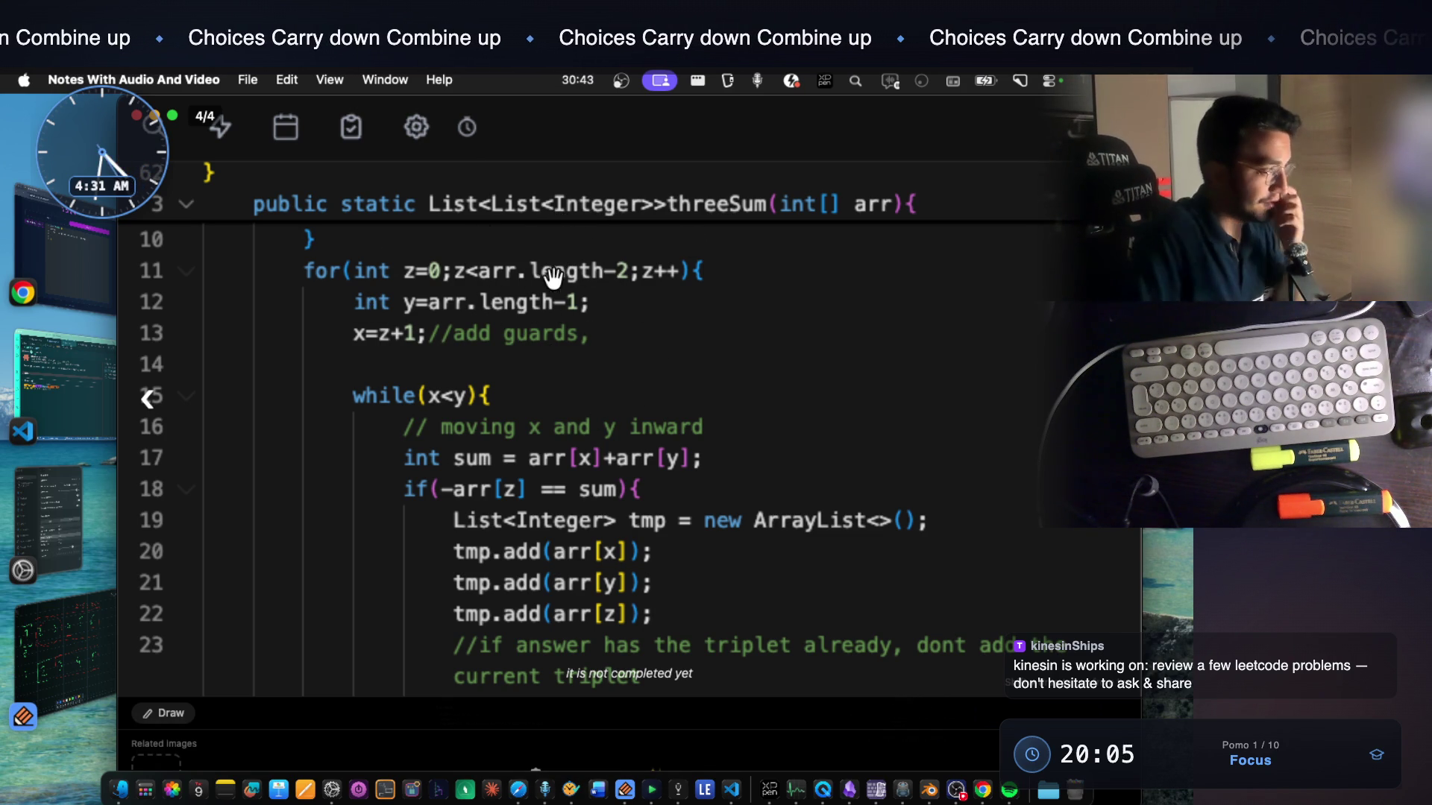
Paste the code screenshot and the 3Sum loop-index question into Claude's prompt and submit it
{"action": "left_click", "coordinate": [85, 381]}
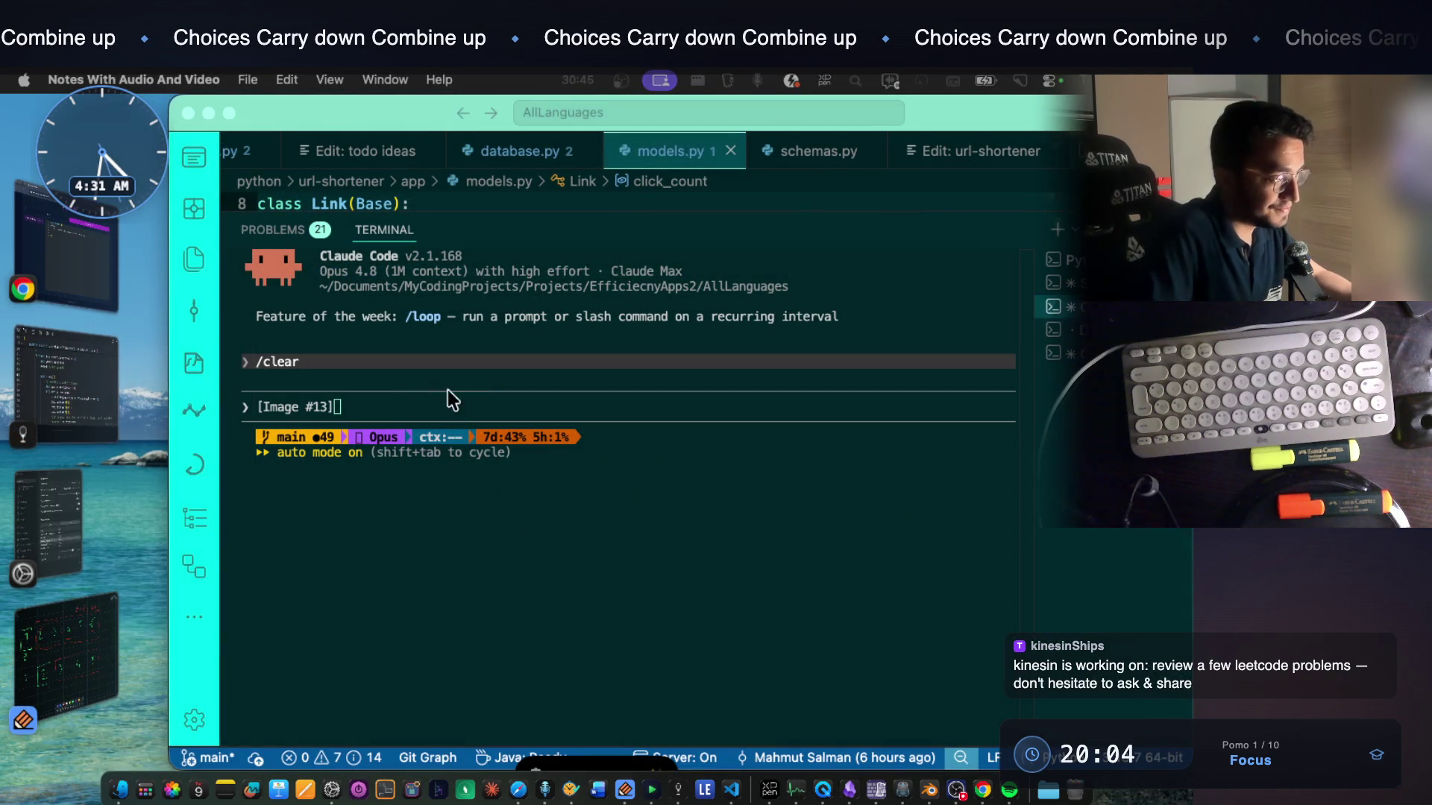
{"action": "left_click", "coordinate": [451, 393]}
{"action": "key", "text": "super+v"}
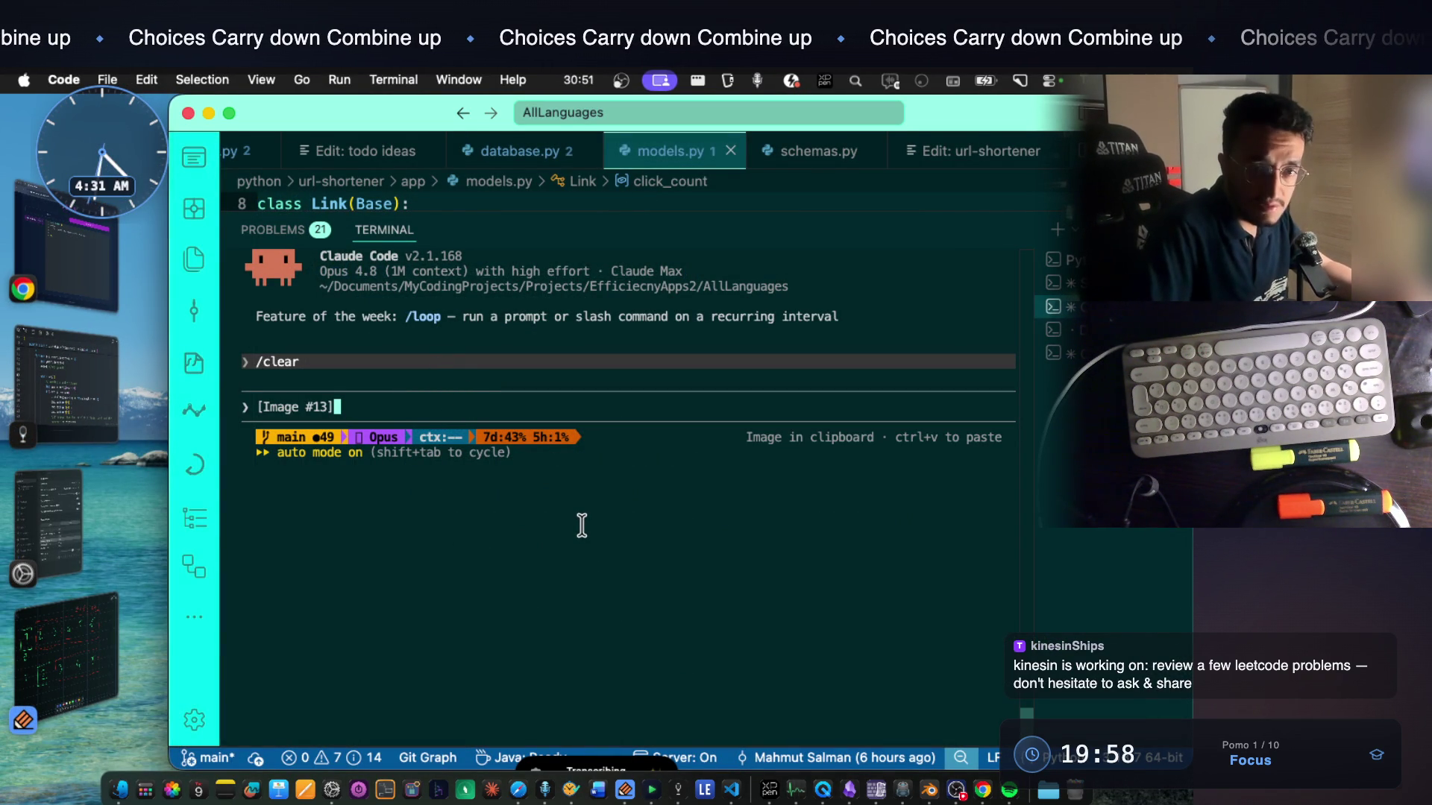
{"action": "key", "text": "super+v"}
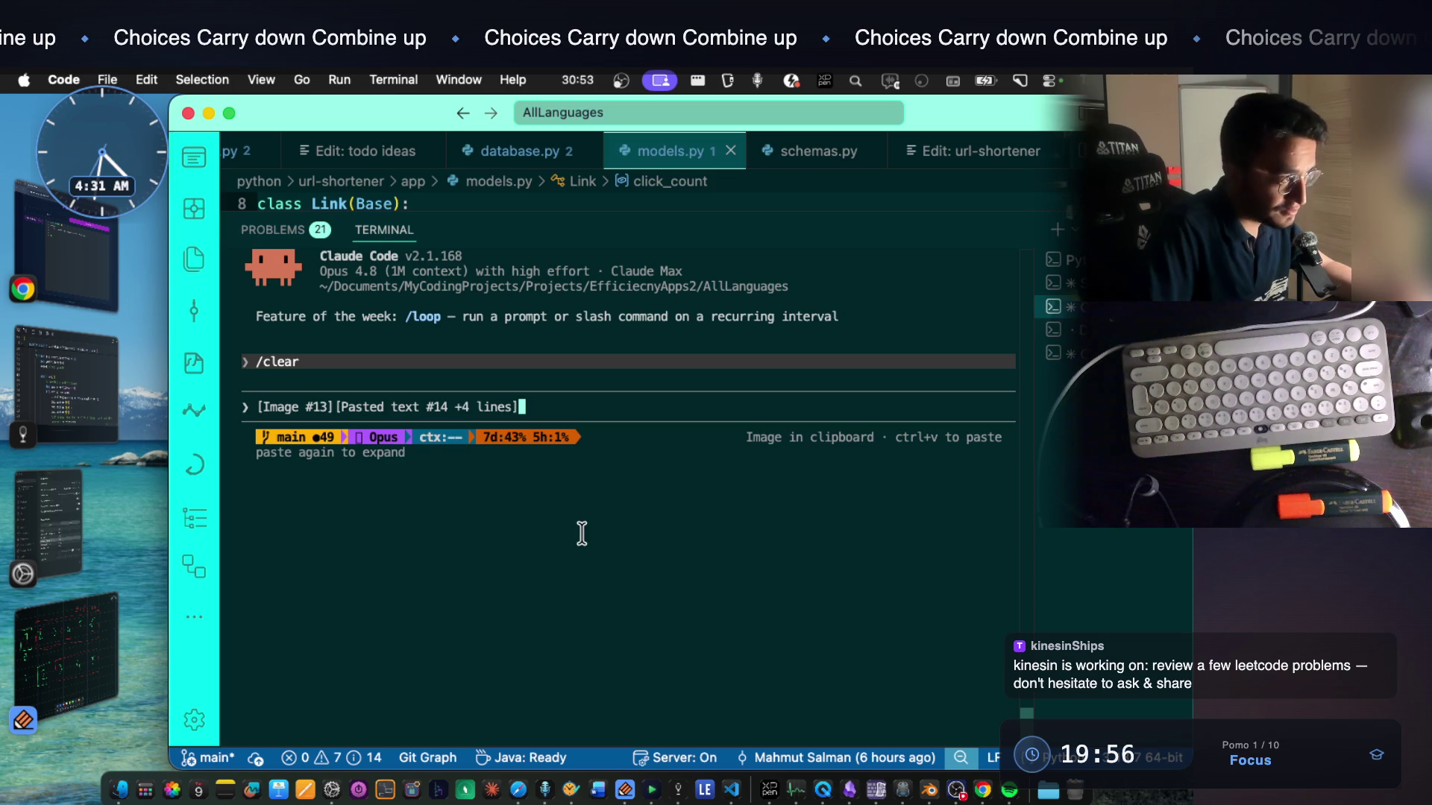
{"action": "key", "text": "Return"}
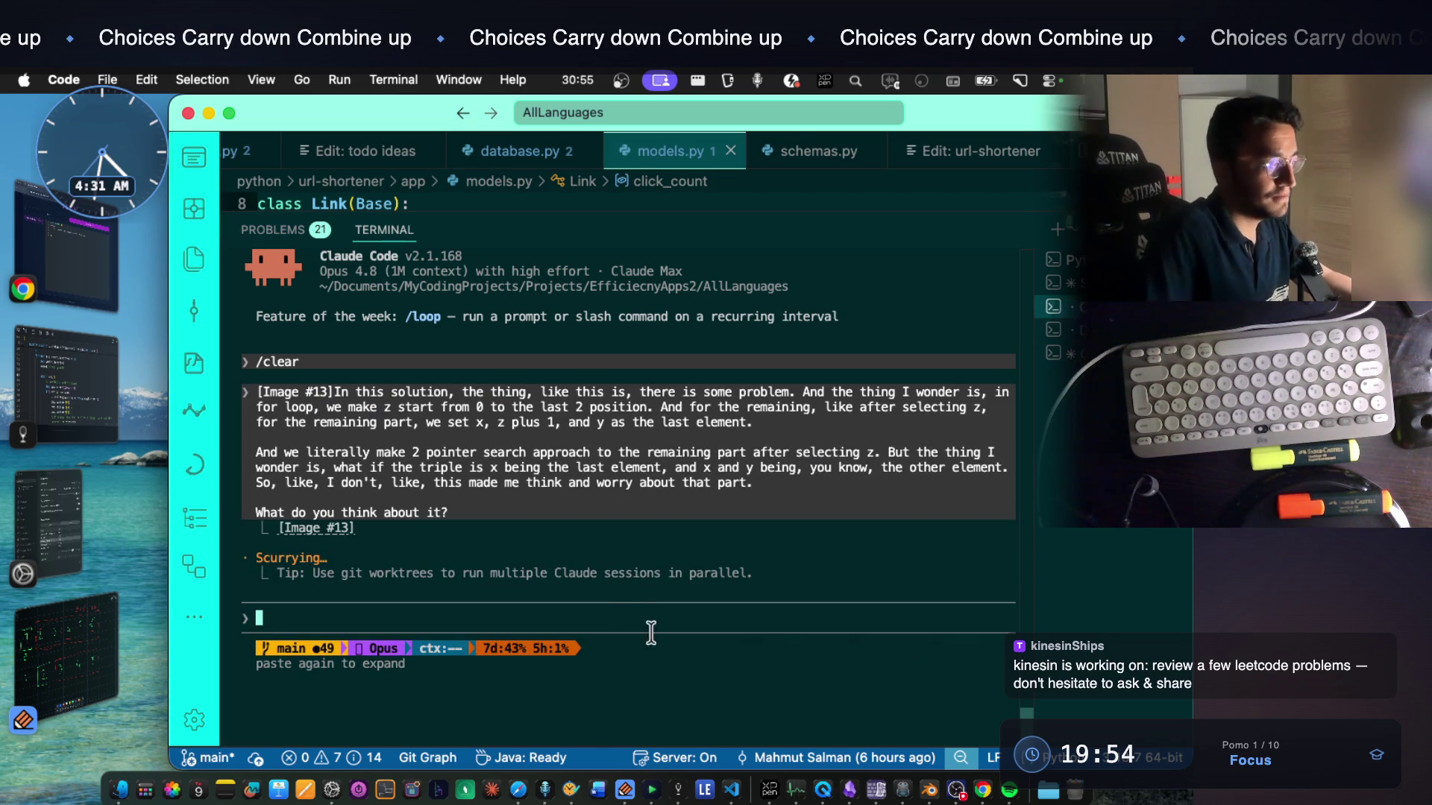
{"action": "left_click", "coordinate": [703, 791]}
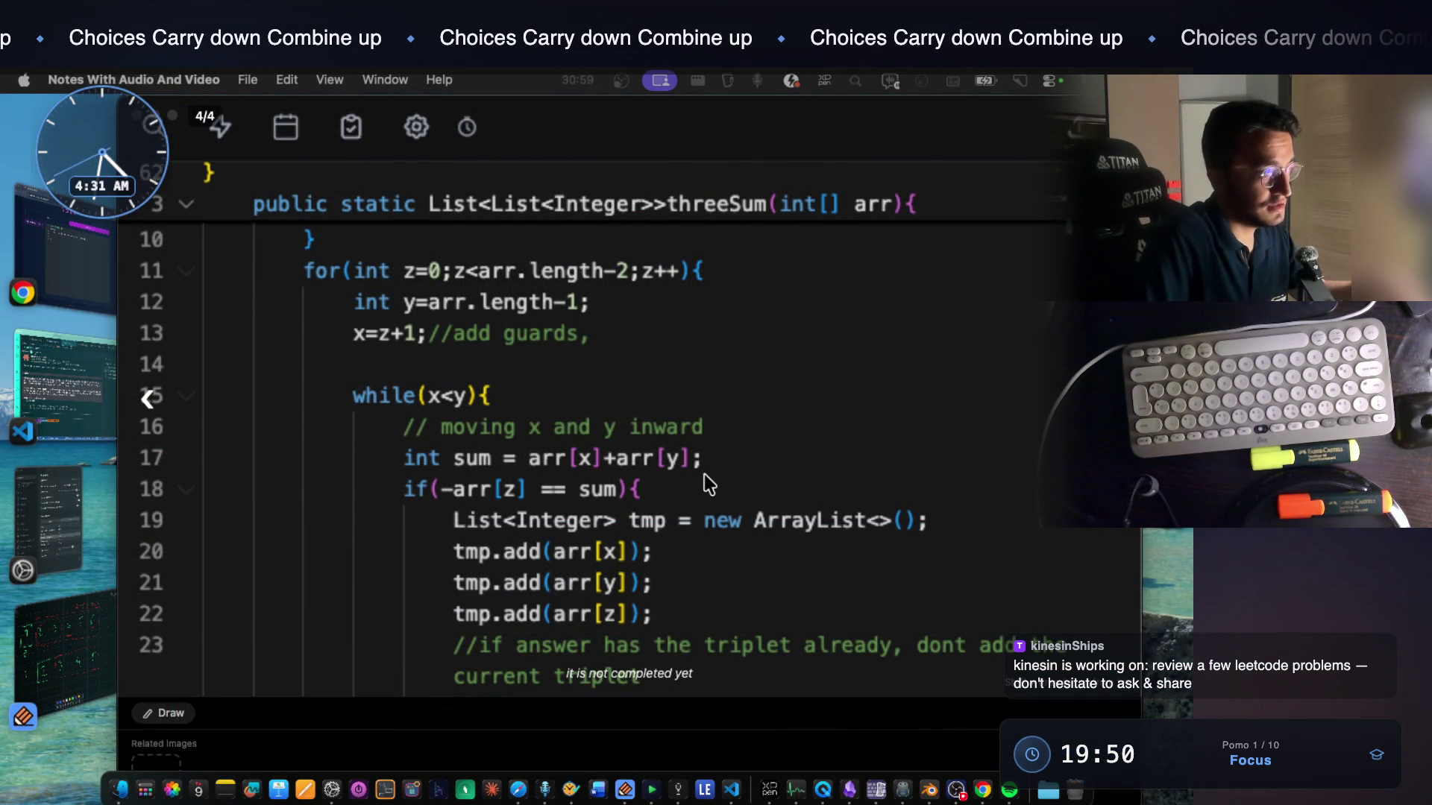
{"action": "scroll", "coordinate": [704, 475], "scroll_direction": "down", "scroll_amount": 3}
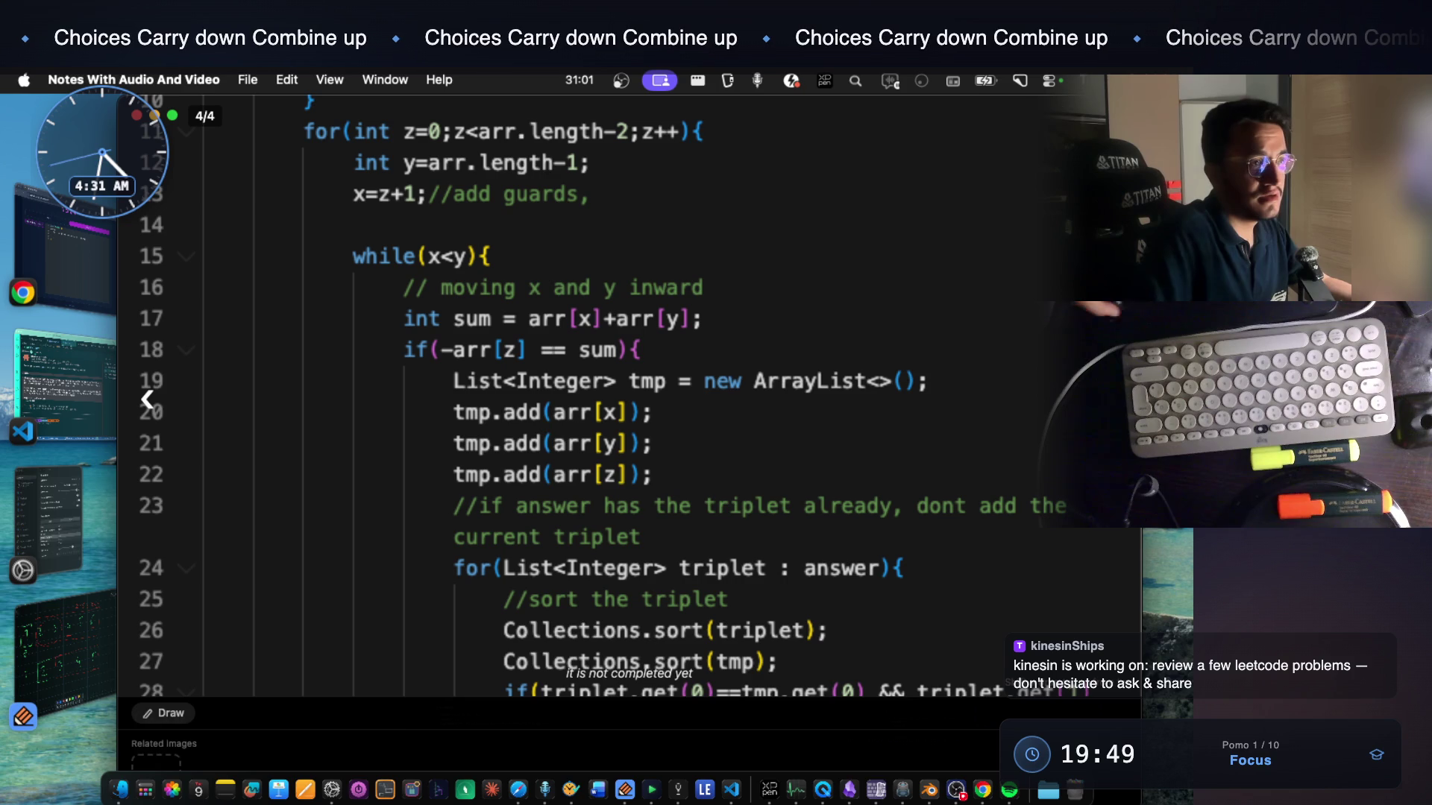
Close the full-size image, glance at the fourth screenshot, and expand the saved 3Sum code snippet
{"action": "key", "text": "Escape"}
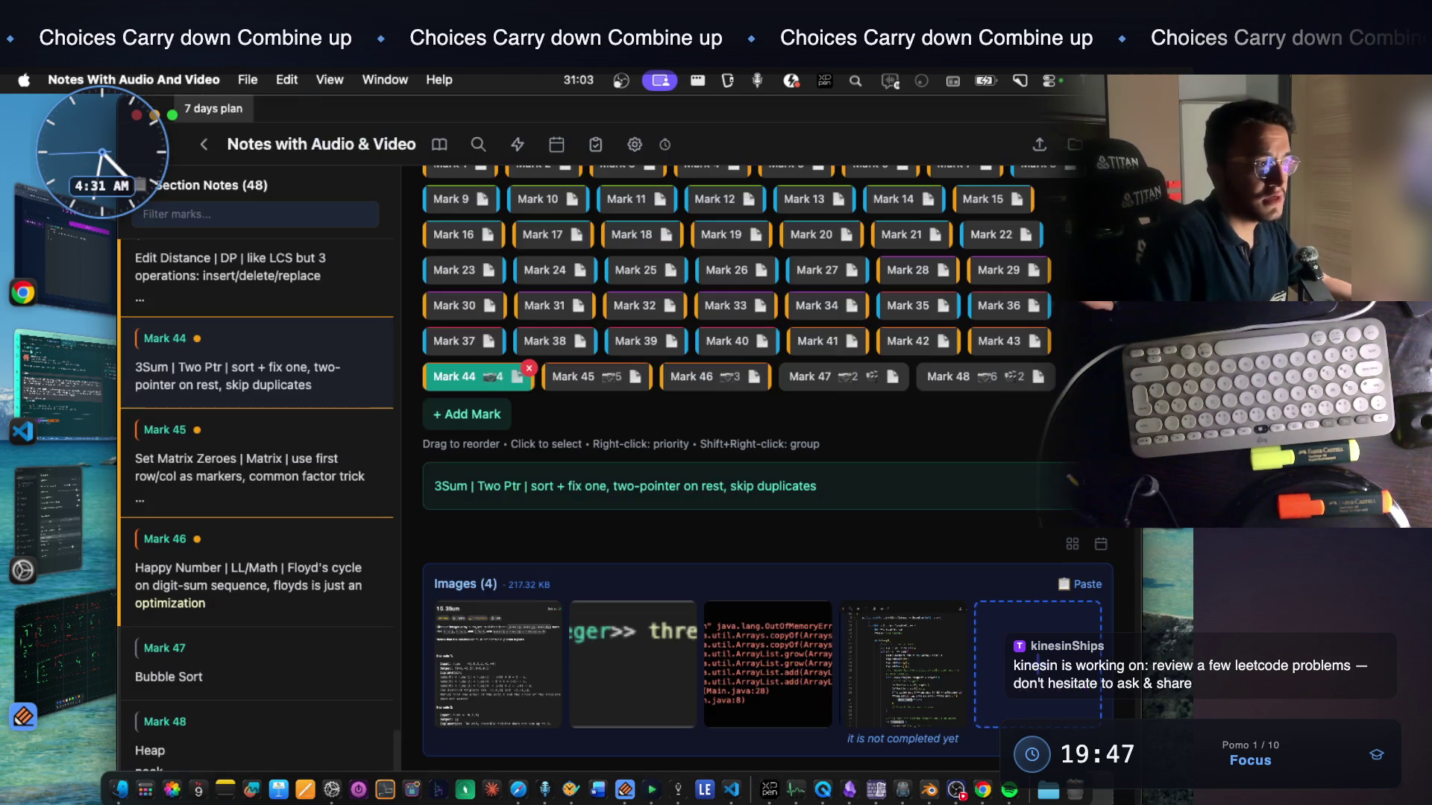
{"action": "left_click_drag", "start_coordinate": [600, 485], "coordinate": [701, 494]}
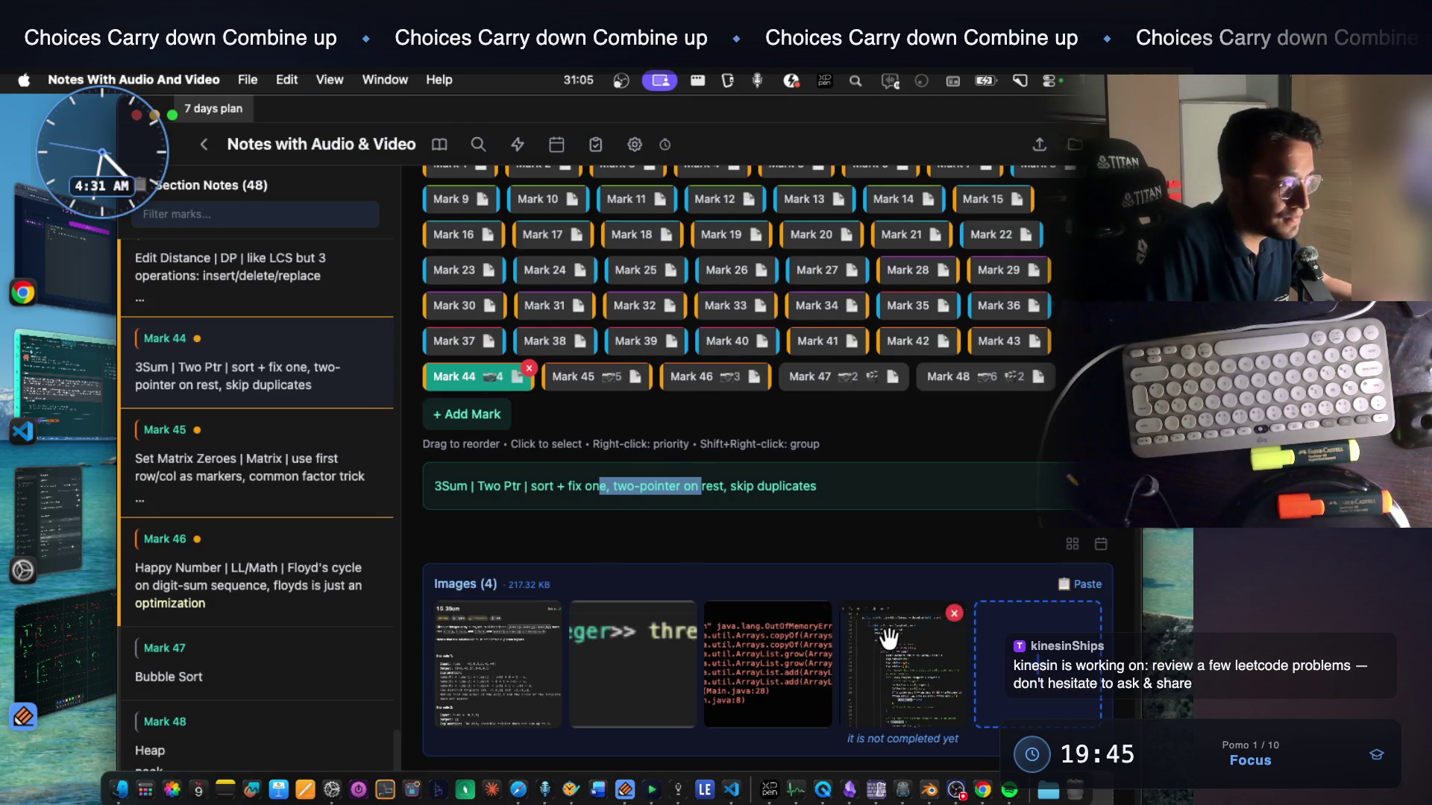
{"action": "left_click", "coordinate": [883, 641]}
{"action": "key", "text": "Escape"}
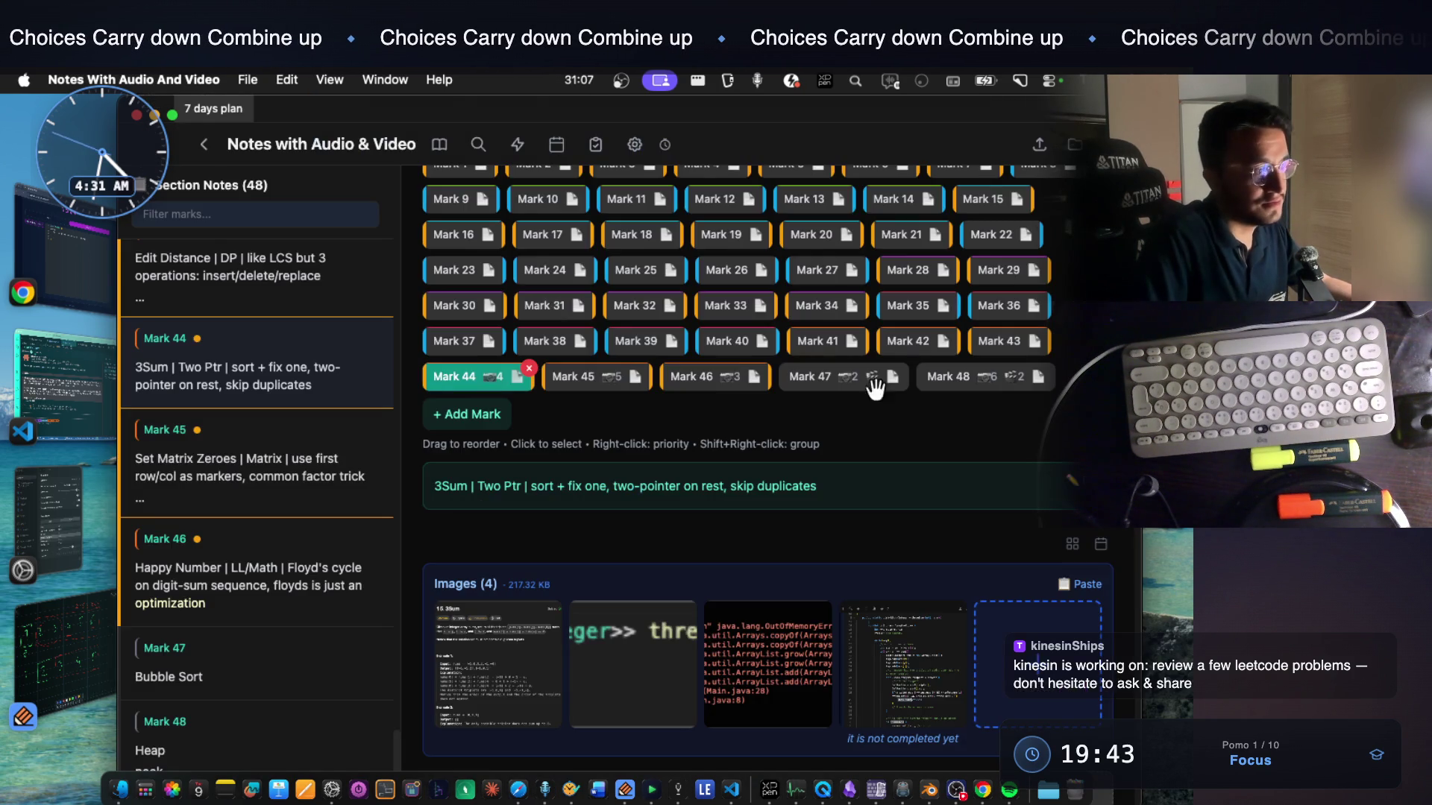
{"action": "scroll", "coordinate": [786, 549], "scroll_direction": "down", "scroll_amount": 2}
{"action": "scroll", "coordinate": [793, 560], "scroll_direction": "down", "scroll_amount": 3}
{"action": "scroll", "coordinate": [791, 559], "scroll_direction": "down", "scroll_amount": 3}
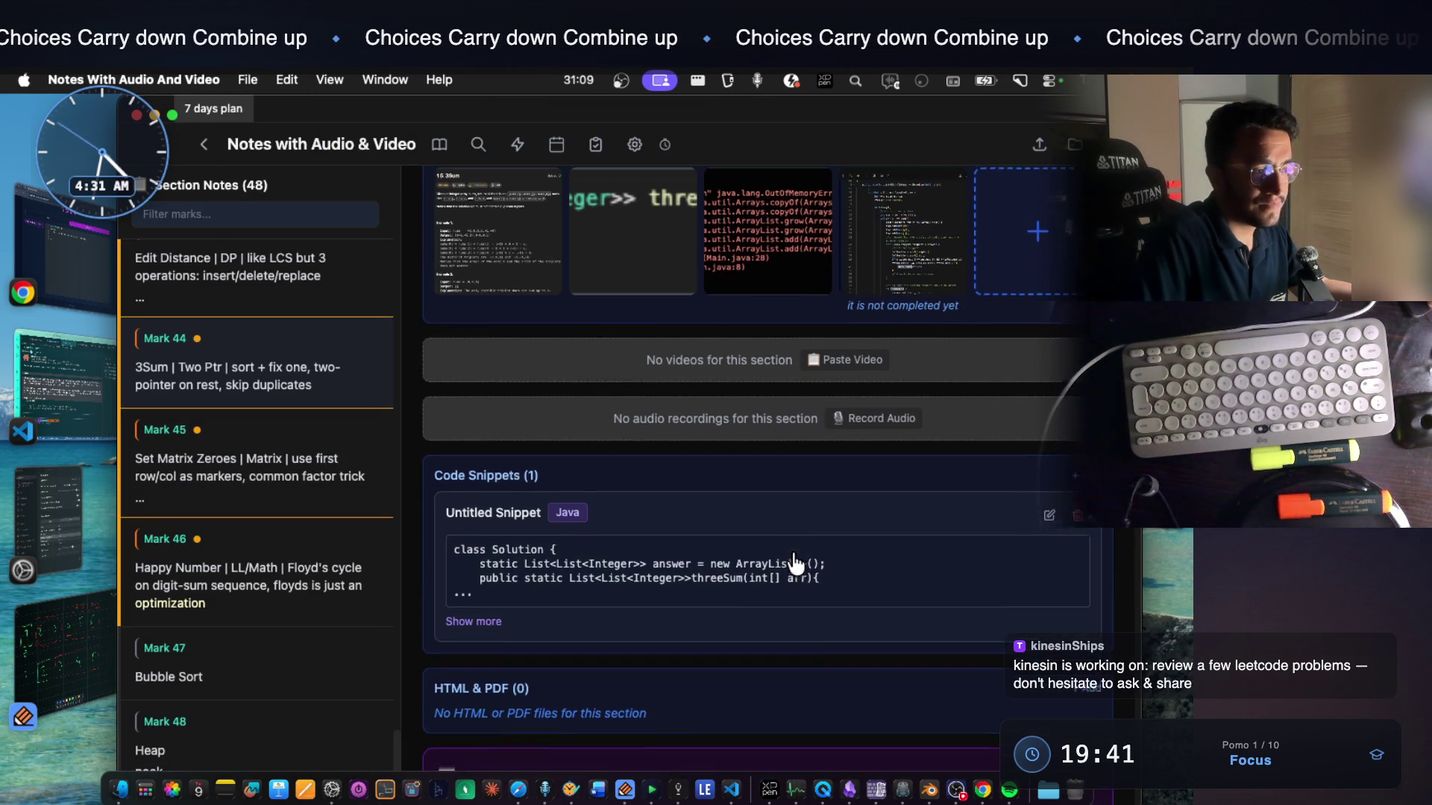
{"action": "left_click", "coordinate": [489, 622]}
{"action": "scroll", "coordinate": [502, 624], "scroll_direction": "down", "scroll_amount": 3}
{"action": "scroll", "coordinate": [408, 627], "scroll_direction": "down", "scroll_amount": 2}
{"action": "scroll", "coordinate": [408, 627], "scroll_direction": "down", "scroll_amount": 2}
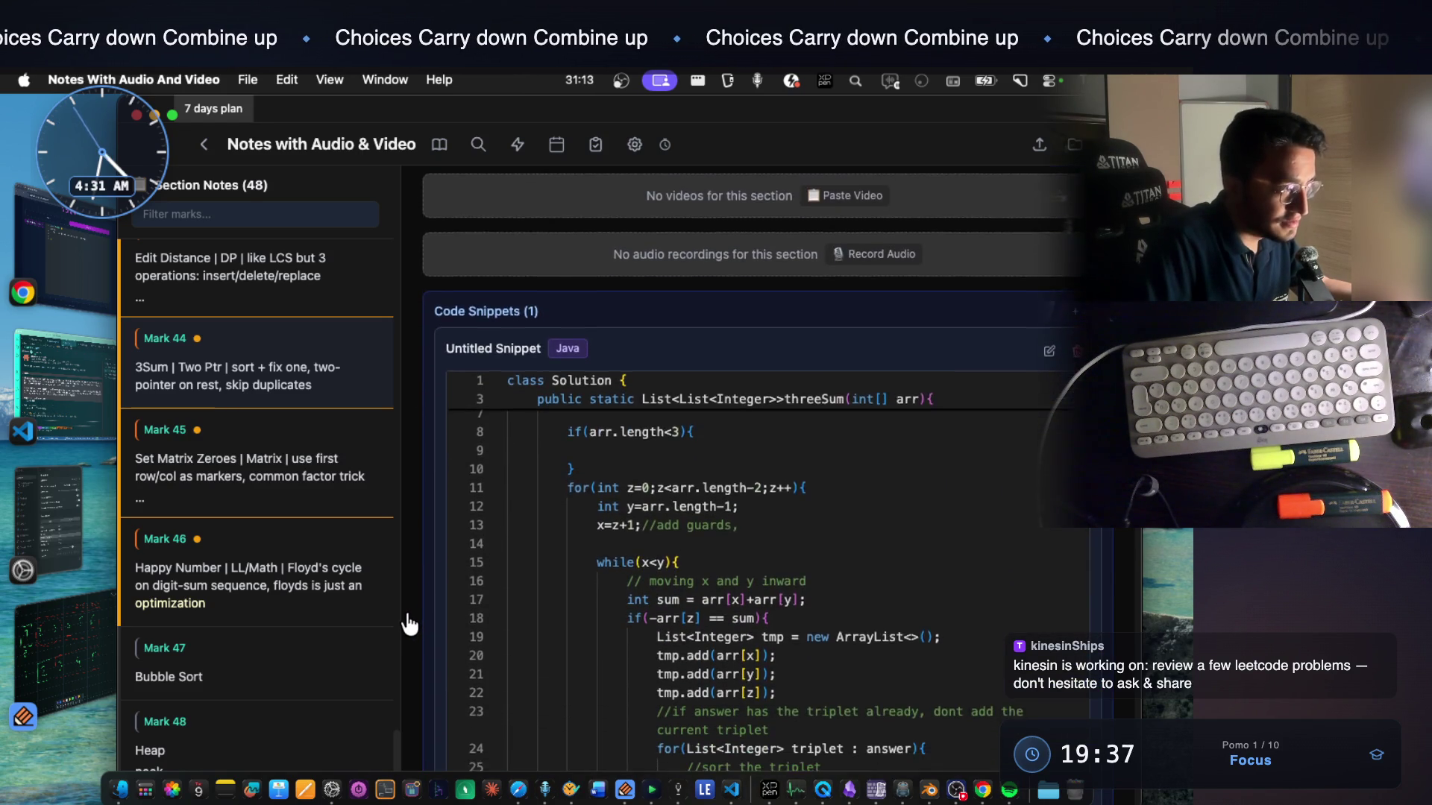
{"action": "scroll", "coordinate": [423, 616], "scroll_direction": "down", "scroll_amount": 3}
{"action": "scroll", "coordinate": [426, 613], "scroll_direction": "down", "scroll_amount": 3}
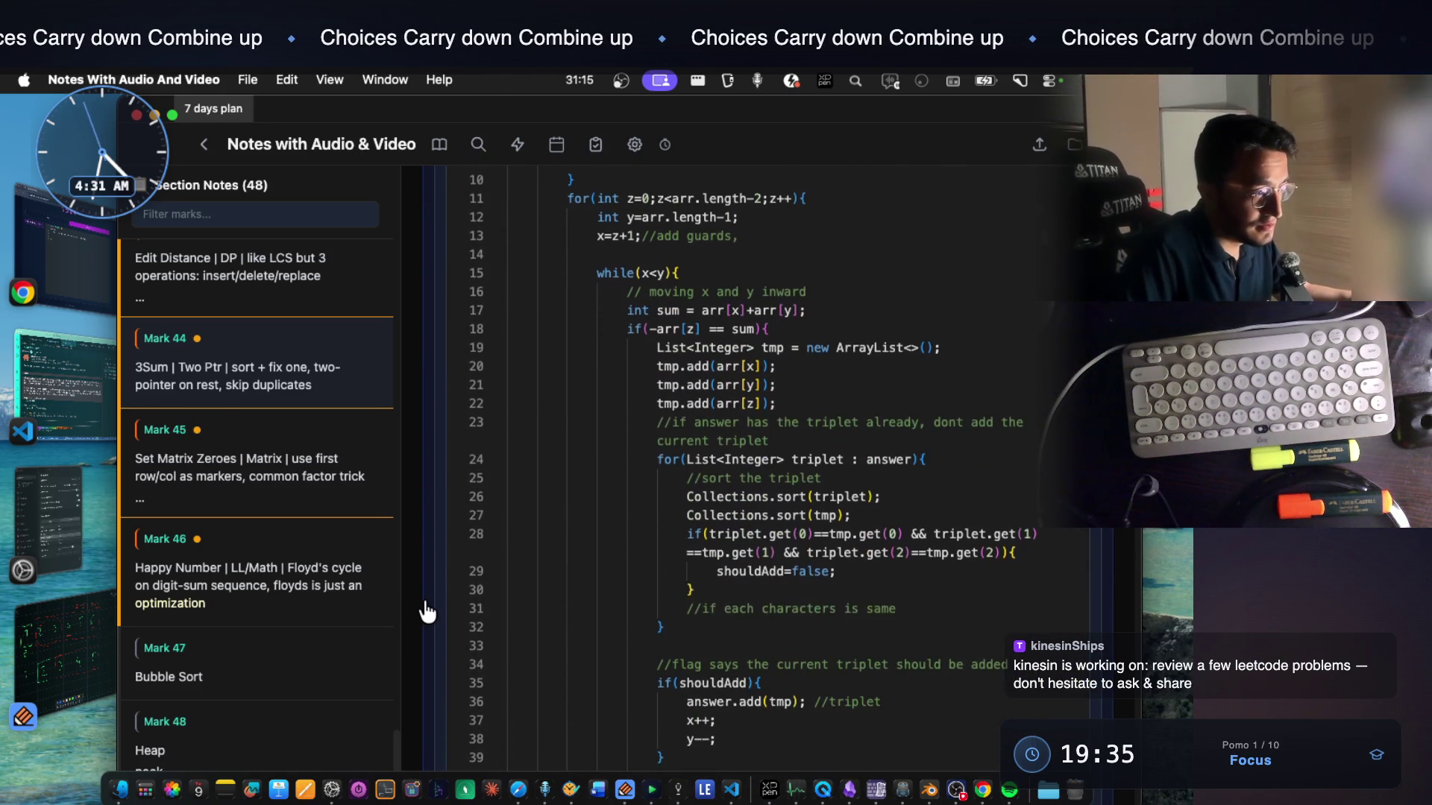
{"action": "scroll", "coordinate": [713, 518], "scroll_direction": "down", "scroll_amount": 1}
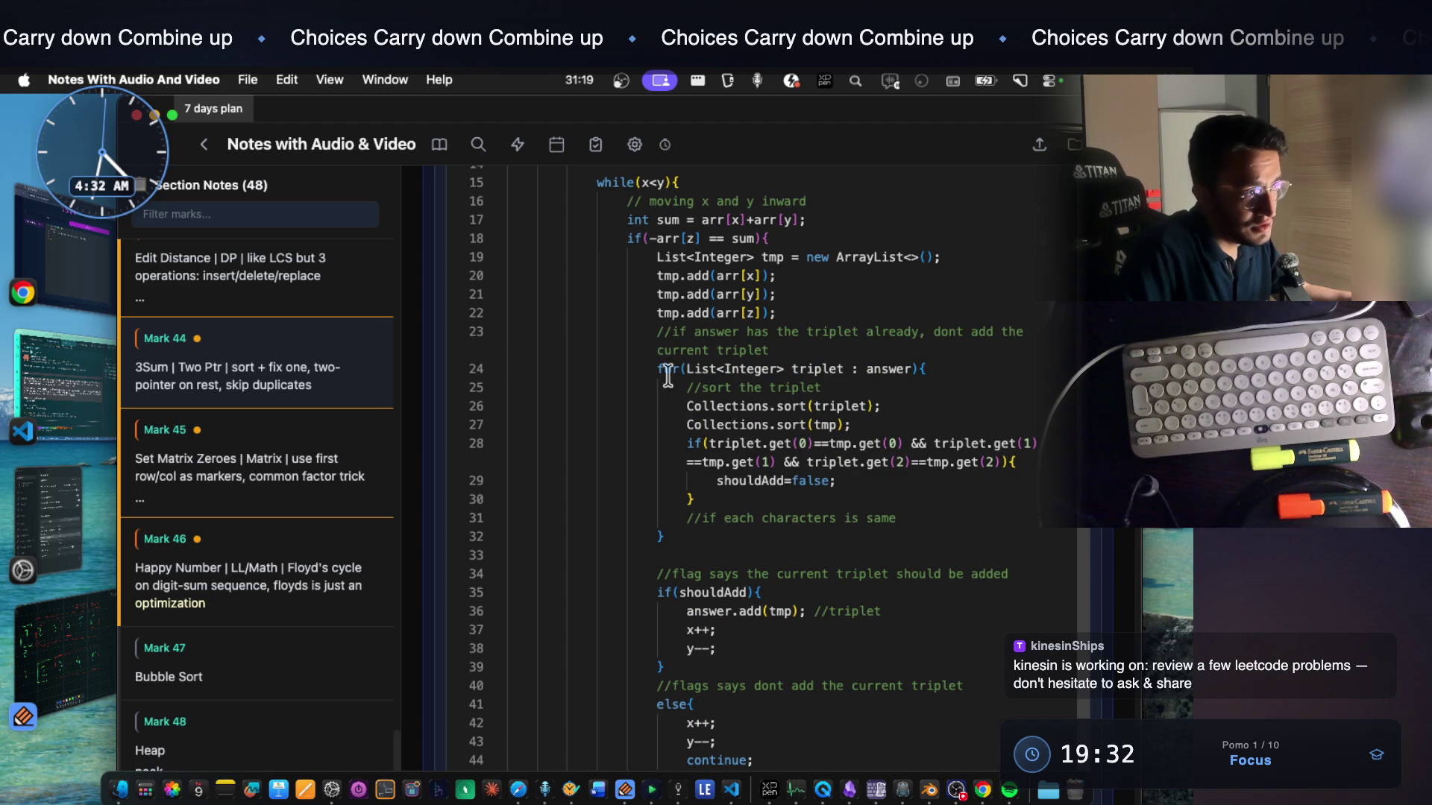
{"action": "scroll", "coordinate": [665, 341], "scroll_direction": "up", "scroll_amount": 10}
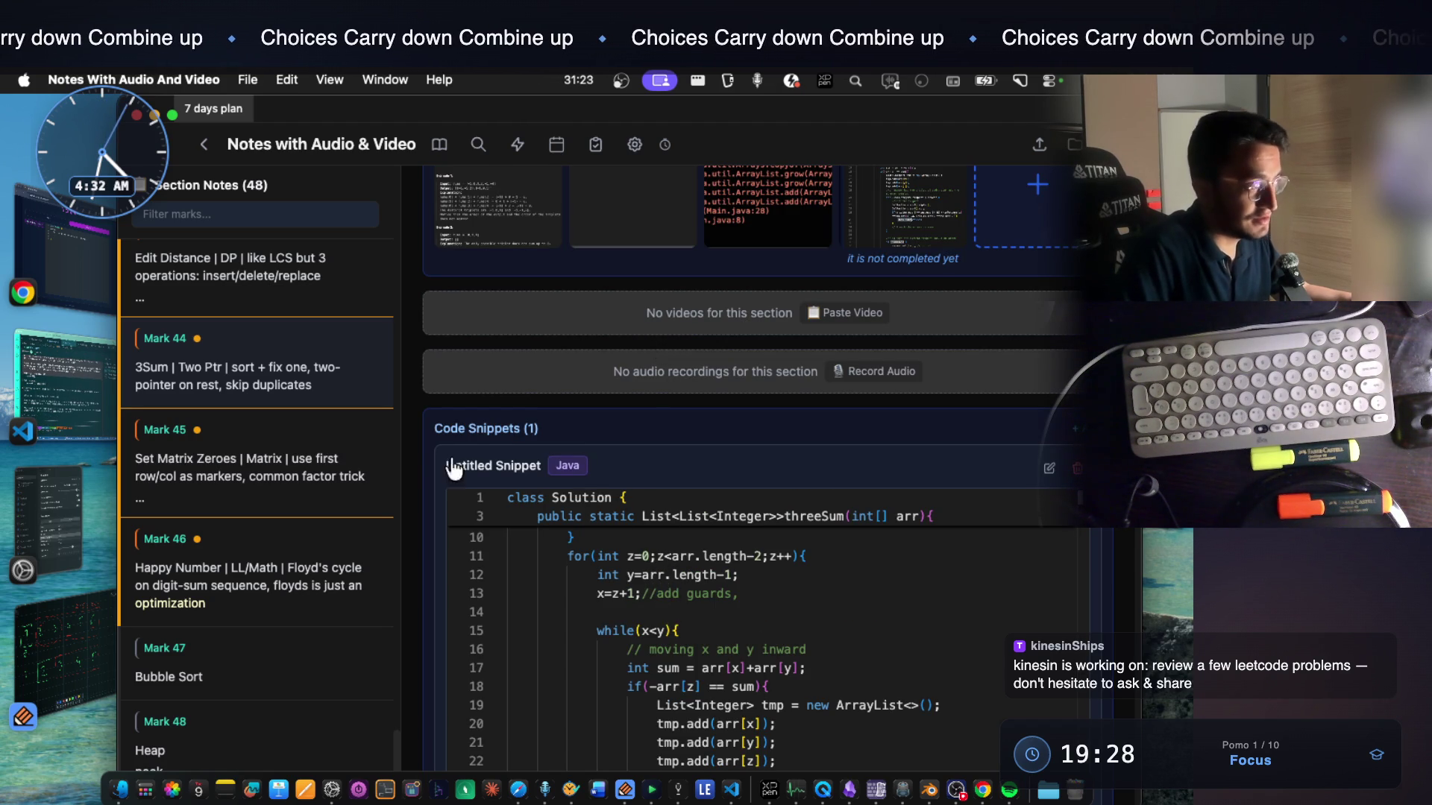
{"action": "scroll", "coordinate": [659, 584], "scroll_direction": "up", "scroll_amount": 8}
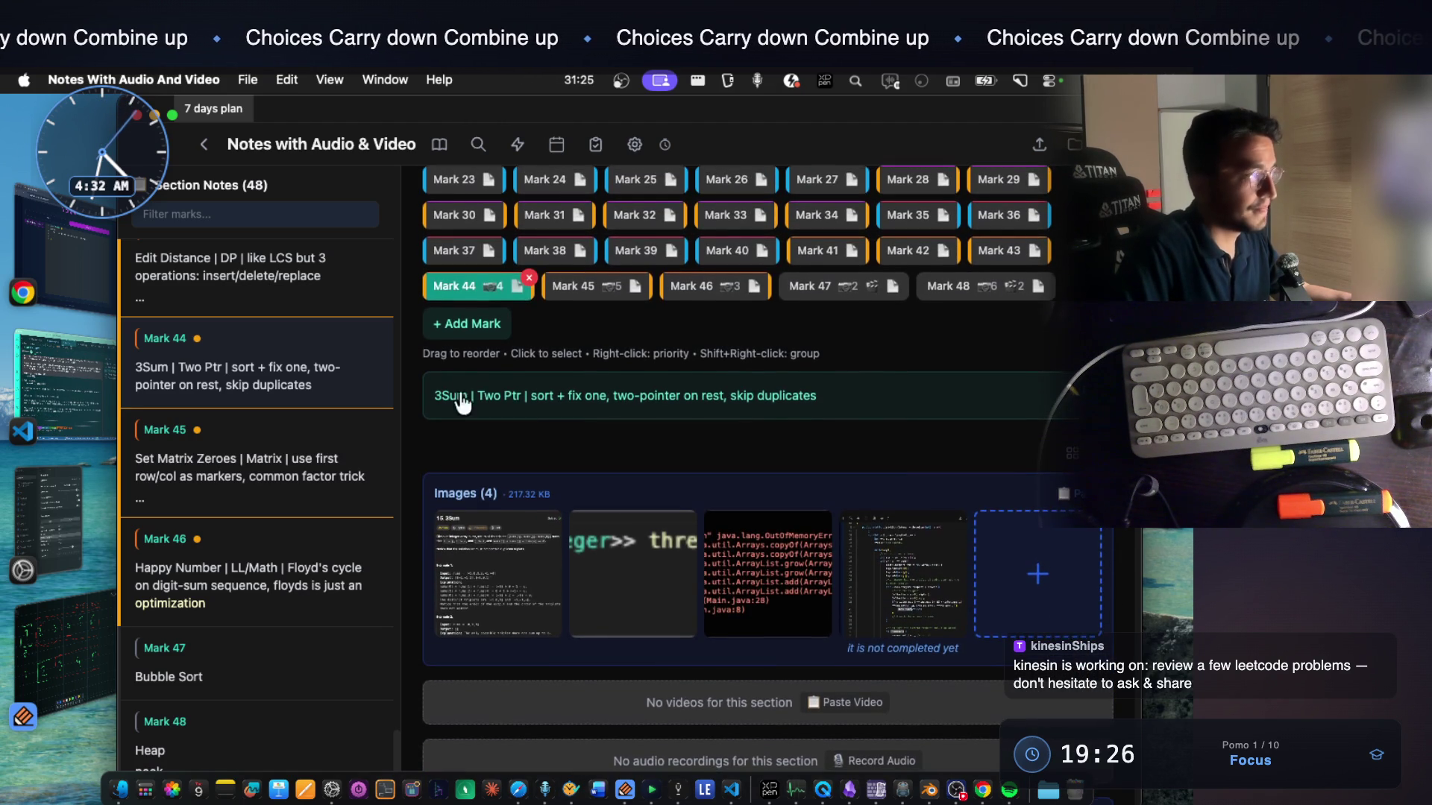
{"action": "key", "text": "super+Tab"}
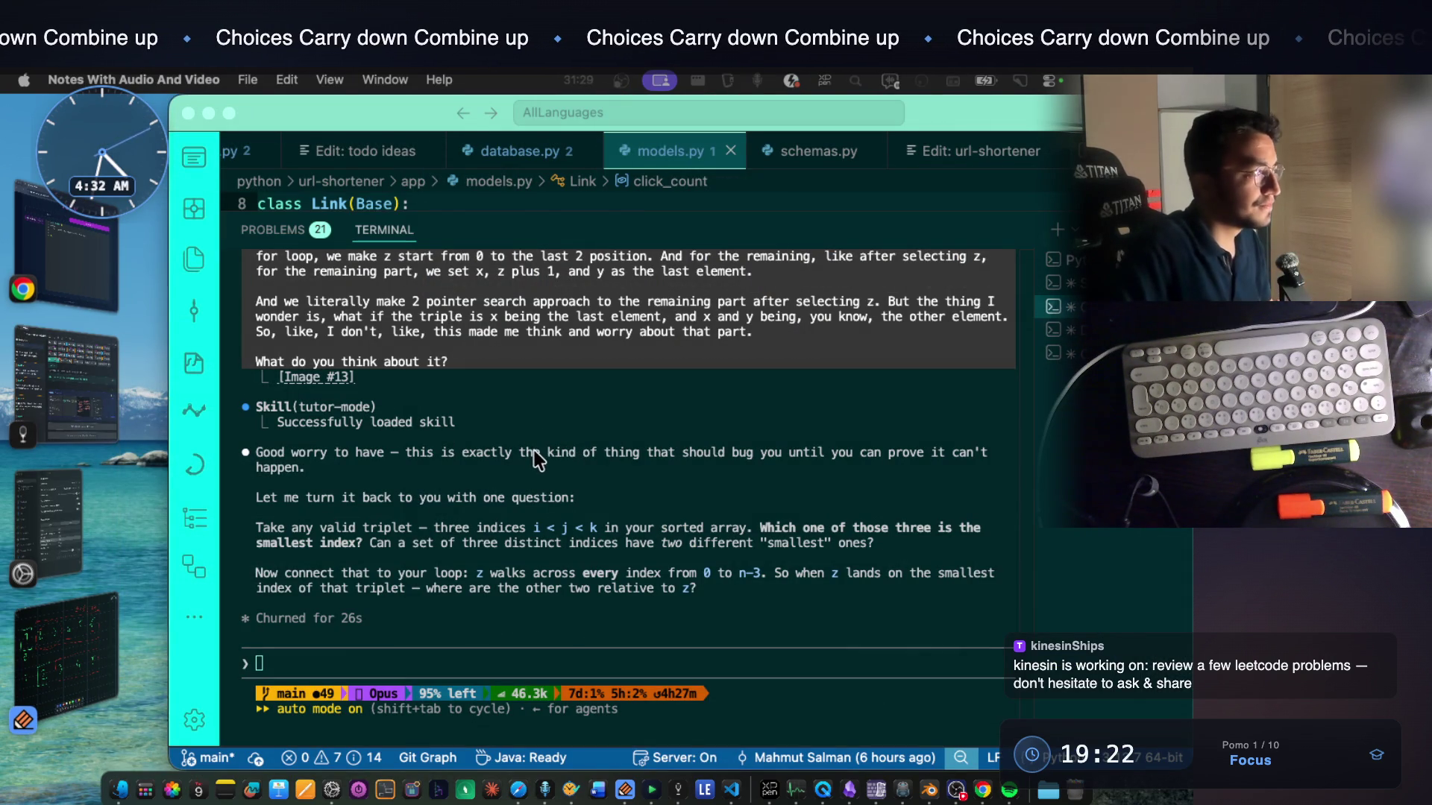
Mark phrases in Claude's reply up to the triplet question while reading it
{"action": "left_click", "coordinate": [347, 452]}
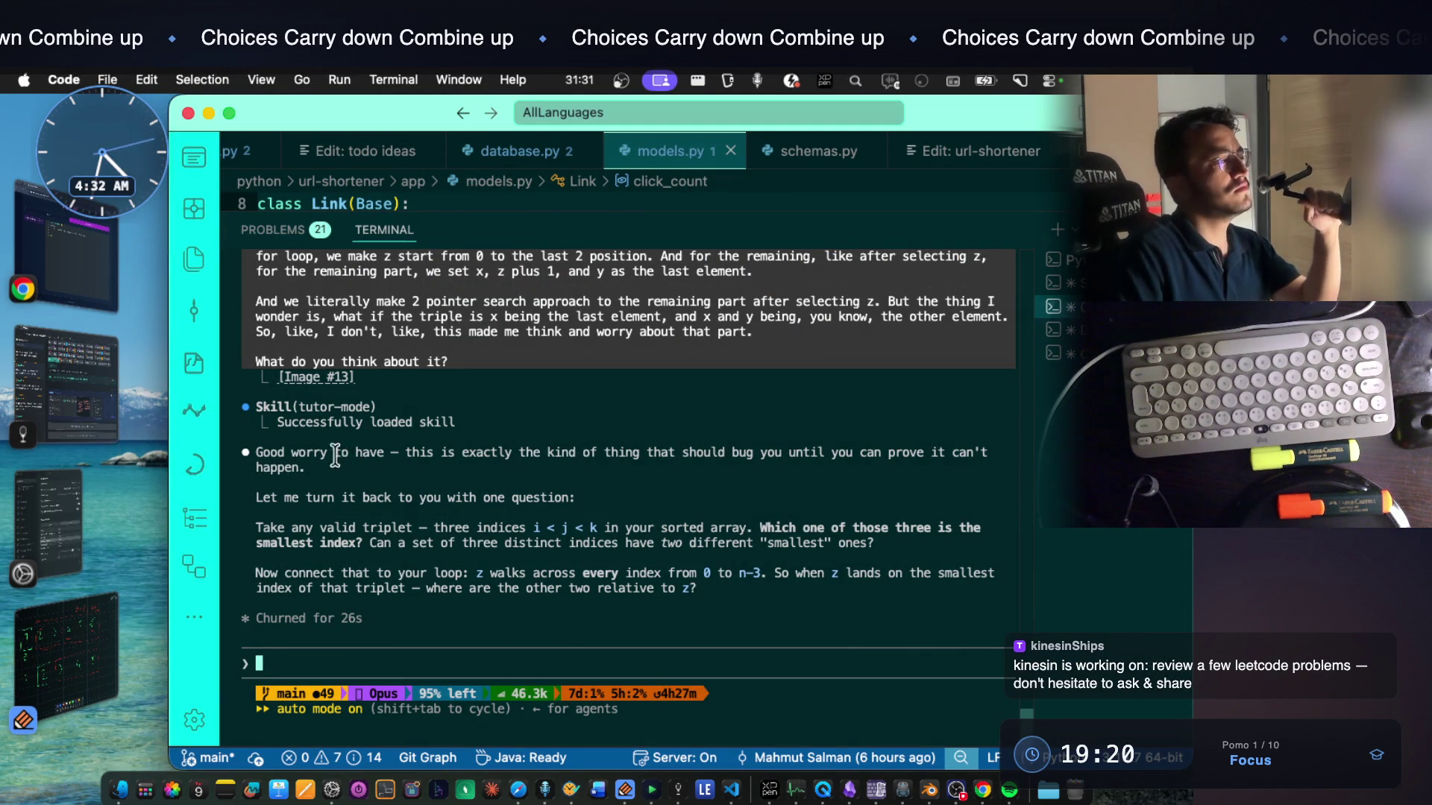
{"action": "left_click_drag", "start_coordinate": [327, 453], "coordinate": [410, 459]}
{"action": "left_click_drag", "start_coordinate": [522, 453], "coordinate": [987, 452]}
{"action": "left_click_drag", "start_coordinate": [285, 498], "coordinate": [519, 499]}
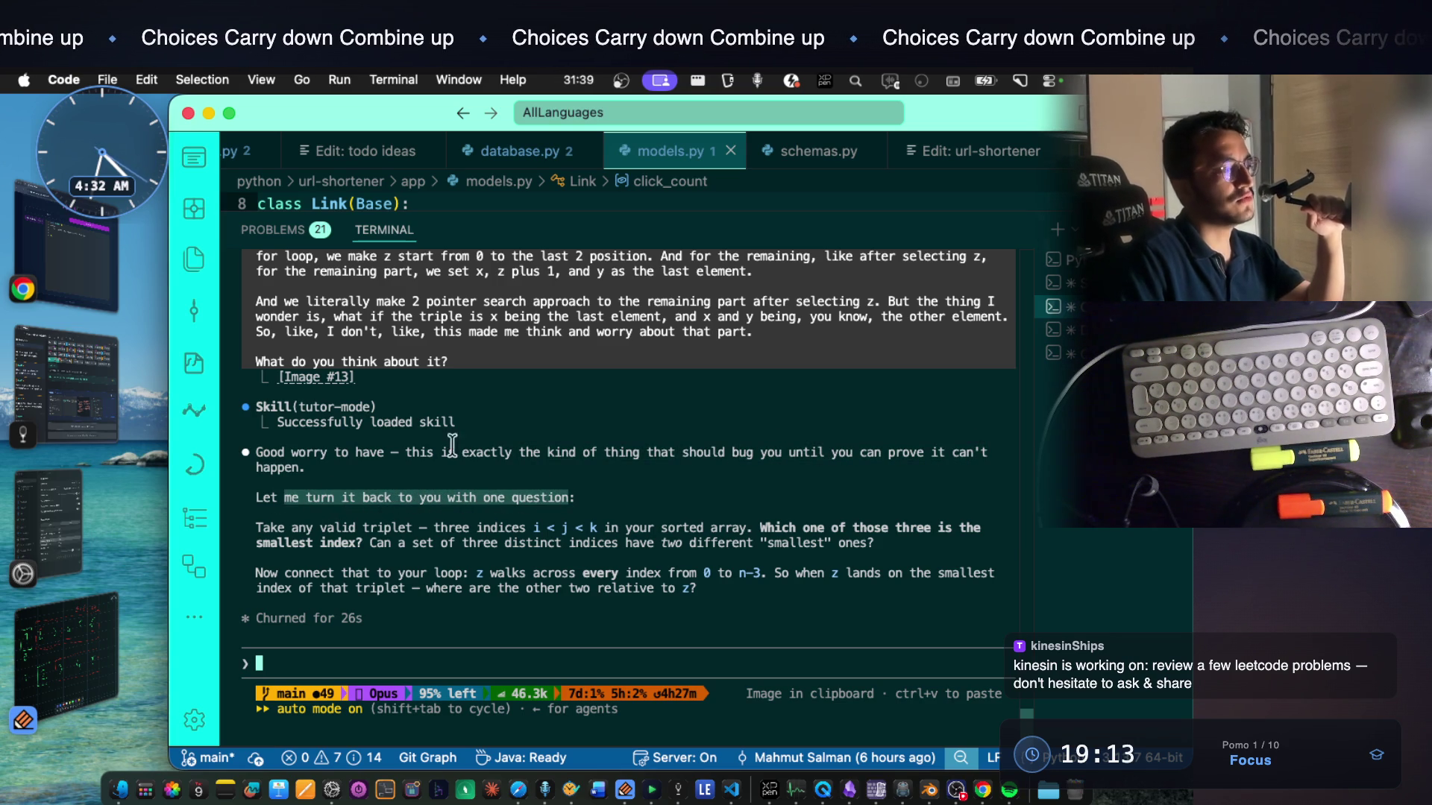
{"action": "left_click_drag", "start_coordinate": [289, 527], "coordinate": [536, 527]}
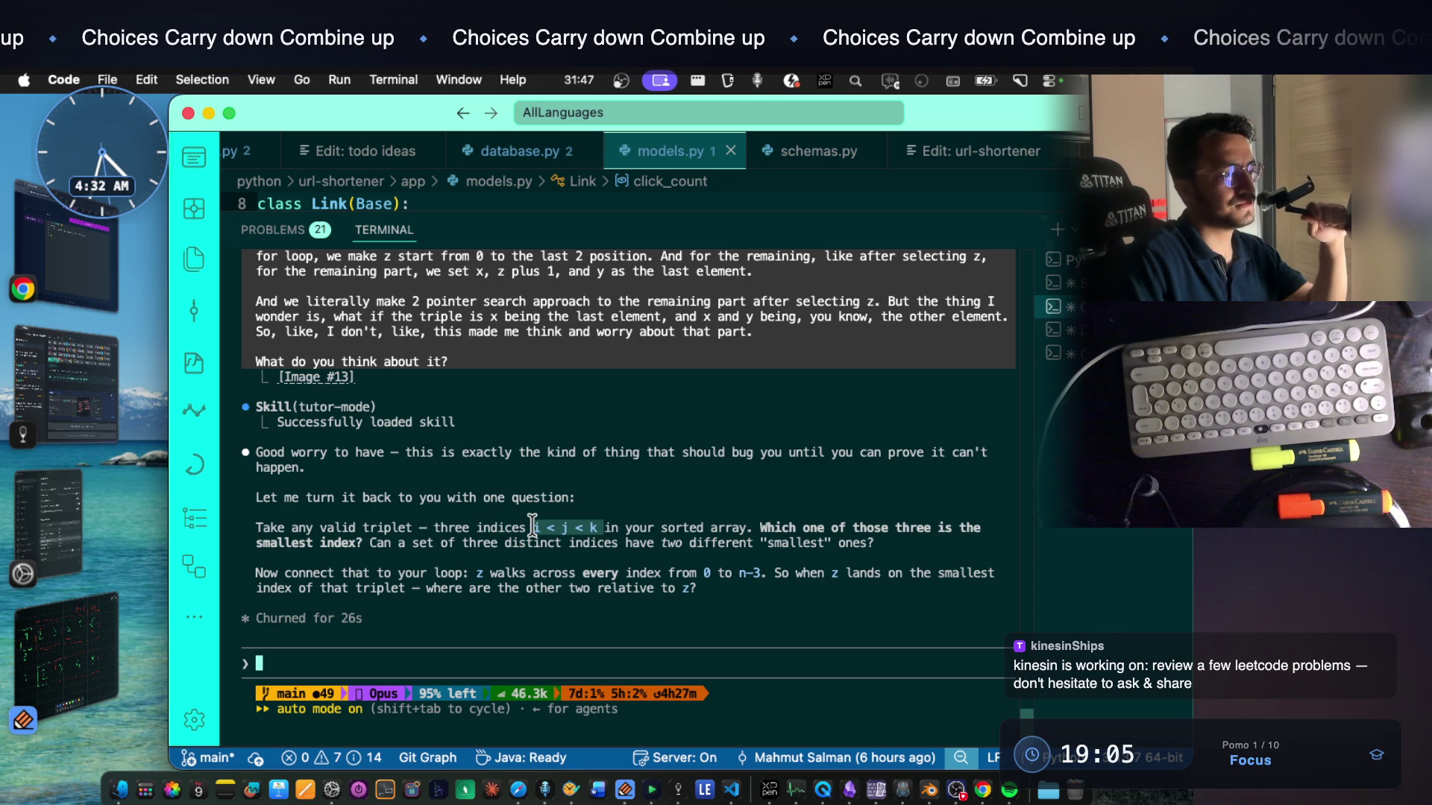
{"action": "triple_click", "coordinate": [748, 529]}
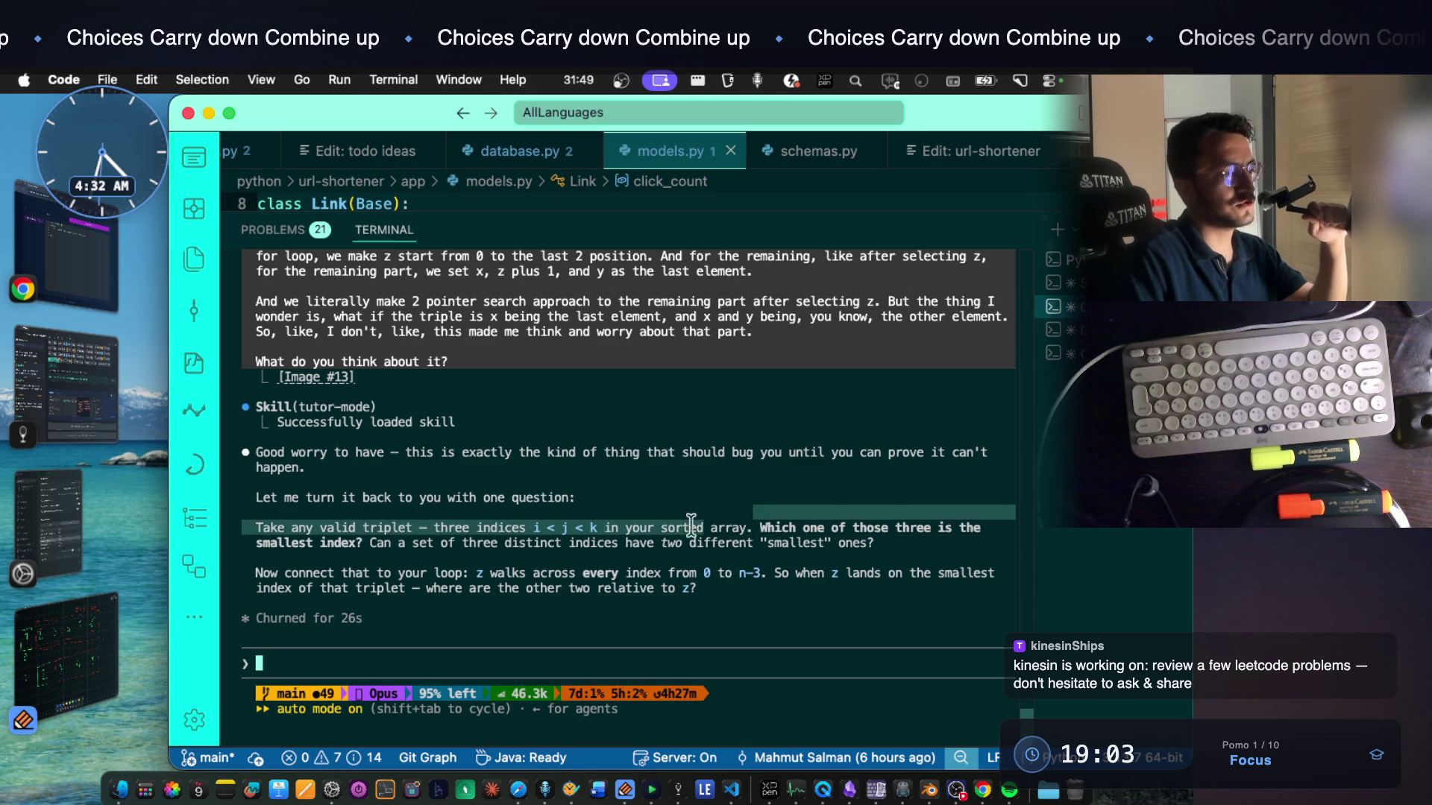
Mark the smallest-index question and its follow-up, then return to the 3Sum notes
{"action": "left_click", "coordinate": [809, 542]}
{"action": "left_click_drag", "start_coordinate": [762, 527], "coordinate": [339, 545]}
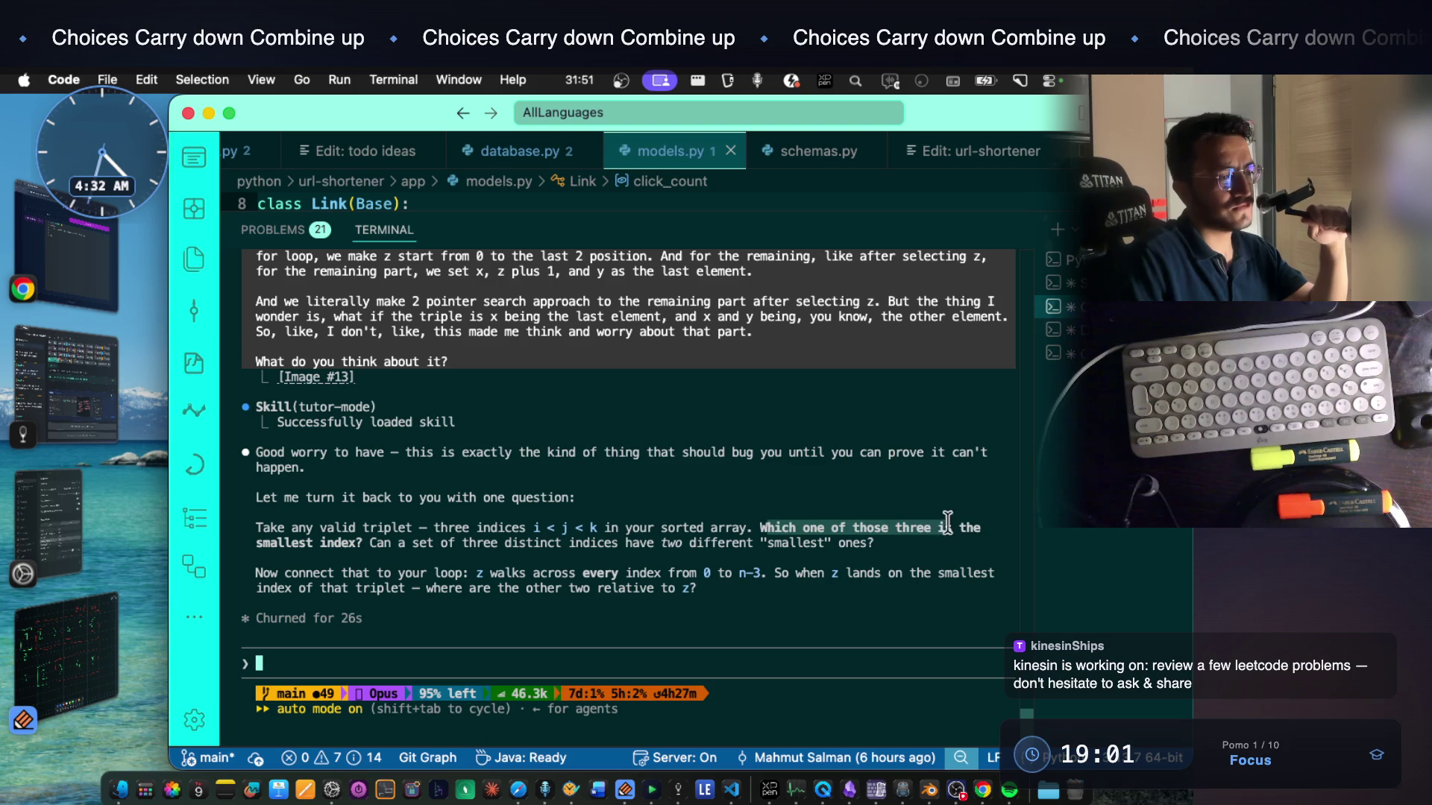
{"action": "left_click_drag", "start_coordinate": [250, 542], "coordinate": [359, 544]}
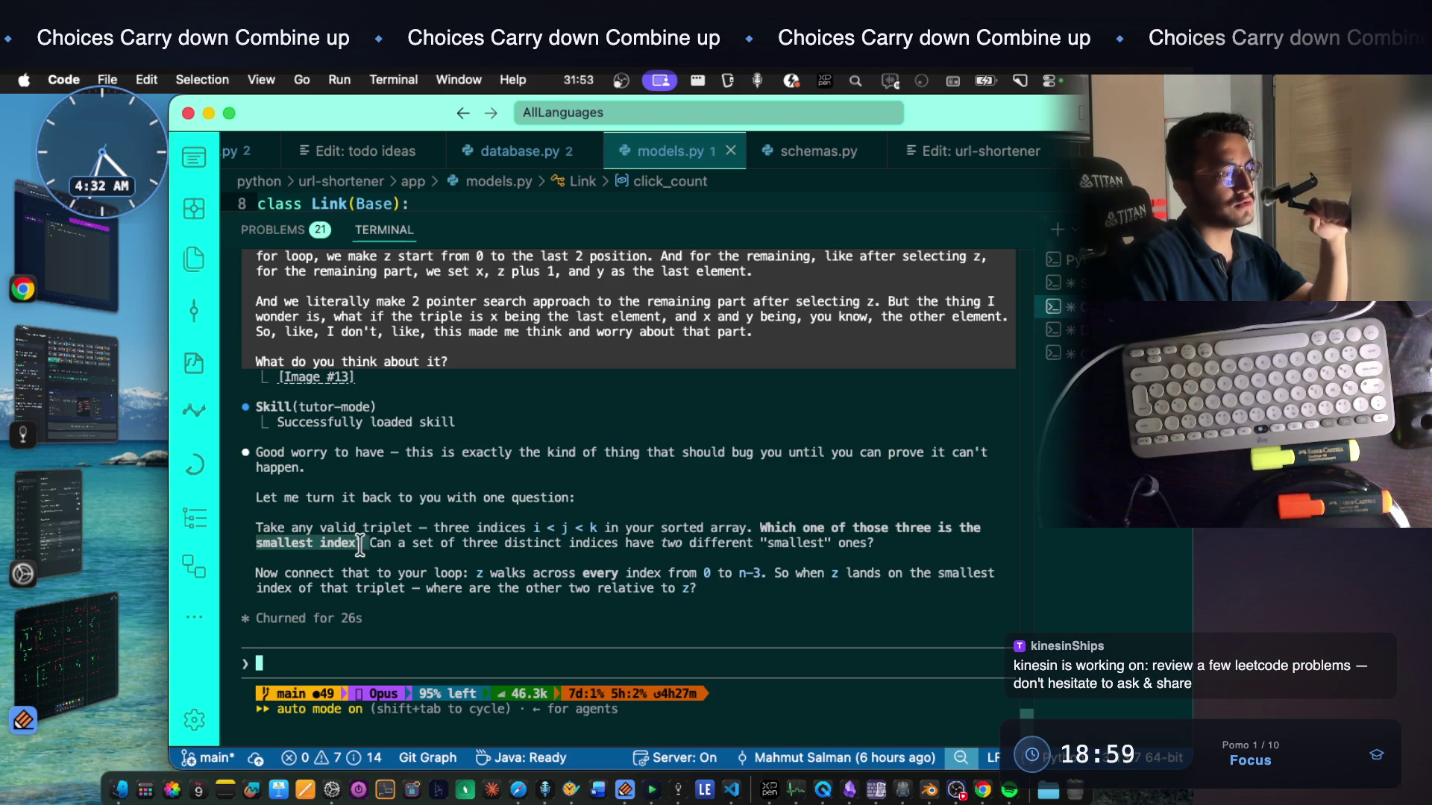
{"action": "left_click", "coordinate": [533, 524]}
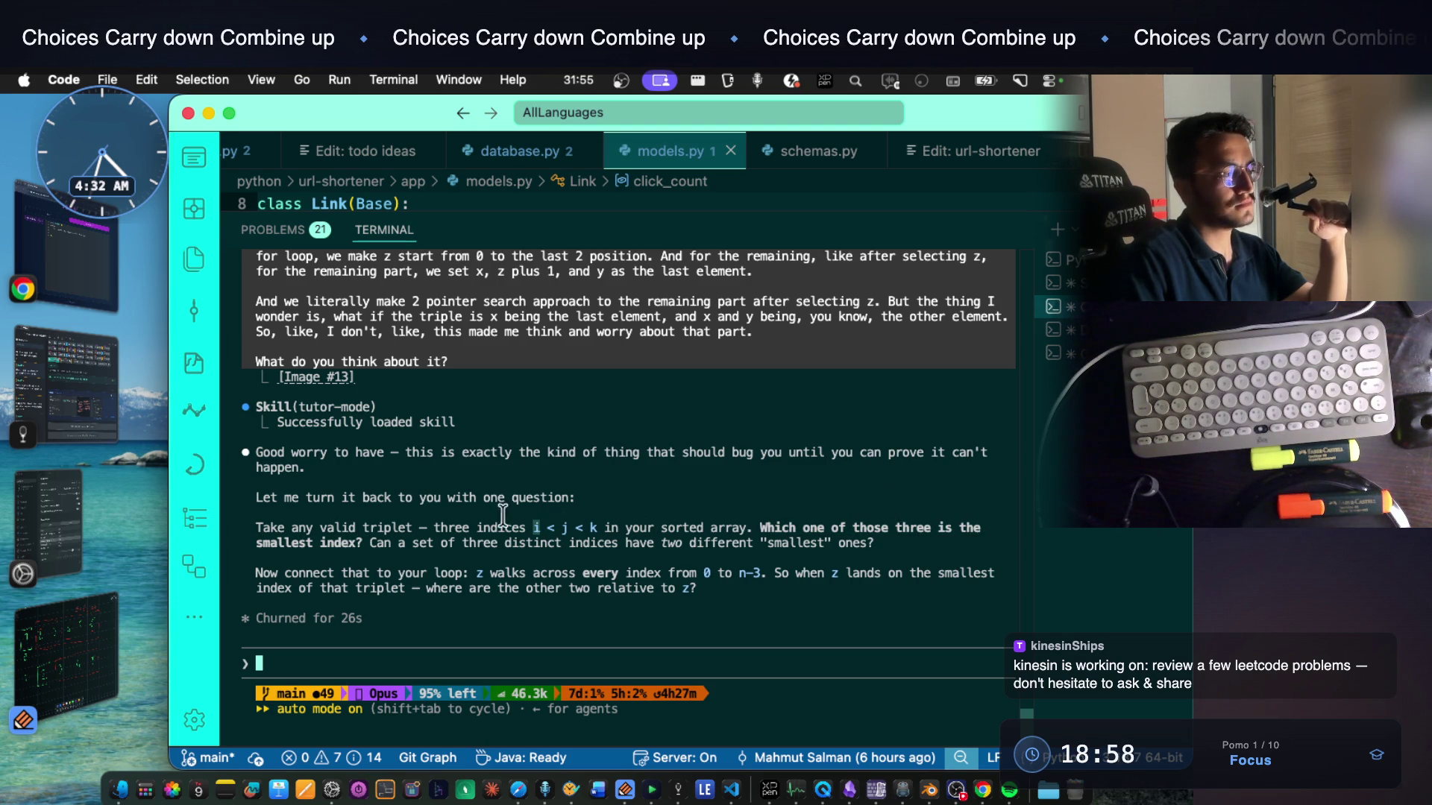
{"action": "left_click_drag", "start_coordinate": [372, 543], "coordinate": [876, 544]}
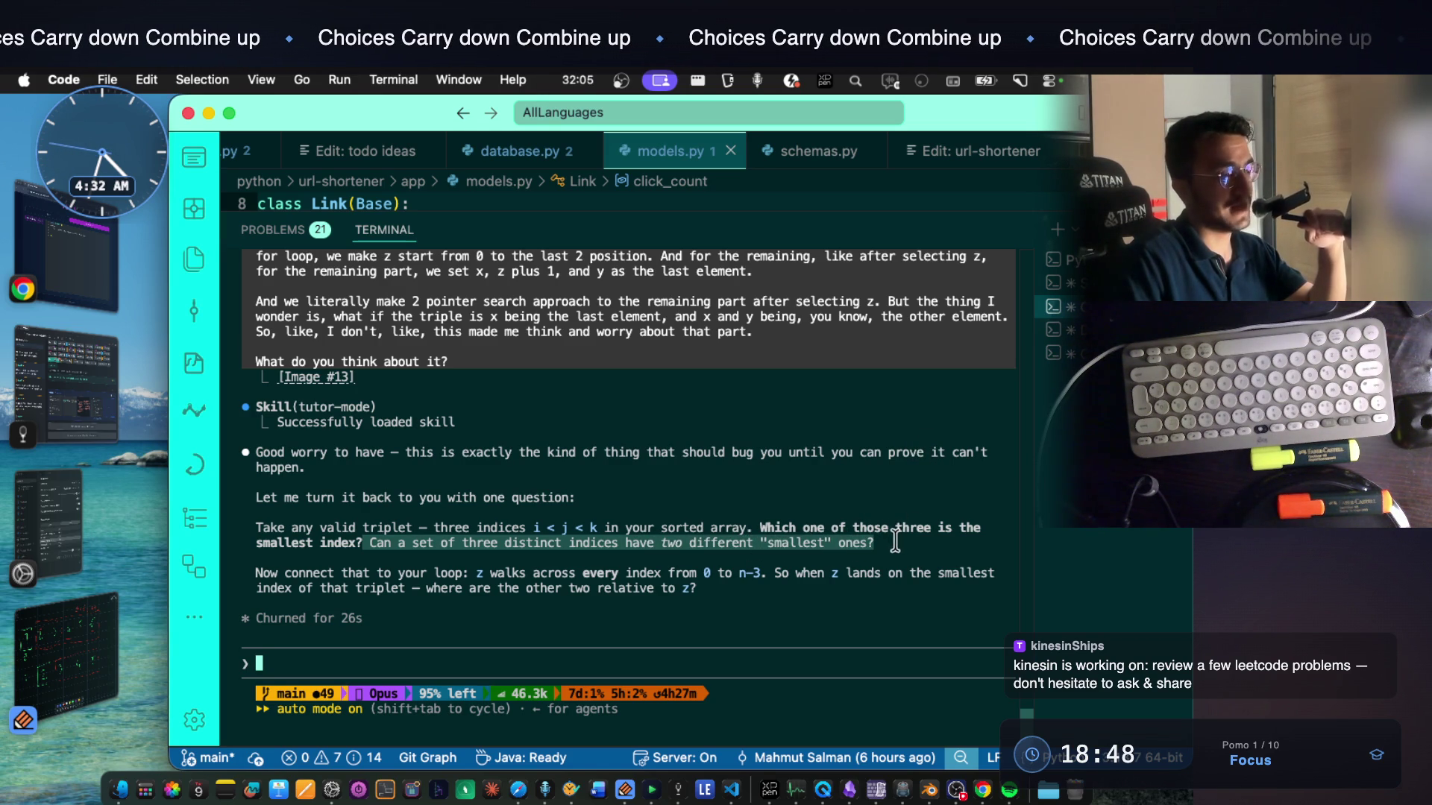
{"action": "left_click", "coordinate": [678, 790]}
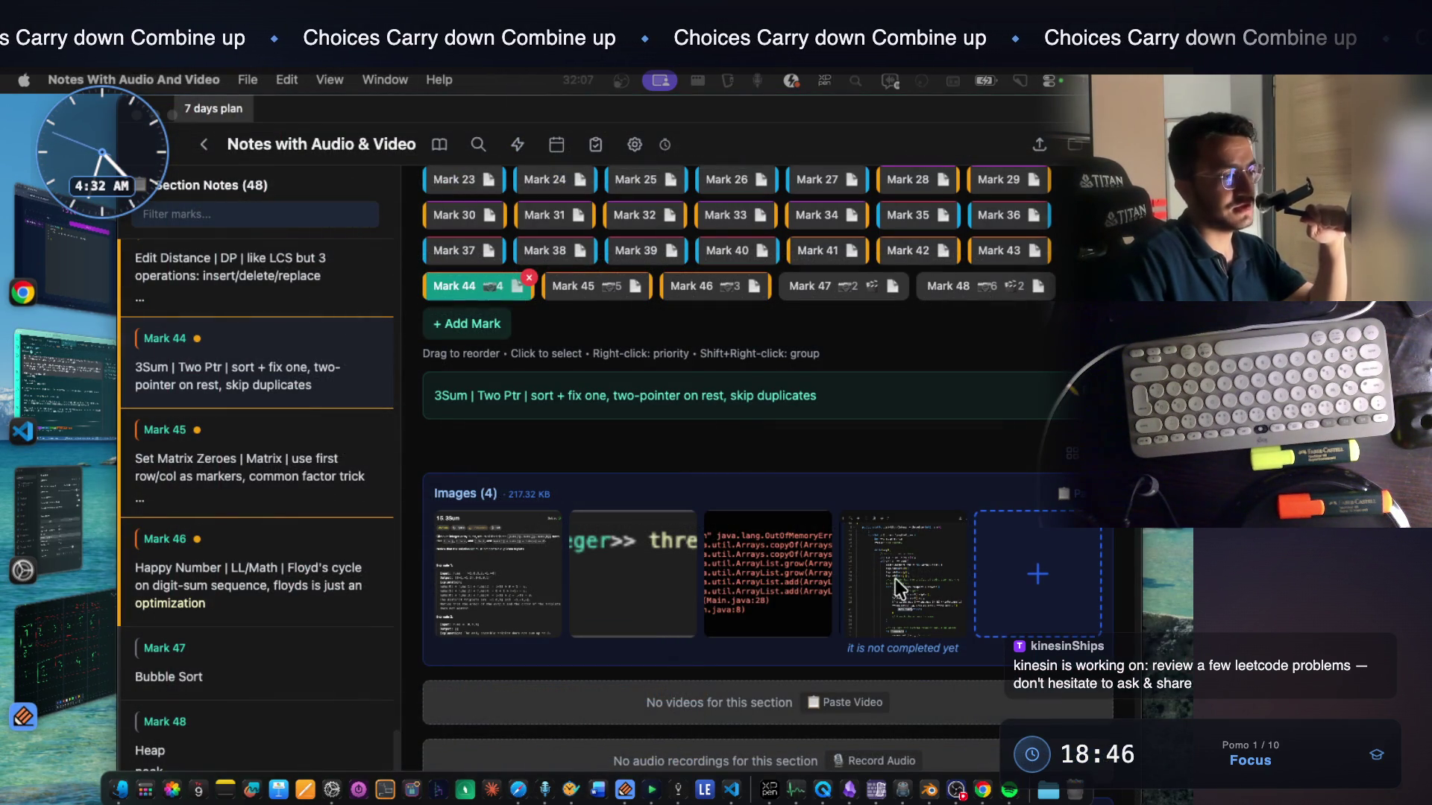
View the fourth 3Sum code screenshot's duplicate-skipping lines full size, then return to Claude
{"action": "left_click", "coordinate": [878, 554]}
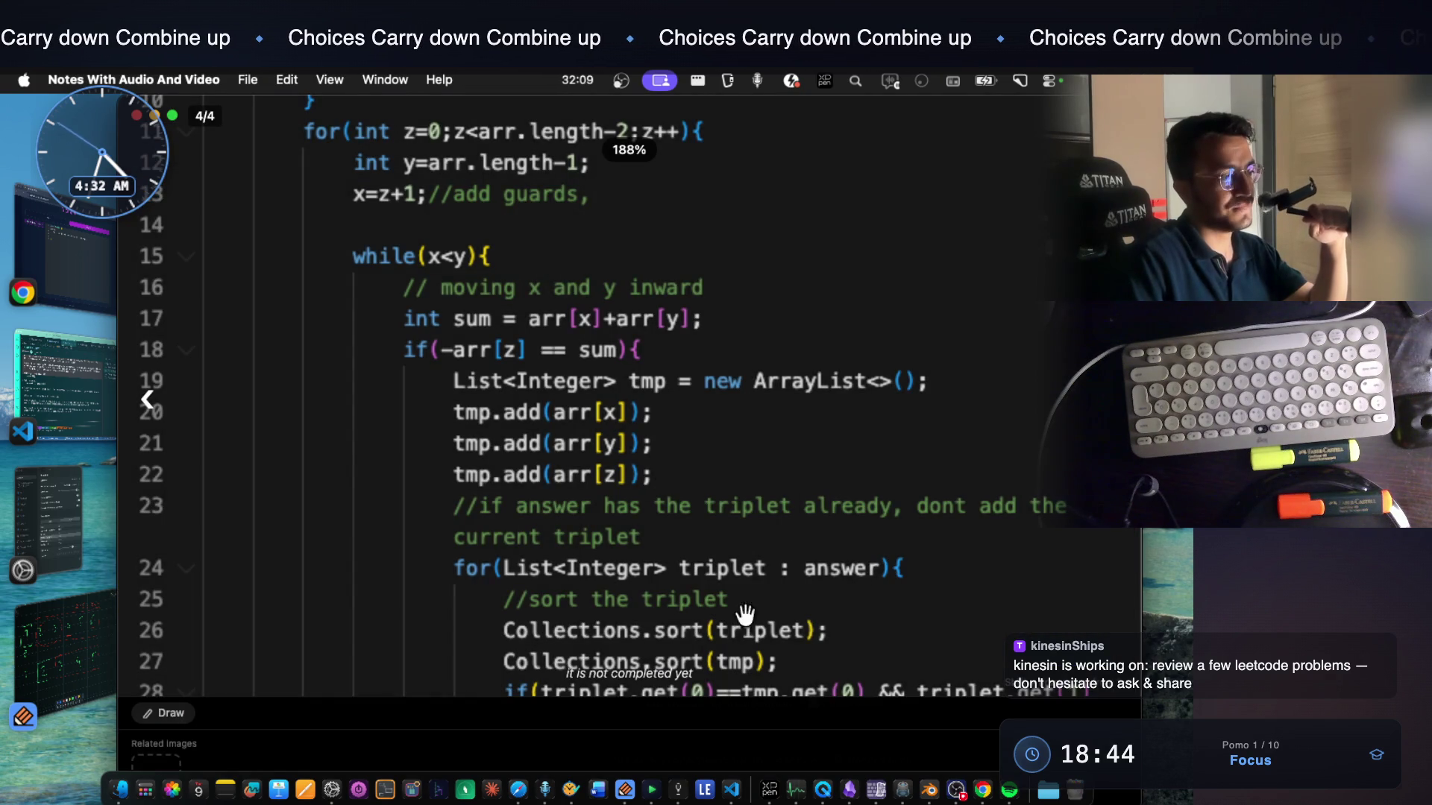
{"action": "scroll", "coordinate": [712, 563], "scroll_direction": "down", "scroll_amount": 3}
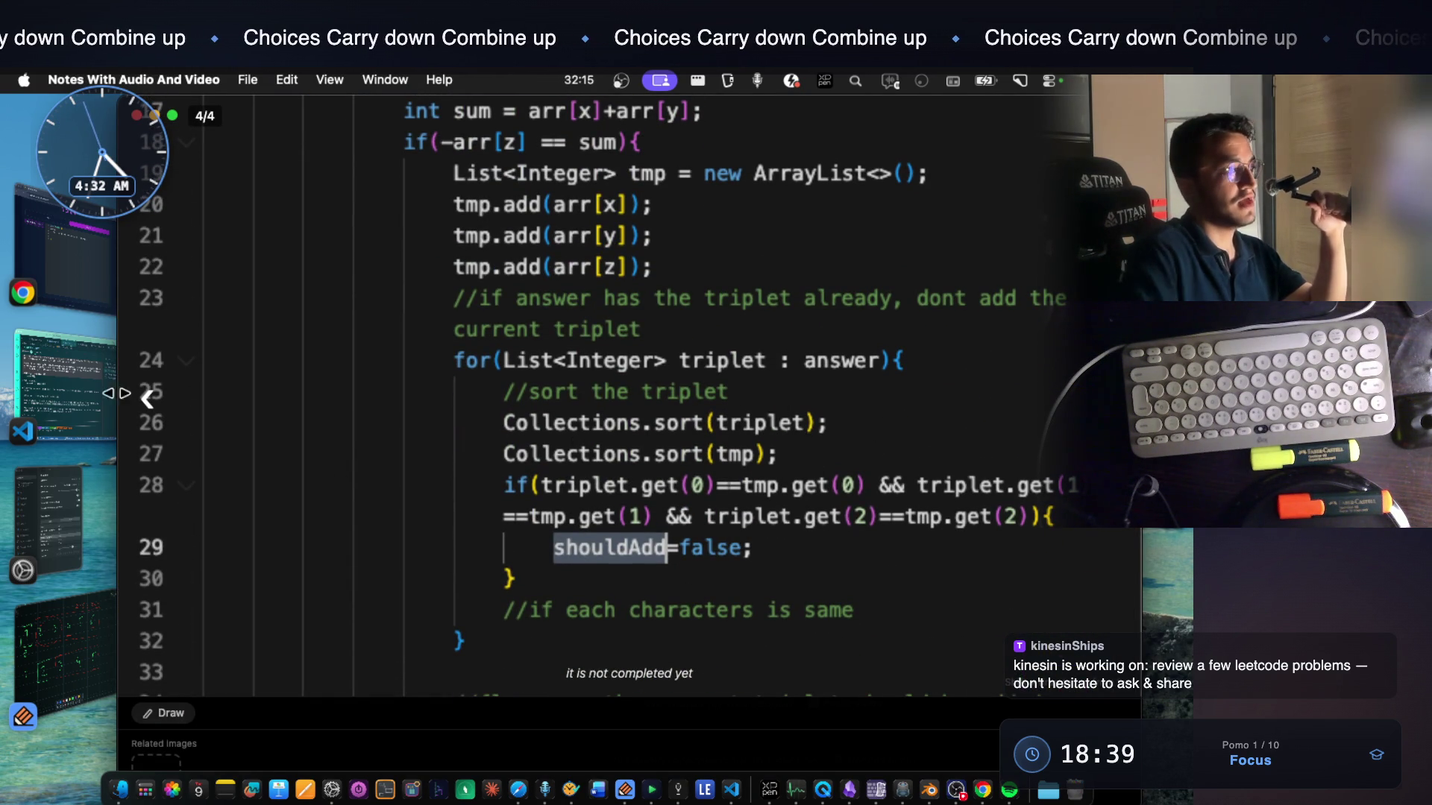
{"action": "left_click", "coordinate": [65, 386]}
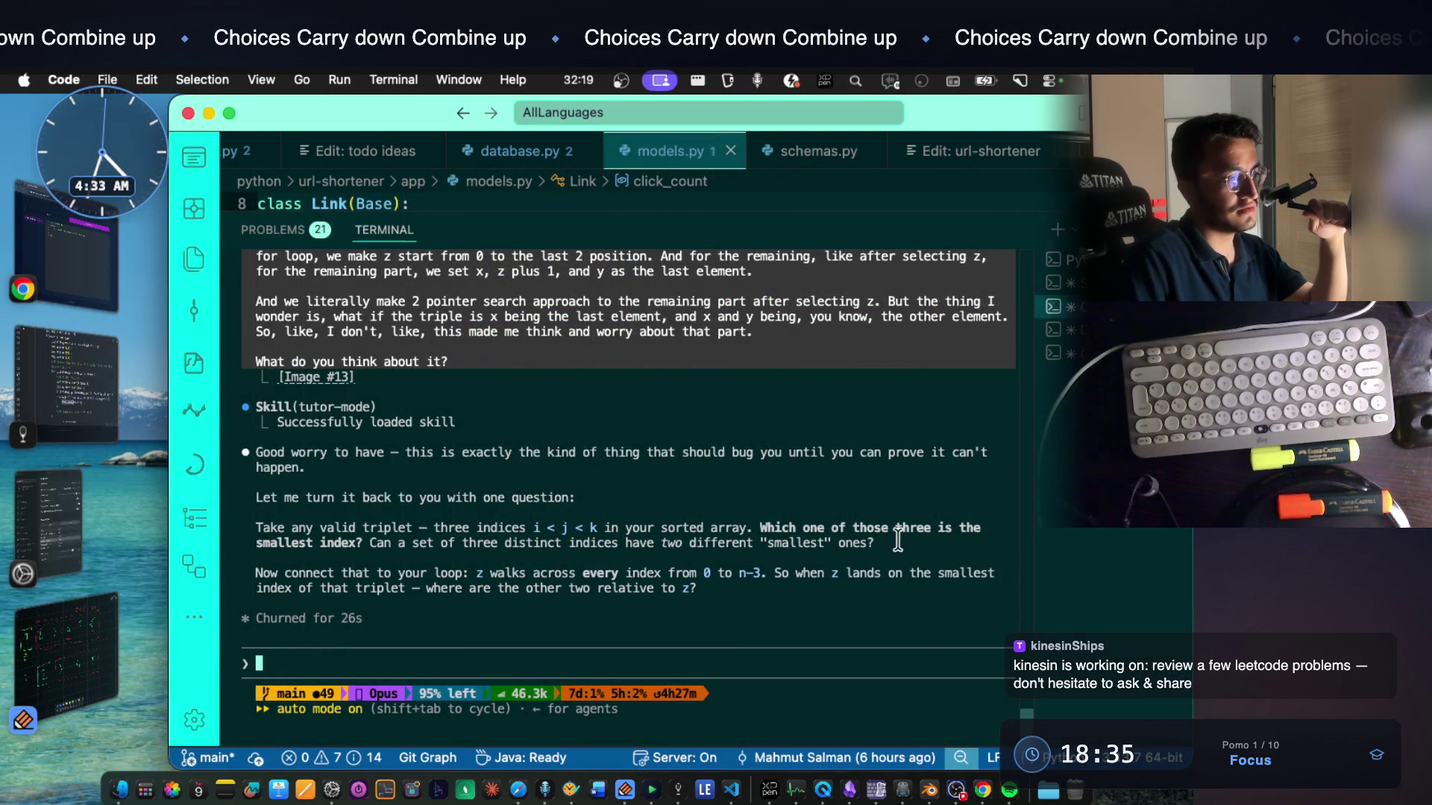
Mark the question about two smallest indices and the sorted-array phrase while reading
{"action": "left_click_drag", "start_coordinate": [899, 539], "coordinate": [369, 544]}
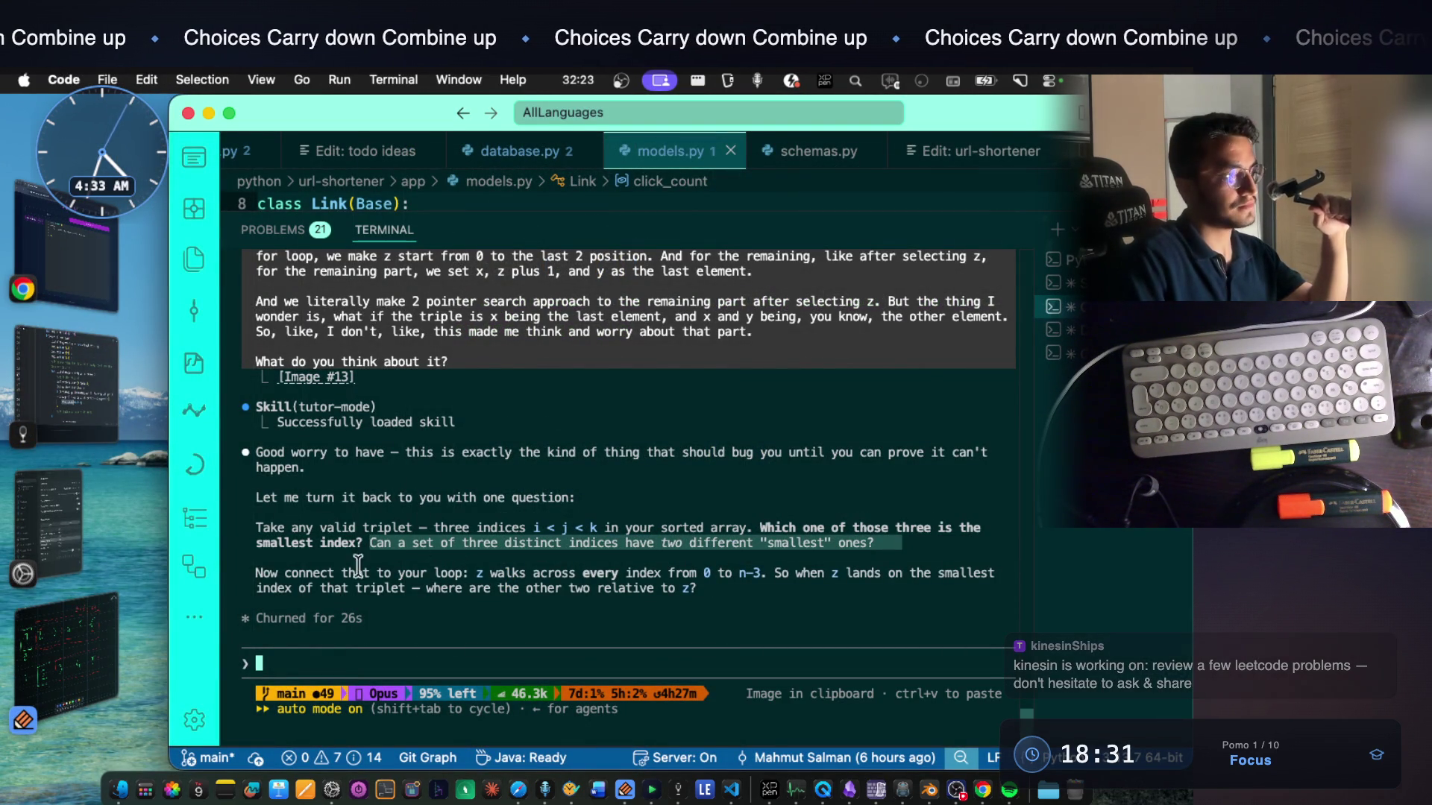
{"action": "left_click", "coordinate": [256, 573]}
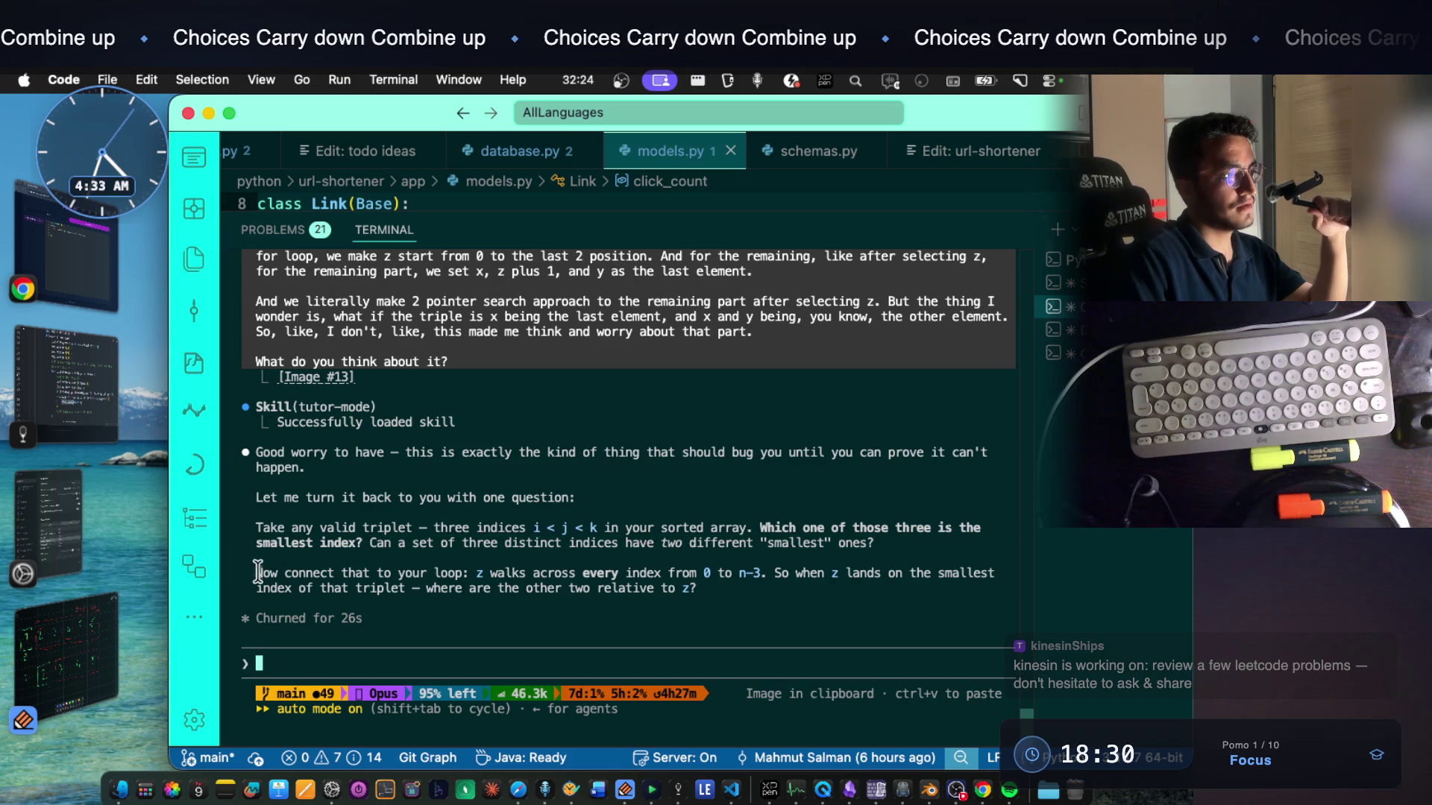
{"action": "triple_click", "coordinate": [400, 545]}
{"action": "mouse_move", "coordinate": [537, 551]}
{"action": "left_mouse_down"}
{"action": "mouse_move", "coordinate": [680, 532]}
{"action": "mouse_move", "coordinate": [853, 543]}
{"action": "left_mouse_up"}
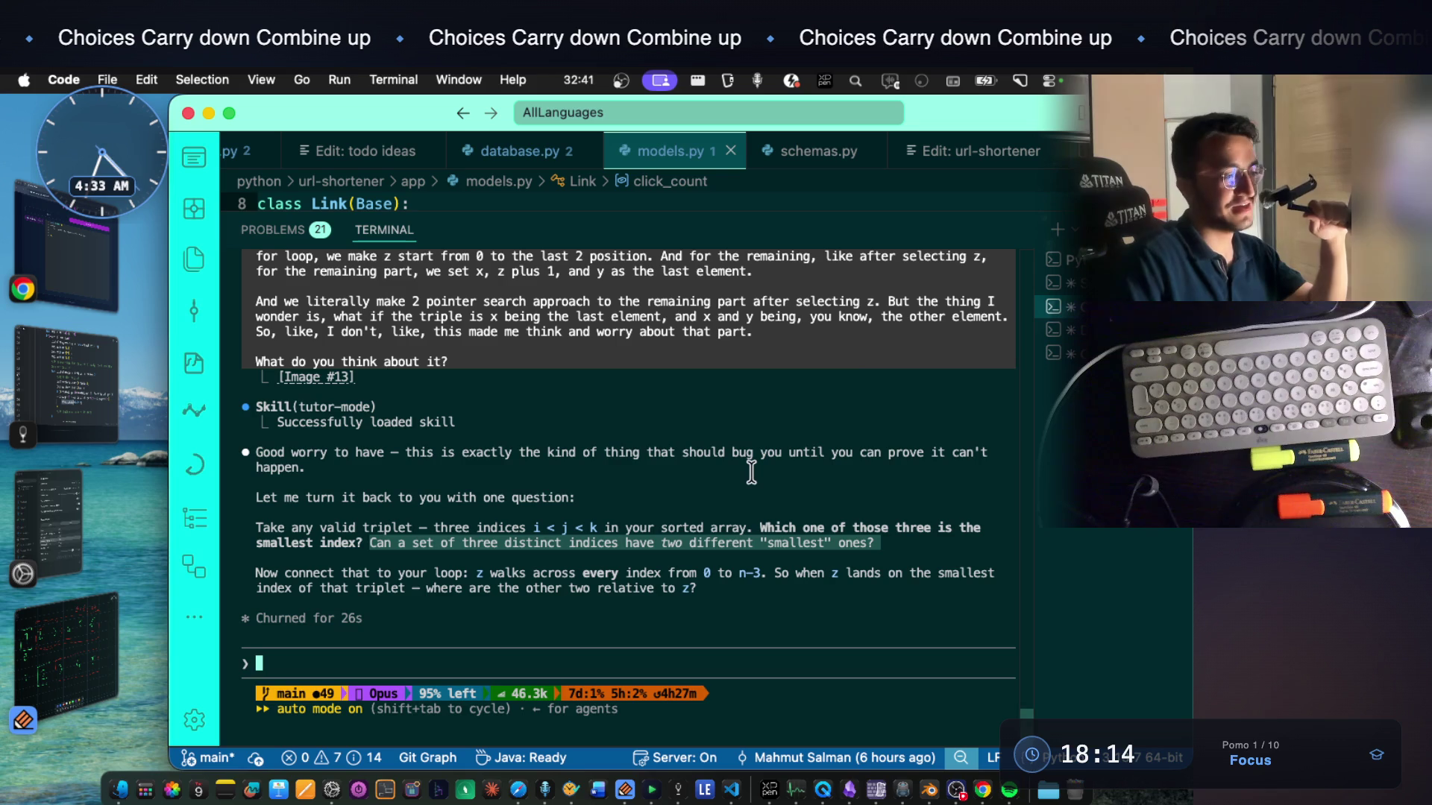
{"action": "left_click_drag", "start_coordinate": [287, 573], "coordinate": [557, 572]}
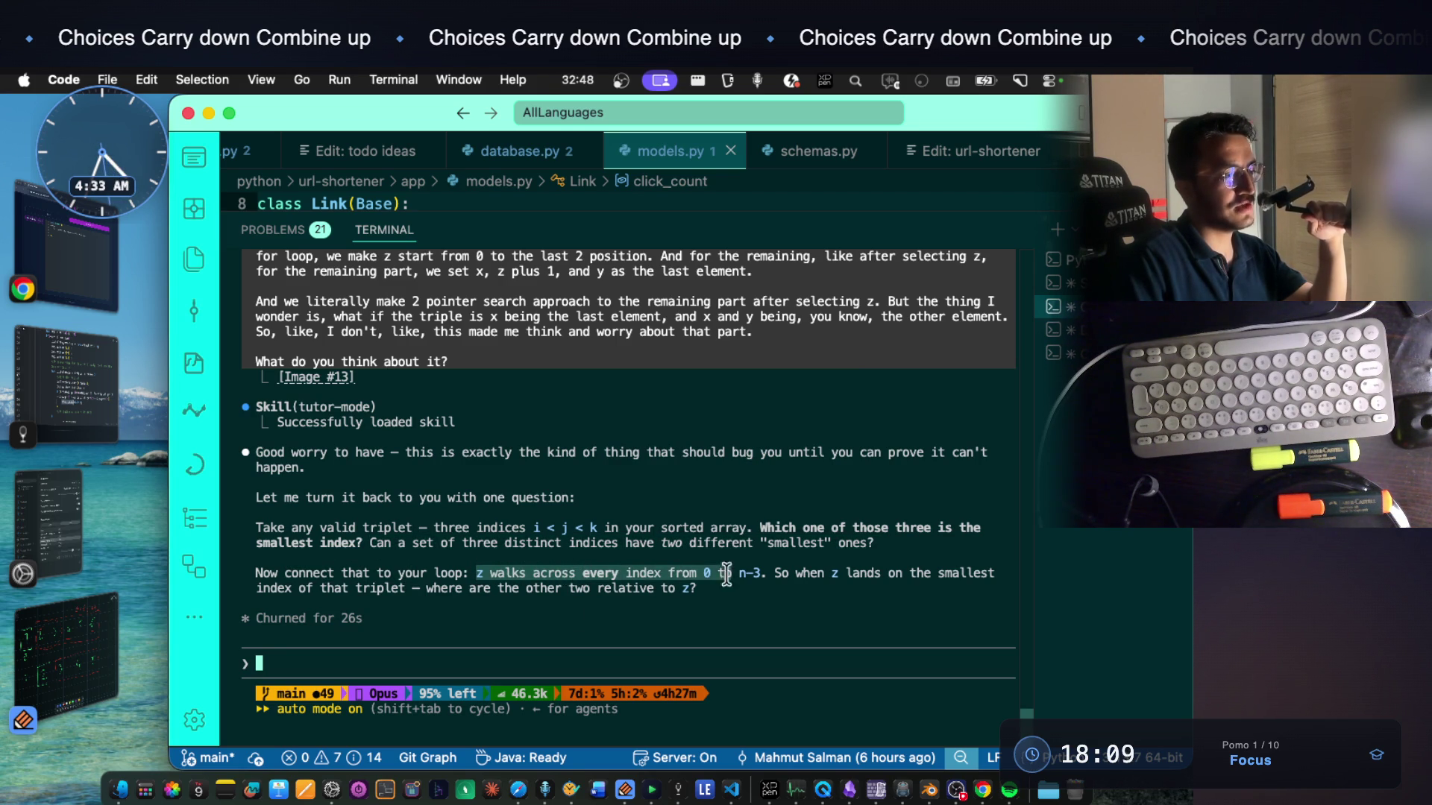
Mark the lines about z walking every index and landing on the triplet's smallest index
{"action": "left_click_drag", "start_coordinate": [573, 575], "coordinate": [746, 595]}
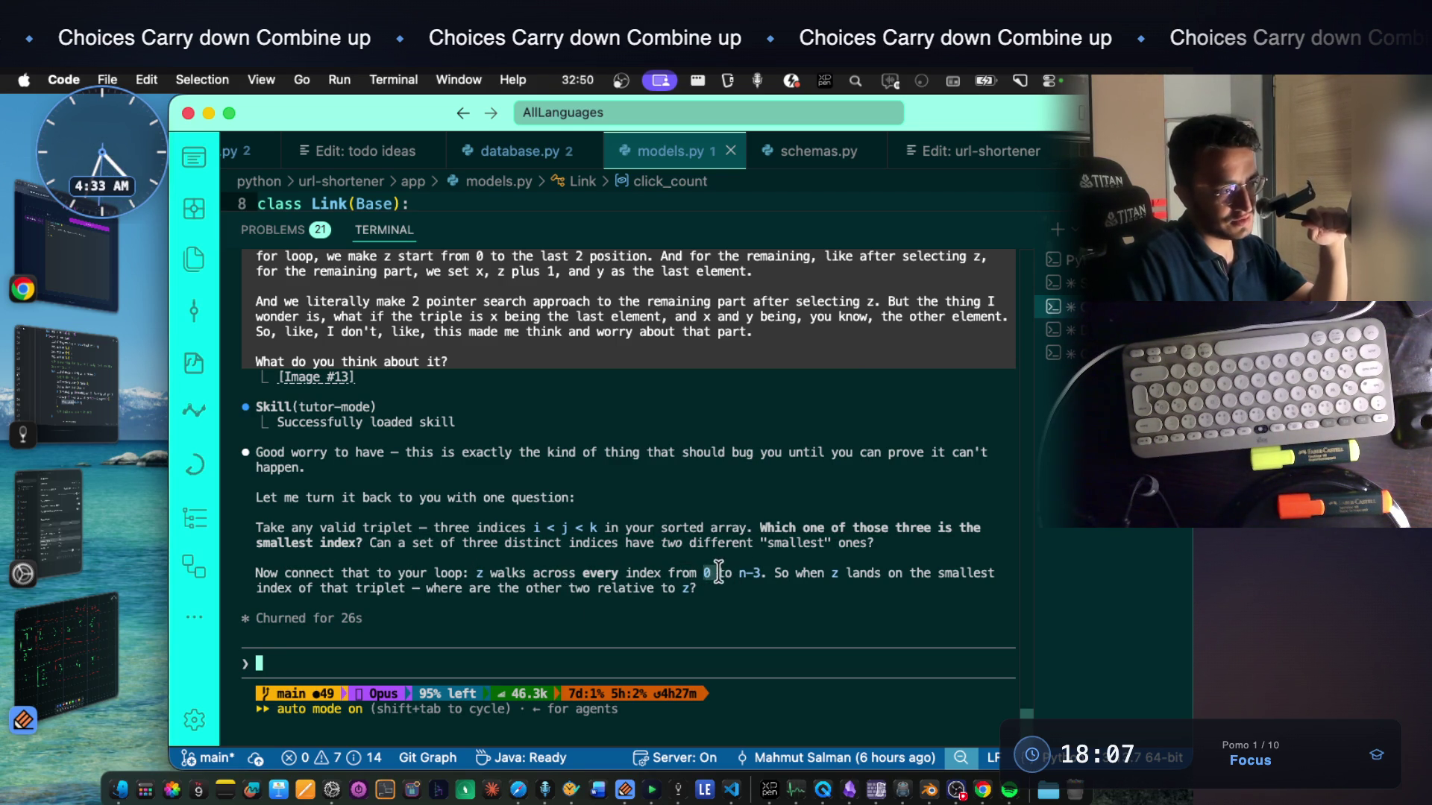
{"action": "left_click", "coordinate": [753, 575]}
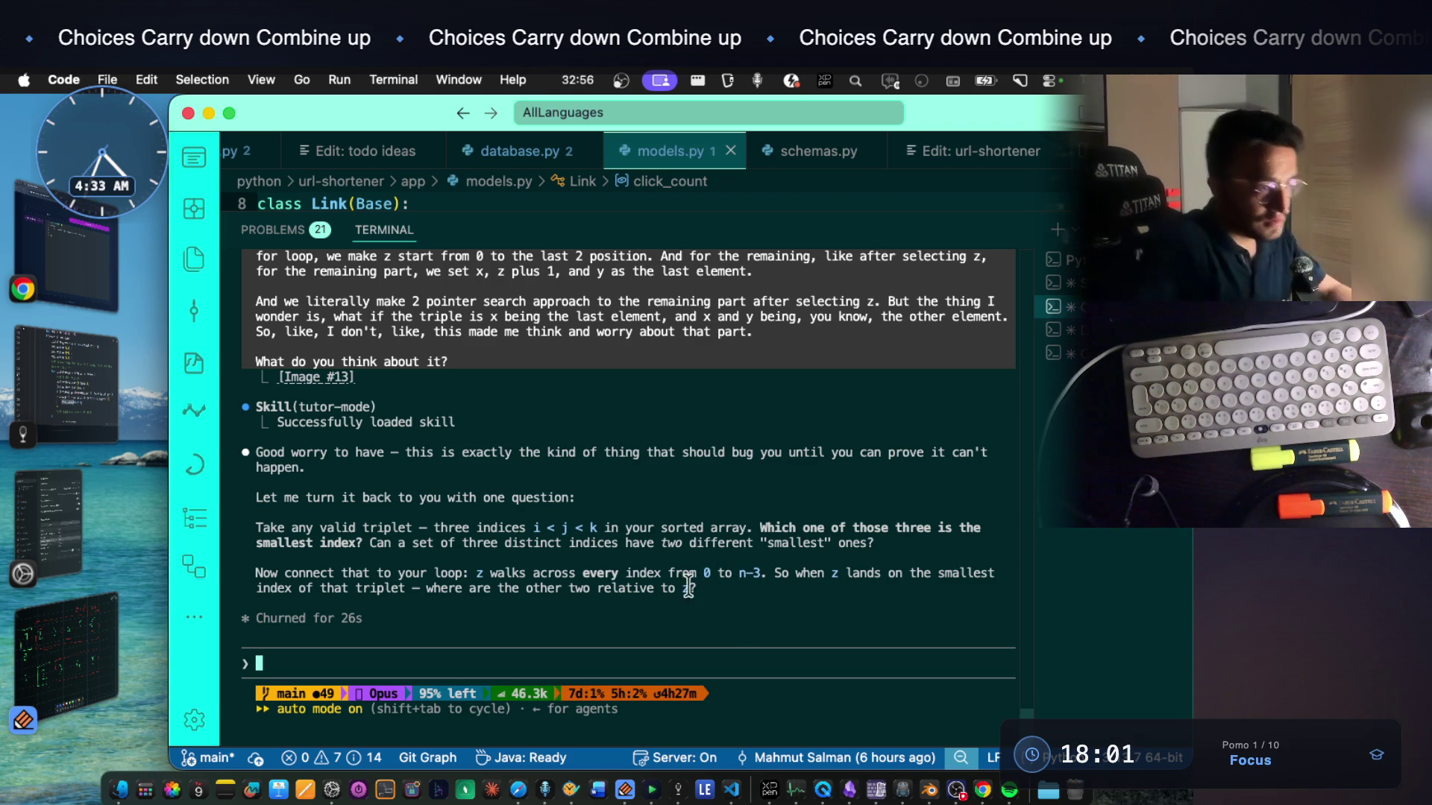
{"action": "left_click_drag", "start_coordinate": [832, 574], "coordinate": [976, 574]}
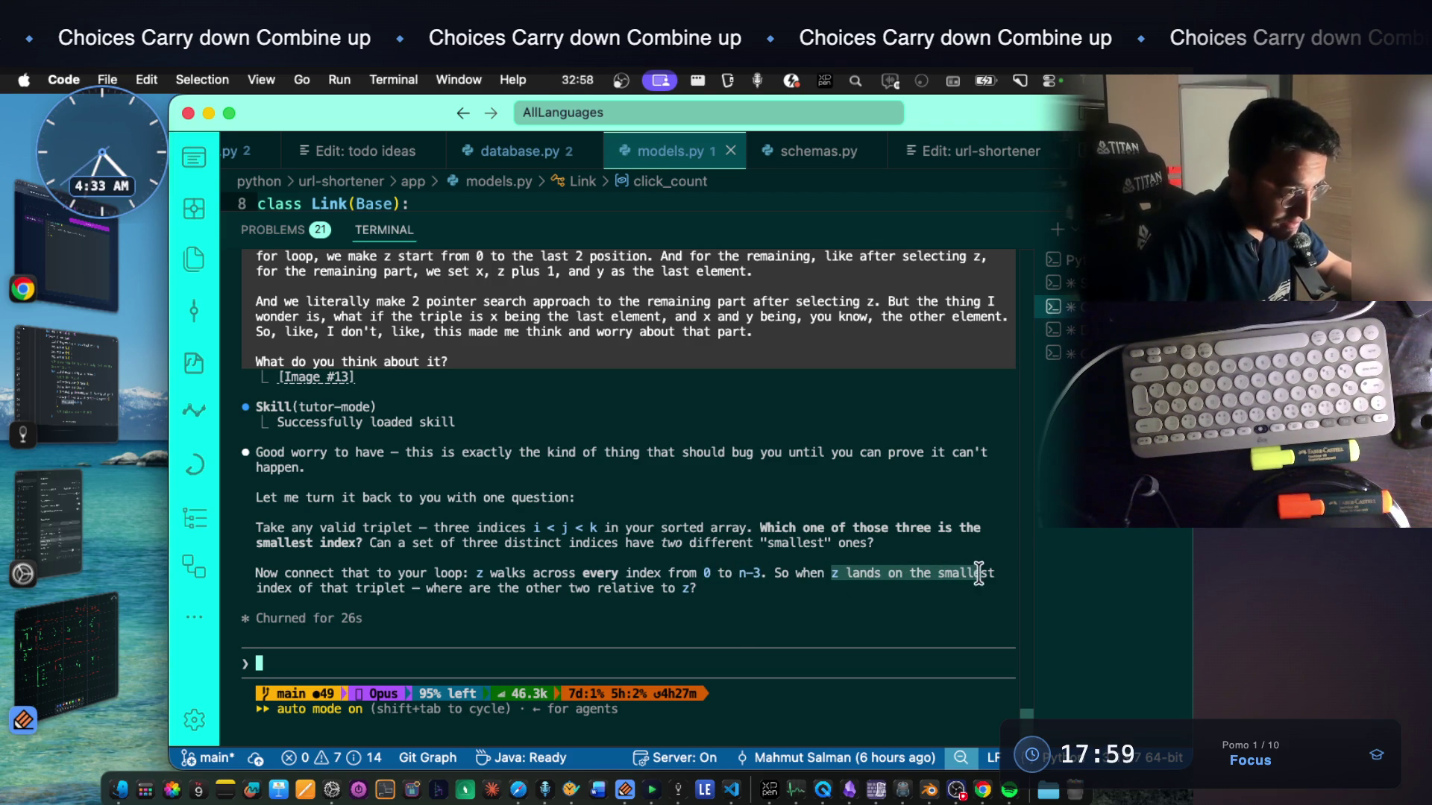
{"action": "left_click_drag", "start_coordinate": [257, 589], "coordinate": [395, 593]}
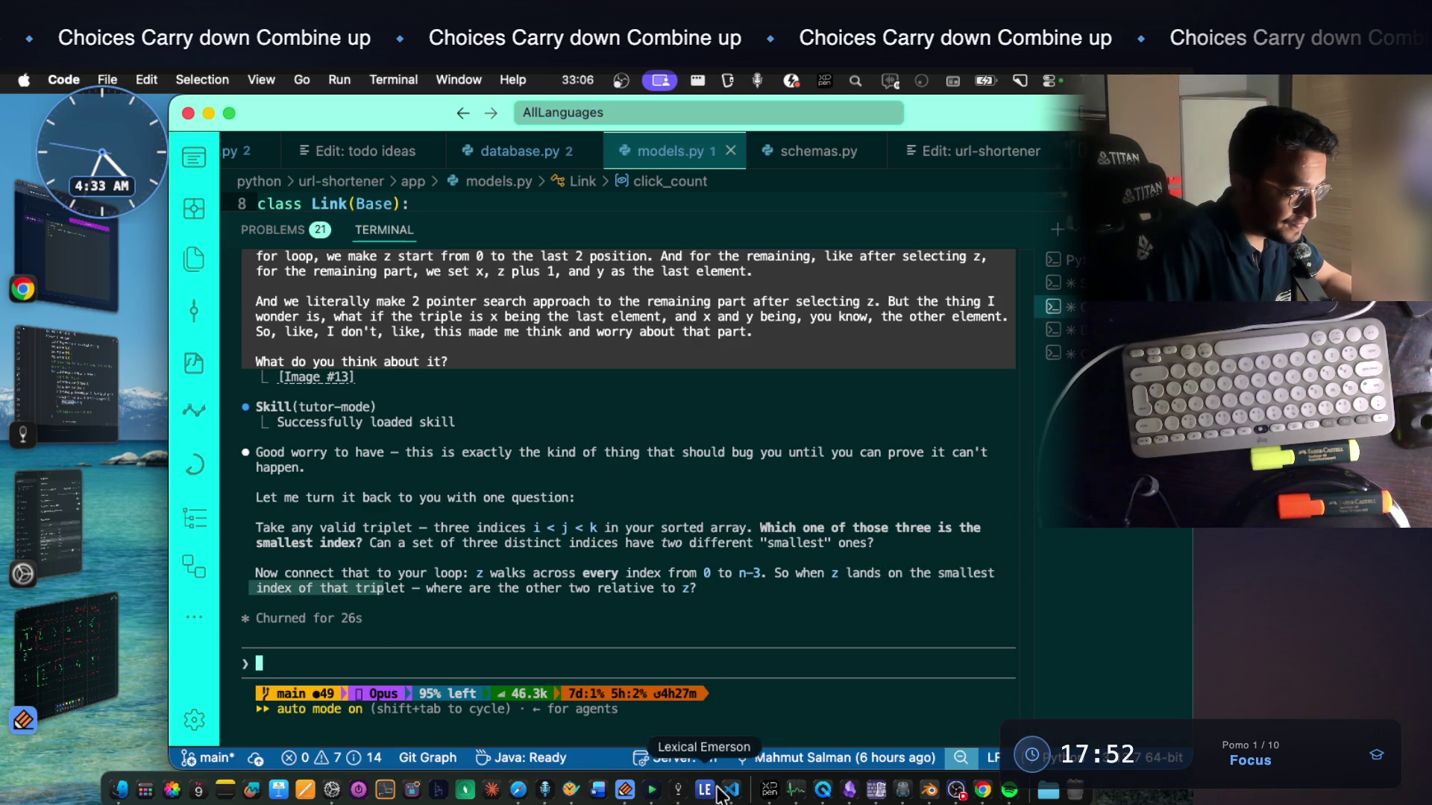
{"action": "left_click", "coordinate": [626, 790]}
{"action": "scroll", "coordinate": [569, 479], "scroll_direction": "down", "scroll_amount": 4}
Undo two red X strokes, switch to the green pen, and retrace the circle around the 2
{"action": "left_click_drag", "start_coordinate": [344, 496], "coordinate": [365, 521]}
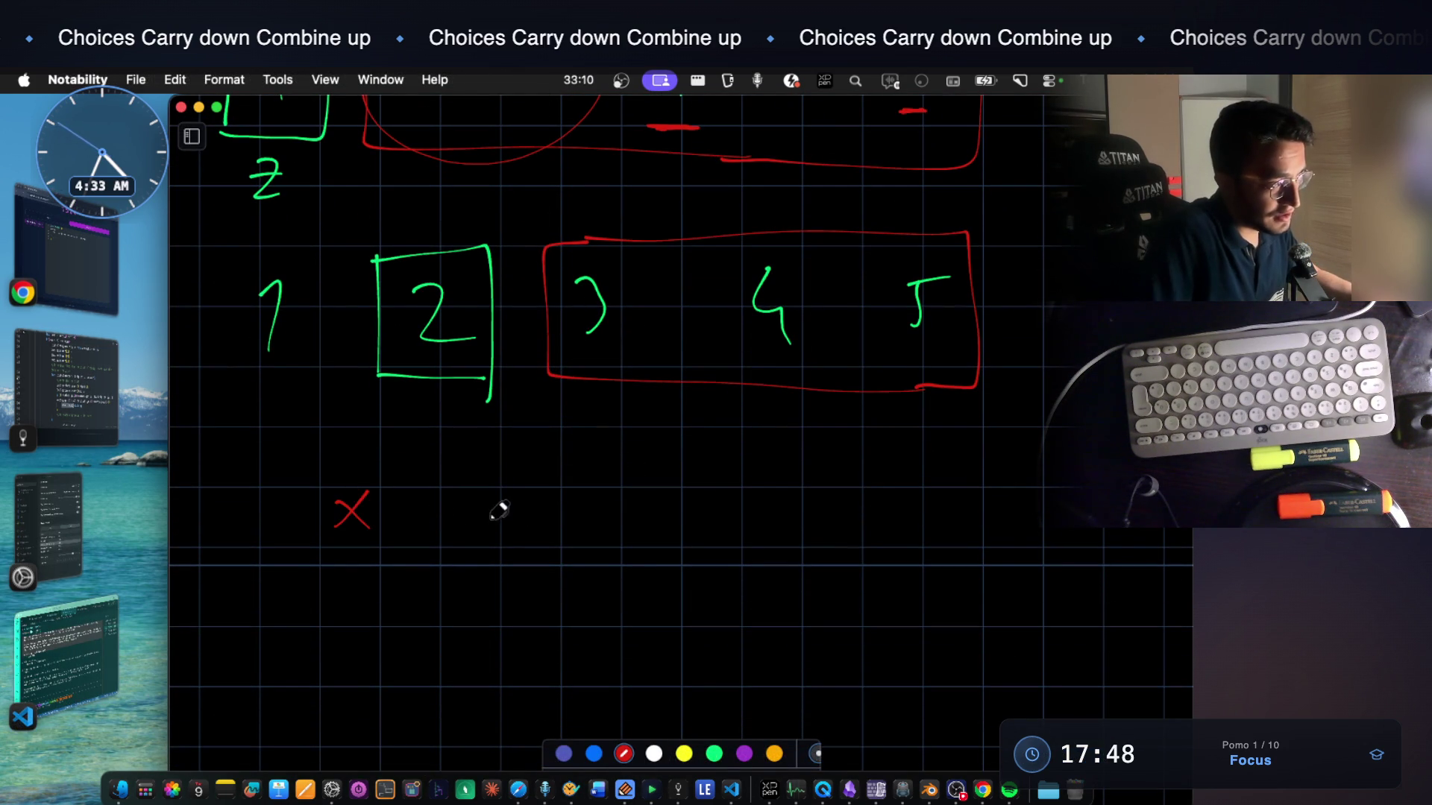
{"action": "key", "text": "super+z"}
{"action": "key", "text": "super+z"}
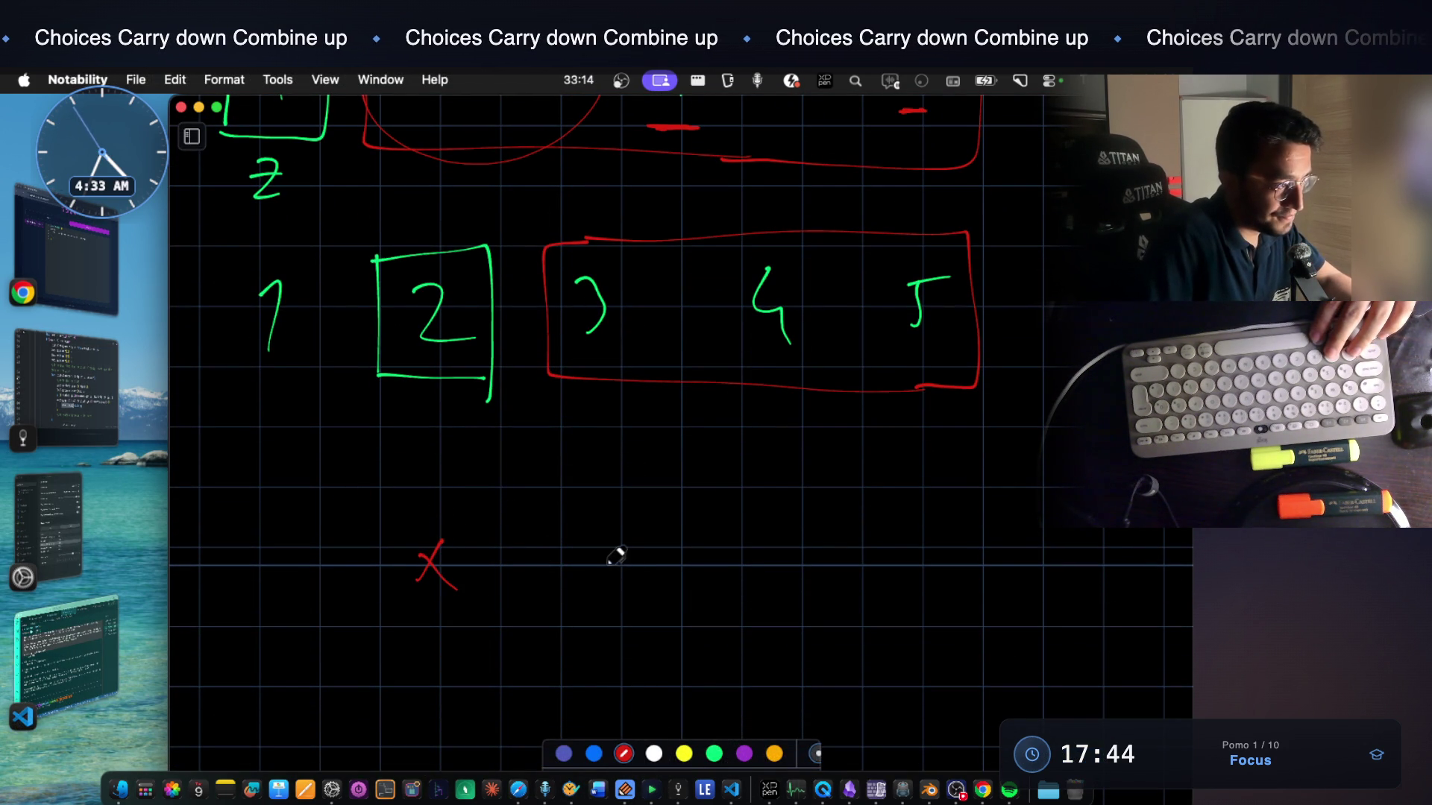
{"action": "key", "text": "super+z"}
{"action": "left_click", "coordinate": [714, 752]}
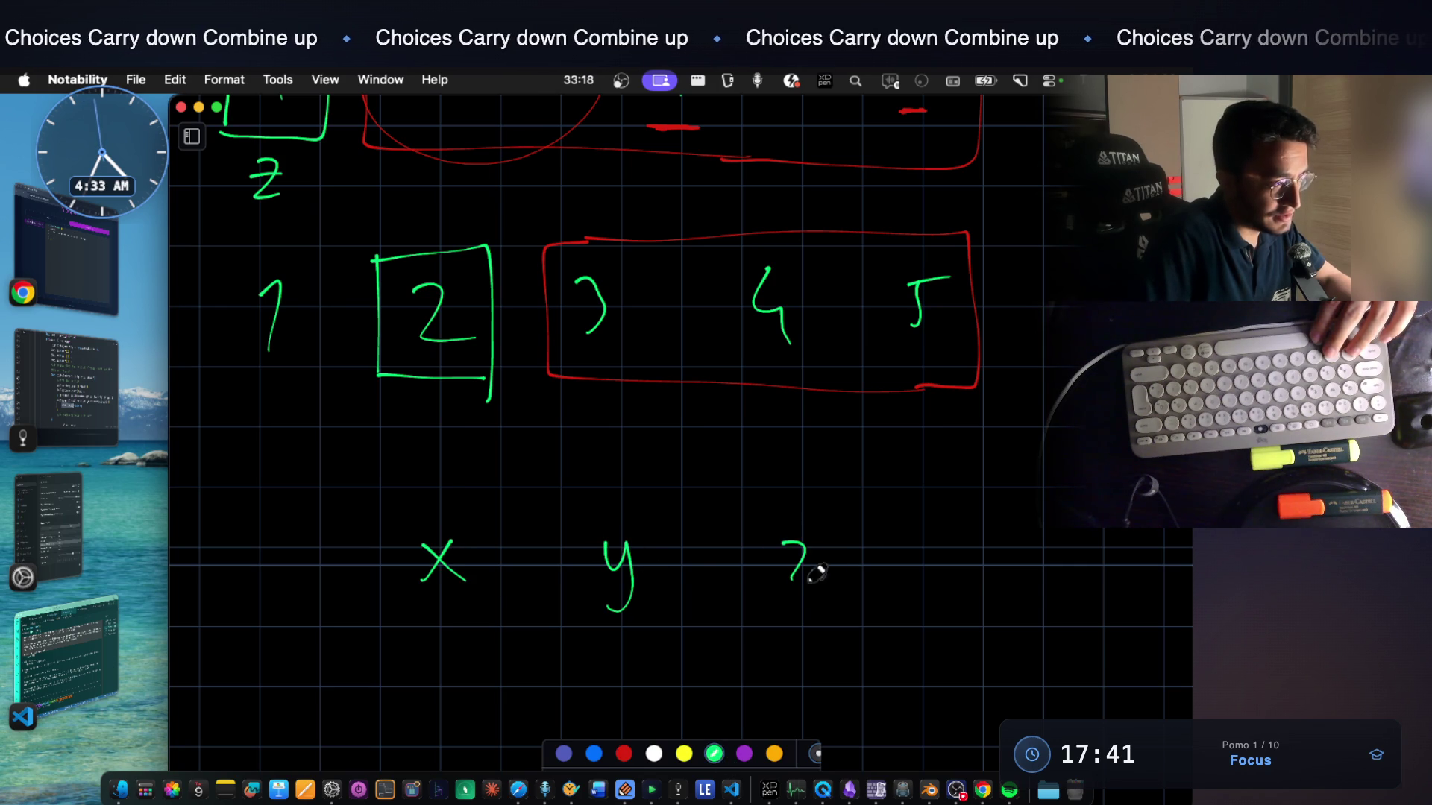
{"action": "left_click_drag", "start_coordinate": [799, 571], "coordinate": [825, 580]}
{"action": "scroll", "coordinate": [719, 437], "scroll_direction": "down", "scroll_amount": 3}
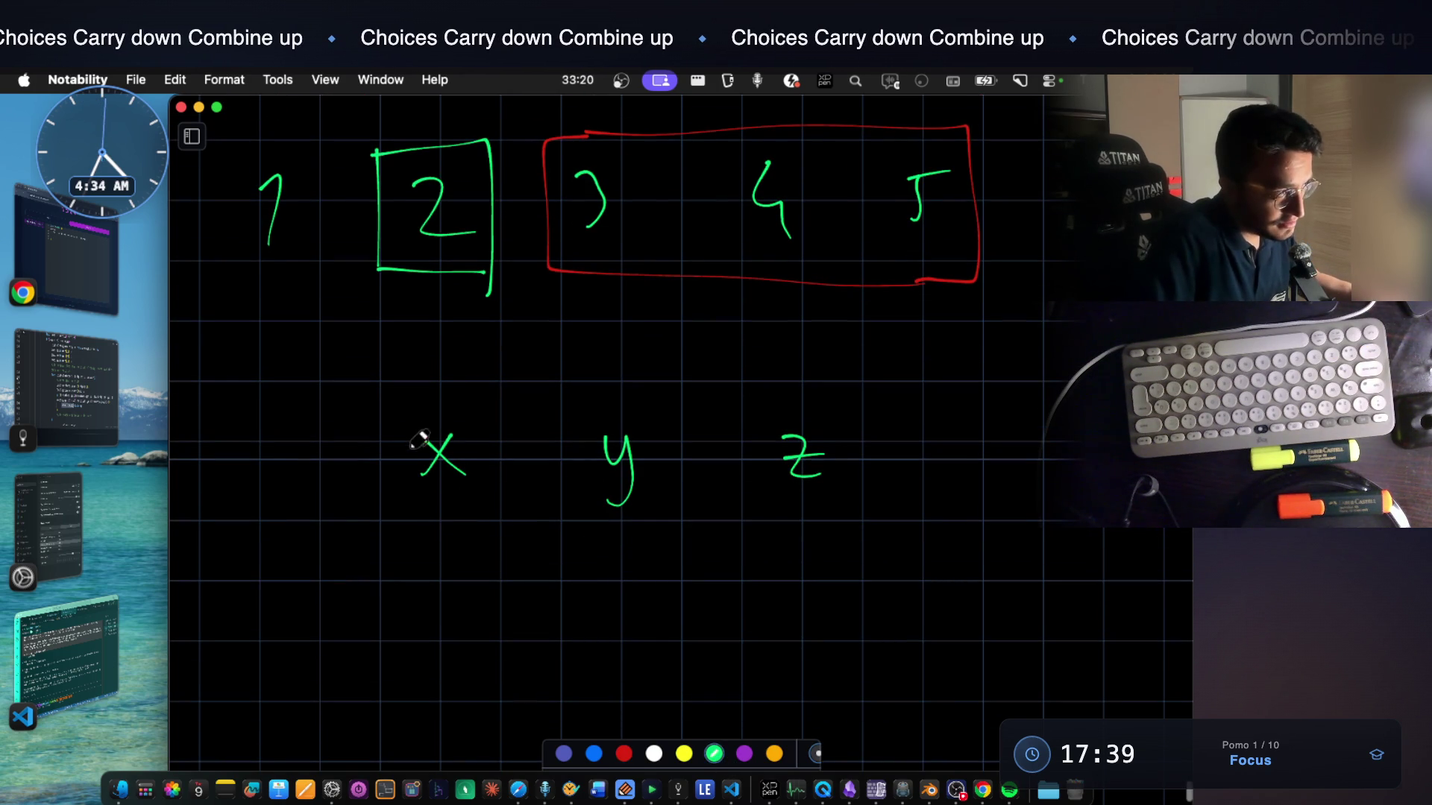
{"action": "scroll", "coordinate": [410, 437], "scroll_direction": "up", "scroll_amount": 3}
{"action": "scroll", "coordinate": [402, 413], "scroll_direction": "up", "scroll_amount": 2}
{"action": "scroll", "coordinate": [397, 400], "scroll_direction": "up", "scroll_amount": 1}
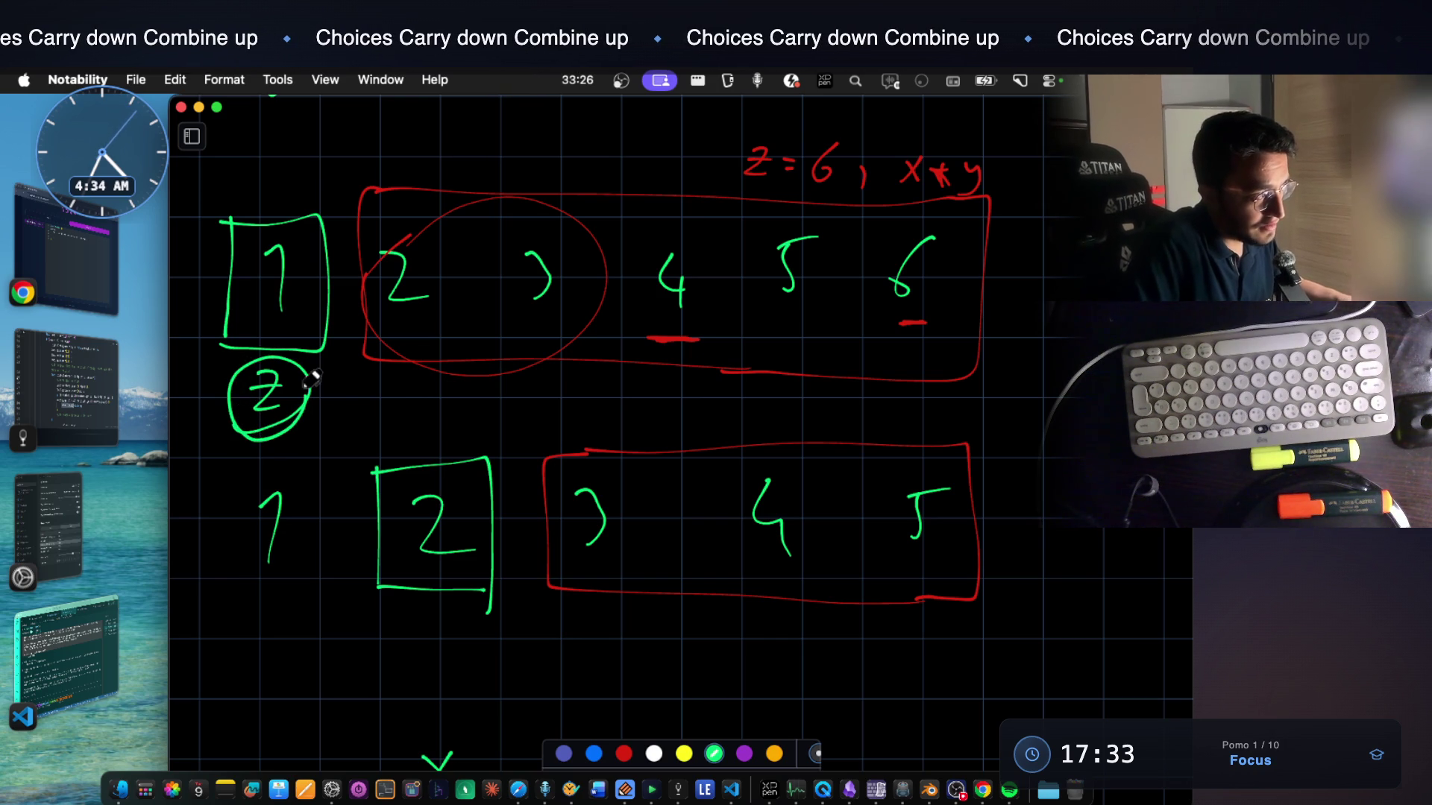
{"action": "left_click_drag", "start_coordinate": [248, 420], "coordinate": [322, 381]}
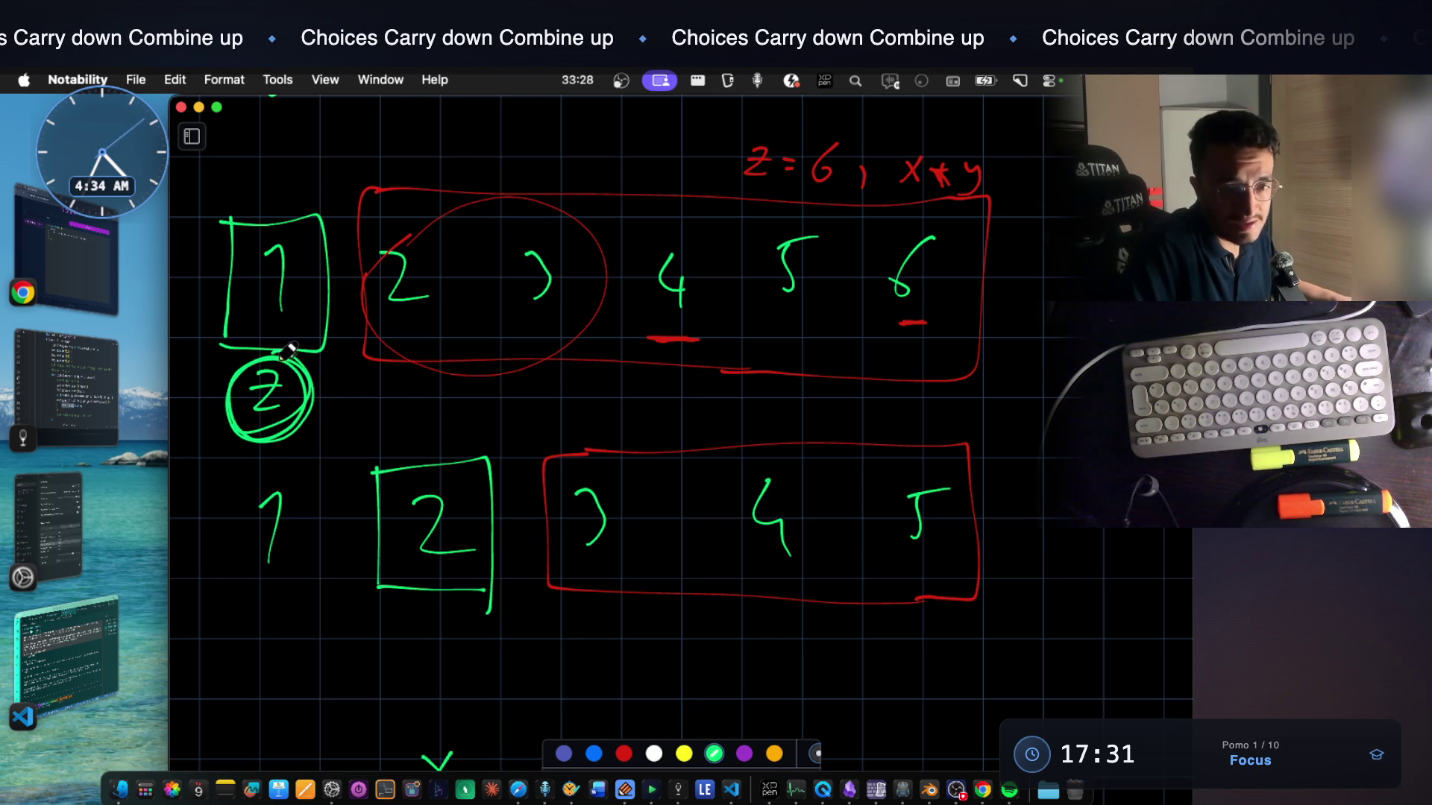
{"action": "scroll", "coordinate": [623, 527], "scroll_direction": "down", "scroll_amount": 2}
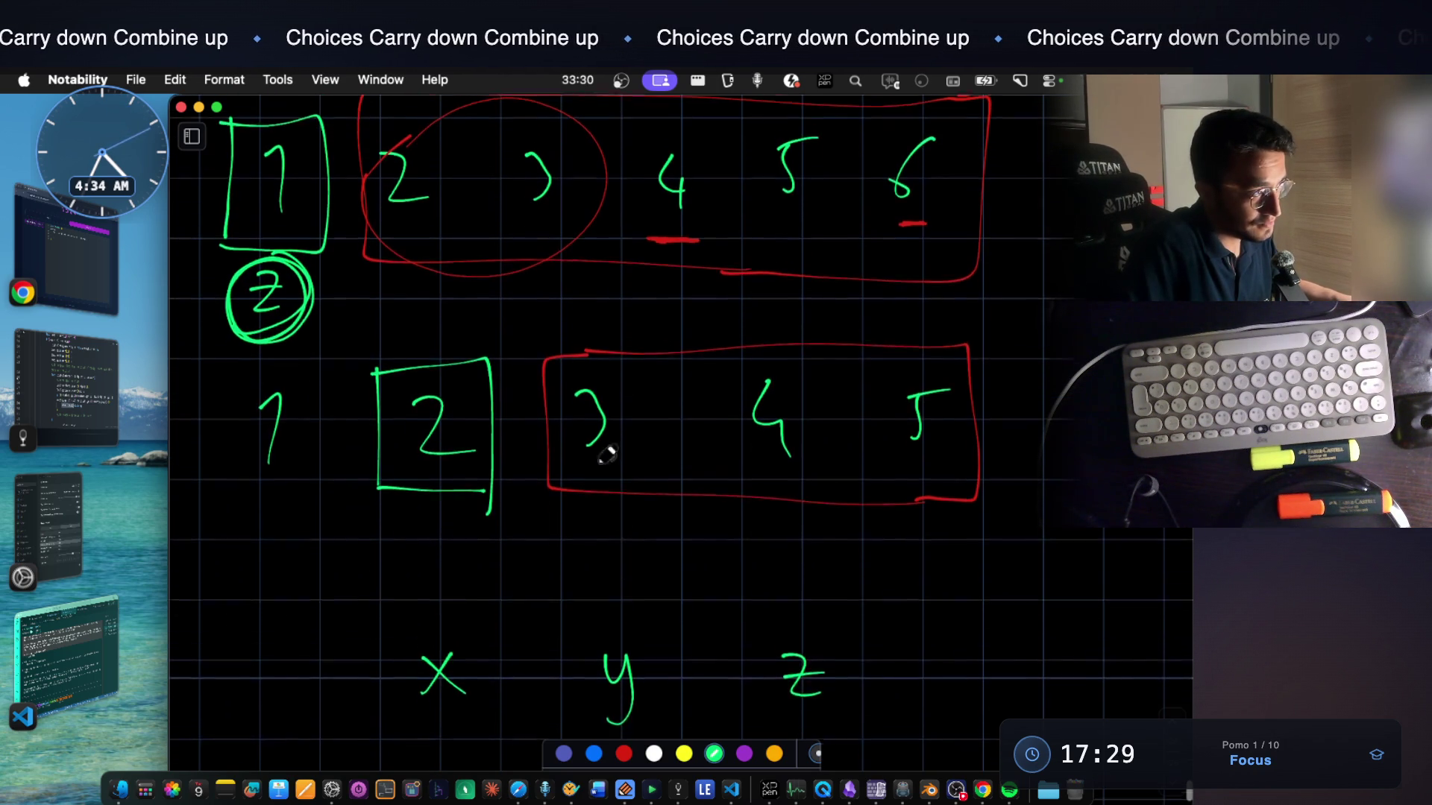
{"action": "scroll", "coordinate": [492, 283], "scroll_direction": "up", "scroll_amount": 2}
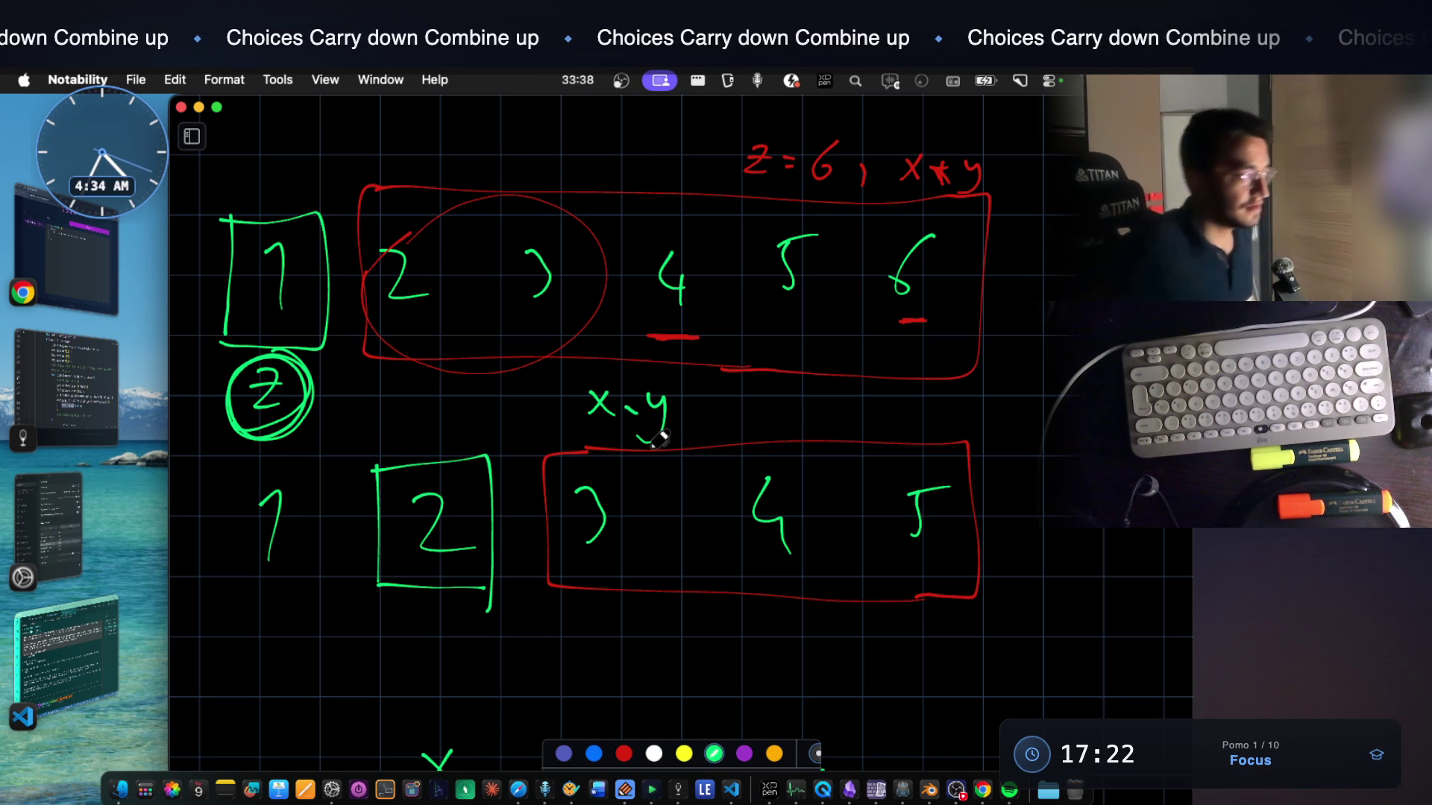
{"action": "key", "text": "super+Tab"}
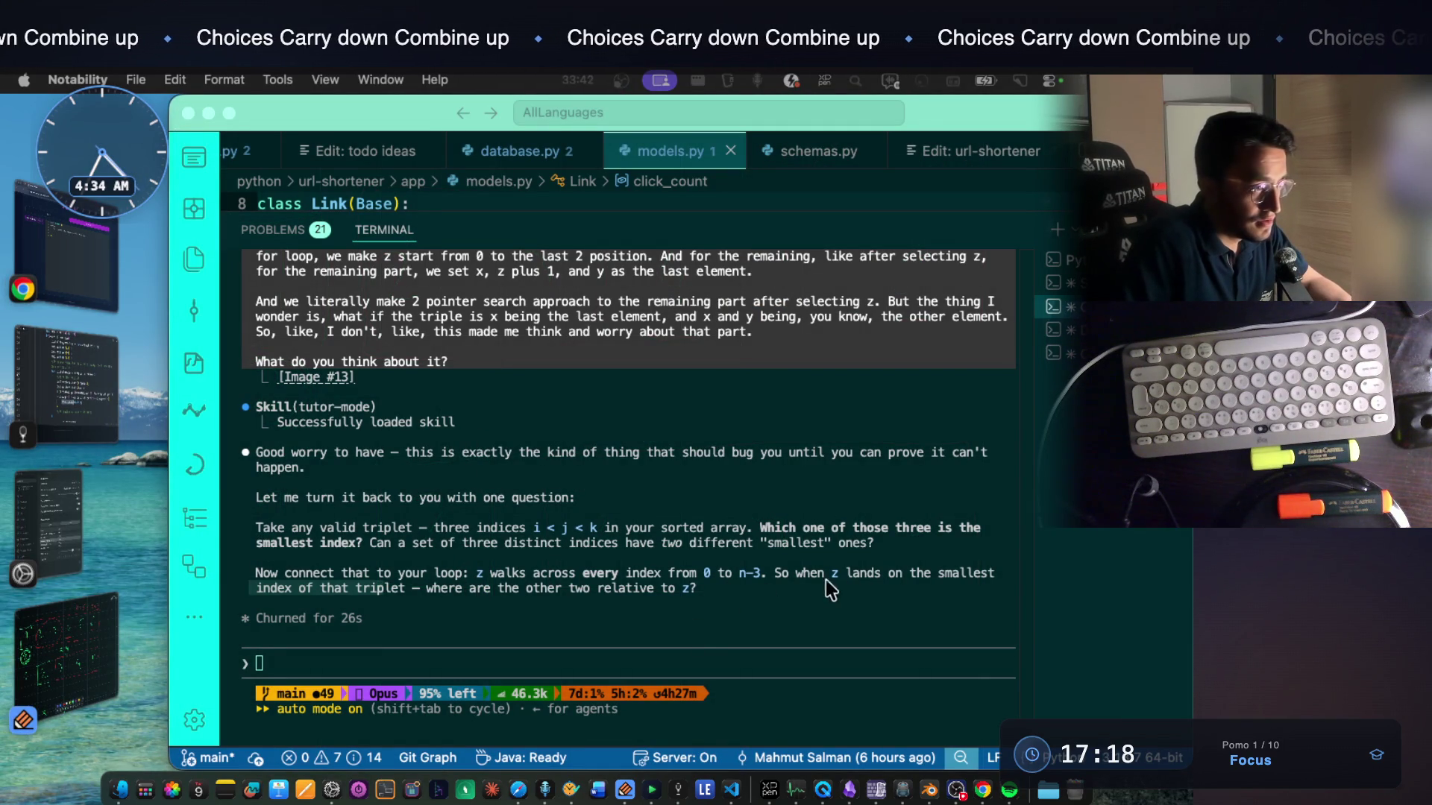
Reread the lines about z landing on the smallest index and the distinct-indices question while drafting a reply
{"action": "left_click_drag", "start_coordinate": [795, 574], "coordinate": [889, 576]}
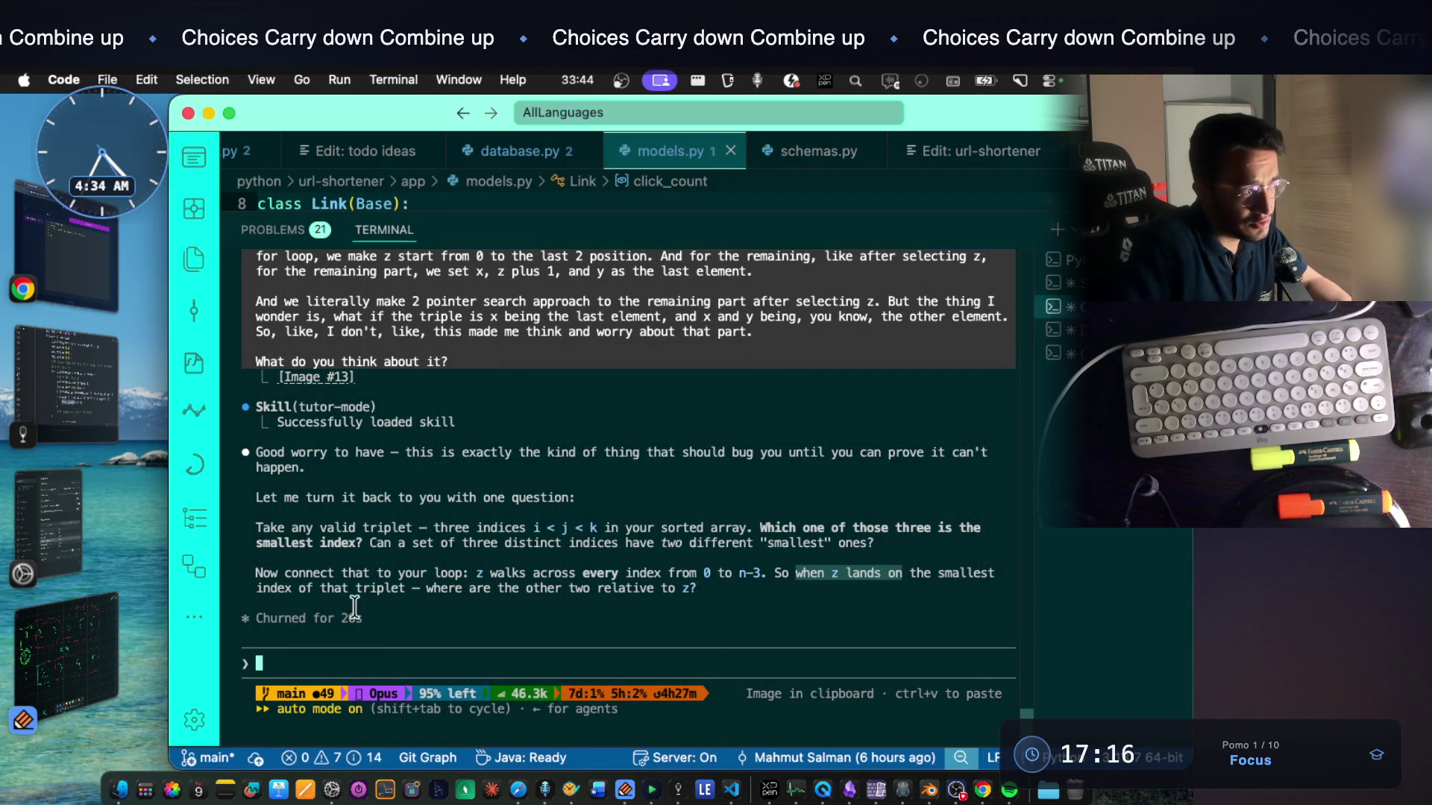
{"action": "left_click_drag", "start_coordinate": [332, 590], "coordinate": [551, 593]}
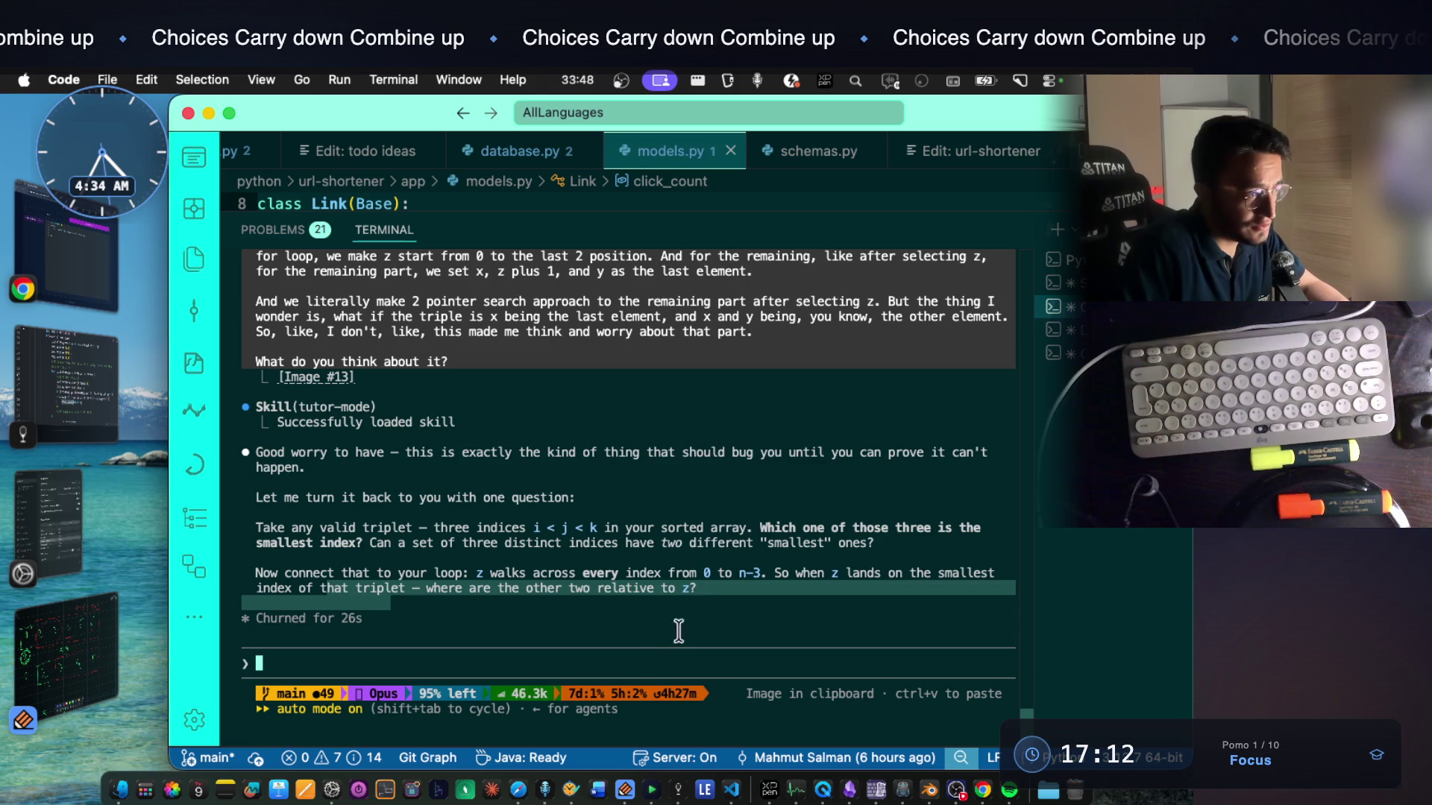
{"action": "left_click", "coordinate": [654, 662]}
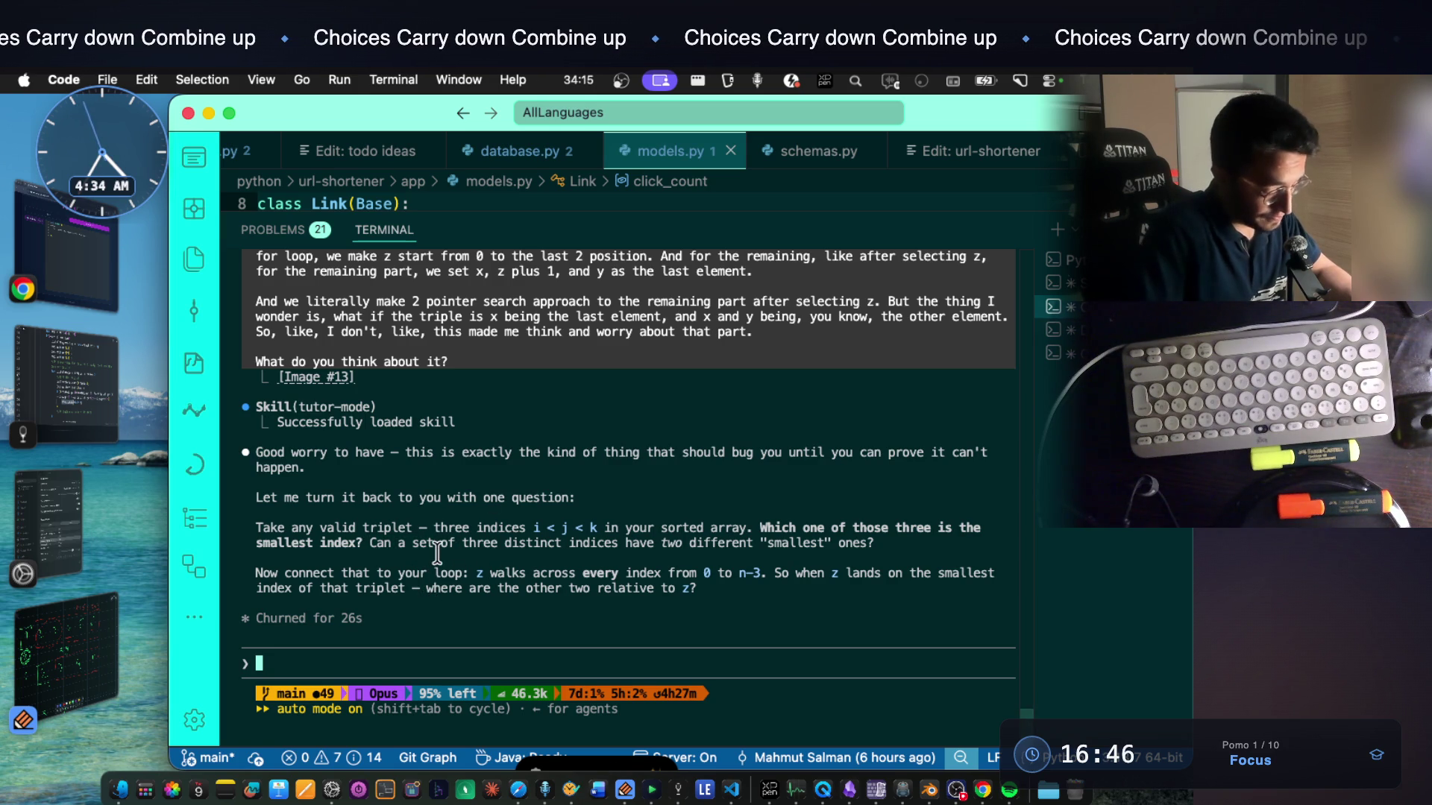
{"action": "left_click_drag", "start_coordinate": [369, 544], "coordinate": [841, 540]}
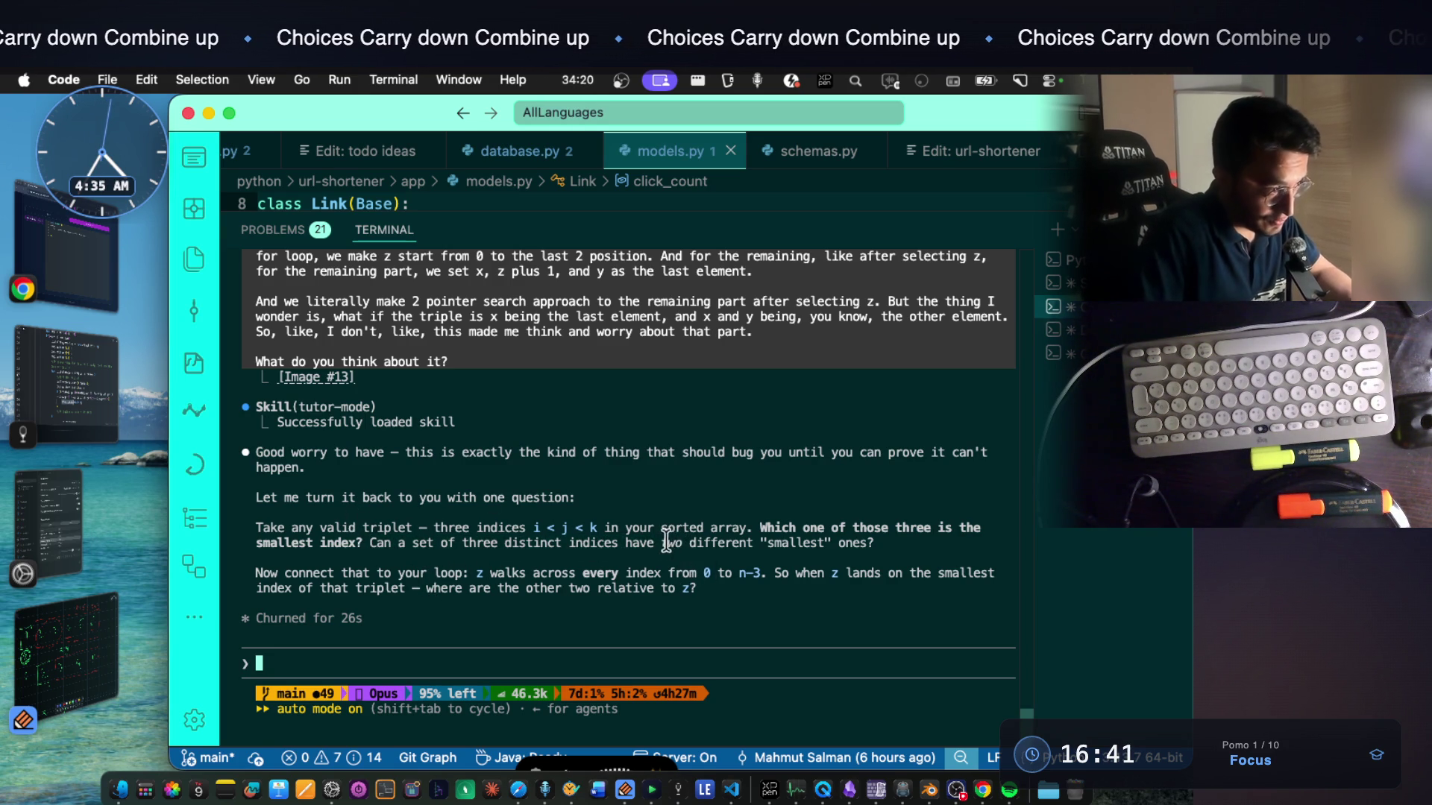
{"action": "left_click", "coordinate": [773, 662]}
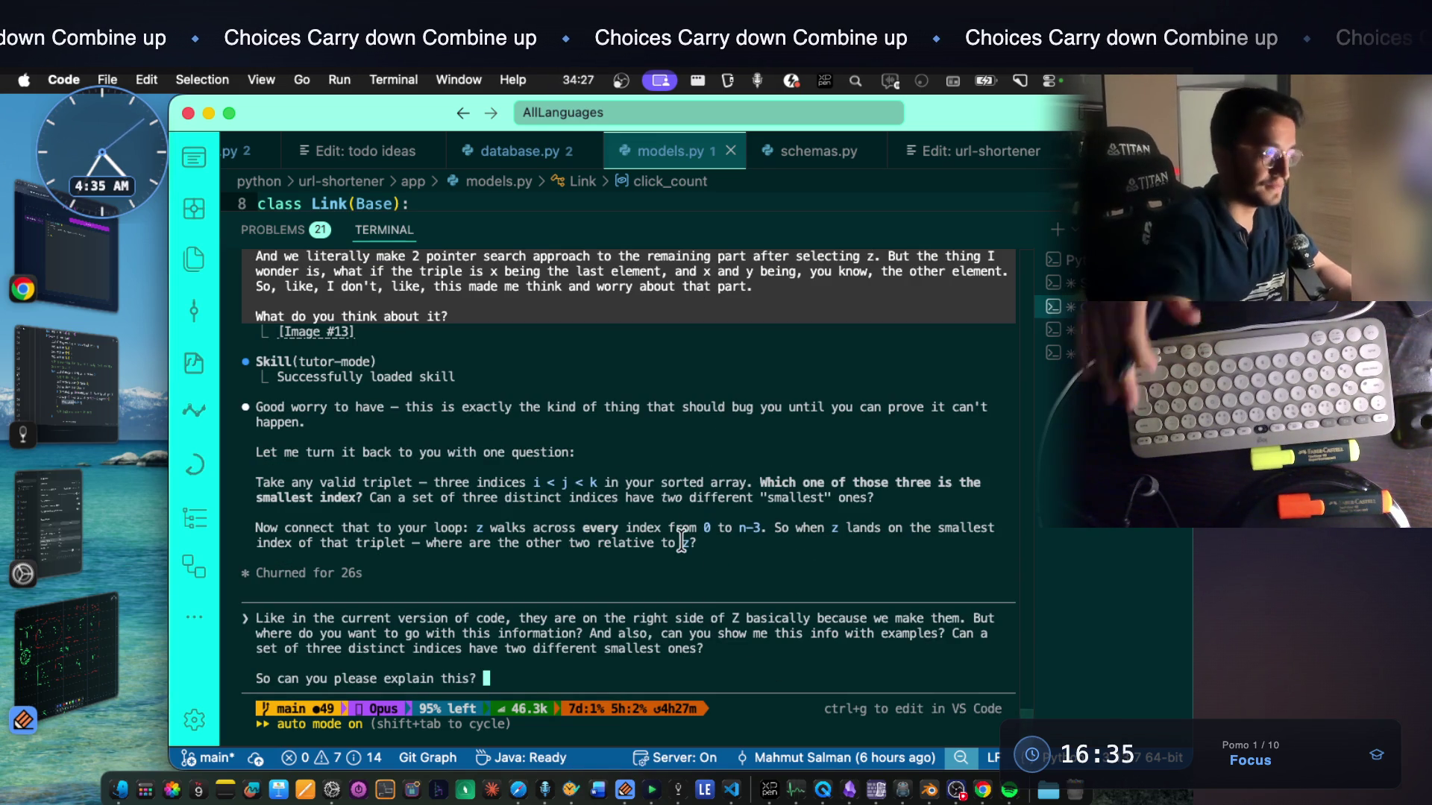
Send the drafted reply about indices sitting right of z to the tutor
{"action": "key", "text": "Return"}
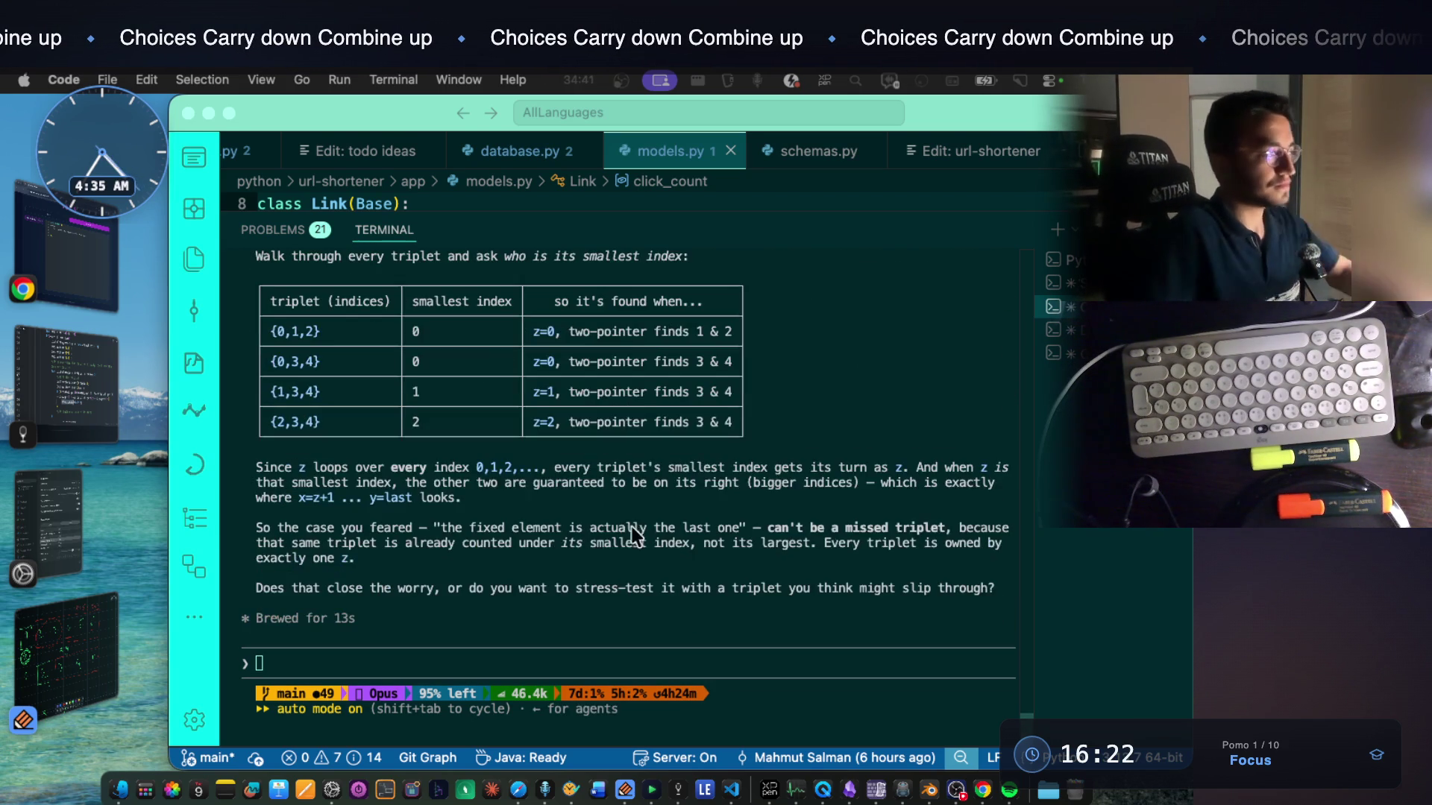
{"action": "scroll", "coordinate": [604, 483], "scroll_direction": "up", "scroll_amount": 5}
{"action": "scroll", "coordinate": [606, 483], "scroll_direction": "up", "scroll_amount": 4}
{"action": "scroll", "coordinate": [608, 483], "scroll_direction": "up", "scroll_amount": 2}
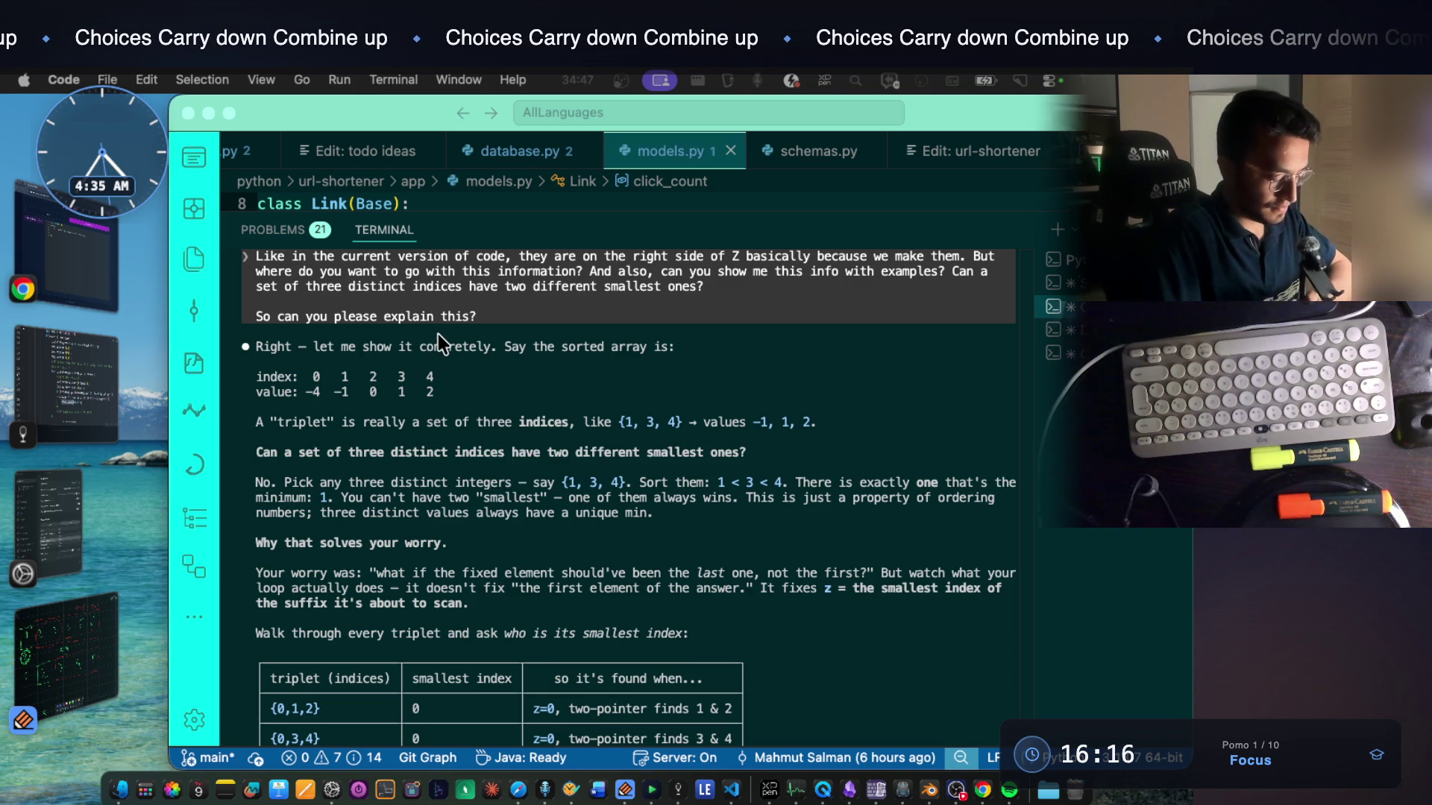
Mark the example array's index row and the triplet {1, 3, 4} in the tutor's worked example
{"action": "left_click_drag", "start_coordinate": [424, 345], "coordinate": [674, 344]}
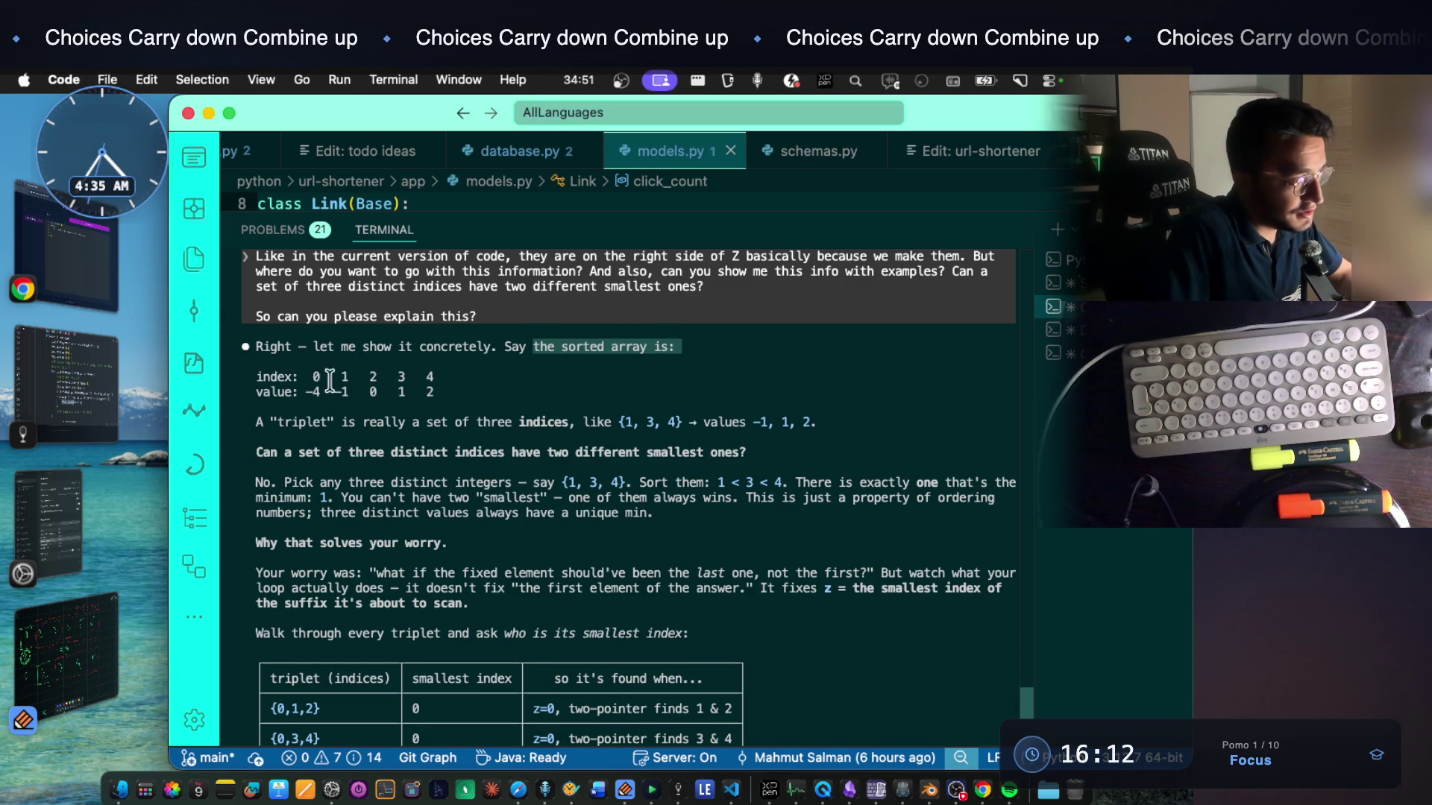
{"action": "left_click_drag", "start_coordinate": [314, 378], "coordinate": [453, 393]}
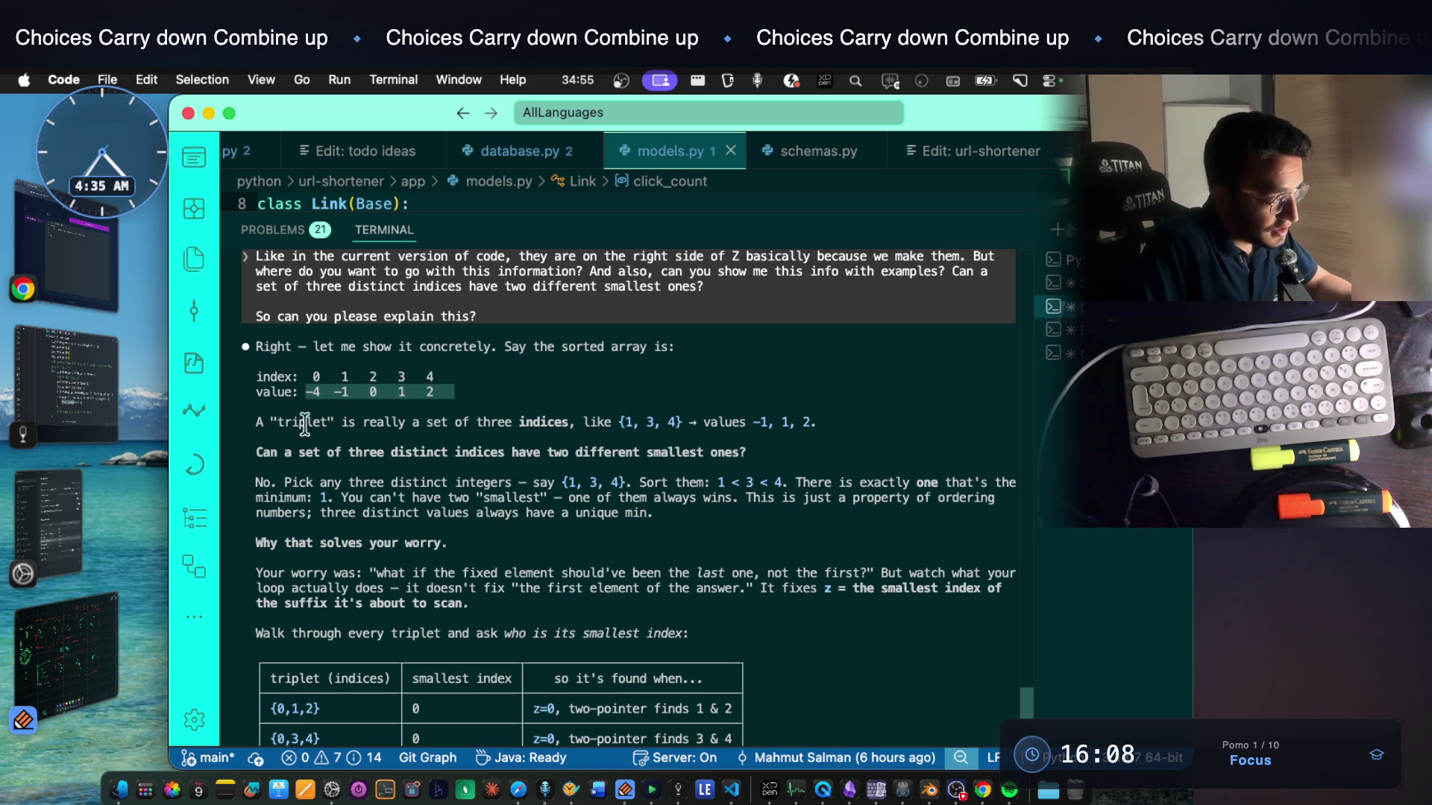
{"action": "left_click_drag", "start_coordinate": [343, 422], "coordinate": [444, 422]}
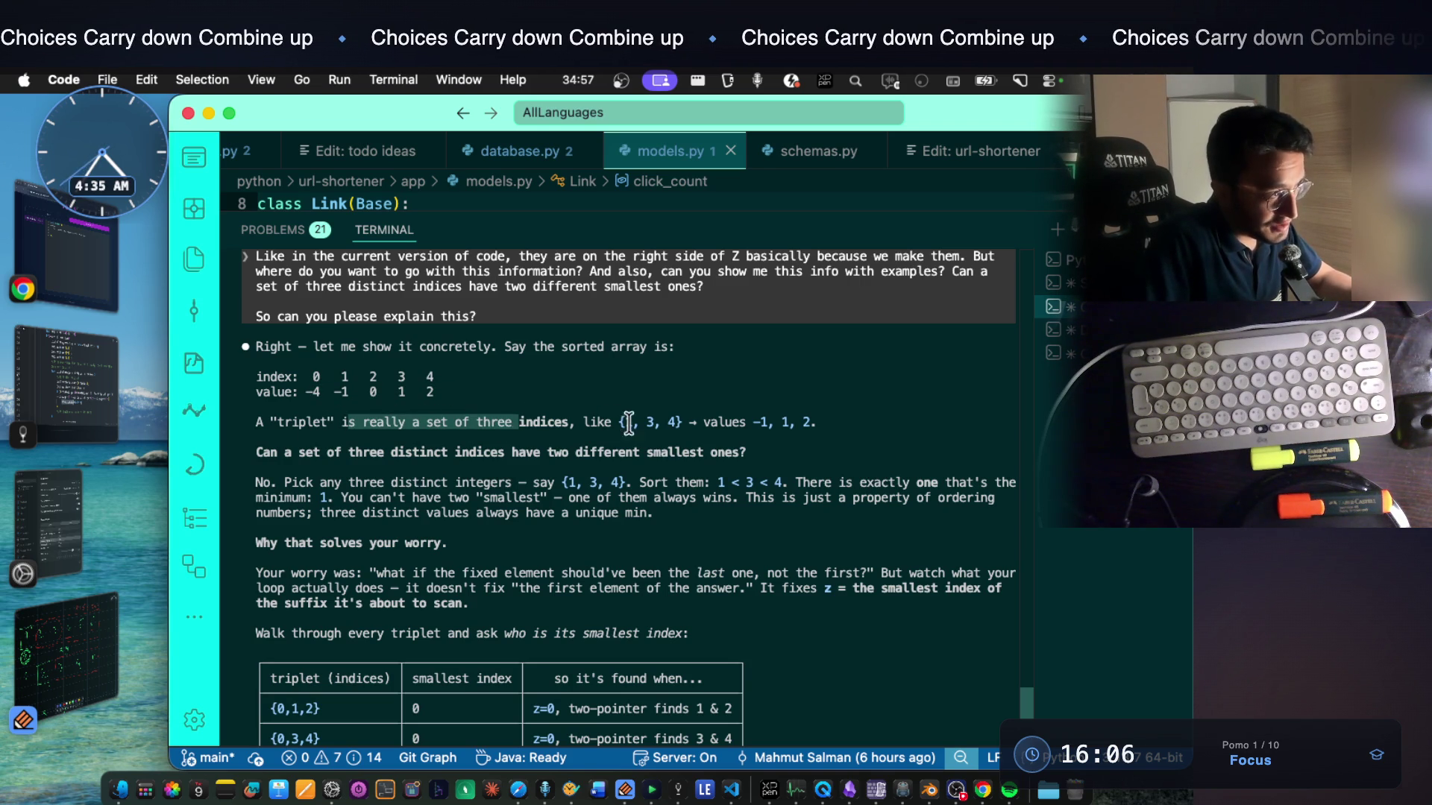
{"action": "left_click_drag", "start_coordinate": [616, 422], "coordinate": [656, 422]}
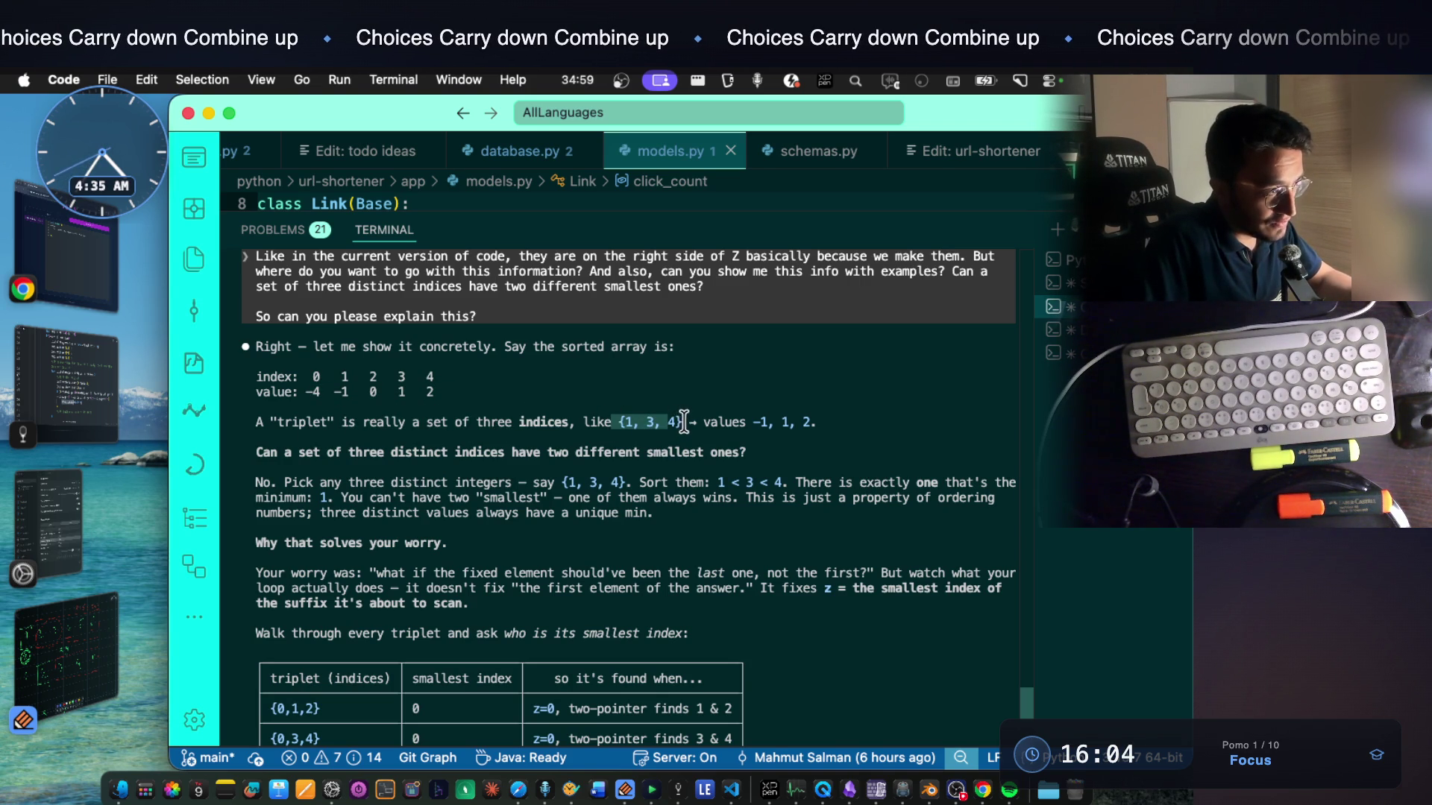
Mark the 'set of three distinct' question line, then switch to the notes app
{"action": "left_click_drag", "start_coordinate": [298, 452], "coordinate": [735, 452]}
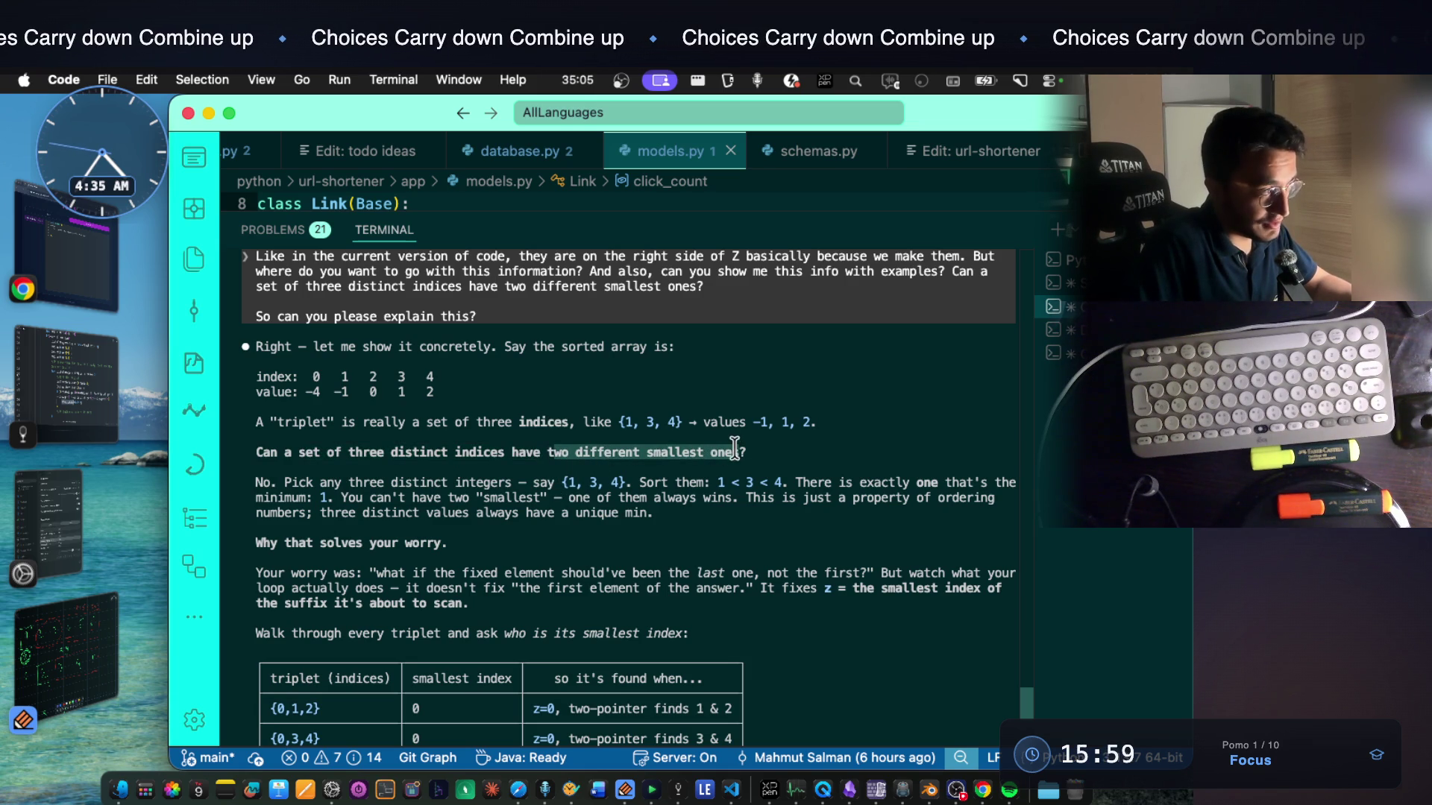
{"action": "double_click", "coordinate": [399, 452]}
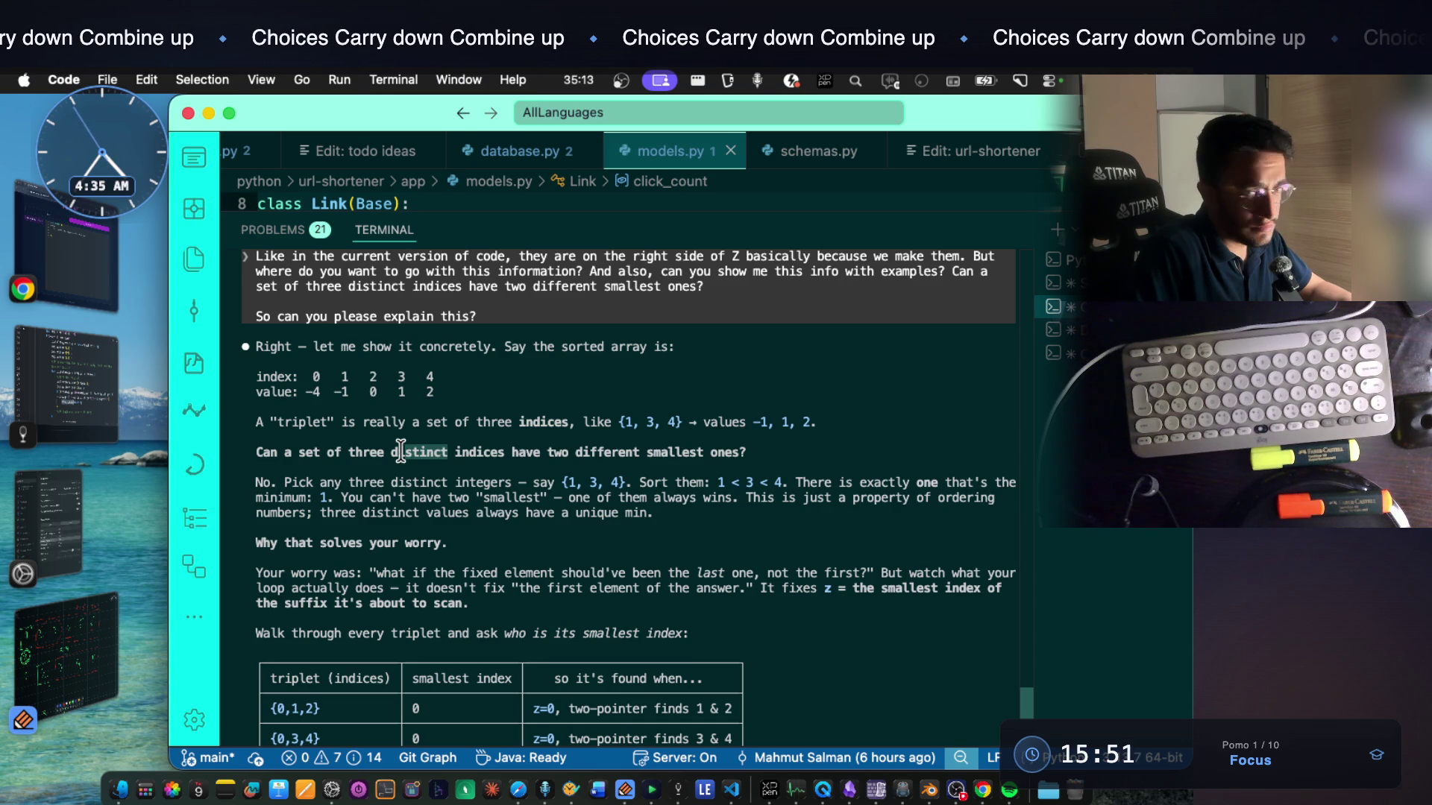
{"action": "mouse_move", "coordinate": [749, 452]}
{"action": "left_mouse_down"}
{"action": "mouse_move", "coordinate": [260, 456]}
{"action": "mouse_move", "coordinate": [747, 453]}
{"action": "left_mouse_up"}
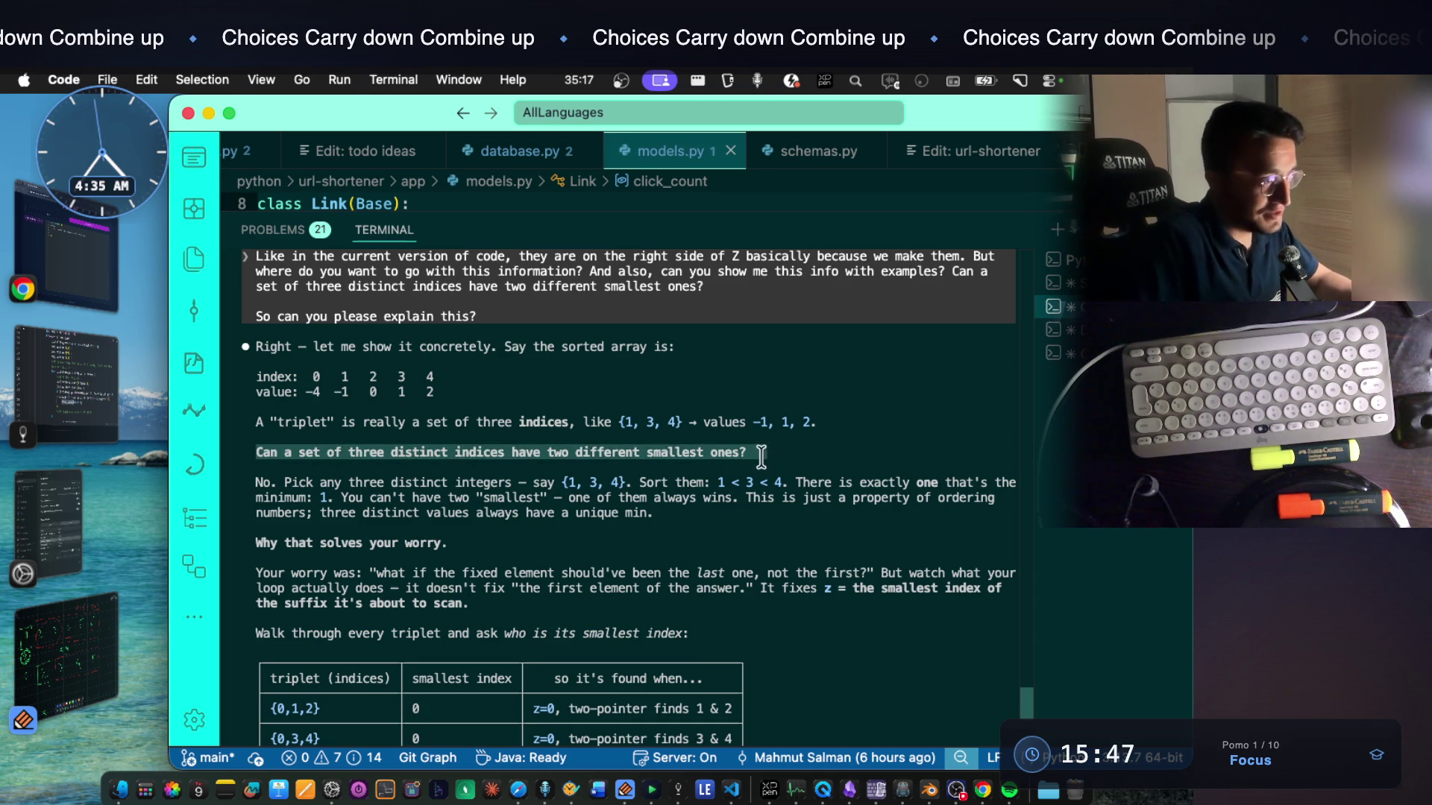
{"action": "left_click", "coordinate": [678, 790]}
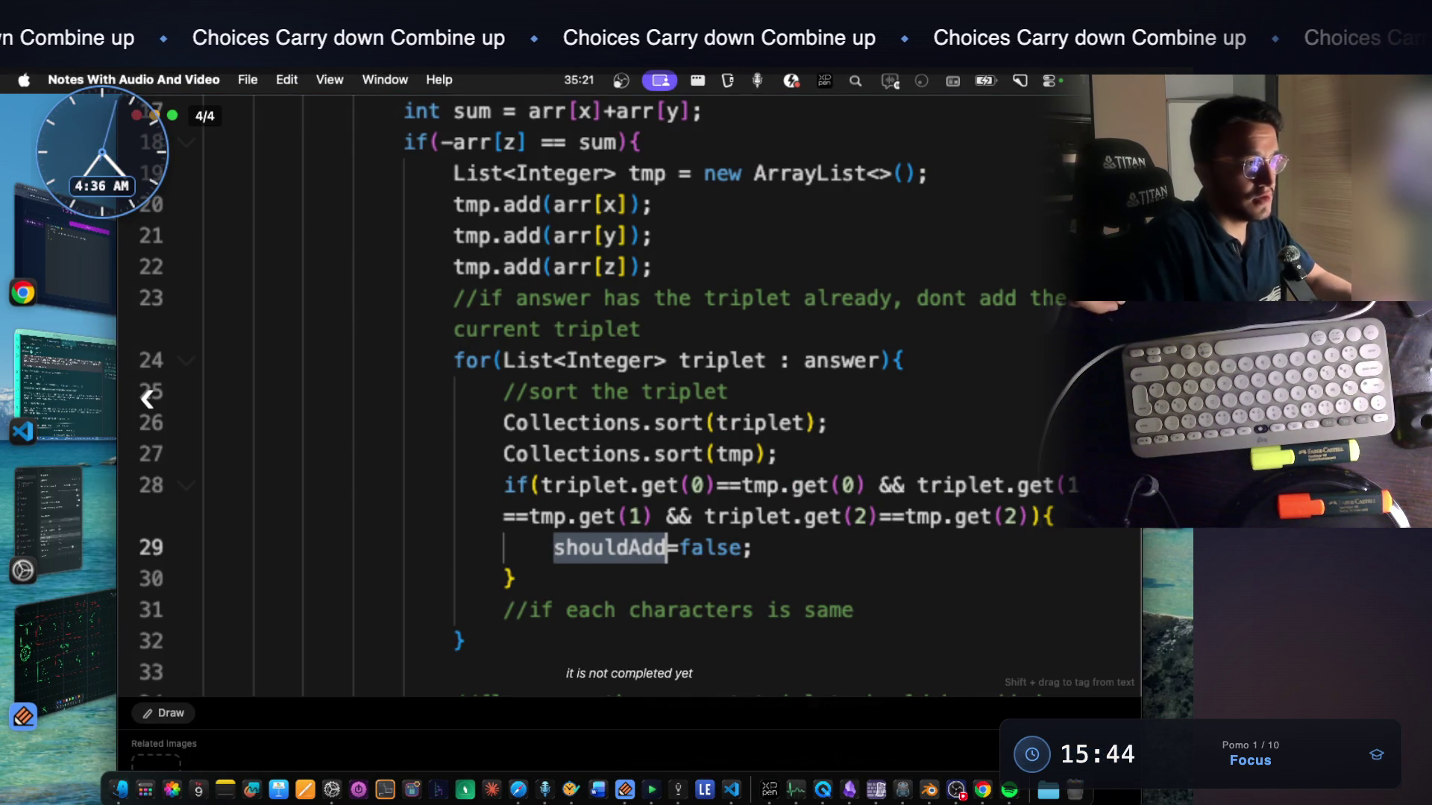
Paste the smallest-index question and the duplicate-triplets point into the 3Sum note and save it
{"action": "key", "text": "Escape"}
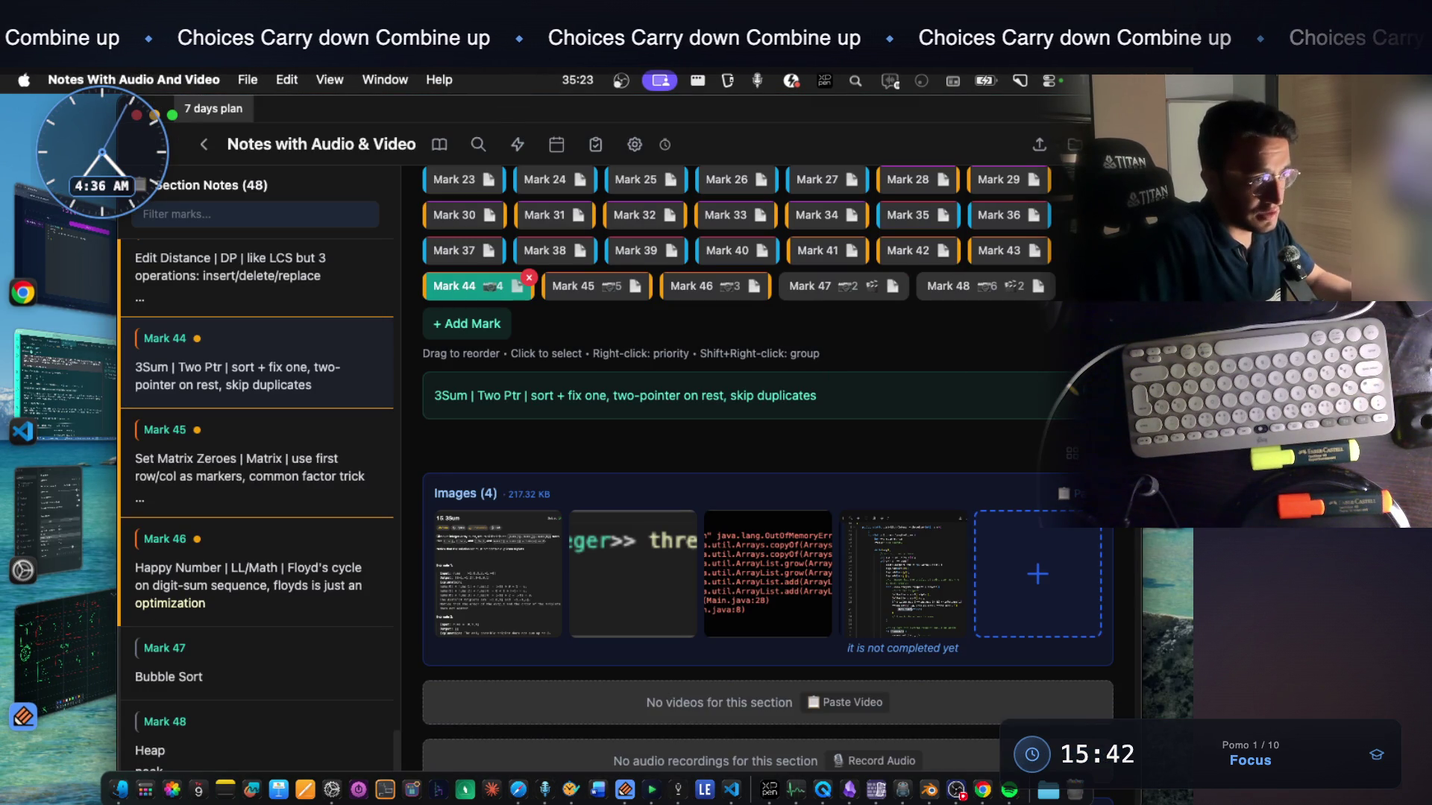
{"action": "left_click", "coordinate": [876, 434]}
{"action": "key", "text": "Return"}
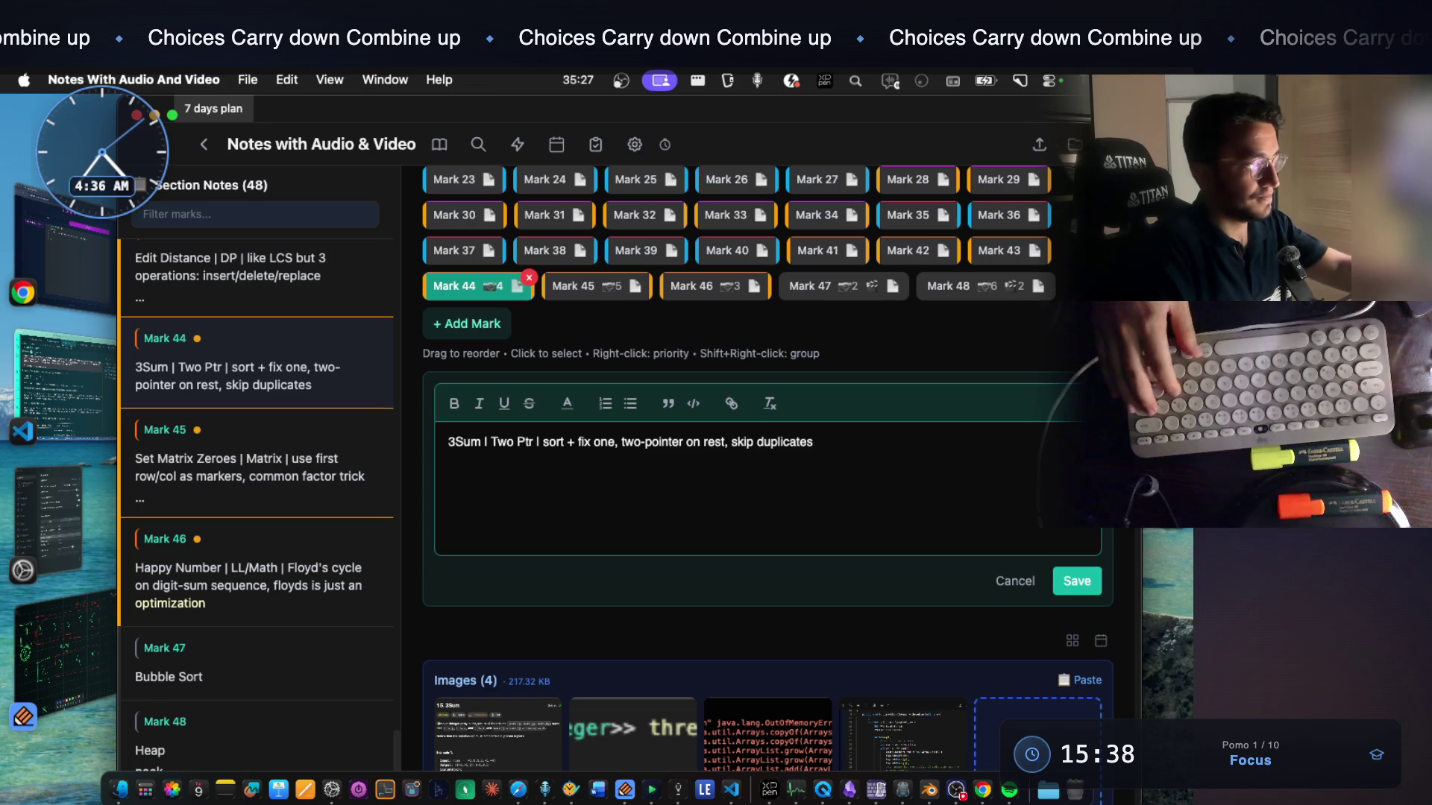
{"action": "type", "text": "an important thing "}
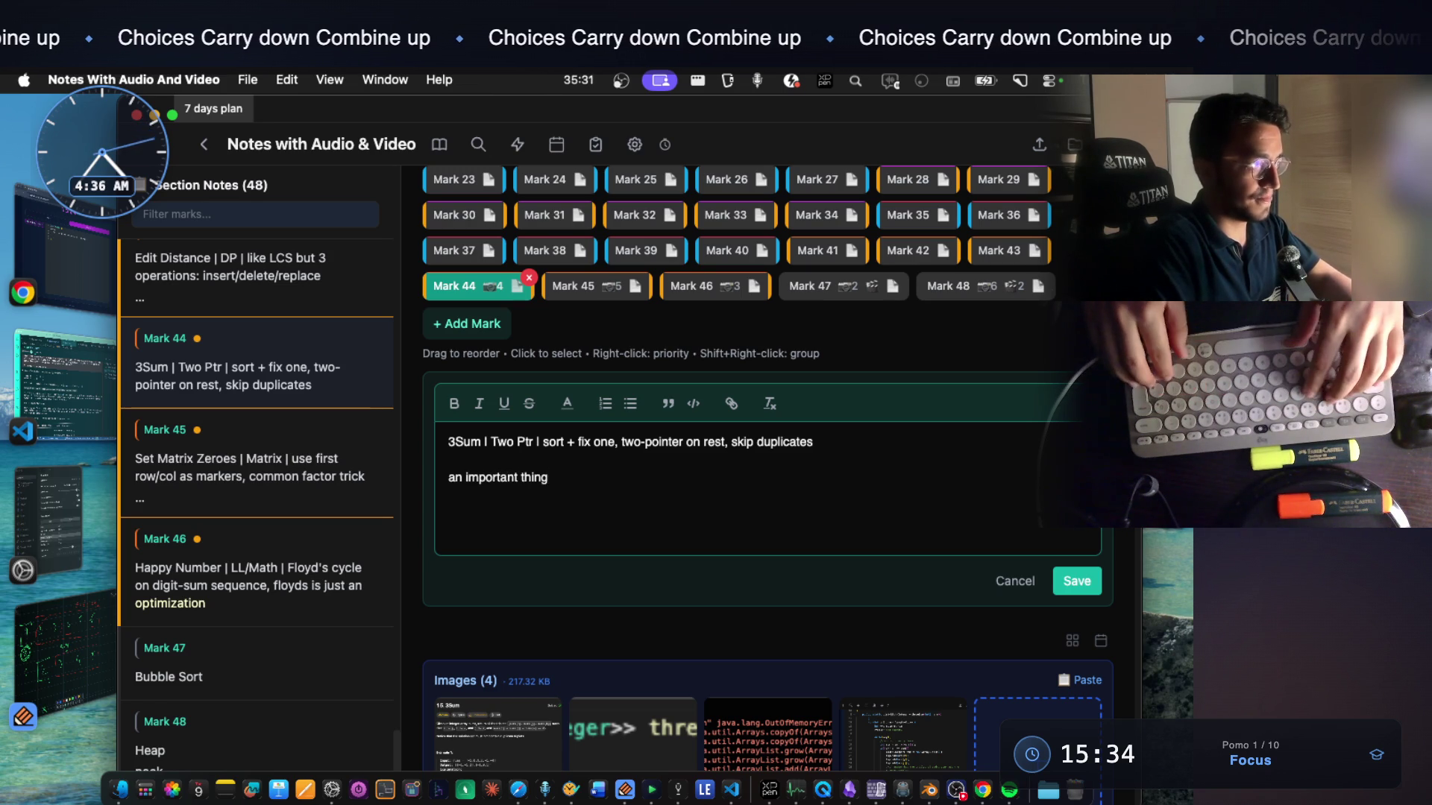
{"action": "type", "text": "to know in this ques: \""}
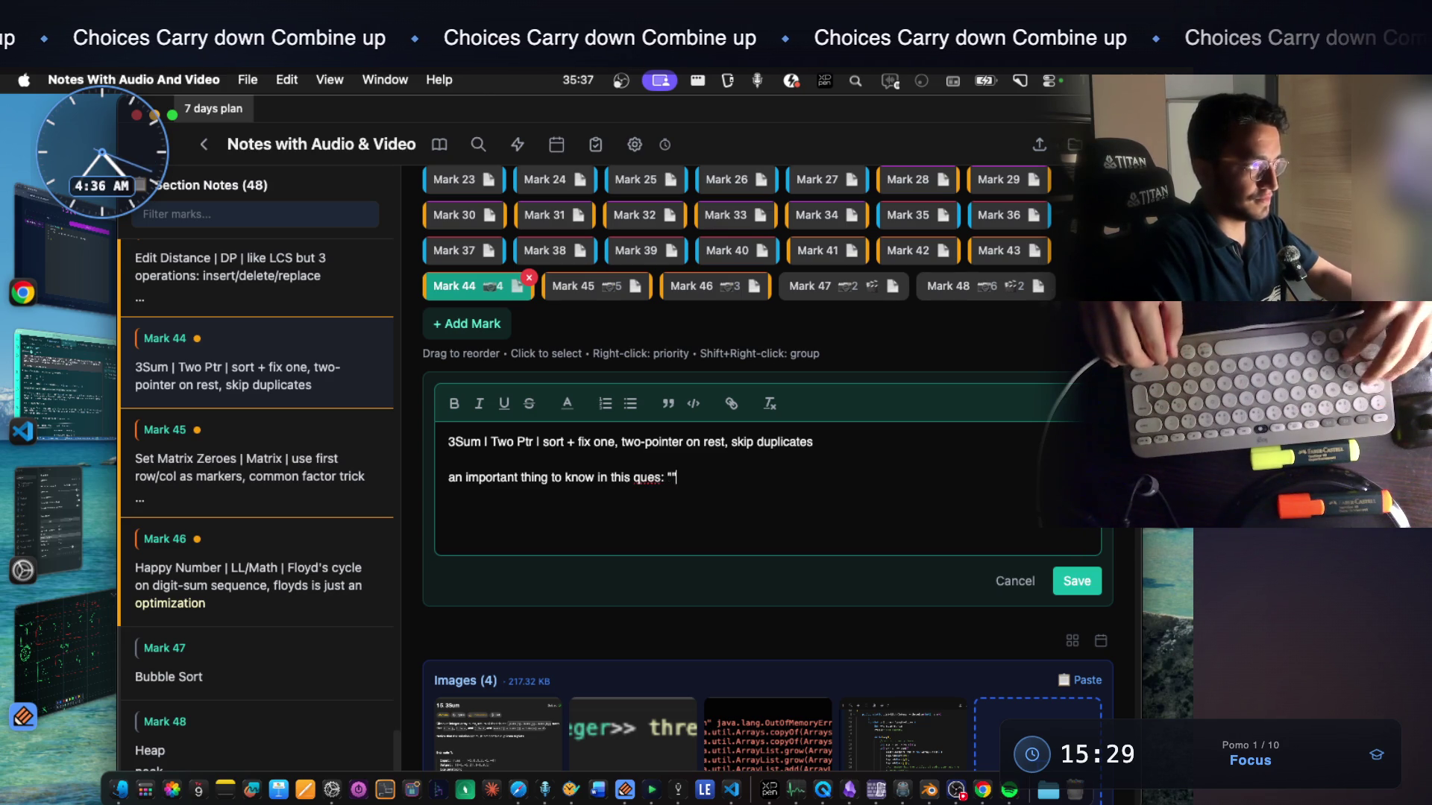
{"action": "type", "text": "Can a set of three distinct indices have two different smallest ones?\""}
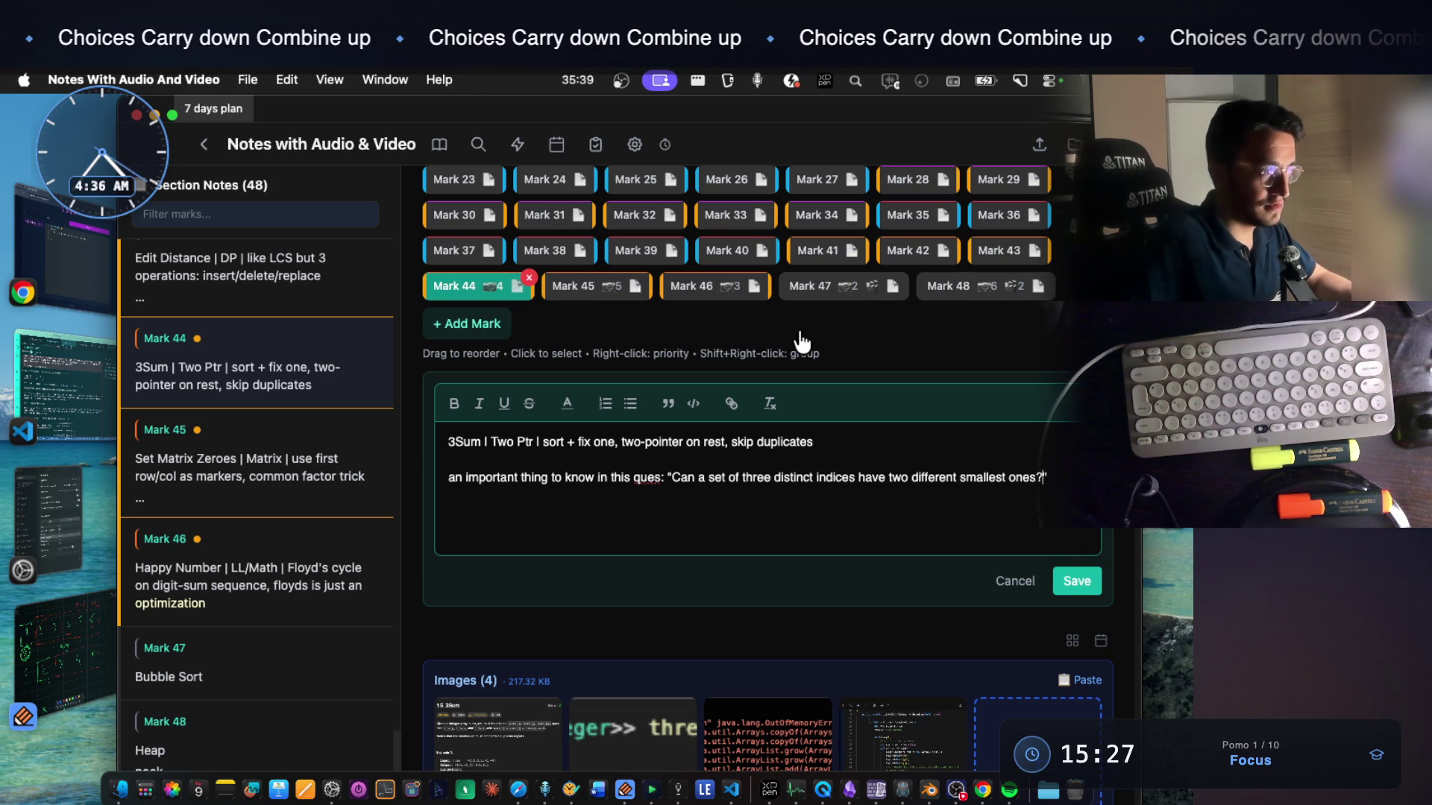
{"action": "key", "text": "Return"}
{"action": "type", "text": "and then the other o"}
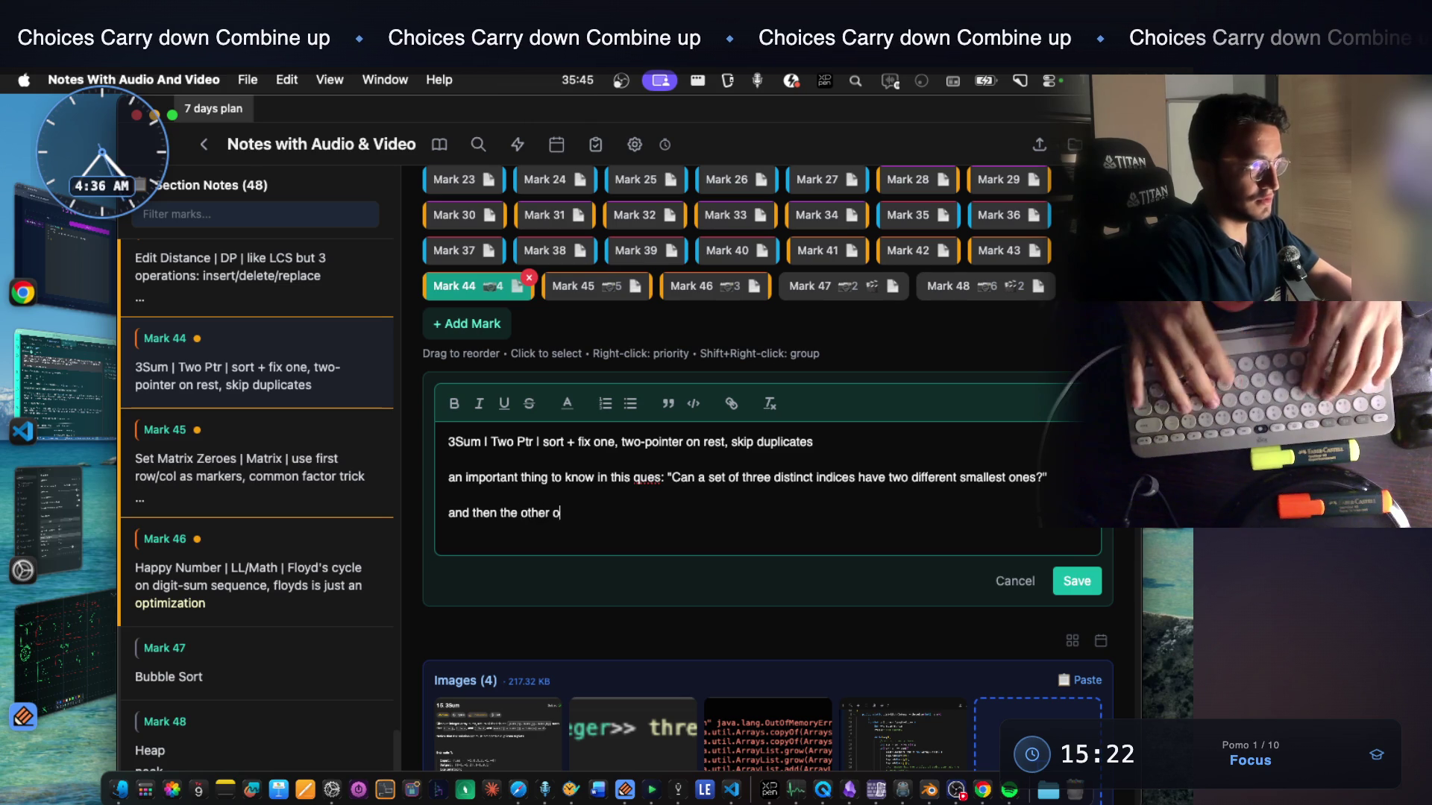
{"action": "type", "text": "ne is : fi"}
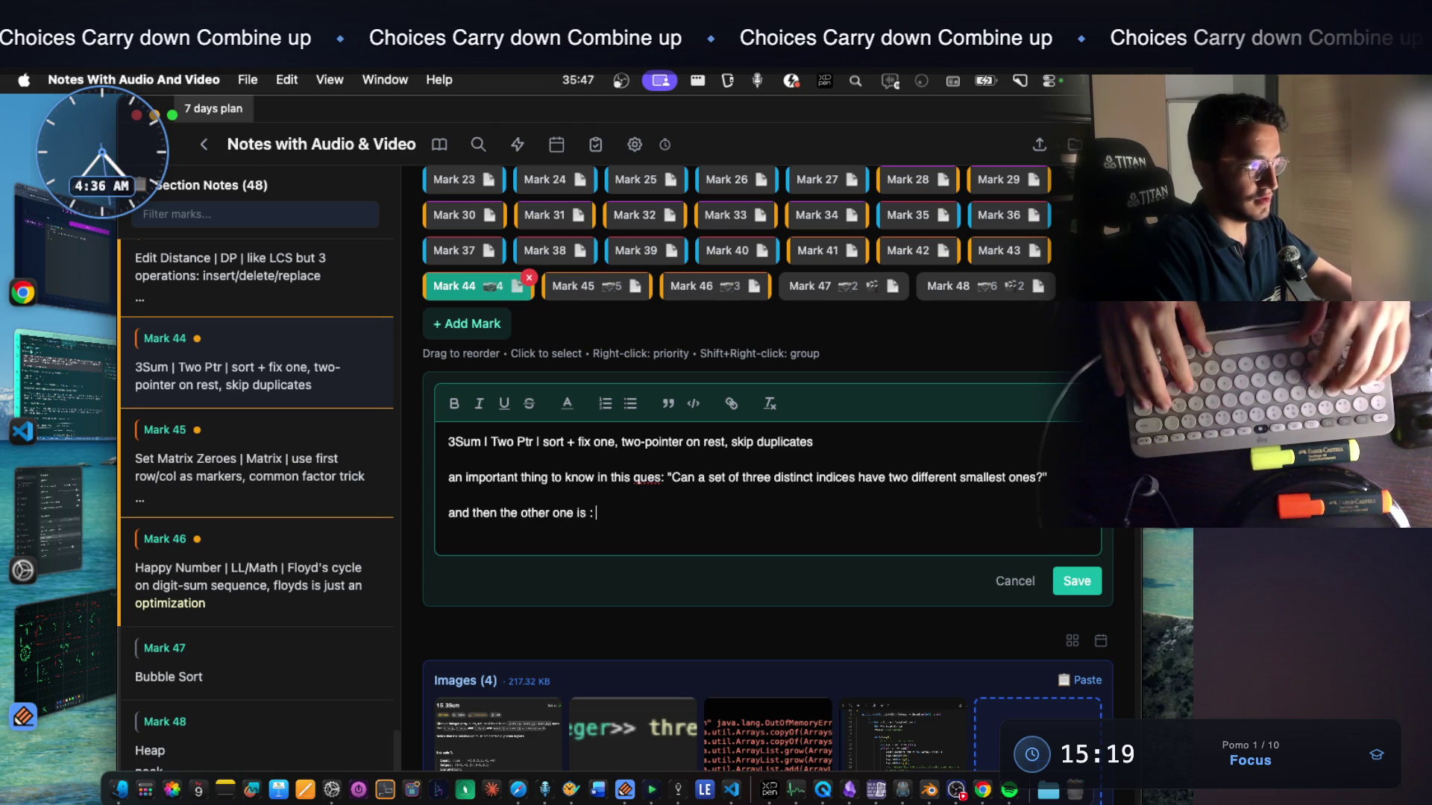
{"action": "type", "text": "nding "}
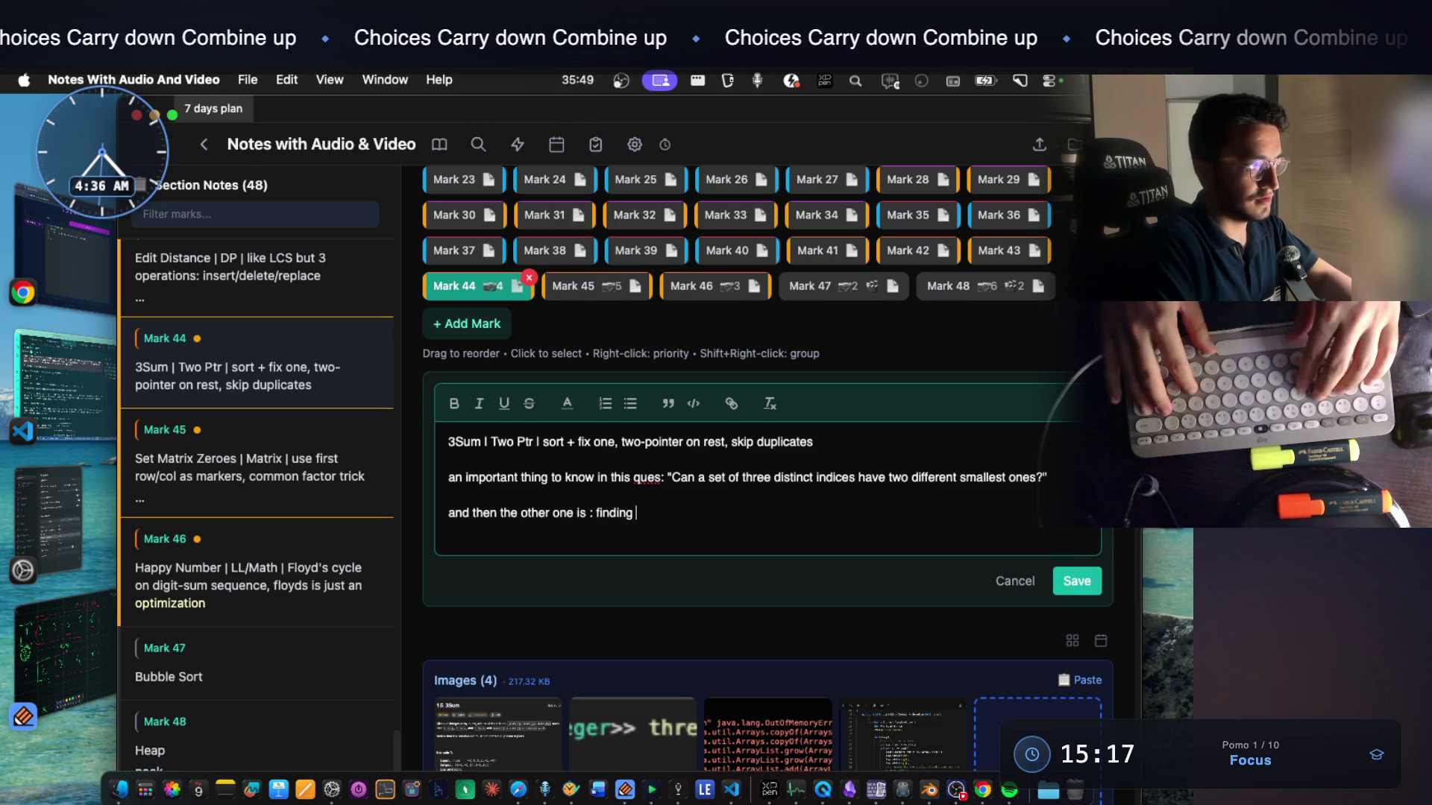
{"action": "type", "text": "duplicates o"}
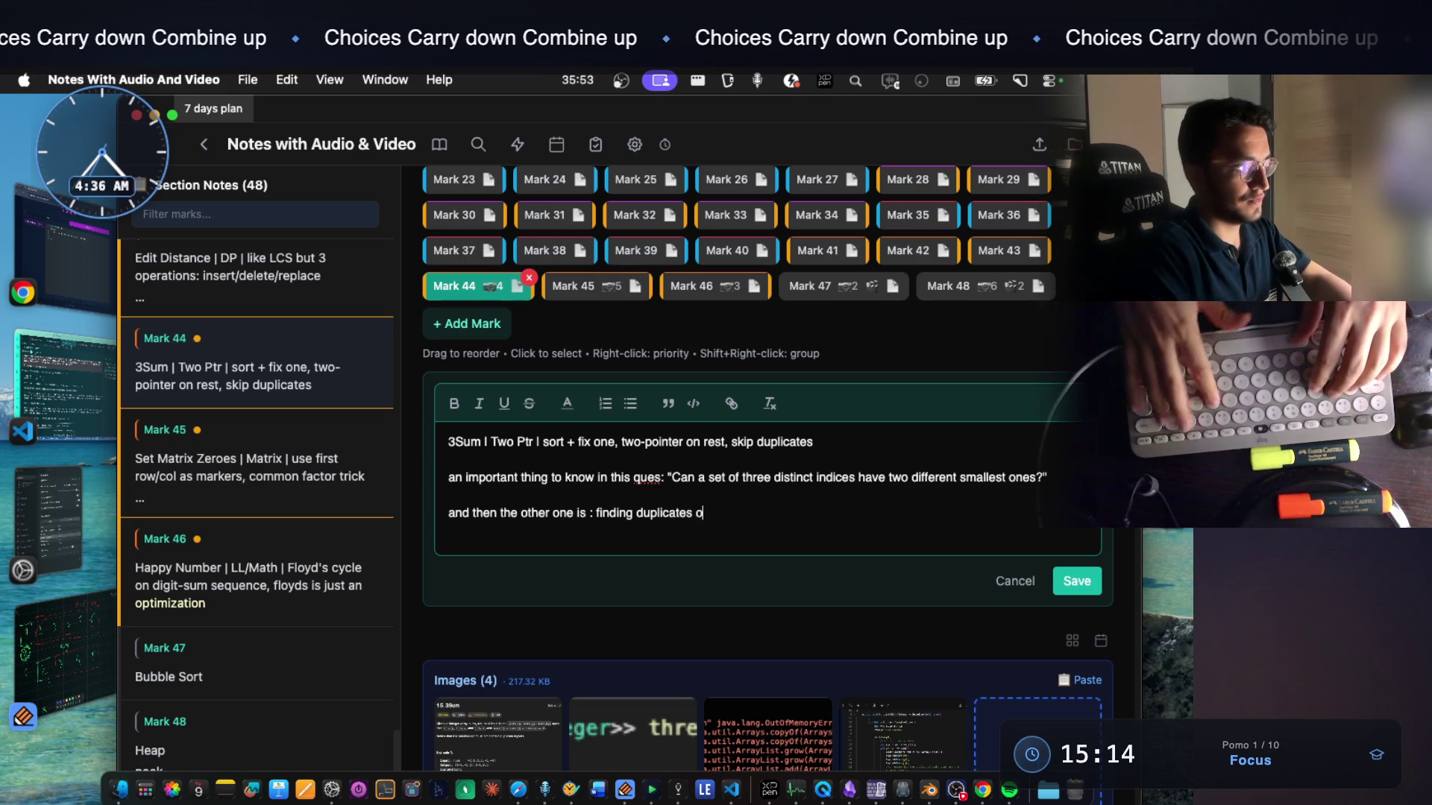
{"action": "type", "text": "n two triplets"}
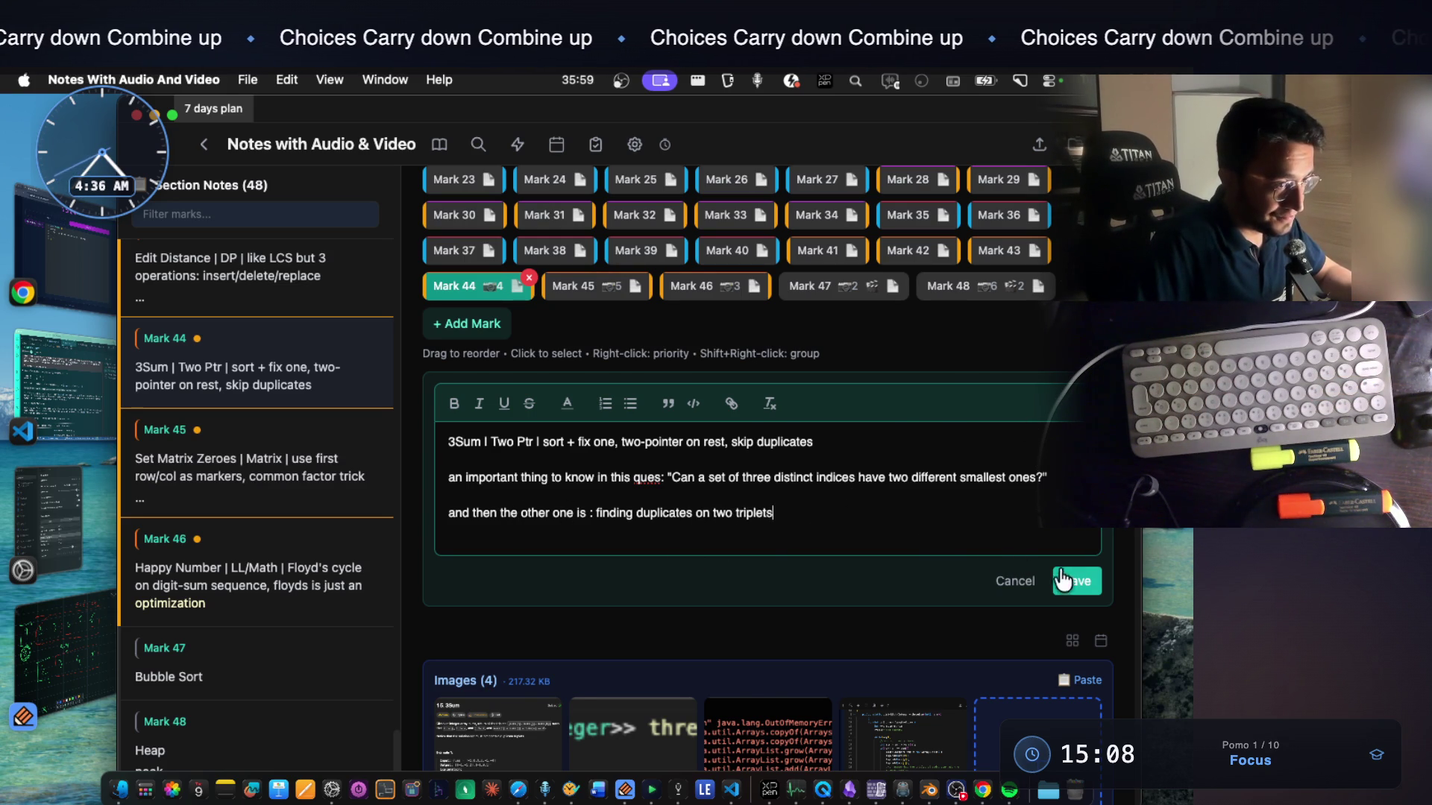
{"action": "left_click", "coordinate": [1074, 581]}
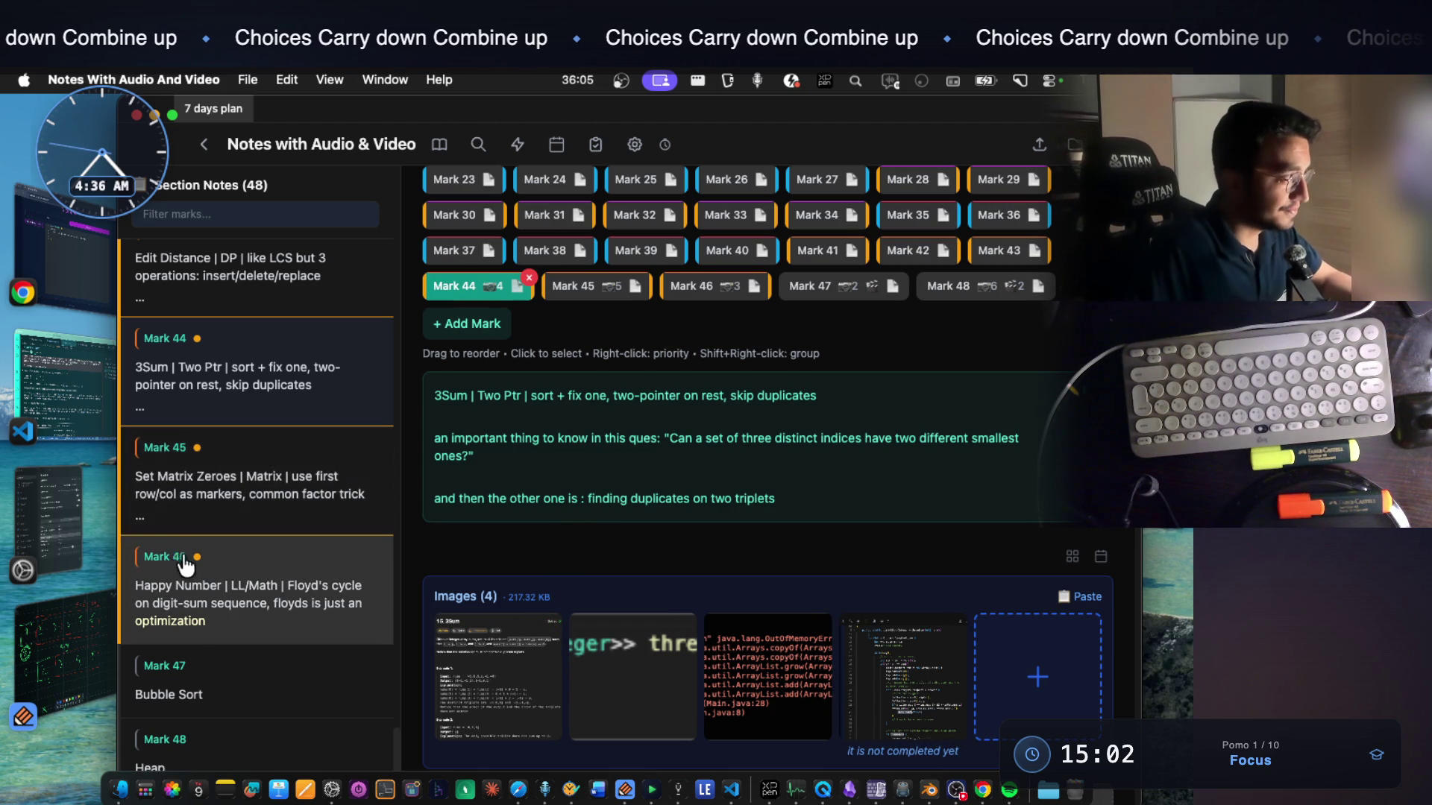
{"action": "key", "text": "super+Tab"}
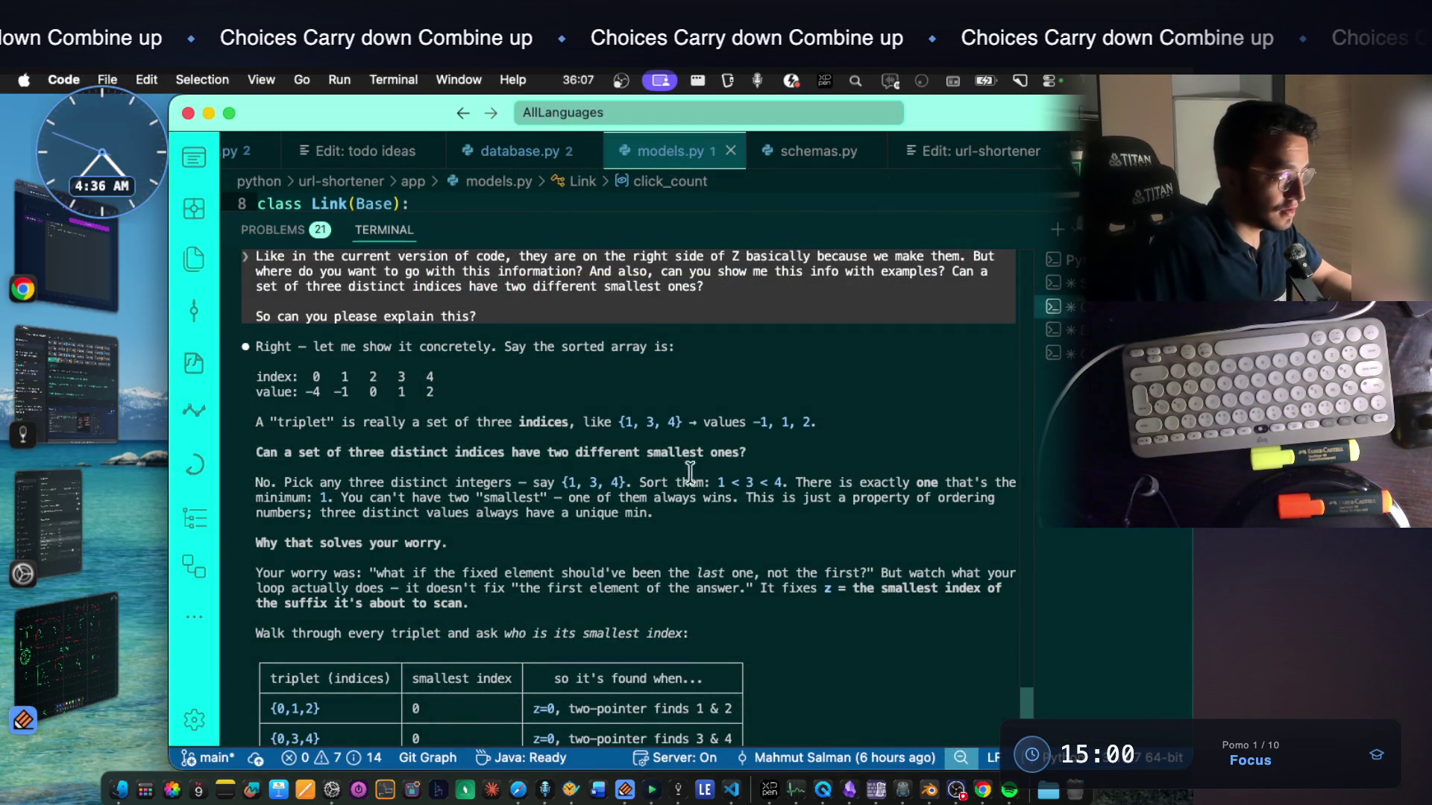
Read through the argument that three distinct indices always have exactly one minimum
{"action": "left_click_drag", "start_coordinate": [285, 482], "coordinate": [938, 482]}
{"action": "left_click", "coordinate": [808, 482]}
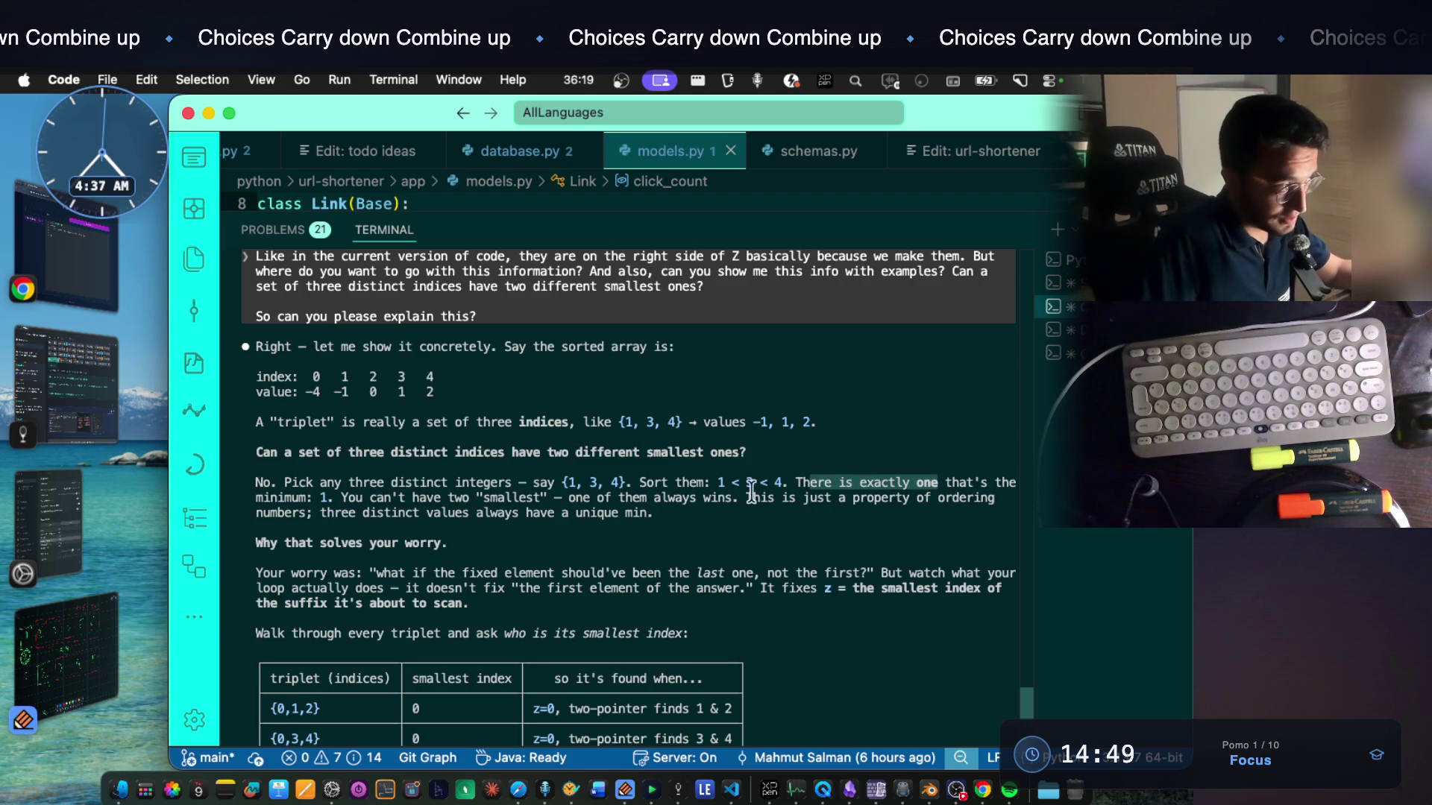
{"action": "left_click", "coordinate": [325, 496]}
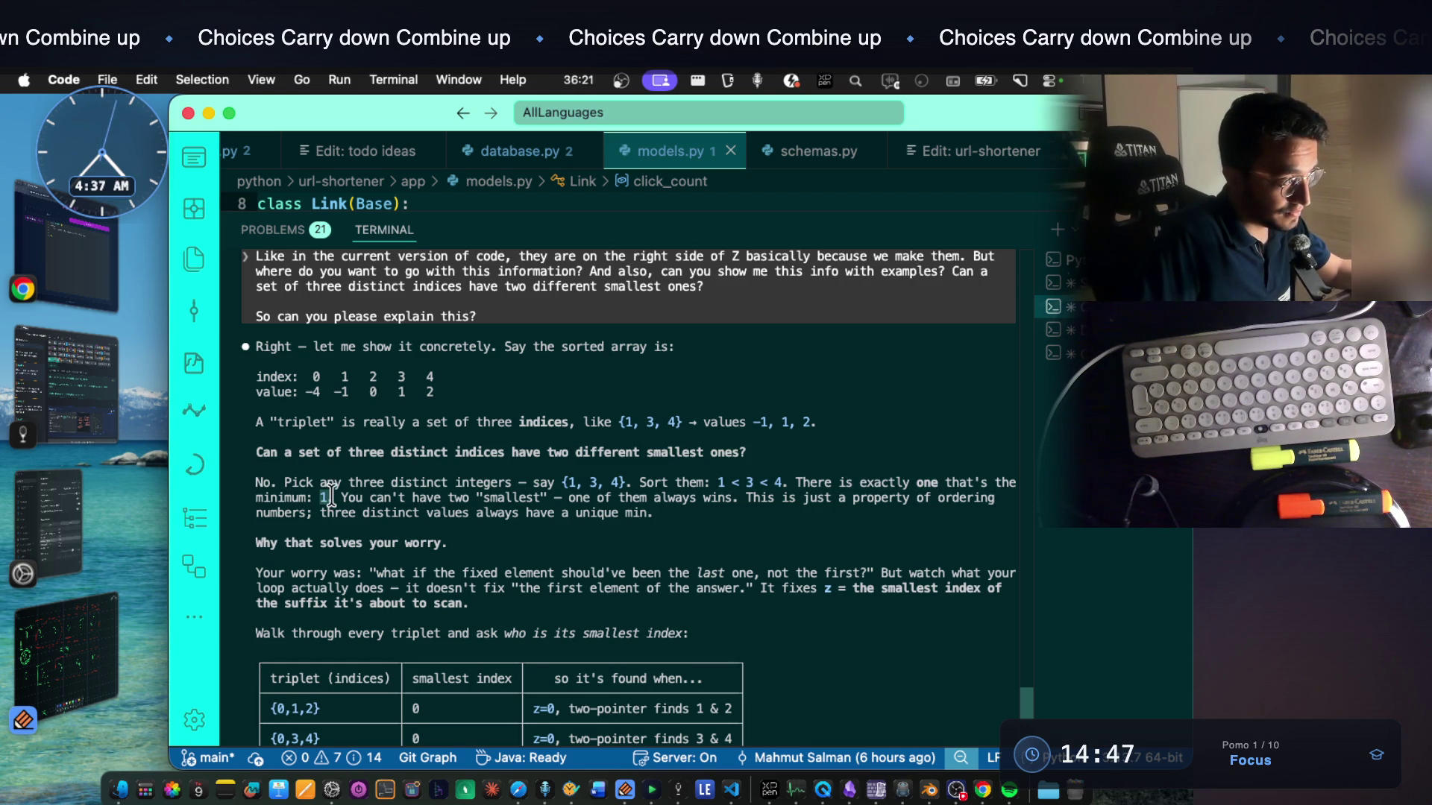
{"action": "left_click_drag", "start_coordinate": [358, 506], "coordinate": [548, 503]}
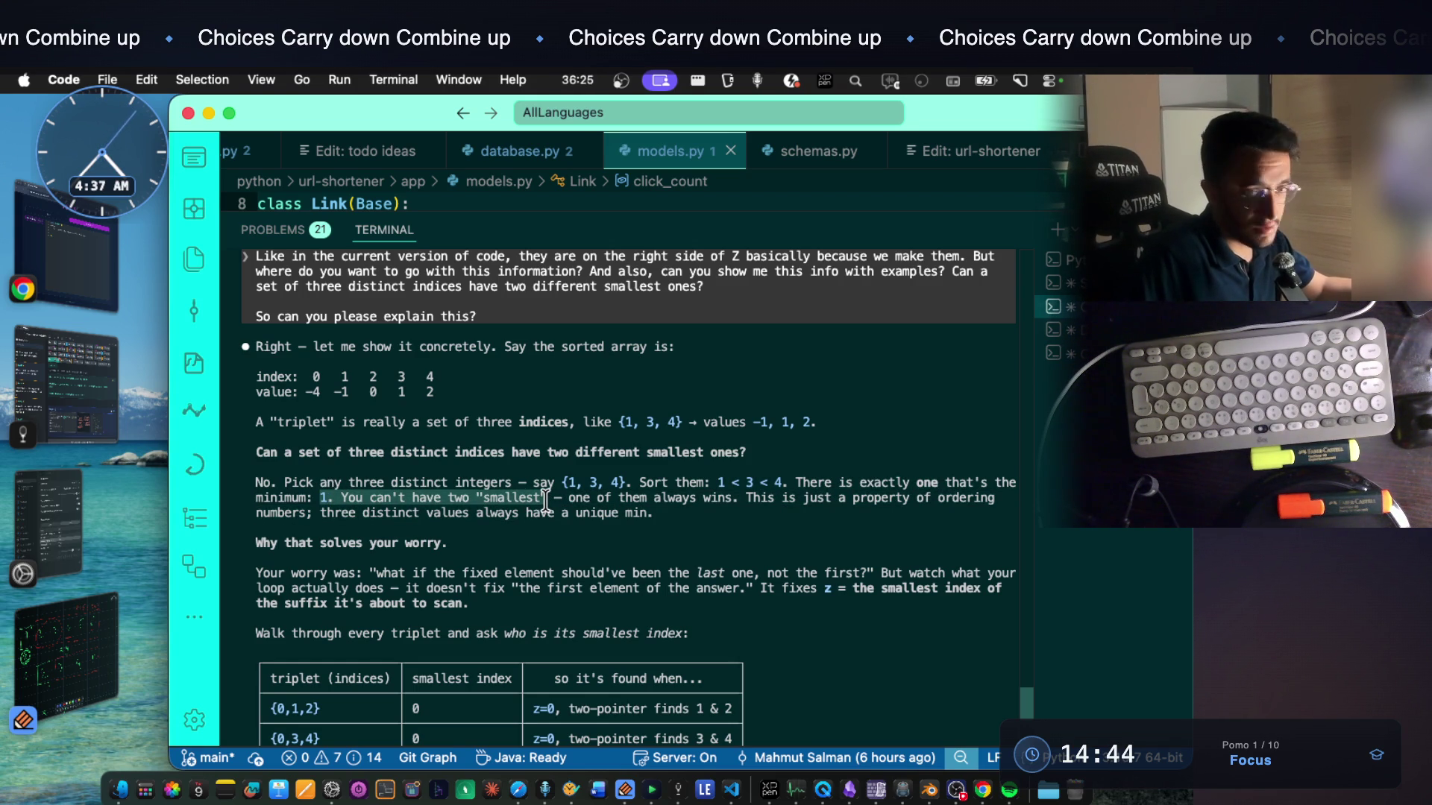
{"action": "left_click_drag", "start_coordinate": [568, 498], "coordinate": [780, 505]}
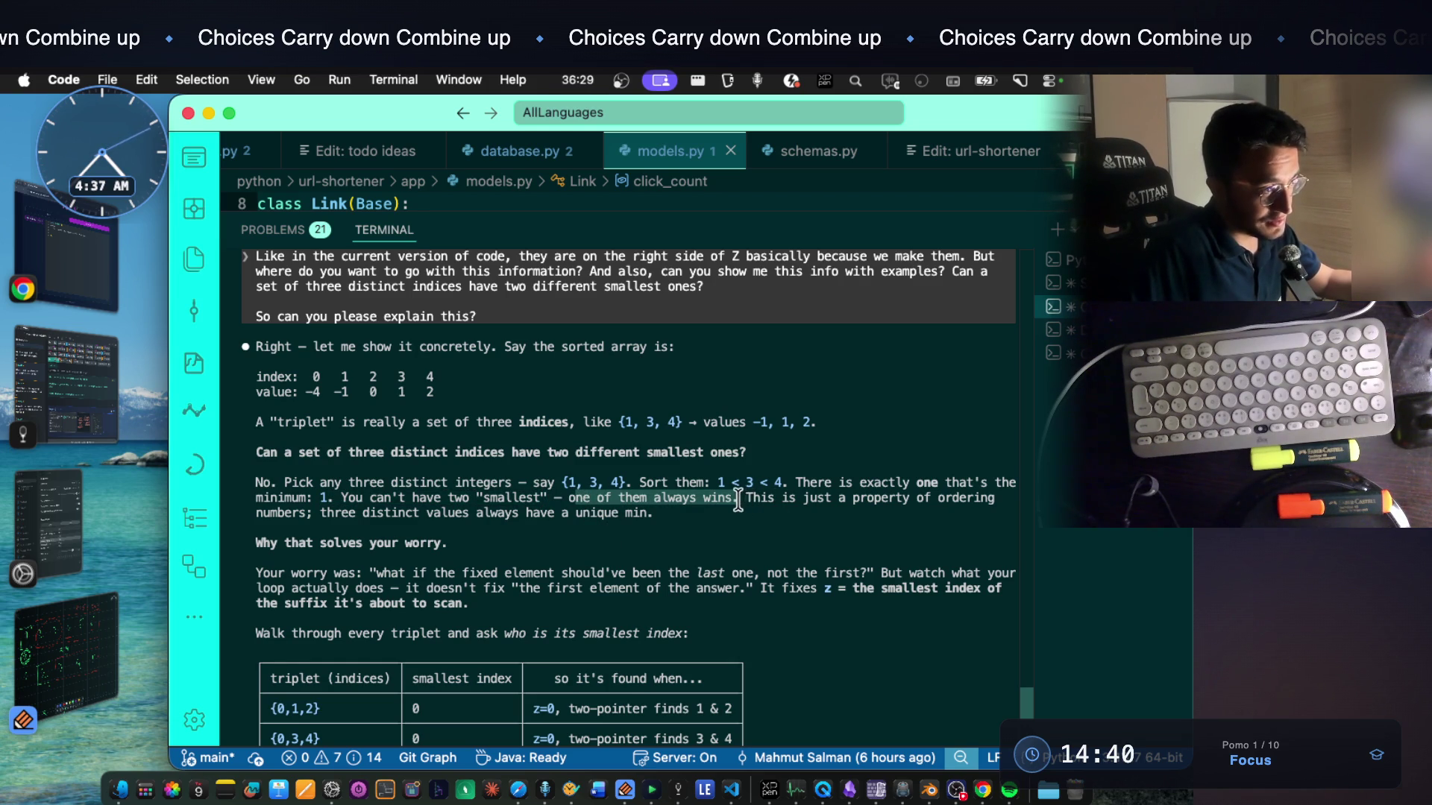
{"action": "left_click_drag", "start_coordinate": [746, 501], "coordinate": [818, 509]}
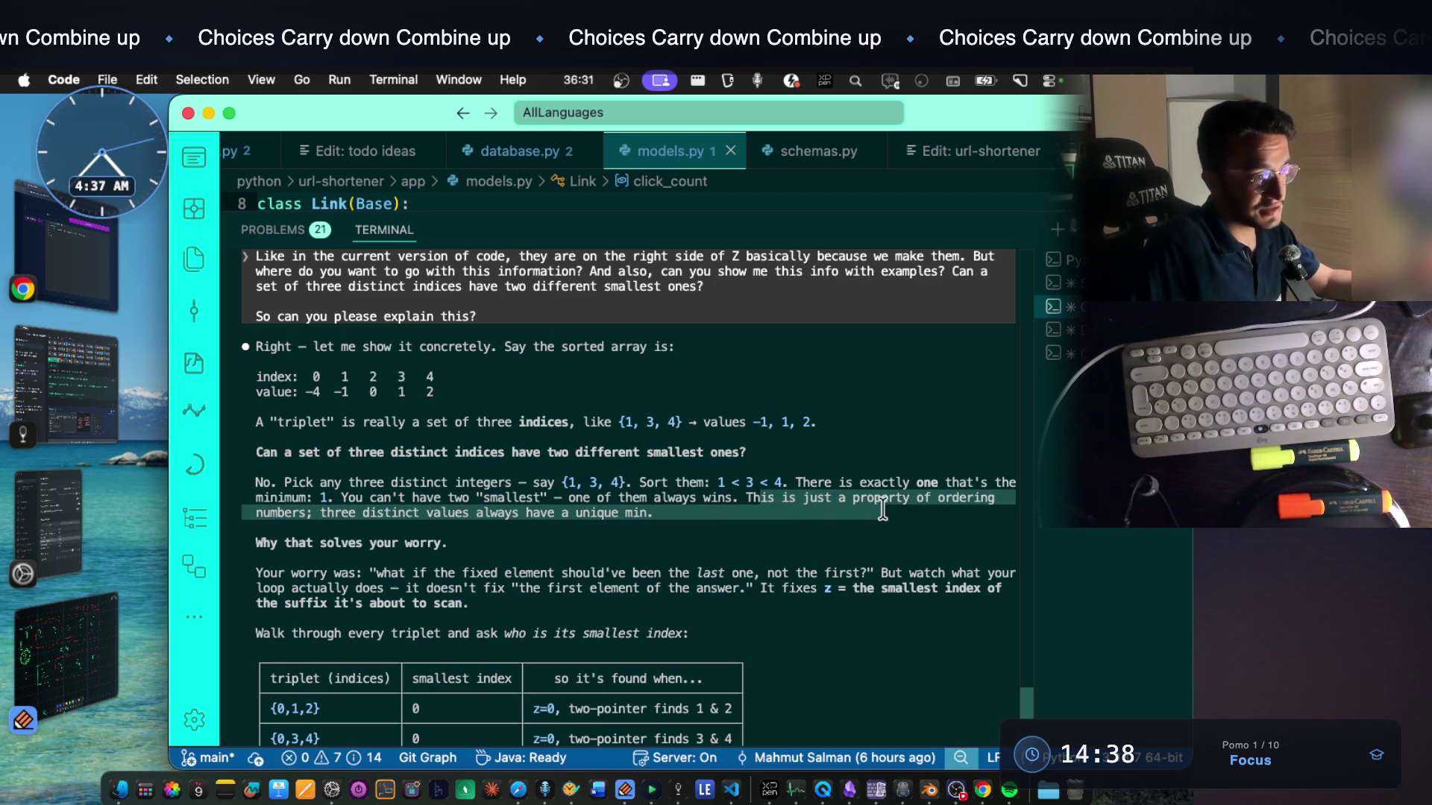
{"action": "left_click", "coordinate": [459, 520]}
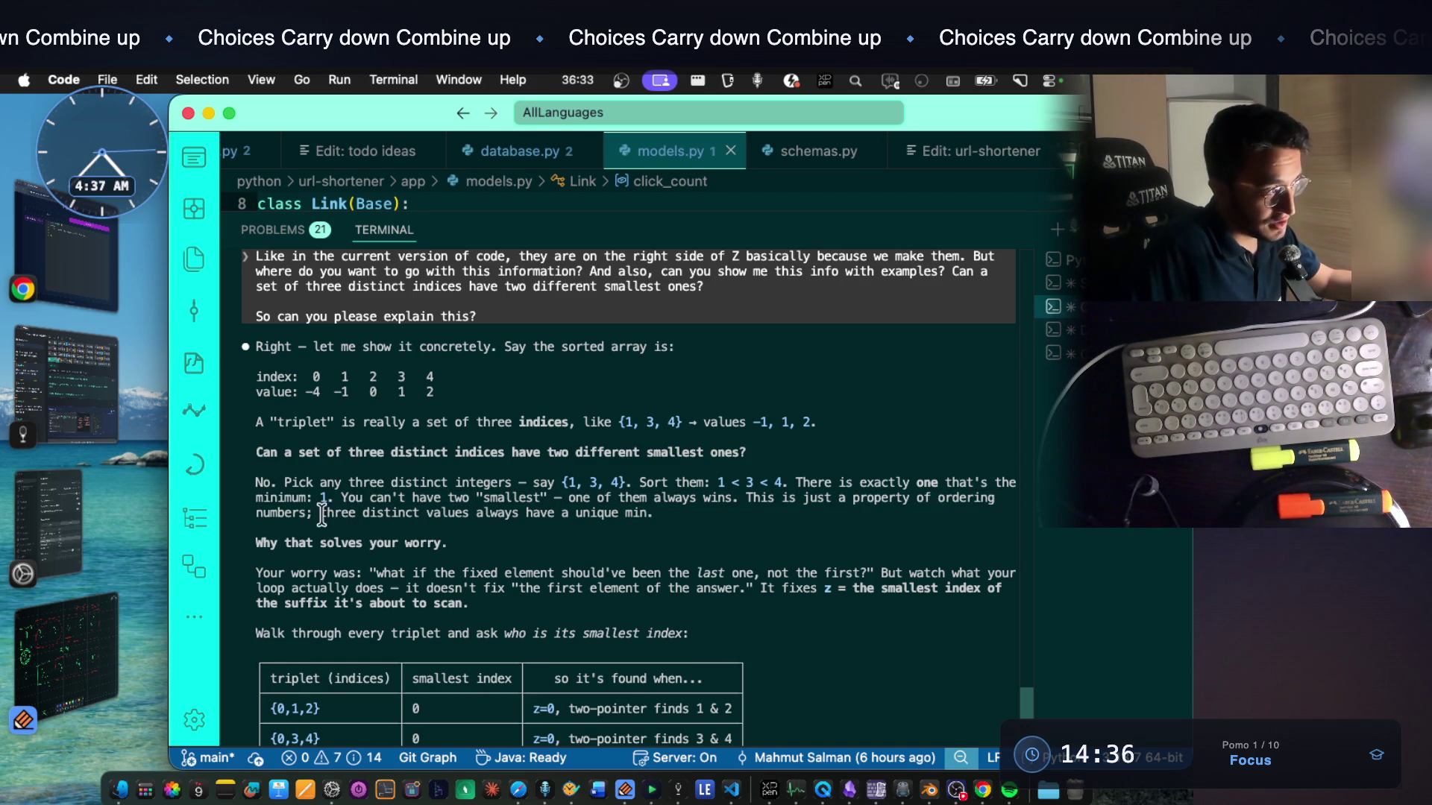
{"action": "left_click_drag", "start_coordinate": [377, 520], "coordinate": [574, 520]}
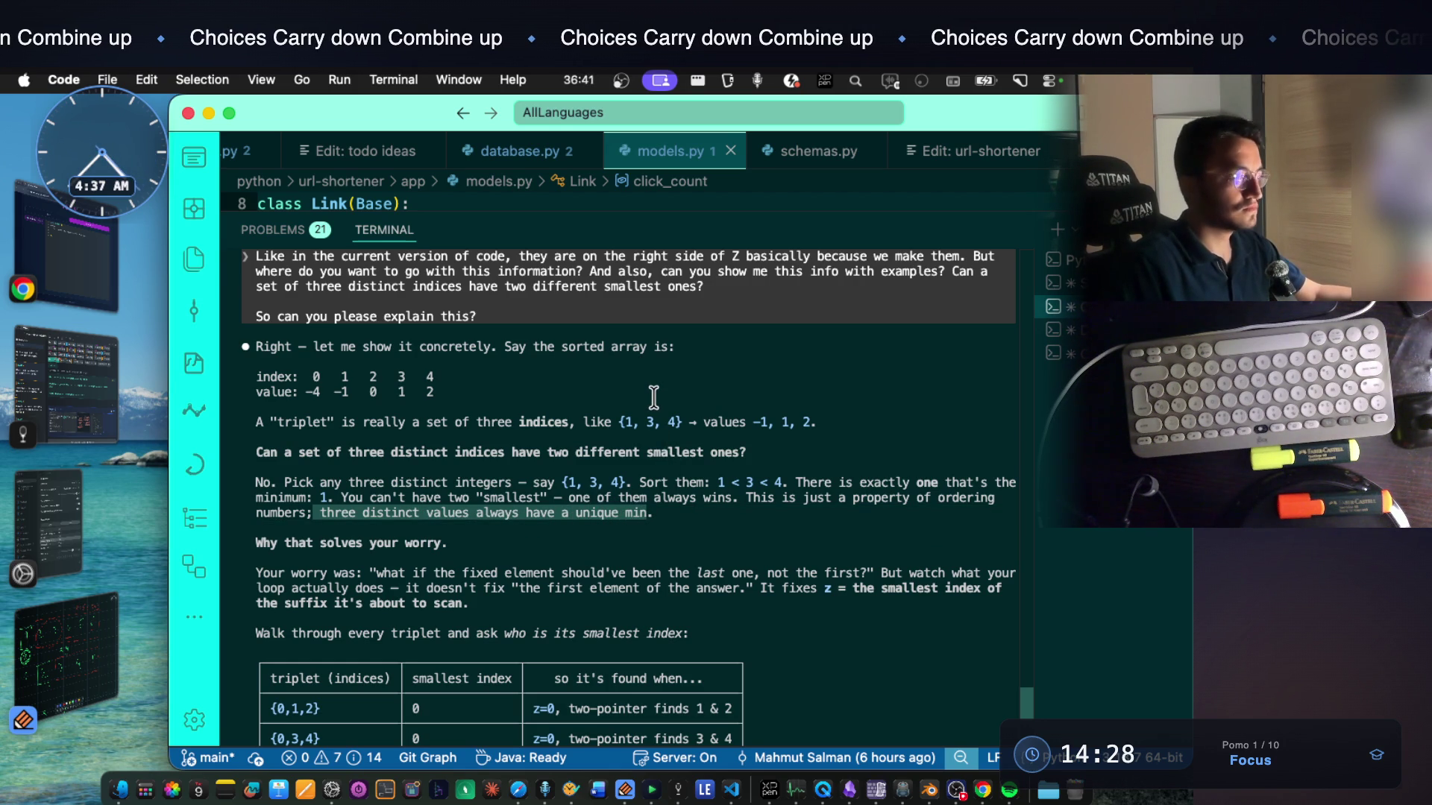
{"action": "left_click", "coordinate": [326, 619]}
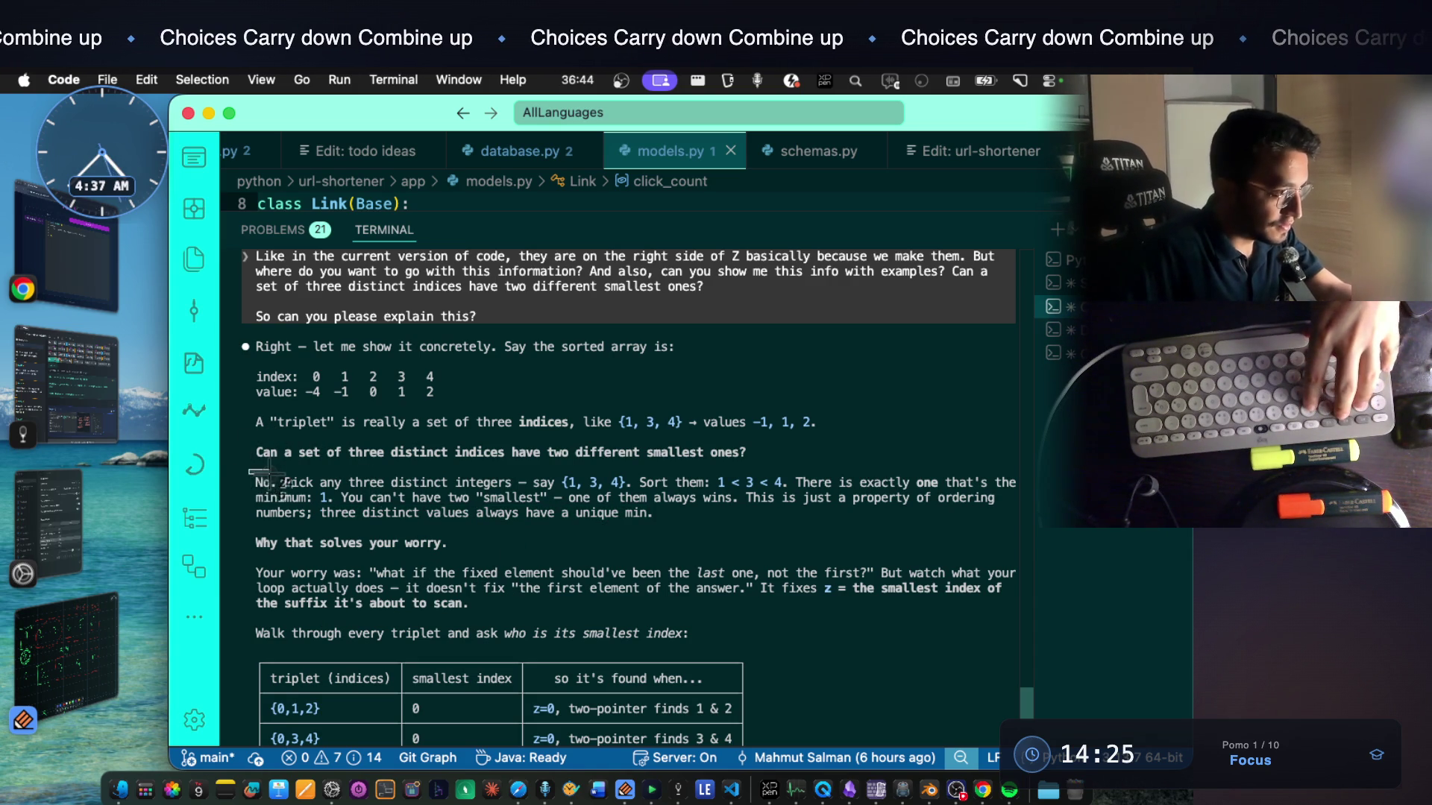
Screenshot the explanation and add it as the fifth image in the 3Sum note
{"action": "key", "text": "super+Tab"}
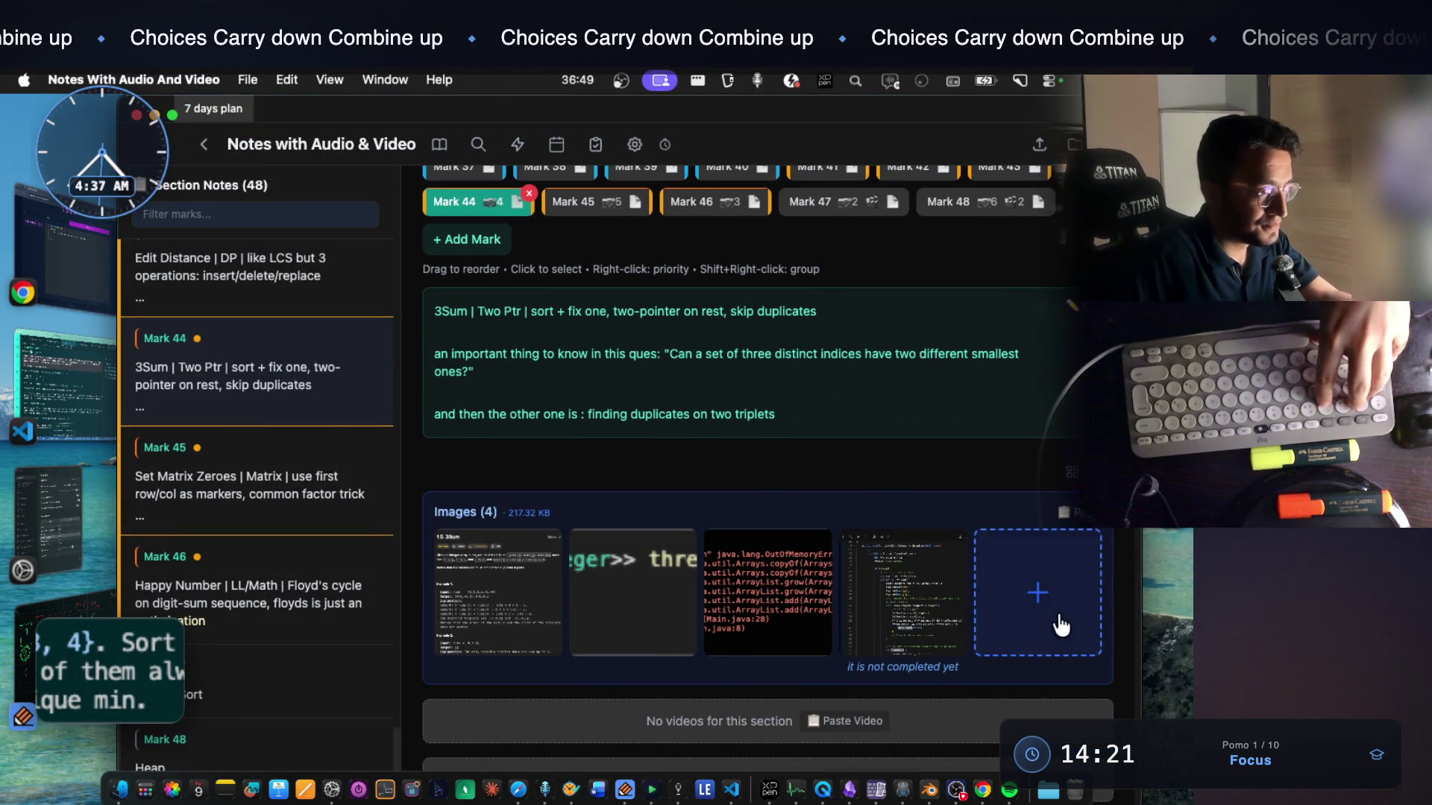
{"action": "left_click", "coordinate": [1037, 594]}
{"action": "key", "text": "super+Tab"}
{"action": "scroll", "coordinate": [475, 520], "scroll_direction": "down", "scroll_amount": 2}
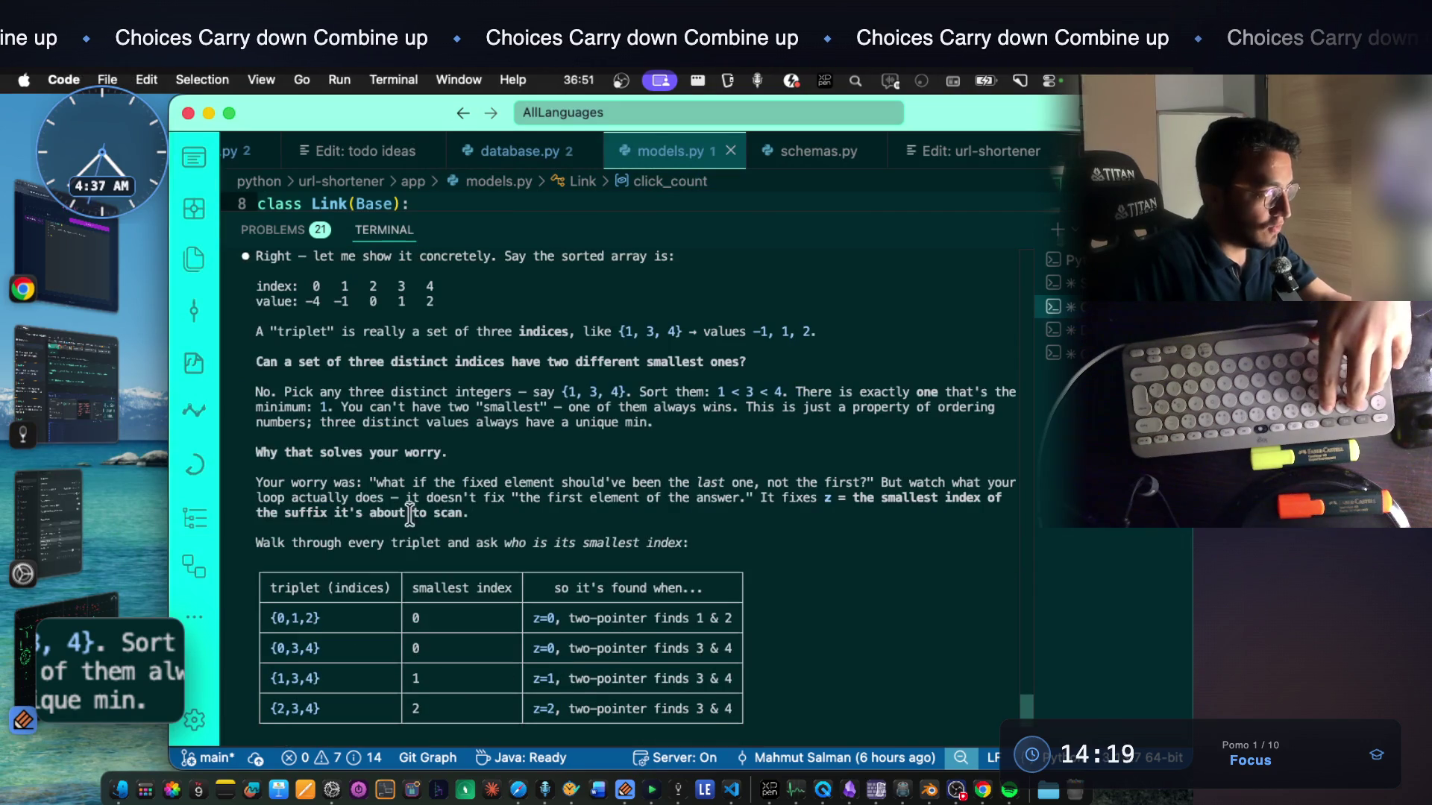
{"action": "left_click_drag", "start_coordinate": [320, 452], "coordinate": [446, 452]}
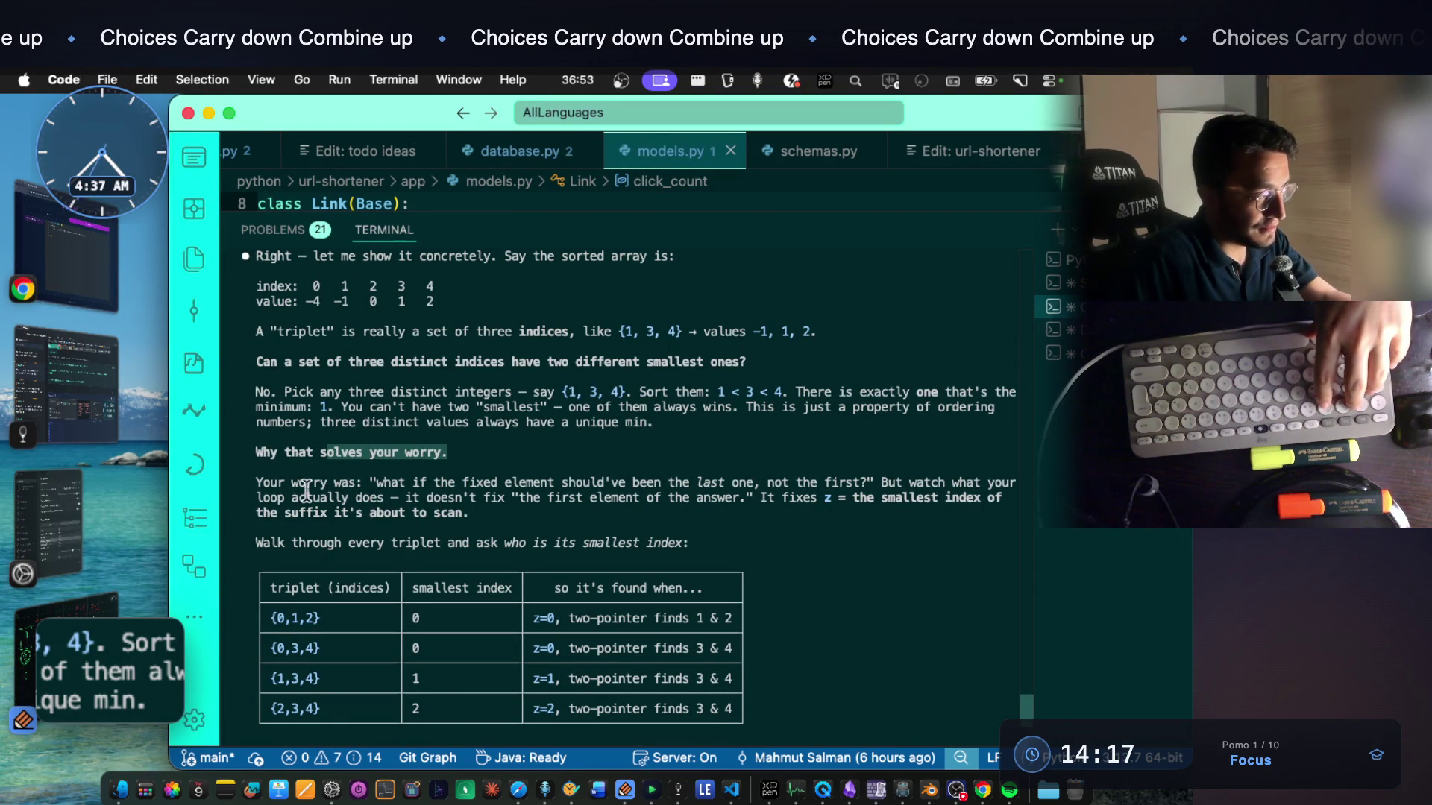
Read the worry recap and how the loop fixes z as the suffix's smallest index
{"action": "left_click_drag", "start_coordinate": [256, 482], "coordinate": [685, 482]}
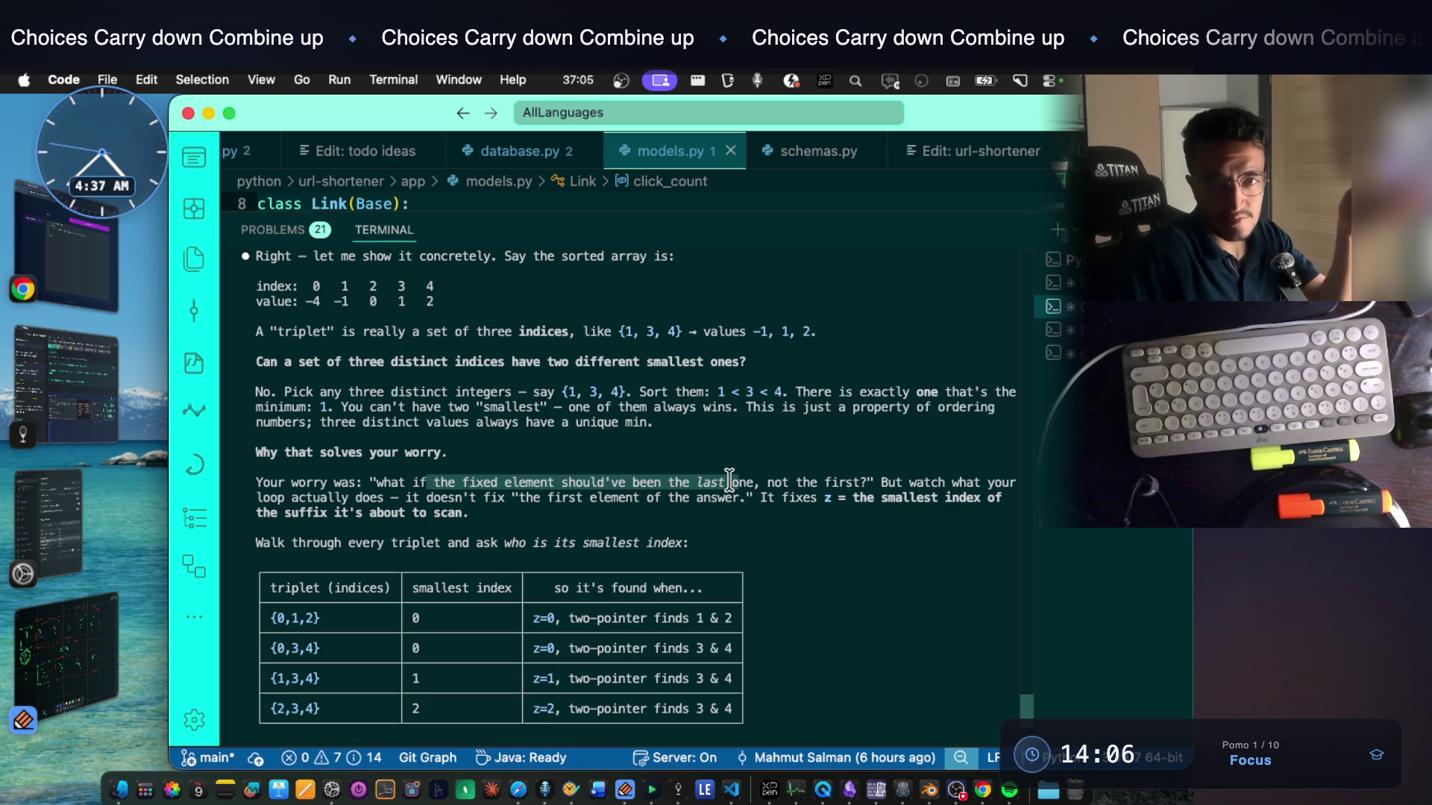
{"action": "left_click", "coordinate": [794, 500]}
{"action": "left_click_drag", "start_coordinate": [824, 488], "coordinate": [990, 487]}
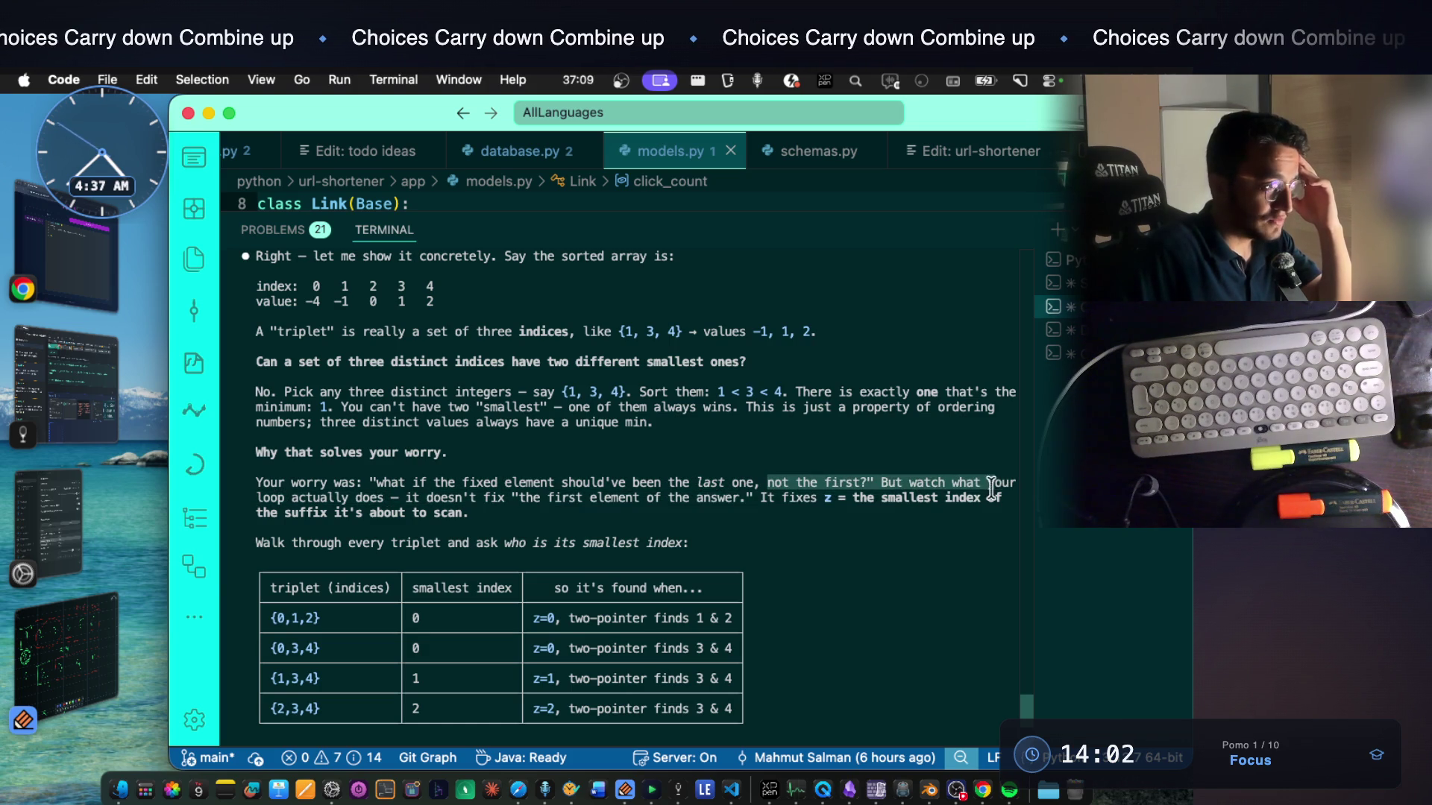
{"action": "left_click_drag", "start_coordinate": [257, 498], "coordinate": [1003, 498]}
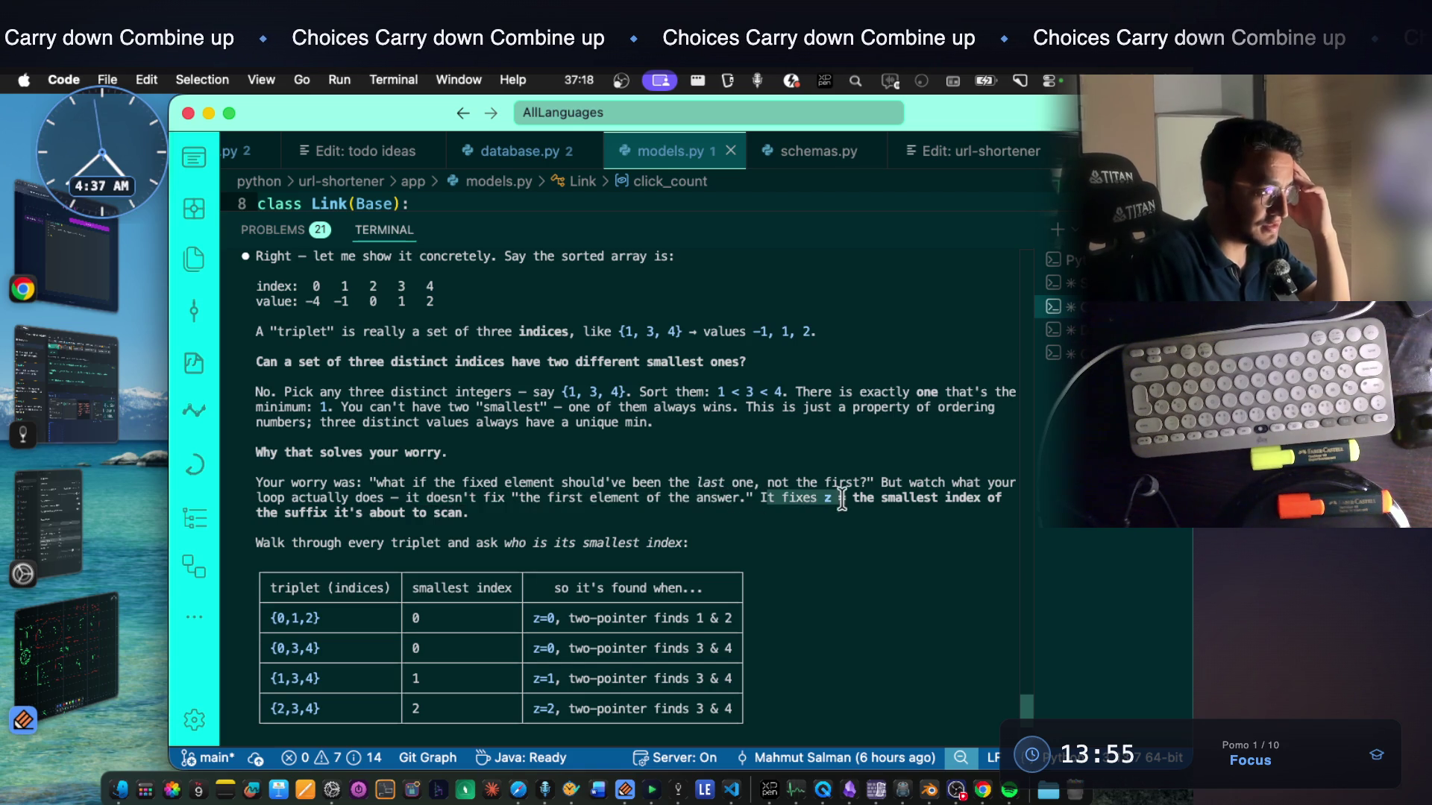
{"action": "left_click_drag", "start_coordinate": [334, 508], "coordinate": [470, 513]}
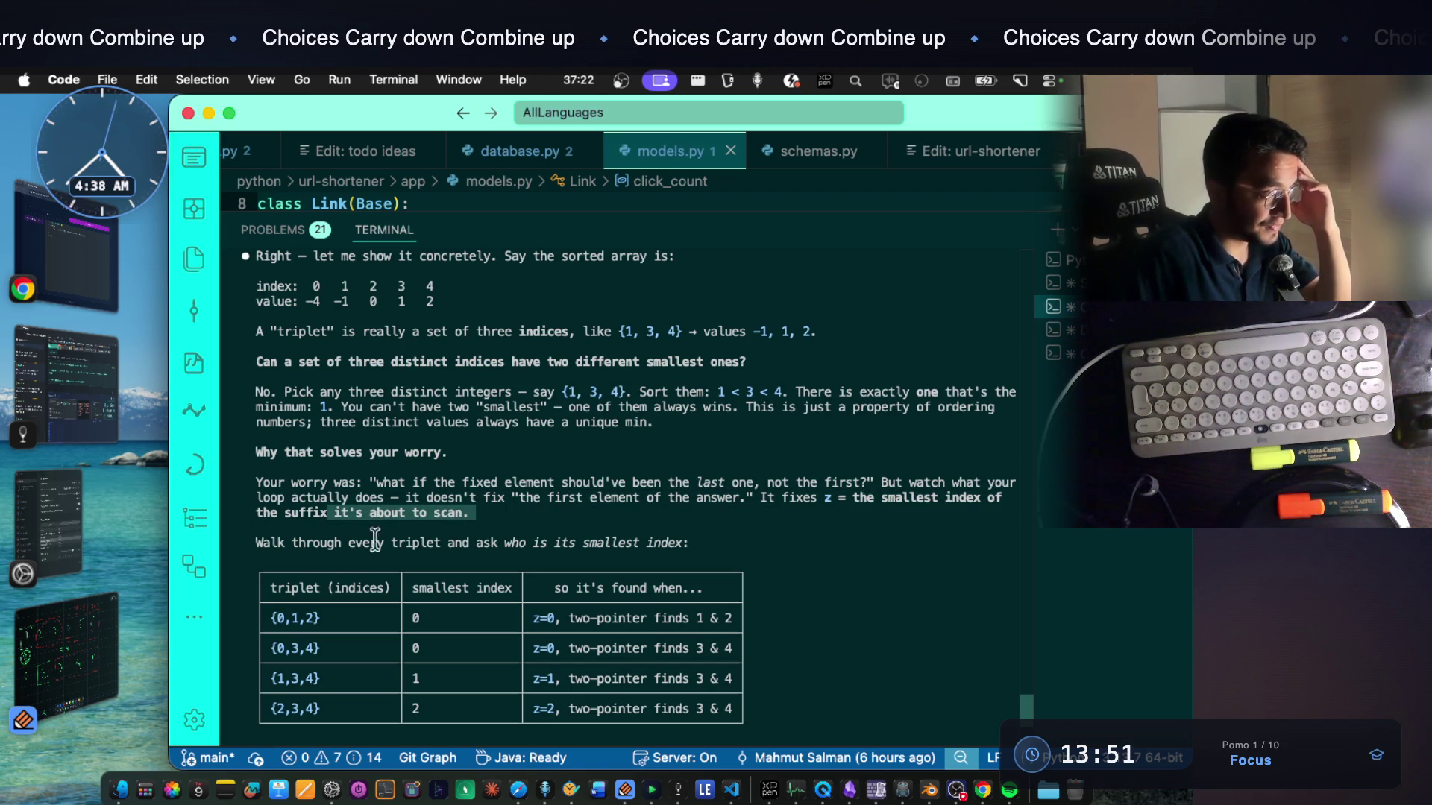
Go over the walk-through-every-triplet paragraph, then bring up the Notability sketches
{"action": "left_click_drag", "start_coordinate": [254, 543], "coordinate": [268, 543]}
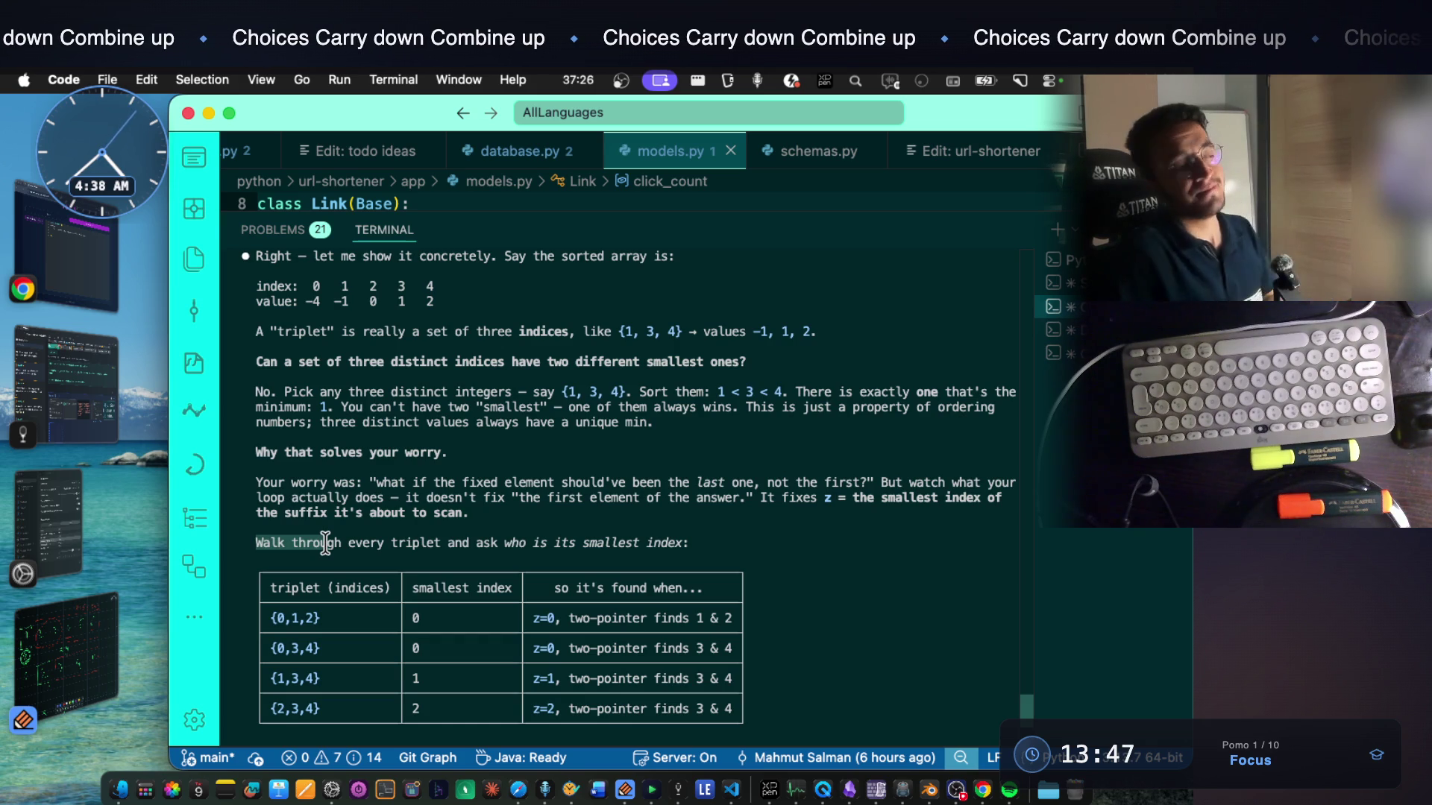
{"action": "left_click_drag", "start_coordinate": [325, 542], "coordinate": [341, 543]}
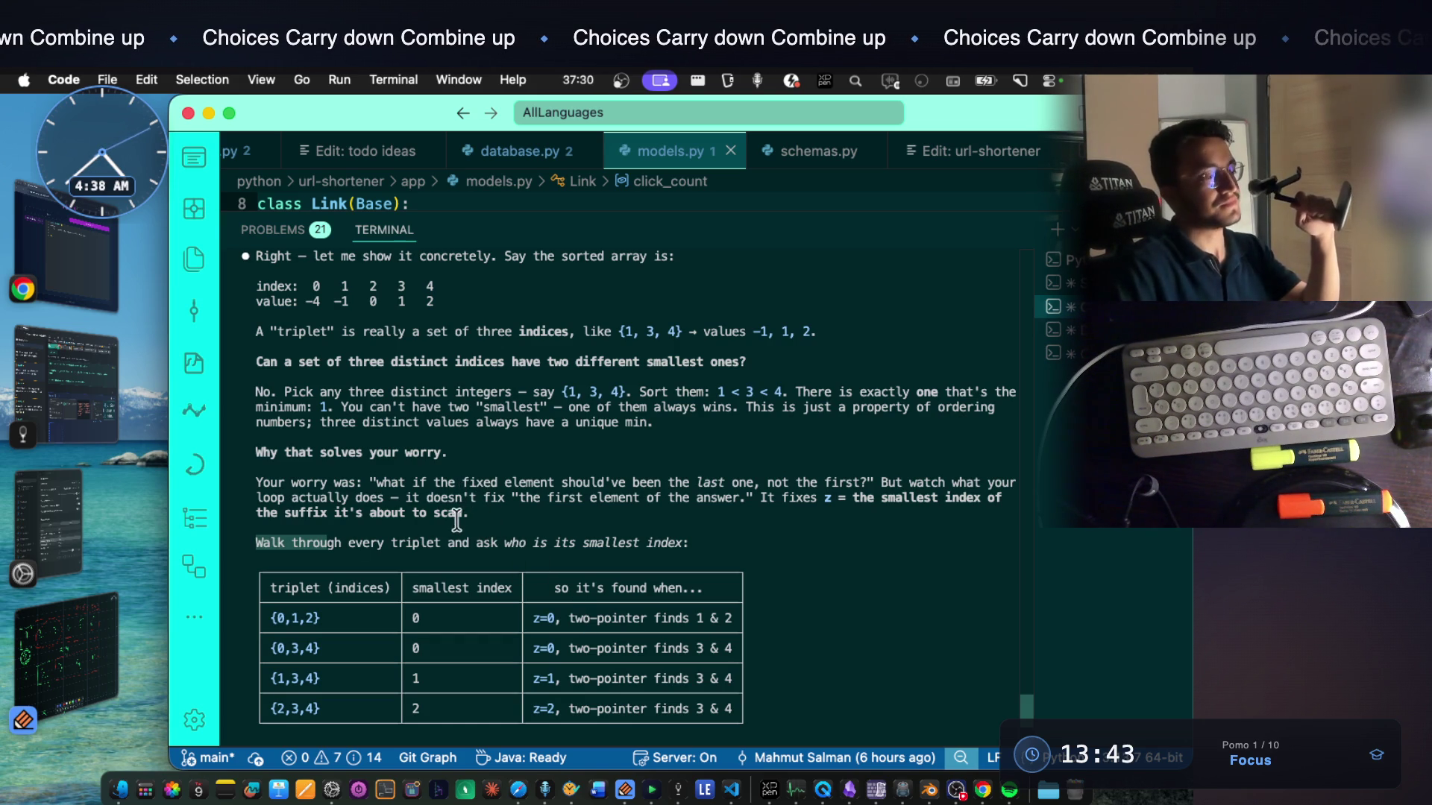
{"action": "left_click", "coordinate": [459, 508]}
{"action": "left_click_drag", "start_coordinate": [460, 509], "coordinate": [370, 483]}
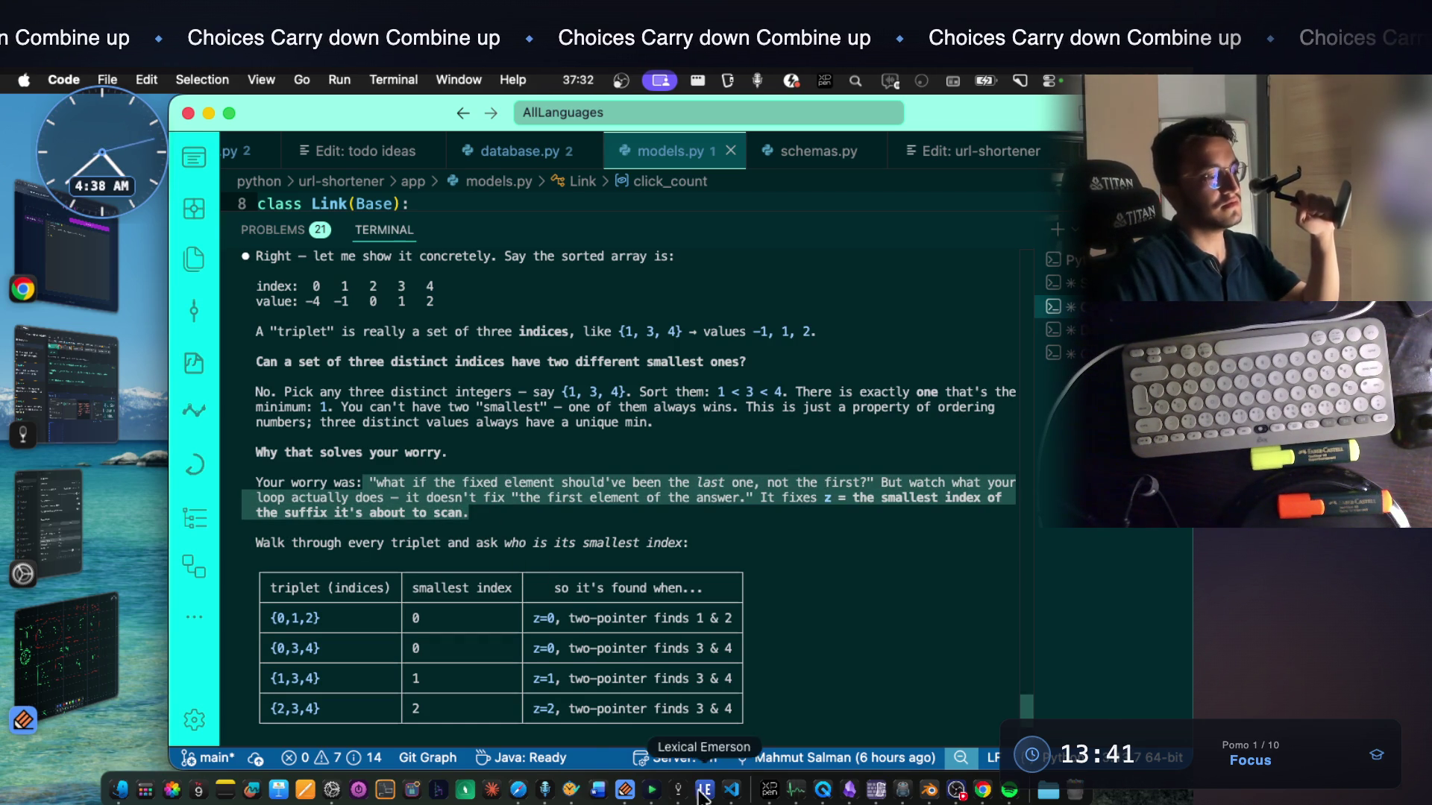
{"action": "left_click", "coordinate": [625, 791]}
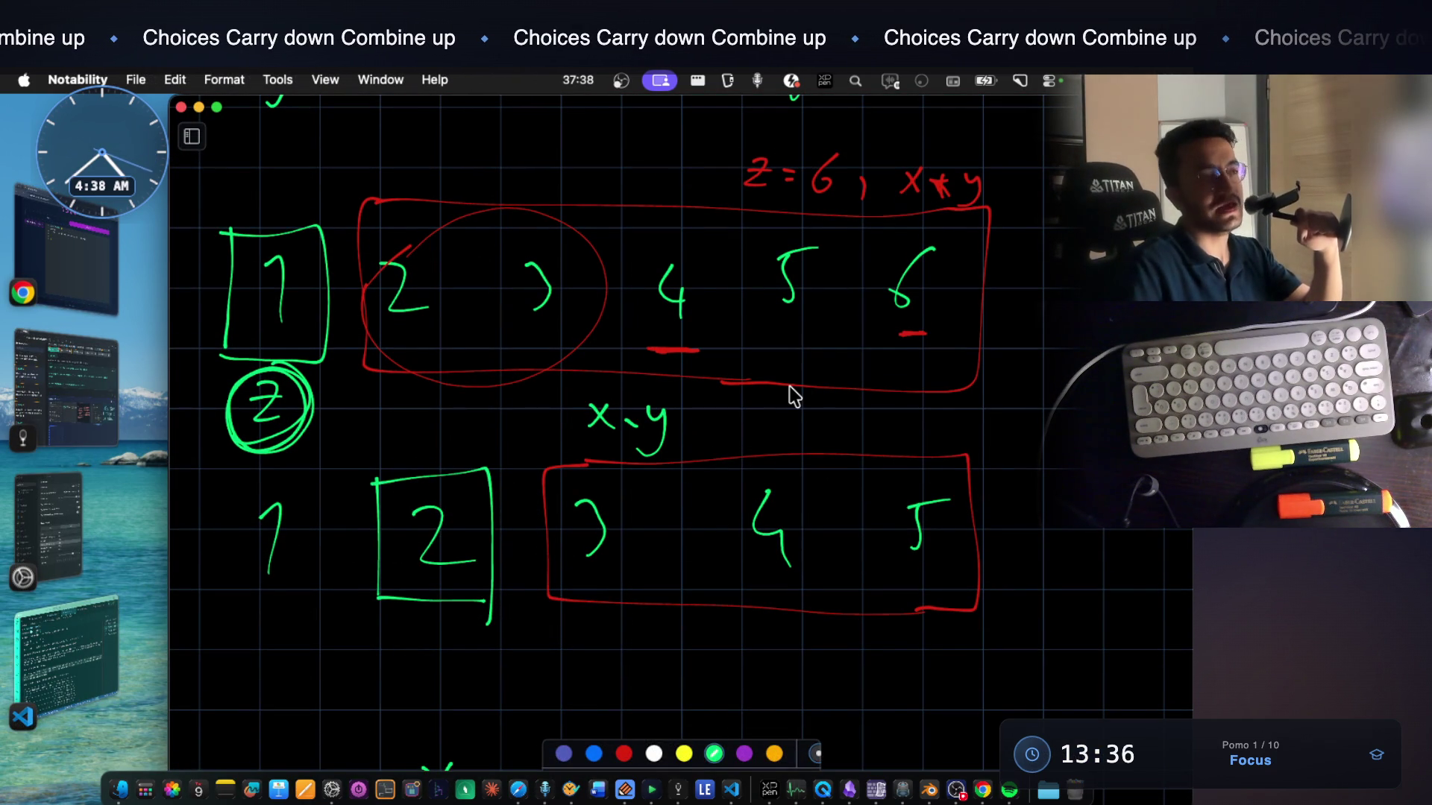
Mark the 6 and underline the 3 in the array sketch, then return to the VS Code terminal
{"action": "left_click_drag", "start_coordinate": [918, 232], "coordinate": [926, 228]}
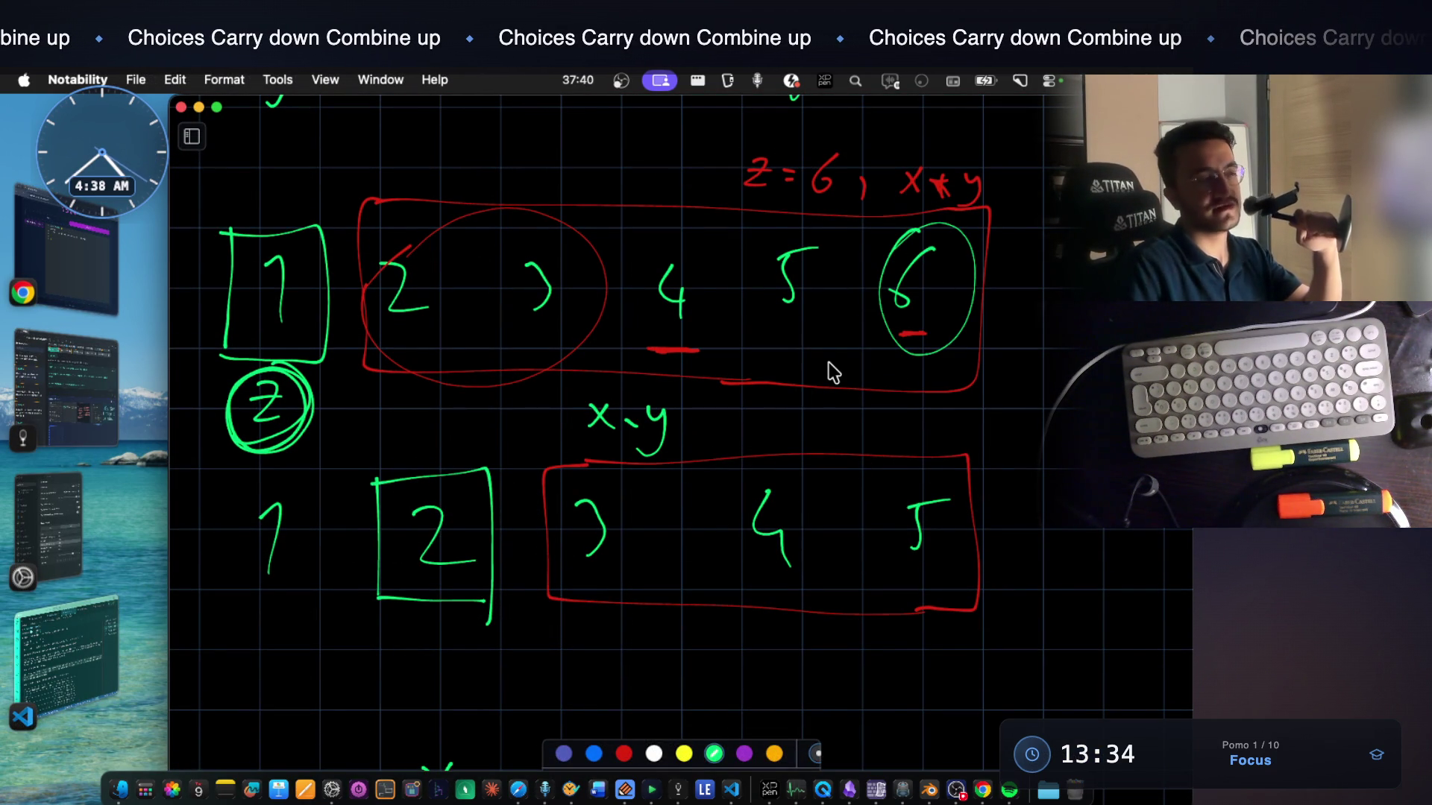
{"action": "left_click_drag", "start_coordinate": [889, 365], "coordinate": [973, 351]}
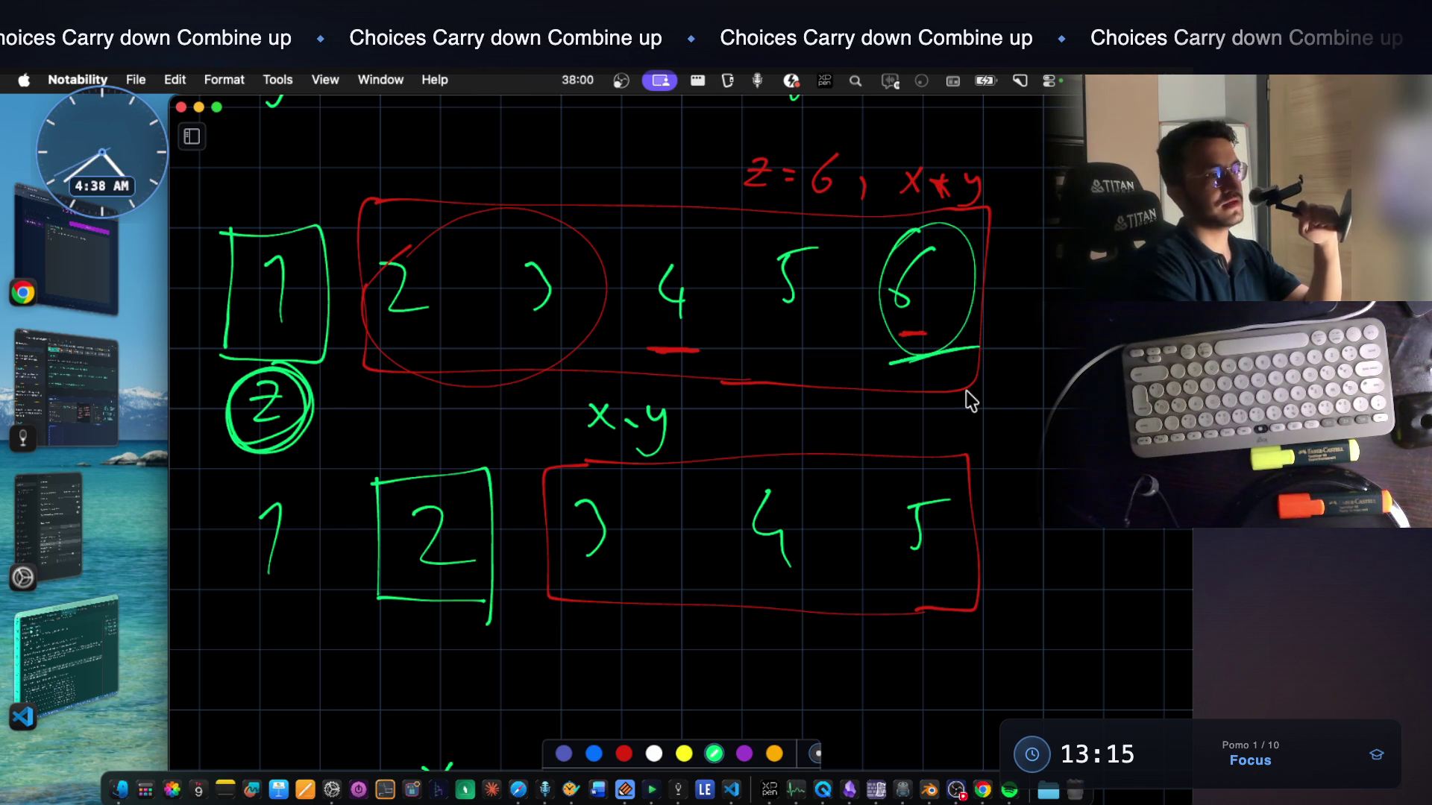
{"action": "scroll", "coordinate": [969, 401], "scroll_direction": "down", "scroll_amount": 2}
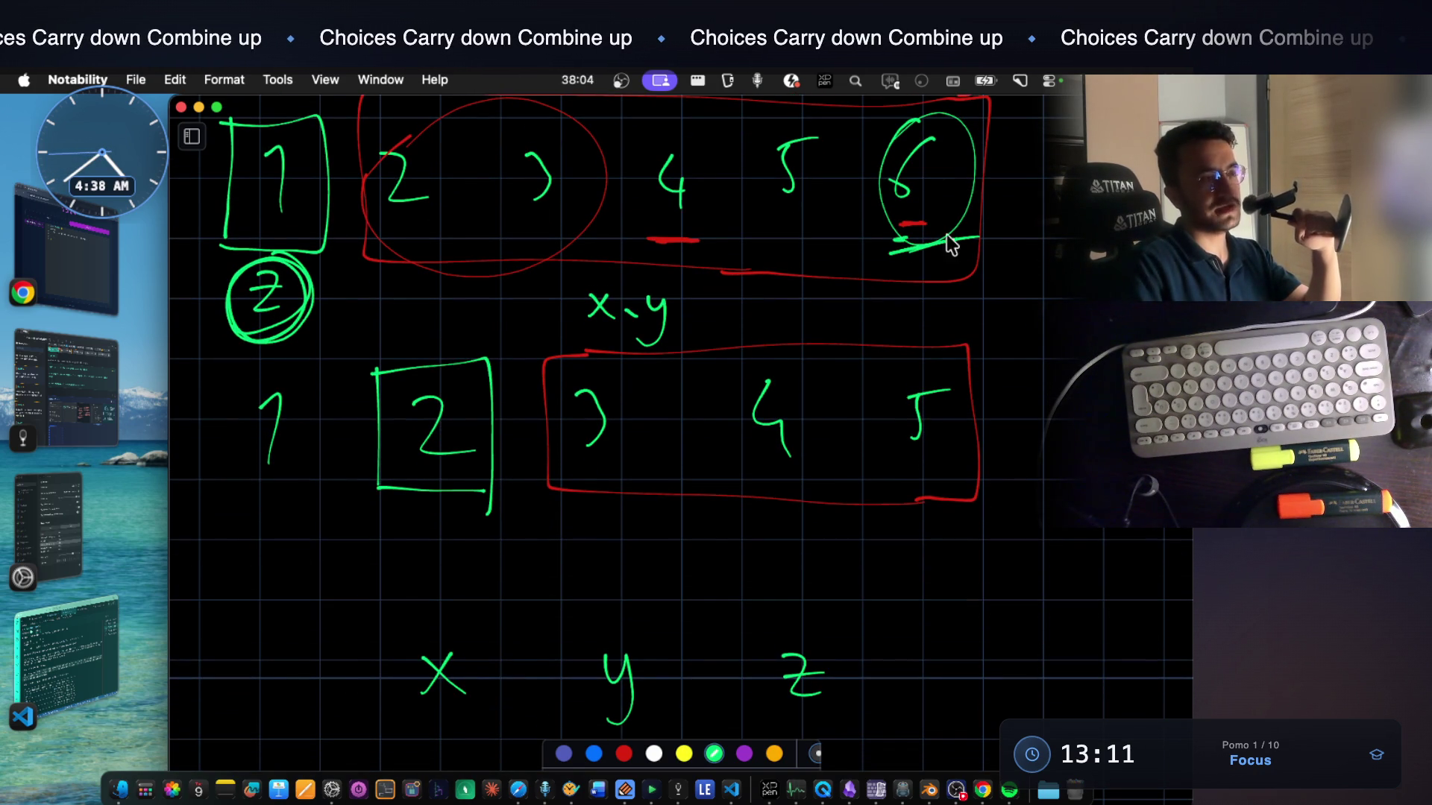
{"action": "scroll", "coordinate": [929, 251], "scroll_direction": "up", "scroll_amount": 1}
{"action": "scroll", "coordinate": [939, 253], "scroll_direction": "up", "scroll_amount": 1}
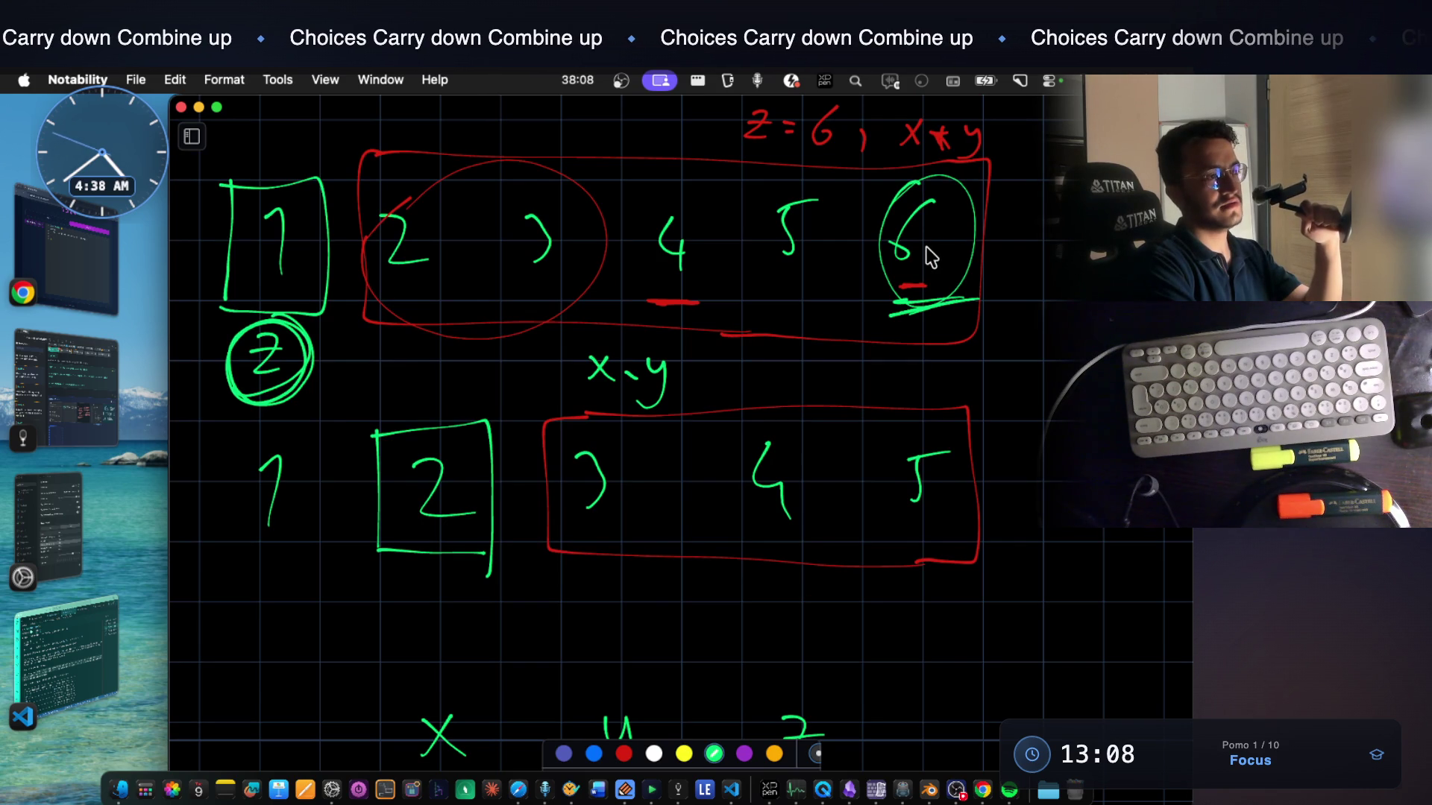
{"action": "scroll", "coordinate": [926, 256], "scroll_direction": "down", "scroll_amount": 3}
{"action": "scroll", "coordinate": [928, 256], "scroll_direction": "up", "scroll_amount": 5}
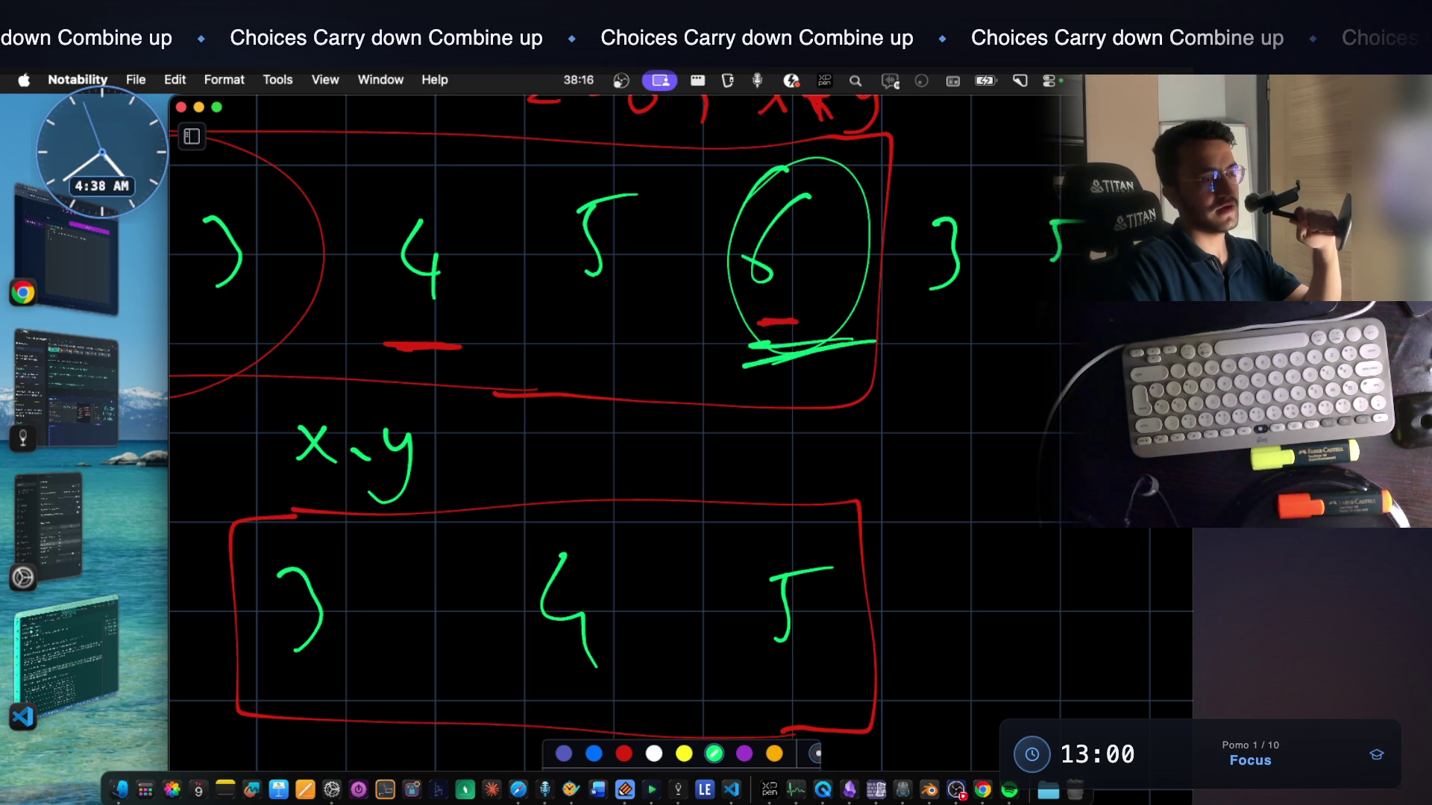
{"action": "left_click_drag", "start_coordinate": [947, 306], "coordinate": [1080, 312]}
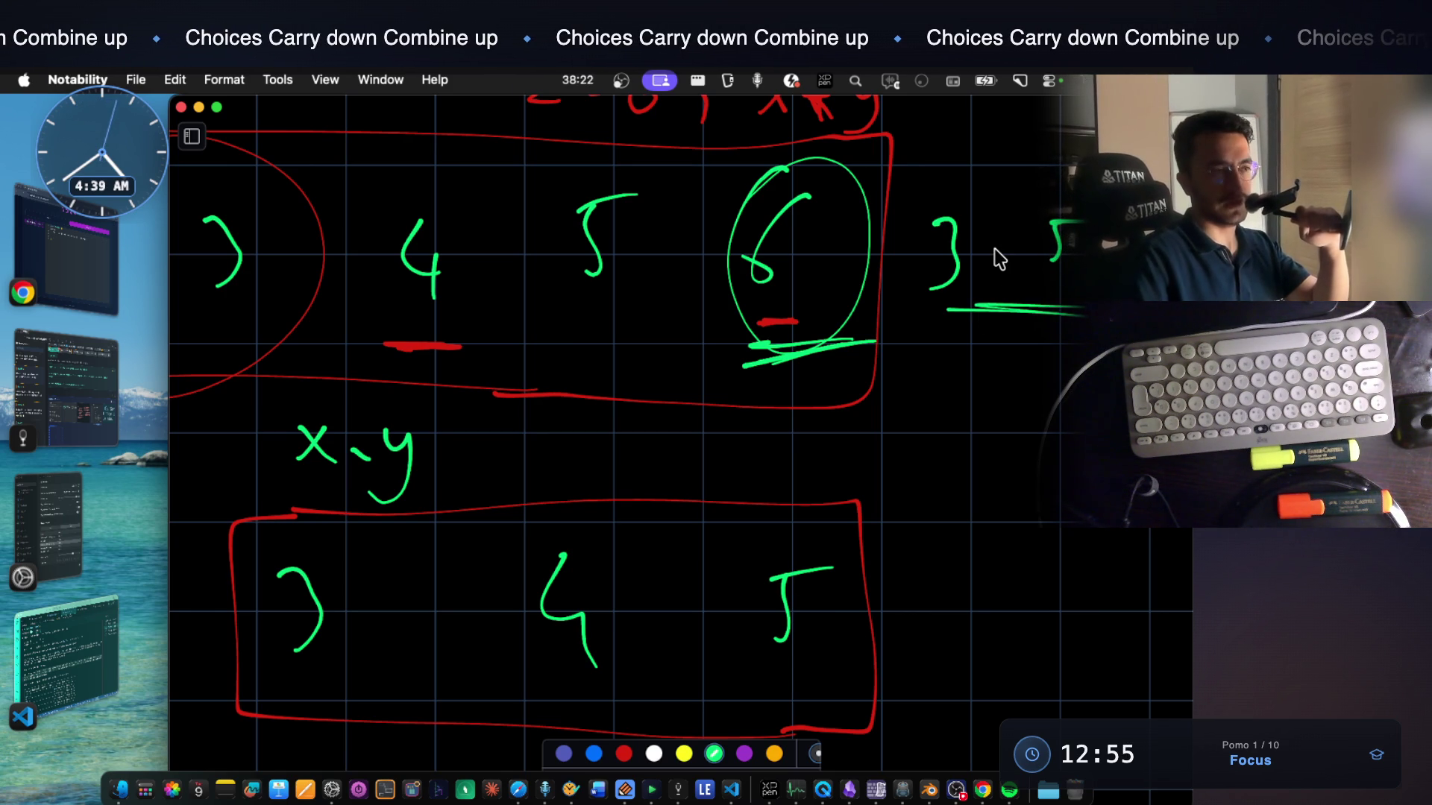
{"action": "left_click", "coordinate": [919, 208]}
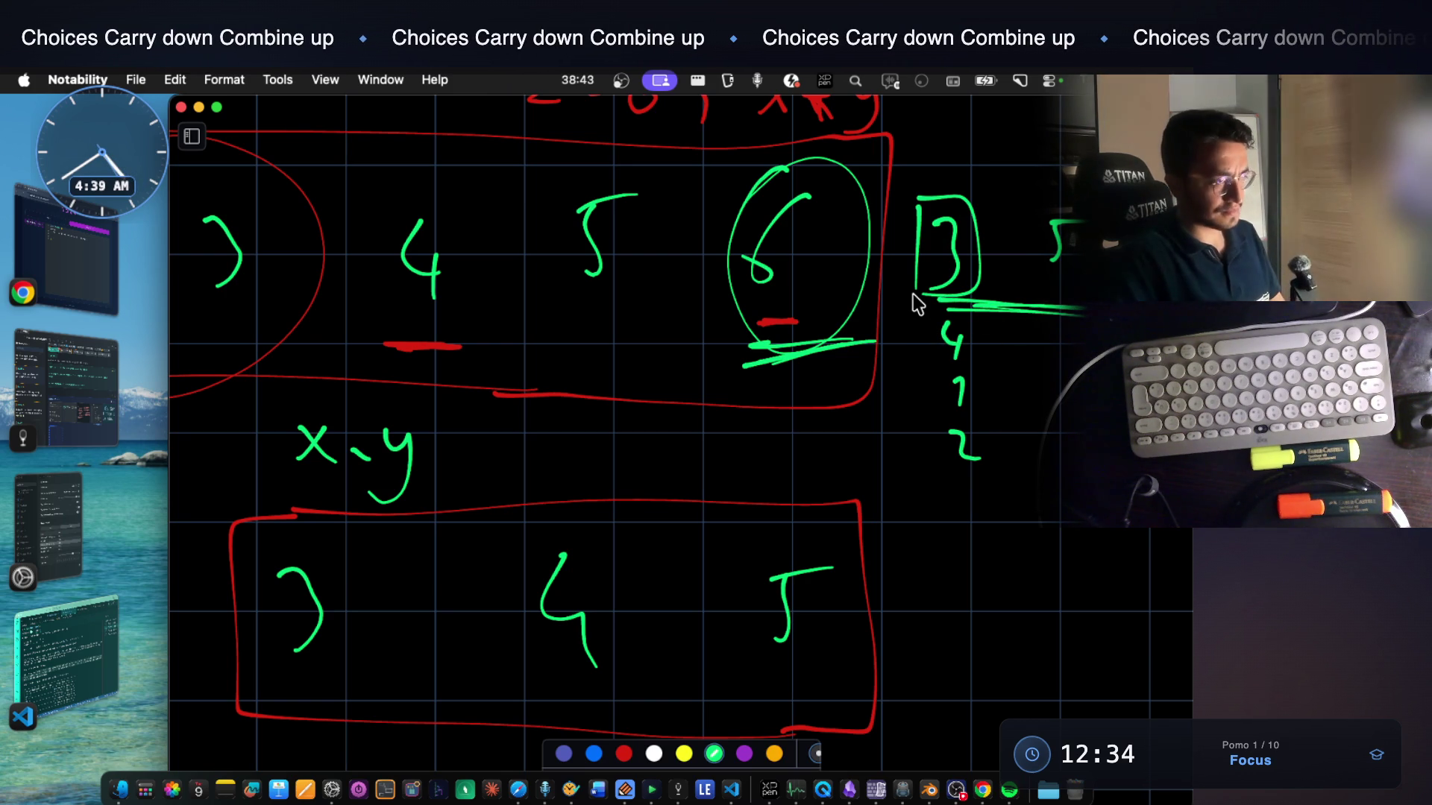
{"action": "scroll", "coordinate": [799, 372], "scroll_direction": "down", "scroll_amount": 3}
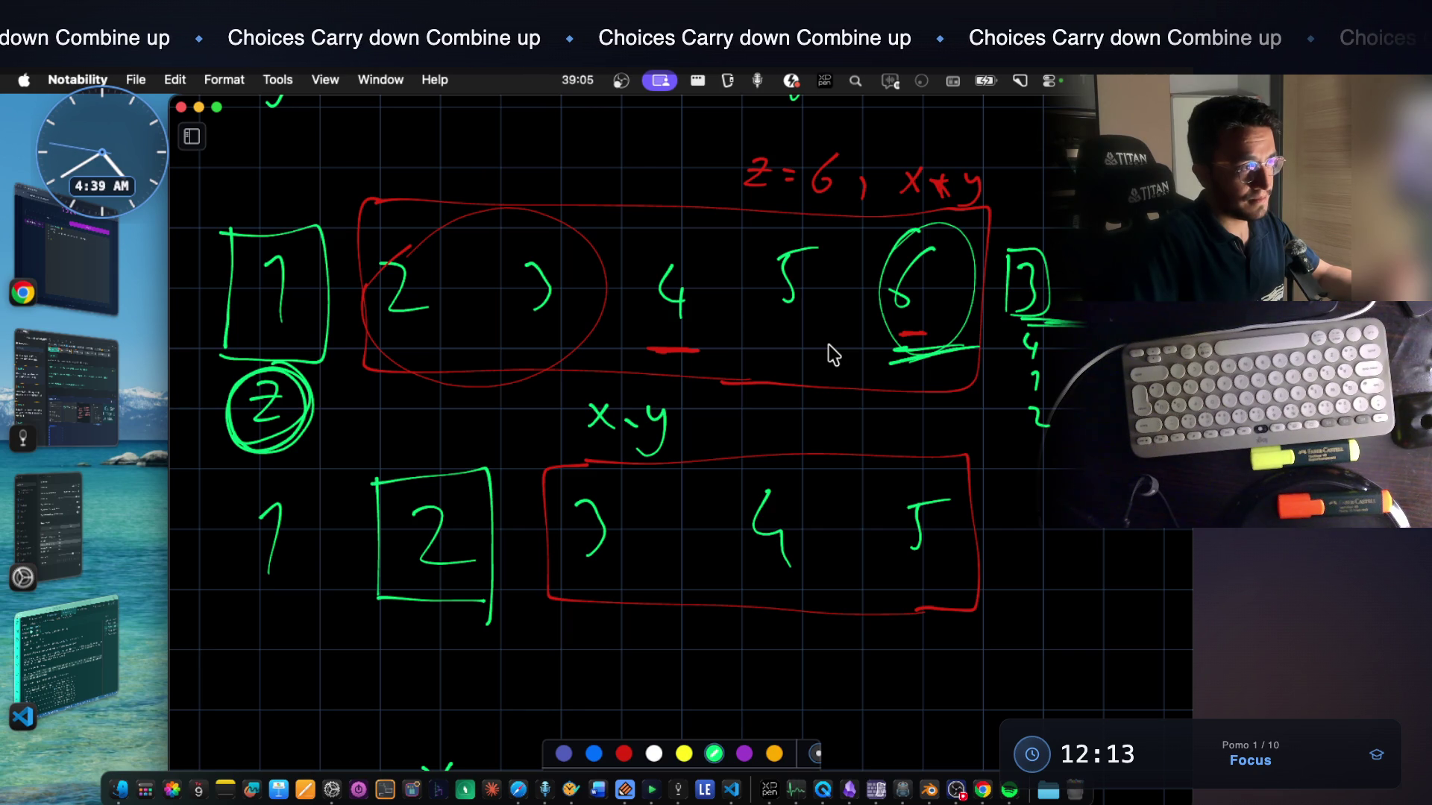
{"action": "left_click", "coordinate": [105, 628]}
{"action": "scroll", "coordinate": [664, 565], "scroll_direction": "down", "scroll_amount": 3}
{"action": "scroll", "coordinate": [647, 542], "scroll_direction": "down", "scroll_amount": 3}
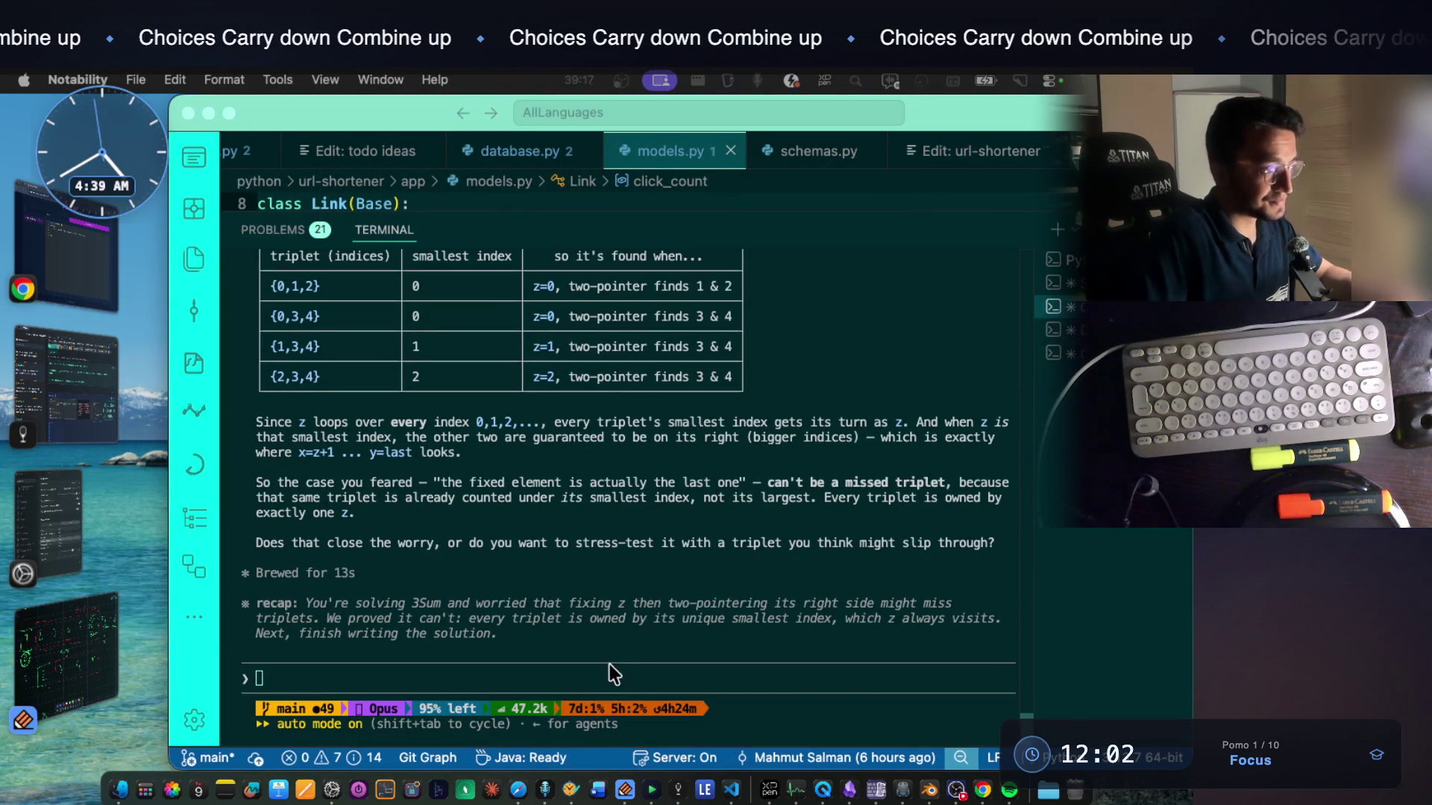
Reread the concrete example and the sentence defining z as the smallest index
{"action": "left_click", "coordinate": [613, 661]}
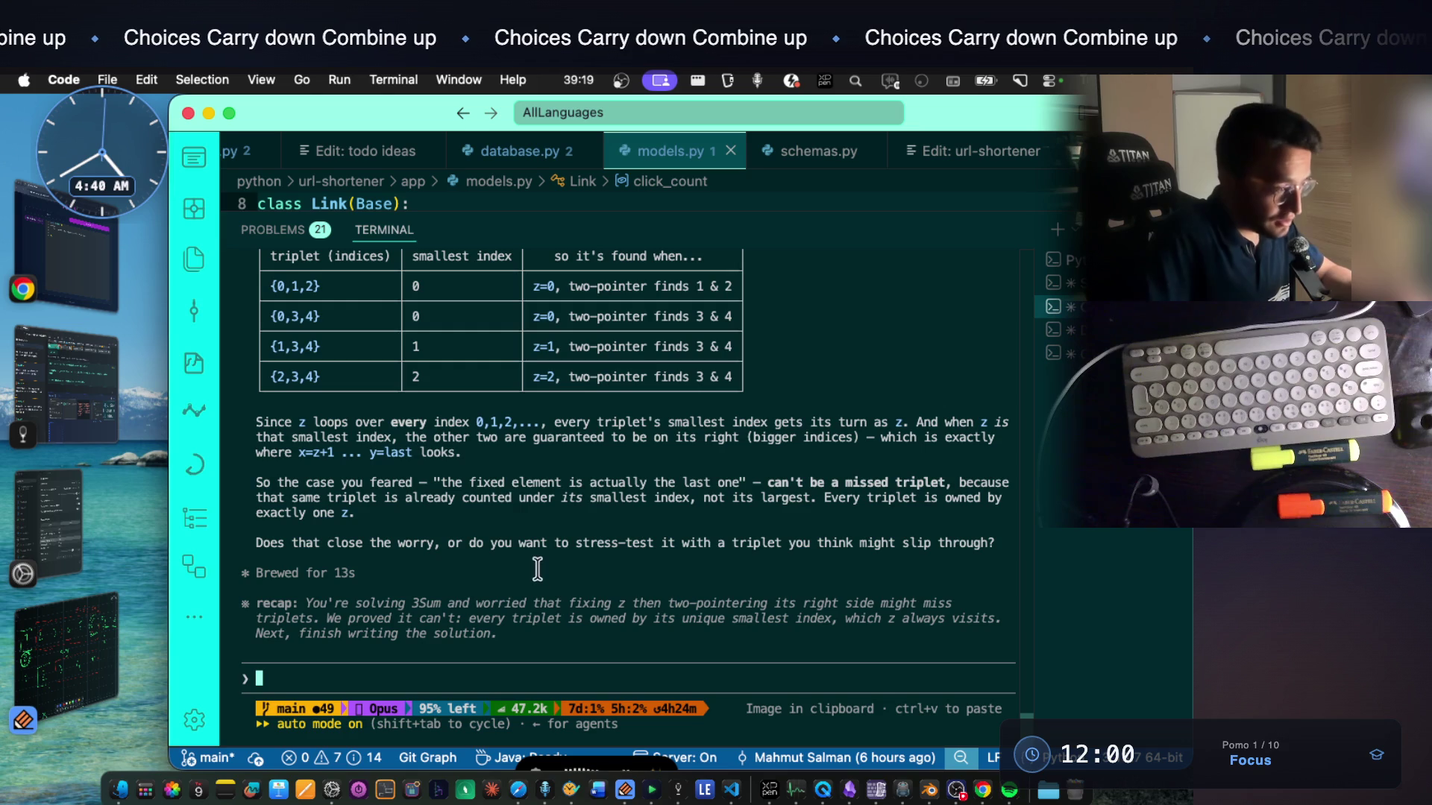
{"action": "scroll", "coordinate": [539, 568], "scroll_direction": "up", "scroll_amount": 3}
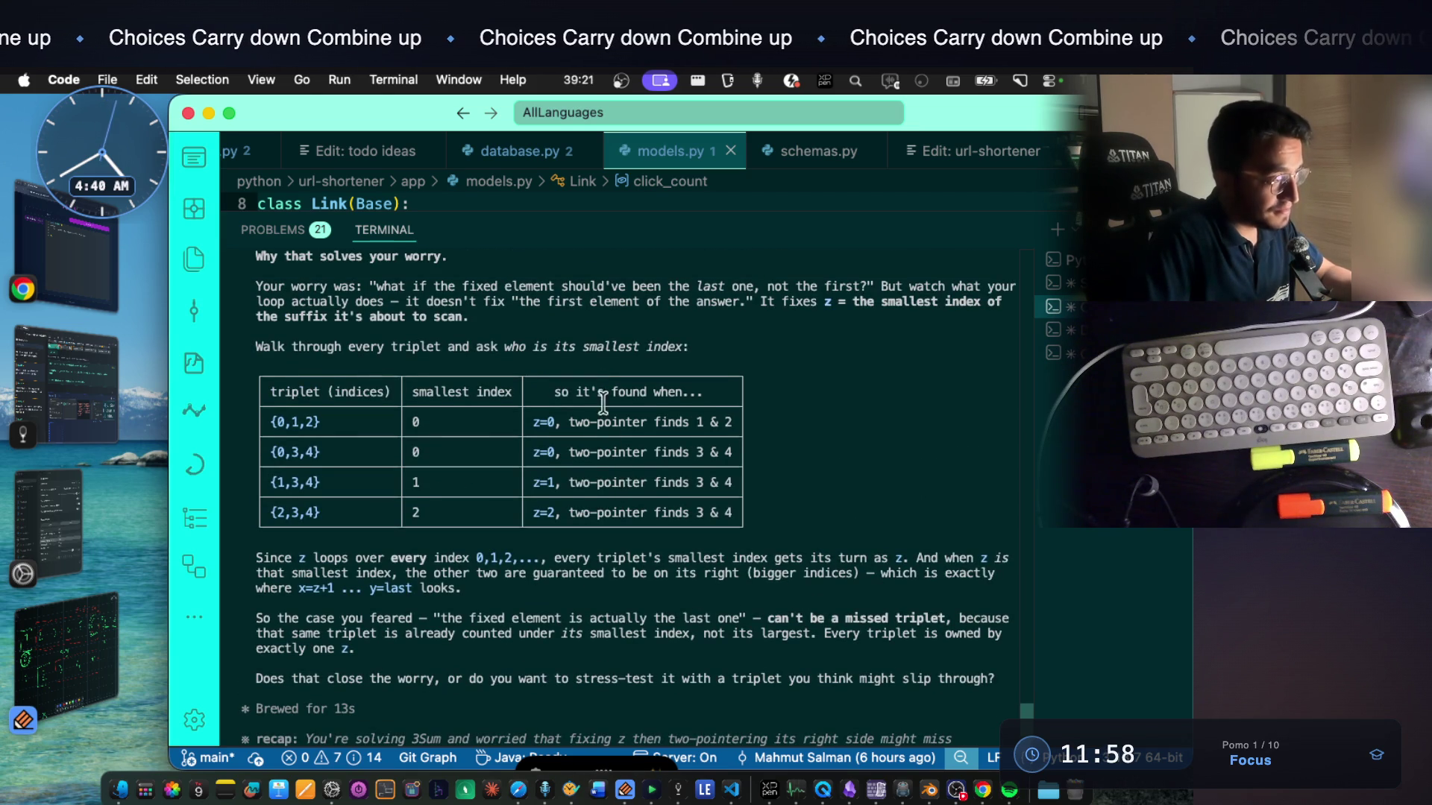
{"action": "scroll", "coordinate": [615, 470], "scroll_direction": "up", "scroll_amount": 2}
{"action": "scroll", "coordinate": [611, 464], "scroll_direction": "up", "scroll_amount": 1}
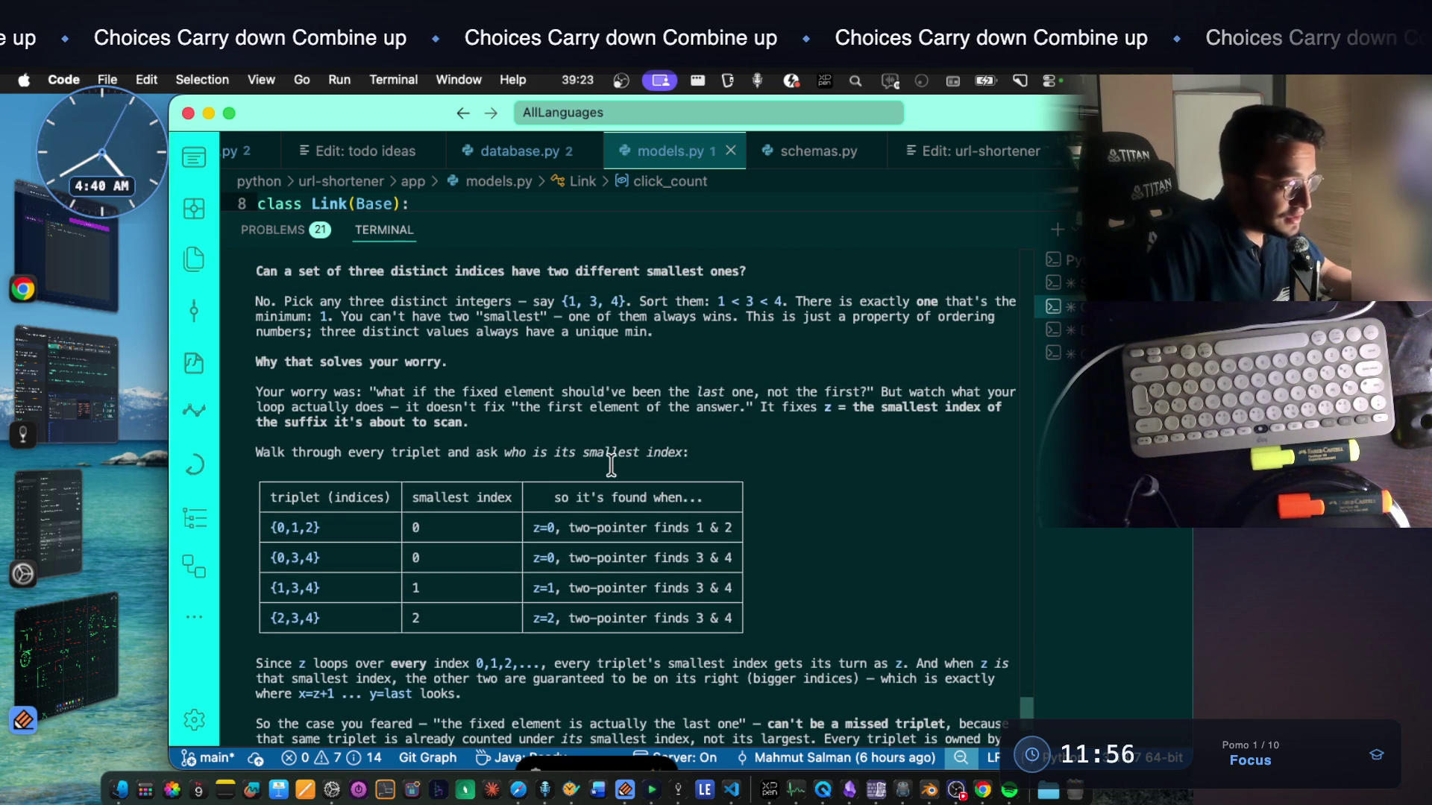
{"action": "scroll", "coordinate": [611, 464], "scroll_direction": "up", "scroll_amount": 1}
{"action": "scroll", "coordinate": [581, 370], "scroll_direction": "up", "scroll_amount": 2}
{"action": "scroll", "coordinate": [470, 369], "scroll_direction": "up", "scroll_amount": 1}
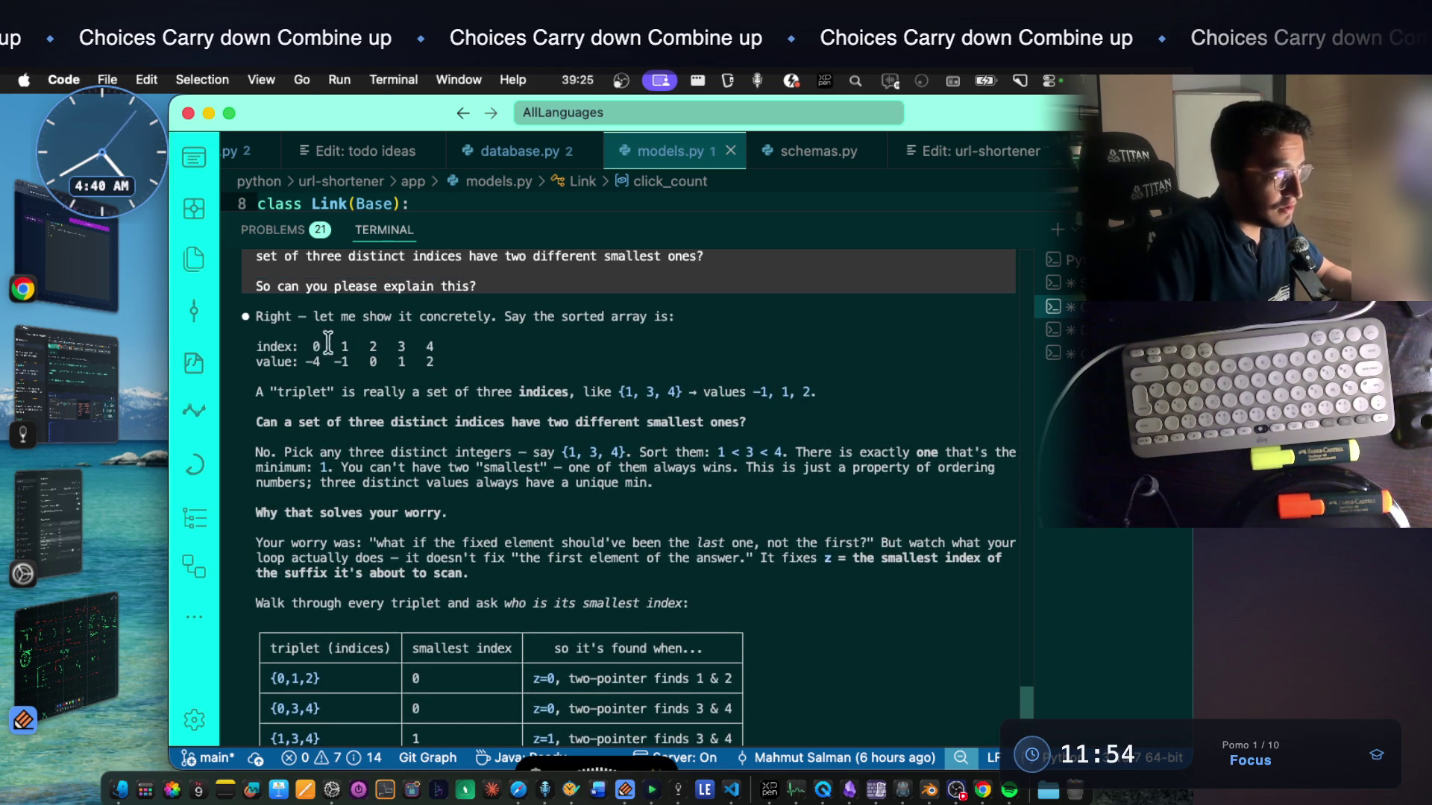
{"action": "left_click_drag", "start_coordinate": [255, 316], "coordinate": [633, 505]}
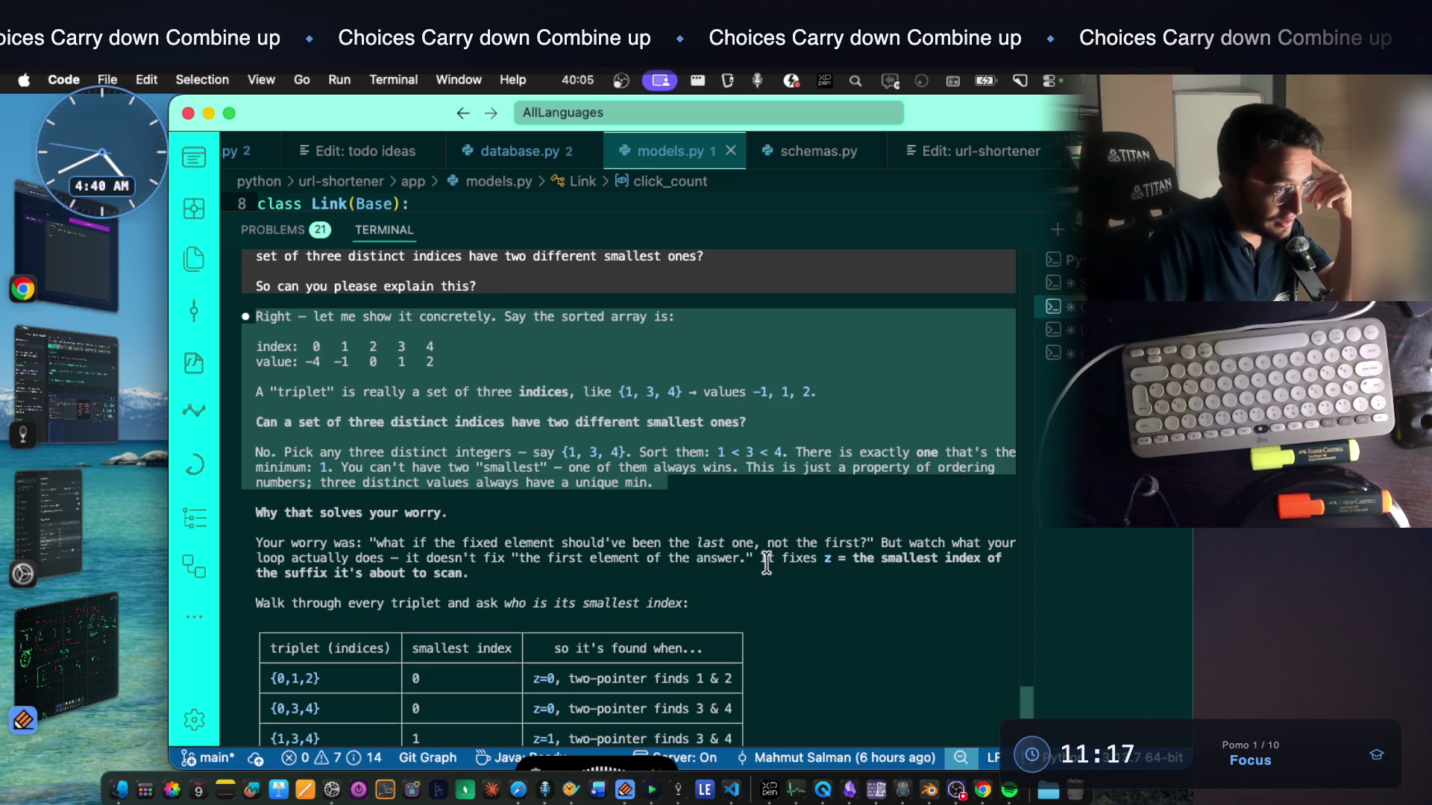
{"action": "left_click_drag", "start_coordinate": [759, 558], "coordinate": [812, 558]}
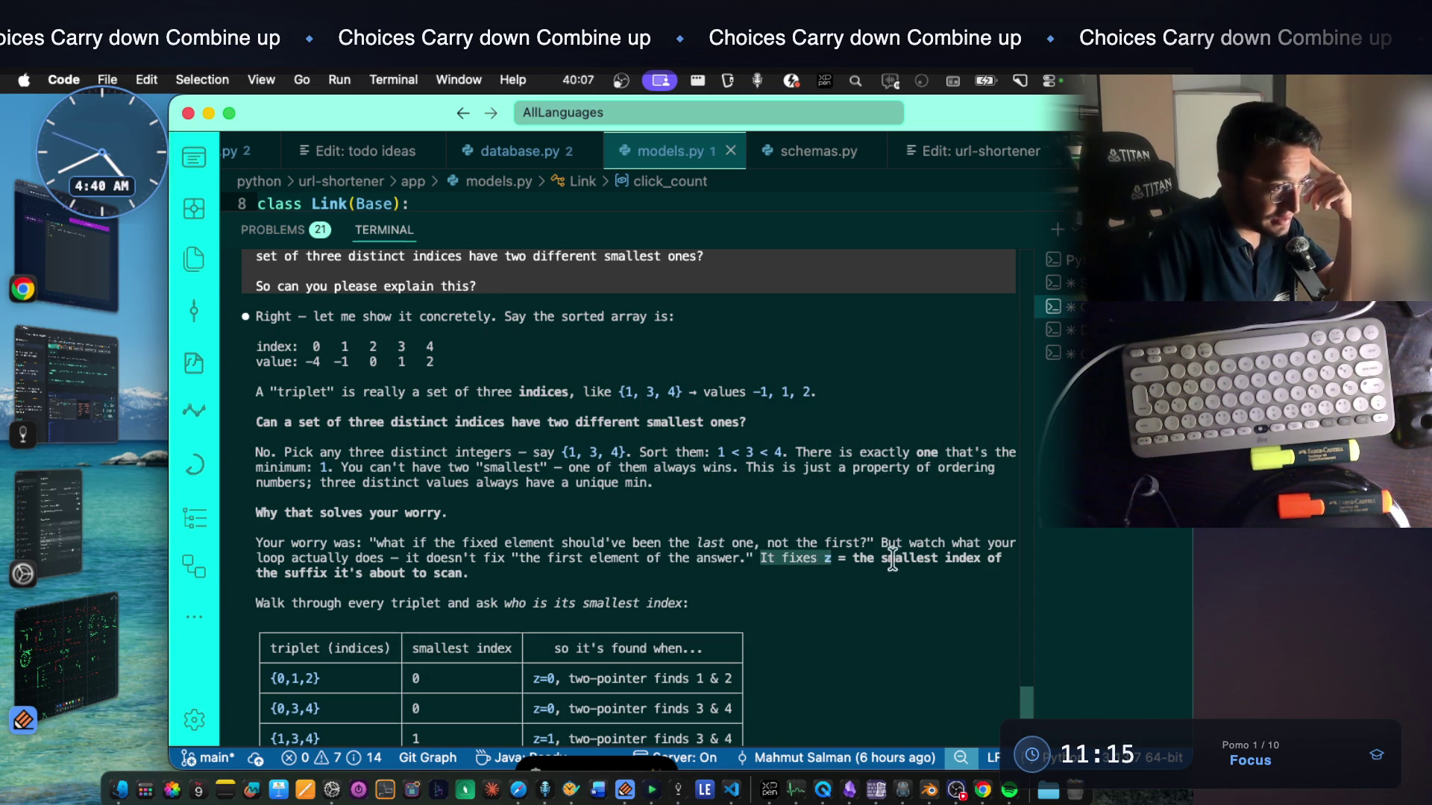
{"action": "mouse_move", "coordinate": [891, 558]}
{"action": "left_mouse_down"}
{"action": "mouse_move", "coordinate": [347, 582]}
{"action": "mouse_move", "coordinate": [411, 574]}
{"action": "left_mouse_up"}
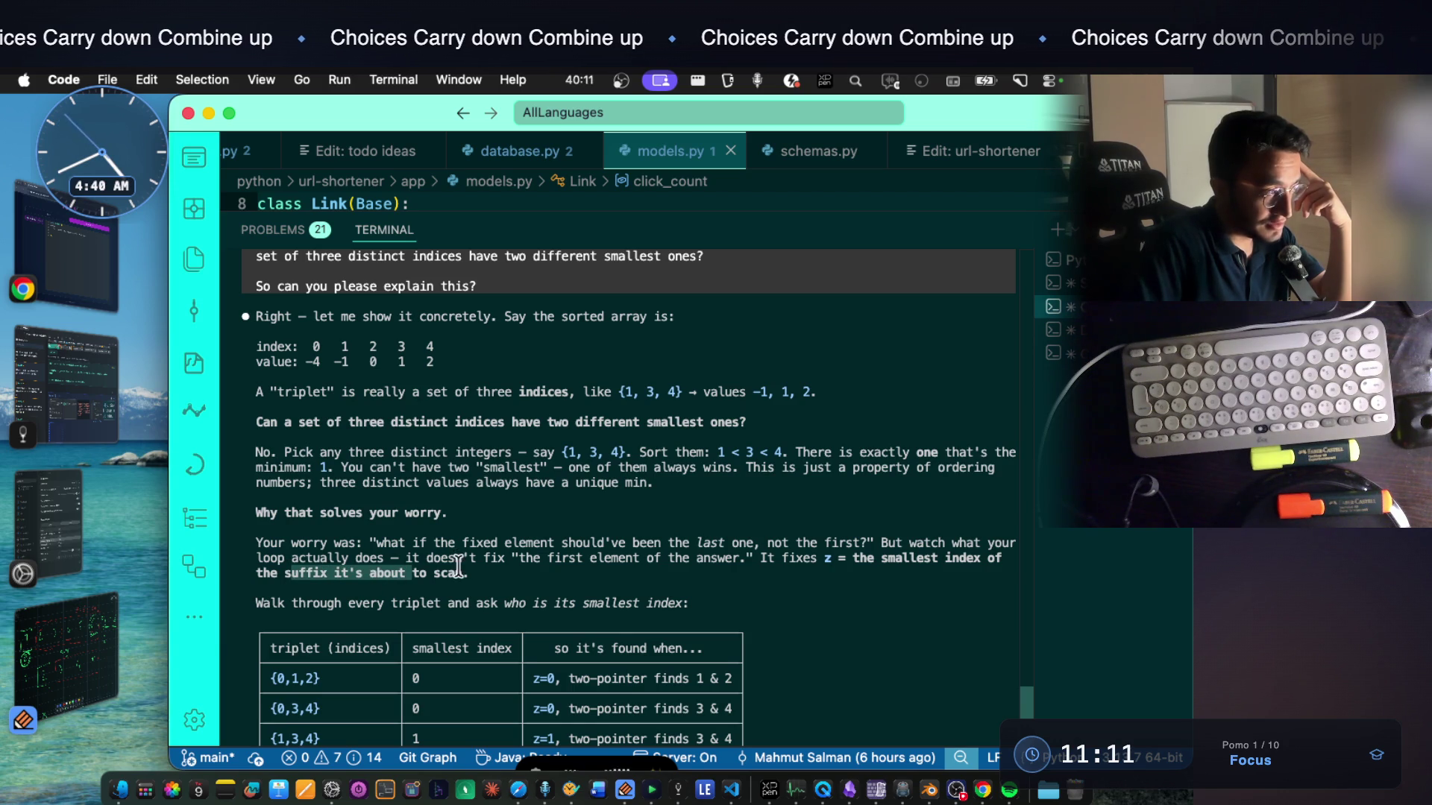
{"action": "left_click_drag", "start_coordinate": [764, 557], "coordinate": [780, 568]}
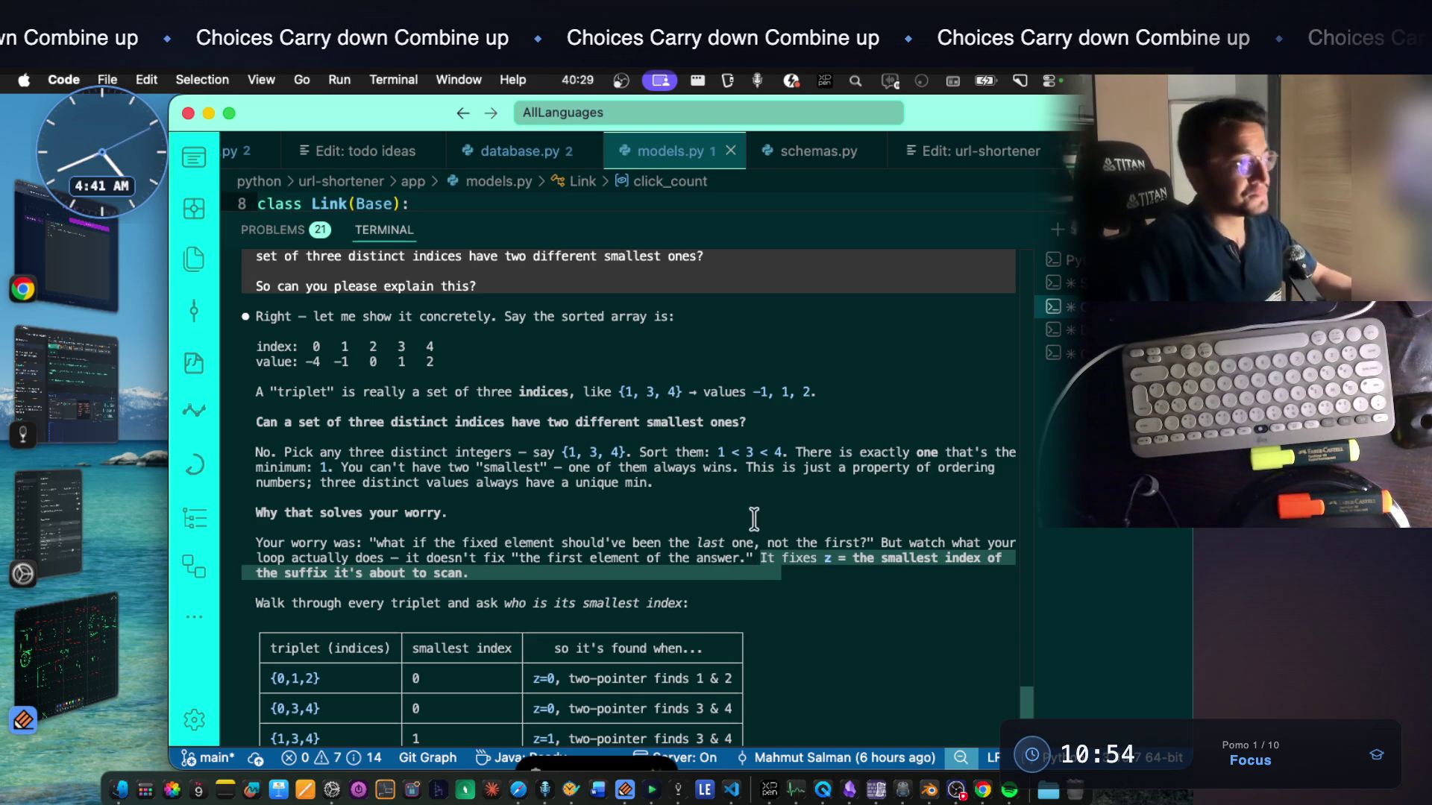
{"action": "scroll", "coordinate": [788, 560], "scroll_direction": "down", "scroll_amount": 1}
{"action": "scroll", "coordinate": [787, 561], "scroll_direction": "down", "scroll_amount": 1}
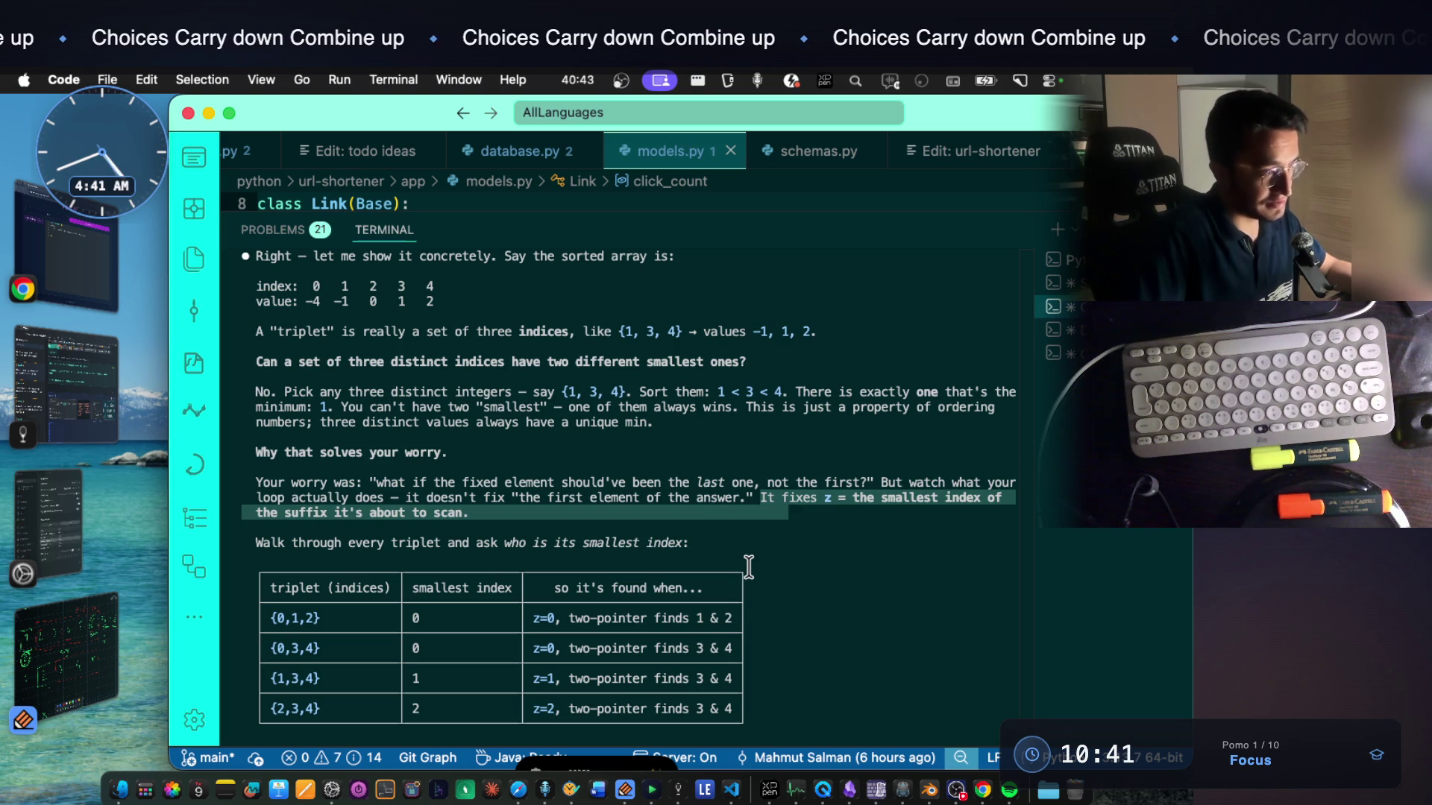
{"action": "scroll", "coordinate": [706, 549], "scroll_direction": "down", "scroll_amount": 1}
{"action": "scroll", "coordinate": [662, 598], "scroll_direction": "down", "scroll_amount": 10}
{"action": "scroll", "coordinate": [639, 670], "scroll_direction": "down", "scroll_amount": 5}
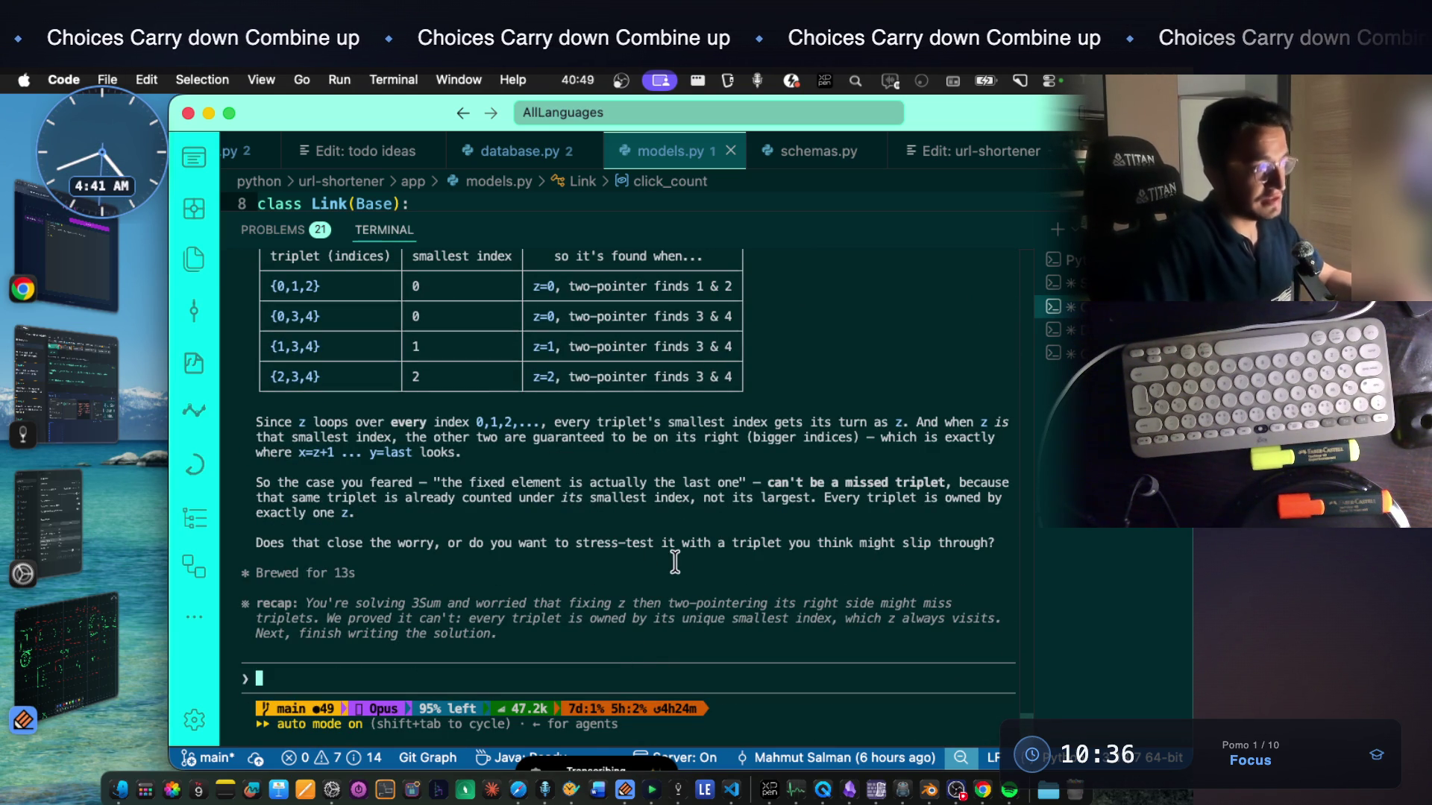
Dictate the follow-up asking why z must be smallest and check its VoiceInk transcript
{"action": "key", "text": "super+Tab"}
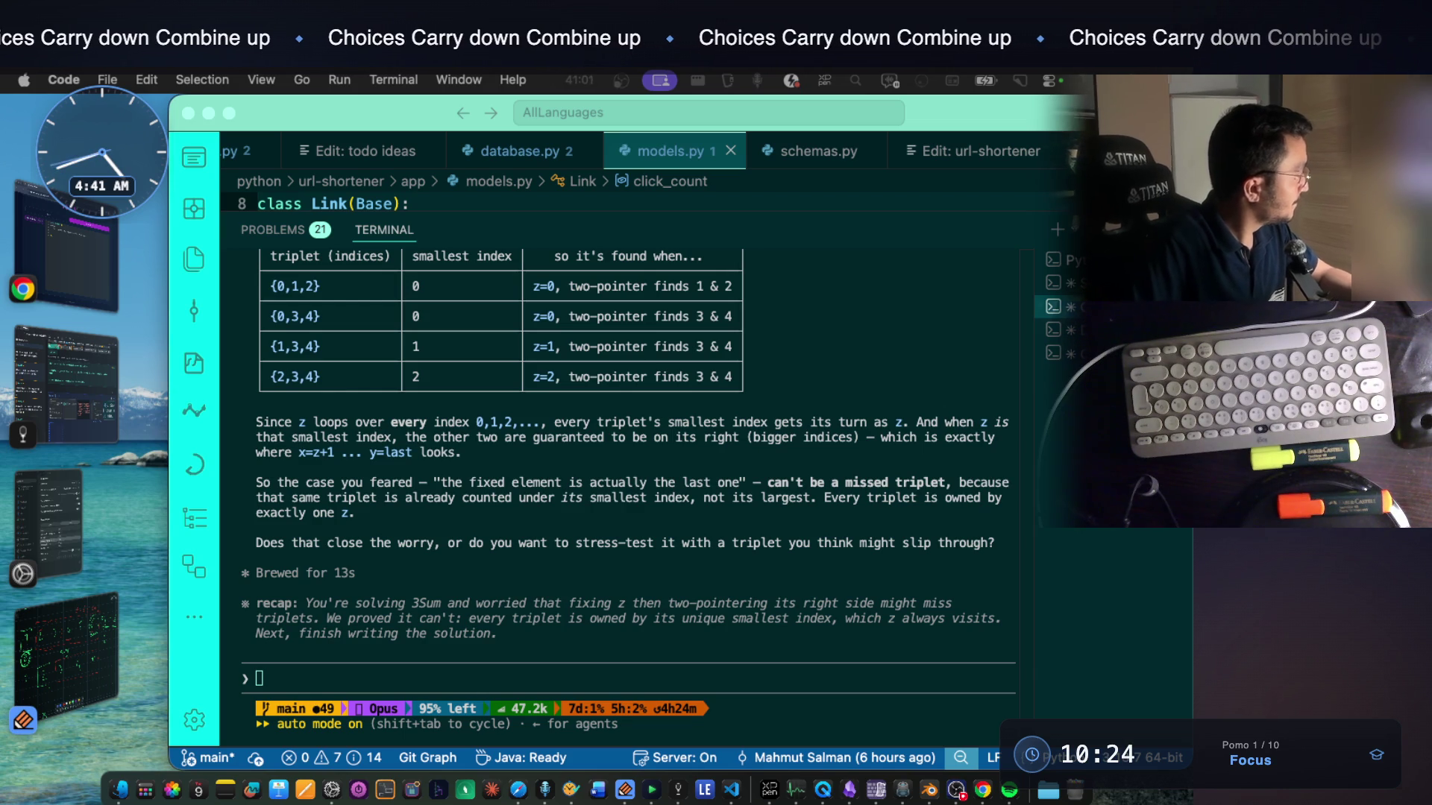
{"action": "left_click", "coordinate": [420, 536]}
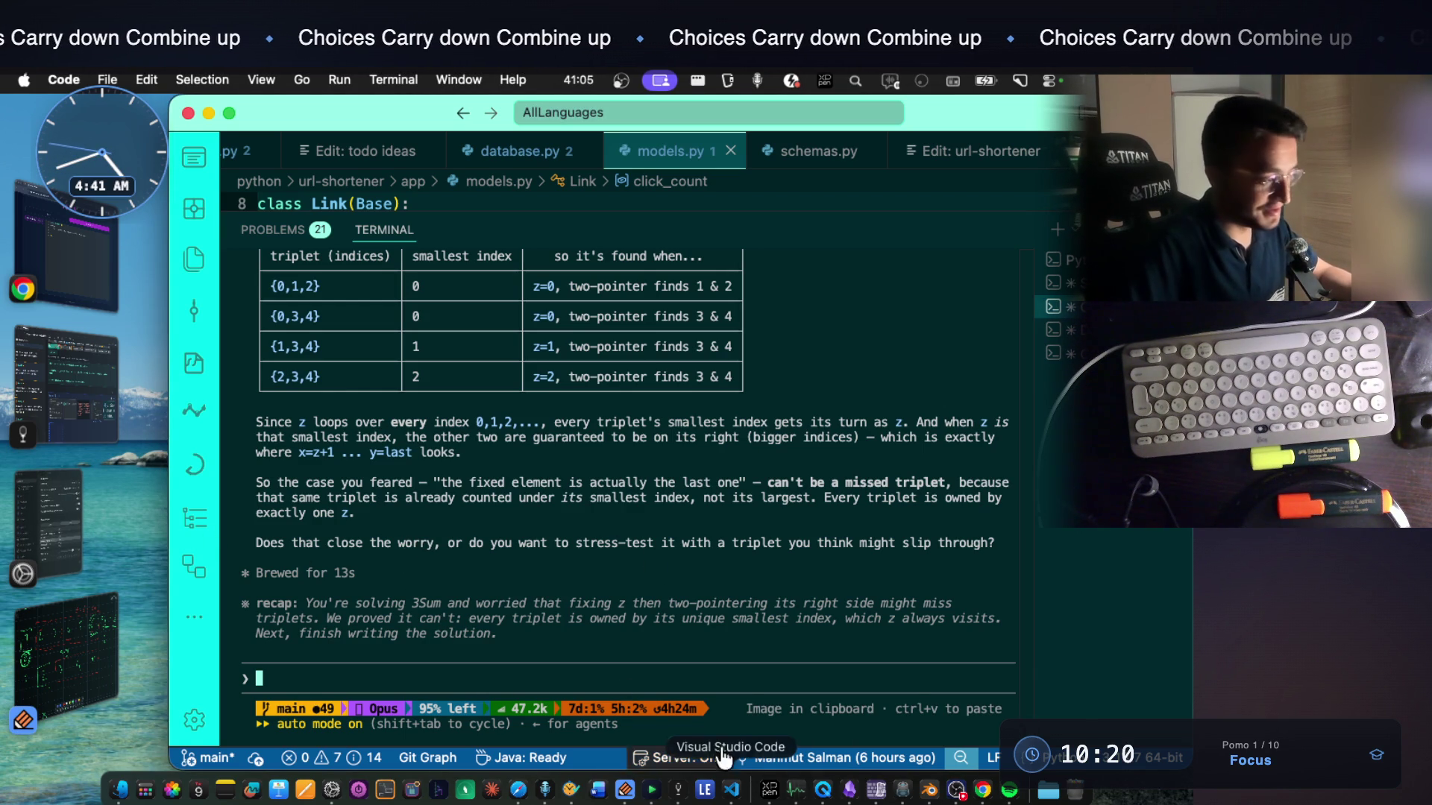
{"action": "left_click", "coordinate": [545, 790]}
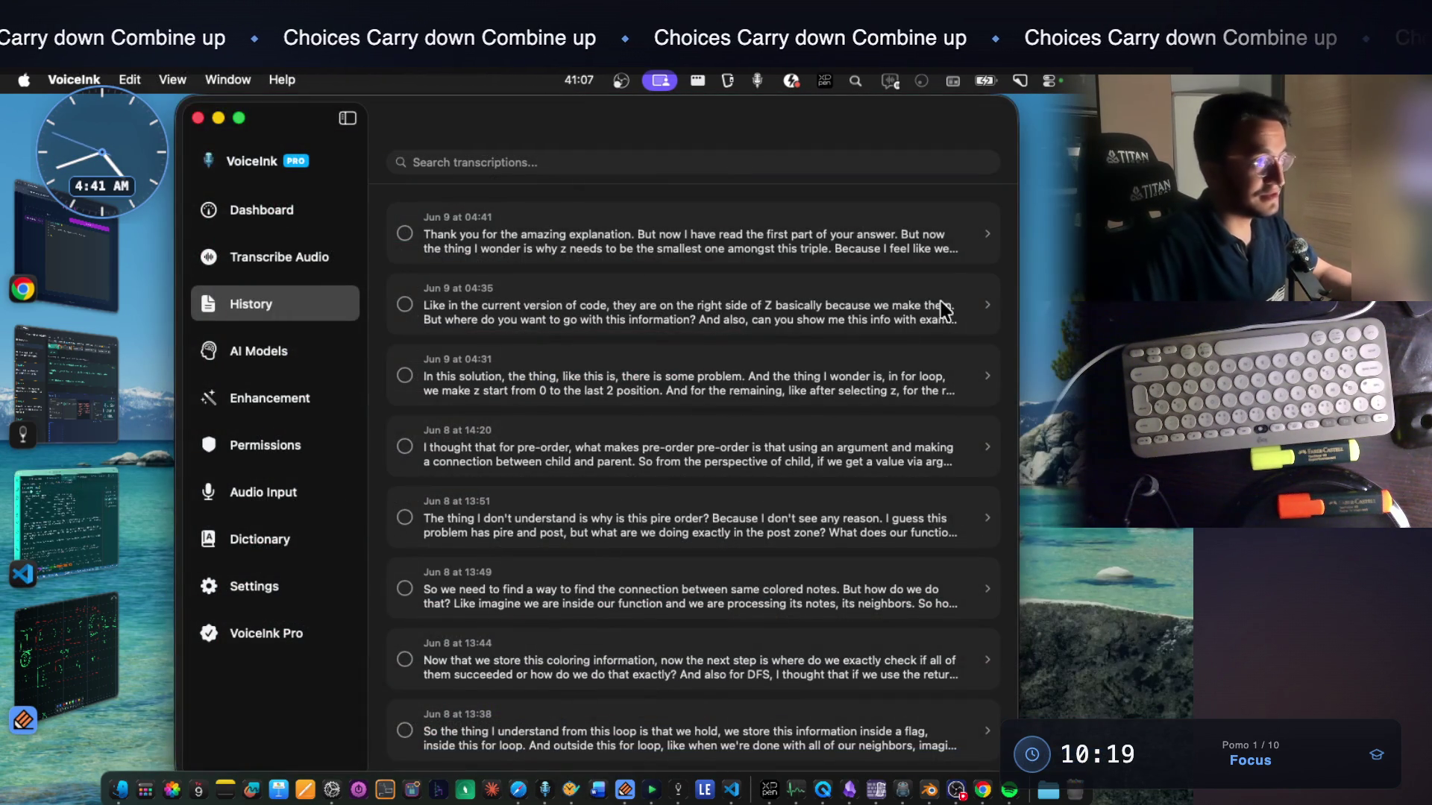
{"action": "left_click", "coordinate": [986, 232]}
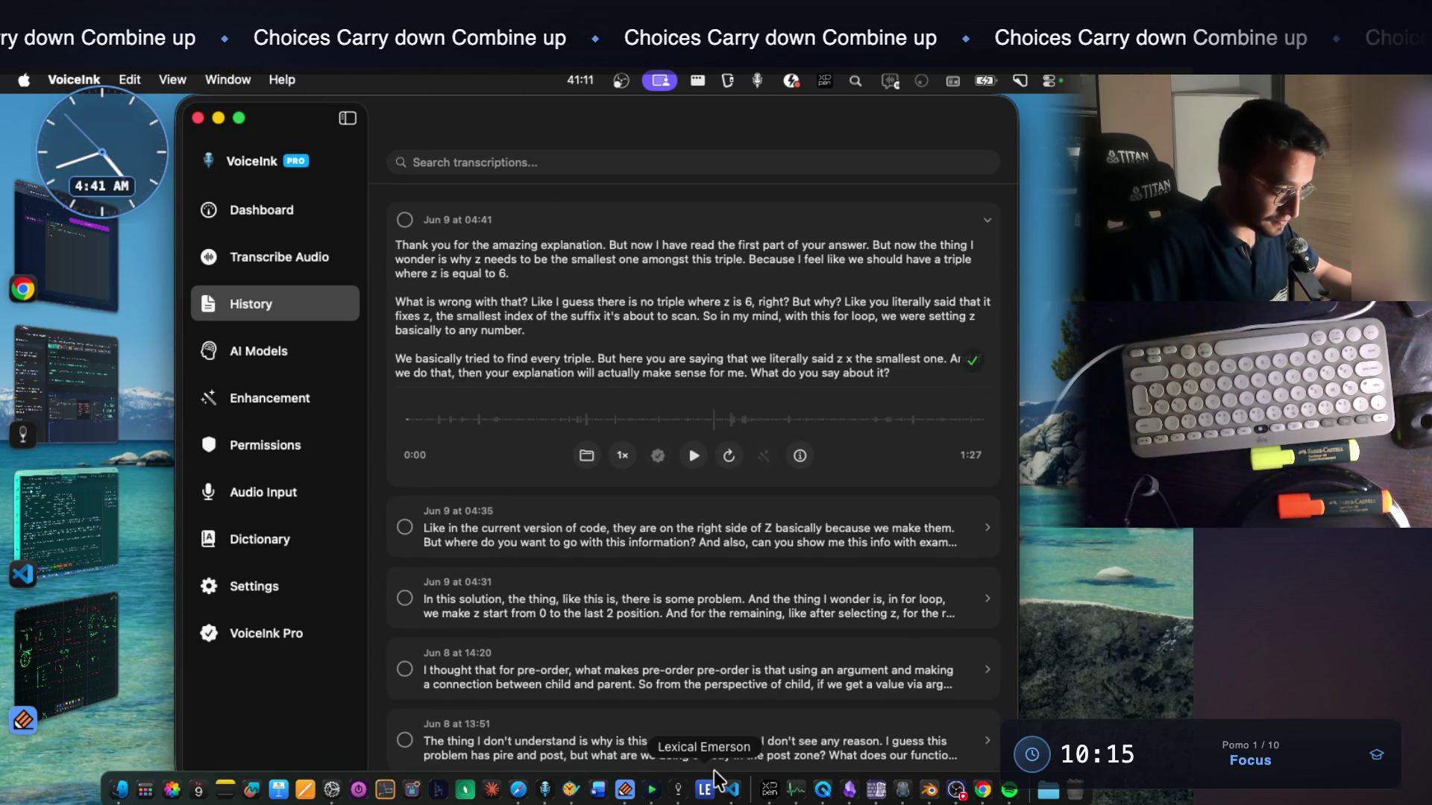
{"action": "left_click", "coordinate": [730, 792]}
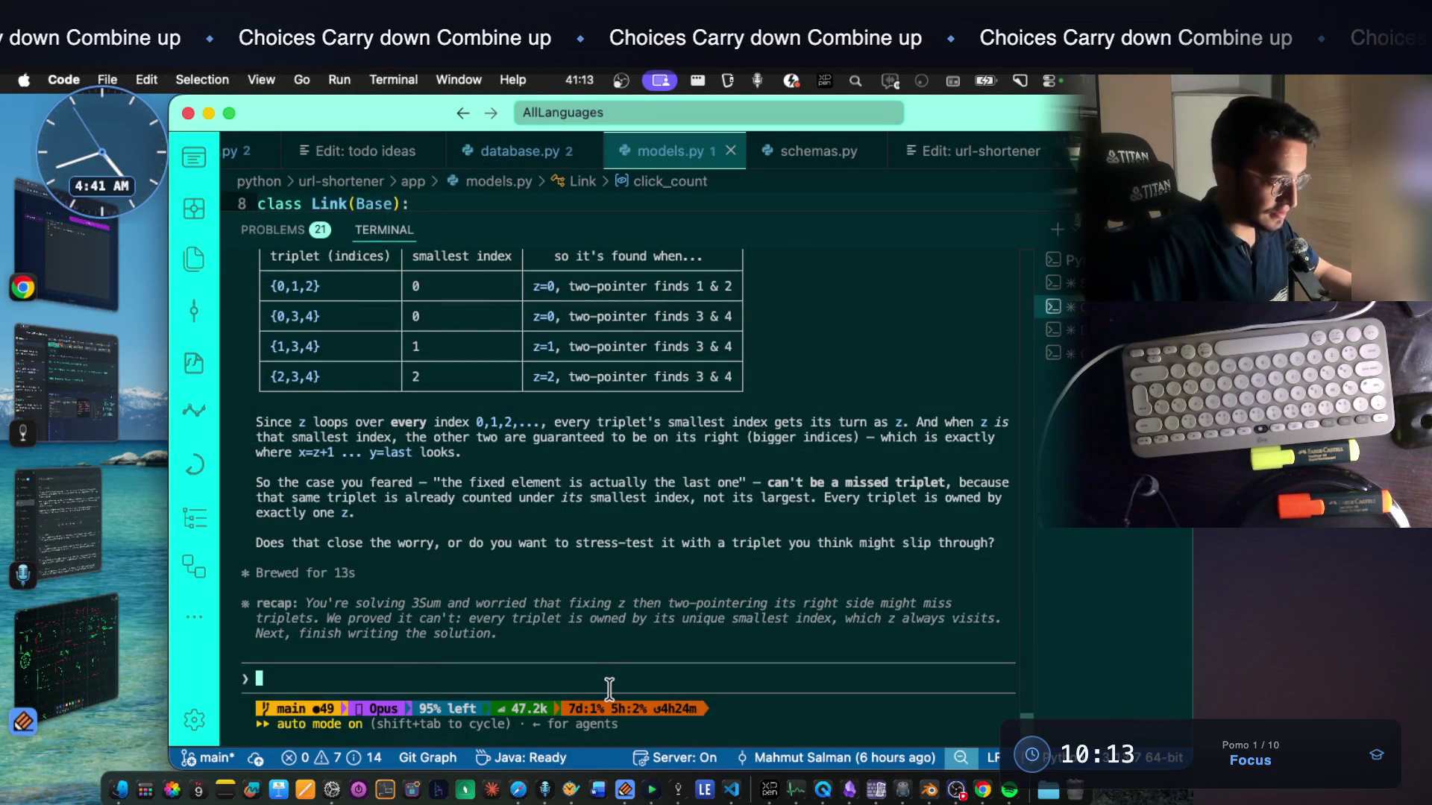
Paste the dictated question at the prompt, reread the worry quote, then bring up the 3Sum notes
{"action": "key", "text": "super+v"}
{"action": "scroll", "coordinate": [593, 658], "scroll_direction": "up", "scroll_amount": 3}
{"action": "scroll", "coordinate": [504, 518], "scroll_direction": "up", "scroll_amount": 3}
{"action": "scroll", "coordinate": [488, 433], "scroll_direction": "up", "scroll_amount": 3}
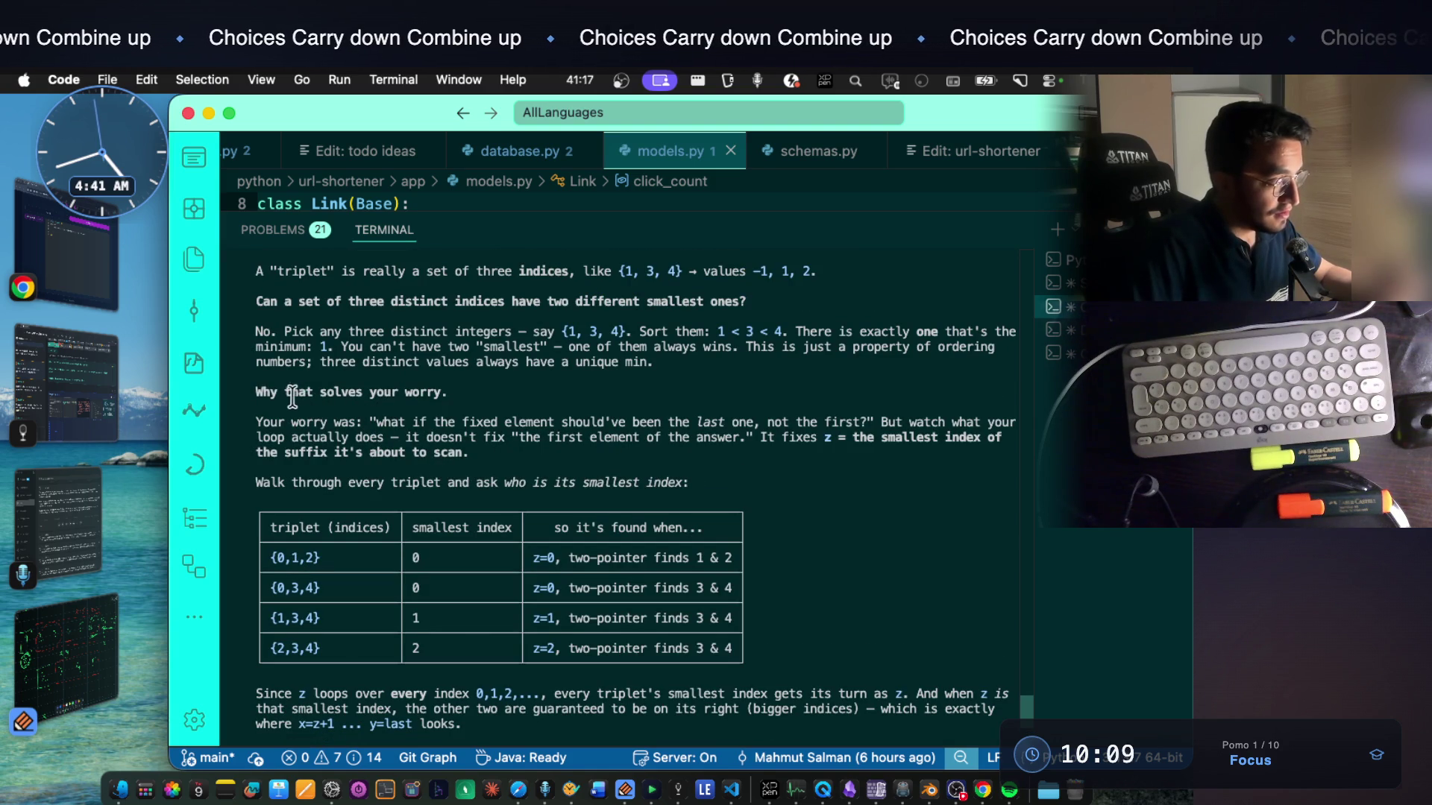
{"action": "left_click_drag", "start_coordinate": [288, 394], "coordinate": [435, 396]}
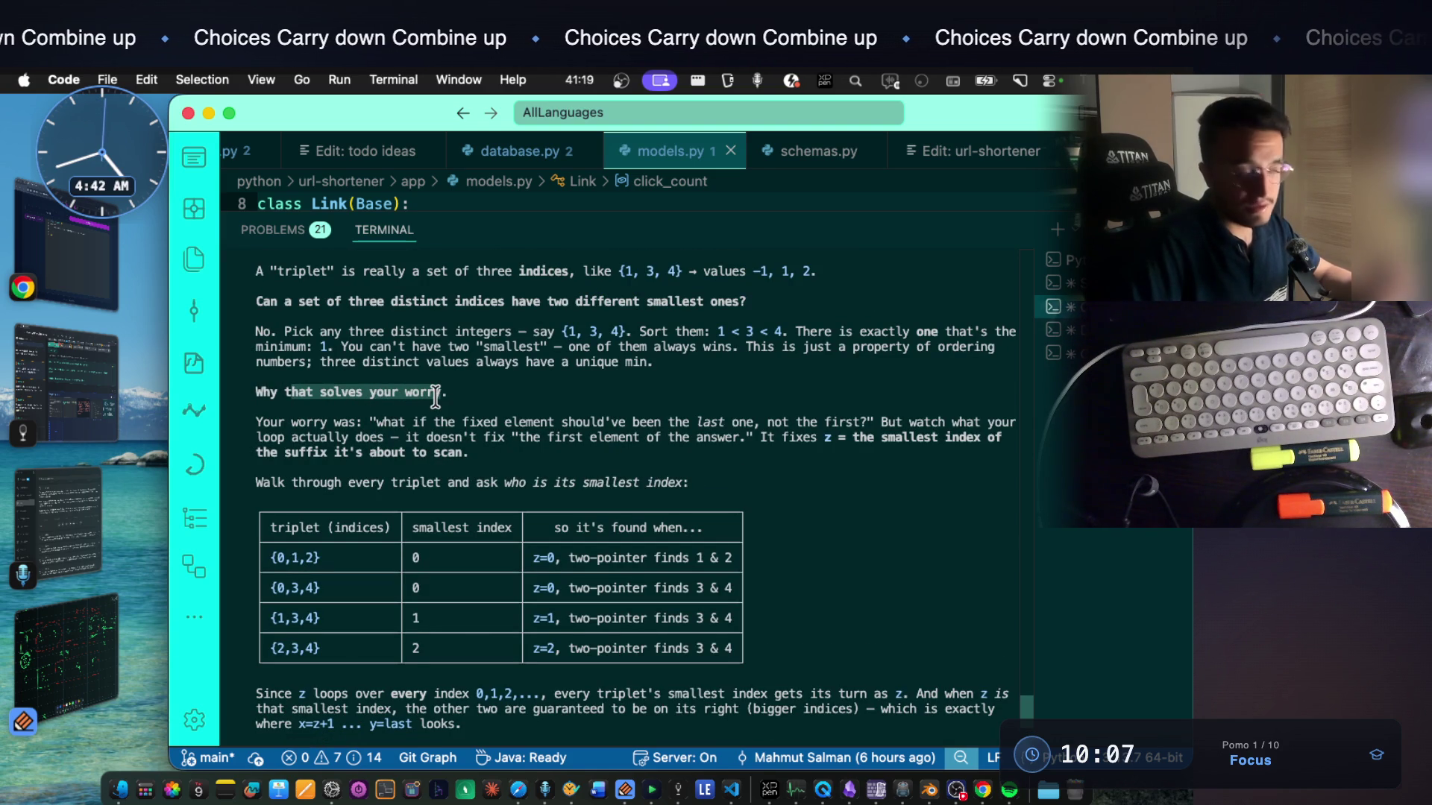
{"action": "left_click", "coordinate": [316, 421]}
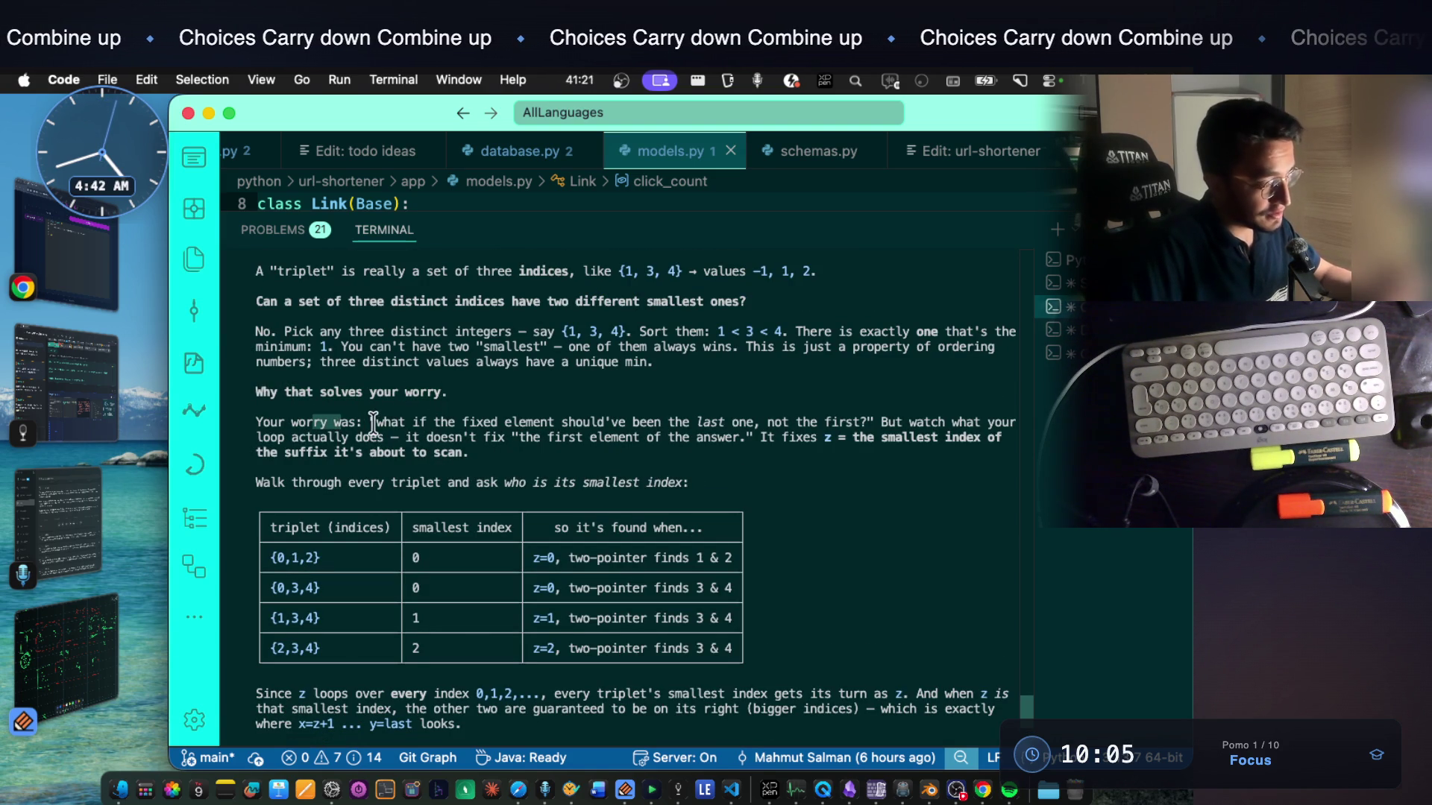
{"action": "left_click_drag", "start_coordinate": [373, 427], "coordinate": [913, 420]}
{"action": "left_click_drag", "start_coordinate": [302, 438], "coordinate": [691, 436]}
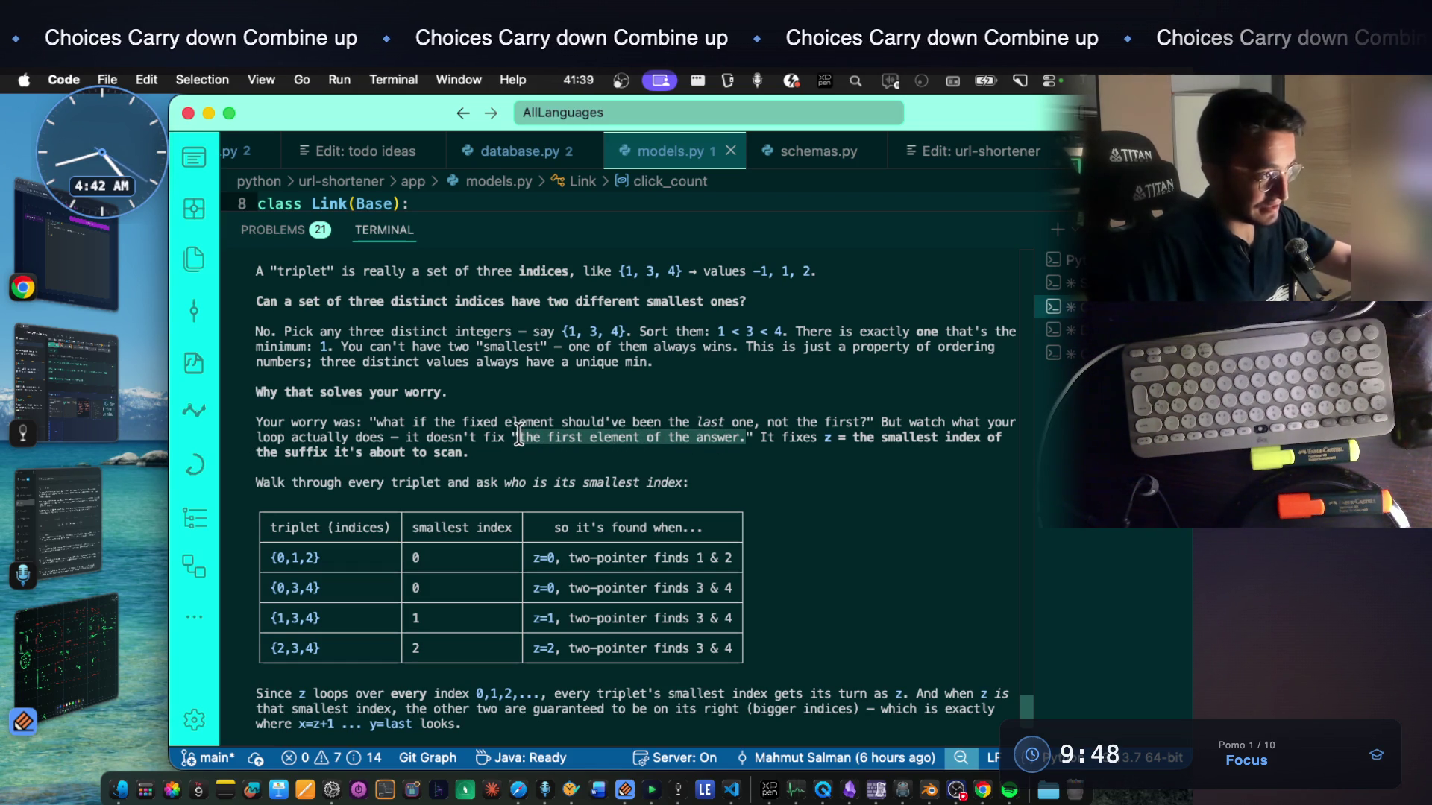
{"action": "left_click", "coordinate": [78, 381]}
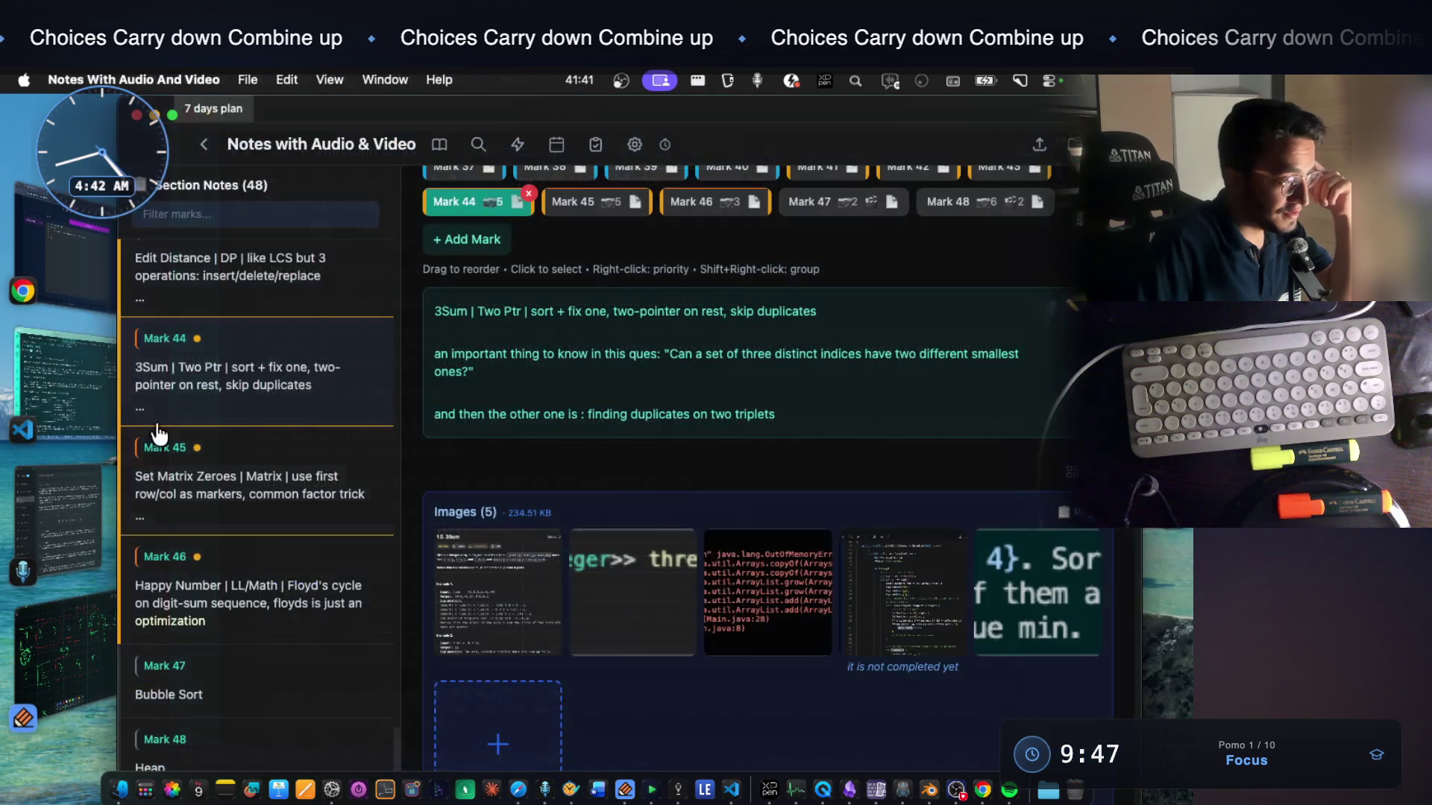
View the fourth 3Sum Java code screenshot full size, then return to VS Code
{"action": "left_click", "coordinate": [919, 600]}
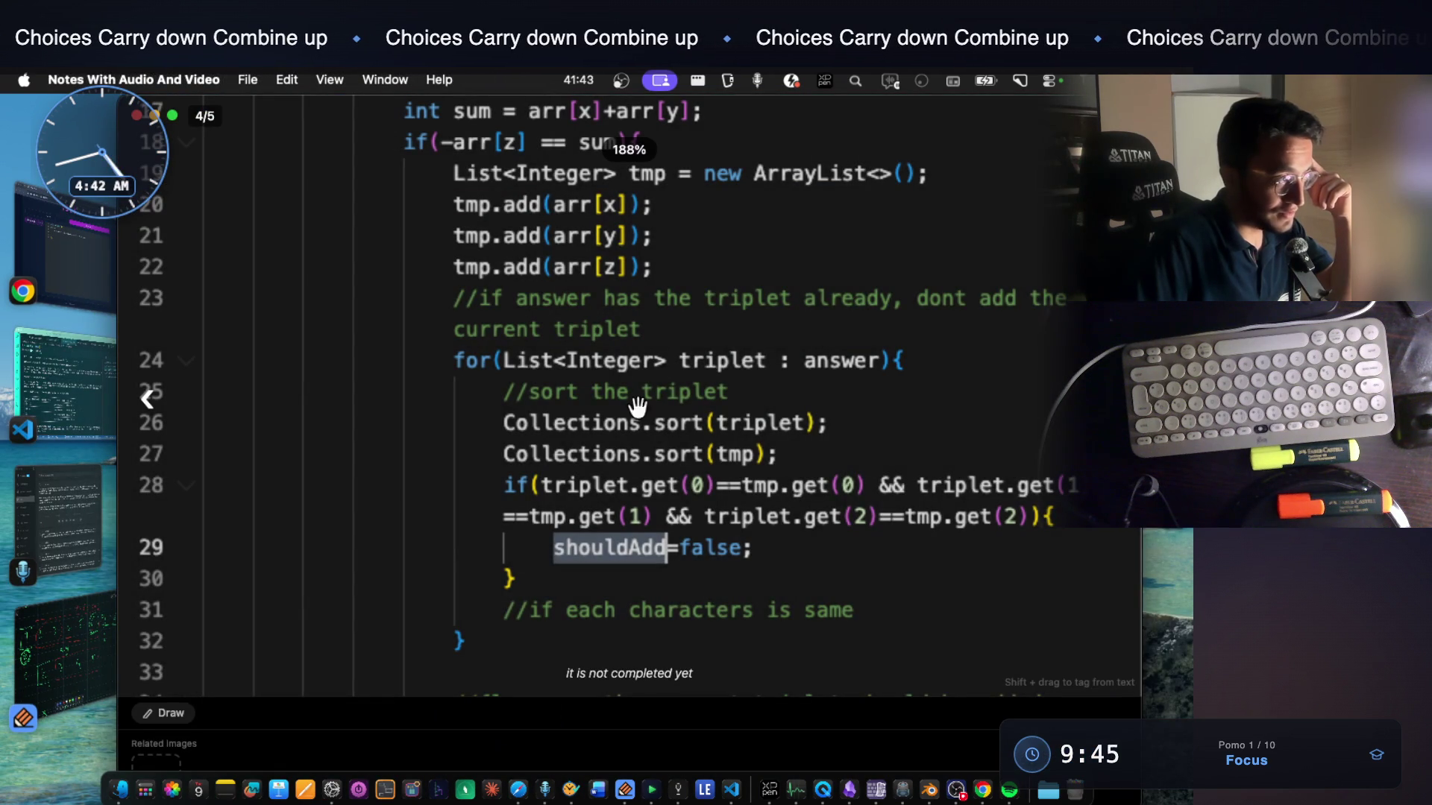
{"action": "scroll", "coordinate": [695, 431], "scroll_direction": "up", "scroll_amount": 3}
{"action": "scroll", "coordinate": [695, 431], "scroll_direction": "up", "scroll_amount": 5}
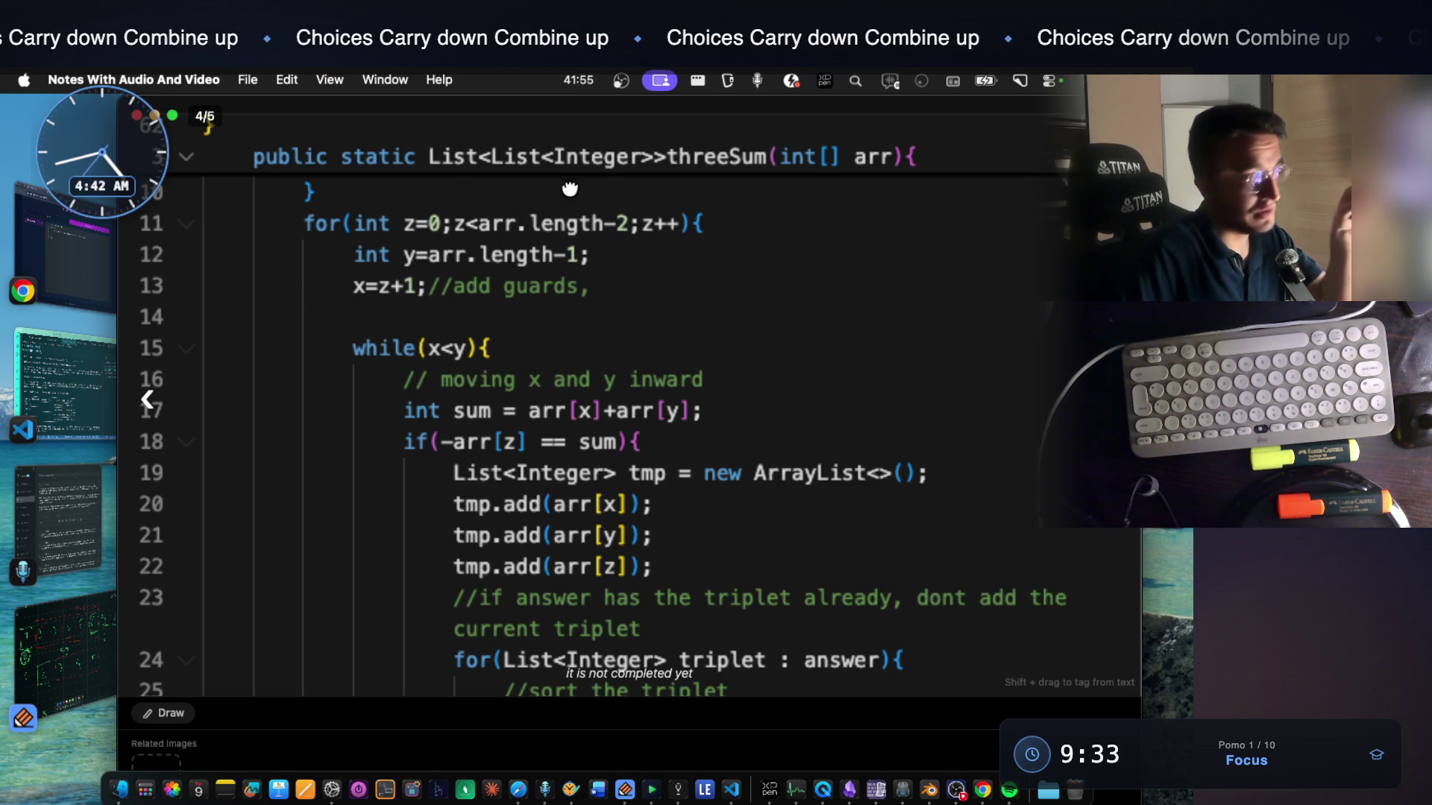
{"action": "left_click", "coordinate": [92, 394]}
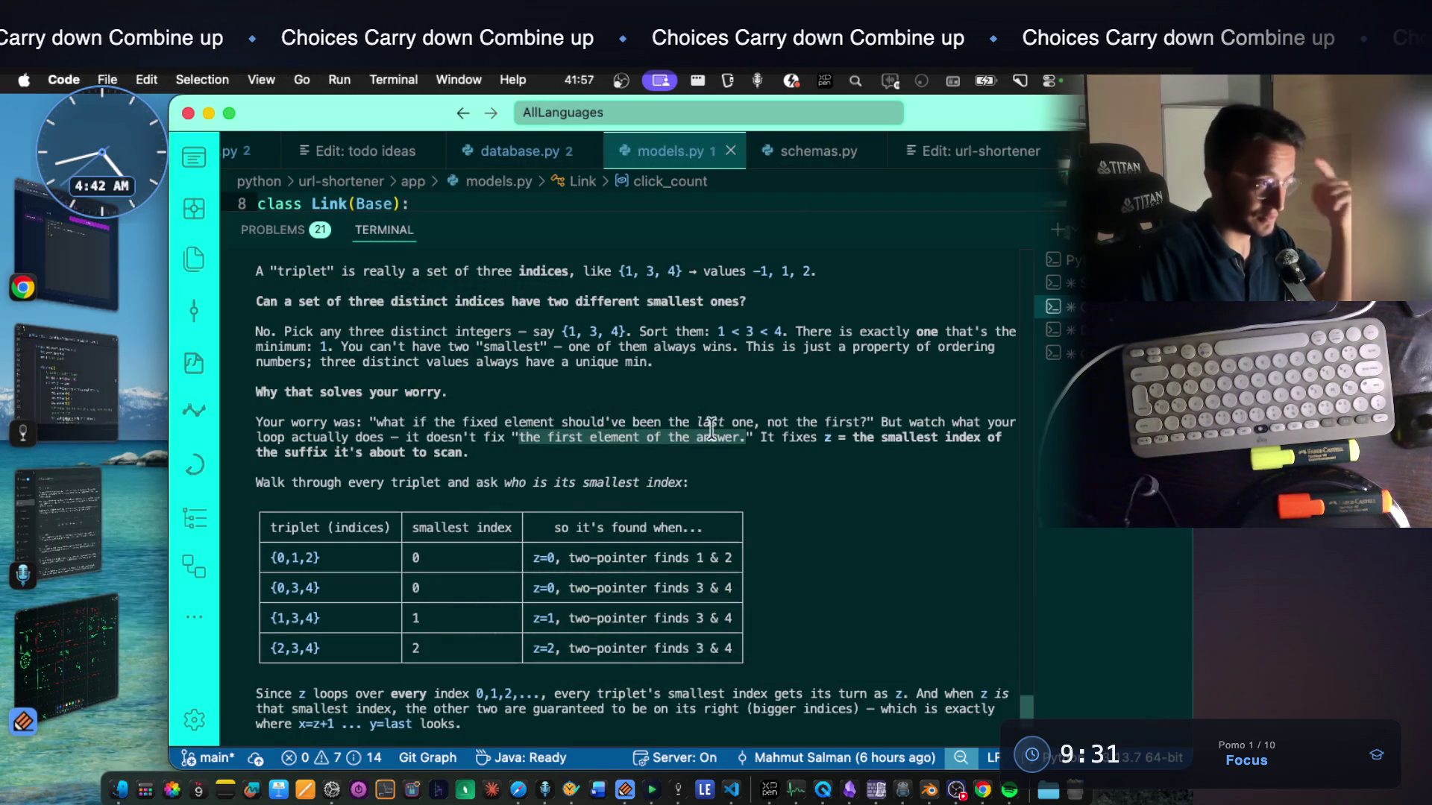
Capture a region screenshot of the terminal paragraph defining z
{"action": "left_click", "coordinate": [804, 447]}
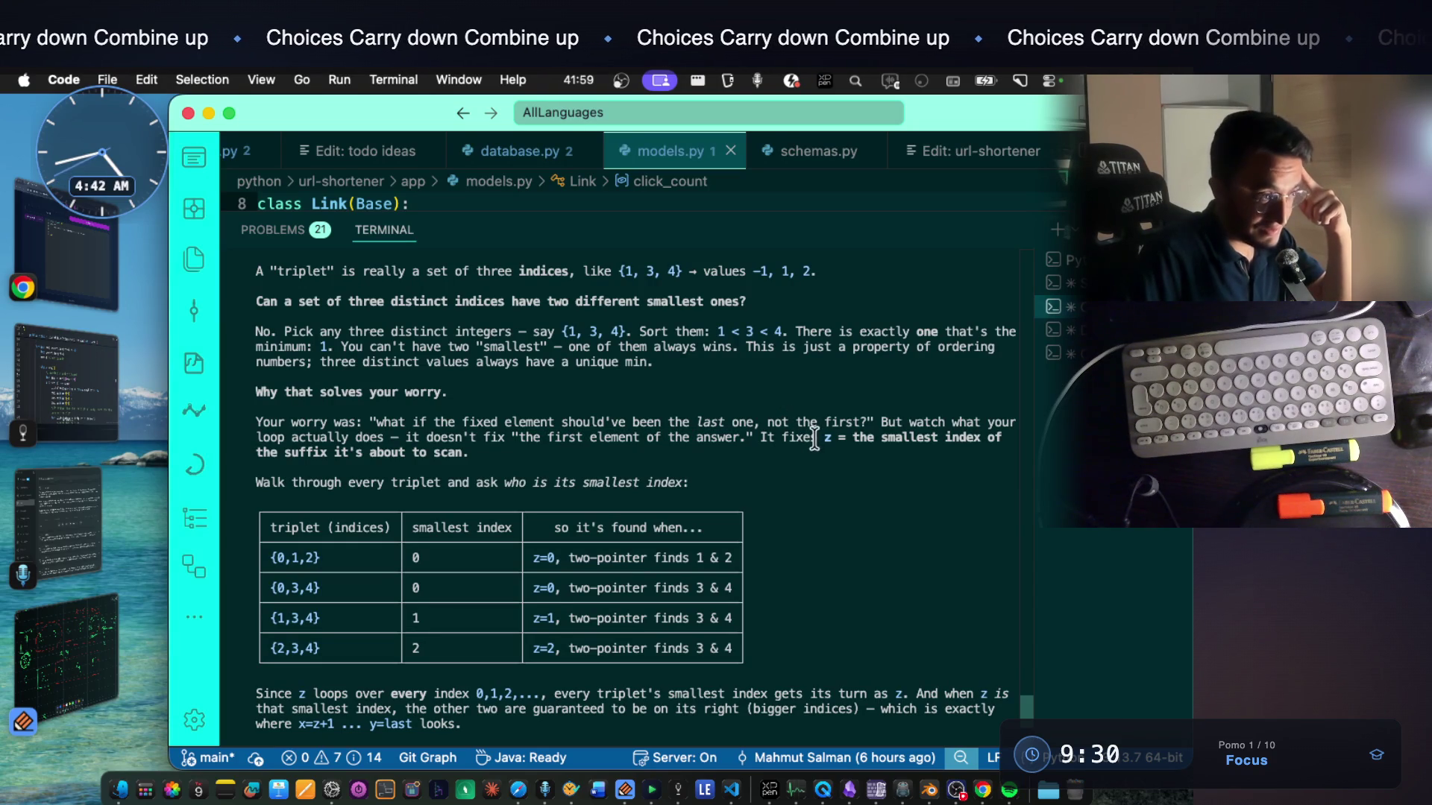
{"action": "left_click_drag", "start_coordinate": [823, 438], "coordinate": [892, 436]}
{"action": "left_click", "coordinate": [894, 436]}
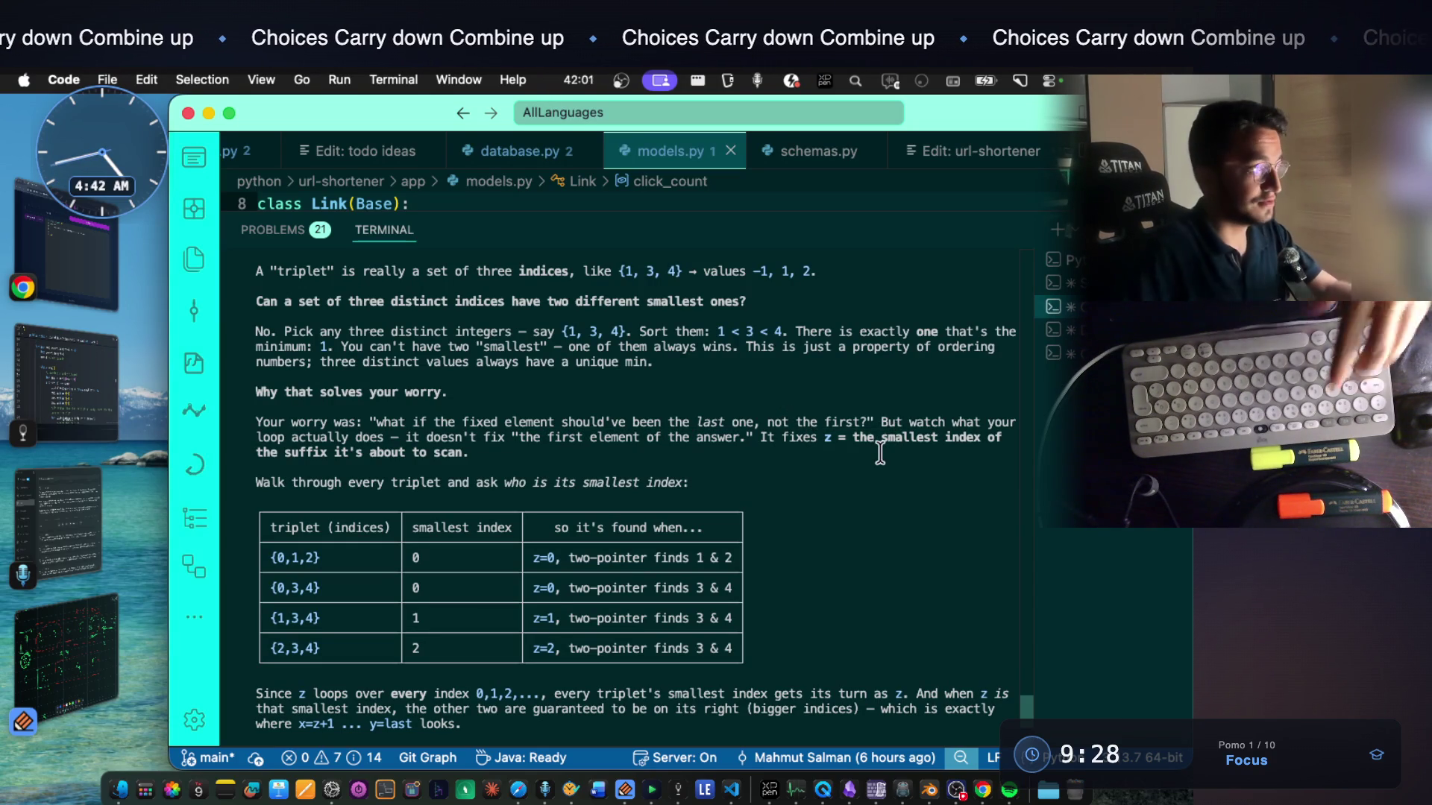
{"action": "key", "text": "super+shift+4"}
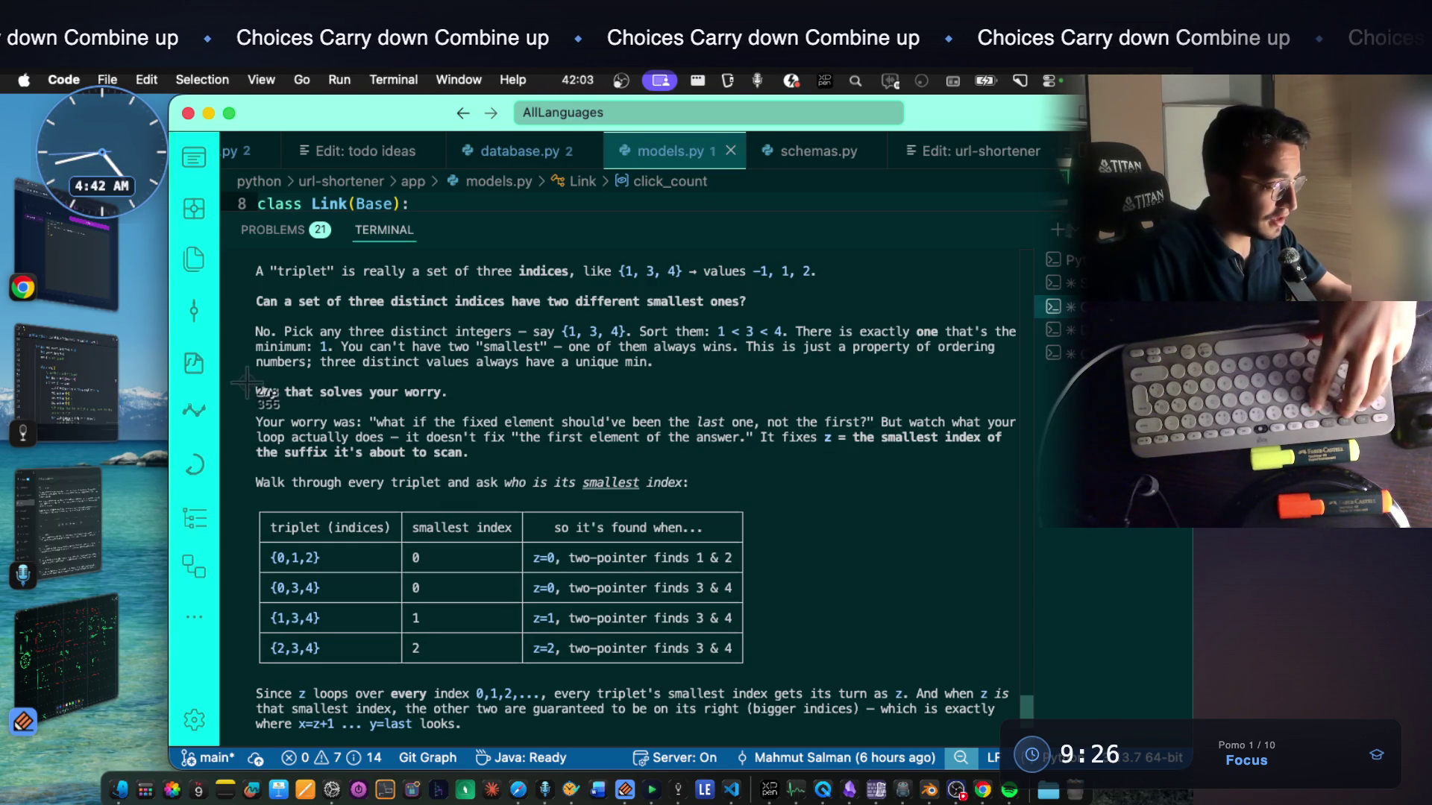
{"action": "left_click_drag", "start_coordinate": [240, 373], "coordinate": [1035, 459]}
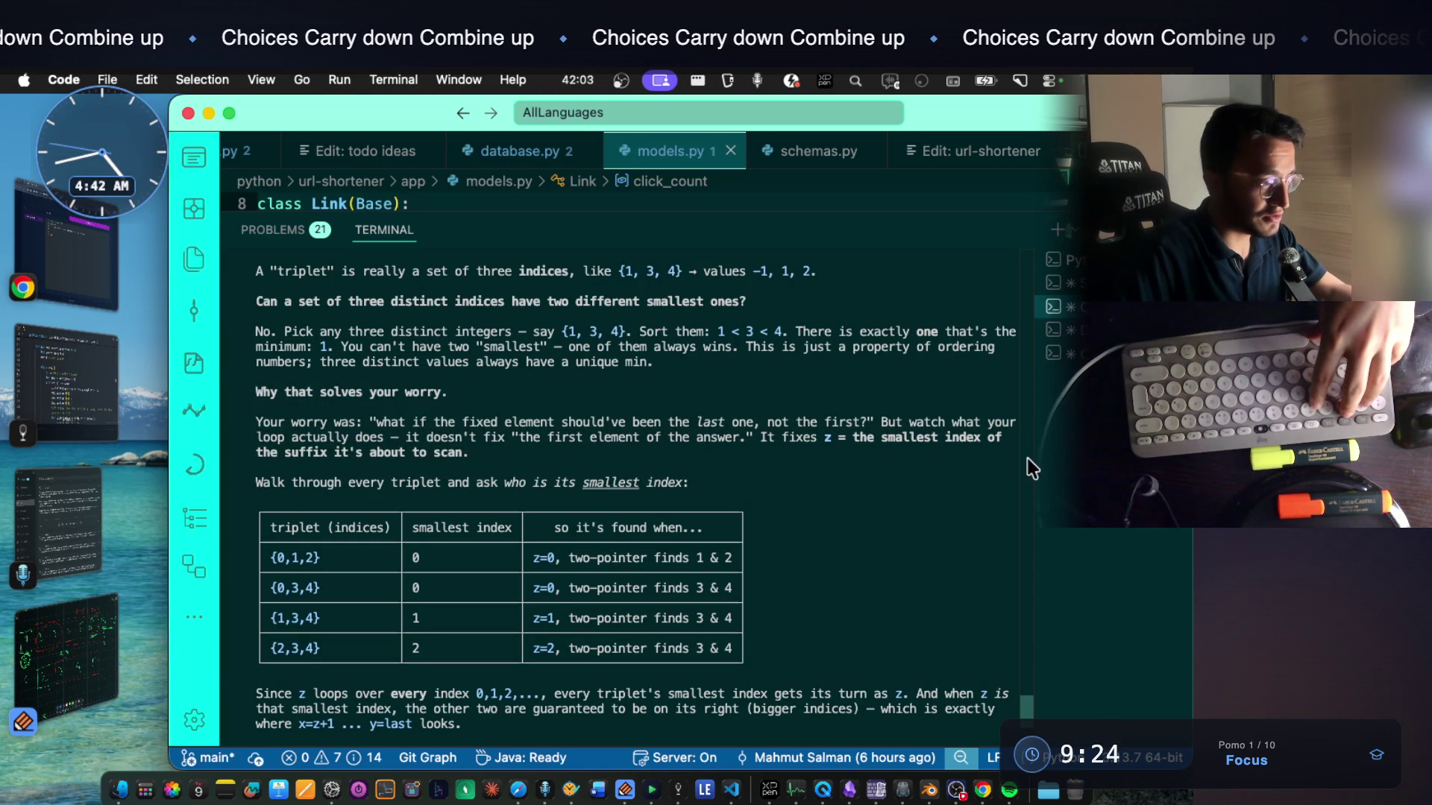
{"action": "key", "text": "super+Tab"}
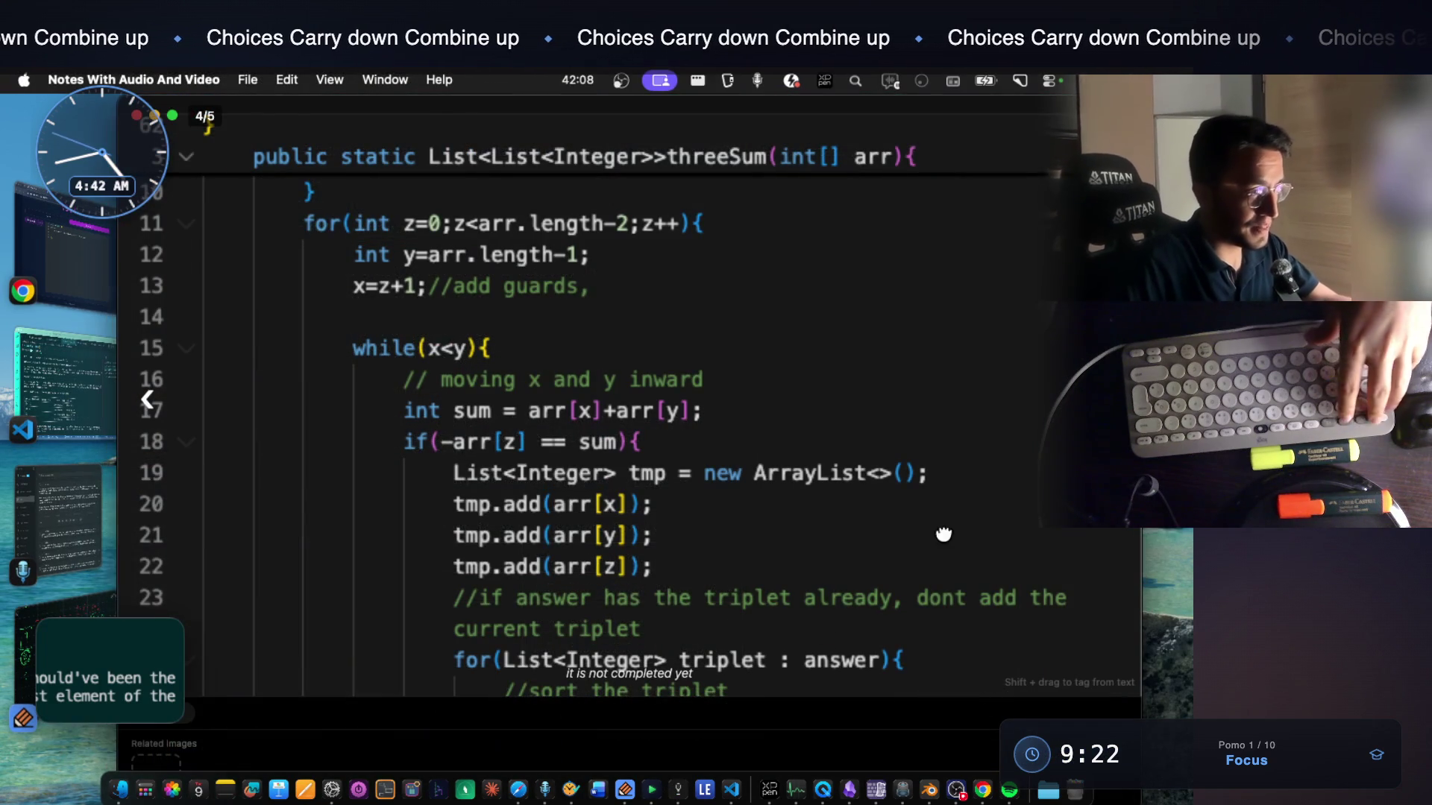
Paste the screenshot as the sixth 3Sum image and extract its OCR text
{"action": "key", "text": "Escape"}
{"action": "left_click", "coordinate": [1040, 593]}
{"action": "key", "text": "Escape"}
{"action": "key", "text": "super+v"}
{"action": "scroll", "coordinate": [622, 543], "scroll_direction": "down", "scroll_amount": 5}
{"action": "left_click", "coordinate": [524, 429]}
{"action": "right_click", "coordinate": [610, 385]}
{"action": "left_click", "coordinate": [660, 560]}
Tag the sixth image with red and further colour tags, then return to the terminal
{"action": "right_click", "coordinate": [660, 422]}
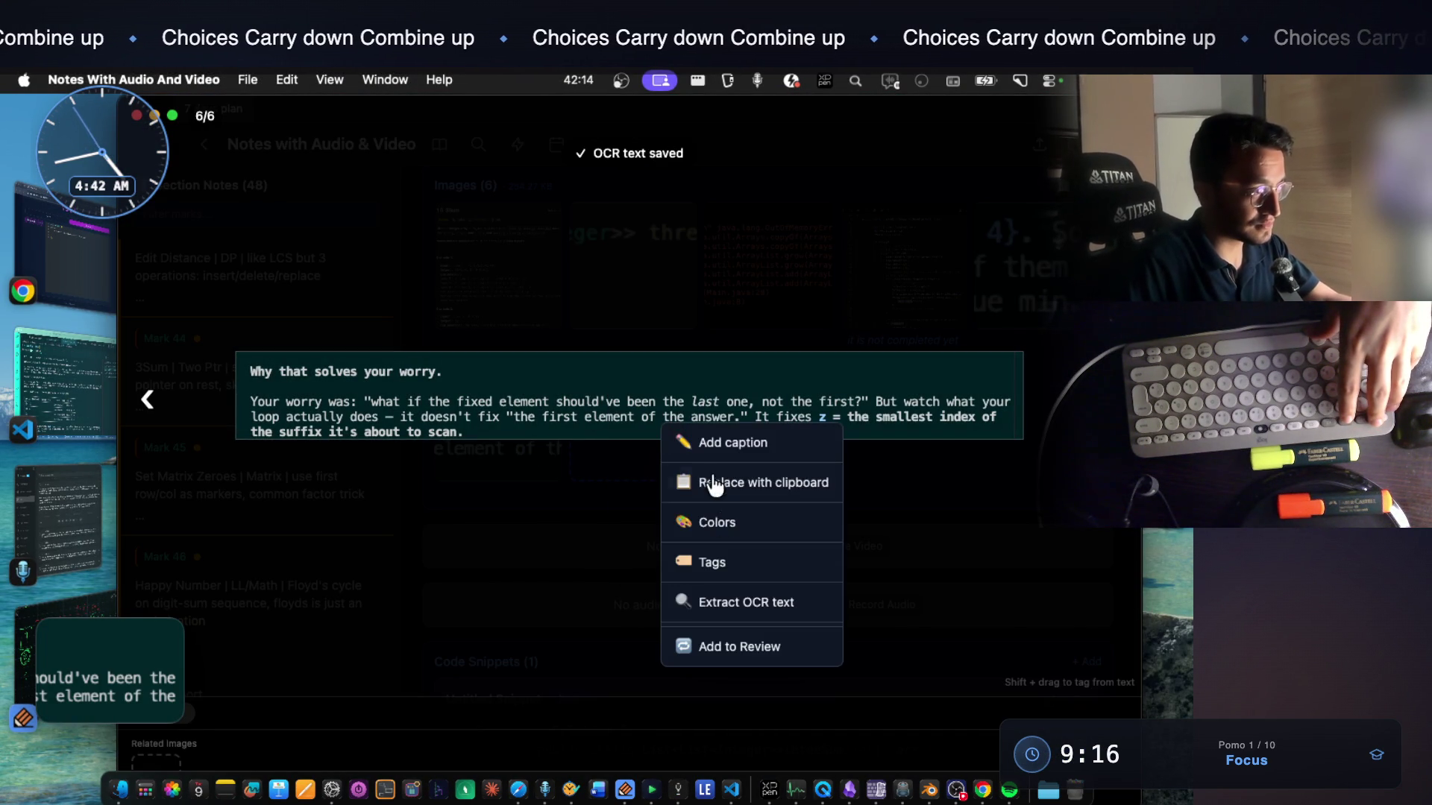
{"action": "right_click", "coordinate": [645, 390]}
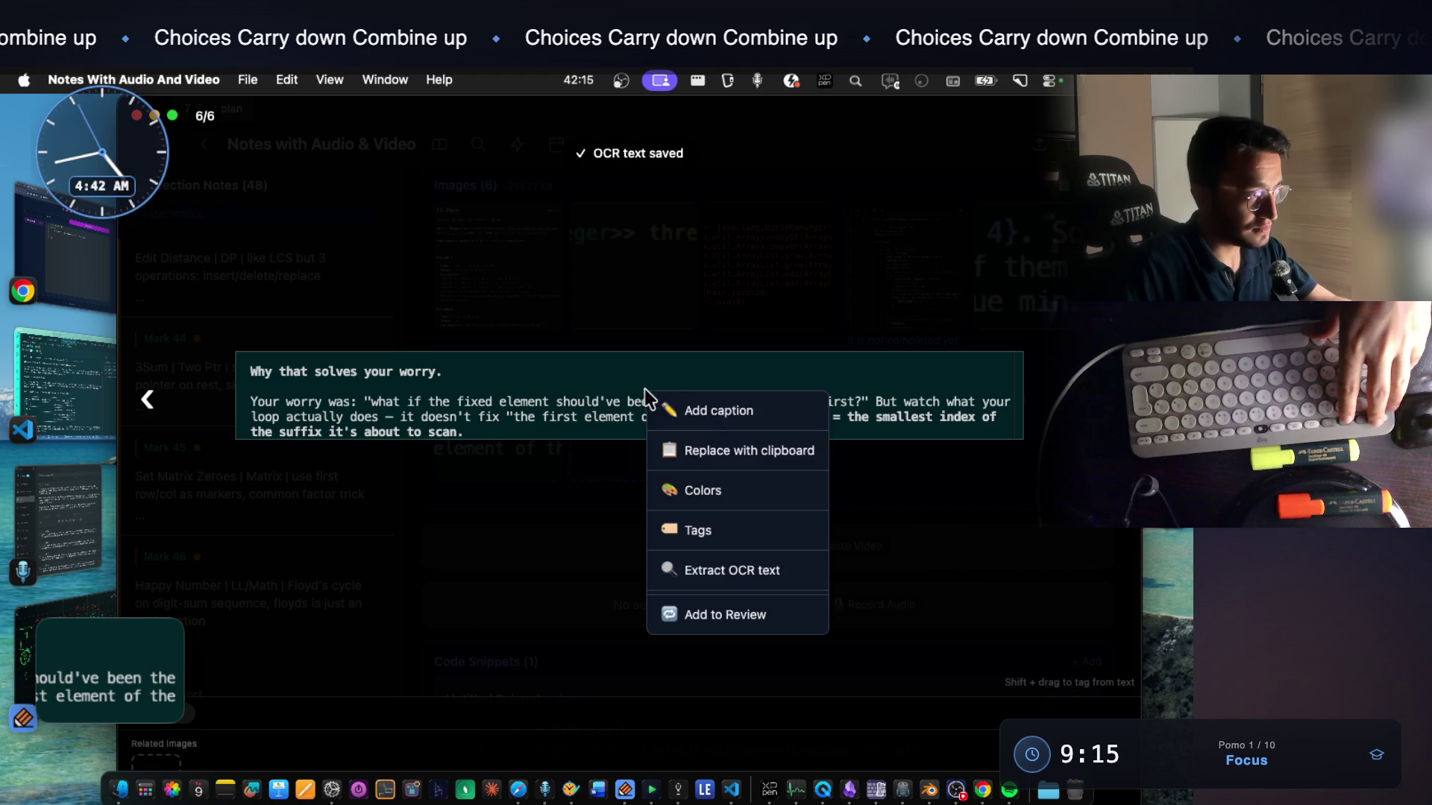
{"action": "left_click", "coordinate": [707, 492]}
{"action": "left_click", "coordinate": [669, 523]}
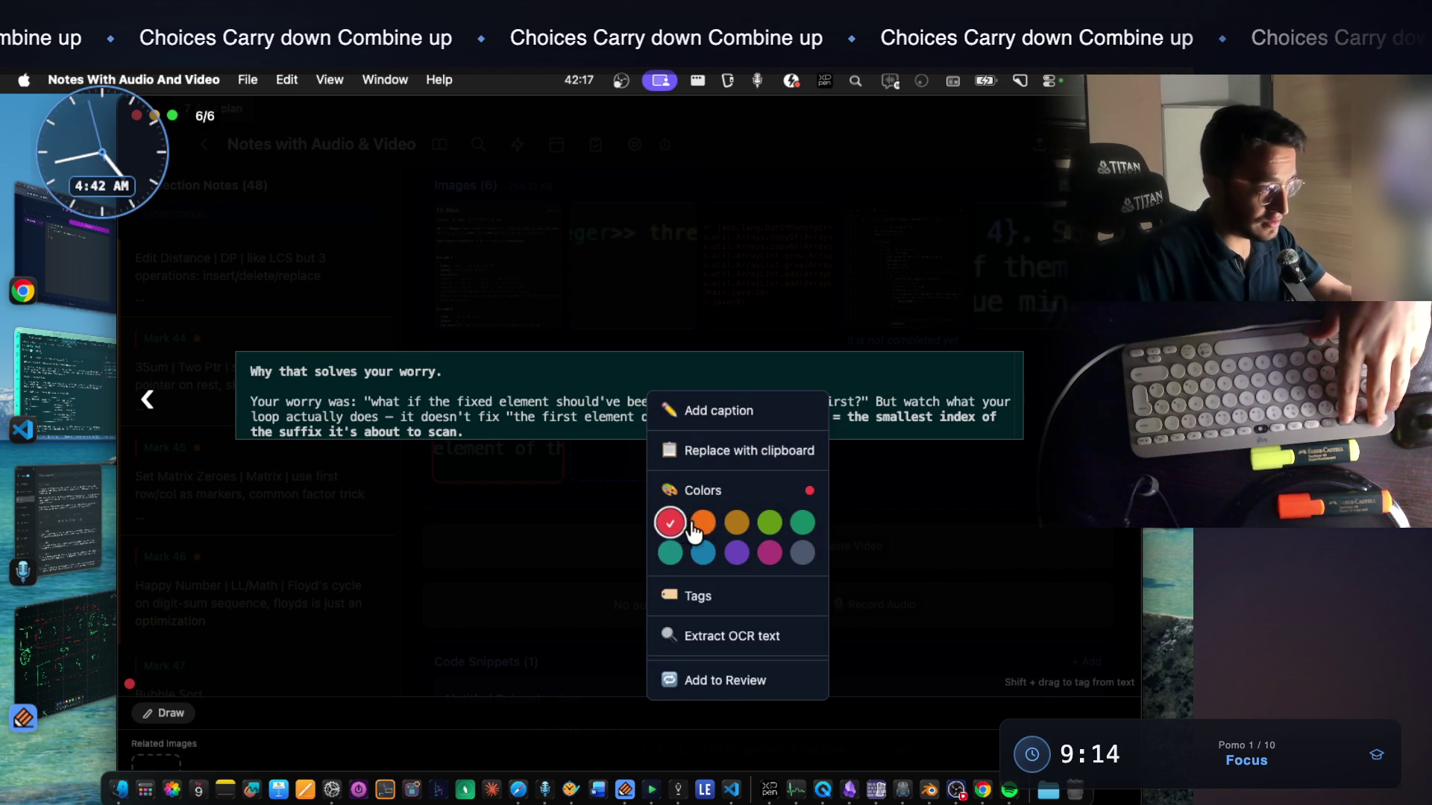
{"action": "left_click", "coordinate": [735, 522]}
{"action": "left_click", "coordinate": [802, 523]}
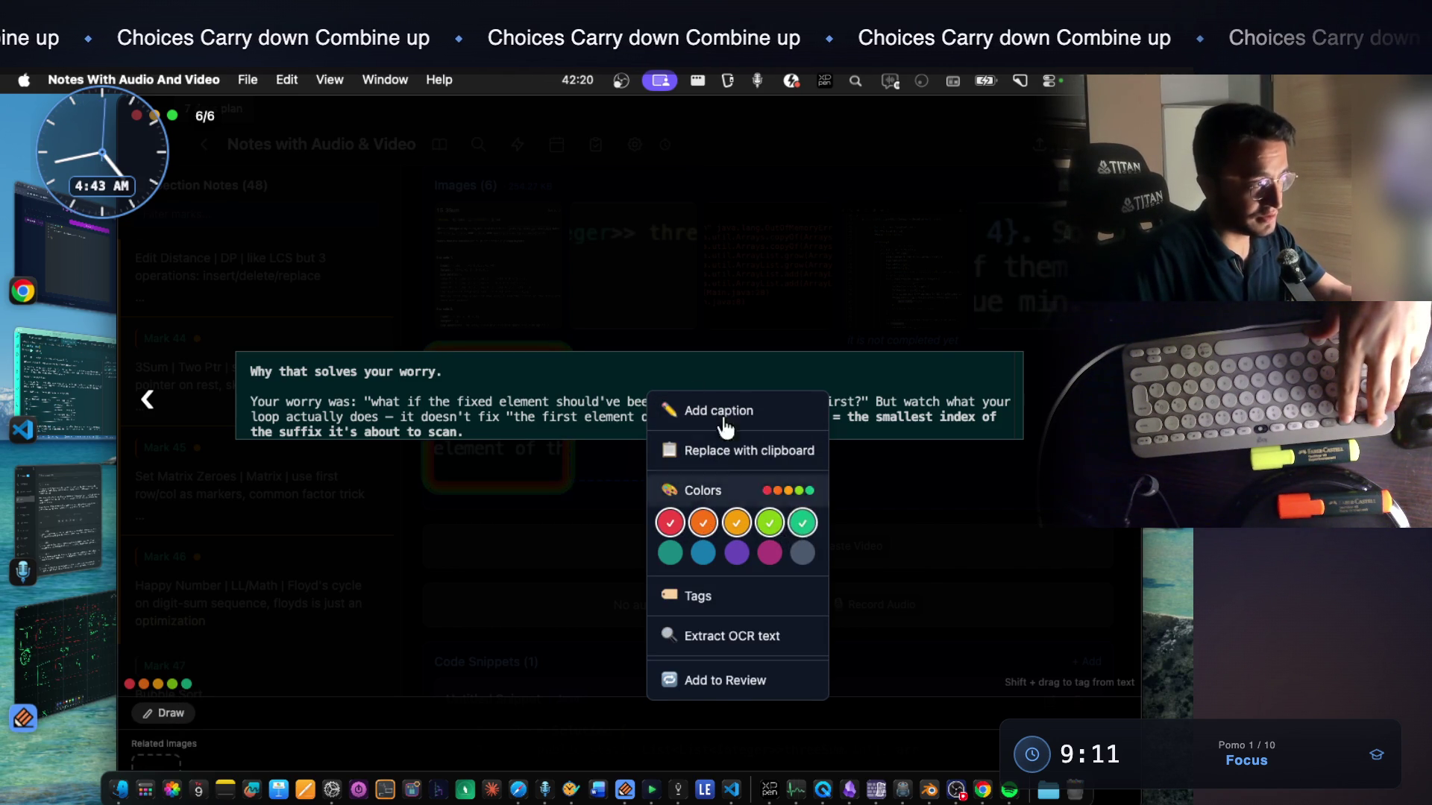
{"action": "left_click", "coordinate": [540, 381]}
{"action": "key", "text": "Escape"}
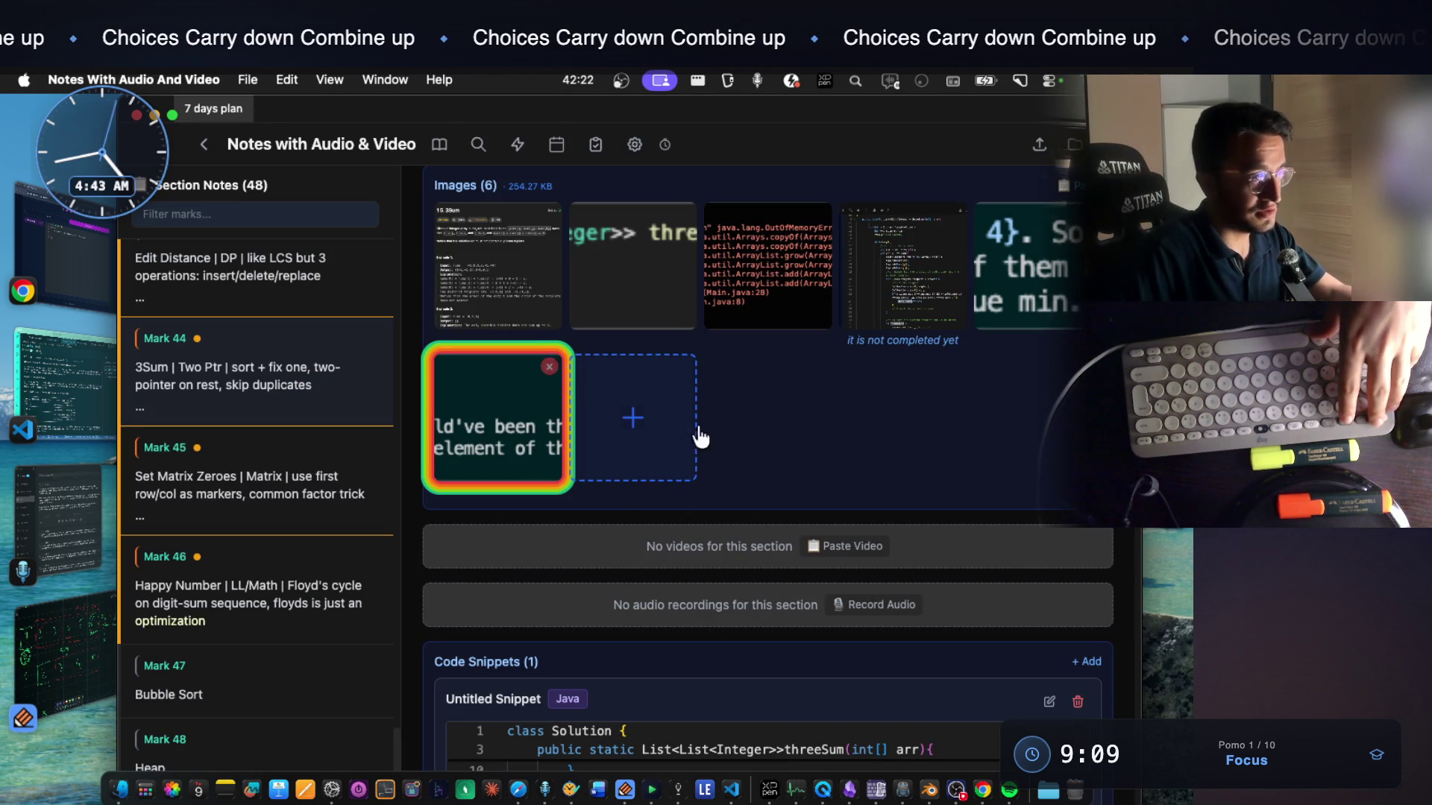
{"action": "left_click", "coordinate": [107, 400]}
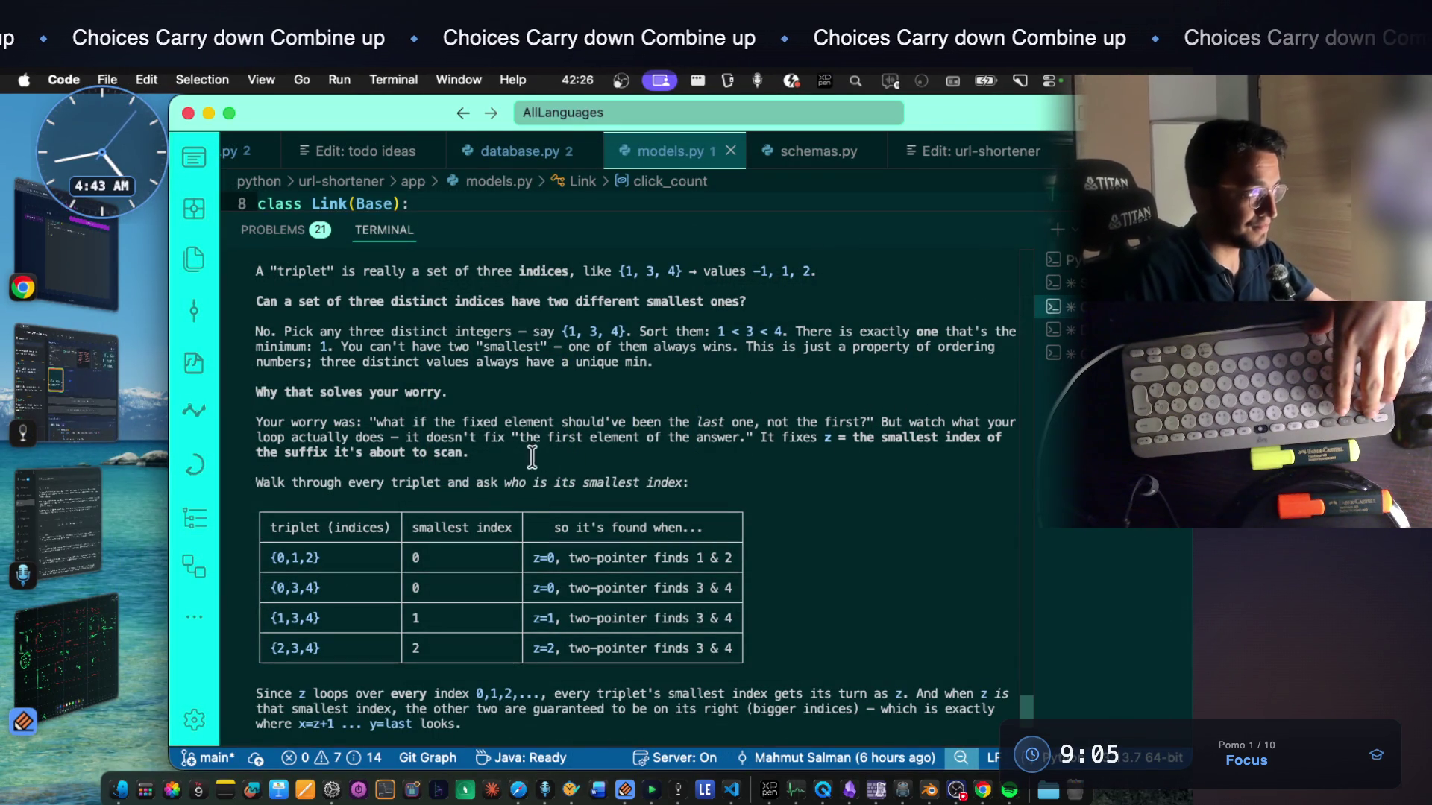
Select the sentence that z is the suffix's smallest index and switch back to the notes
{"action": "left_click_drag", "start_coordinate": [405, 437], "coordinate": [731, 445]}
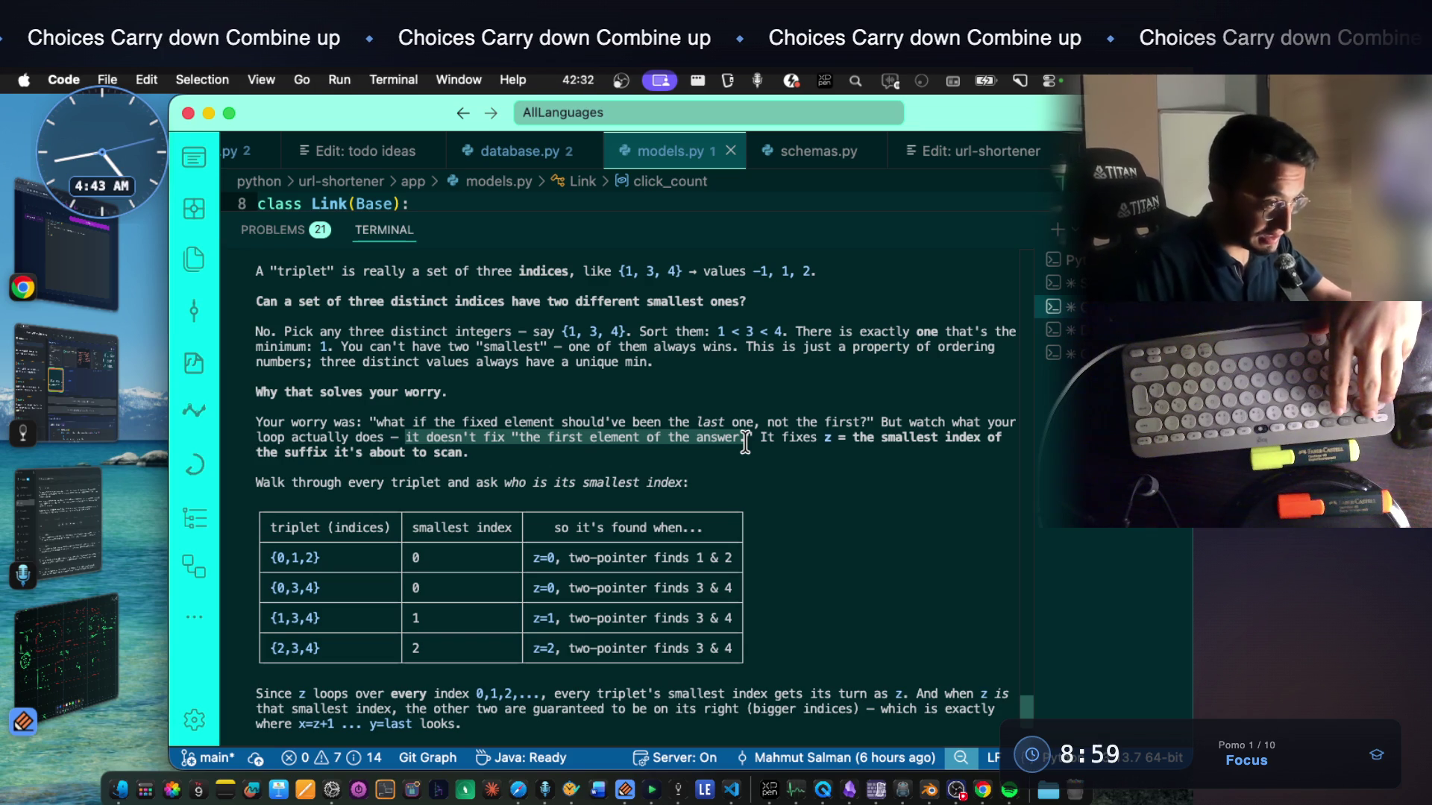
{"action": "left_click_drag", "start_coordinate": [746, 439], "coordinate": [746, 456]}
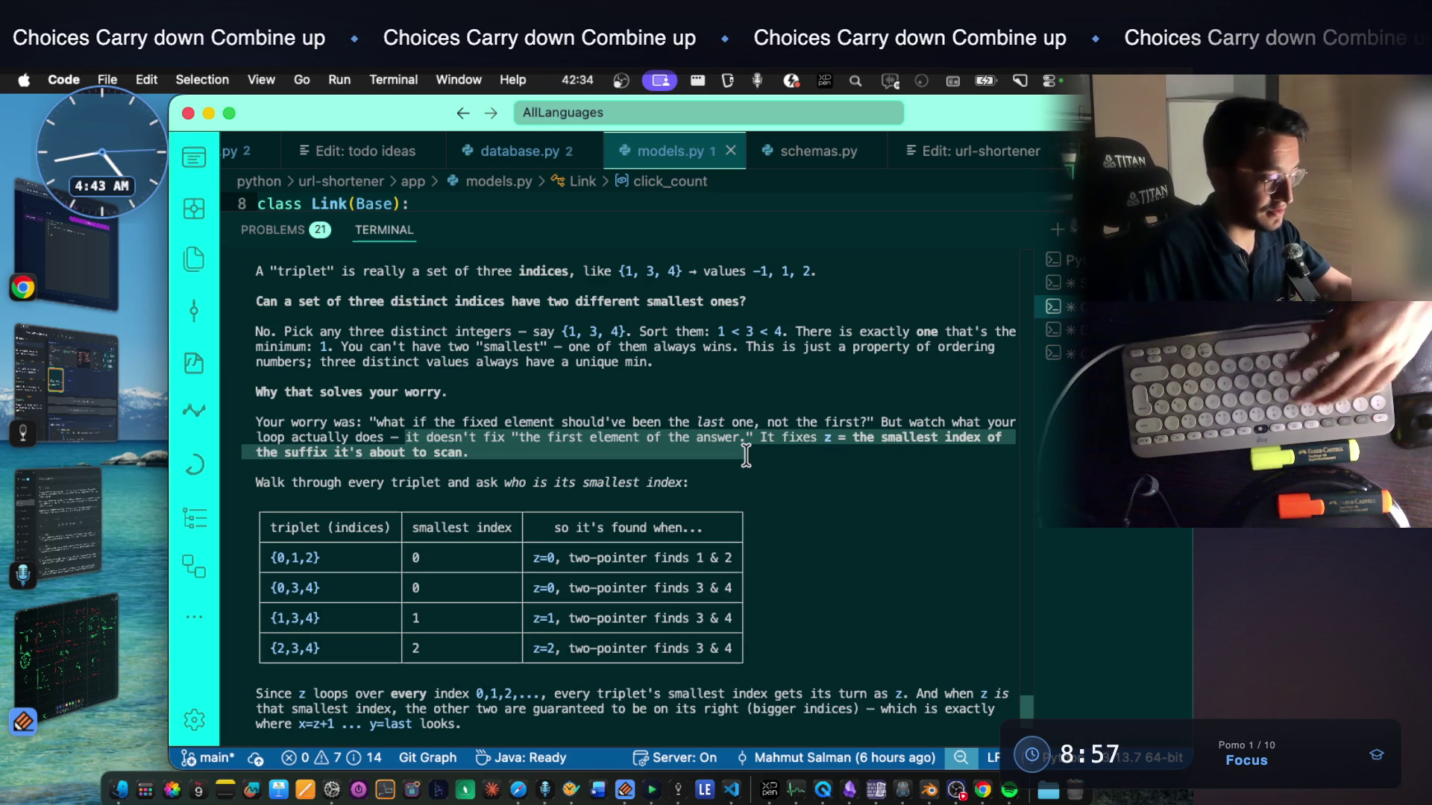
{"action": "key", "text": "super+Tab"}
{"action": "scroll", "coordinate": [754, 442], "scroll_direction": "up", "scroll_amount": 2}
{"action": "scroll", "coordinate": [687, 406], "scroll_direction": "up", "scroll_amount": 5}
{"action": "scroll", "coordinate": [682, 414], "scroll_direction": "down", "scroll_amount": 2}
{"action": "scroll", "coordinate": [709, 495], "scroll_direction": "down", "scroll_amount": 2}
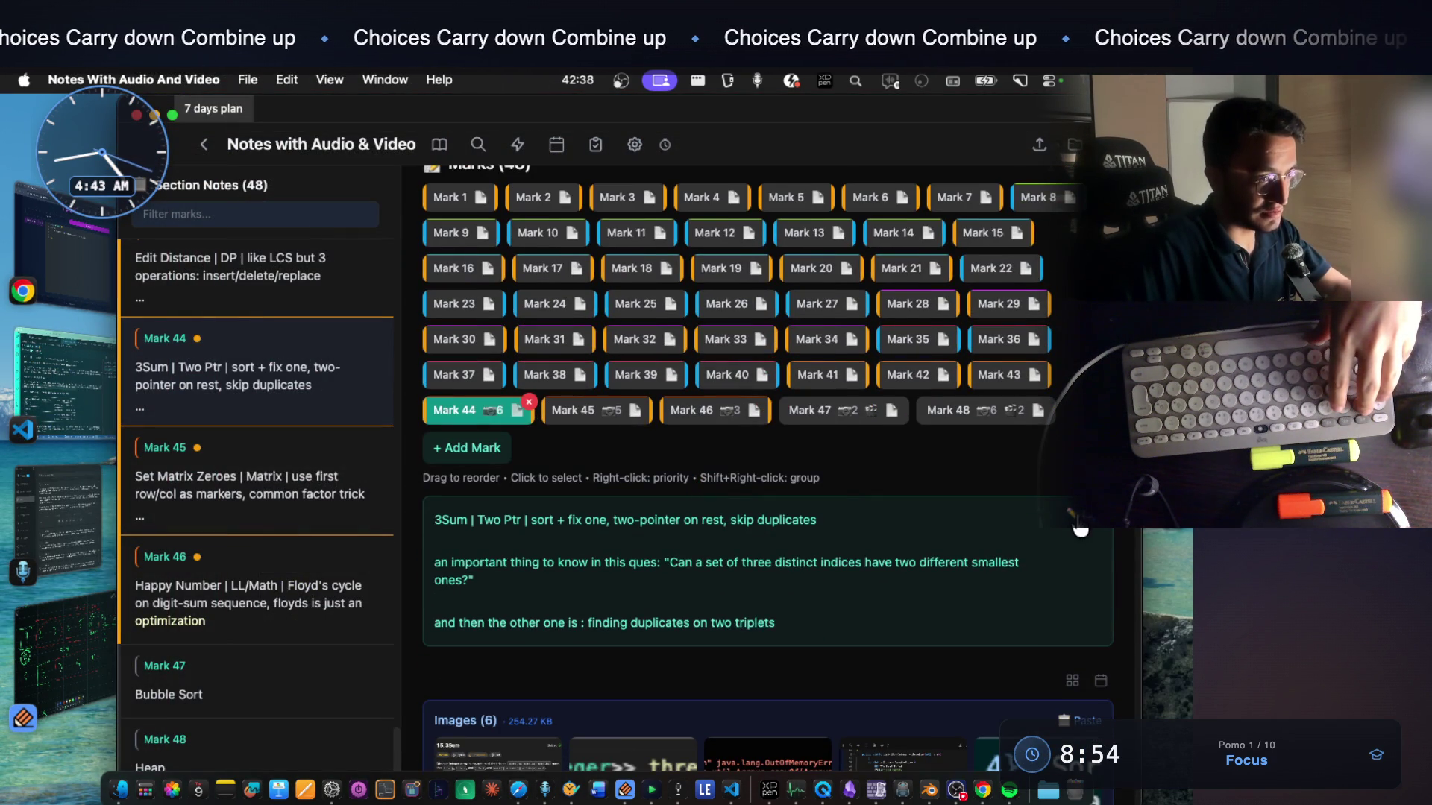
Add an 'IMPORTANT PART!!!' heading with the pasted z-suffix sentence joined onto one line
{"action": "left_click", "coordinate": [1079, 529]}
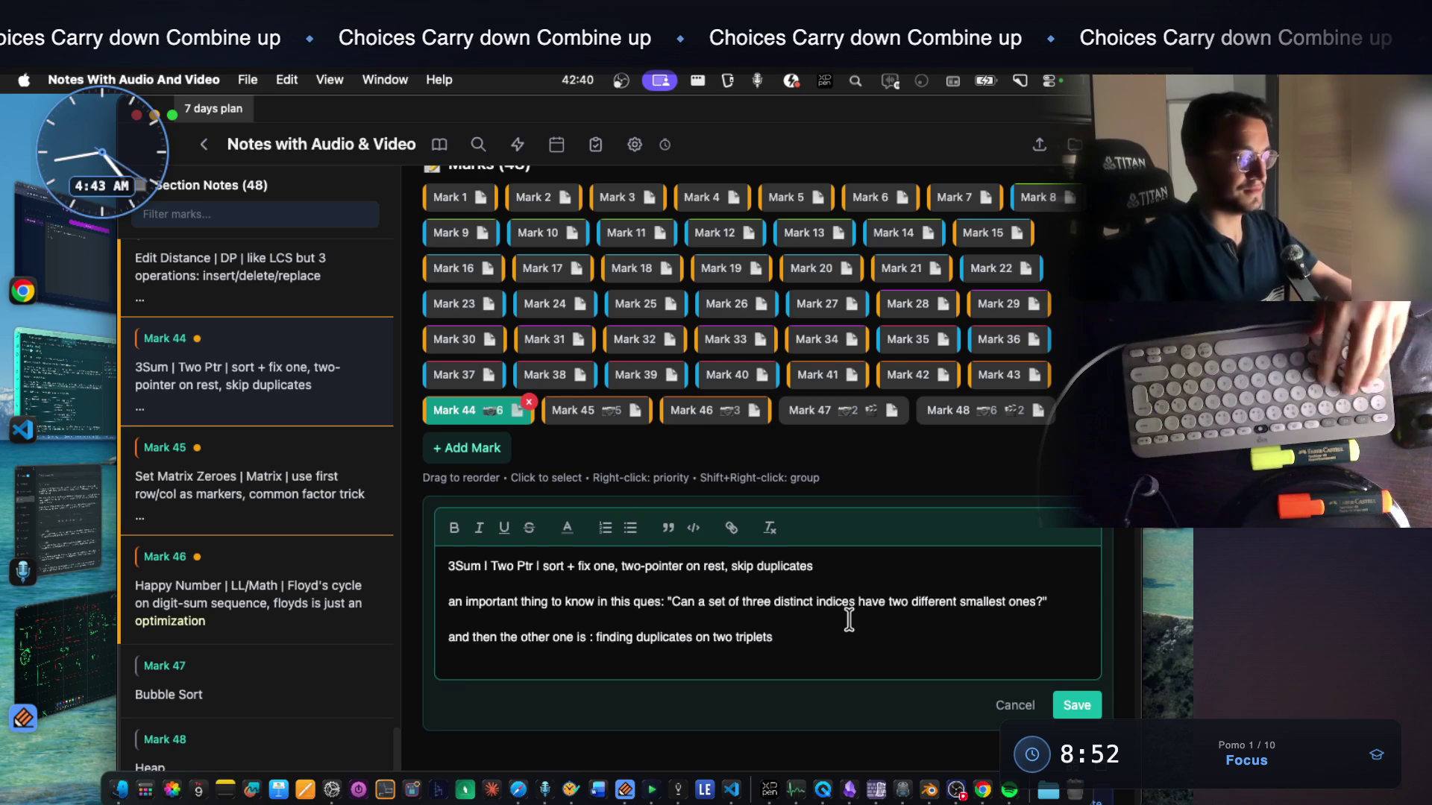
{"action": "key", "text": "Return"}
{"action": "type", "text": "IMPORTY"}
{"action": "key", "text": "BackSpace"}
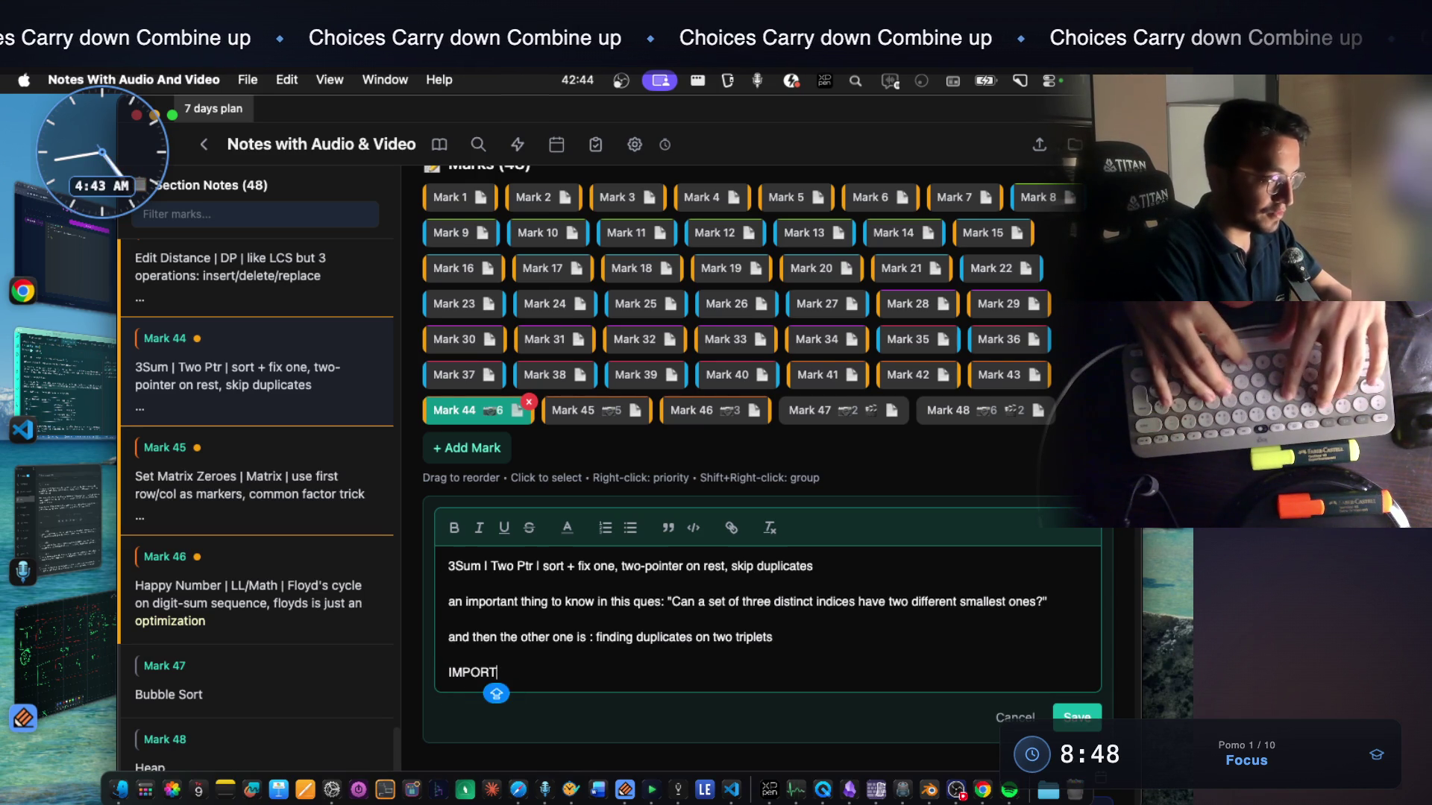
{"action": "type", "text": "ANT PA"}
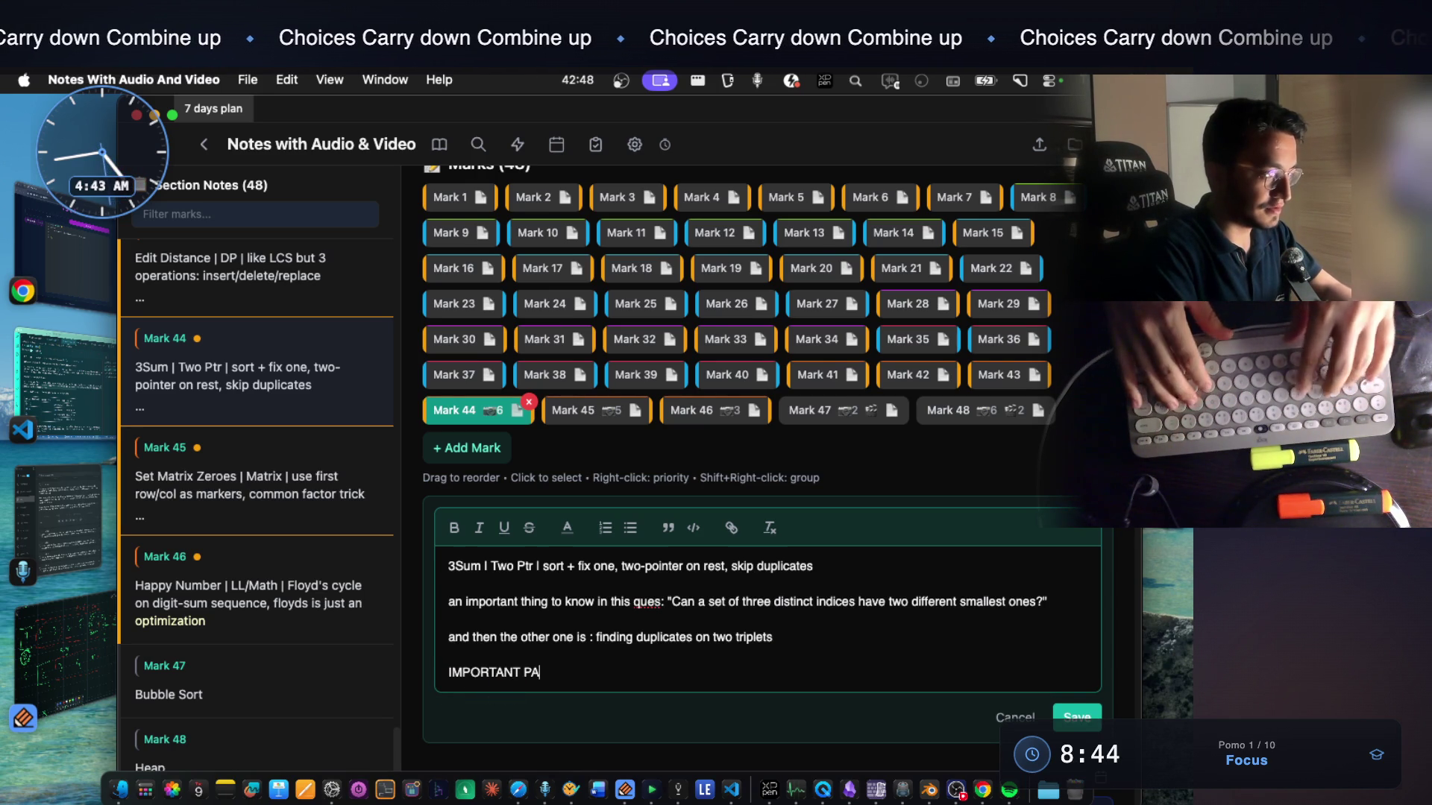
{"action": "type", "text": "RT"}
{"action": "key", "text": "super+v"}
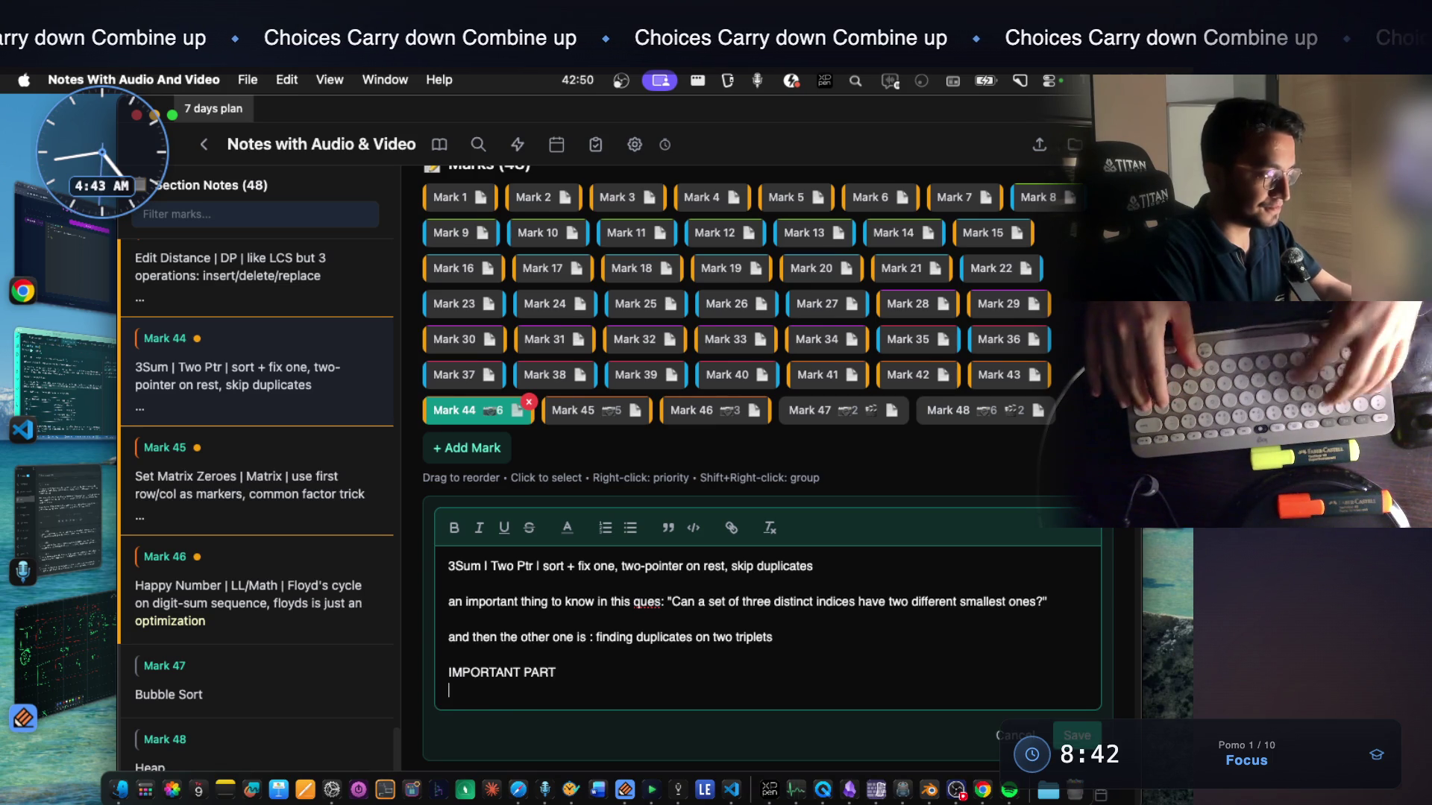
{"action": "key", "text": "alt+Left"}
{"action": "key", "text": "alt+Left"}
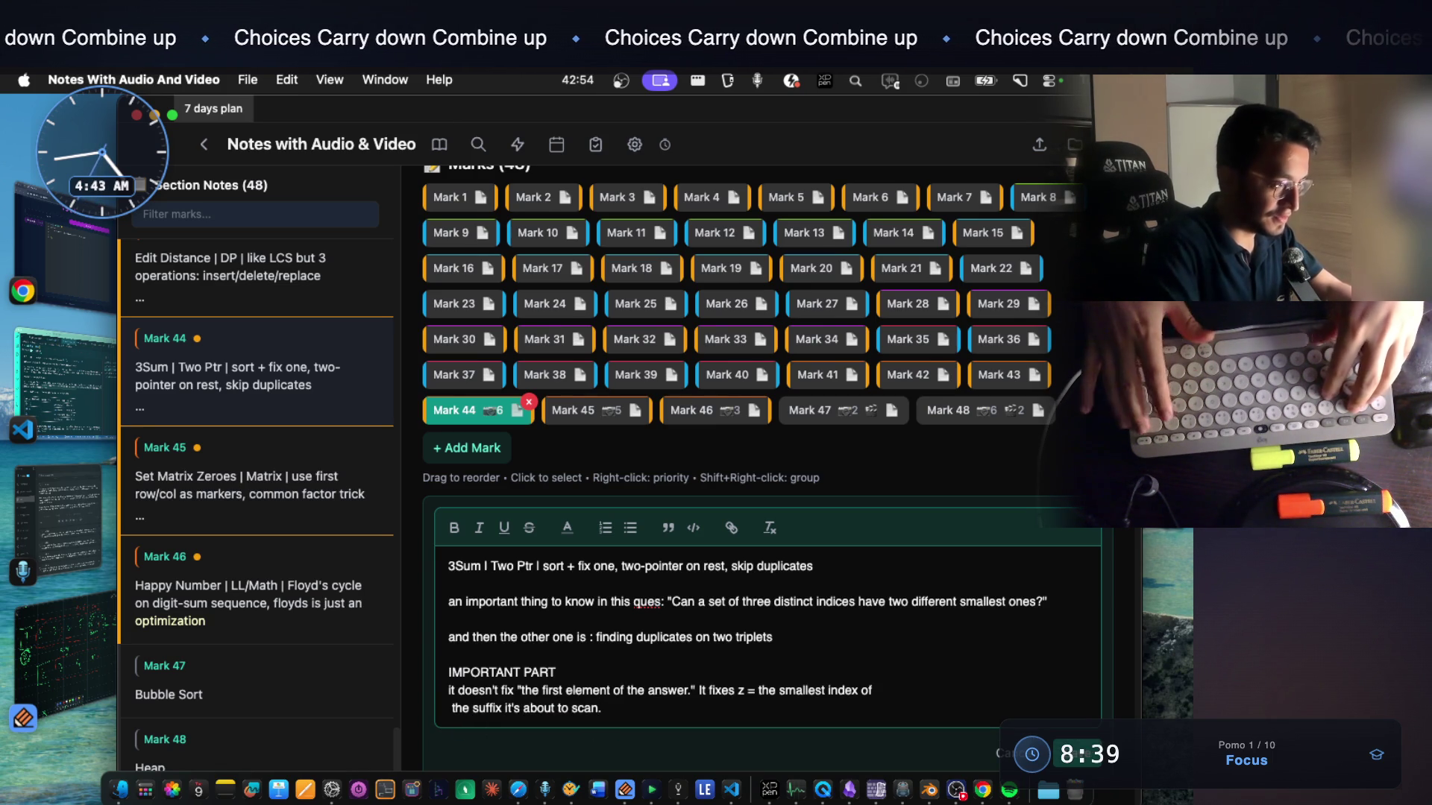
{"action": "key", "text": "alt+Left"}
{"action": "key", "text": "BackSpace"}
{"action": "key", "text": "BackSpace"}
{"action": "key", "text": "BackSpace"}
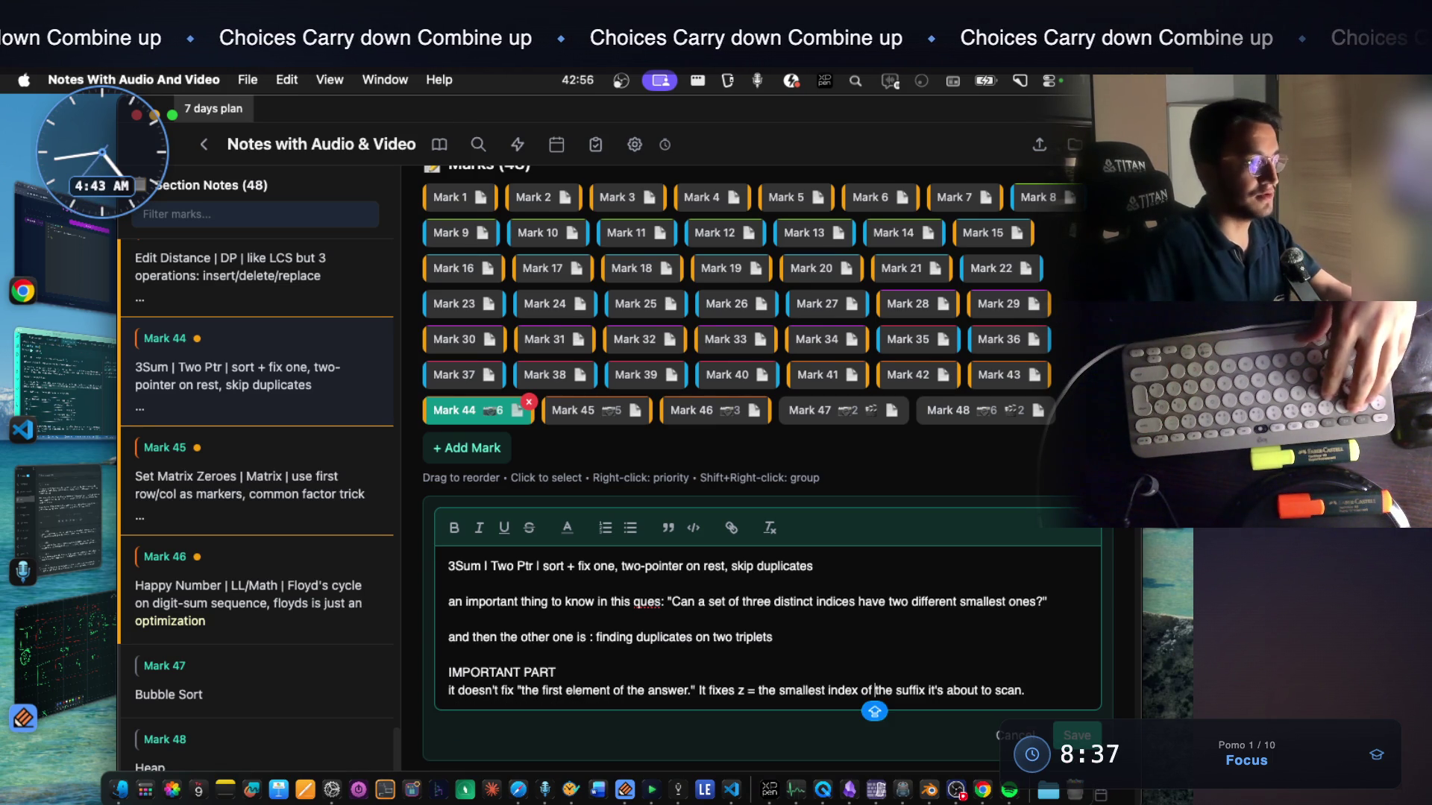
{"action": "scroll", "coordinate": [612, 662], "scroll_direction": "down", "scroll_amount": 2}
Save the edited 3Sum note and switch back to the terminal answer
{"action": "left_click", "coordinate": [568, 563]}
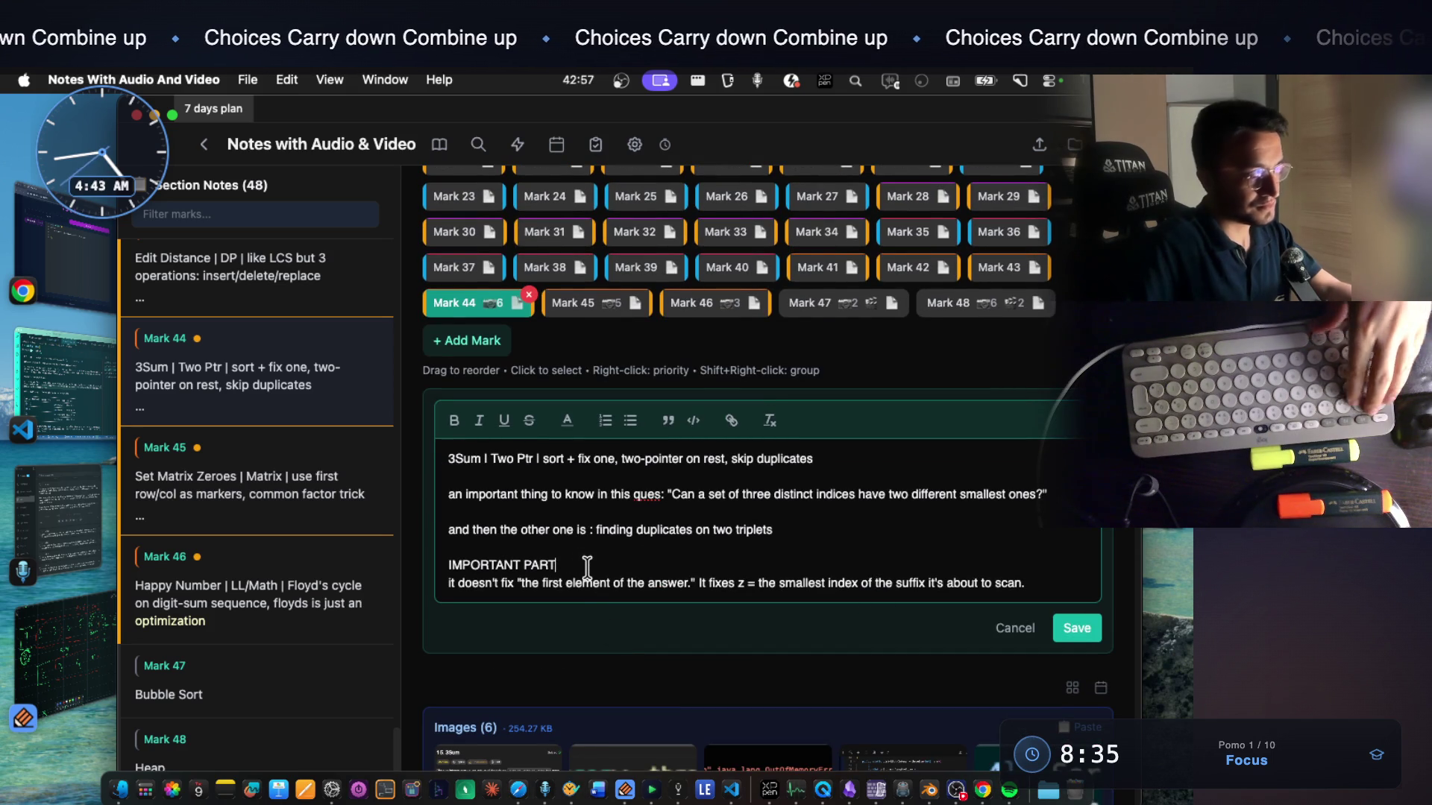
{"action": "type", "text": "!!!"}
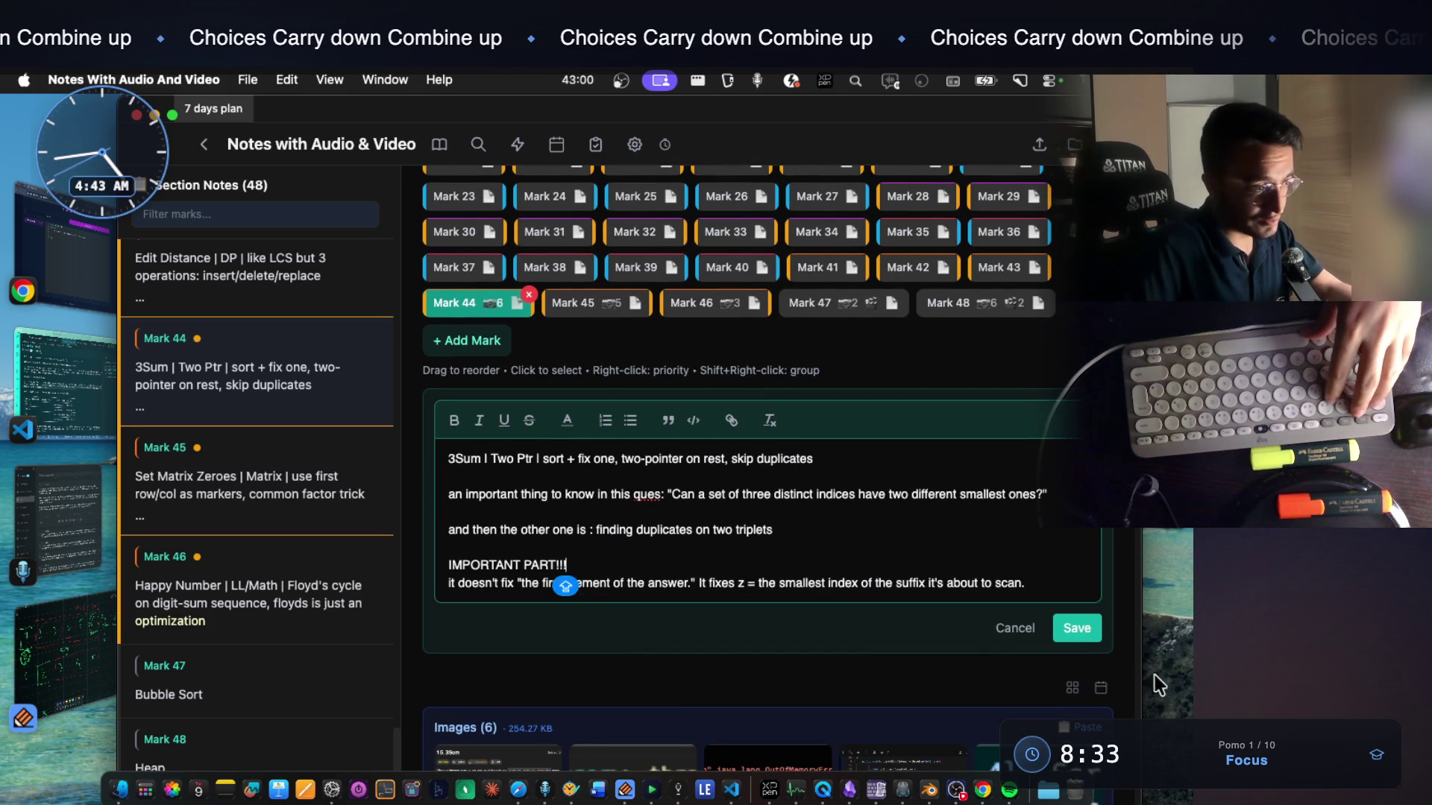
{"action": "left_click", "coordinate": [1076, 628]}
{"action": "left_click", "coordinate": [61, 386]}
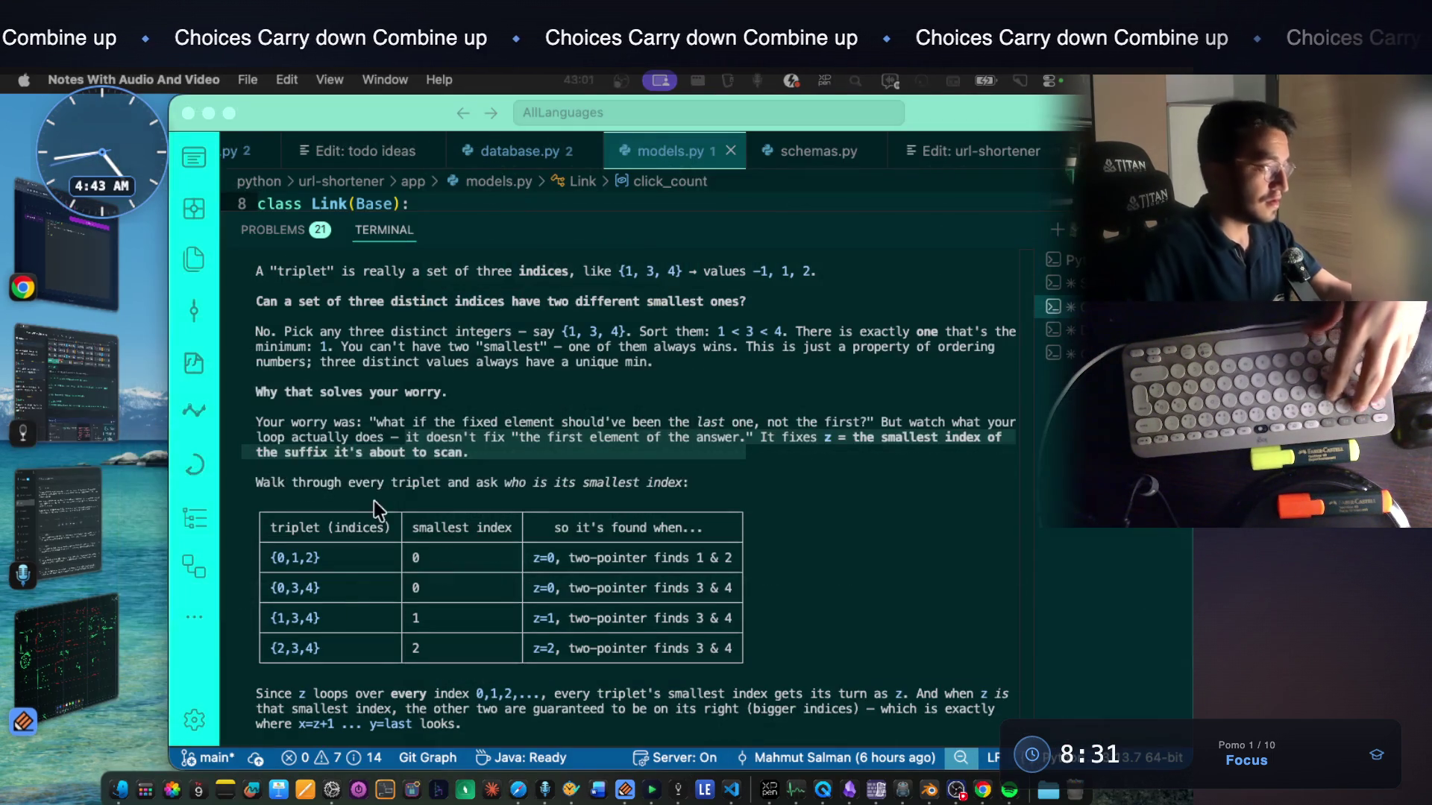
Read the terminal answer's line on each triplet's smallest index and the table header
{"action": "left_click_drag", "start_coordinate": [374, 482], "coordinate": [444, 483]}
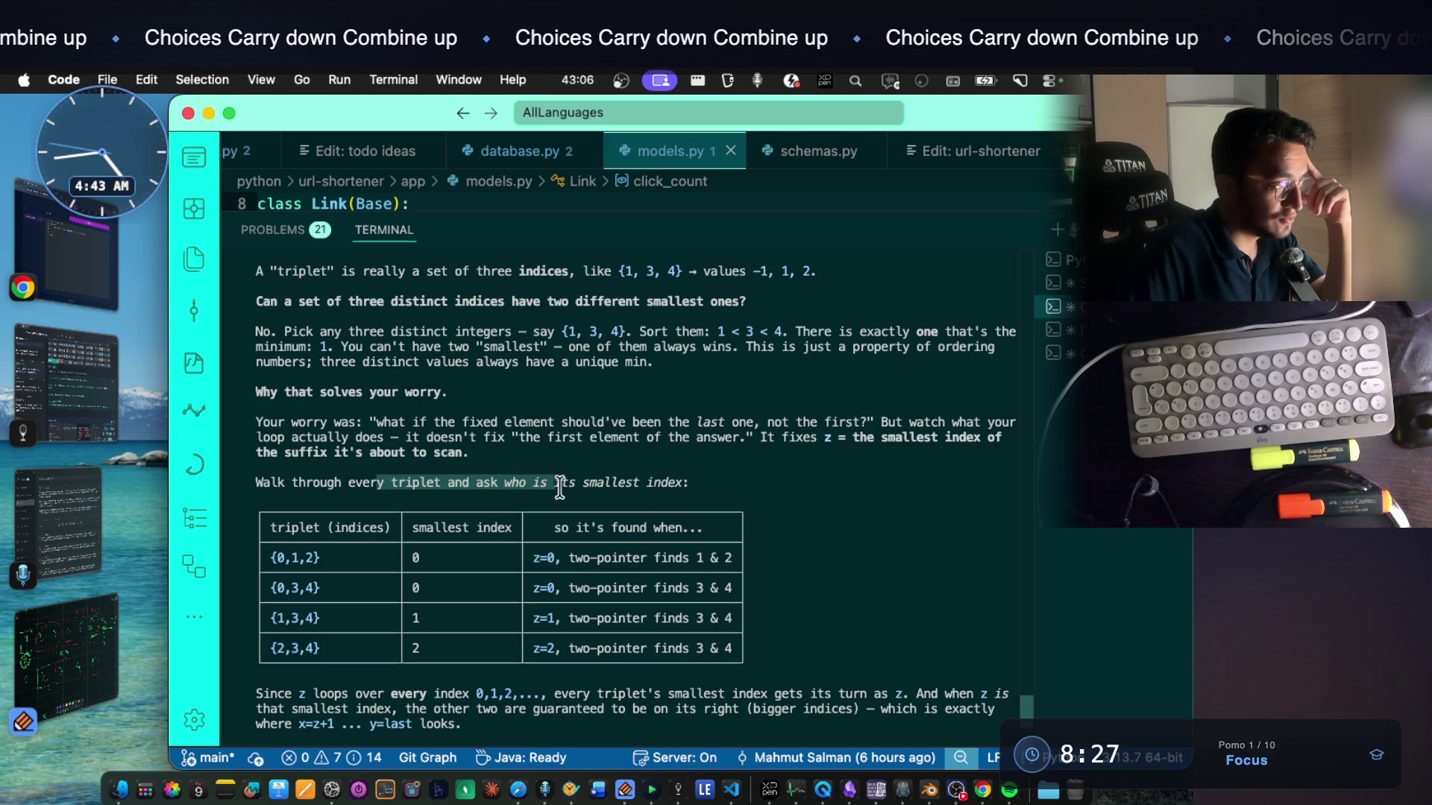
{"action": "left_click_drag", "start_coordinate": [550, 489], "coordinate": [688, 482]}
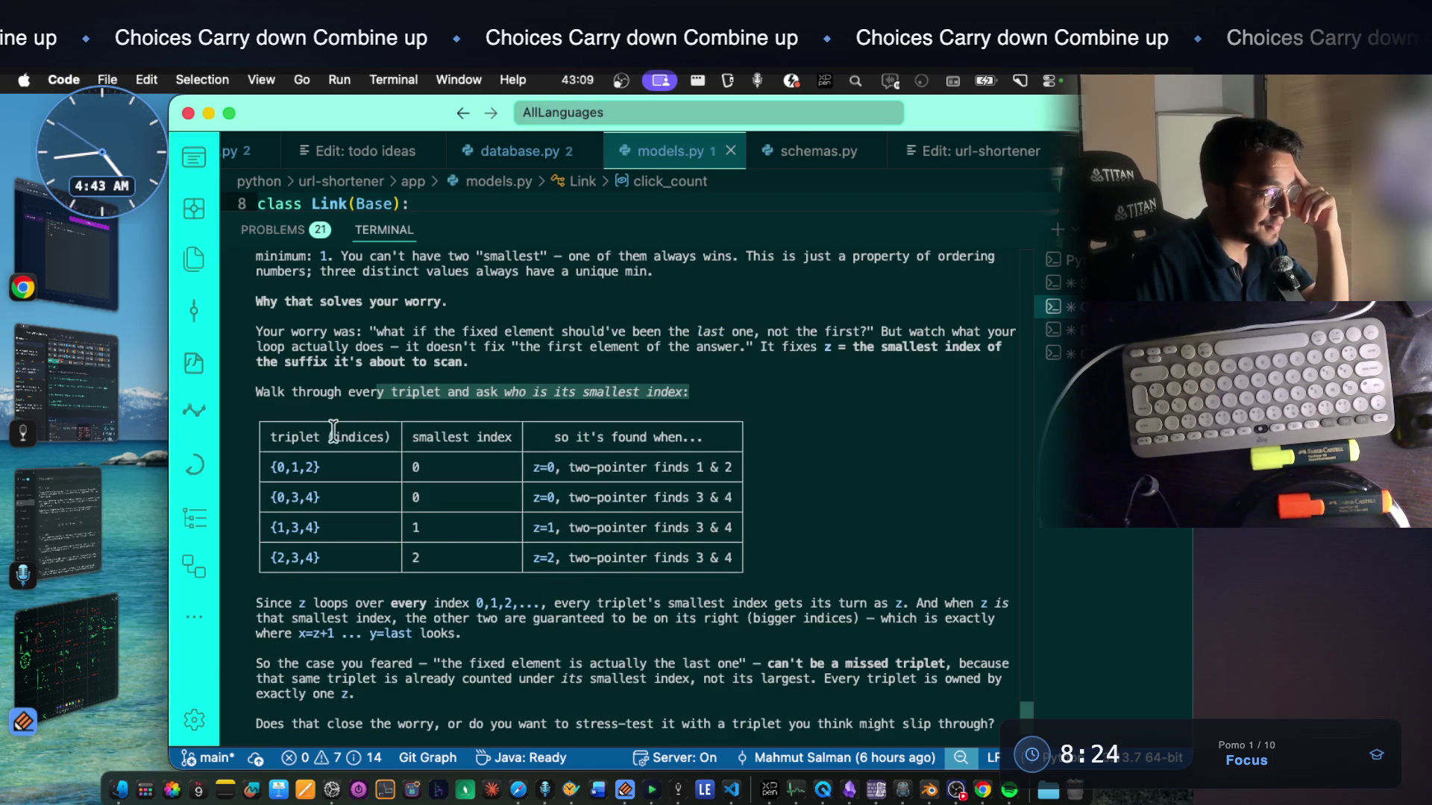
{"action": "left_click_drag", "start_coordinate": [270, 436], "coordinate": [318, 437]}
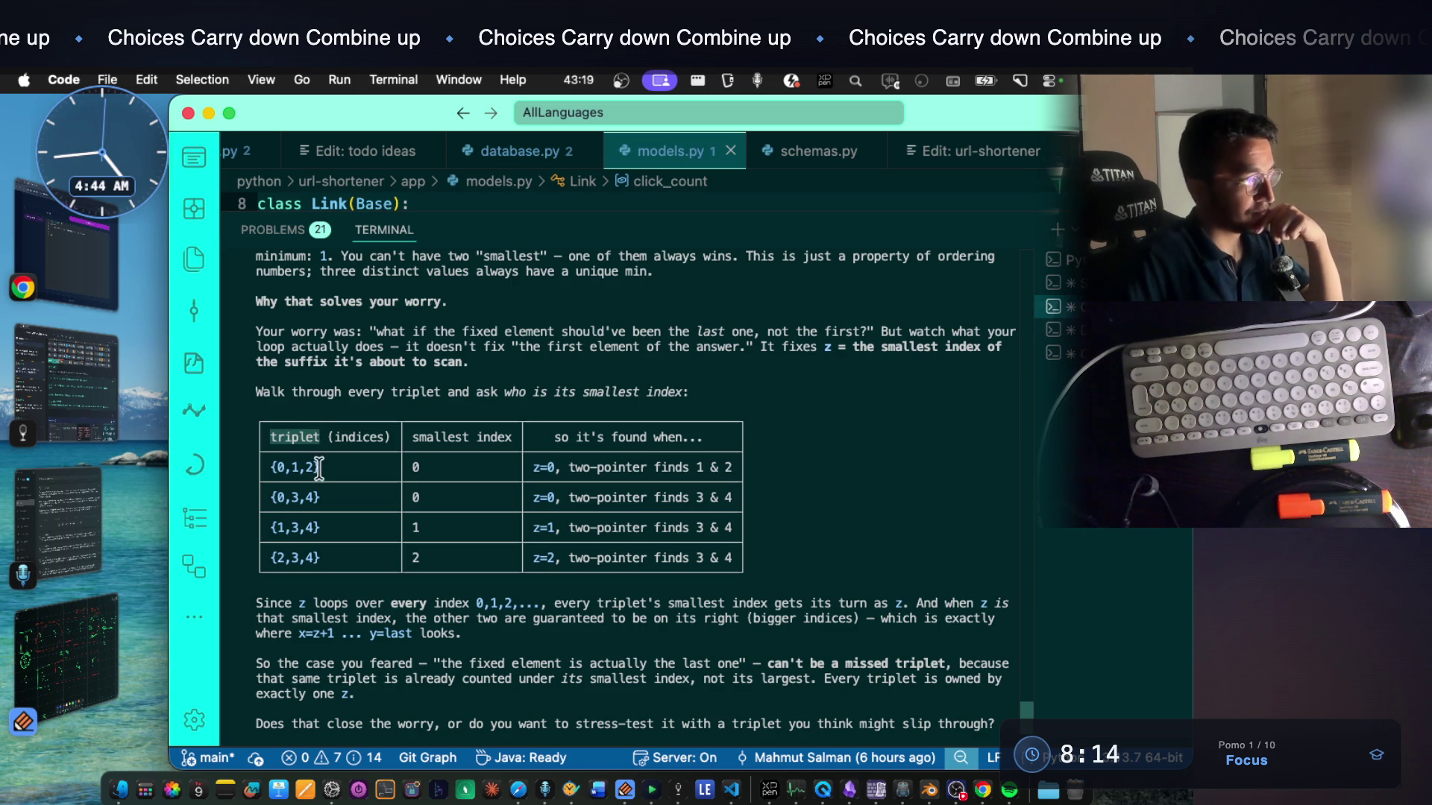
{"action": "double_click", "coordinate": [319, 468]}
{"action": "left_click", "coordinate": [451, 464]}
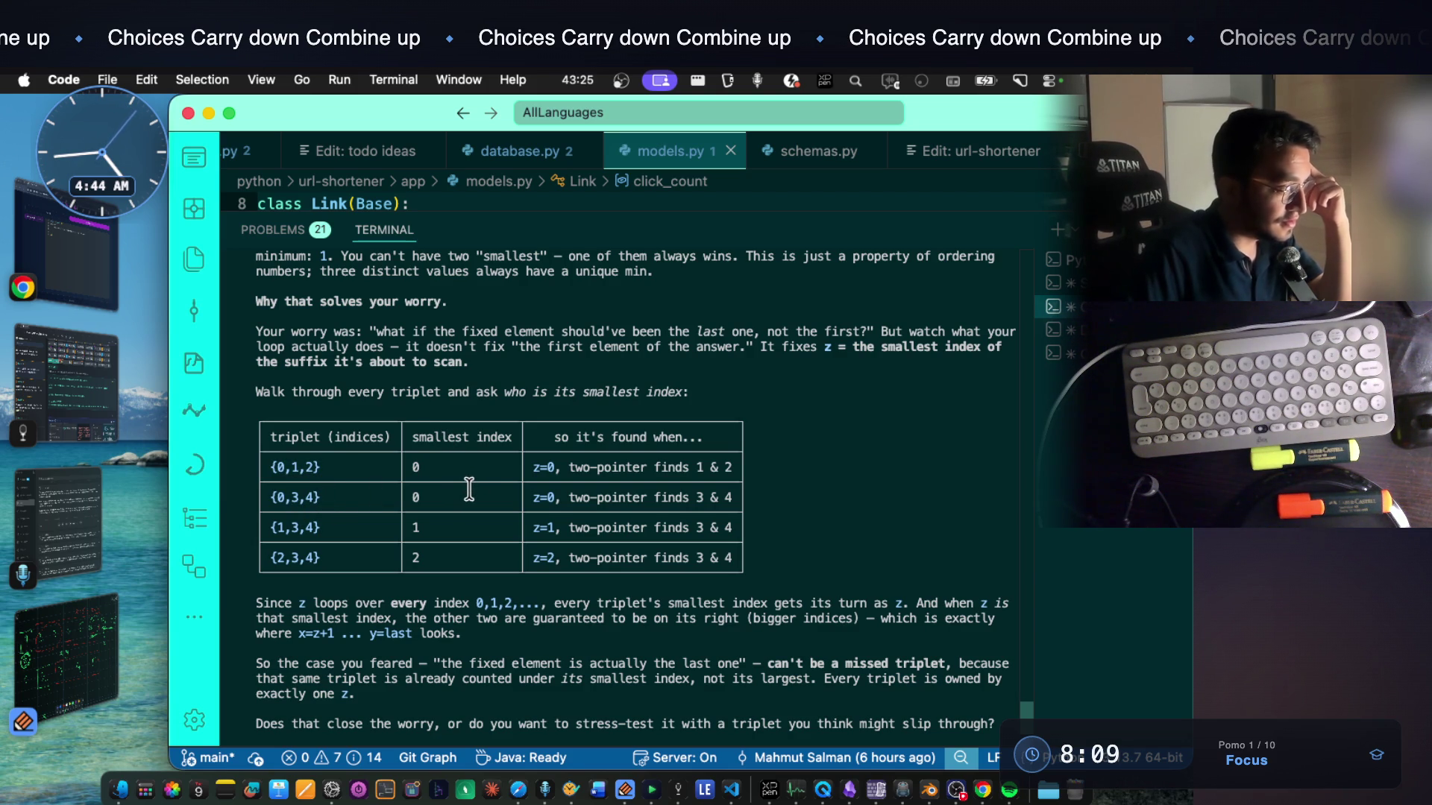
{"action": "left_click_drag", "start_coordinate": [577, 437], "coordinate": [647, 437]}
{"action": "left_click", "coordinate": [569, 468]}
Read the table rows for {0,1,2}, {0,3,4} and {2,3,4} with their found-at indices
{"action": "mouse_move", "coordinate": [560, 468]}
{"action": "left_mouse_down"}
{"action": "mouse_move", "coordinate": [526, 469]}
{"action": "mouse_move", "coordinate": [756, 466]}
{"action": "left_mouse_up"}
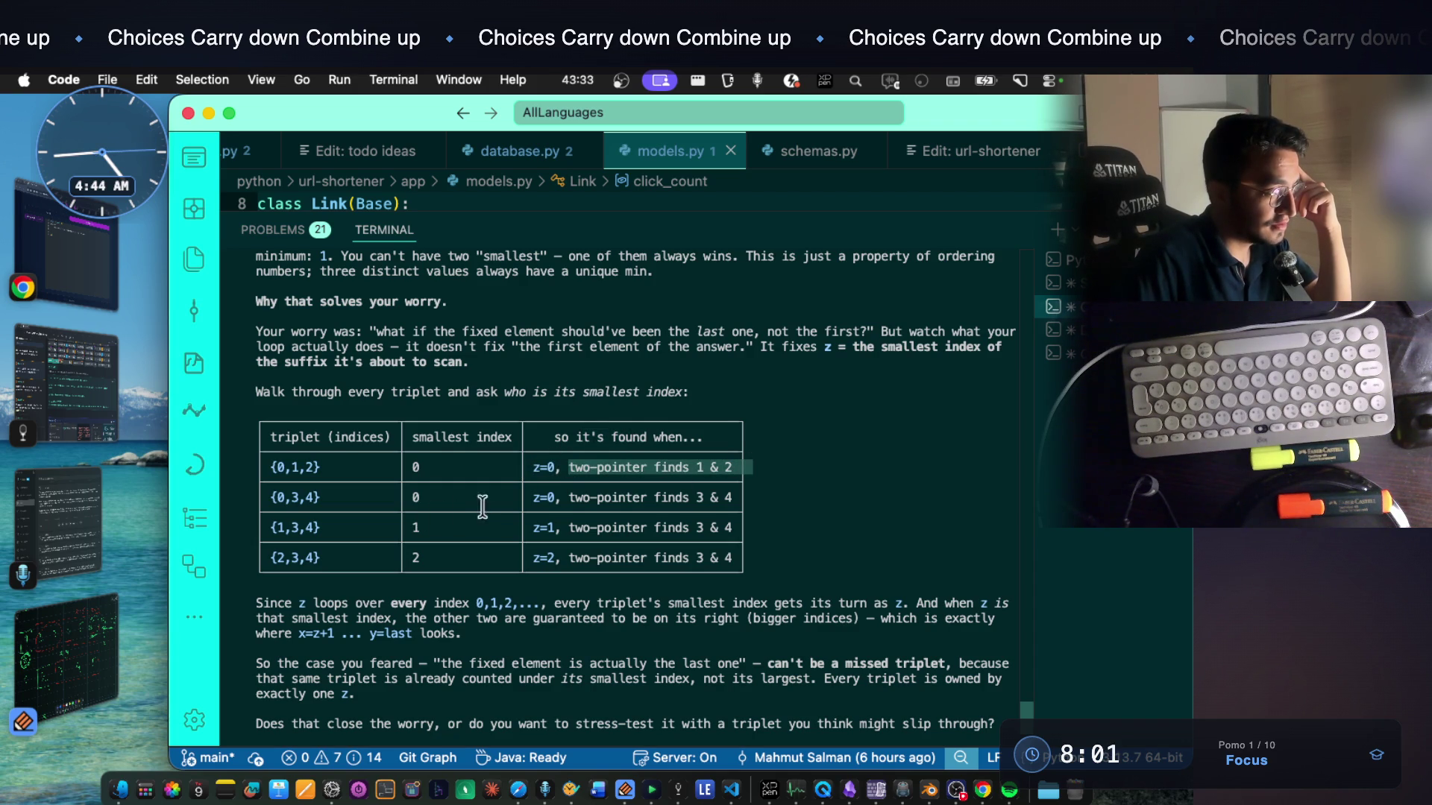
{"action": "left_click_drag", "start_coordinate": [568, 498], "coordinate": [732, 500]}
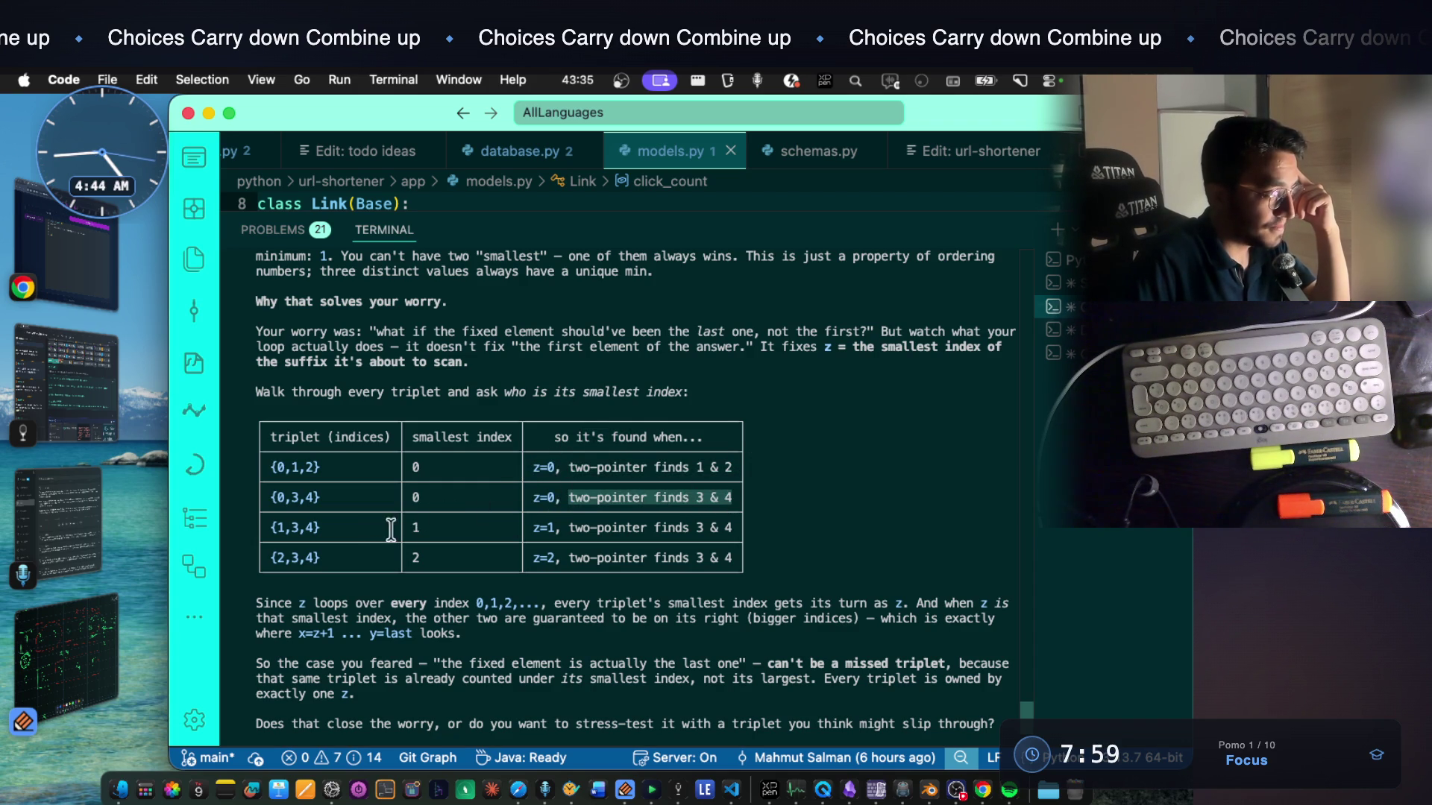
{"action": "left_click", "coordinate": [375, 530]}
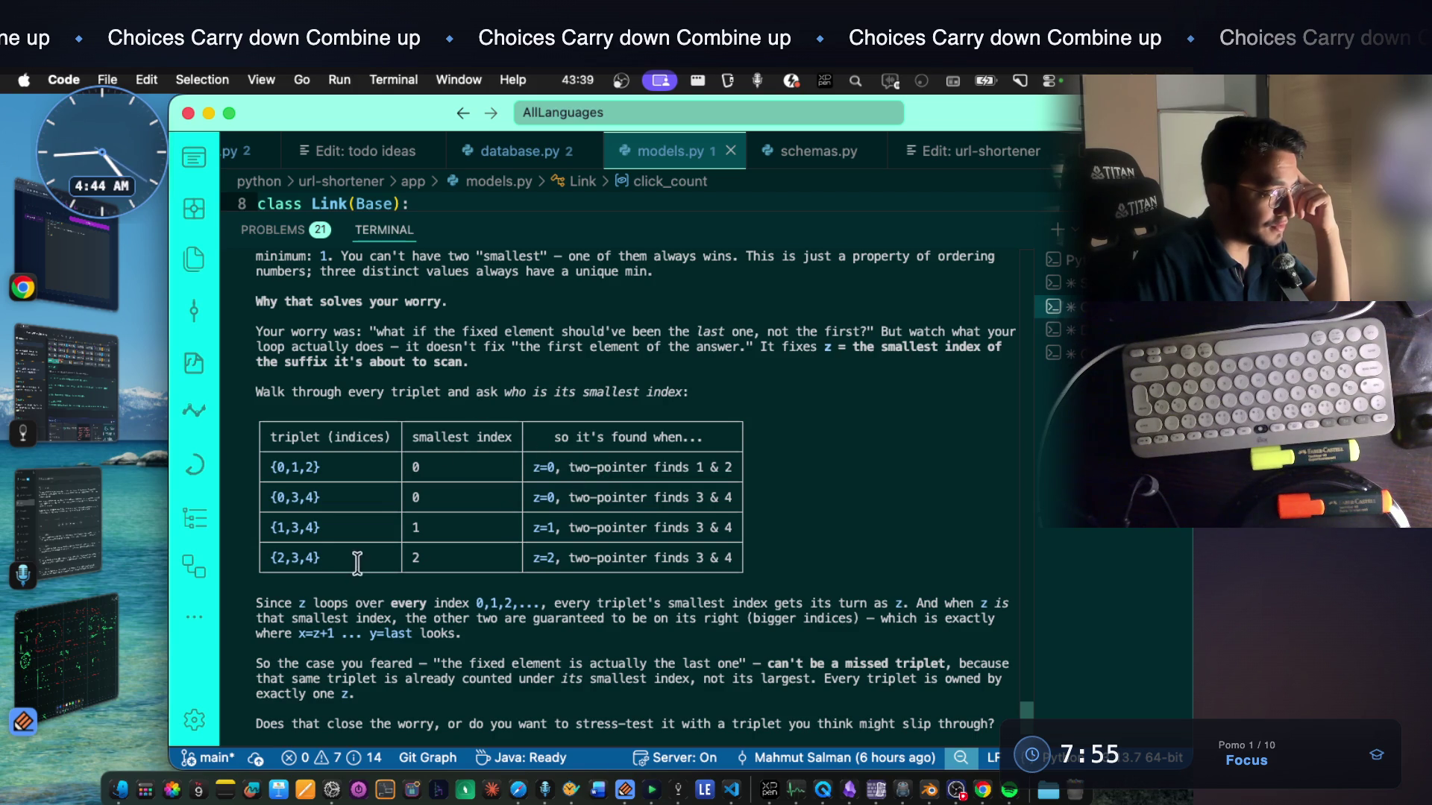
{"action": "left_click_drag", "start_coordinate": [319, 557], "coordinate": [271, 557]}
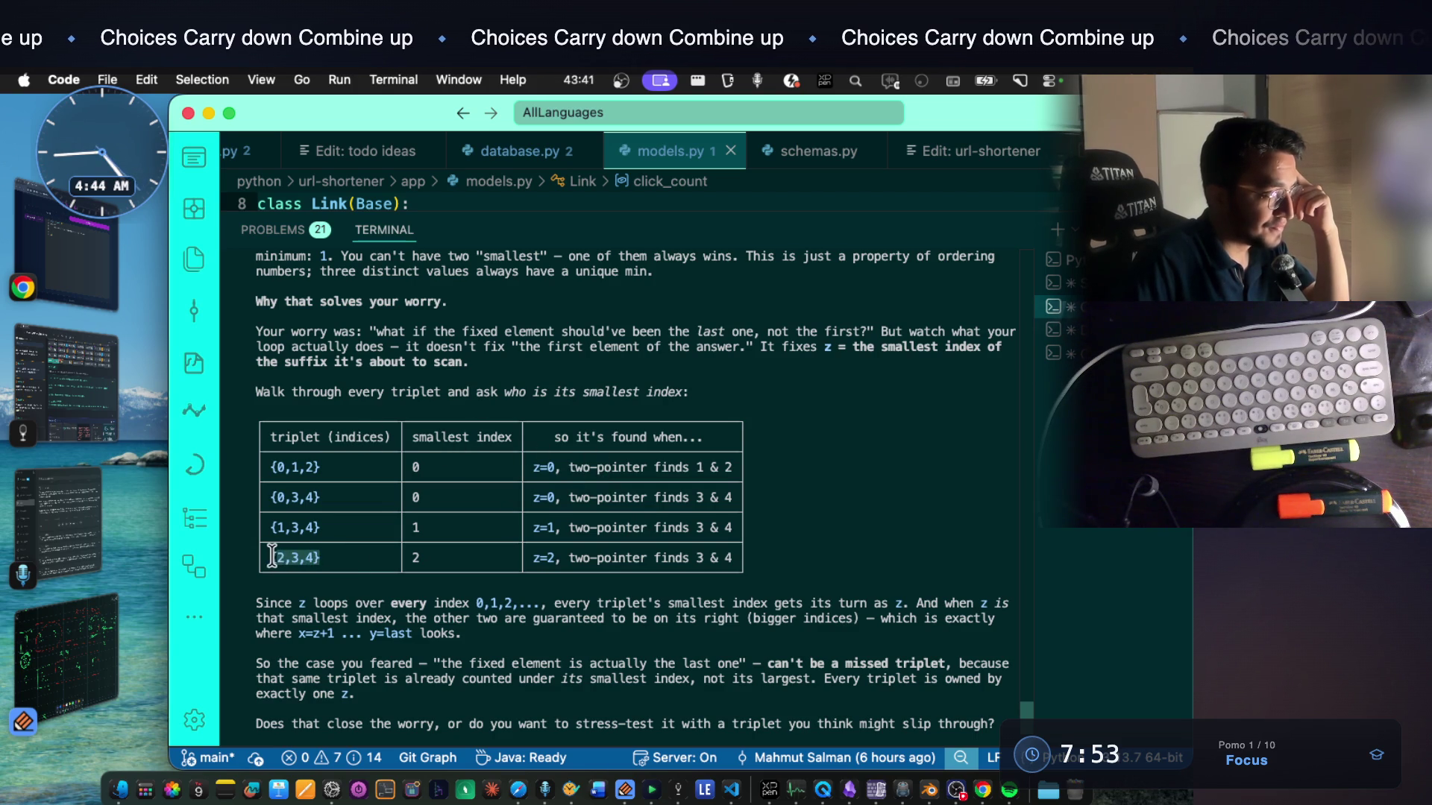
{"action": "left_click", "coordinate": [460, 526]}
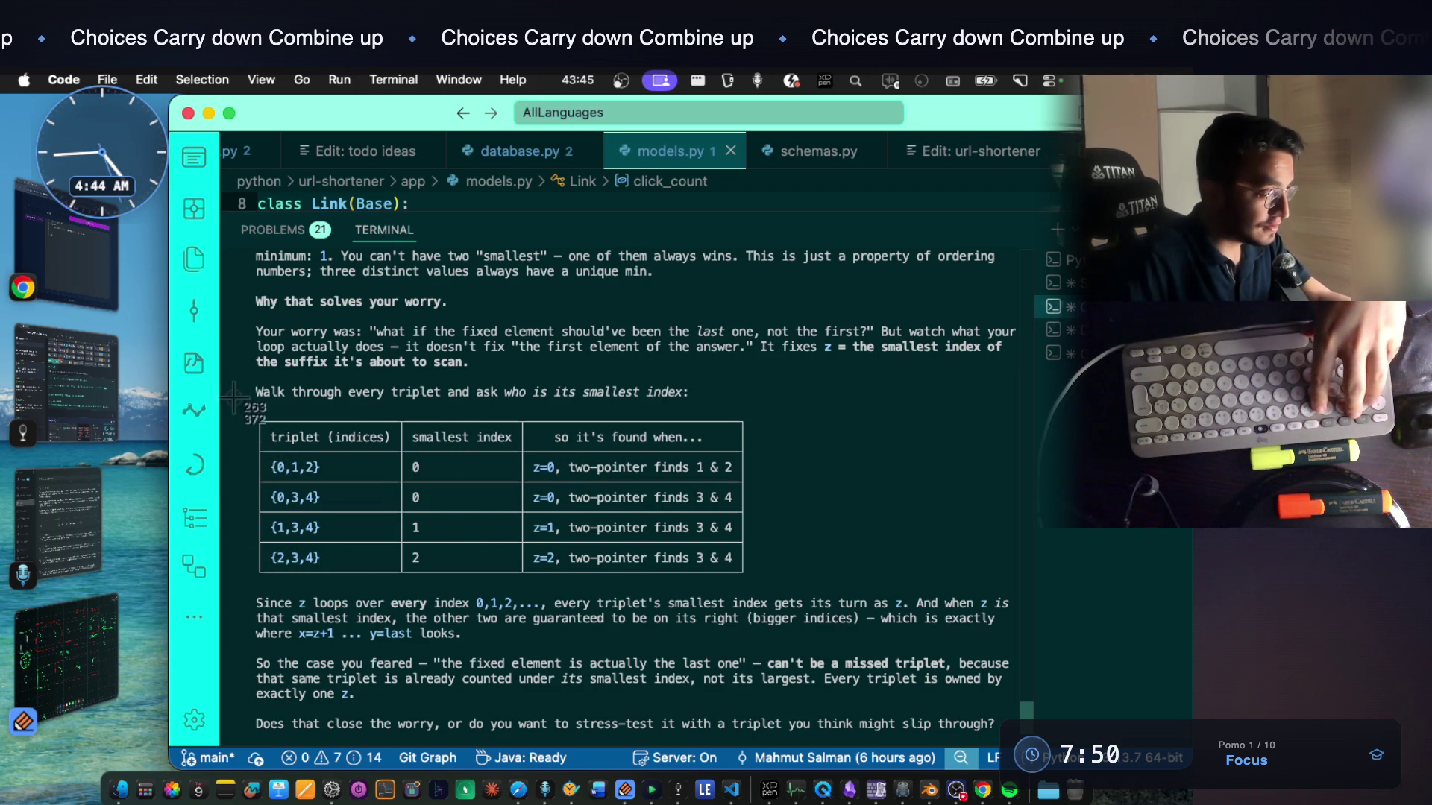
Capture a rectangle screenshot of the triplet-versus-smallest-index table for the notes
{"action": "left_click_drag", "start_coordinate": [235, 371], "coordinate": [785, 576]}
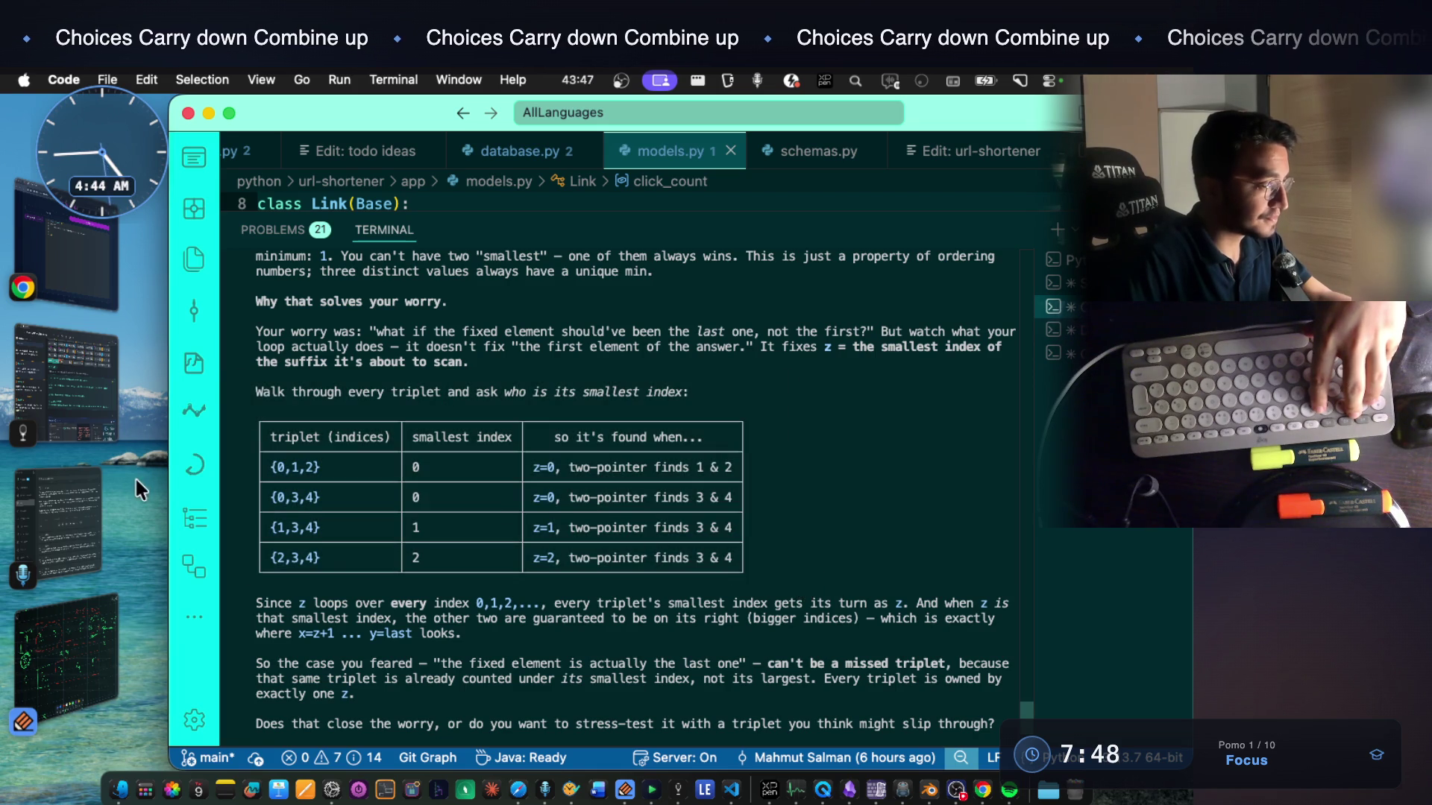
{"action": "left_click", "coordinate": [94, 366]}
{"action": "scroll", "coordinate": [728, 579], "scroll_direction": "down", "scroll_amount": 5}
{"action": "key", "text": "cmd+v"}
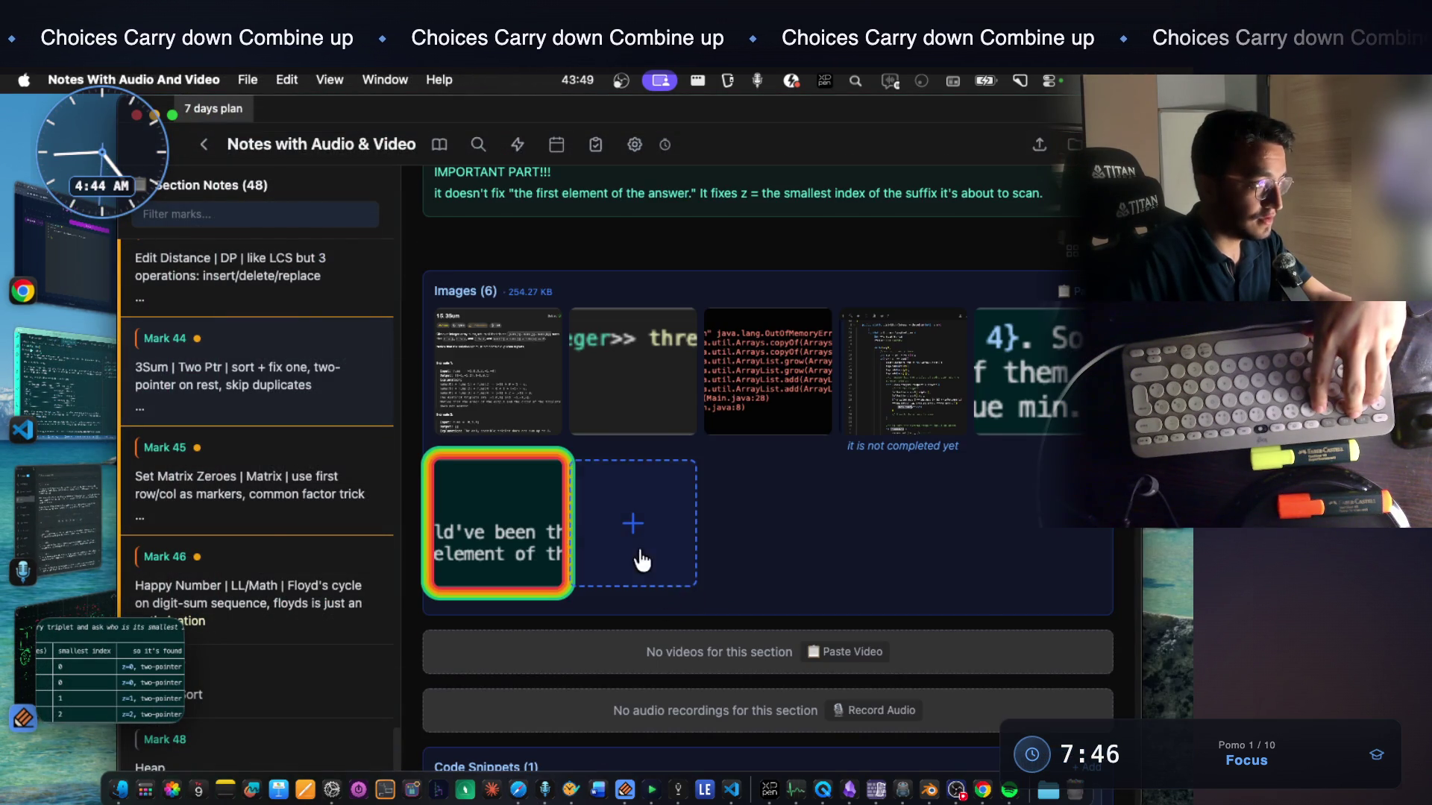
Return to the VS Code terminal and paste at the Claude prompt
{"action": "key", "text": "cmd+Tab"}
{"action": "key", "text": "cmd+v"}
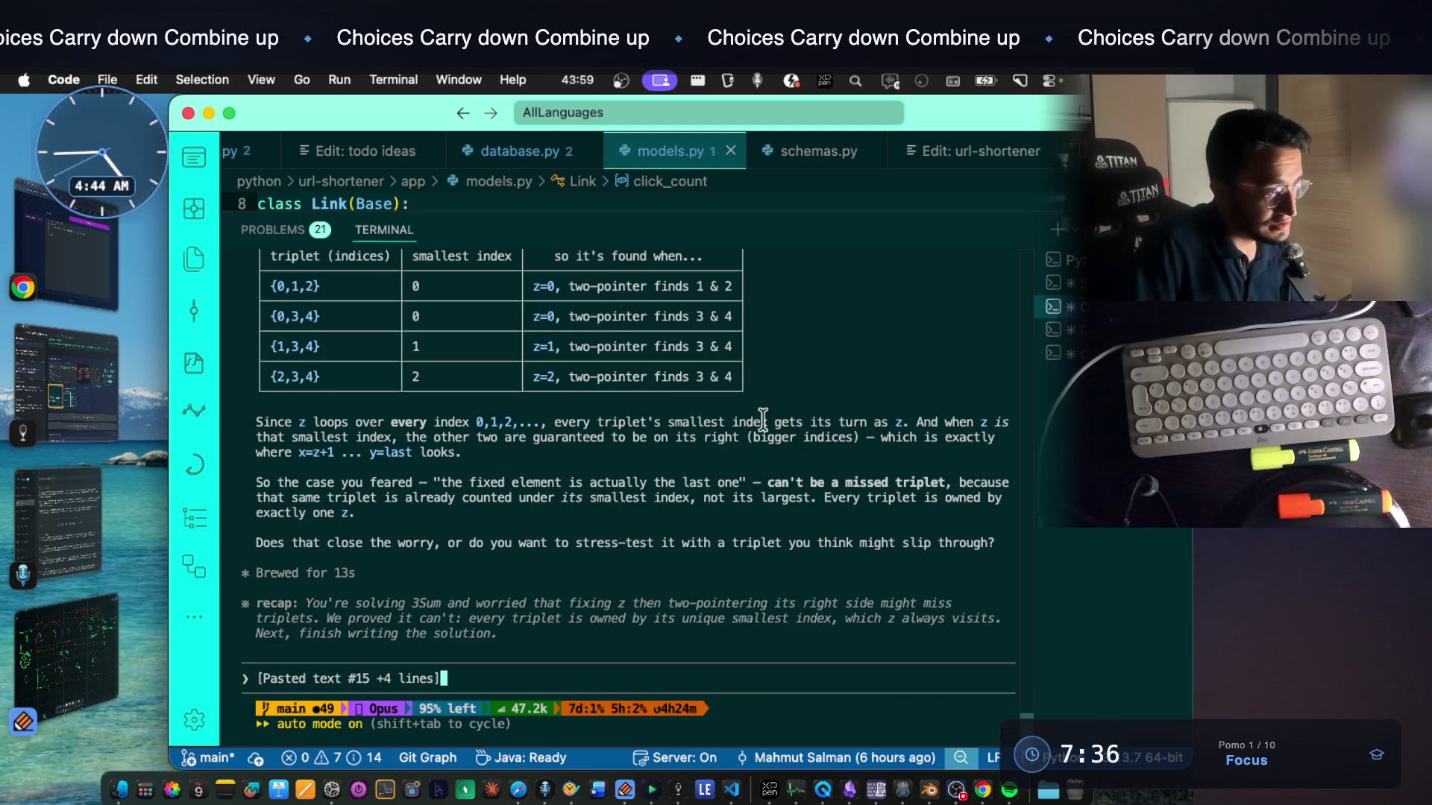
Select the reply sentence 'Since z loops over every index… gets its turn as z'
{"action": "left_click_drag", "start_coordinate": [851, 417], "coordinate": [890, 420]}
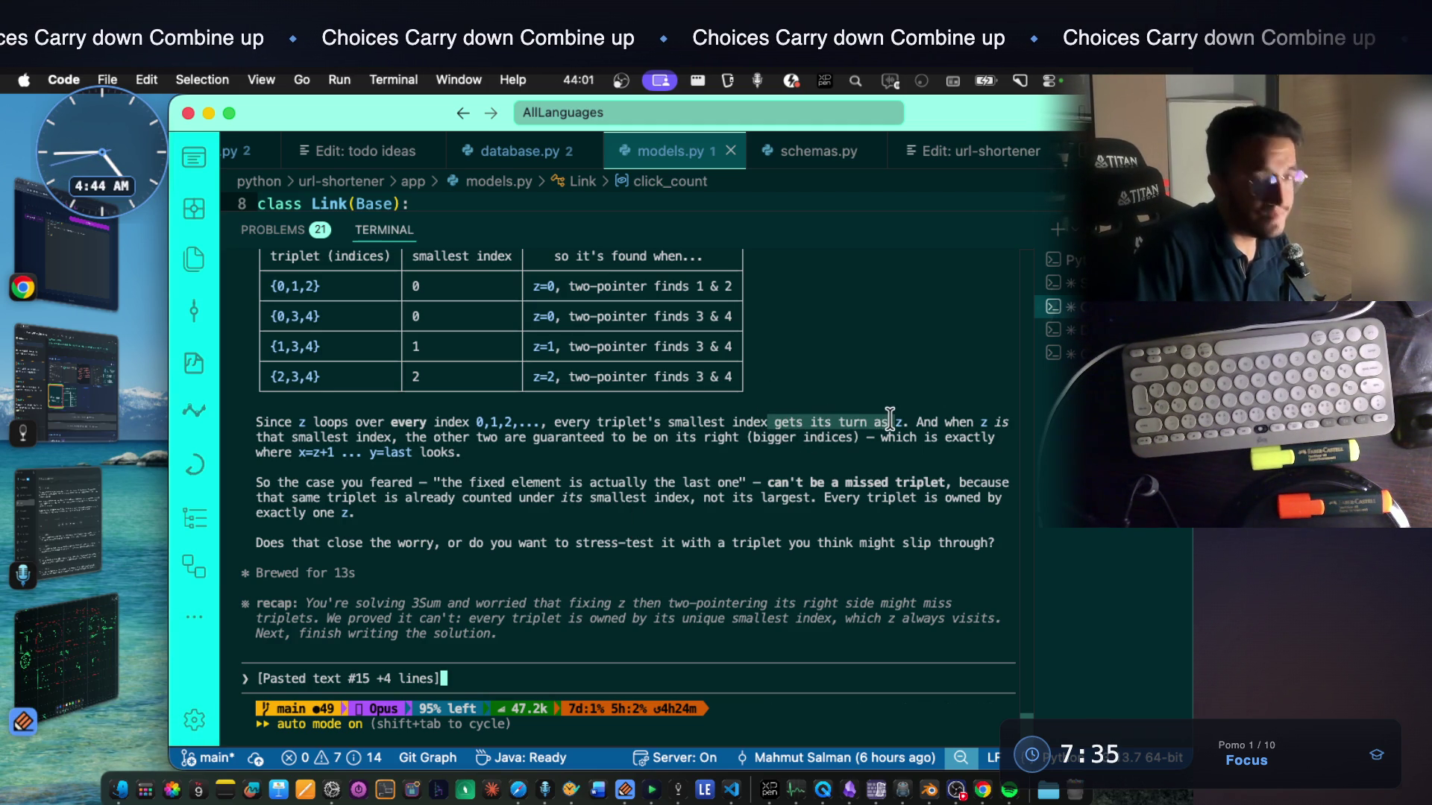
{"action": "left_click_drag", "start_coordinate": [891, 419], "coordinate": [909, 421]}
{"action": "left_click_drag", "start_coordinate": [754, 422], "coordinate": [248, 422]}
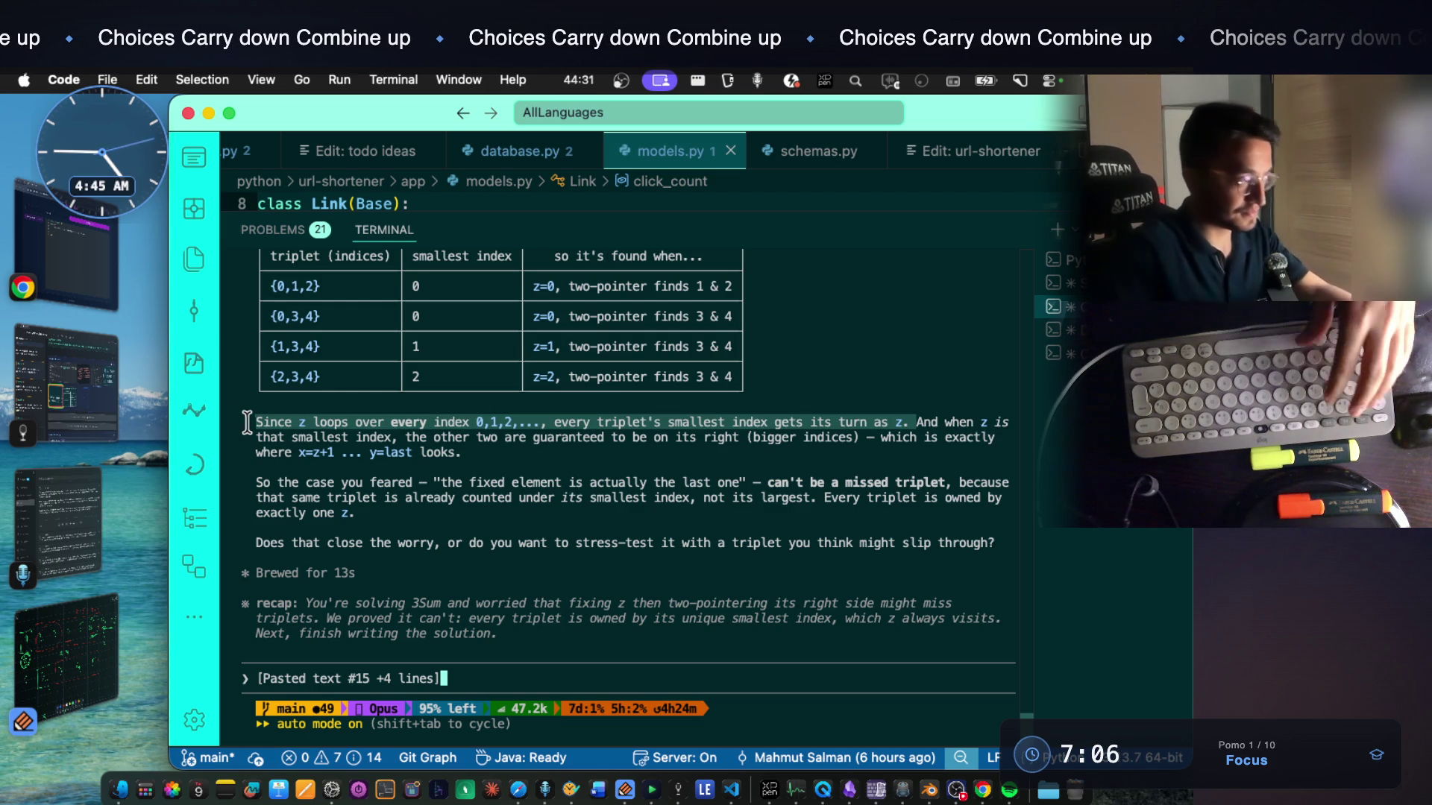
{"action": "left_click", "coordinate": [260, 428]}
{"action": "left_click_drag", "start_coordinate": [260, 427], "coordinate": [898, 426]}
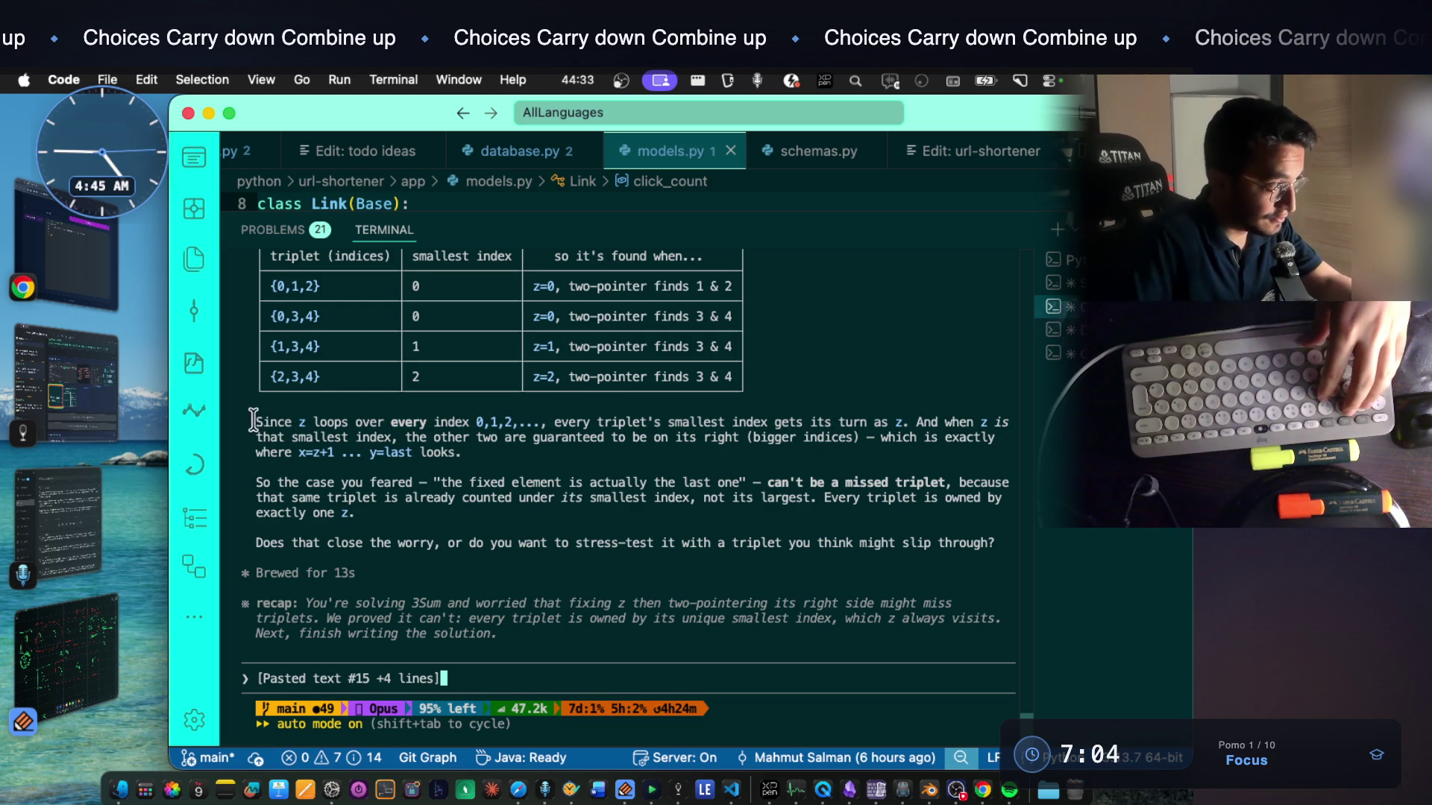
Copy the z-loop sentence and switch to the Notes app via Stage Manager
{"action": "right_click", "coordinate": [912, 420]}
{"action": "left_click", "coordinate": [934, 428]}
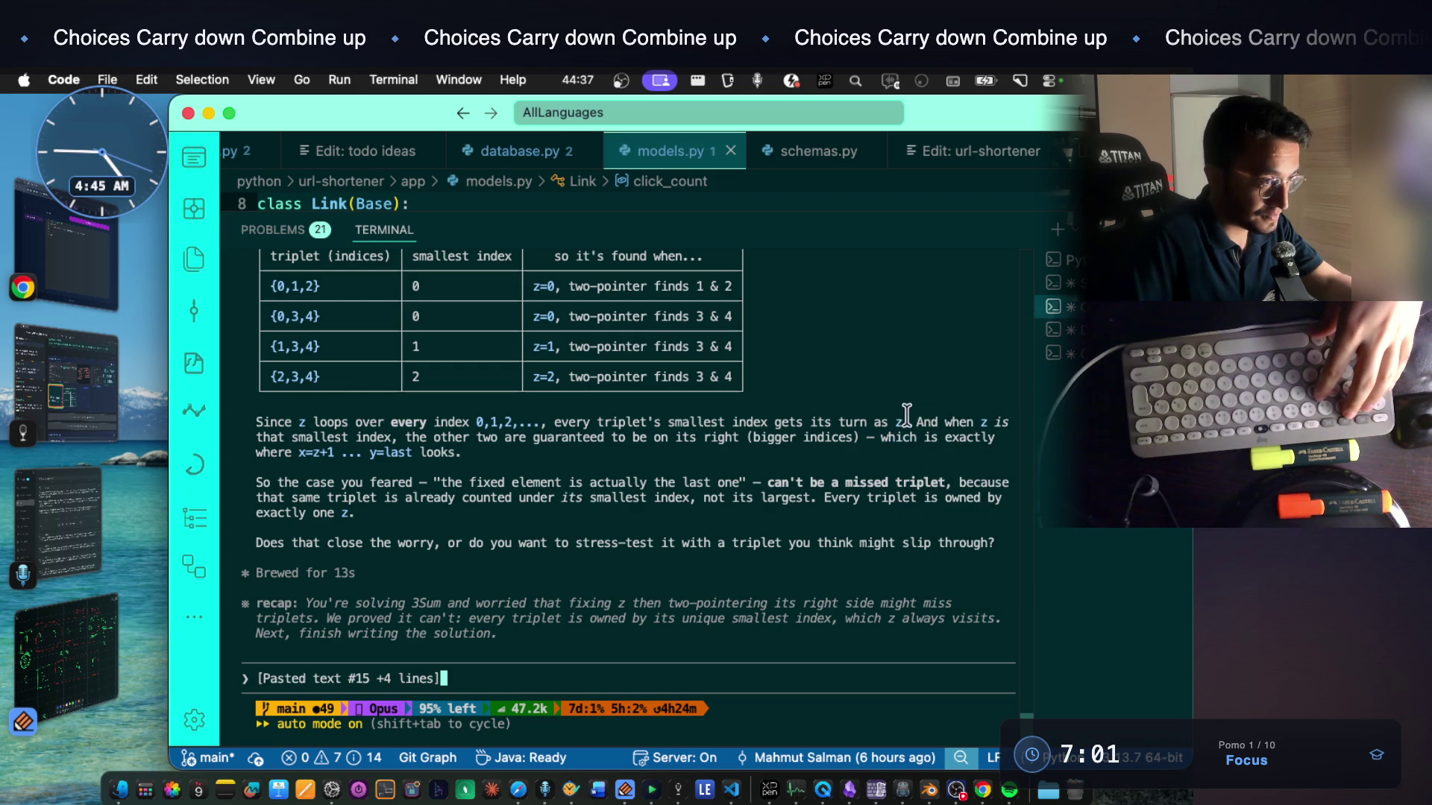
{"action": "left_click_drag", "start_coordinate": [901, 421], "coordinate": [256, 427]}
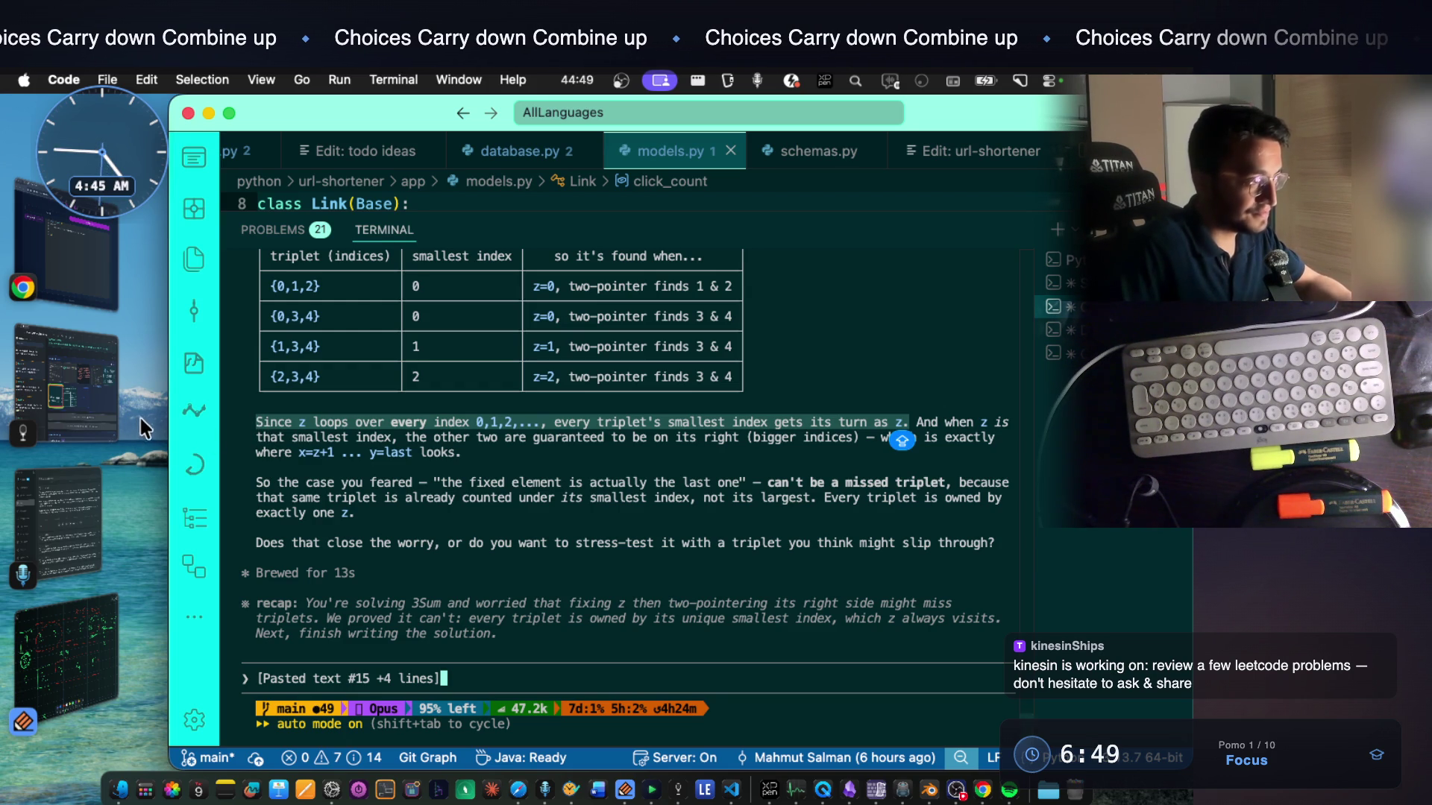
{"action": "left_click", "coordinate": [101, 404]}
{"action": "scroll", "coordinate": [623, 418], "scroll_direction": "up", "scroll_amount": 5}
Add a THE ONE LINER heading with the pasted z-loop sentence to the 3Sum note, then return to VS Code
{"action": "left_click", "coordinate": [1018, 353]}
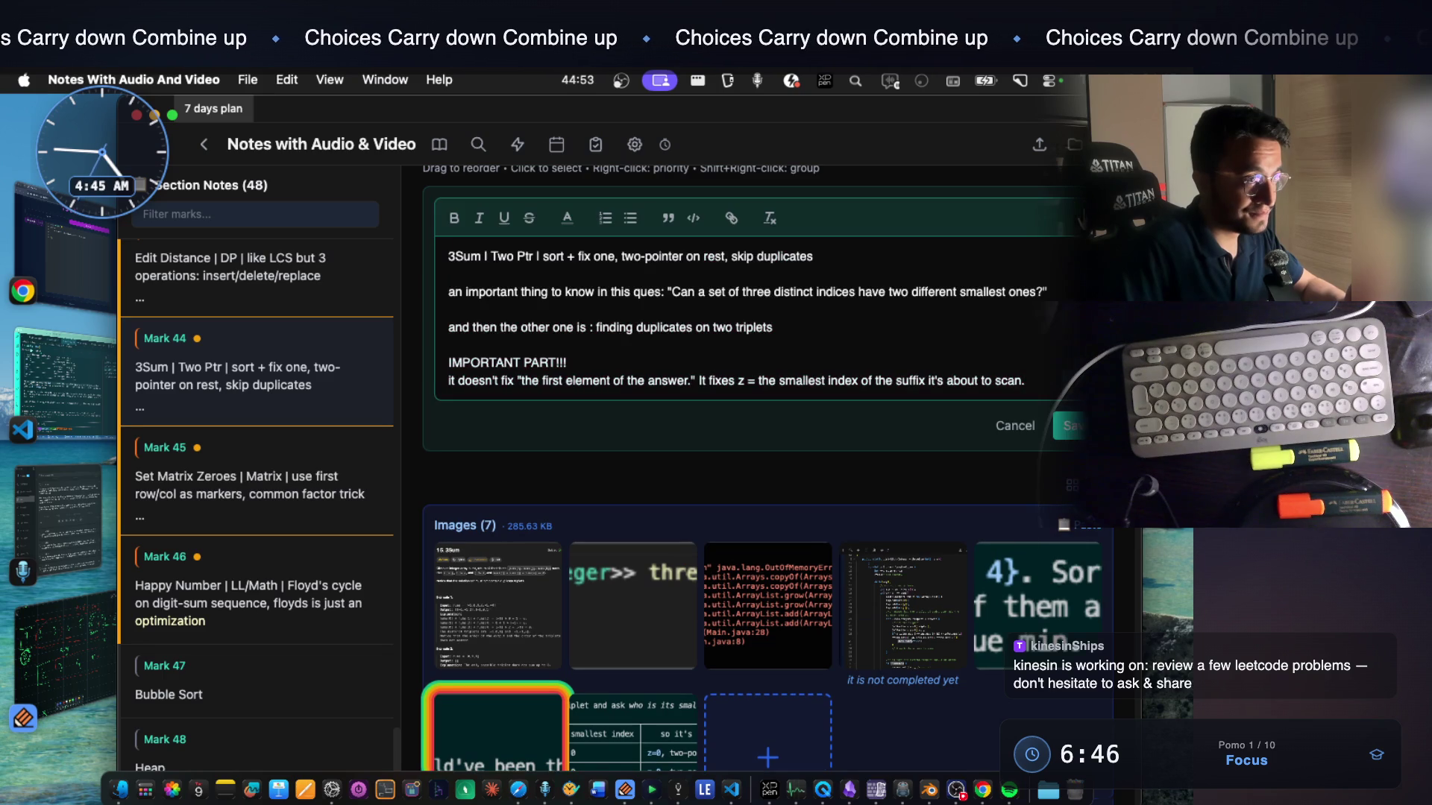
{"action": "key", "text": "Return"}
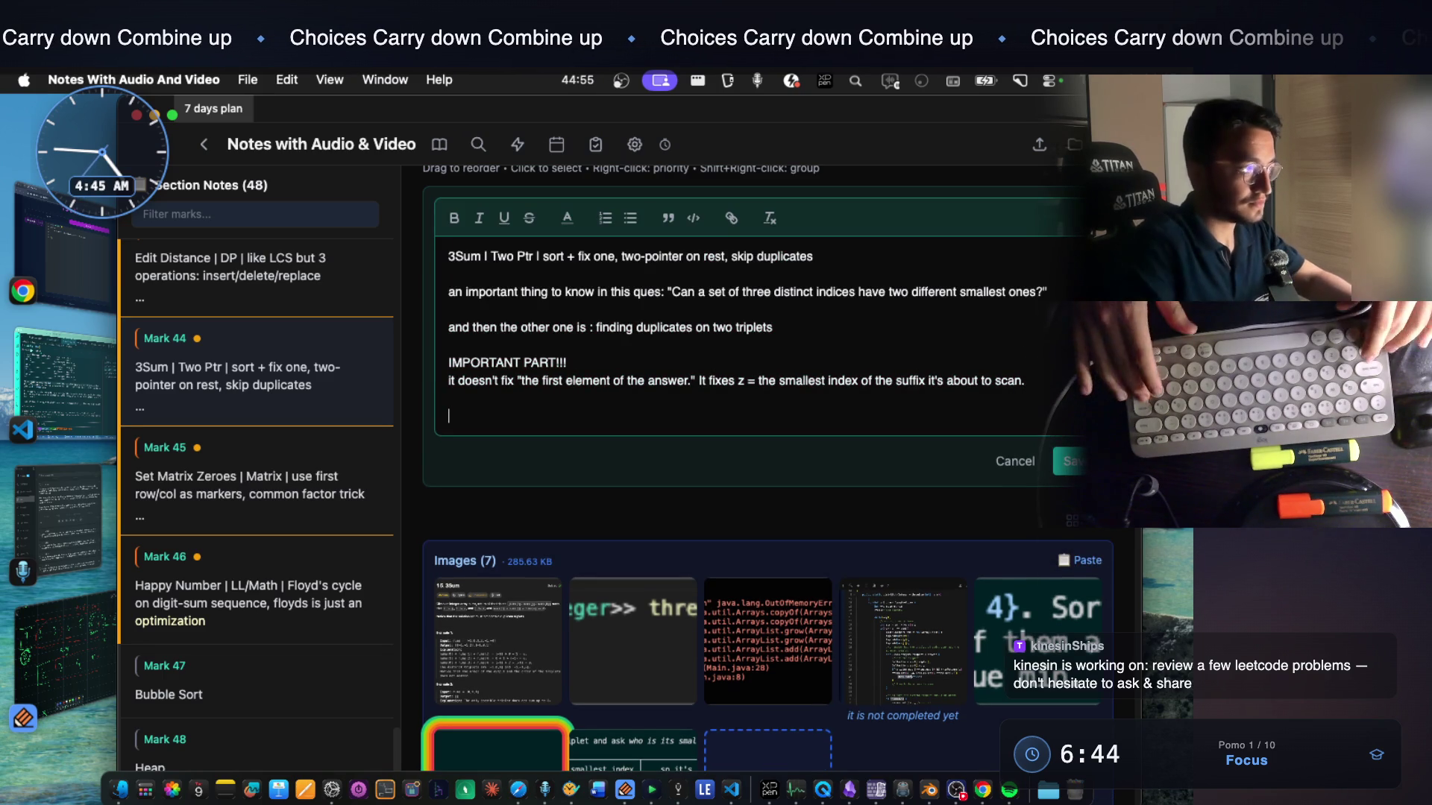
{"action": "type", "text": "THE ONE LINER"}
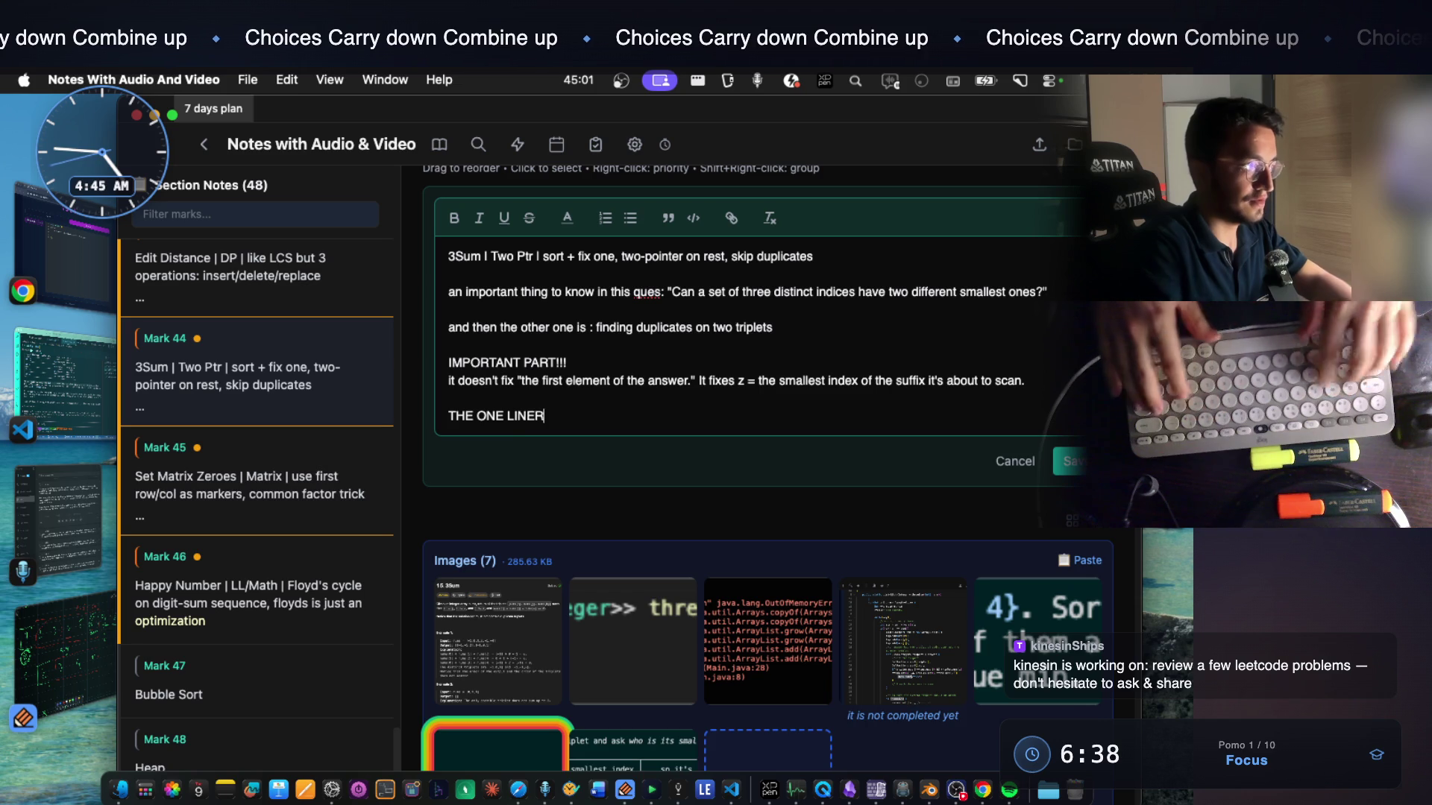
{"action": "key", "text": "Return"}
{"action": "key", "text": "ctrl+v"}
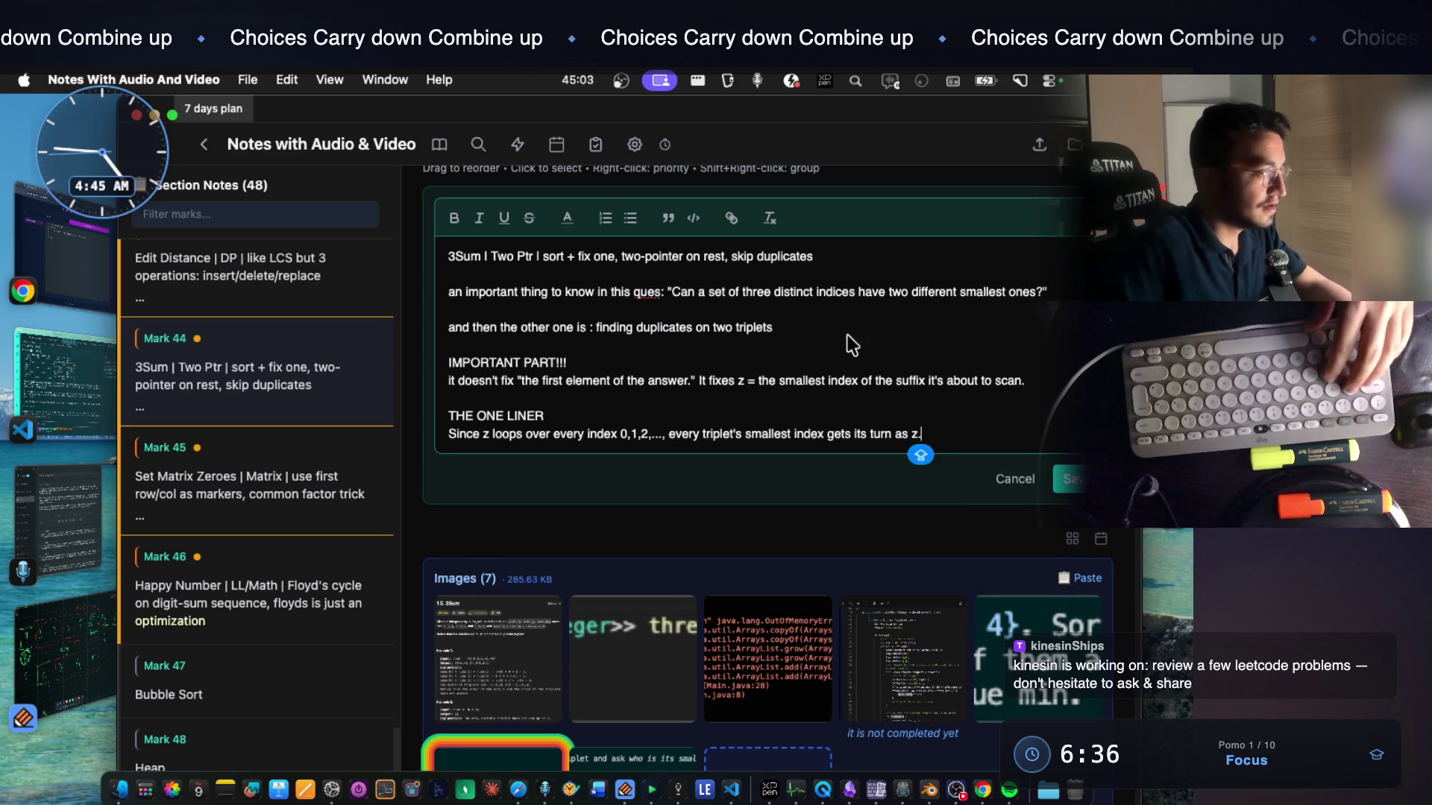
{"action": "left_click", "coordinate": [87, 377]}
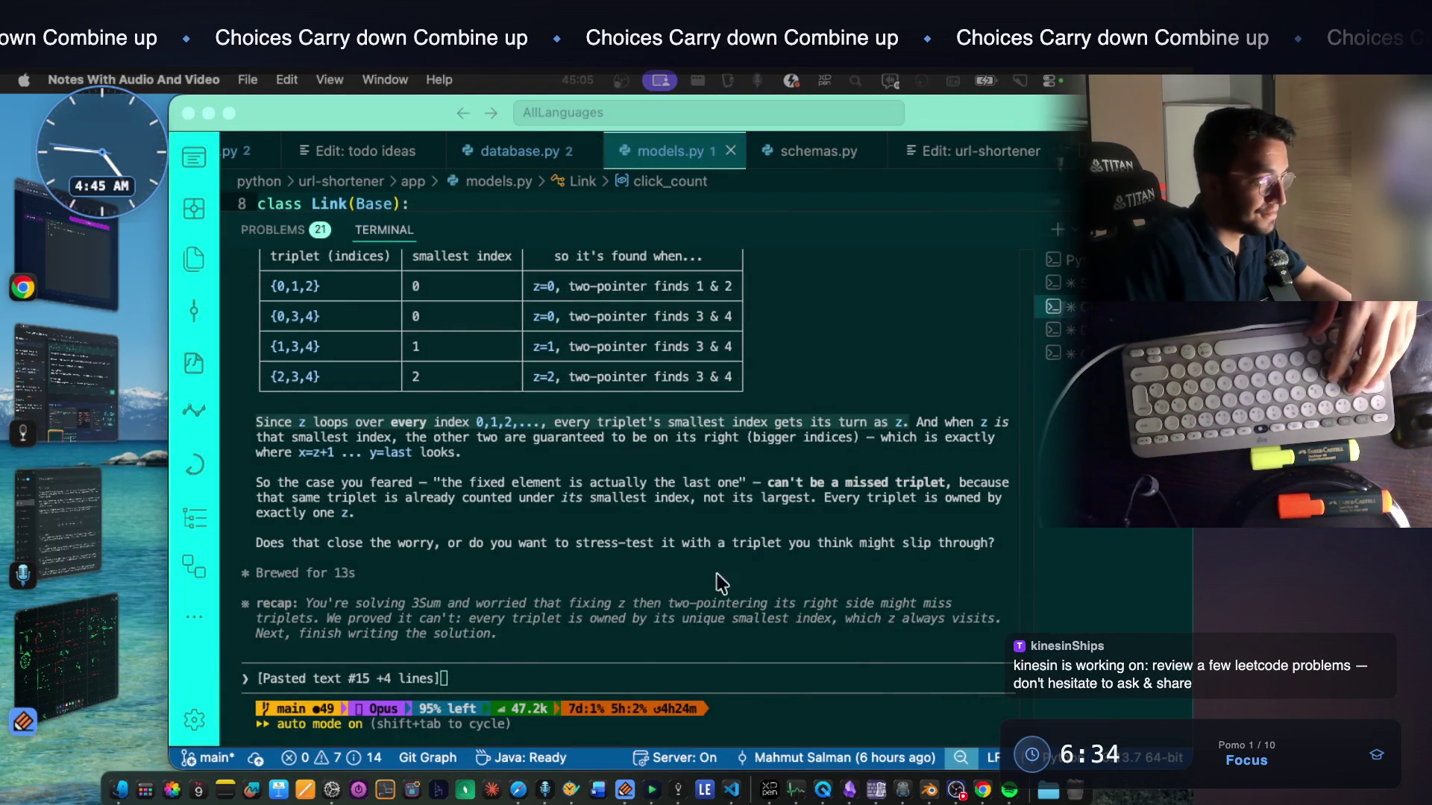
{"action": "scroll", "coordinate": [722, 584], "scroll_direction": "up", "scroll_amount": 3}
{"action": "scroll", "coordinate": [700, 529], "scroll_direction": "up", "scroll_amount": 1}
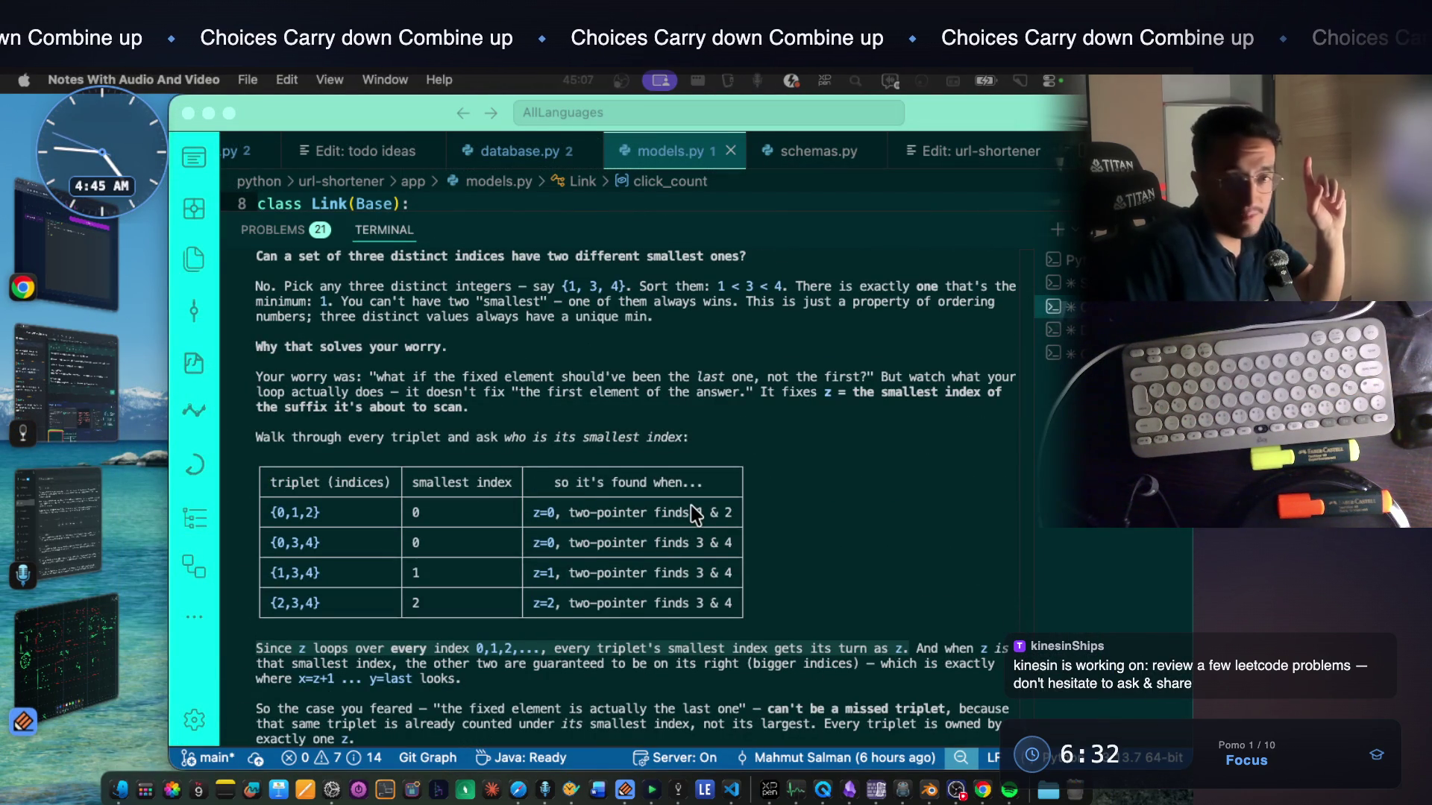
Select the reply's 'it doesn't fix "the first element of the answer"' sentence and switch to the notes
{"action": "left_click", "coordinate": [870, 415]}
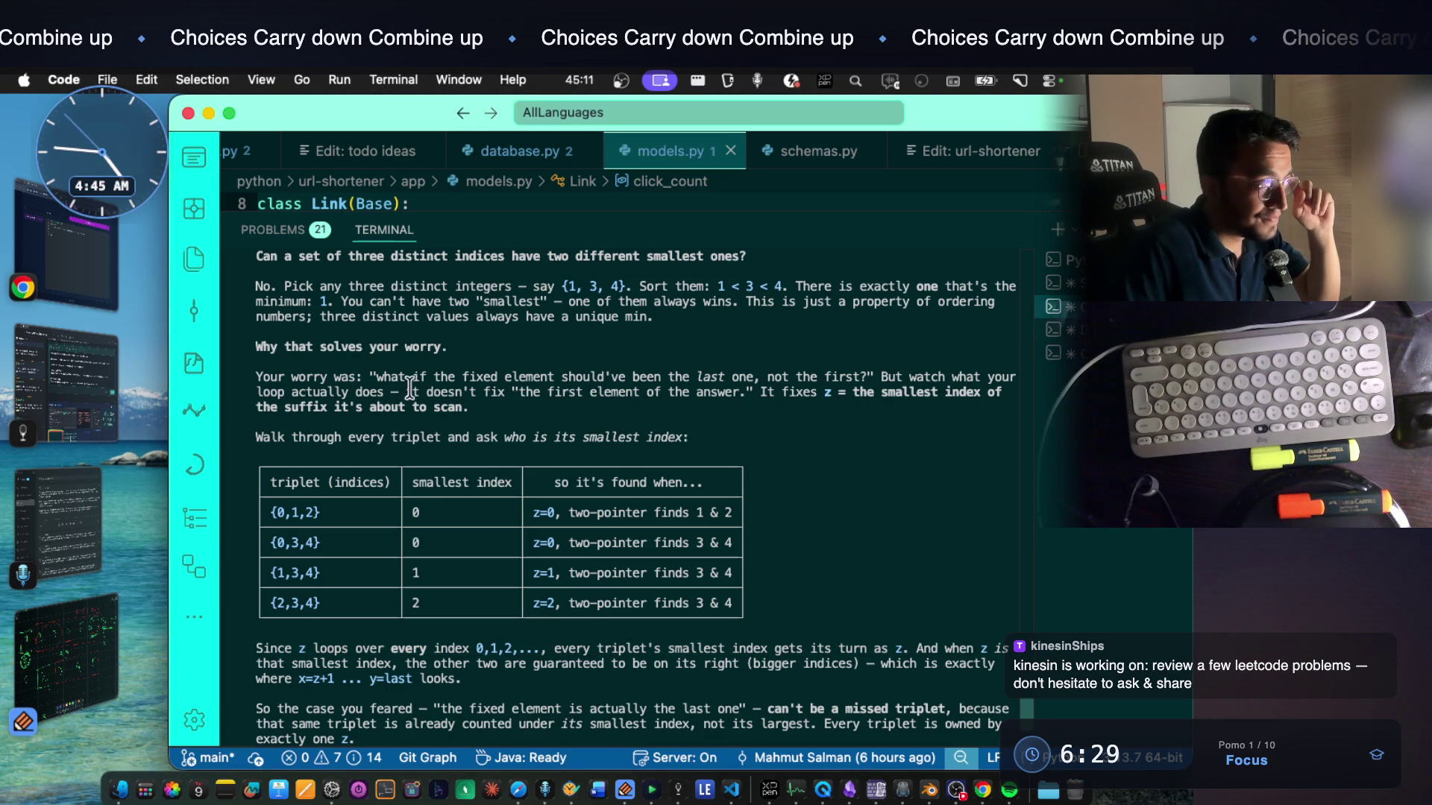
{"action": "left_click_drag", "start_coordinate": [407, 391], "coordinate": [527, 390]}
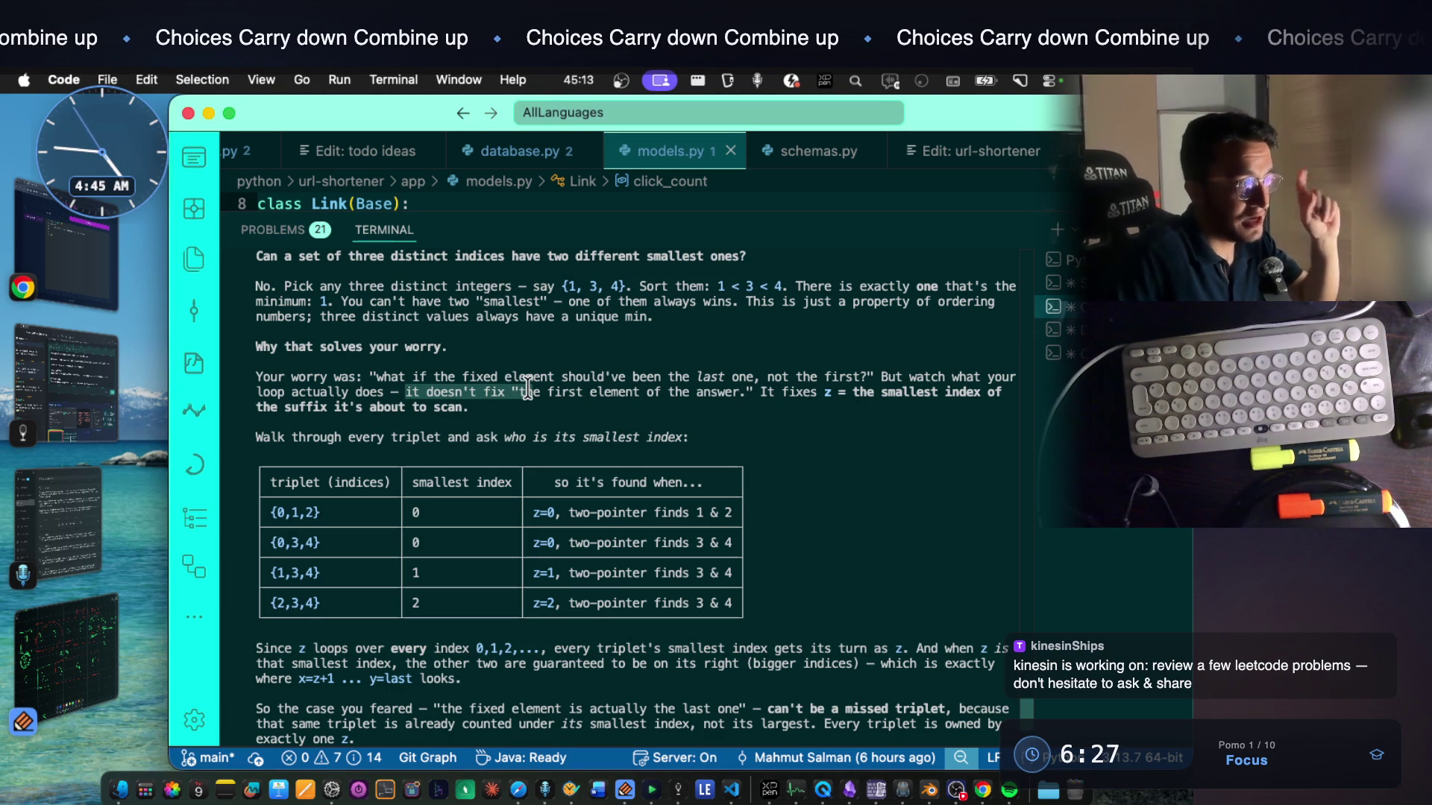
{"action": "left_click_drag", "start_coordinate": [526, 390], "coordinate": [737, 391]}
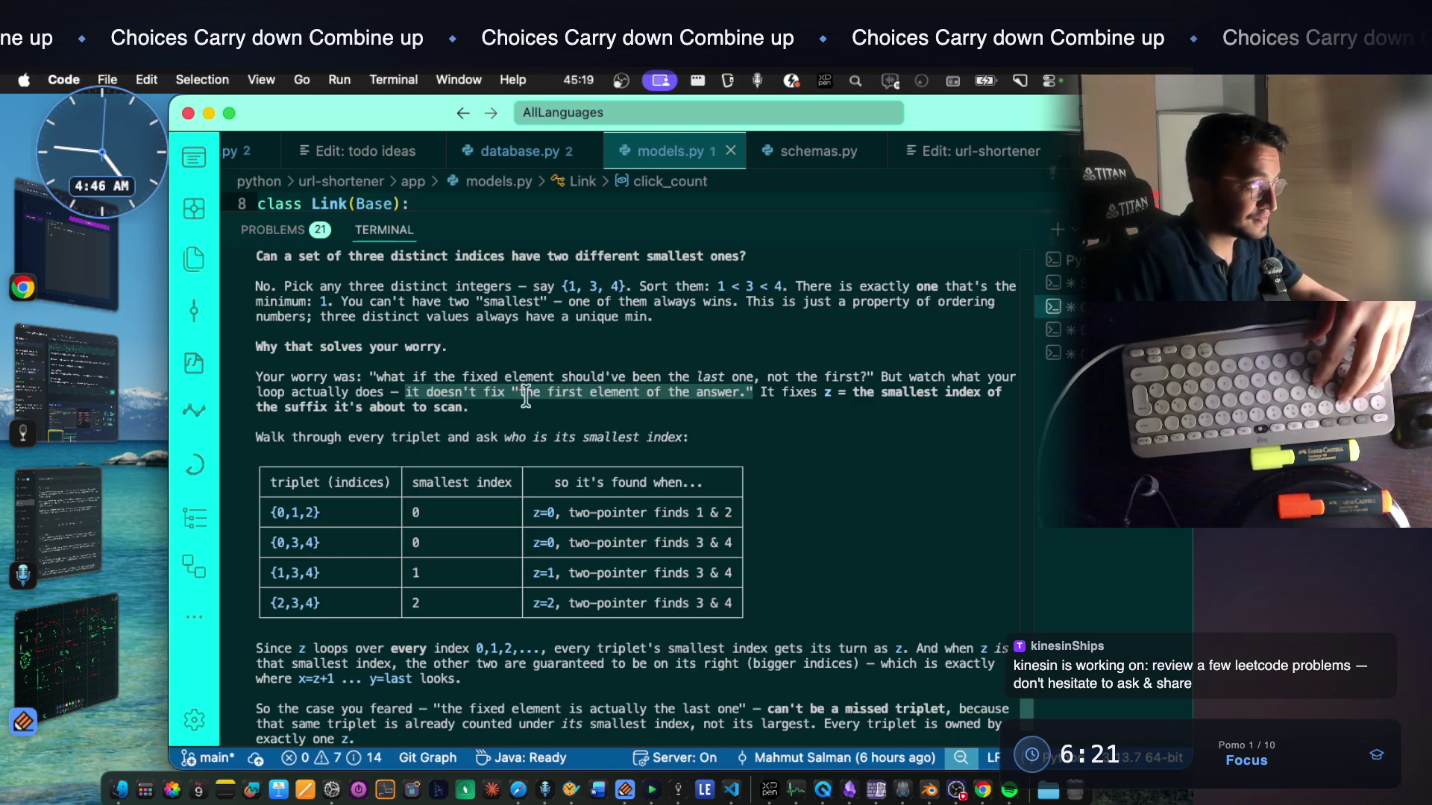
{"action": "left_click", "coordinate": [95, 384]}
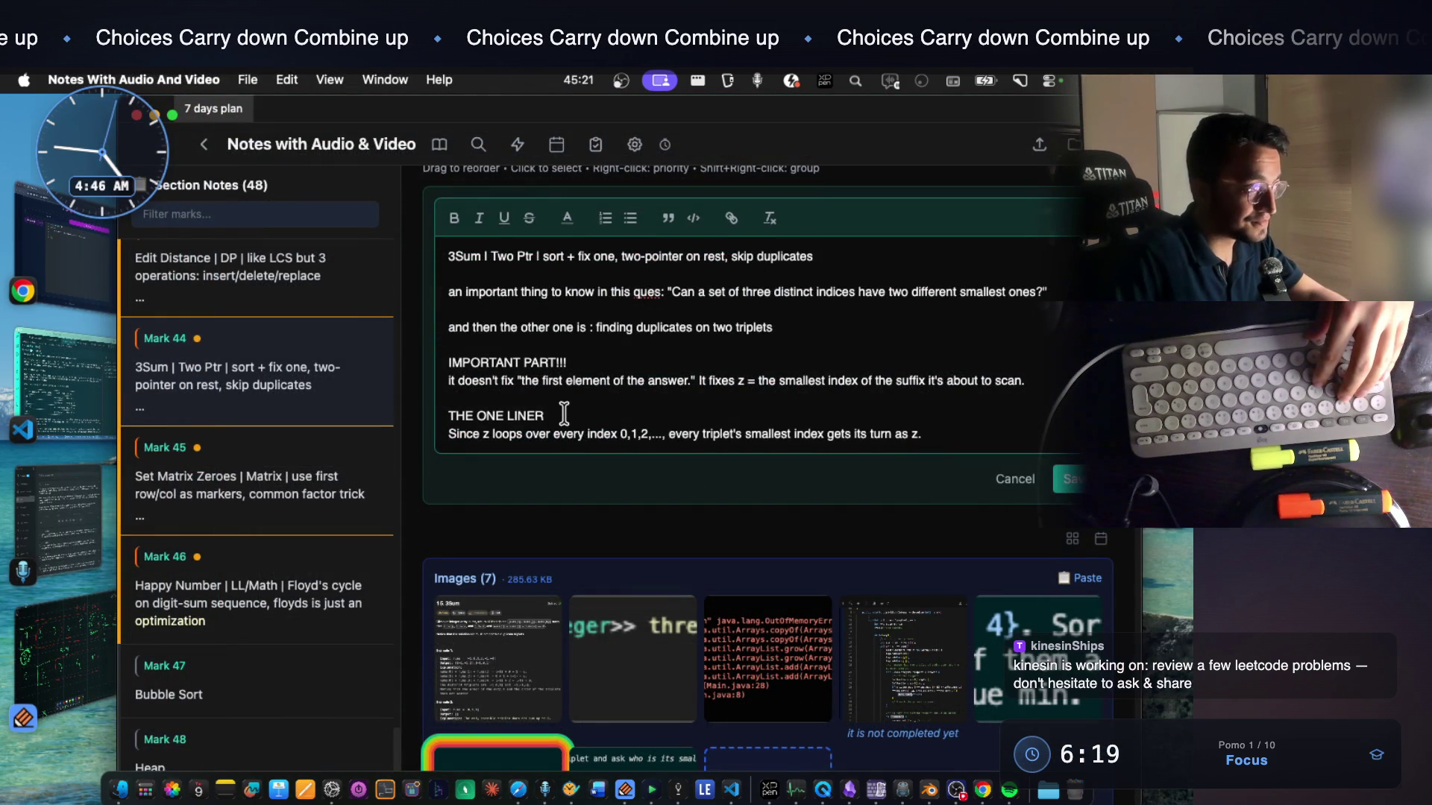
Write 'the mistake i have done was :' under THE ONE LINER and paste the quoted sentence
{"action": "key", "text": "Return"}
{"action": "type", "text": "THE"}
{"action": "key", "text": "BackSpace"}
{"action": "key", "text": "BackSpace"}
{"action": "key", "text": "BackSpace"}
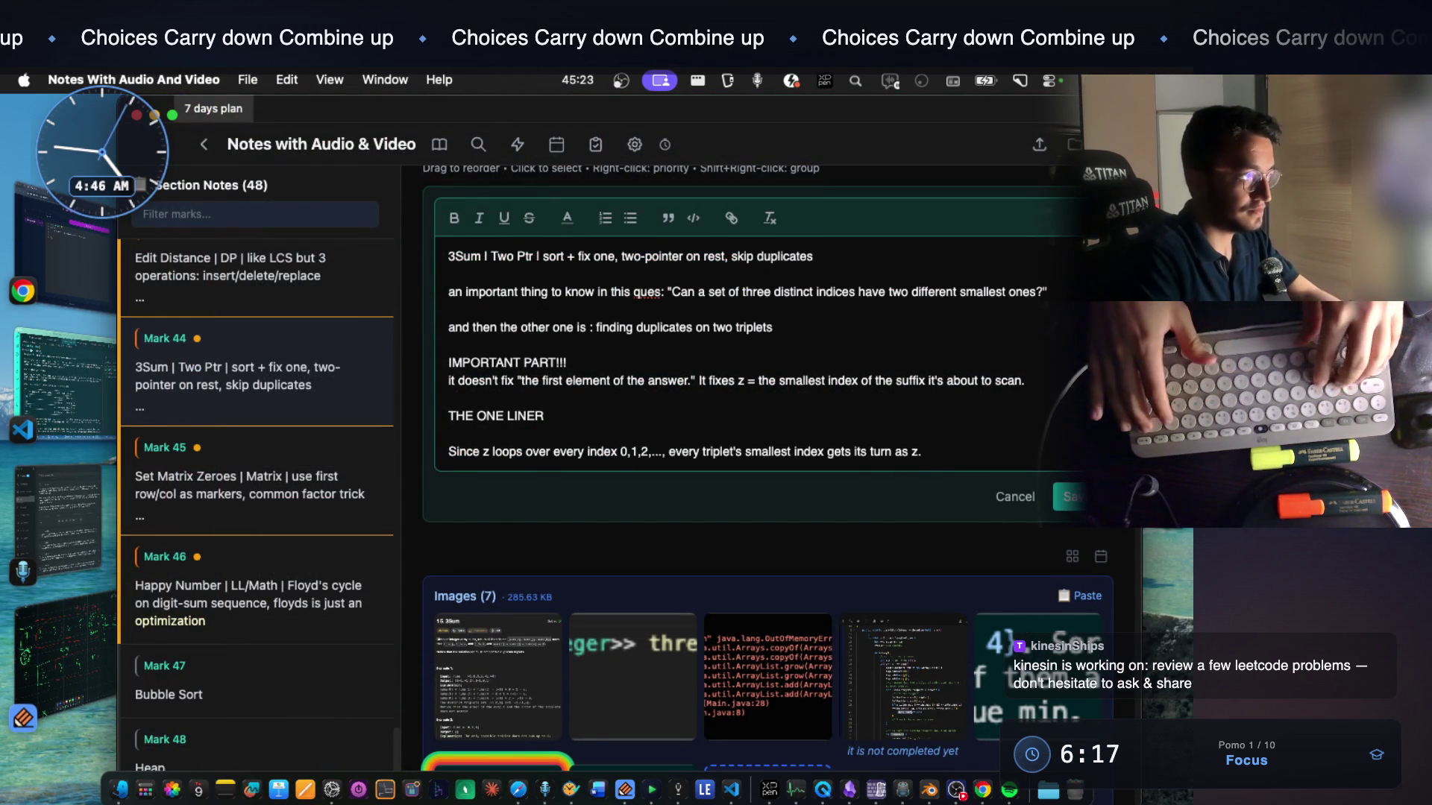
{"action": "type", "text": "the mistake i have d"}
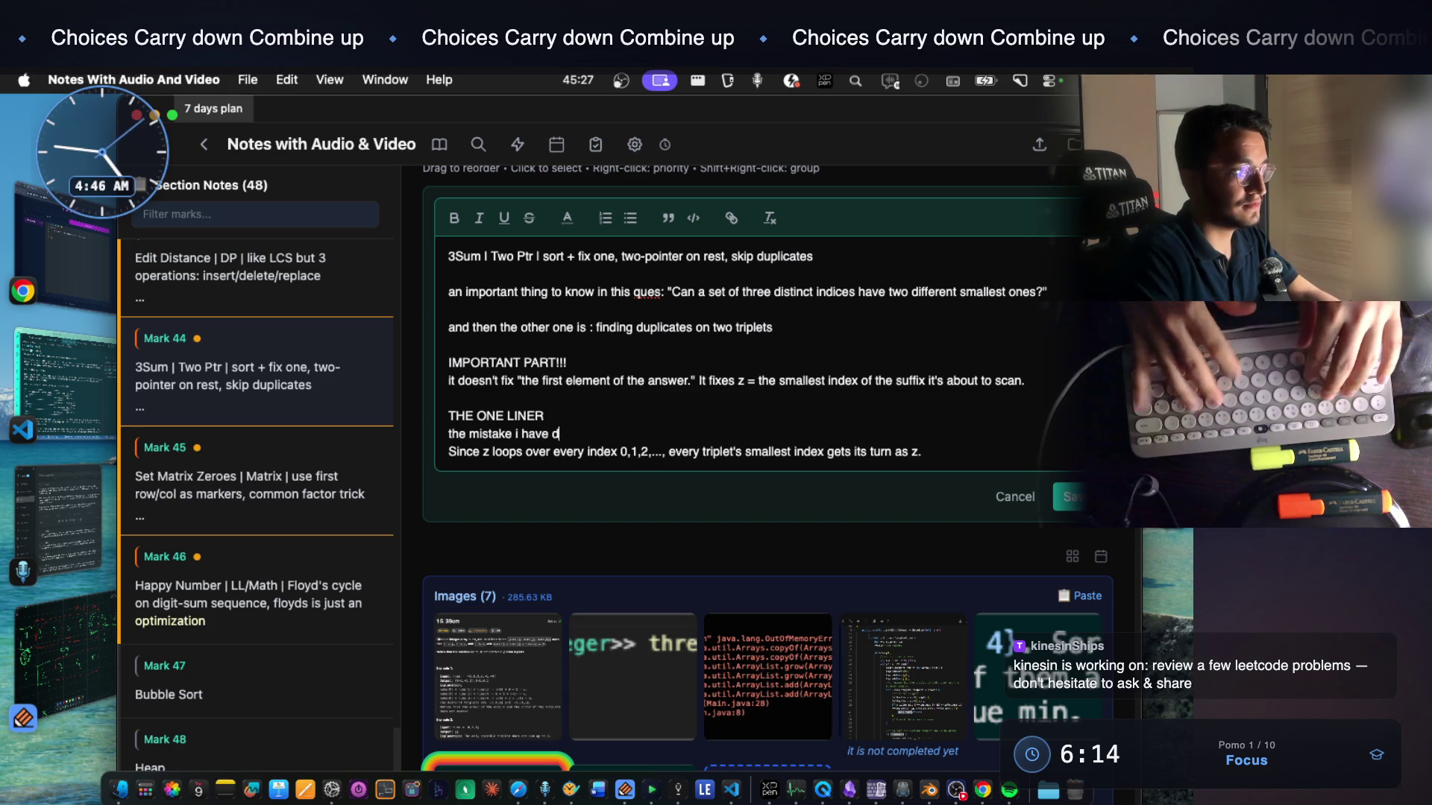
{"action": "type", "text": "one was : '"}
{"action": "type", "text": "it doesn't fix \"the first element of the answer.\""}
{"action": "type", "text": "'"}
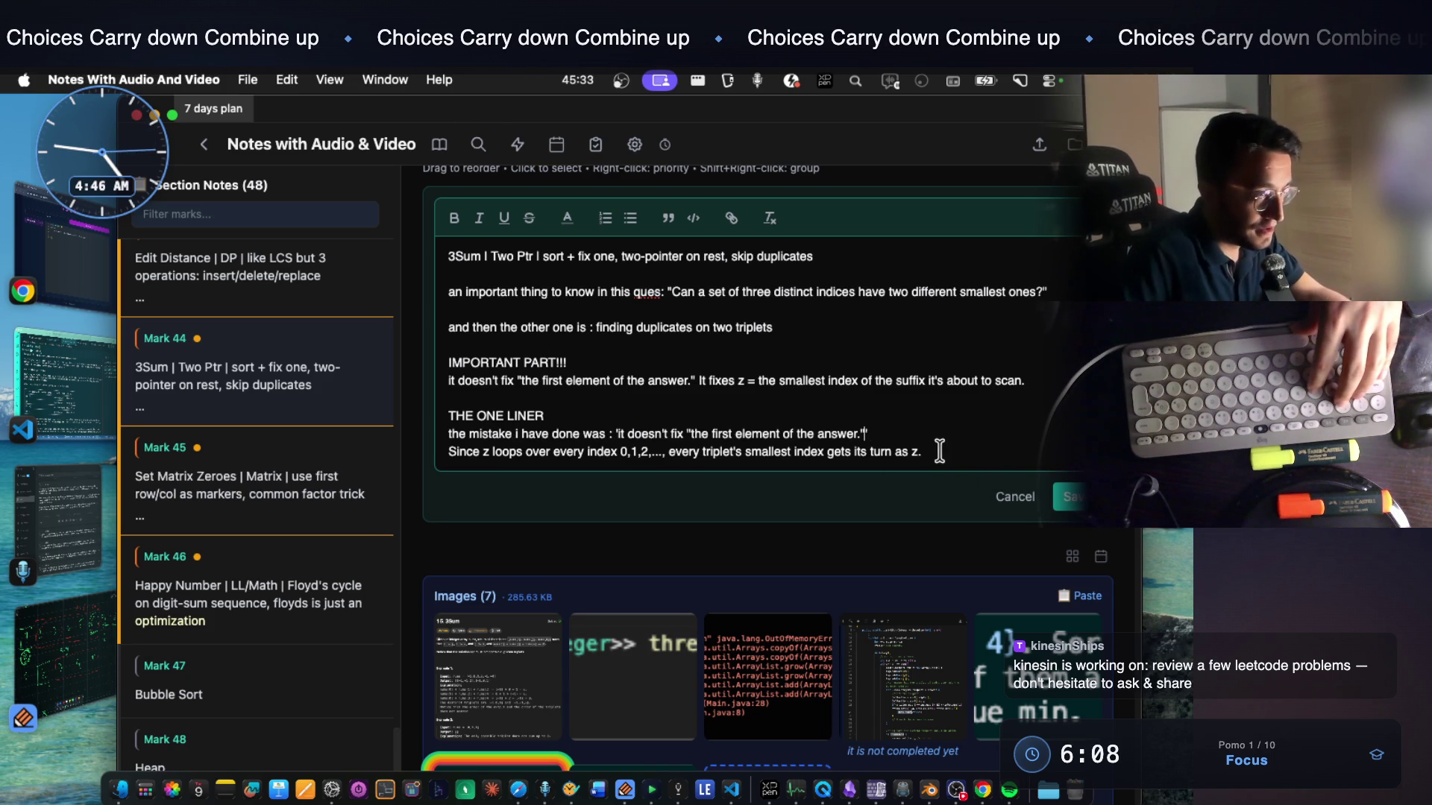
Colour the three lines from THE ONE LINER down yellow and save the note
{"action": "left_click_drag", "start_coordinate": [923, 452], "coordinate": [448, 412]}
{"action": "left_click", "coordinate": [567, 218]}
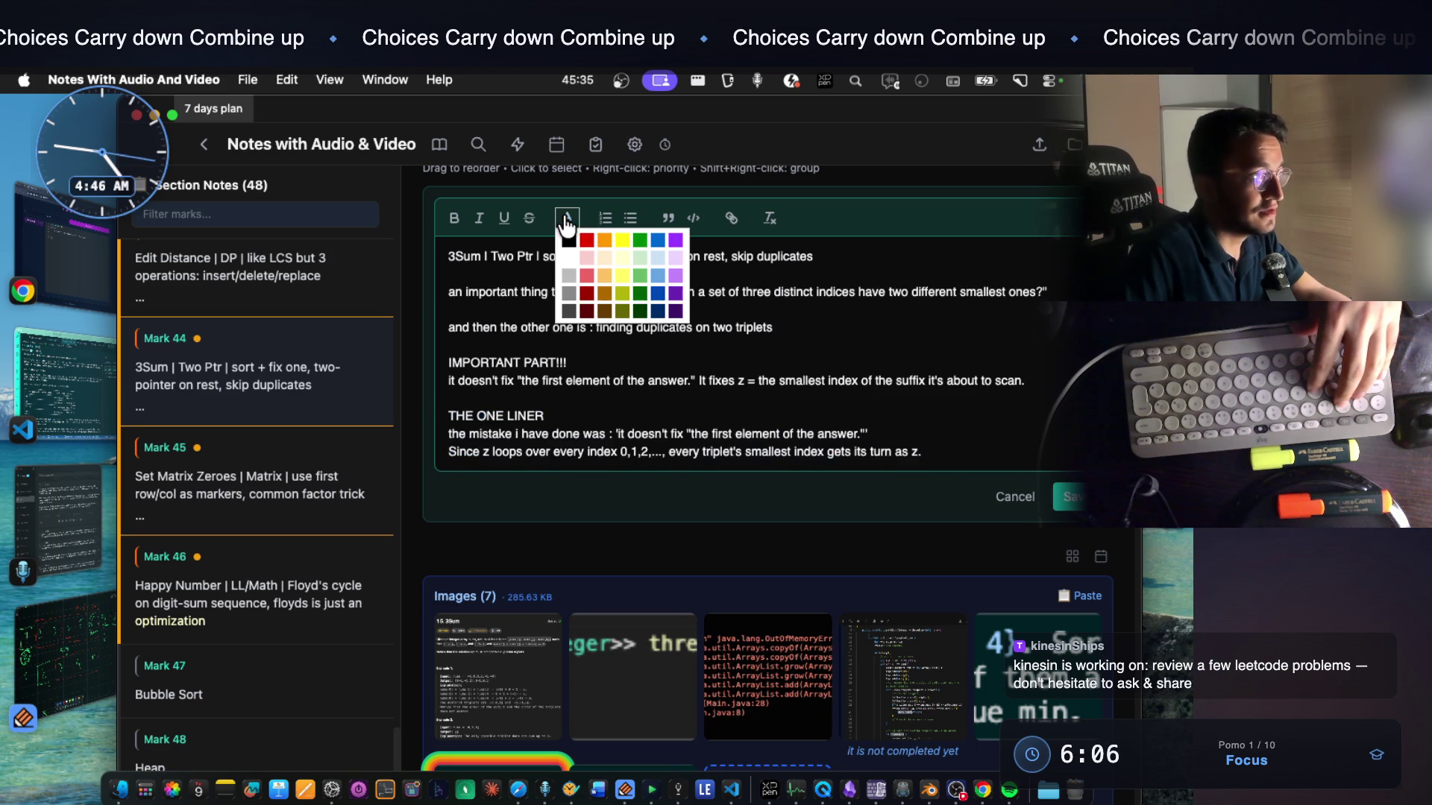
{"action": "left_click", "coordinate": [623, 278]}
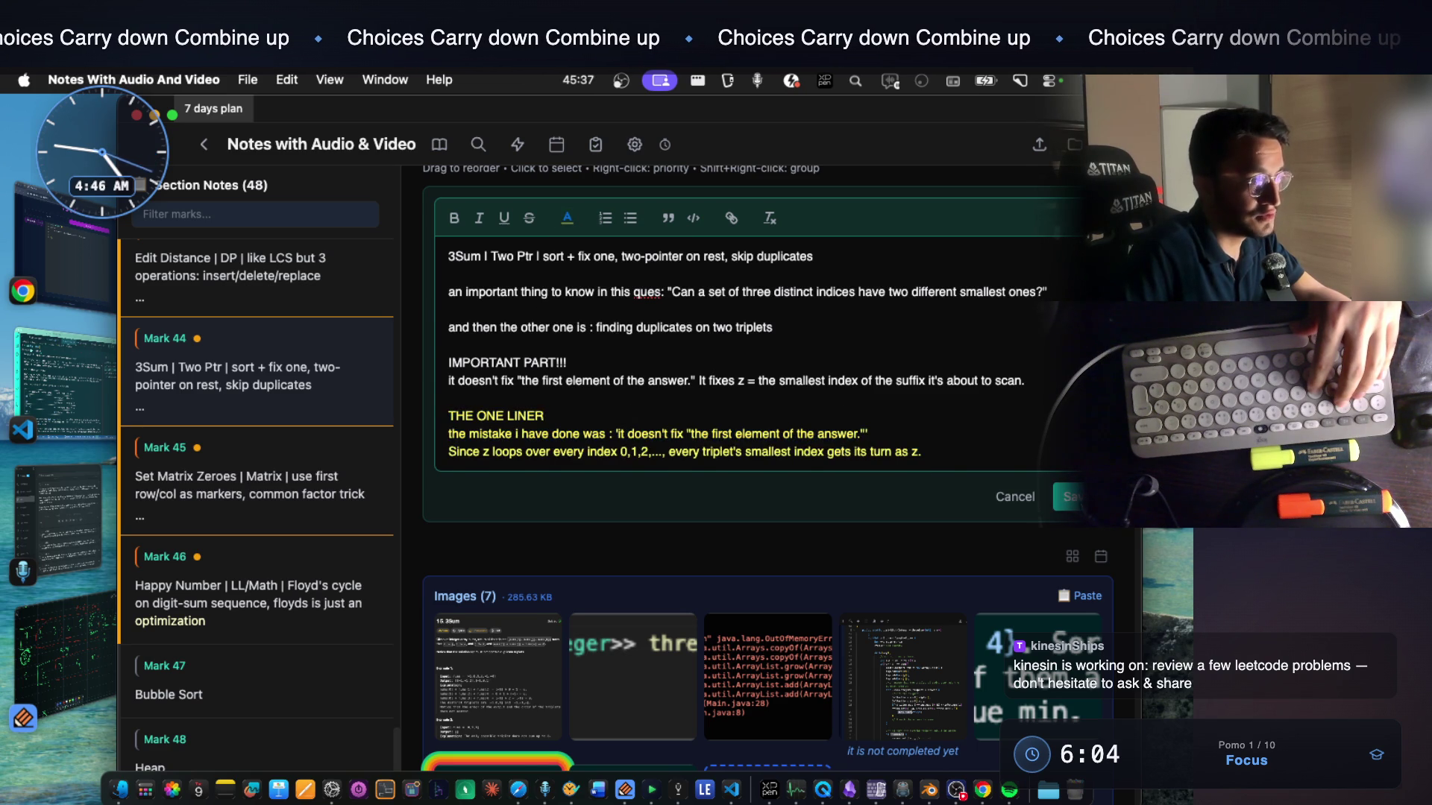
{"action": "left_click", "coordinate": [1069, 497]}
{"action": "scroll", "coordinate": [757, 410], "scroll_direction": "down", "scroll_amount": 3}
{"action": "scroll", "coordinate": [749, 374], "scroll_direction": "down", "scroll_amount": 3}
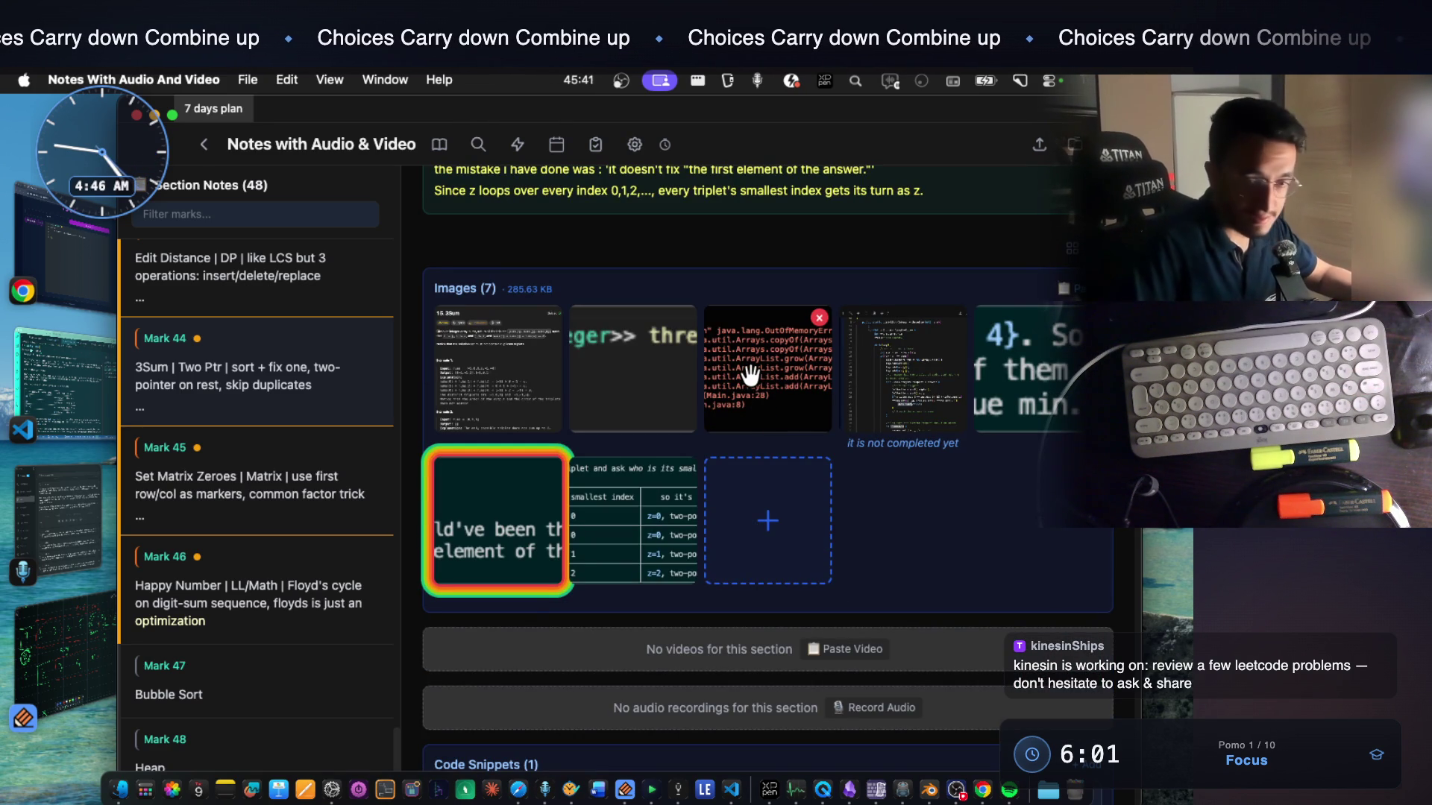
{"action": "mouse_move", "coordinate": [498, 522]}
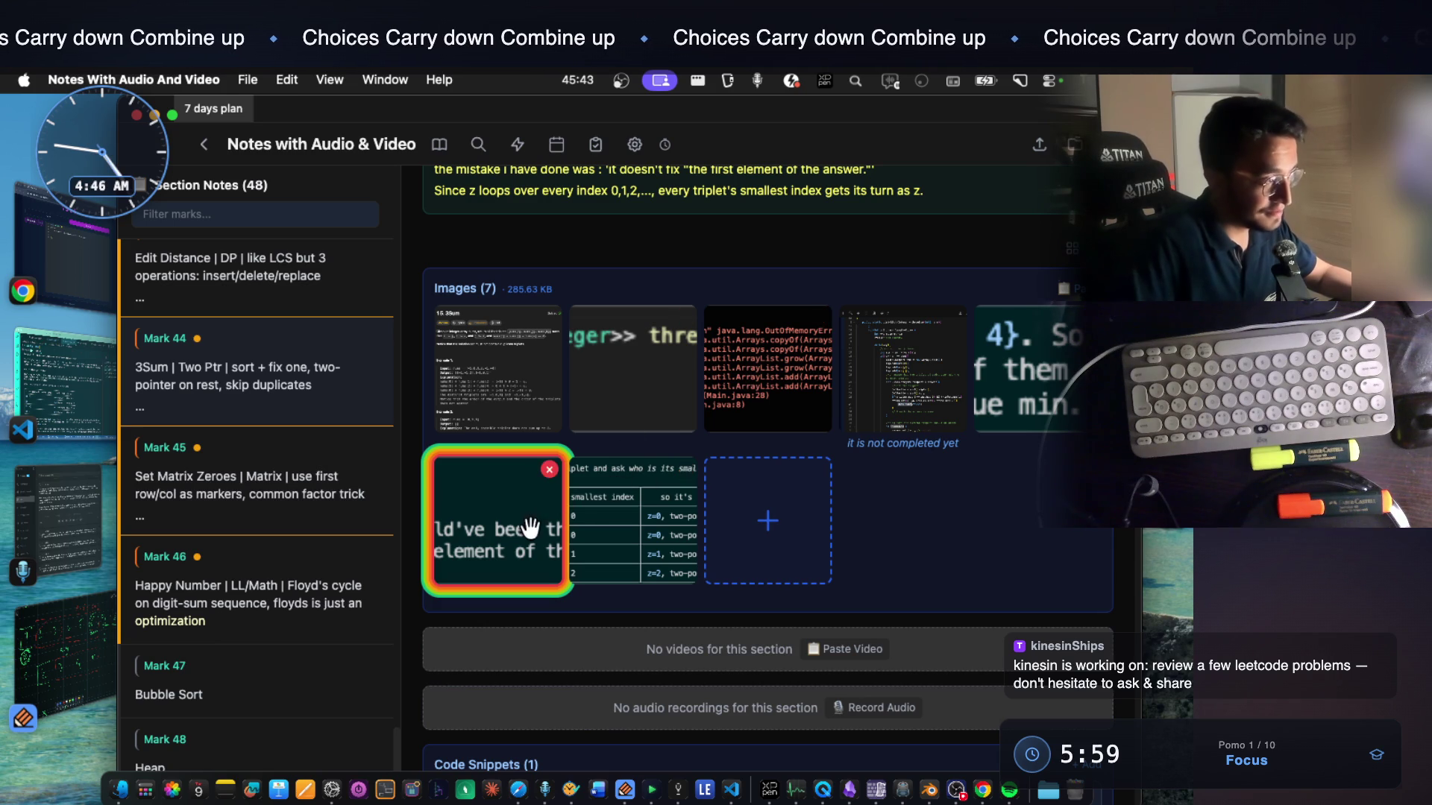
{"action": "scroll", "coordinate": [538, 514], "scroll_direction": "up", "scroll_amount": 2}
{"action": "scroll", "coordinate": [503, 337], "scroll_direction": "up", "scroll_amount": 1}
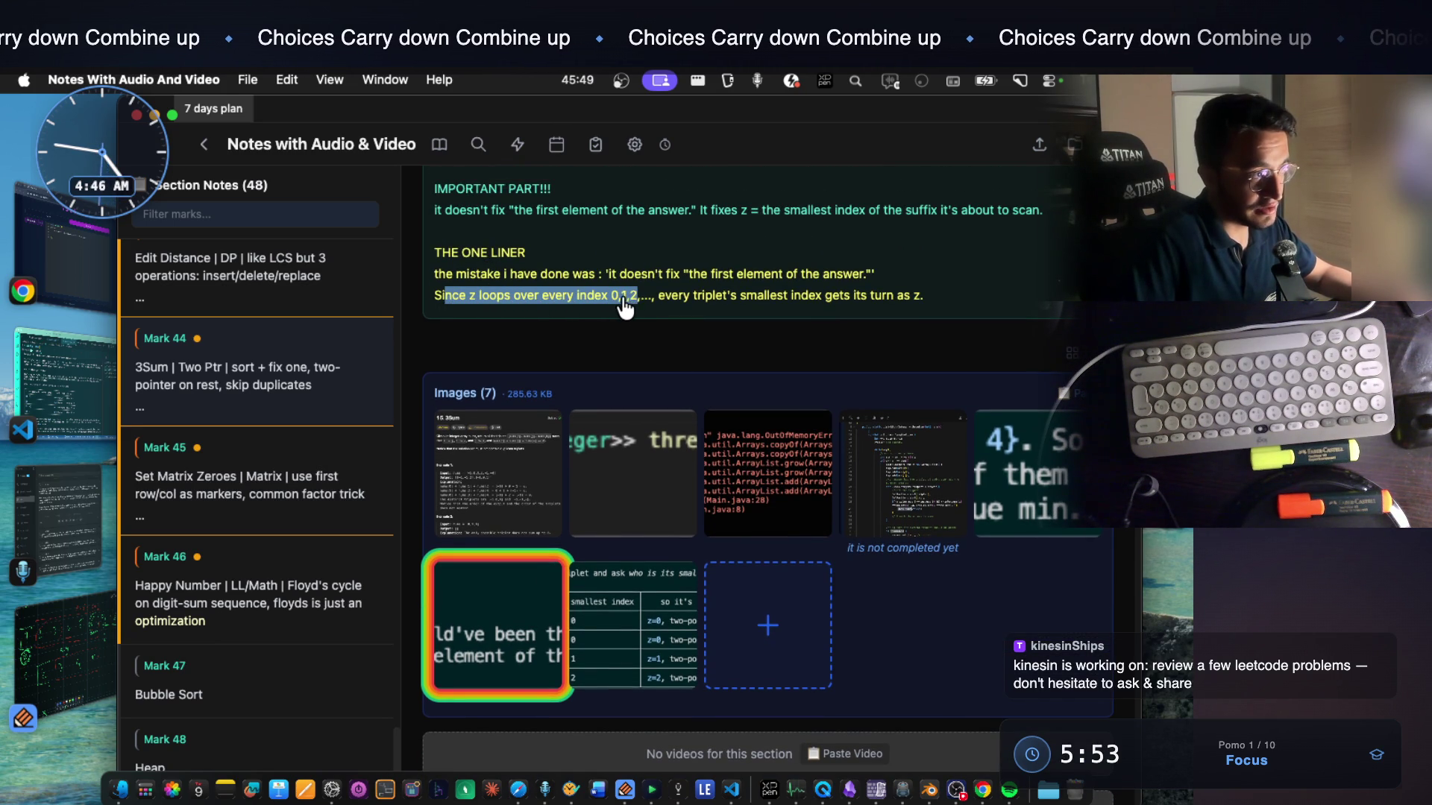
Select and copy the yellow 'Since z loops over every index 0,1,2,...' sentence, then bring up VS Code
{"action": "left_click", "coordinate": [658, 305]}
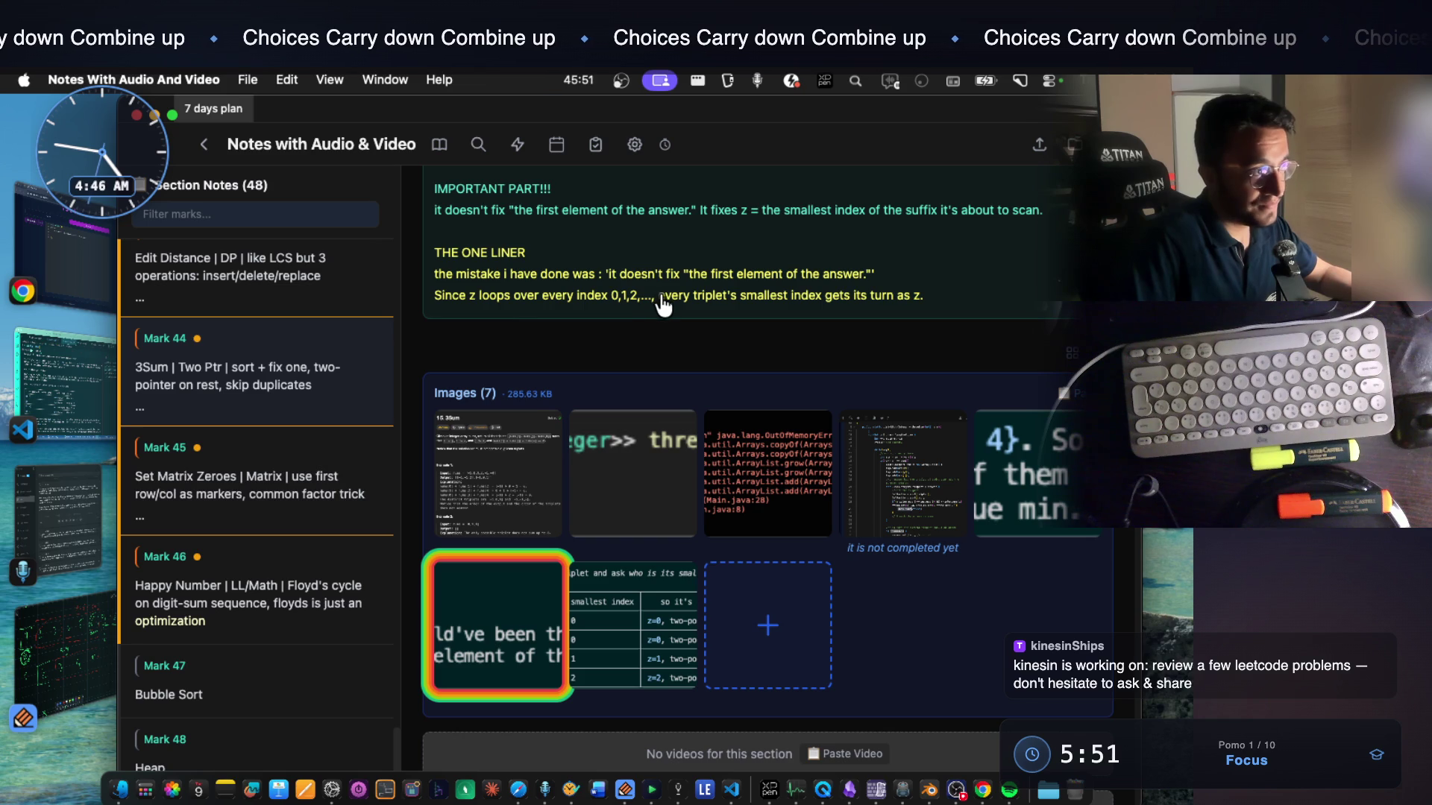
{"action": "mouse_move", "coordinate": [686, 304]}
{"action": "left_mouse_down"}
{"action": "mouse_move", "coordinate": [919, 306]}
{"action": "mouse_move", "coordinate": [496, 303]}
{"action": "left_mouse_up"}
{"action": "left_click", "coordinate": [673, 295]}
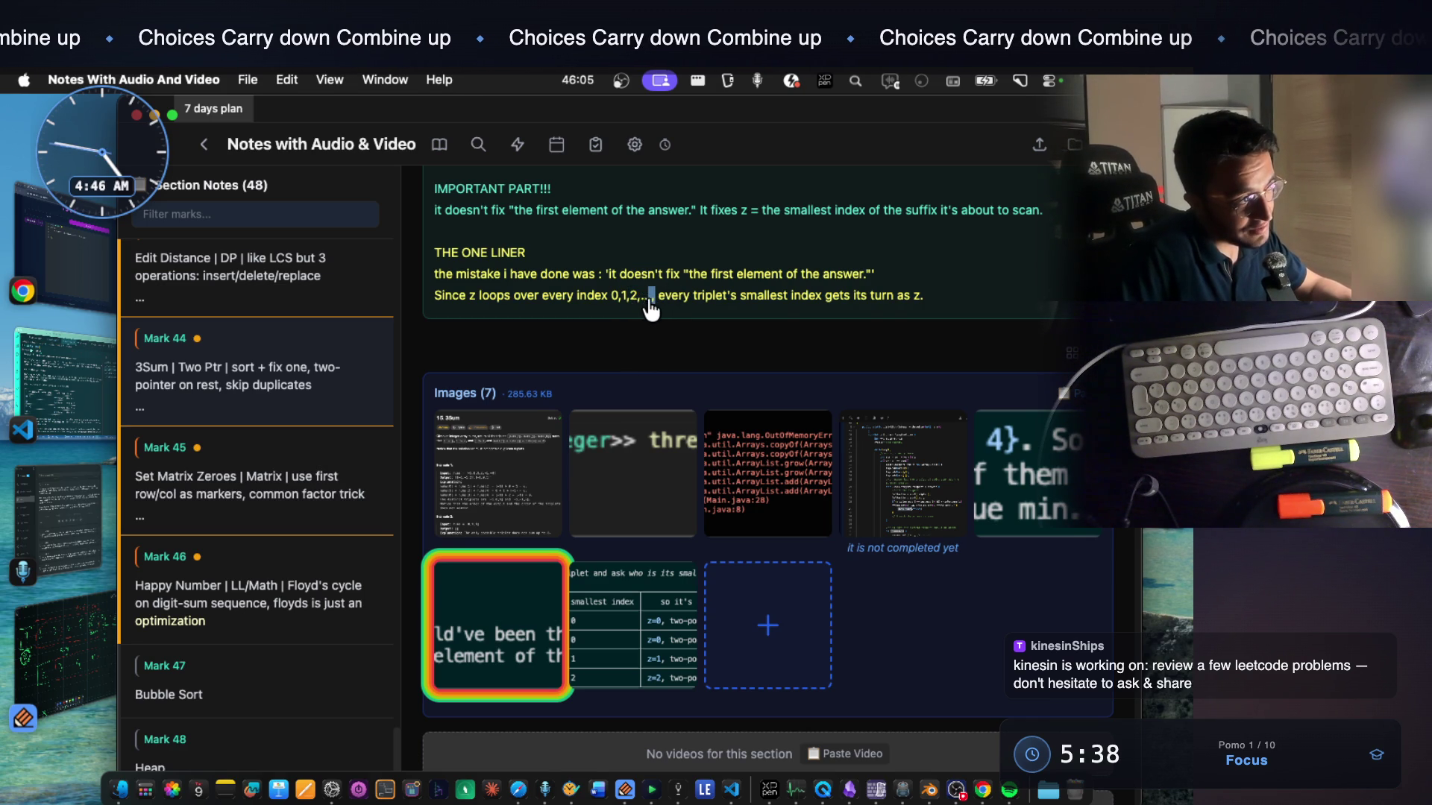
{"action": "left_click_drag", "start_coordinate": [761, 305], "coordinate": [823, 308]}
{"action": "left_click", "coordinate": [956, 302]}
{"action": "left_click_drag", "start_coordinate": [956, 300], "coordinate": [434, 298]}
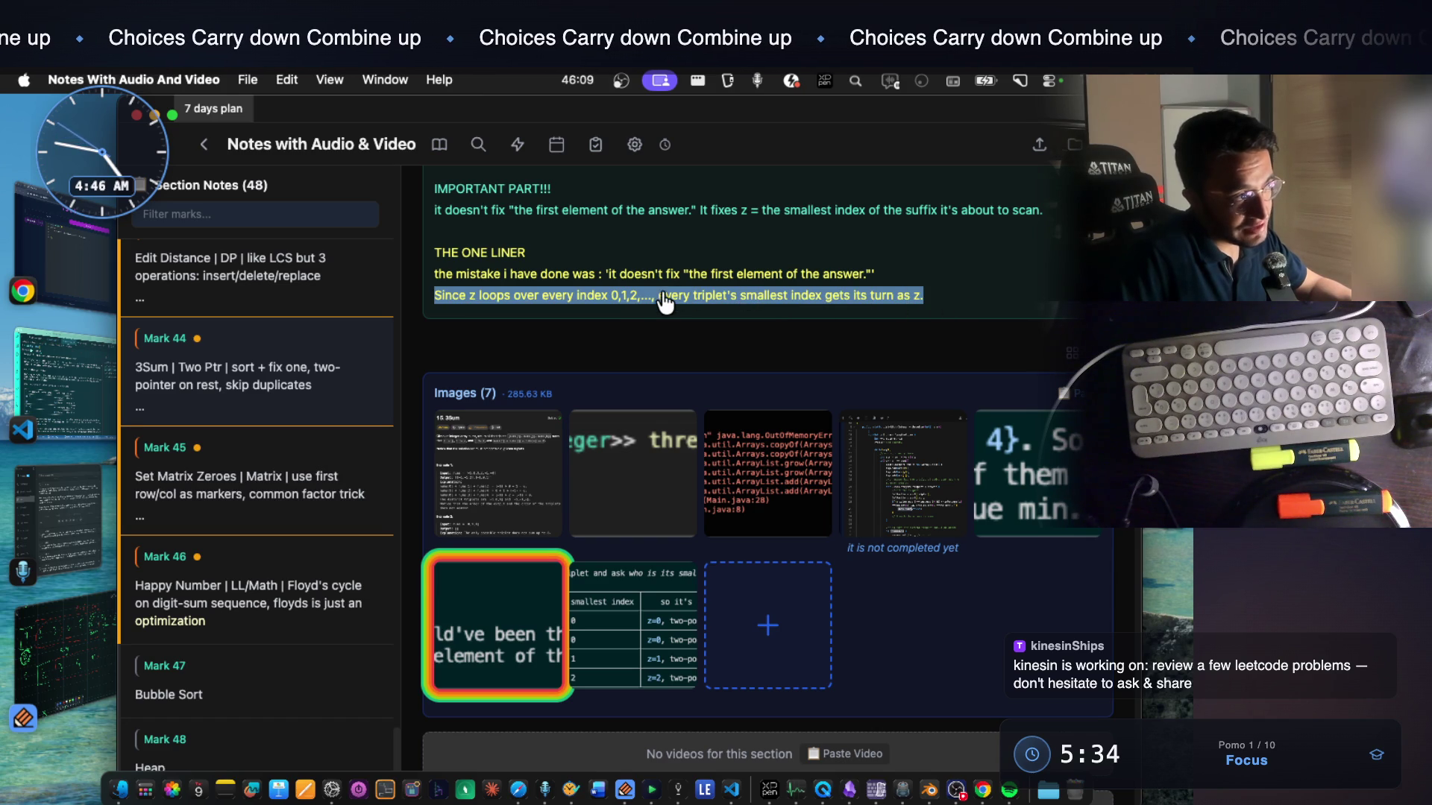
{"action": "left_click", "coordinate": [659, 305]}
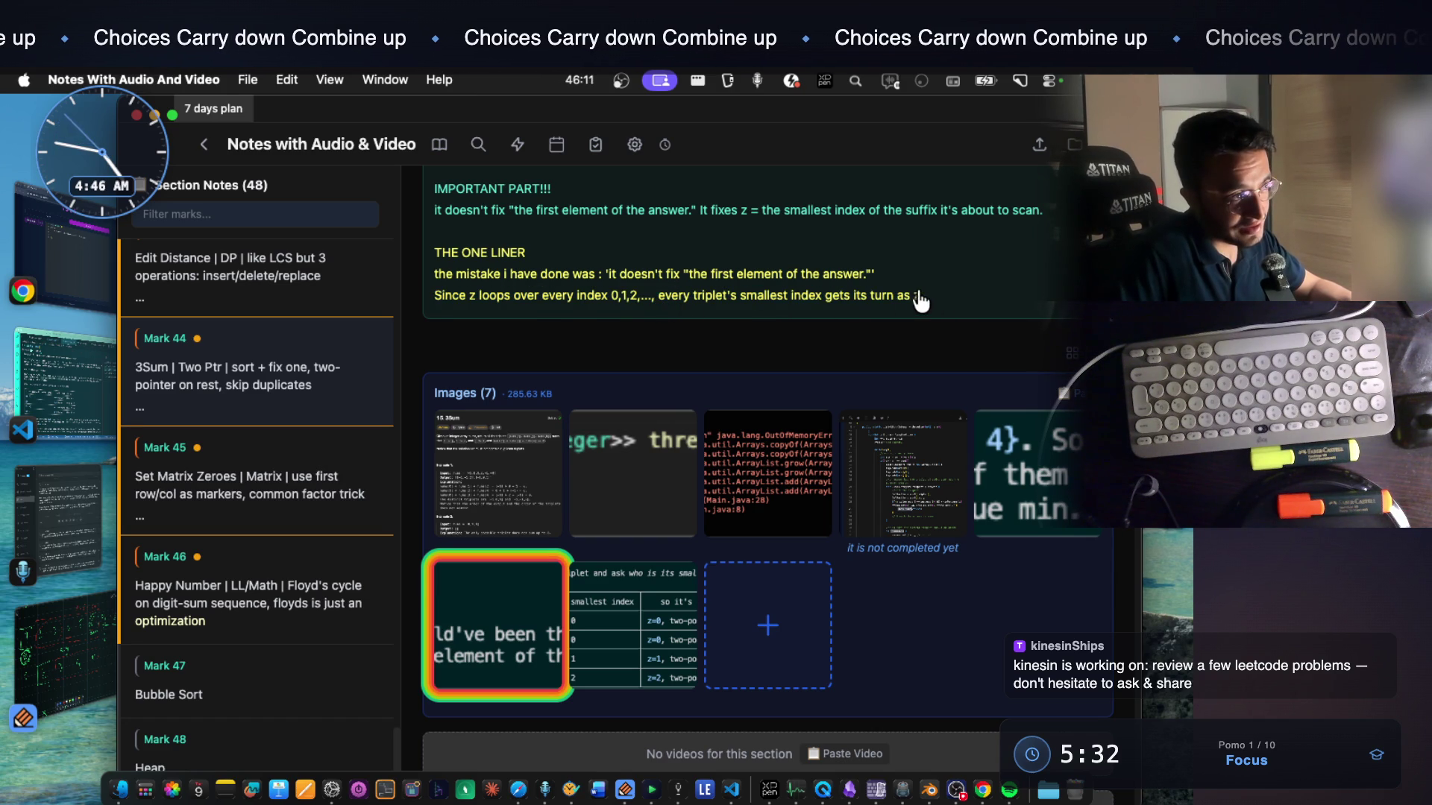
{"action": "left_click_drag", "start_coordinate": [924, 303], "coordinate": [431, 302]}
{"action": "key", "text": "super+c"}
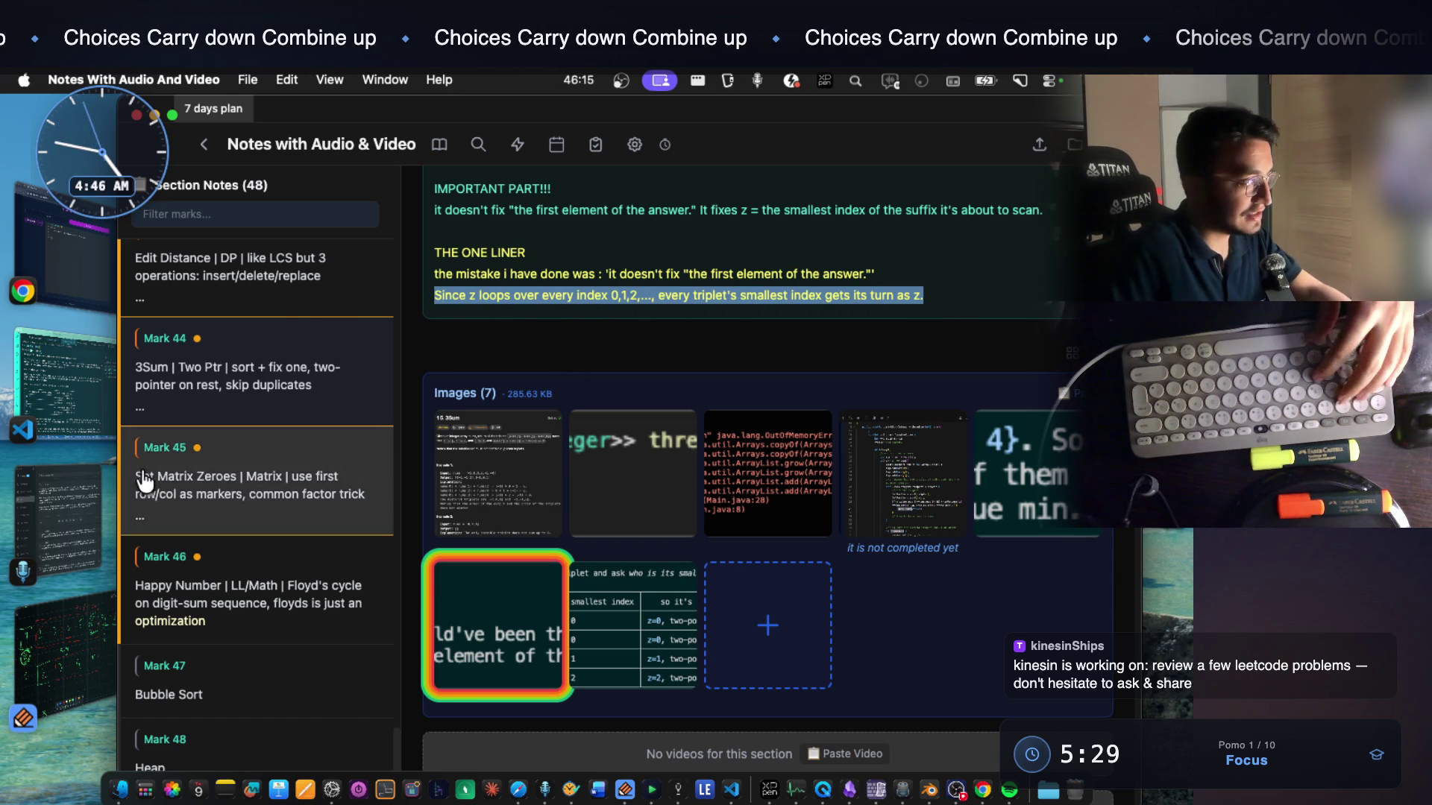
{"action": "left_click", "coordinate": [83, 410]}
Paste the z-loop sentence at the Claude prompt and send the question about the z loop's end index
{"action": "key", "text": "super+v"}
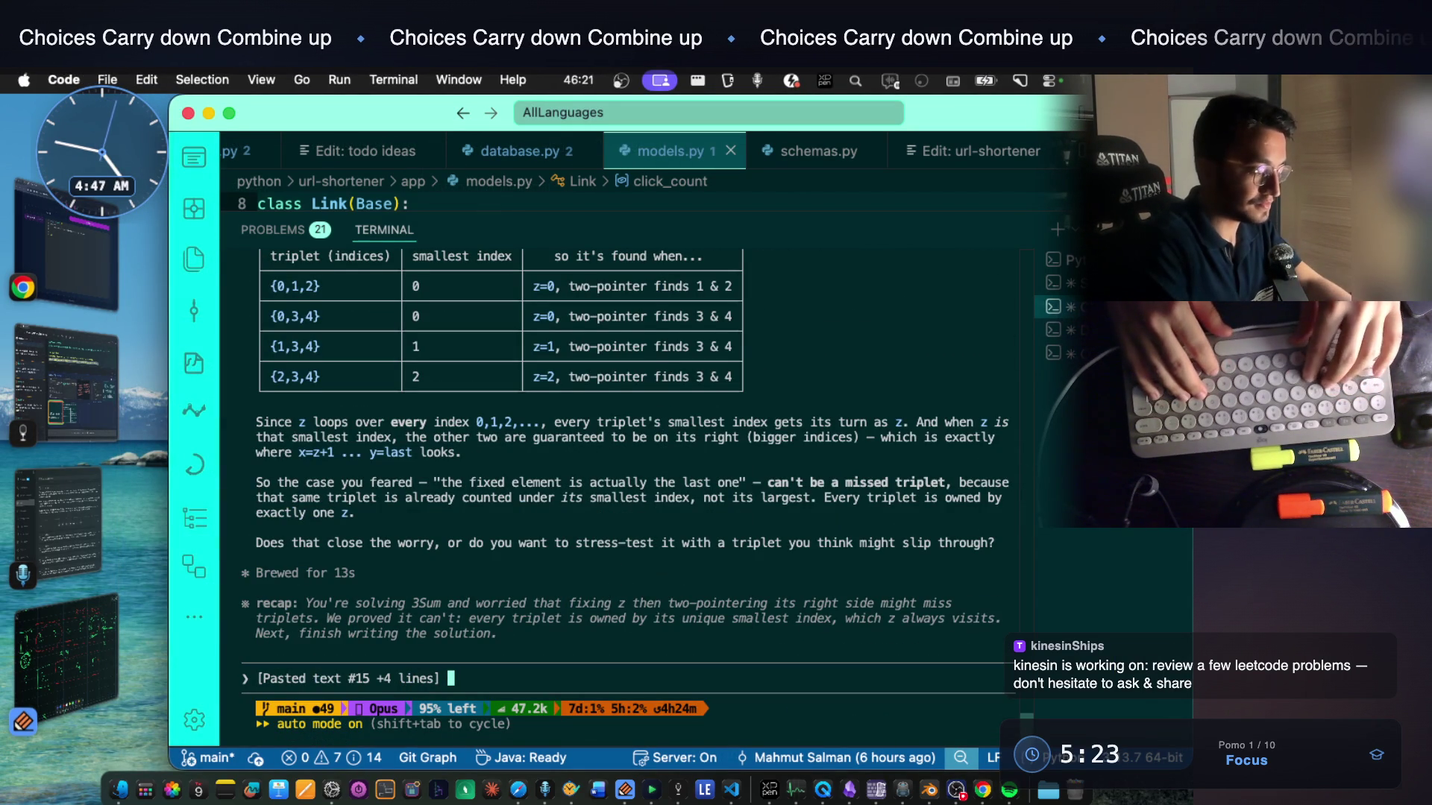
{"action": "key", "text": "super+v"}
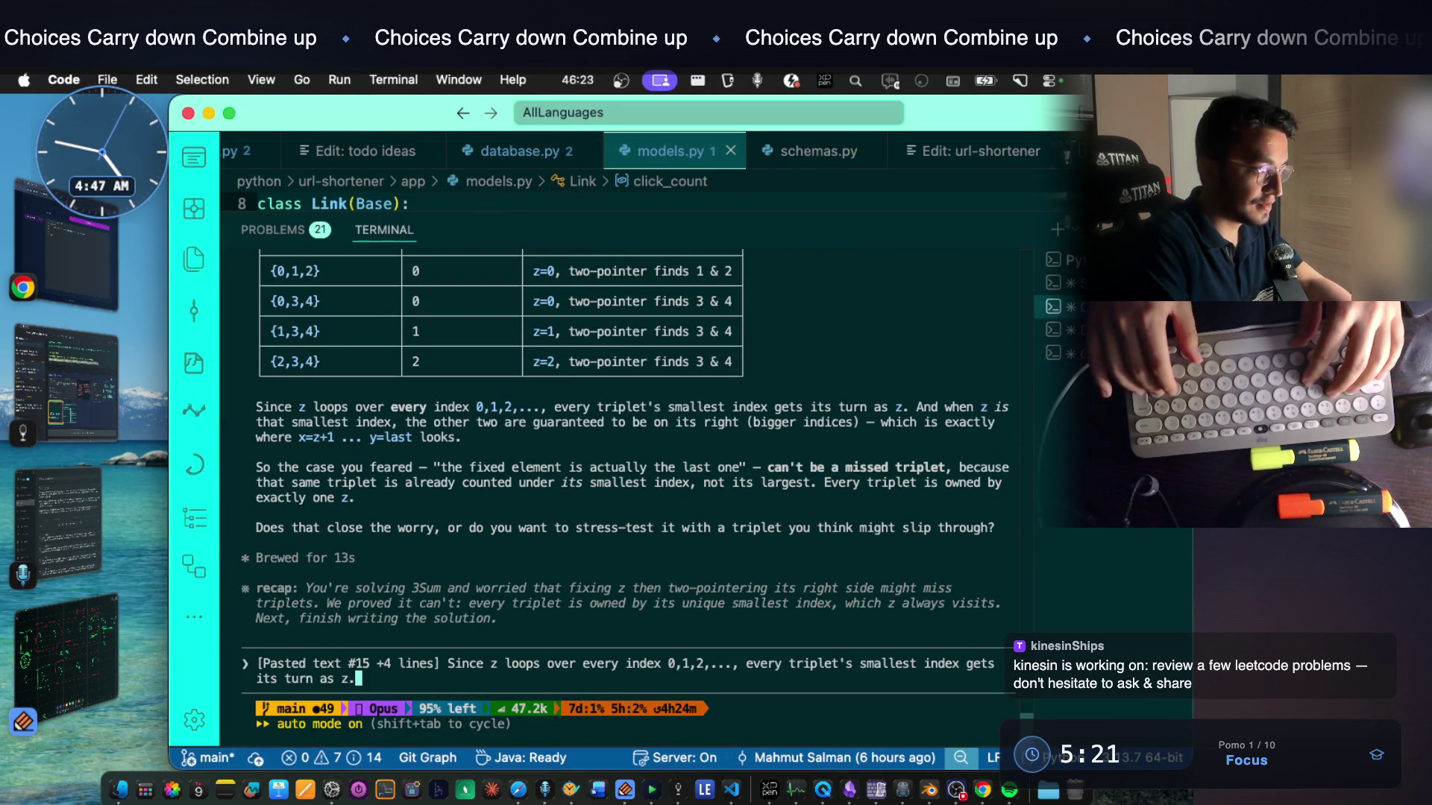
{"action": "type", "text": ", and for this part what"}
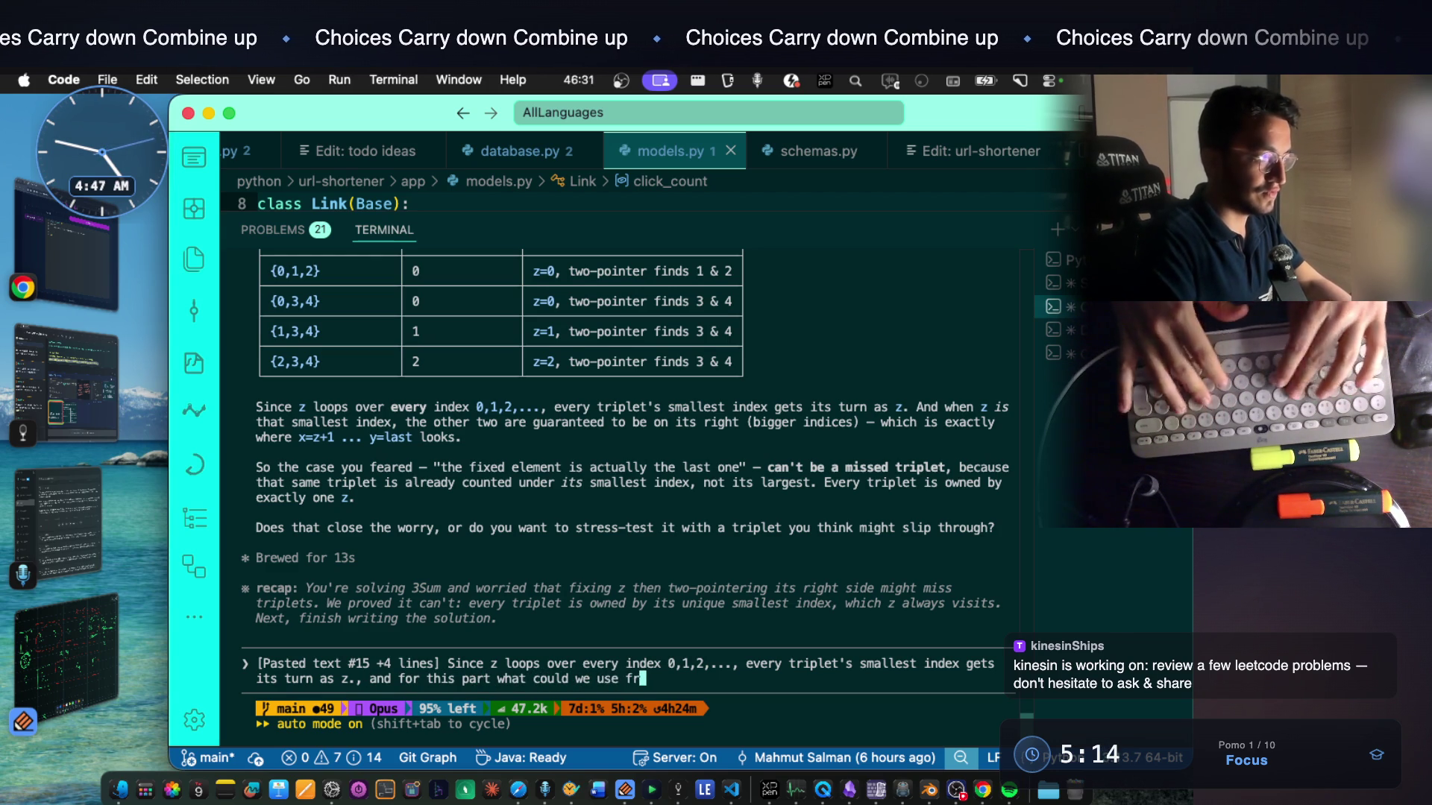
{"action": "type", "text": " could we use for en"}
{"action": "type", "text": "ndex? you said '0,1,2,..."}
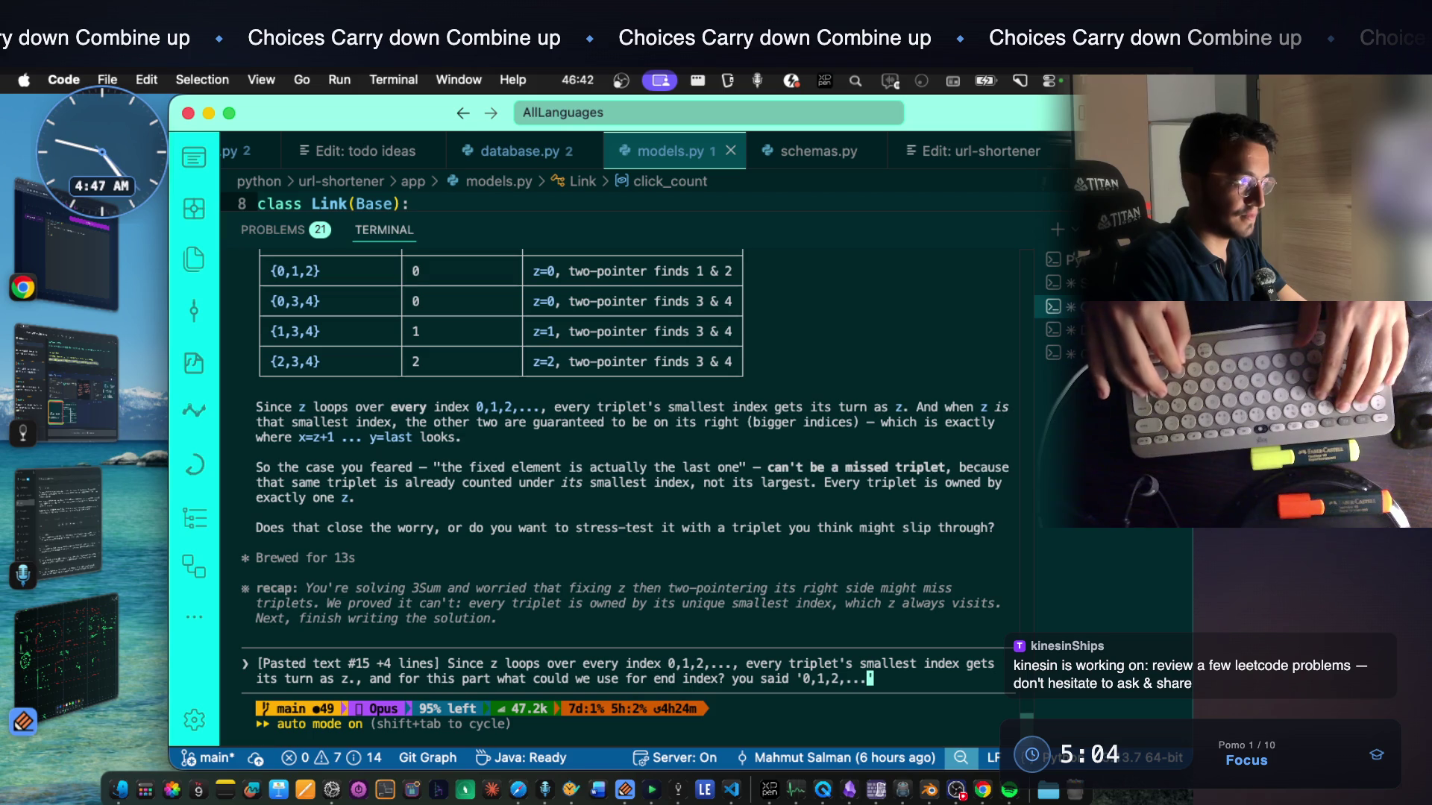
{"action": "type", "text": " but i dont see an end gp"}
{"action": "key", "text": "BackSpace"}
{"action": "key", "text": "BackSpace"}
{"action": "type", "text": "point"}
{"action": "key", "text": "Return"}
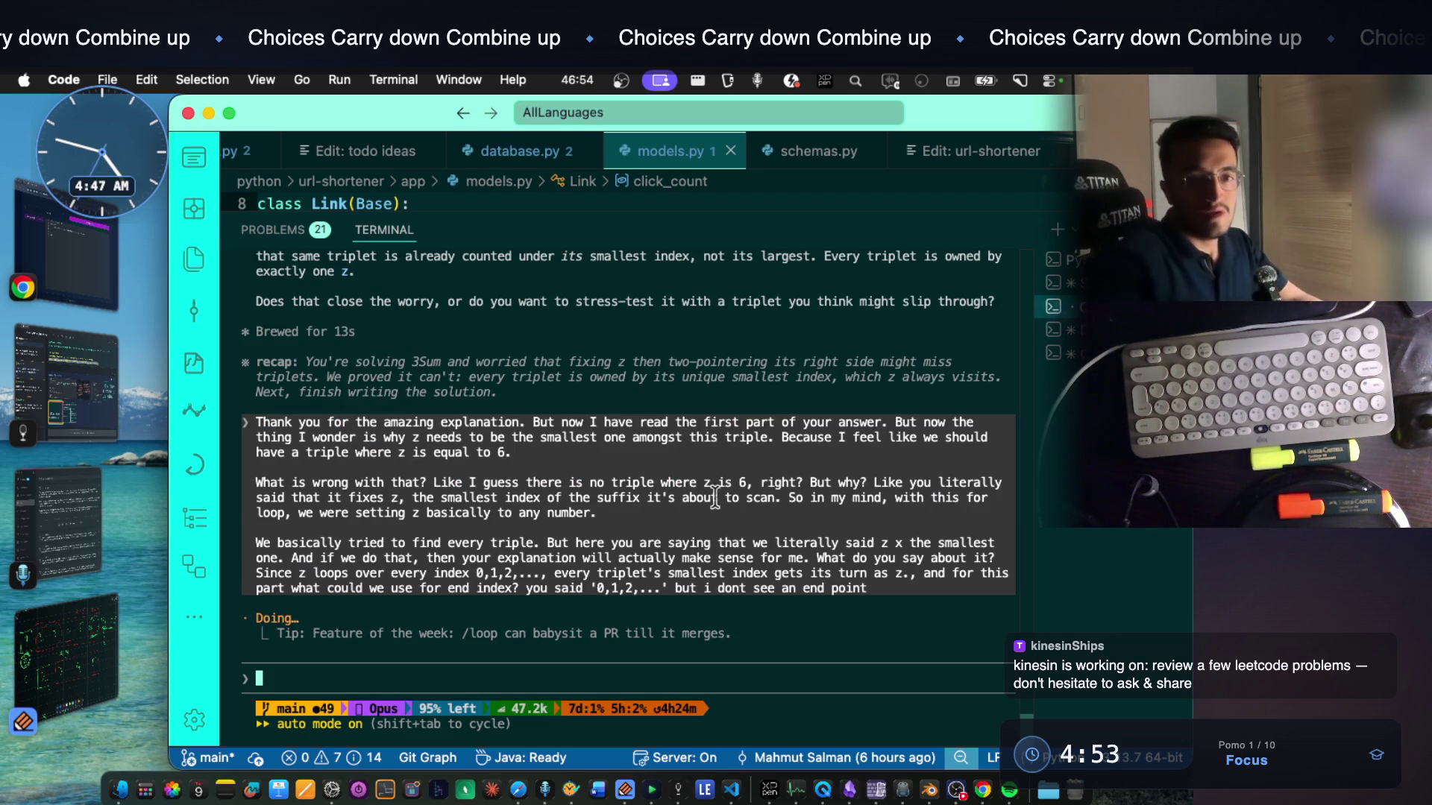
{"action": "key", "text": "super+space"}
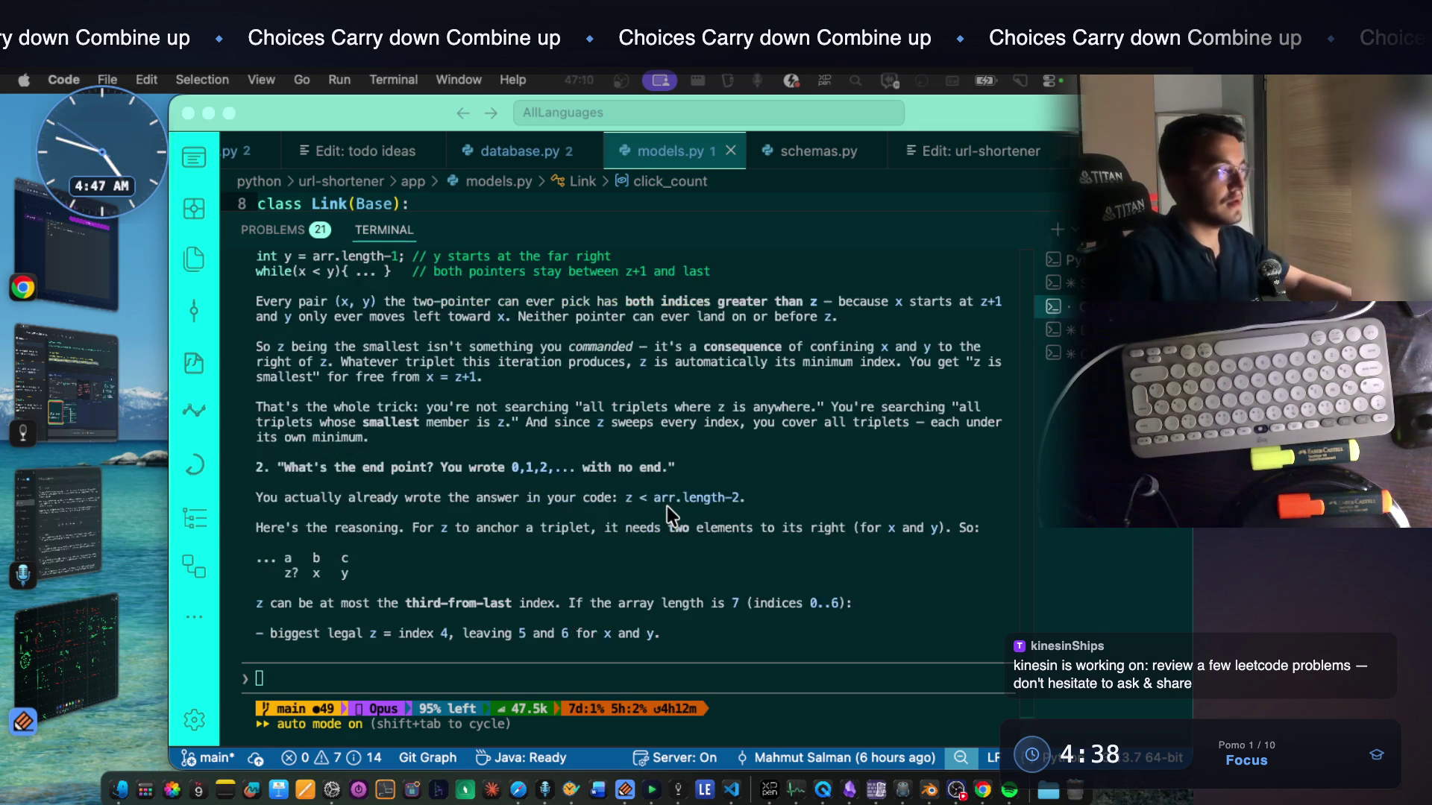
{"action": "scroll", "coordinate": [589, 368], "scroll_direction": "up", "scroll_amount": 5}
{"action": "scroll", "coordinate": [588, 376], "scroll_direction": "up", "scroll_amount": 1}
{"action": "left_click_drag", "start_coordinate": [285, 423], "coordinate": [682, 422]}
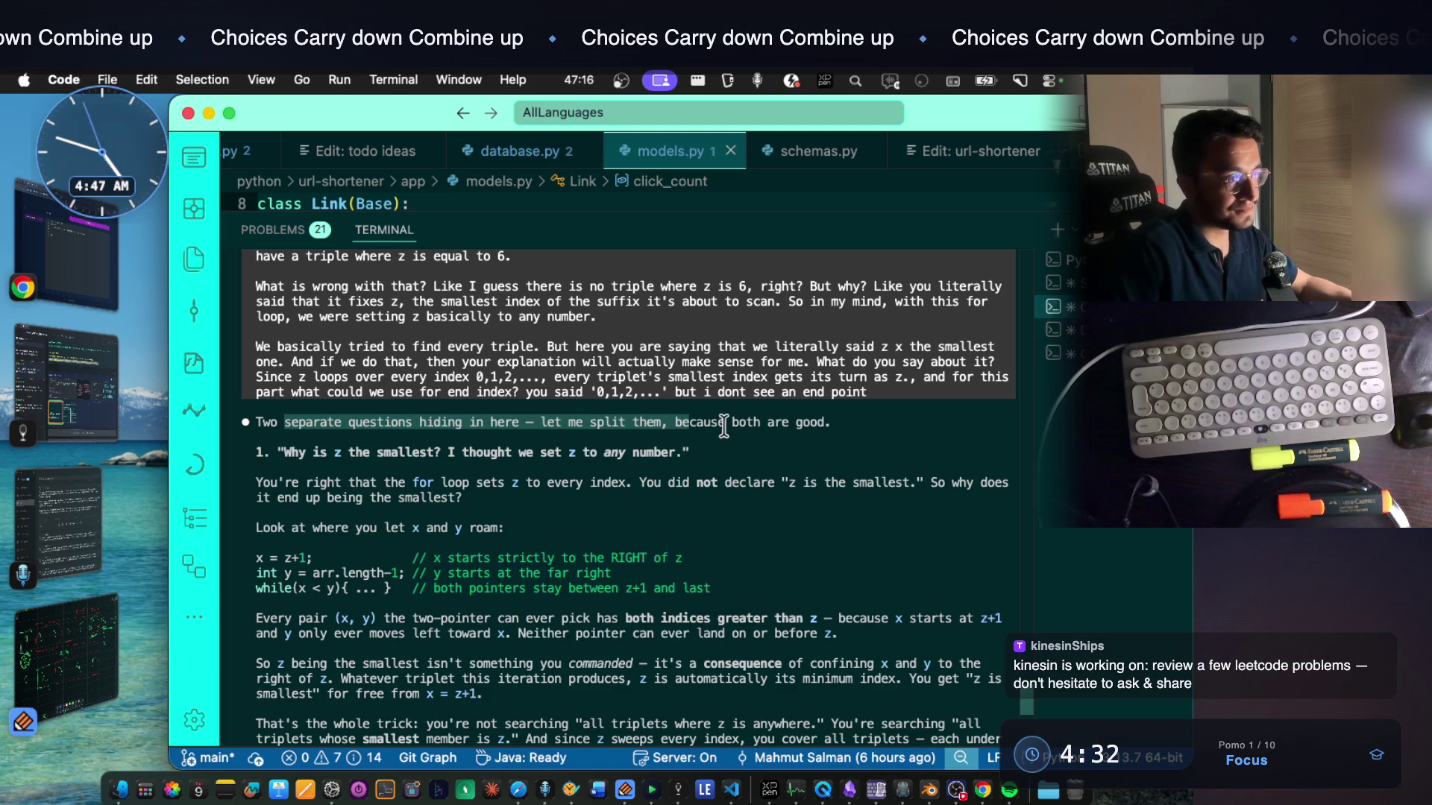
Read Claude's reply on why z is smallest ('both are good', 'z the smallest'), then switch to the notes
{"action": "left_click_drag", "start_coordinate": [727, 423], "coordinate": [802, 417]}
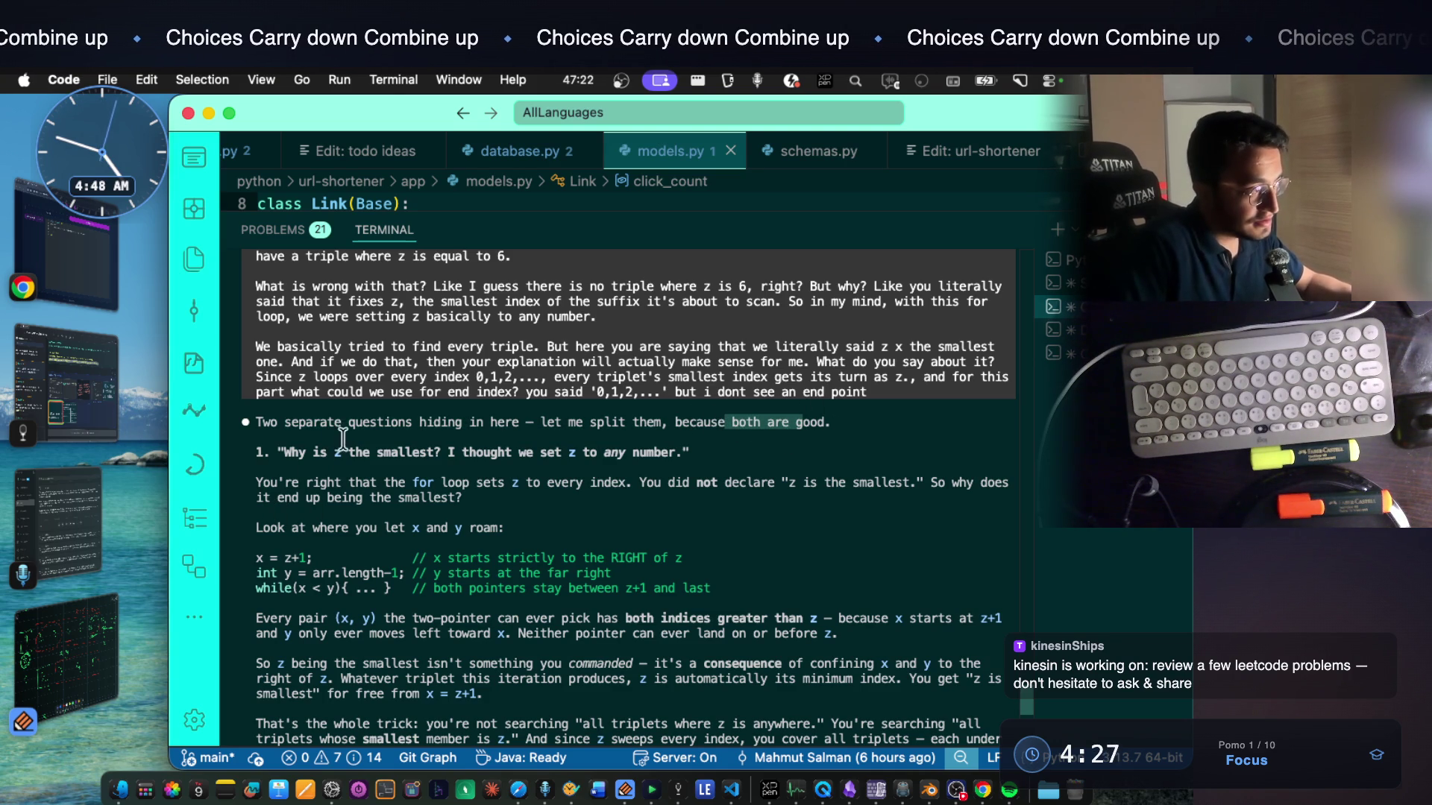
{"action": "left_click_drag", "start_coordinate": [333, 453], "coordinate": [440, 452]}
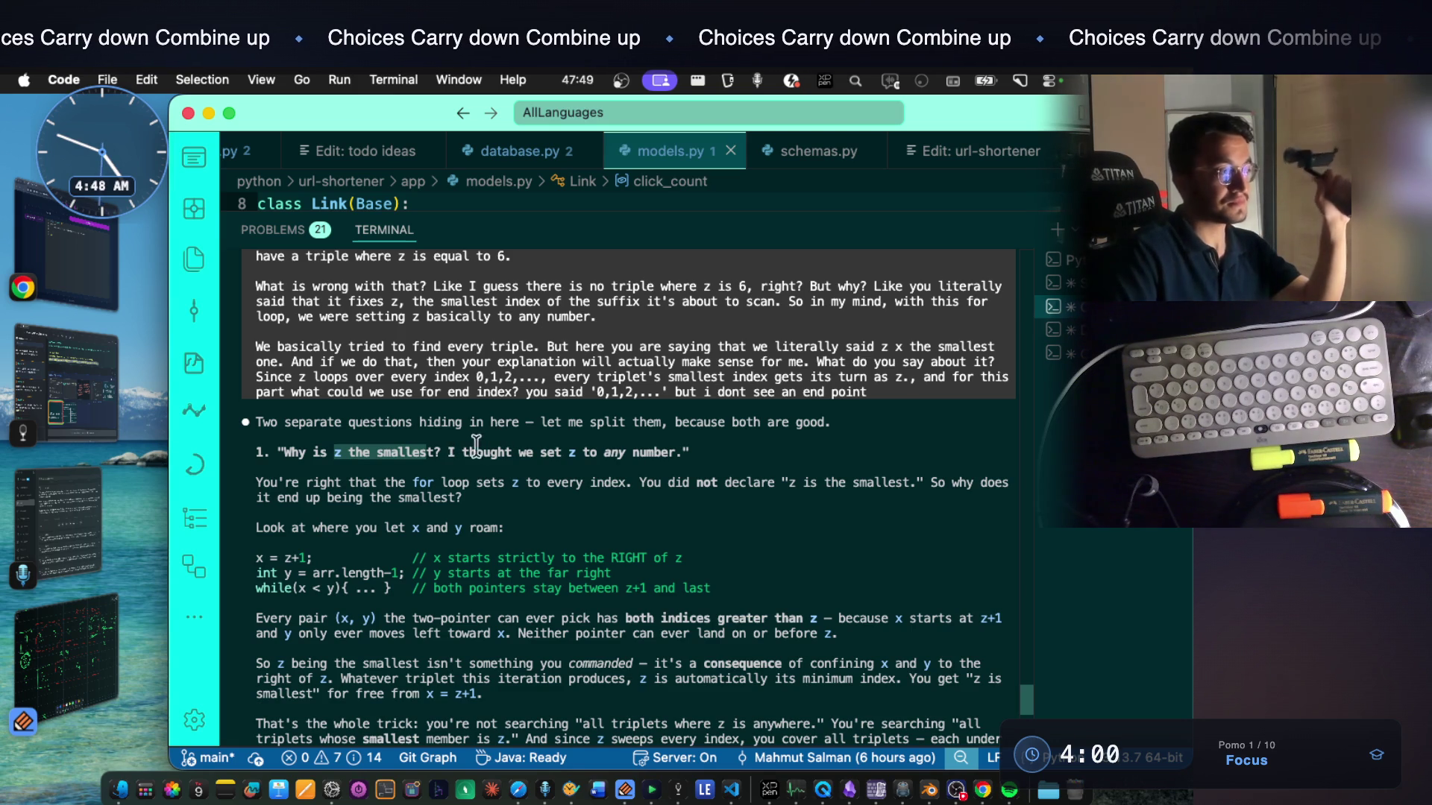
{"action": "left_click_drag", "start_coordinate": [448, 451], "coordinate": [514, 452]}
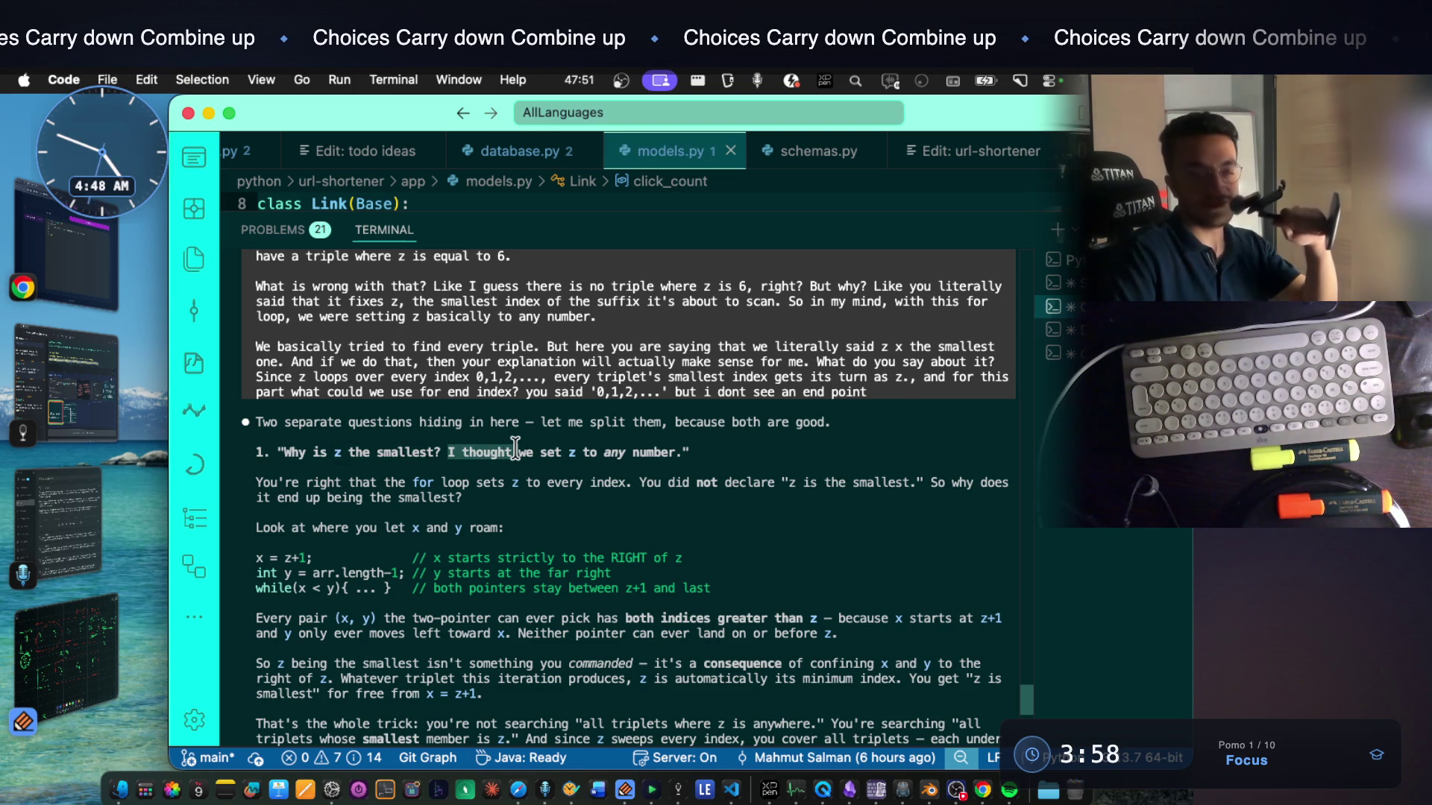
{"action": "left_click", "coordinate": [522, 470]}
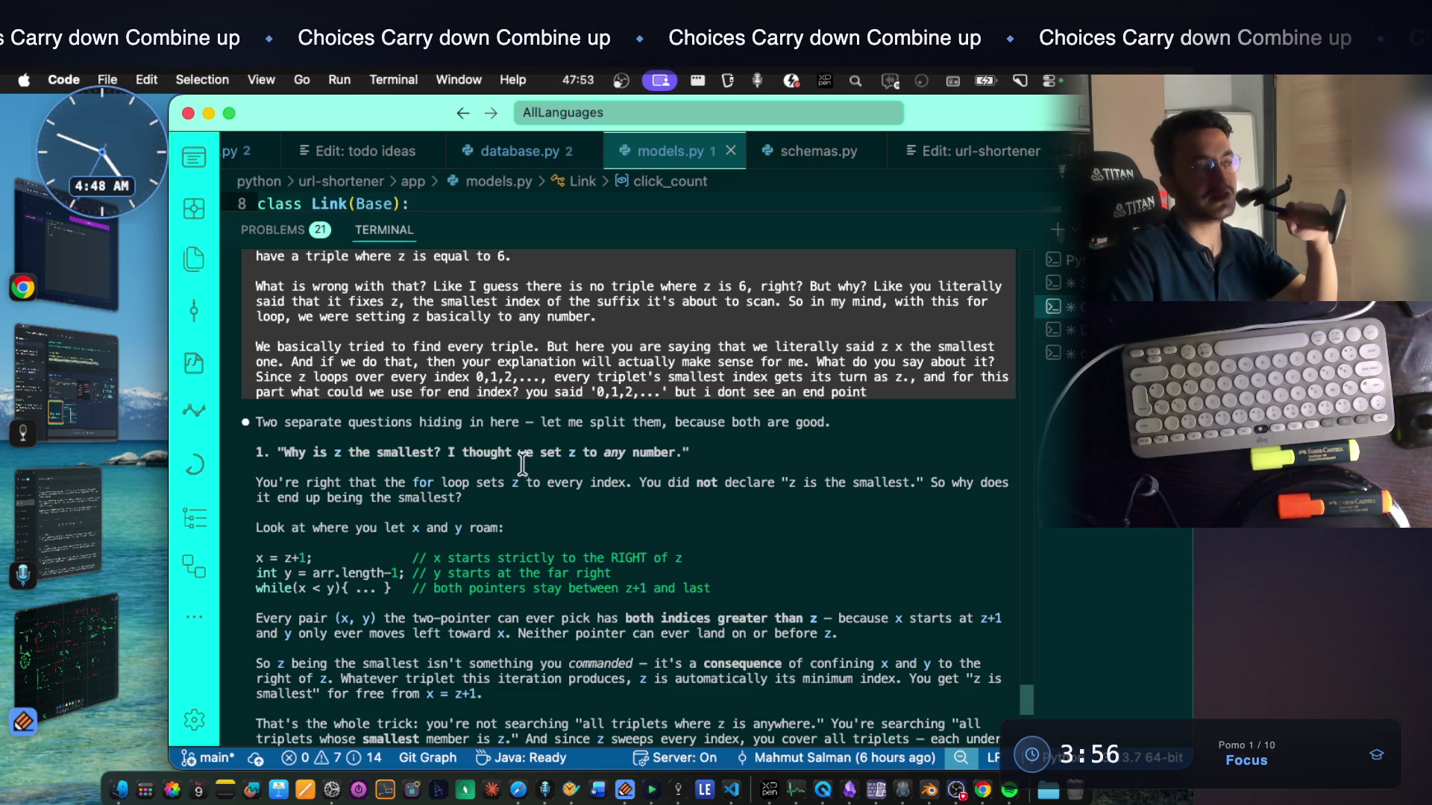
{"action": "left_click", "coordinate": [68, 386]}
{"action": "scroll", "coordinate": [639, 415], "scroll_direction": "up", "scroll_amount": 1}
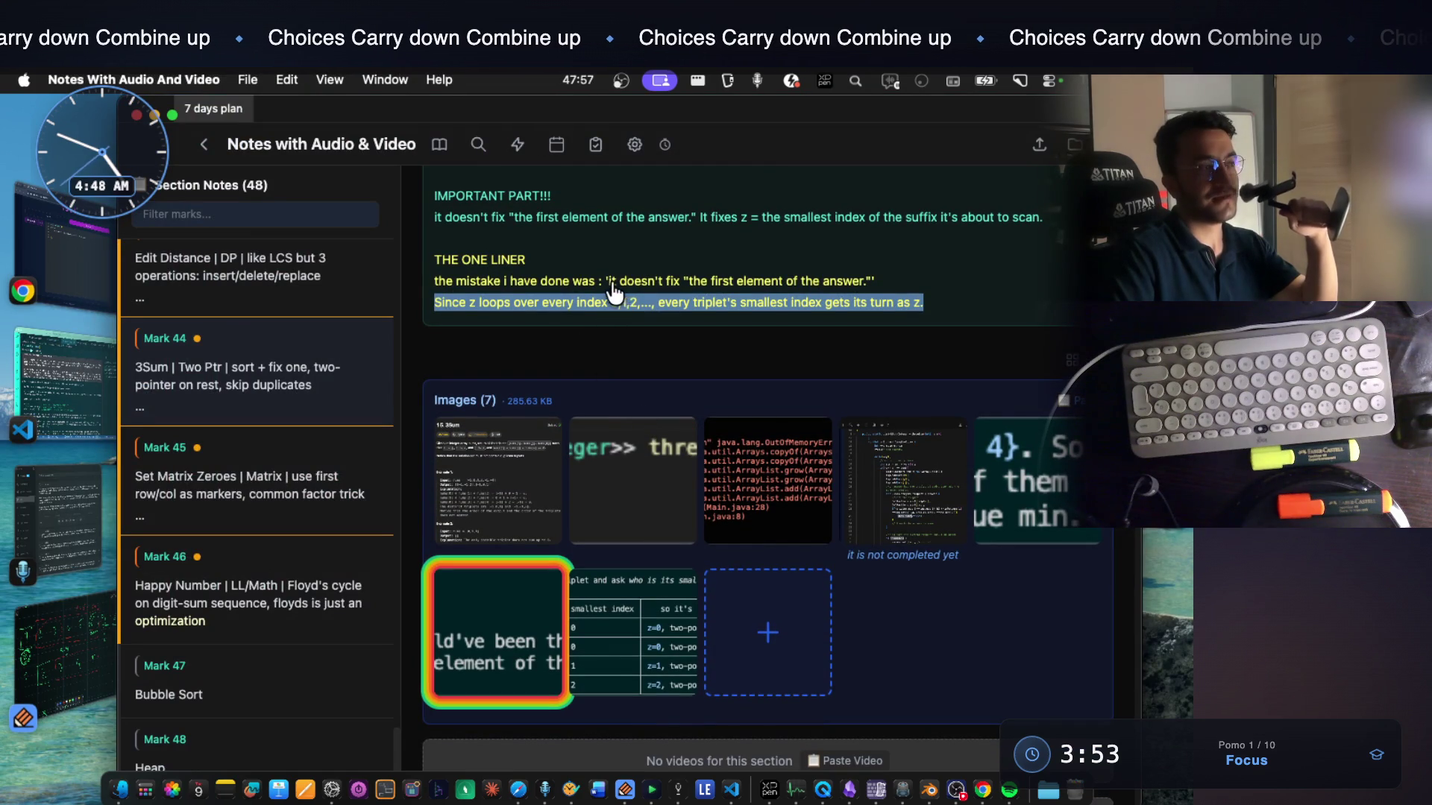
Reread the 'it doesn't fix the first element of the answer' line in the note, then return to the terminal
{"action": "left_click_drag", "start_coordinate": [608, 284], "coordinate": [694, 287]}
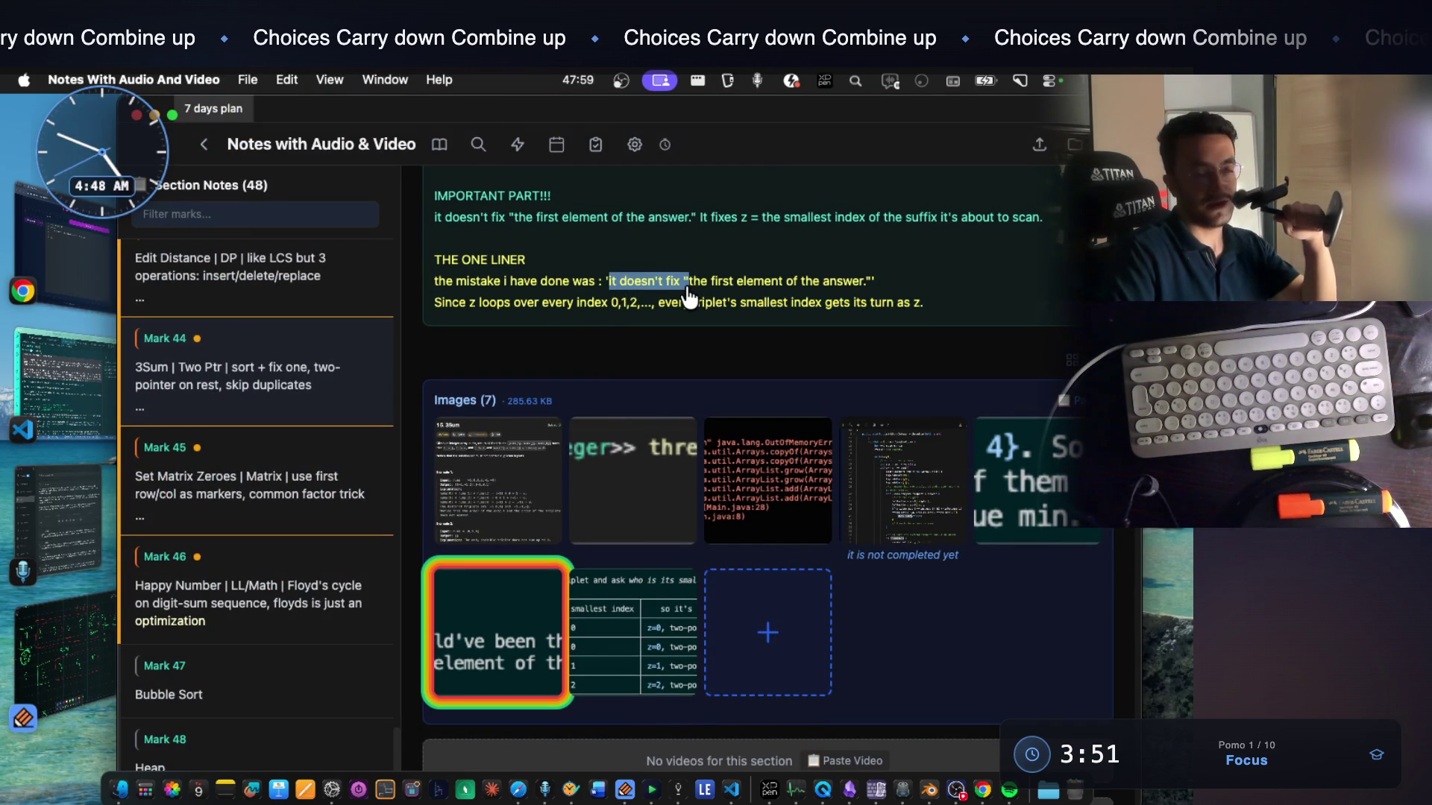
{"action": "left_click_drag", "start_coordinate": [679, 290], "coordinate": [868, 290]}
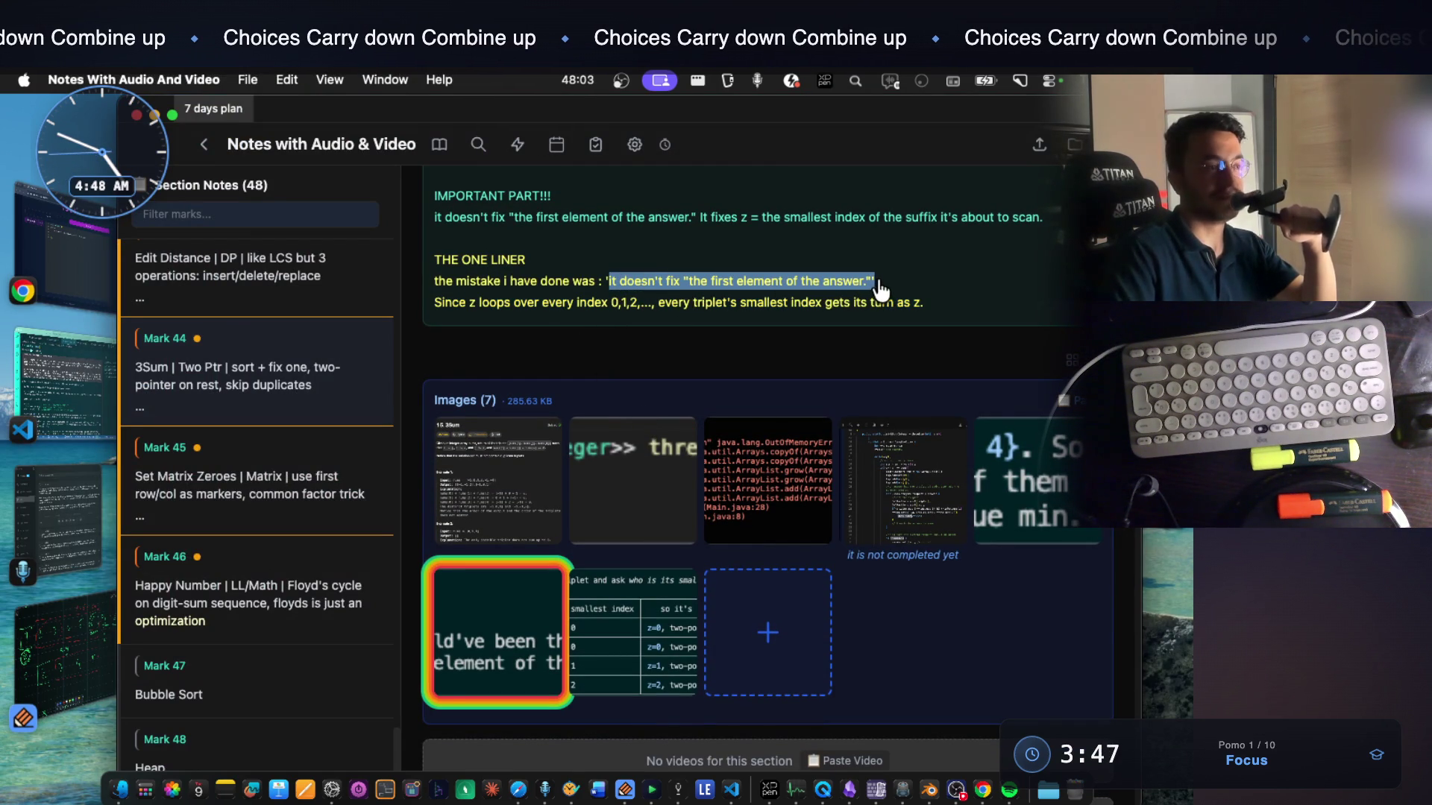
{"action": "left_click", "coordinate": [75, 366]}
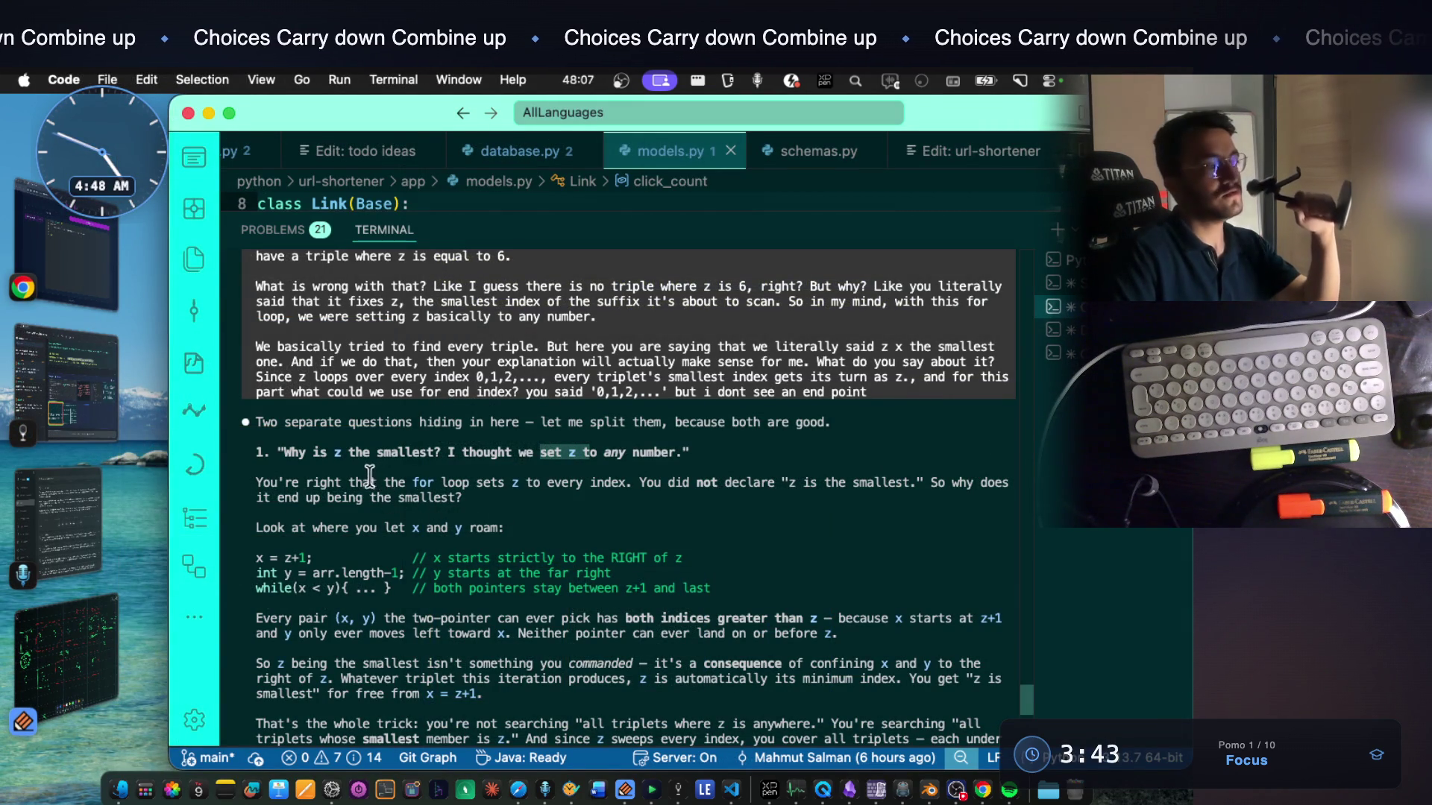
Read the part of the reply about x and y roaming between z+1 and the far right
{"action": "left_click_drag", "start_coordinate": [348, 482], "coordinate": [904, 484]}
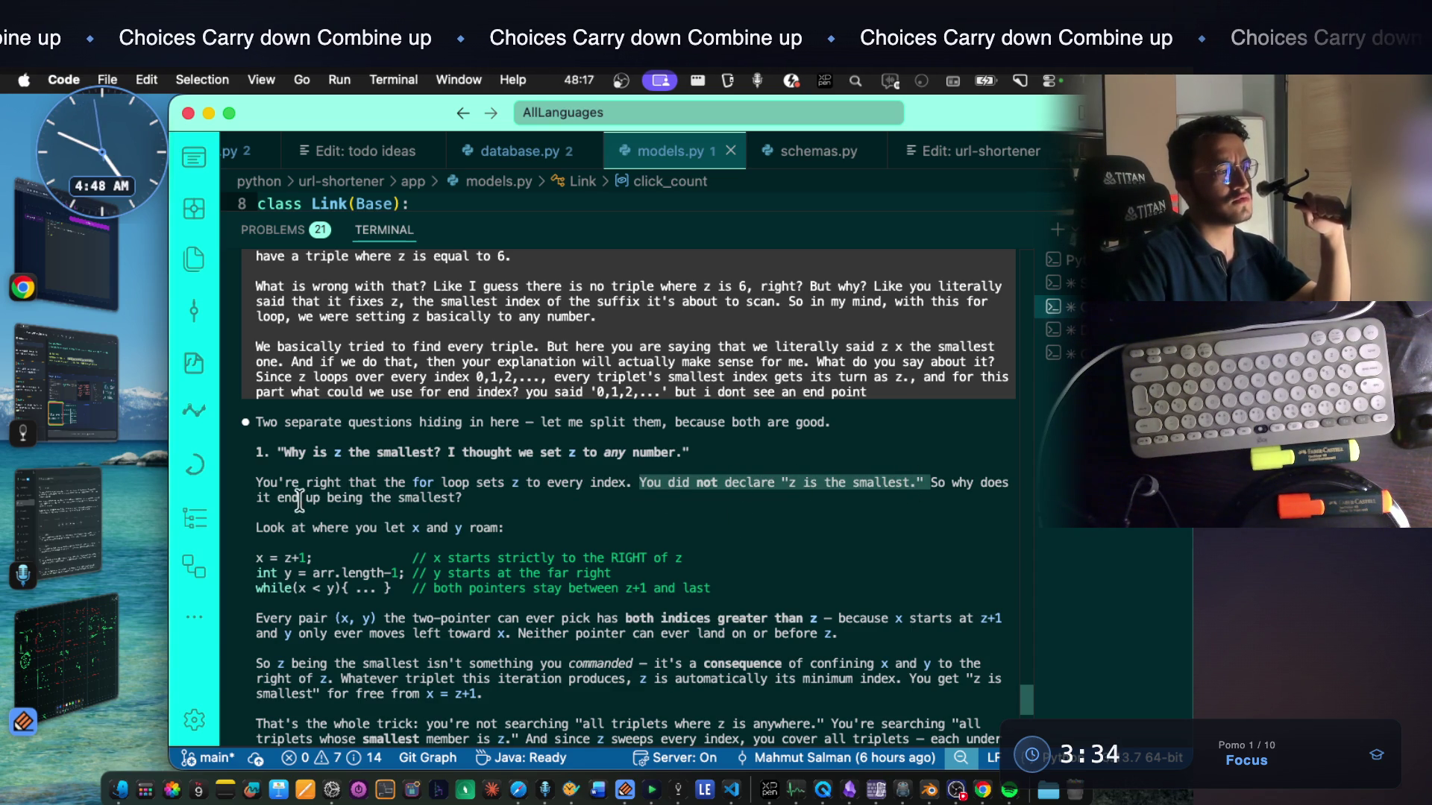
{"action": "left_click_drag", "start_coordinate": [279, 500], "coordinate": [463, 499]}
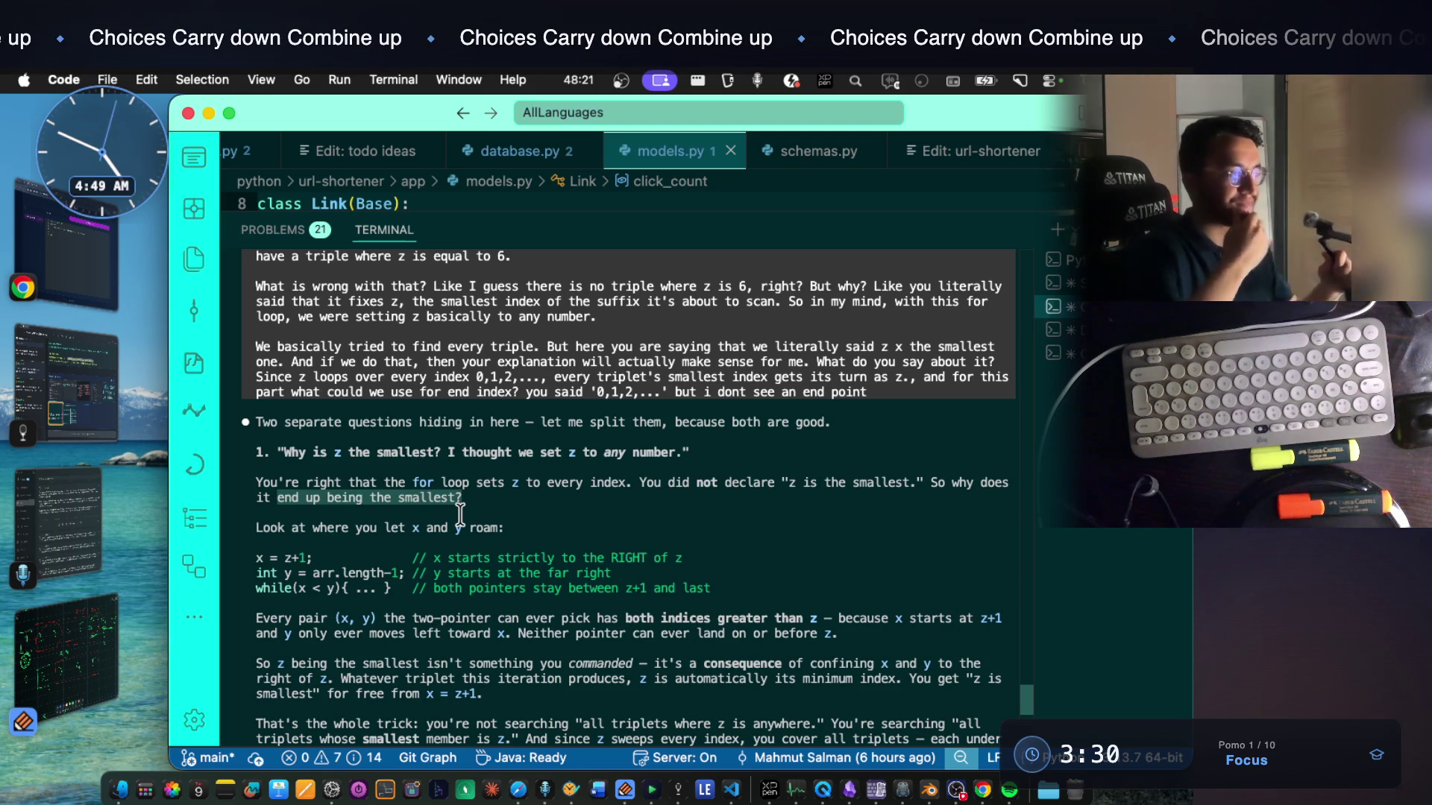
{"action": "left_click", "coordinate": [397, 525]}
{"action": "left_click_drag", "start_coordinate": [396, 526], "coordinate": [519, 528]}
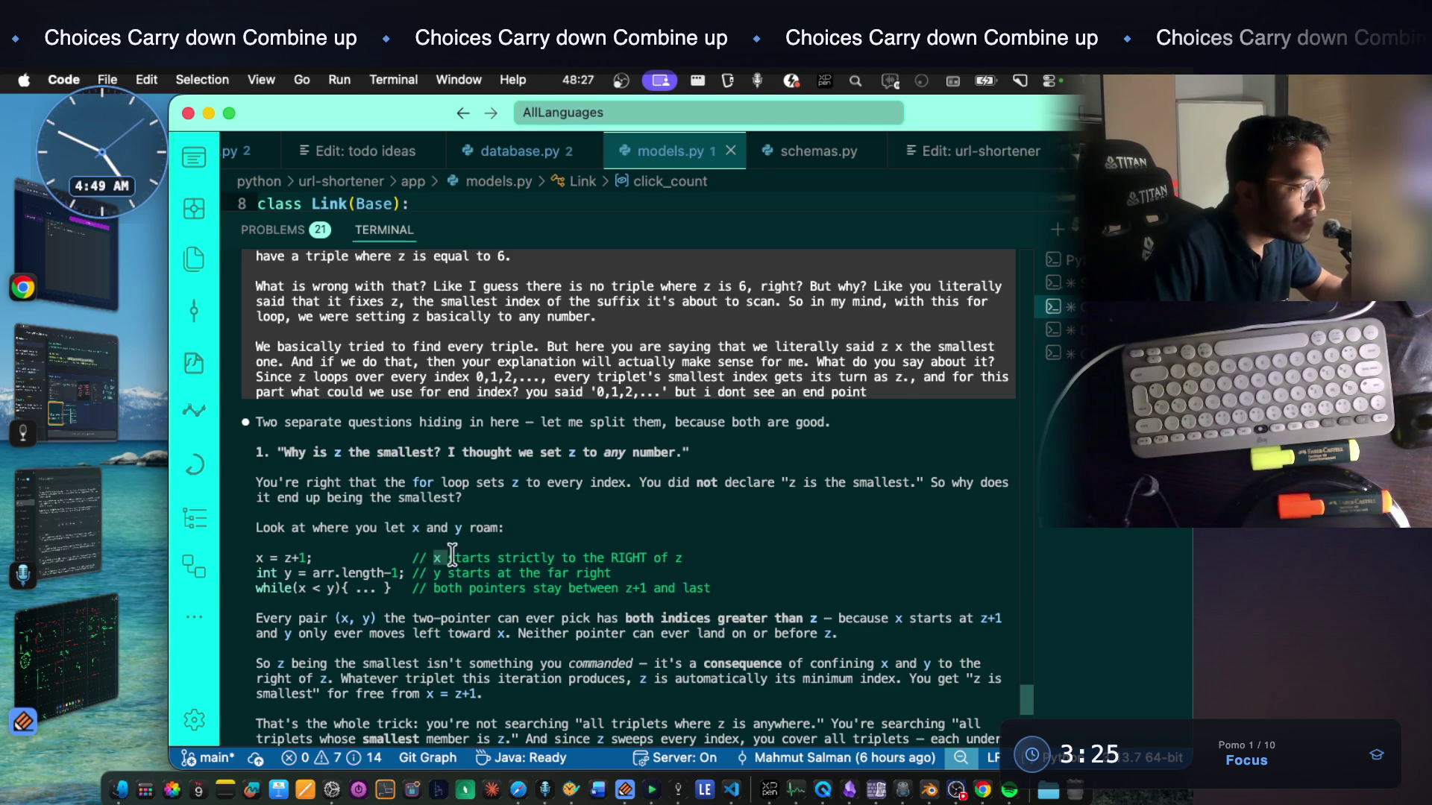
{"action": "left_click_drag", "start_coordinate": [428, 558], "coordinate": [572, 571]}
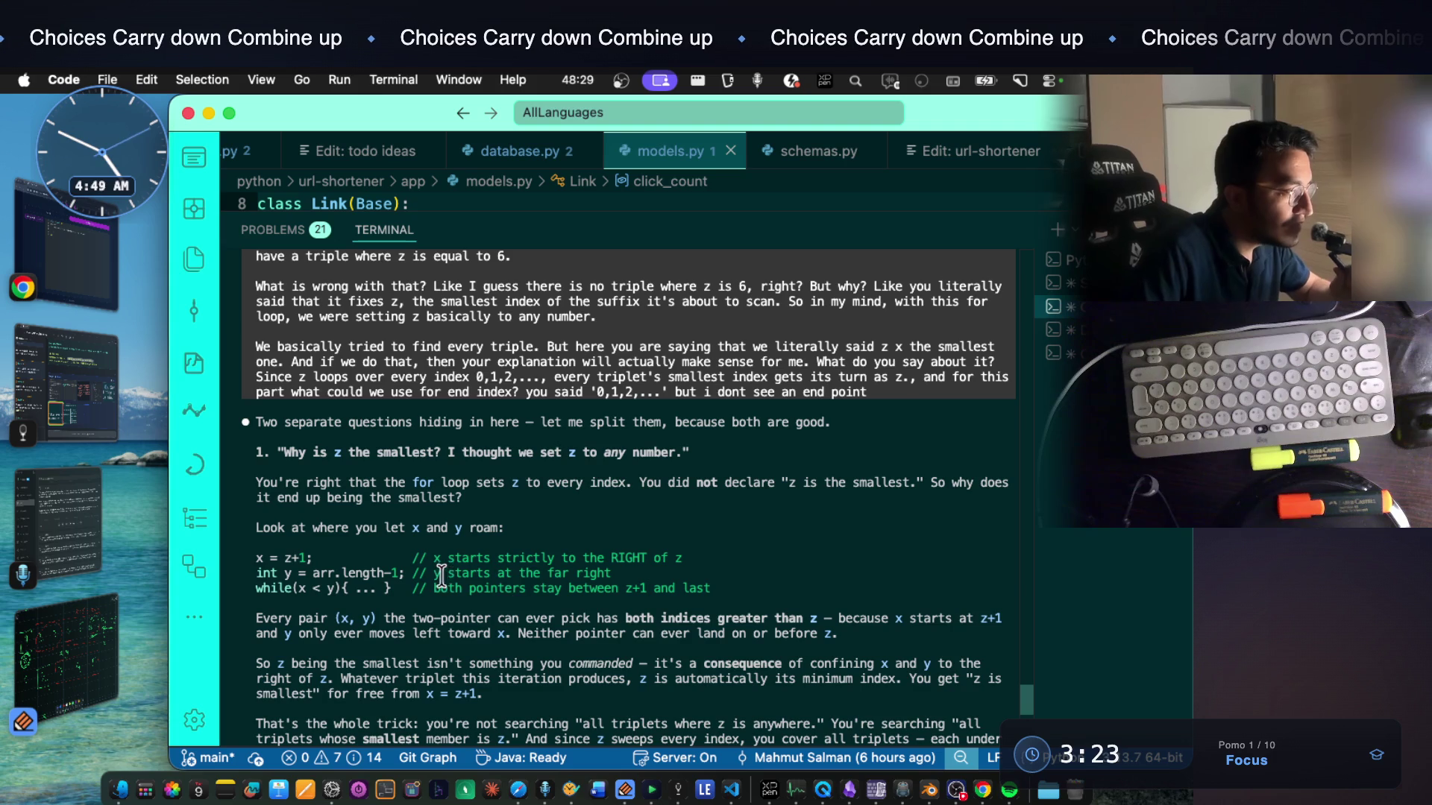
{"action": "left_click_drag", "start_coordinate": [448, 572], "coordinate": [579, 573]}
{"action": "scroll", "coordinate": [596, 573], "scroll_direction": "down", "scroll_amount": 2}
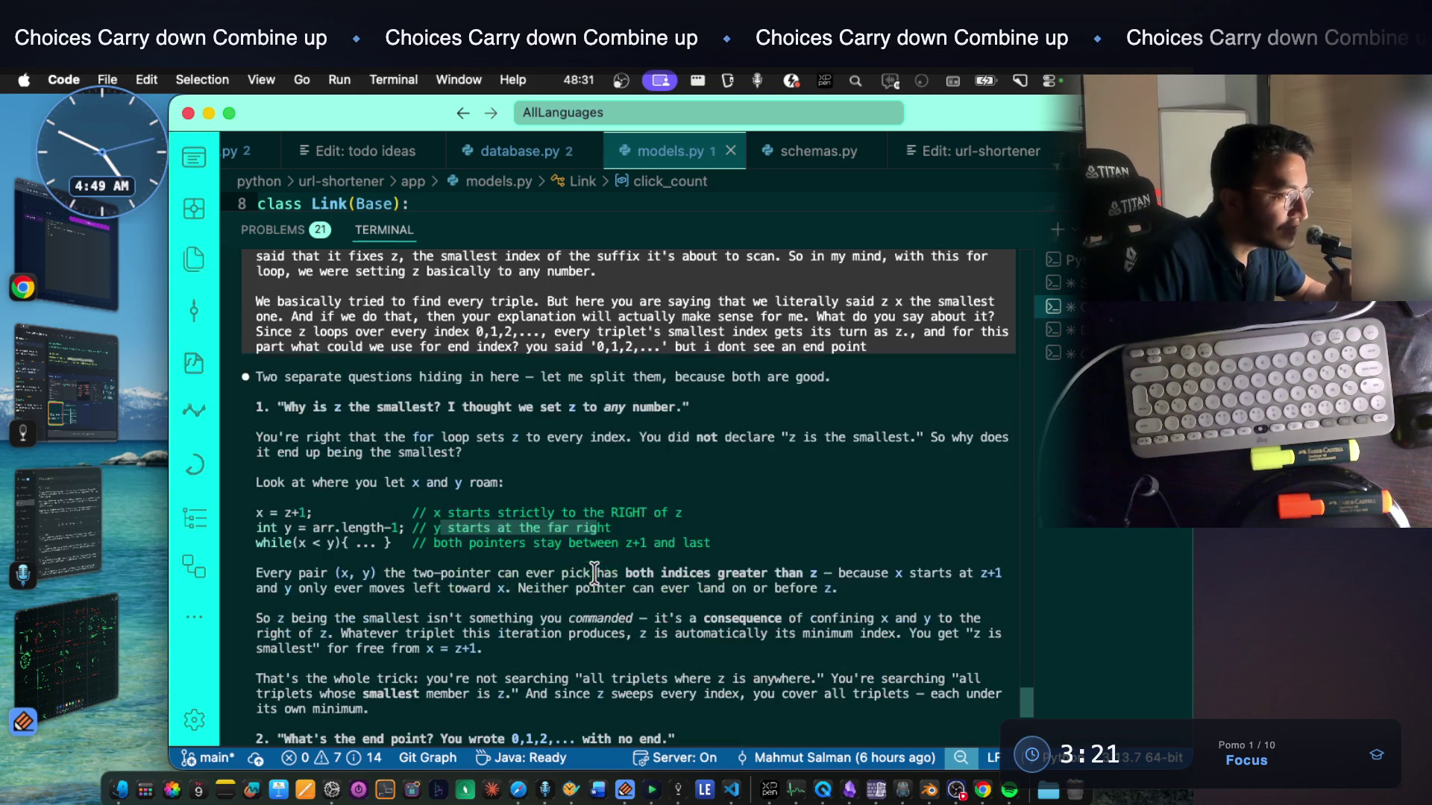
{"action": "left_click_drag", "start_coordinate": [298, 572], "coordinate": [954, 574]}
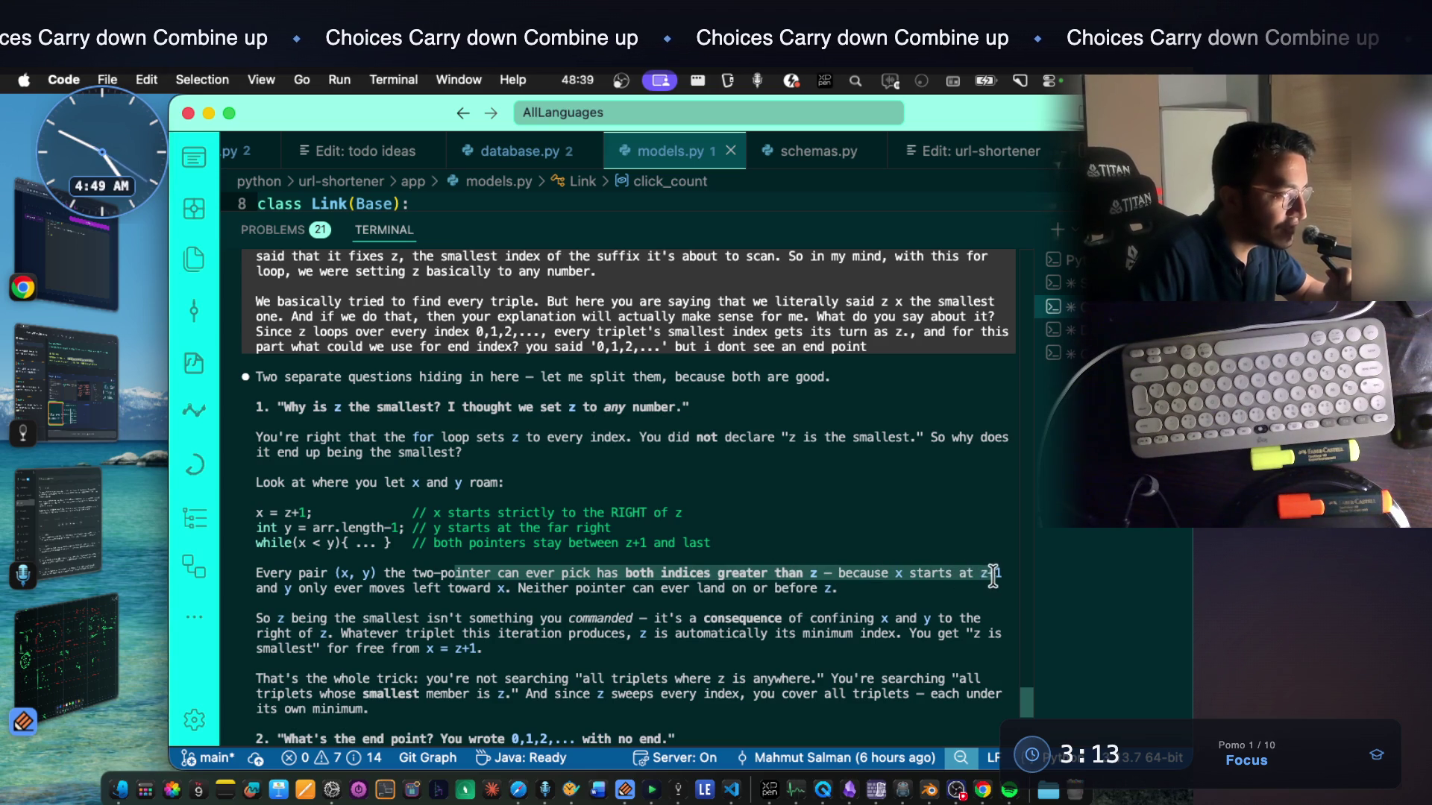
{"action": "scroll", "coordinate": [638, 534], "scroll_direction": "down", "scroll_amount": 3}
Read why z is automatically the minimum index for free from x = z+1 while sweeping every index
{"action": "left_click_drag", "start_coordinate": [338, 530], "coordinate": [915, 528]}
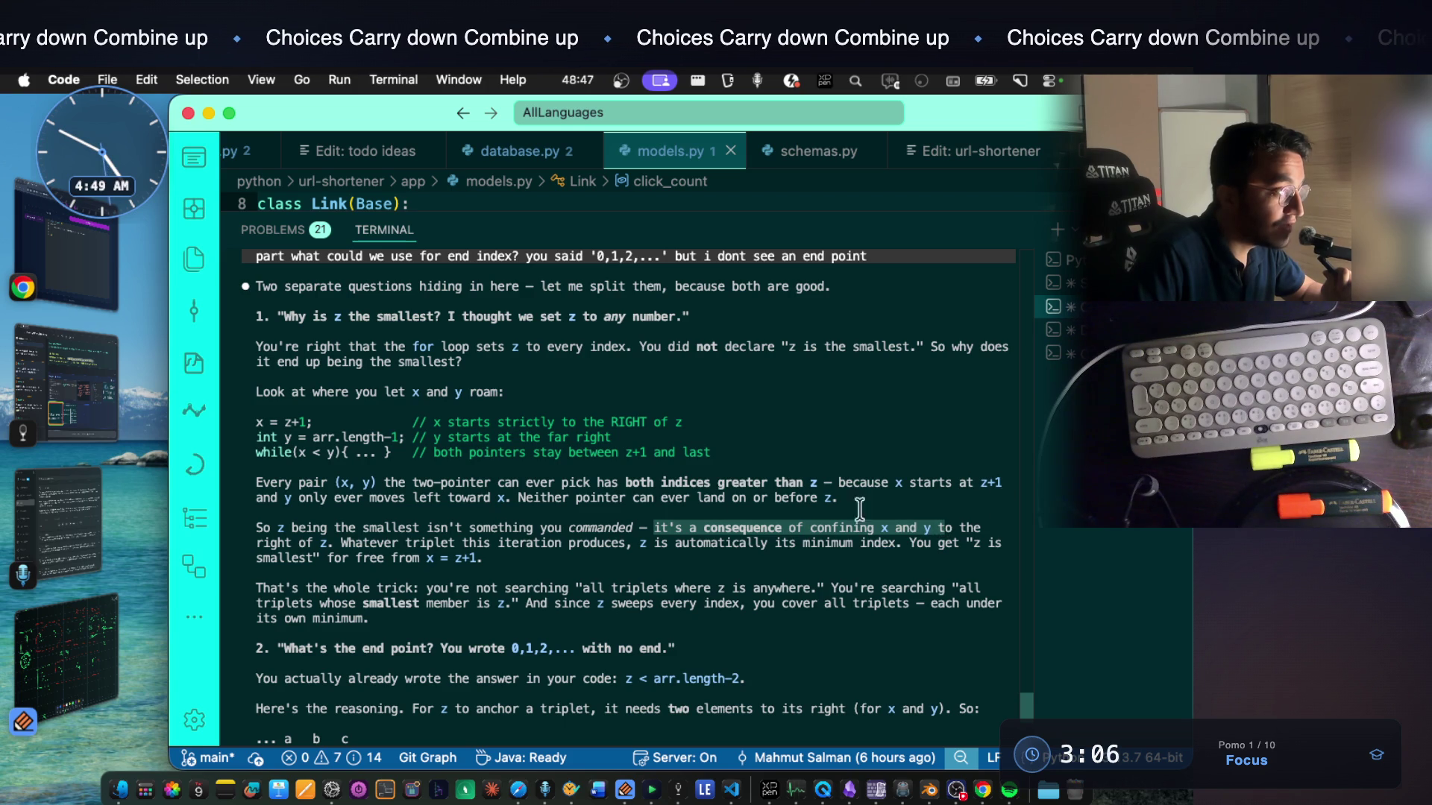
{"action": "left_click_drag", "start_coordinate": [340, 543], "coordinate": [891, 546]}
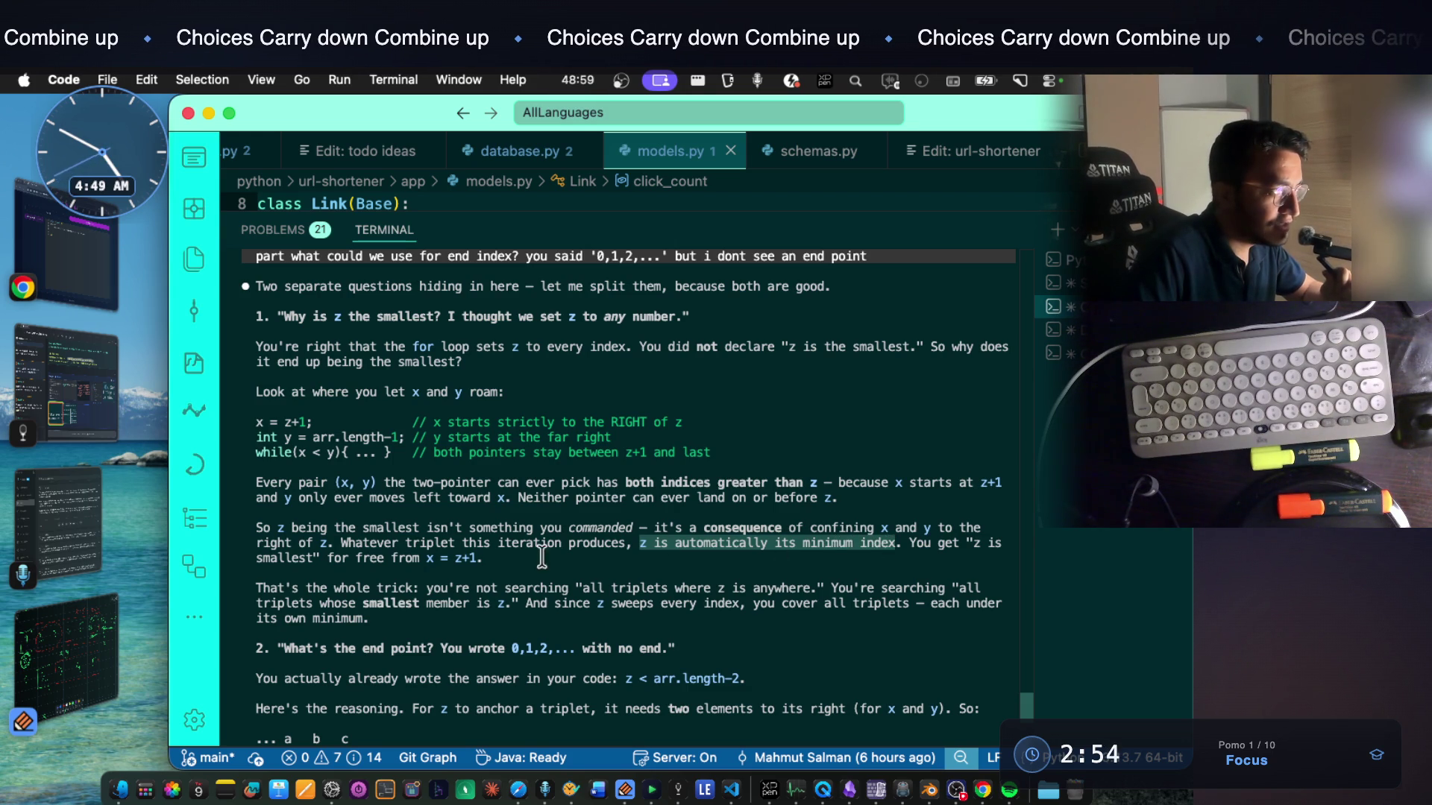
{"action": "mouse_move", "coordinate": [327, 559]}
{"action": "left_mouse_down"}
{"action": "mouse_move", "coordinate": [433, 563]}
{"action": "mouse_move", "coordinate": [274, 543]}
{"action": "left_mouse_up"}
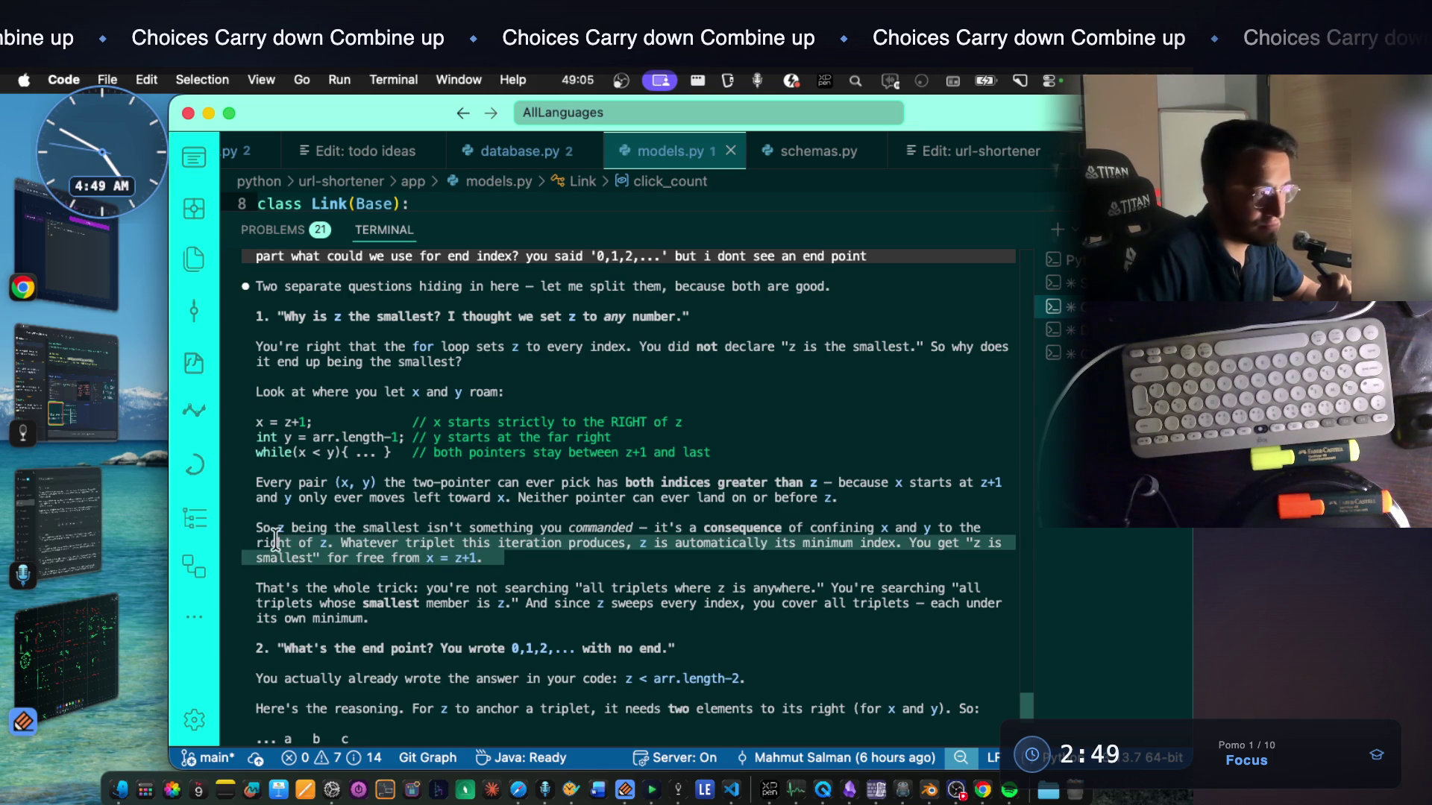
{"action": "left_click_drag", "start_coordinate": [305, 498], "coordinate": [714, 498]}
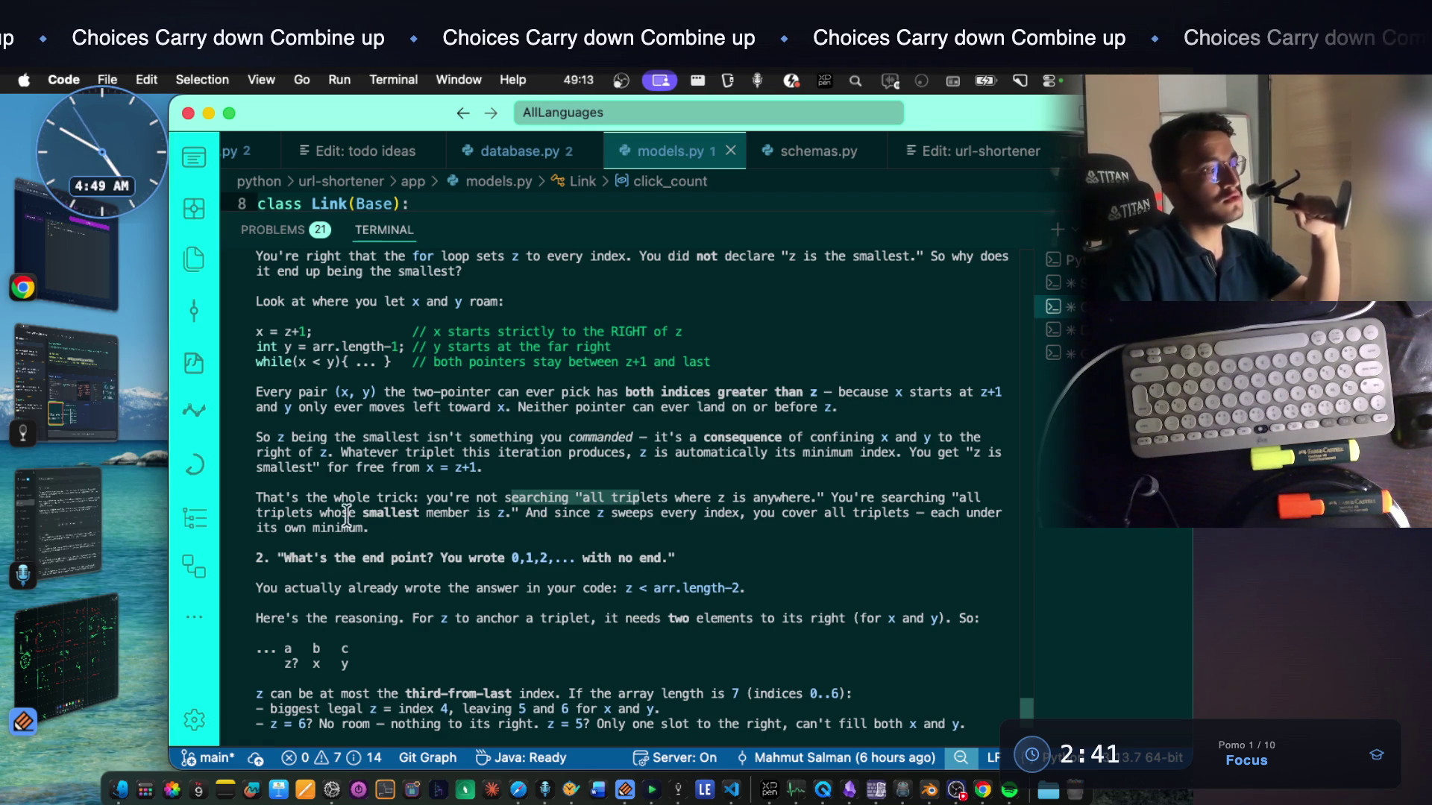
{"action": "mouse_move", "coordinate": [476, 498]}
{"action": "left_mouse_down"}
{"action": "mouse_move", "coordinate": [508, 512]}
{"action": "mouse_move", "coordinate": [725, 514]}
{"action": "left_mouse_up"}
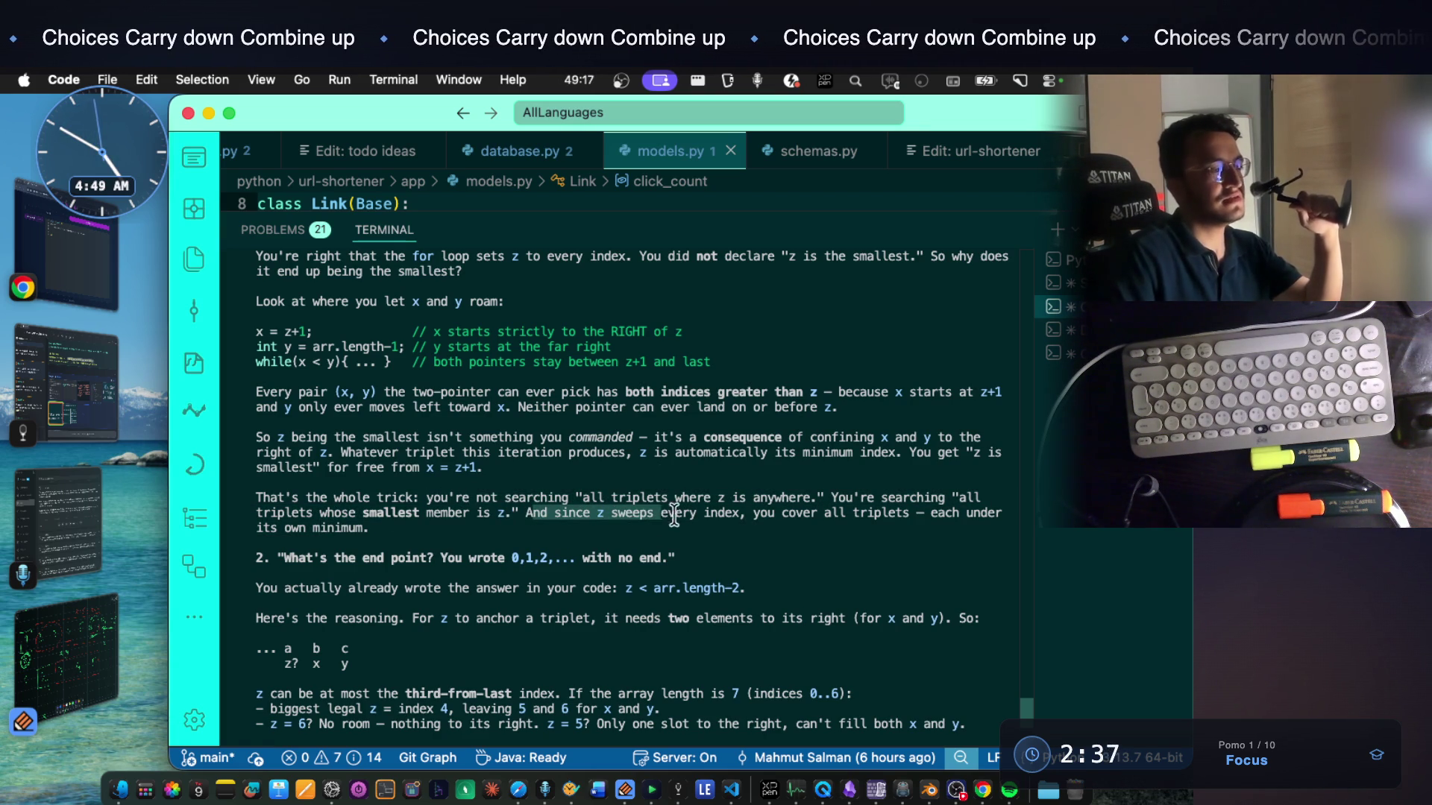
{"action": "left_click_drag", "start_coordinate": [748, 516], "coordinate": [925, 517]}
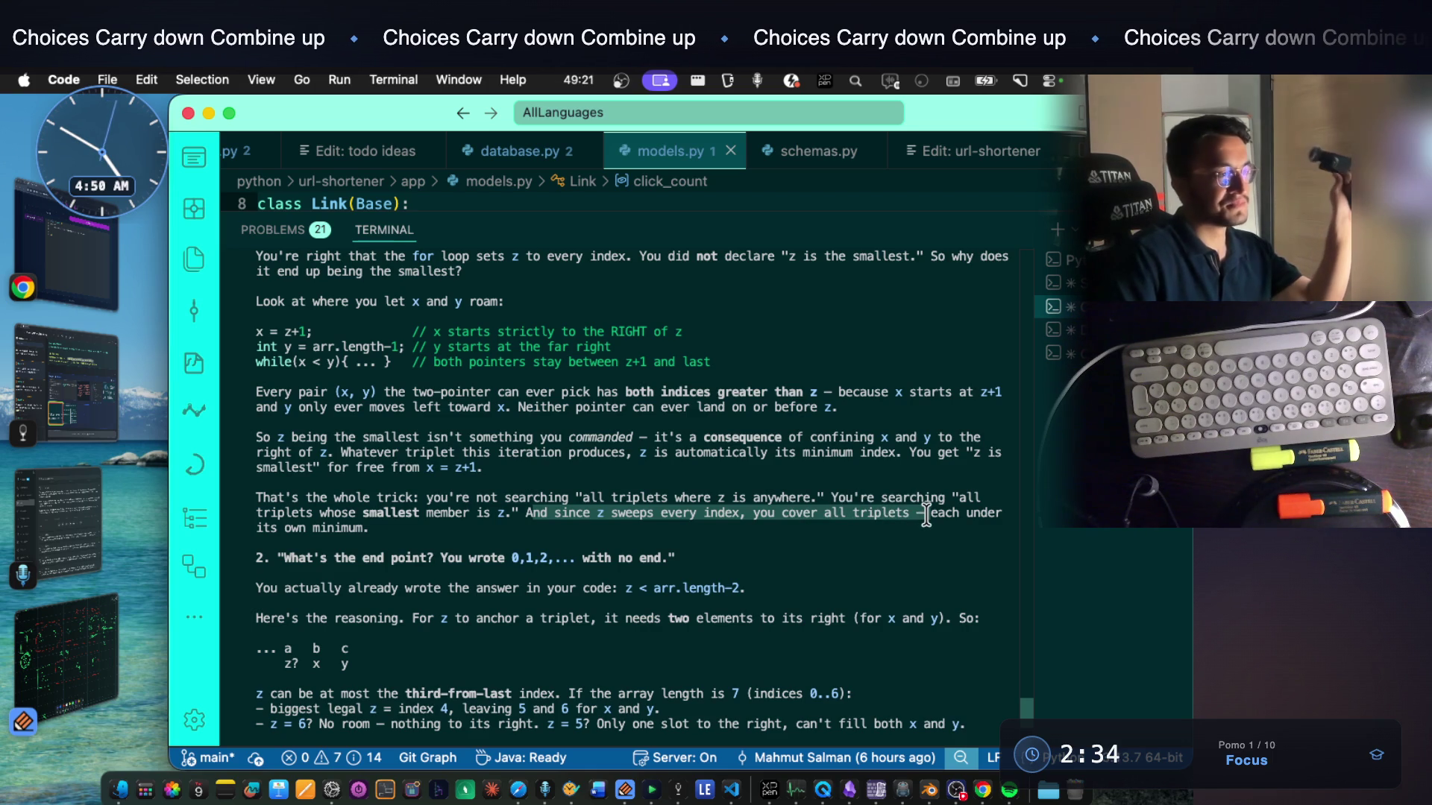
{"action": "scroll", "coordinate": [534, 545], "scroll_direction": "down", "scroll_amount": 2}
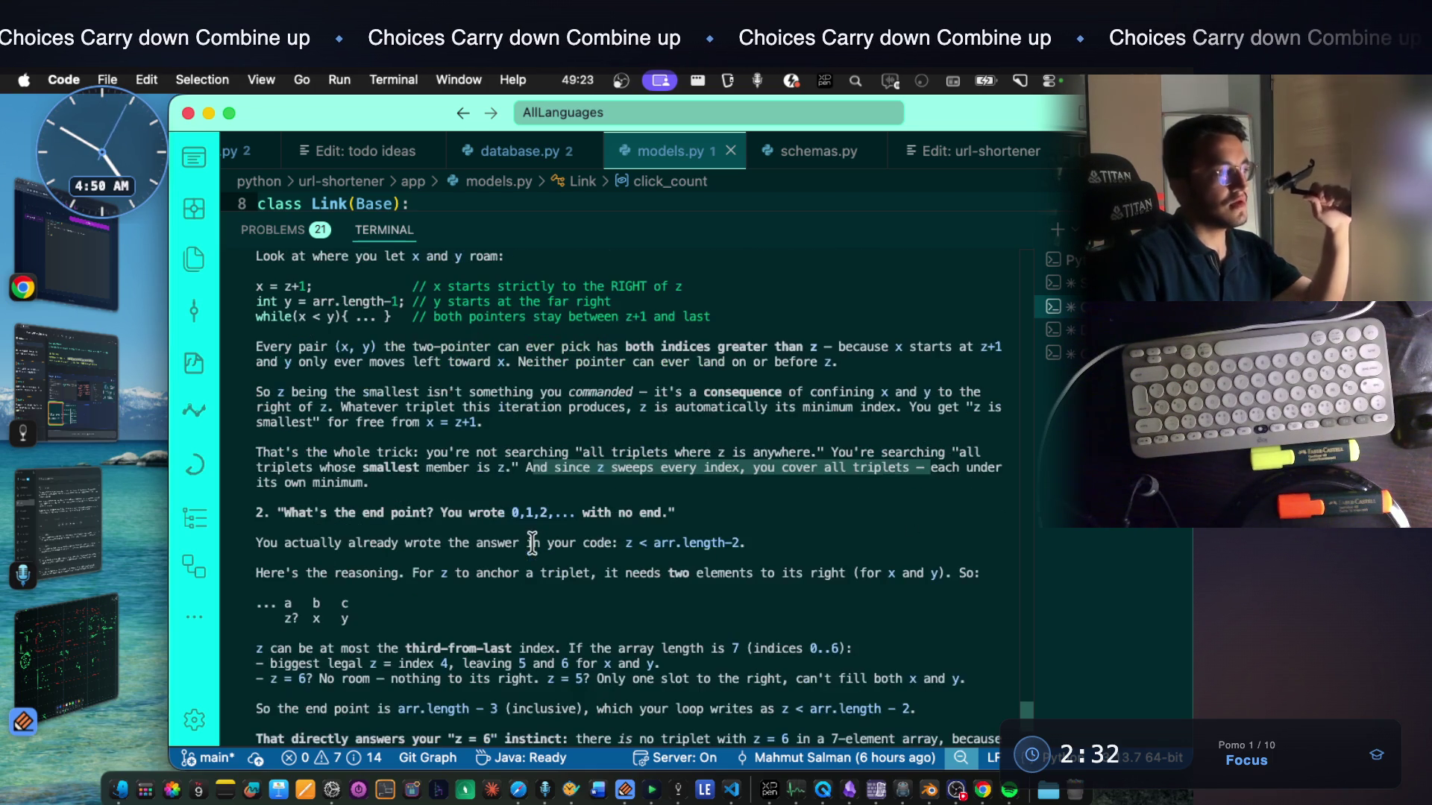
Read the end-point answer: z < arr.length-2 since z needs two elements to its right
{"action": "left_click", "coordinate": [343, 513]}
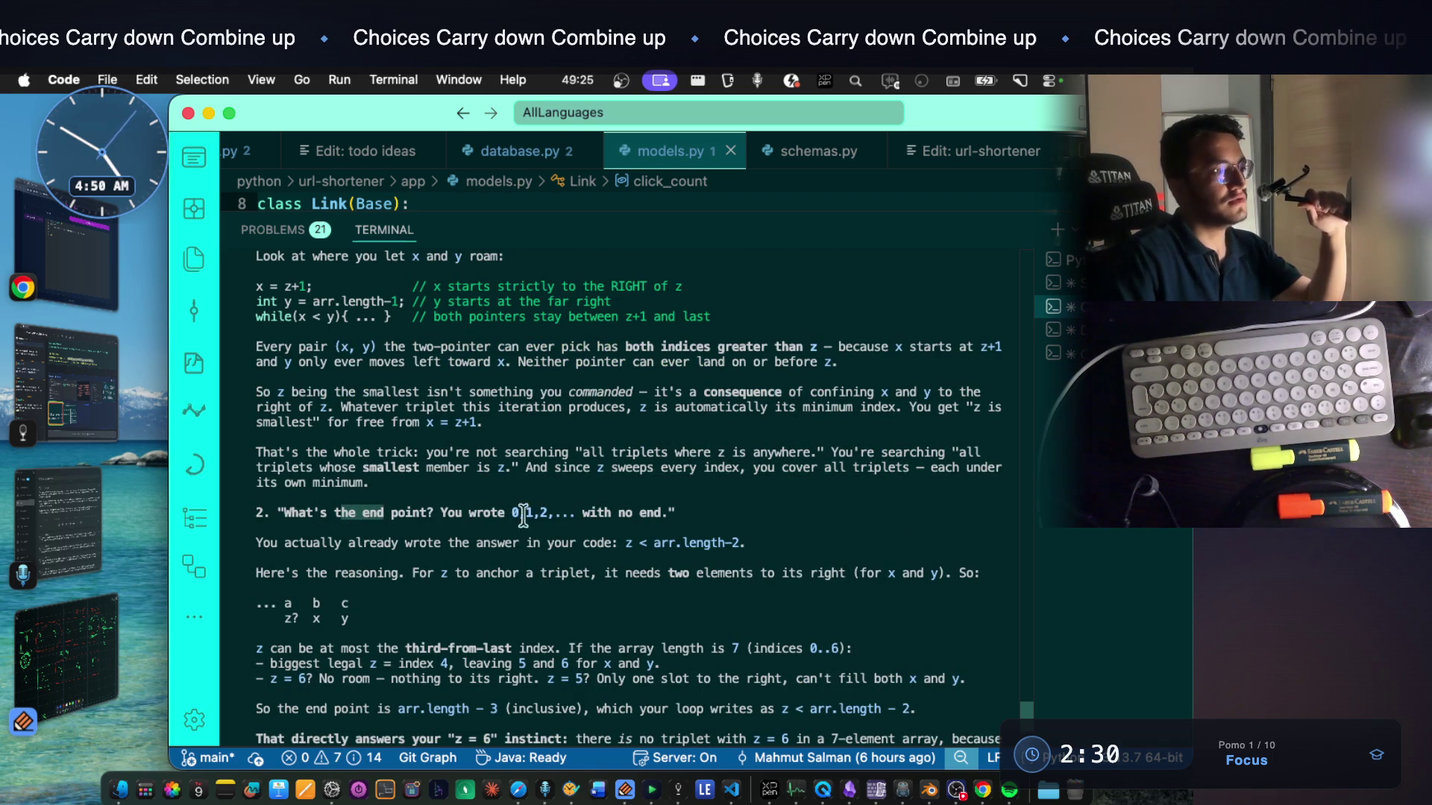
{"action": "left_click_drag", "start_coordinate": [511, 512], "coordinate": [643, 513]}
{"action": "left_click_drag", "start_coordinate": [347, 543], "coordinate": [746, 543]}
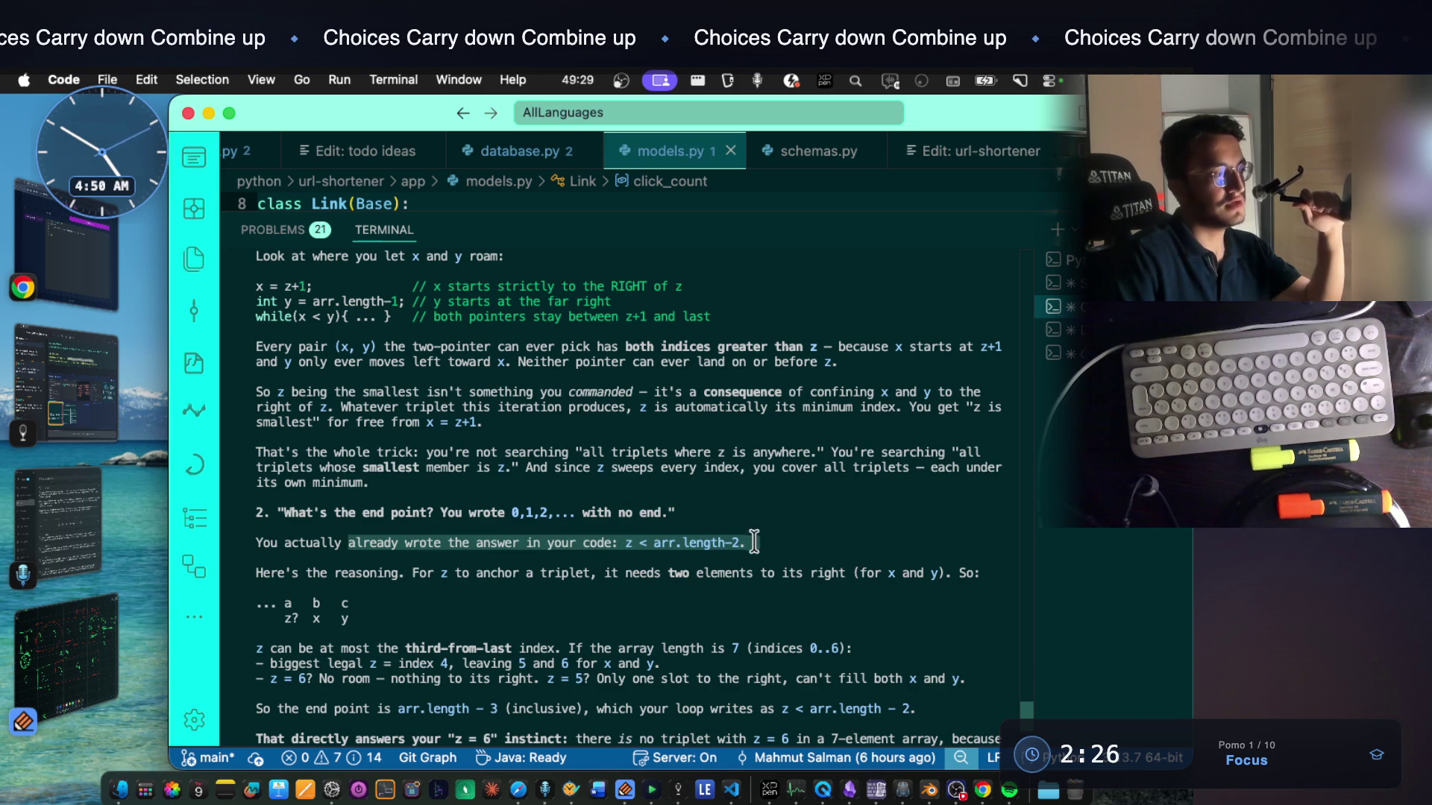
{"action": "left_click_drag", "start_coordinate": [358, 573], "coordinate": [478, 573]}
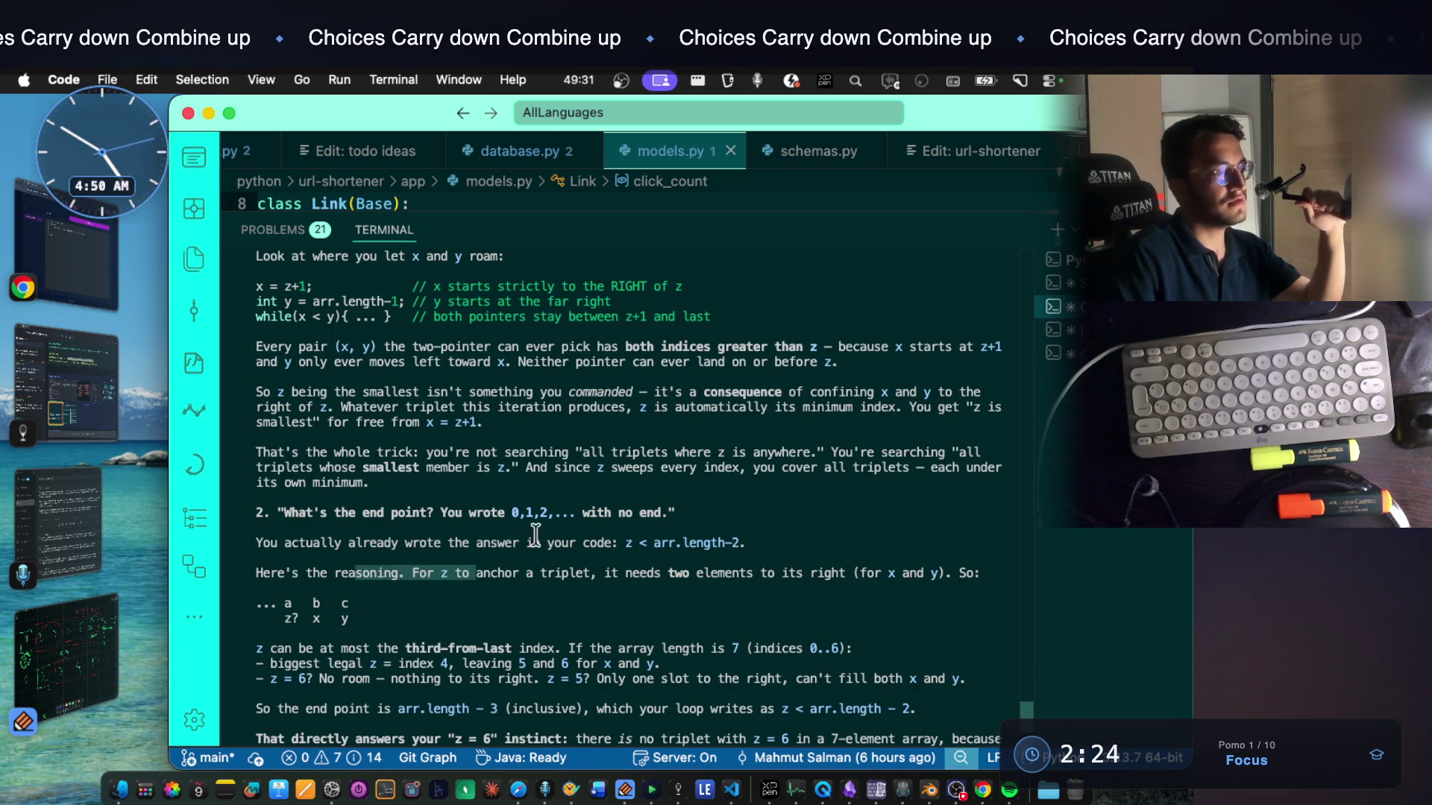
{"action": "scroll", "coordinate": [525, 538], "scroll_direction": "down", "scroll_amount": 3}
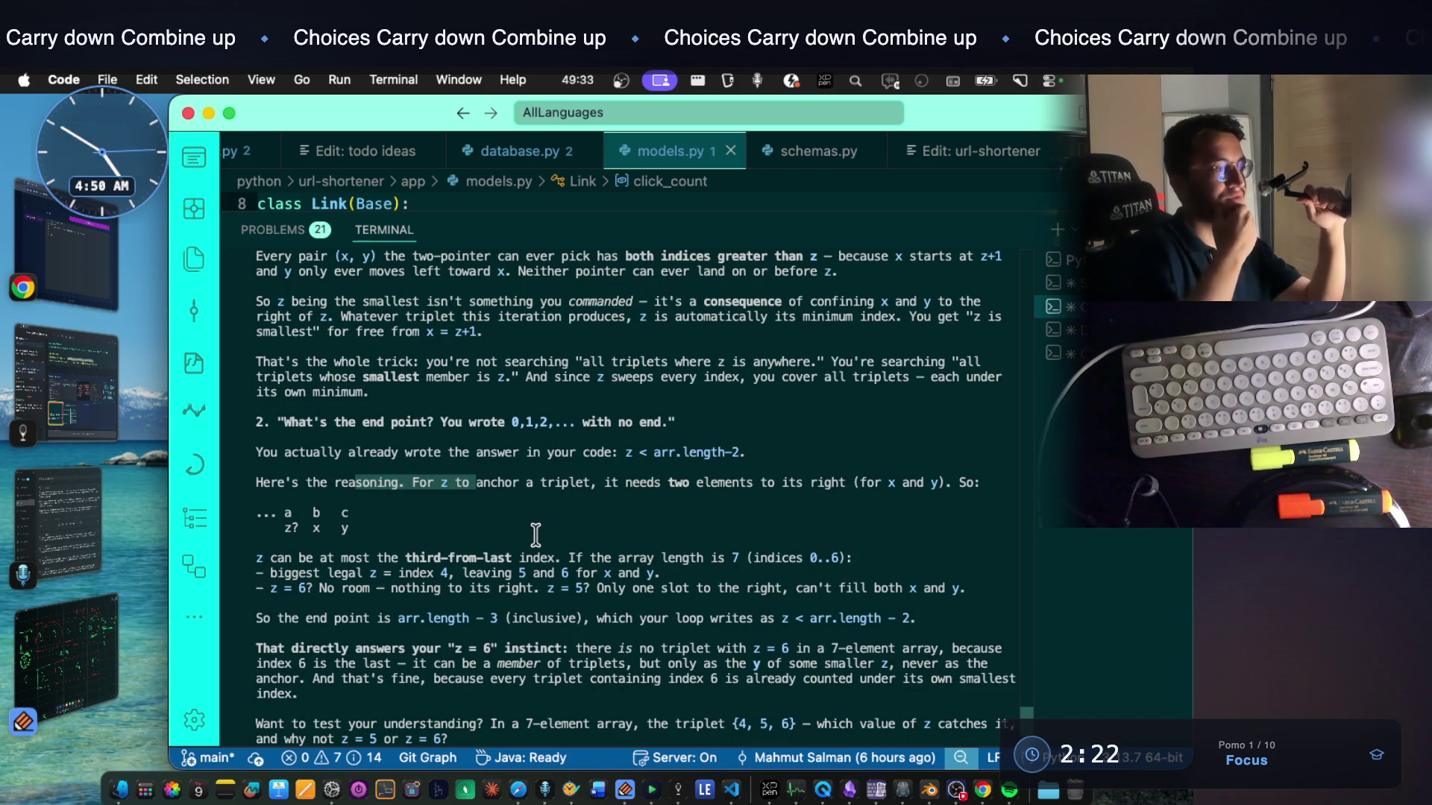
{"action": "left_click_drag", "start_coordinate": [627, 482], "coordinate": [972, 488]}
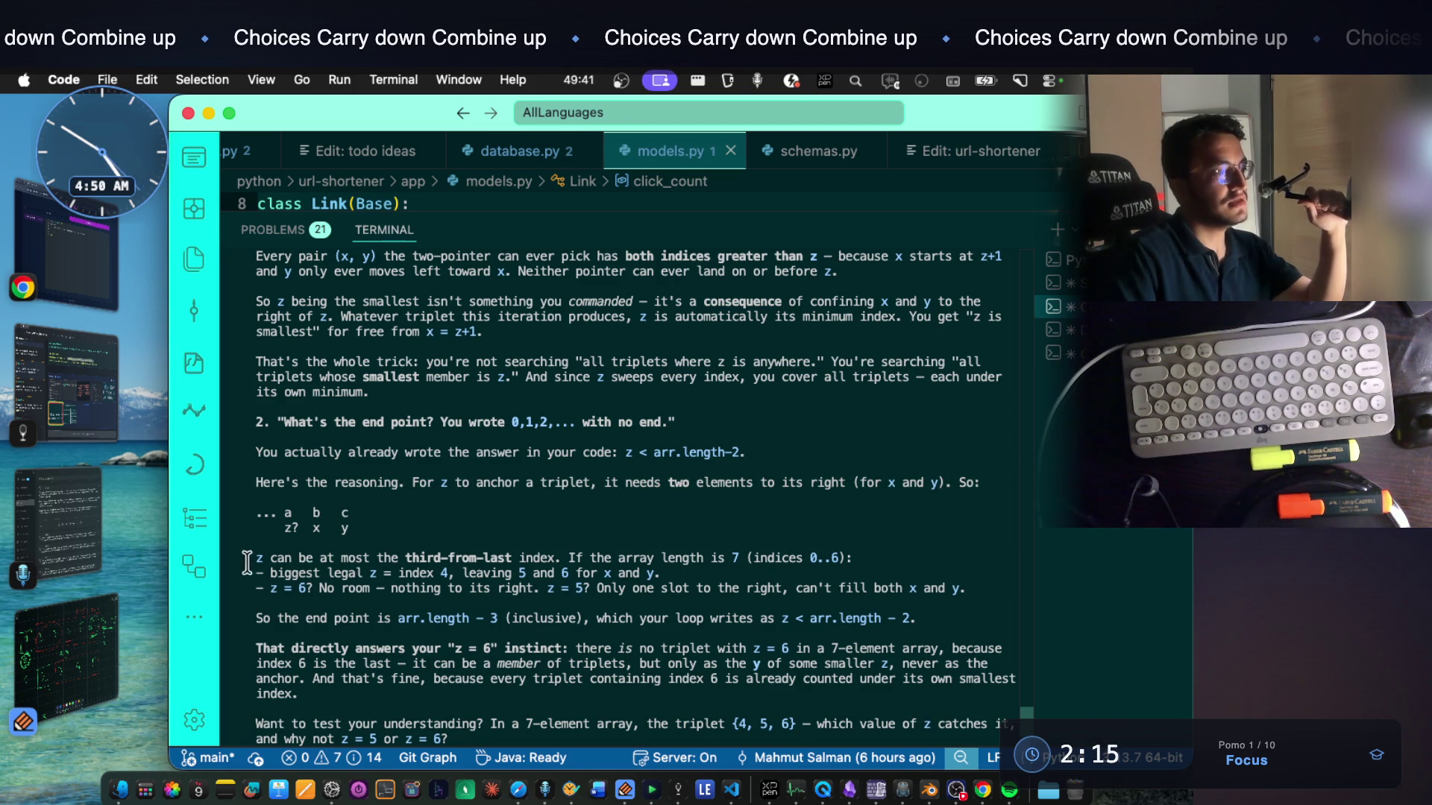
{"action": "left_click_drag", "start_coordinate": [251, 557], "coordinate": [515, 559]}
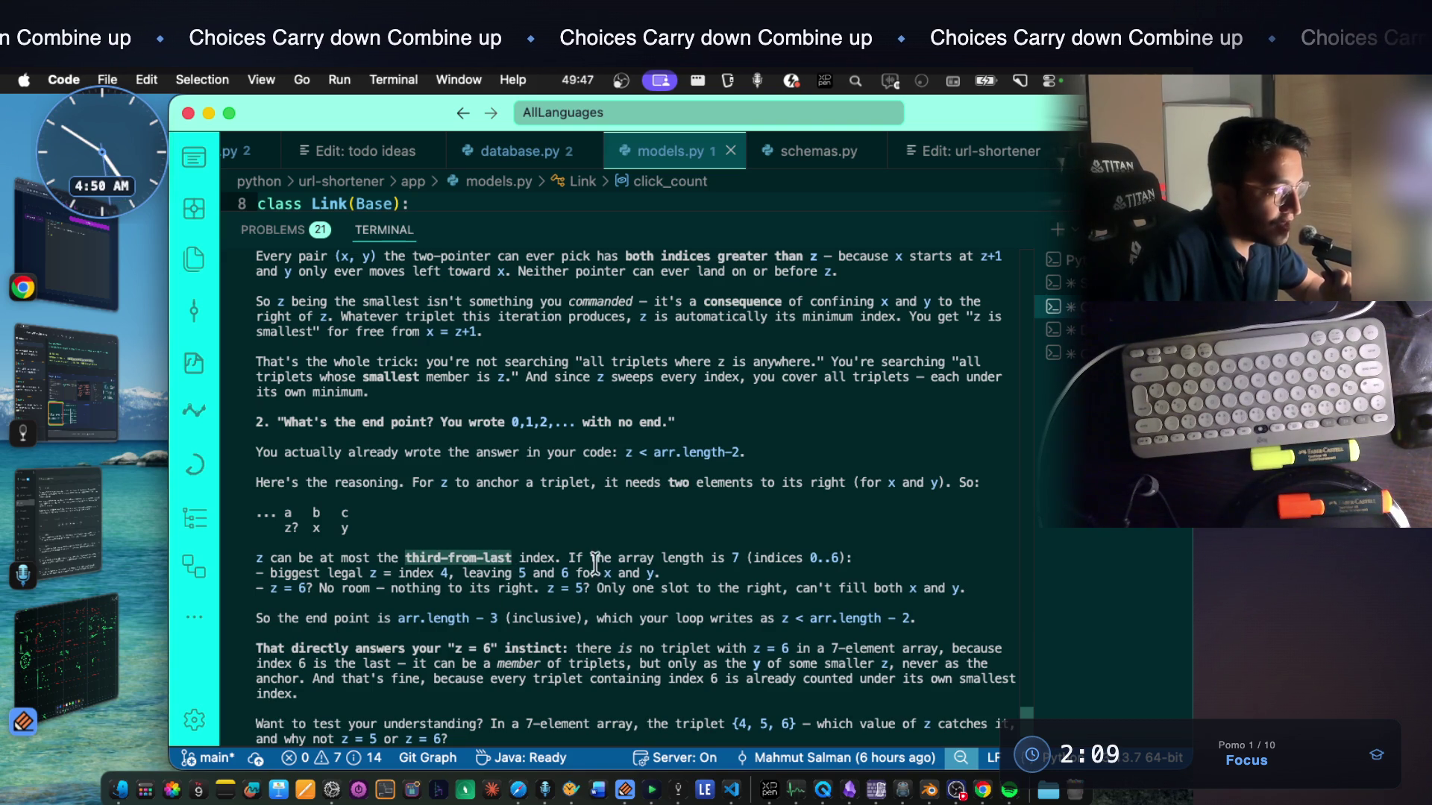
{"action": "mouse_move", "coordinate": [571, 557]}
{"action": "left_mouse_down"}
{"action": "mouse_move", "coordinate": [738, 560]}
{"action": "mouse_move", "coordinate": [615, 557]}
{"action": "left_mouse_up"}
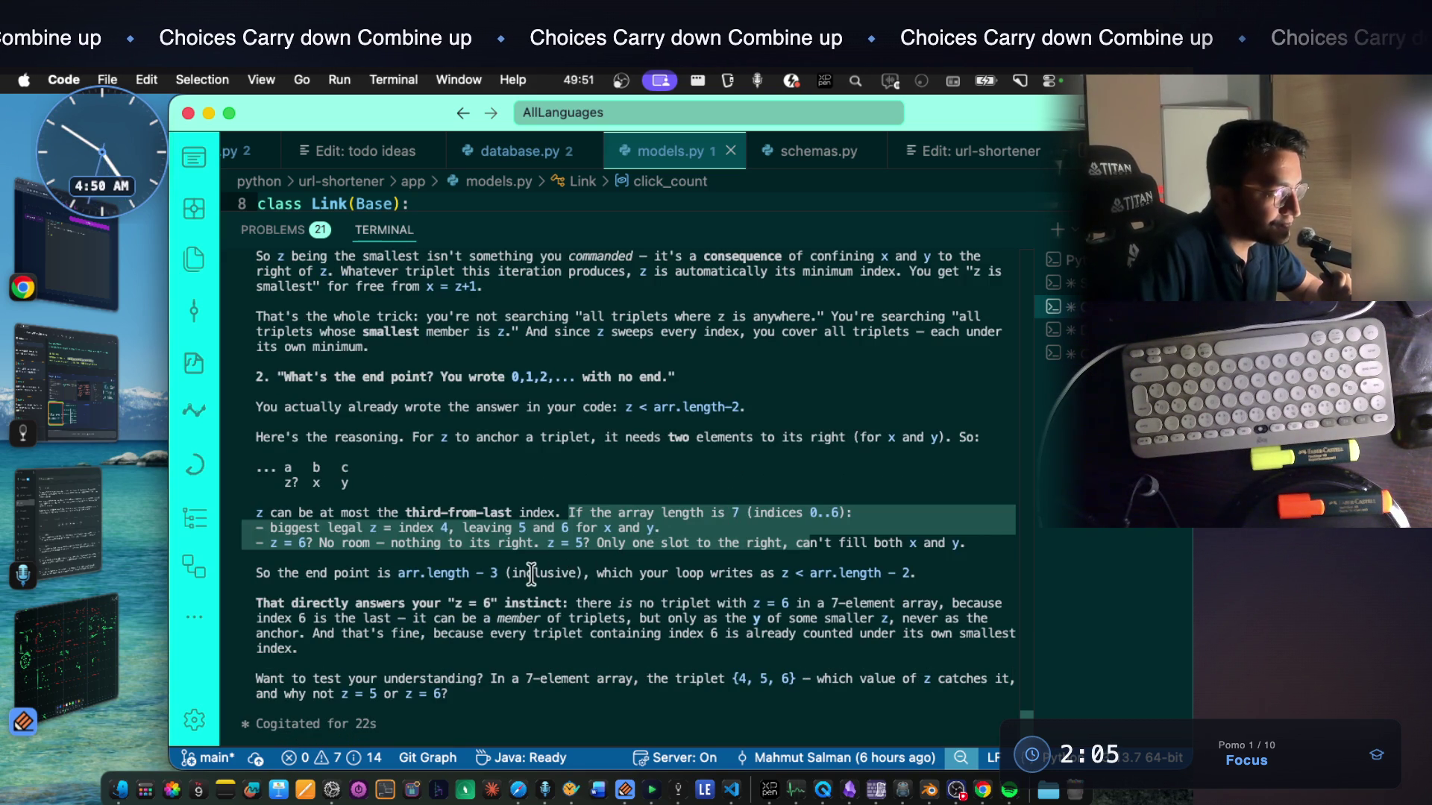
Read the inclusive bound in the 7-element example and the answer to the z = 6 instinct
{"action": "double_click", "coordinate": [542, 575]}
{"action": "left_click", "coordinate": [618, 573]}
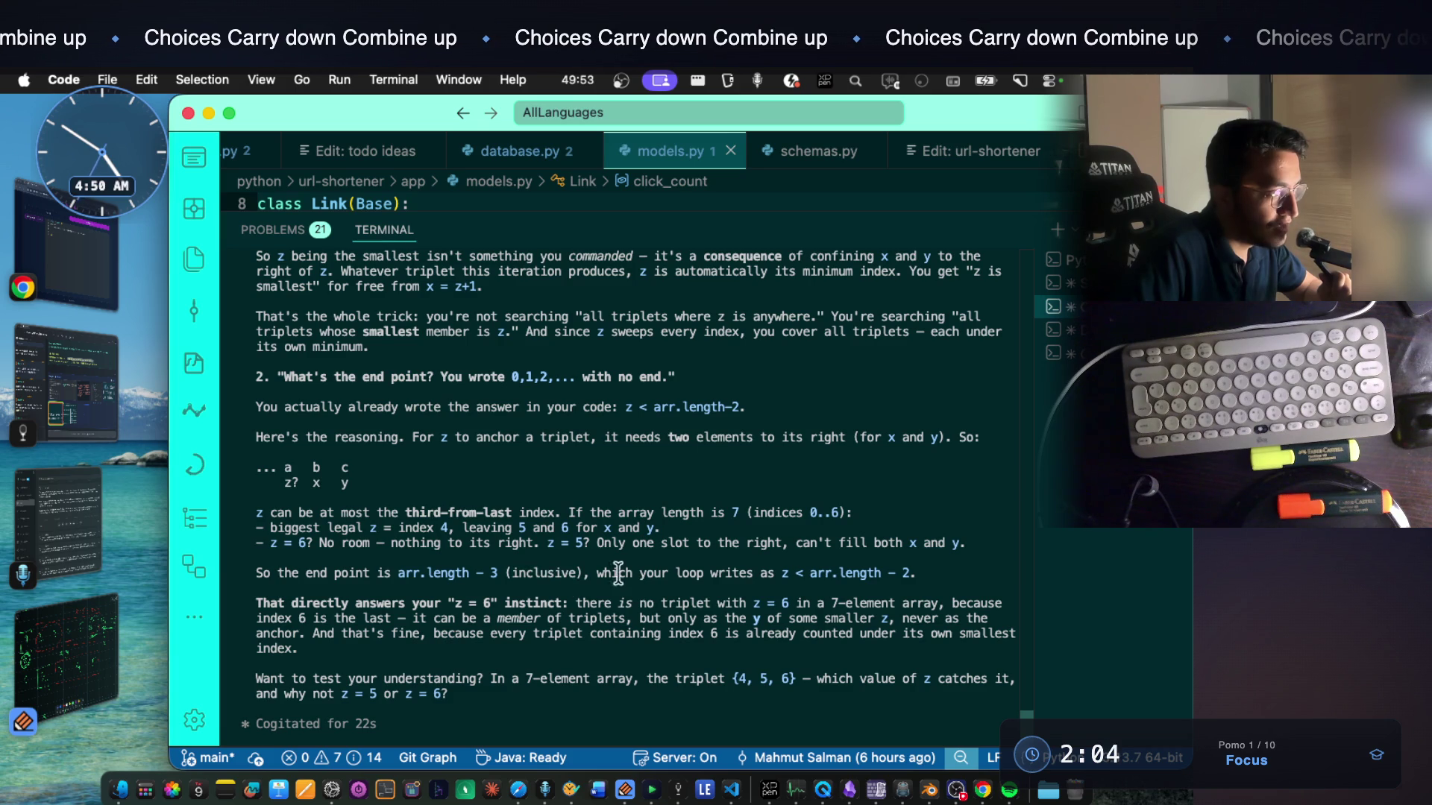
{"action": "left_click_drag", "start_coordinate": [590, 573], "coordinate": [881, 573]}
{"action": "mouse_move", "coordinate": [291, 602]}
{"action": "left_mouse_down"}
{"action": "mouse_move", "coordinate": [684, 603]}
{"action": "mouse_move", "coordinate": [626, 655]}
{"action": "left_mouse_up"}
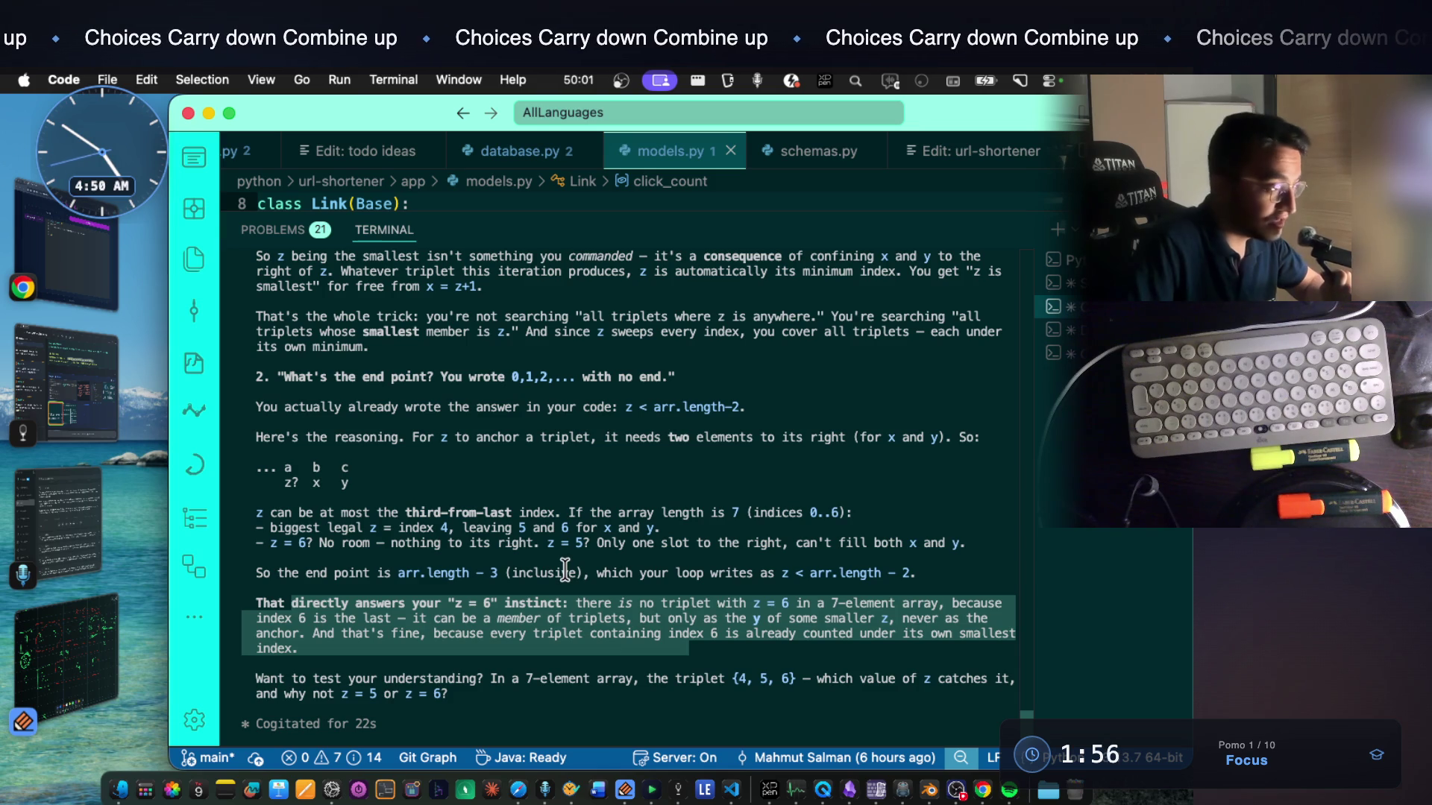
{"action": "scroll", "coordinate": [565, 572], "scroll_direction": "down", "scroll_amount": 3}
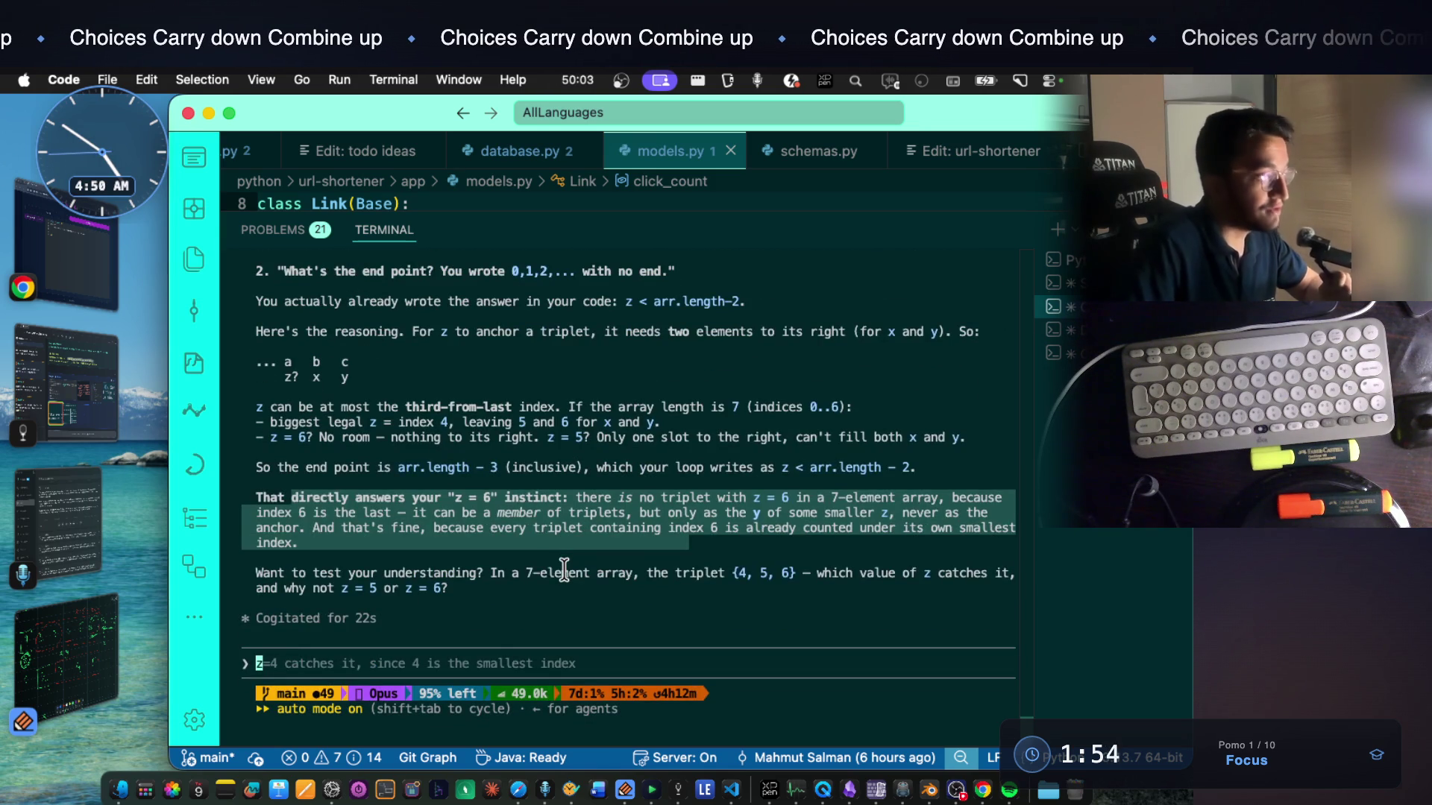
{"action": "left_click", "coordinate": [677, 792]}
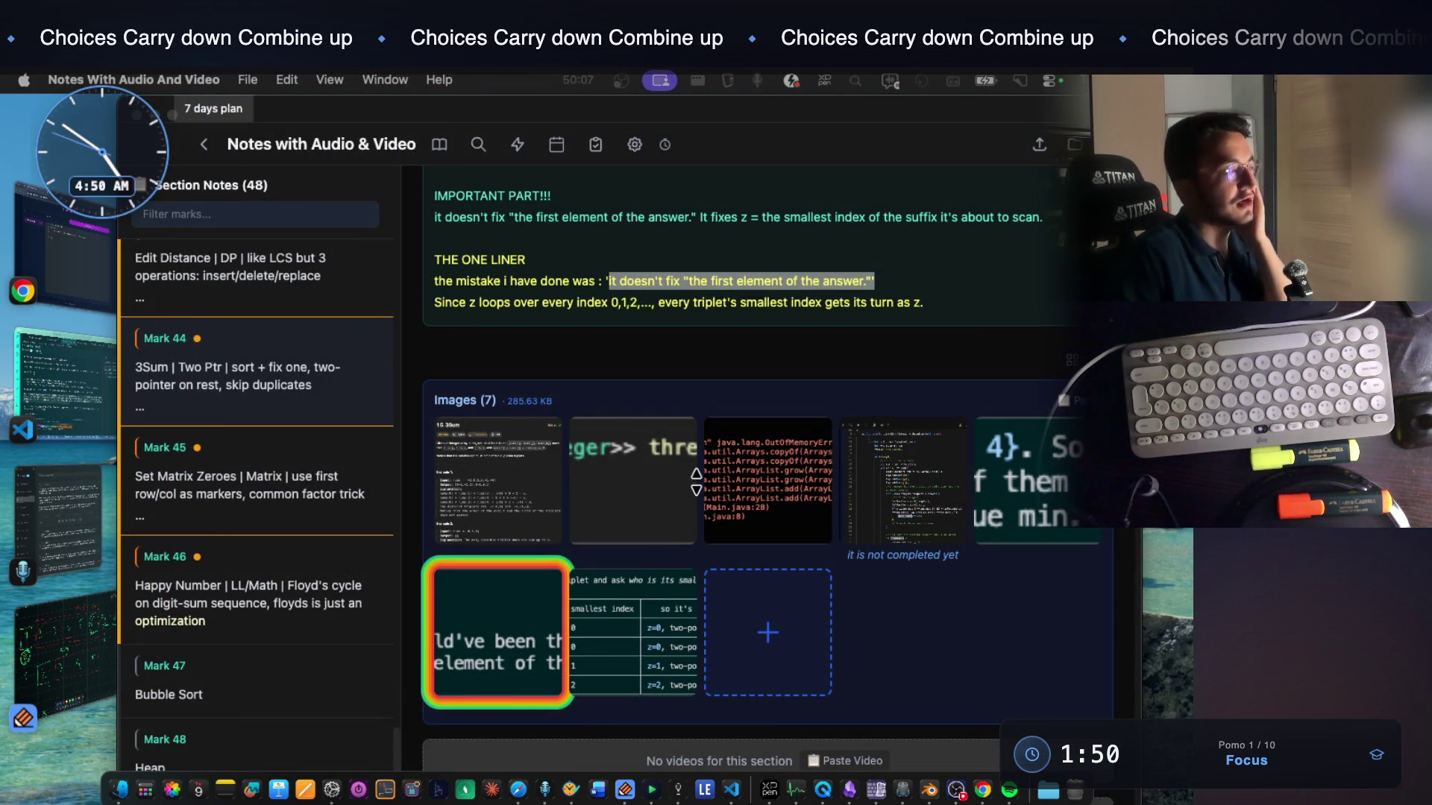
{"action": "scroll", "coordinate": [696, 475], "scroll_direction": "up", "scroll_amount": 1}
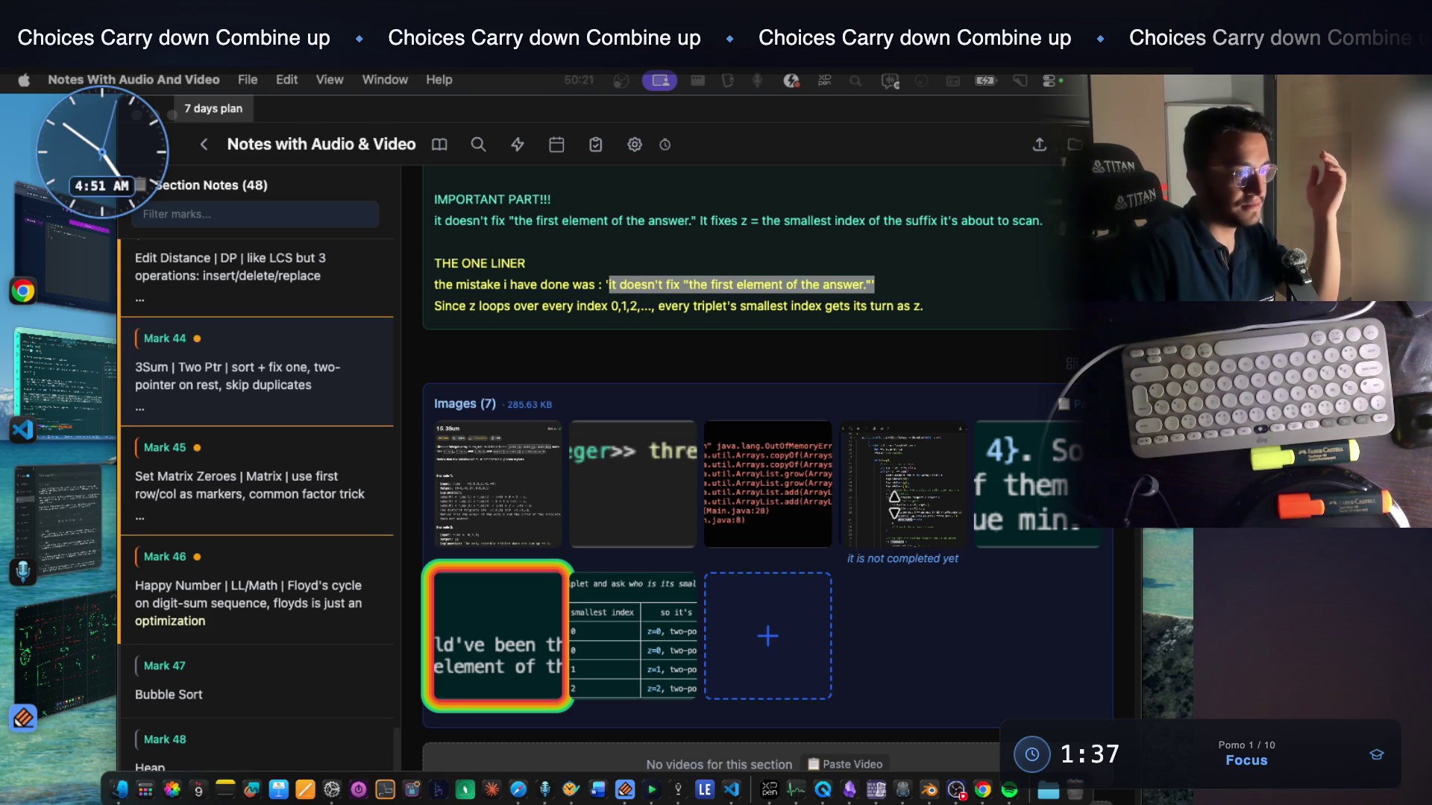
{"action": "left_click", "coordinate": [892, 499]}
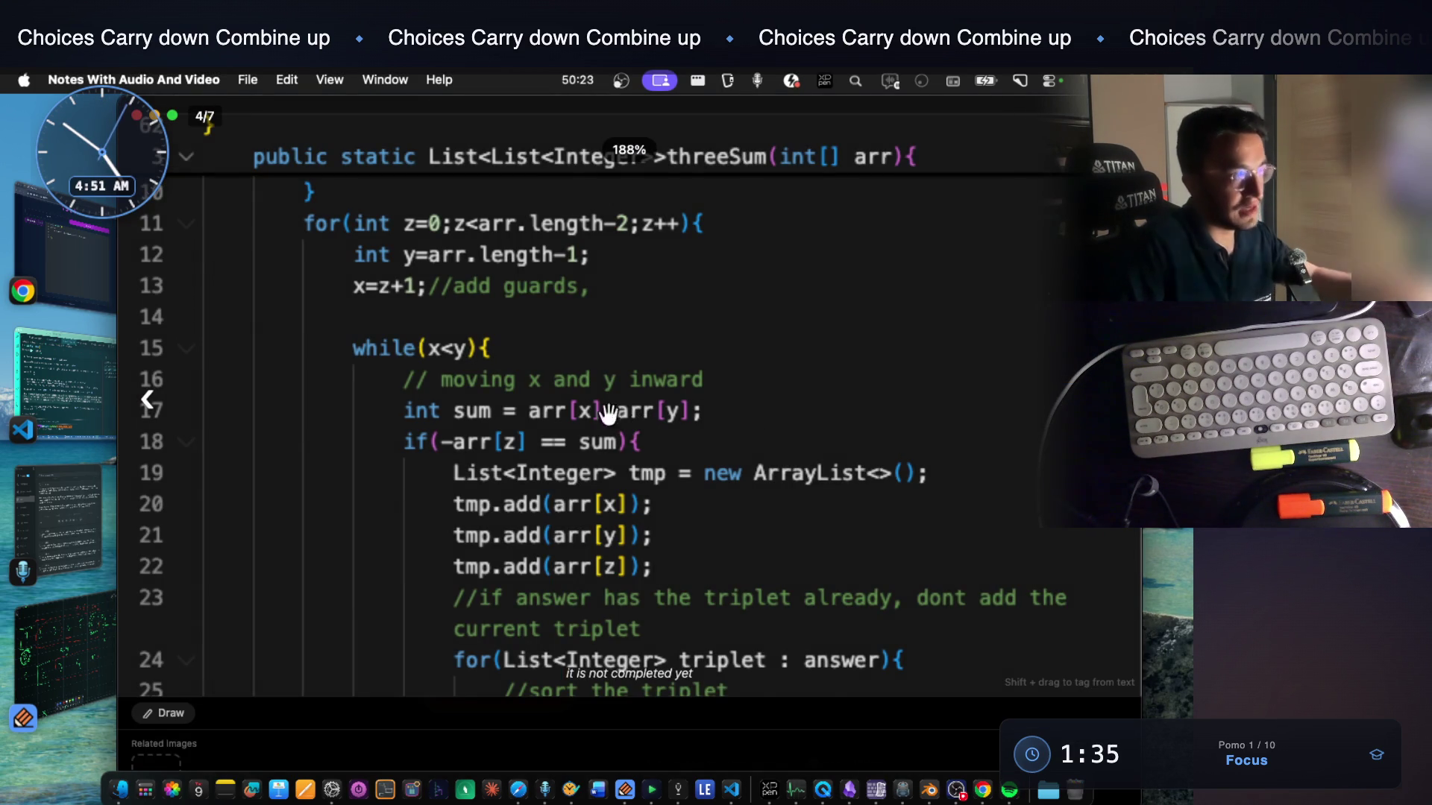
{"action": "scroll", "coordinate": [626, 358], "scroll_direction": "up", "scroll_amount": 2}
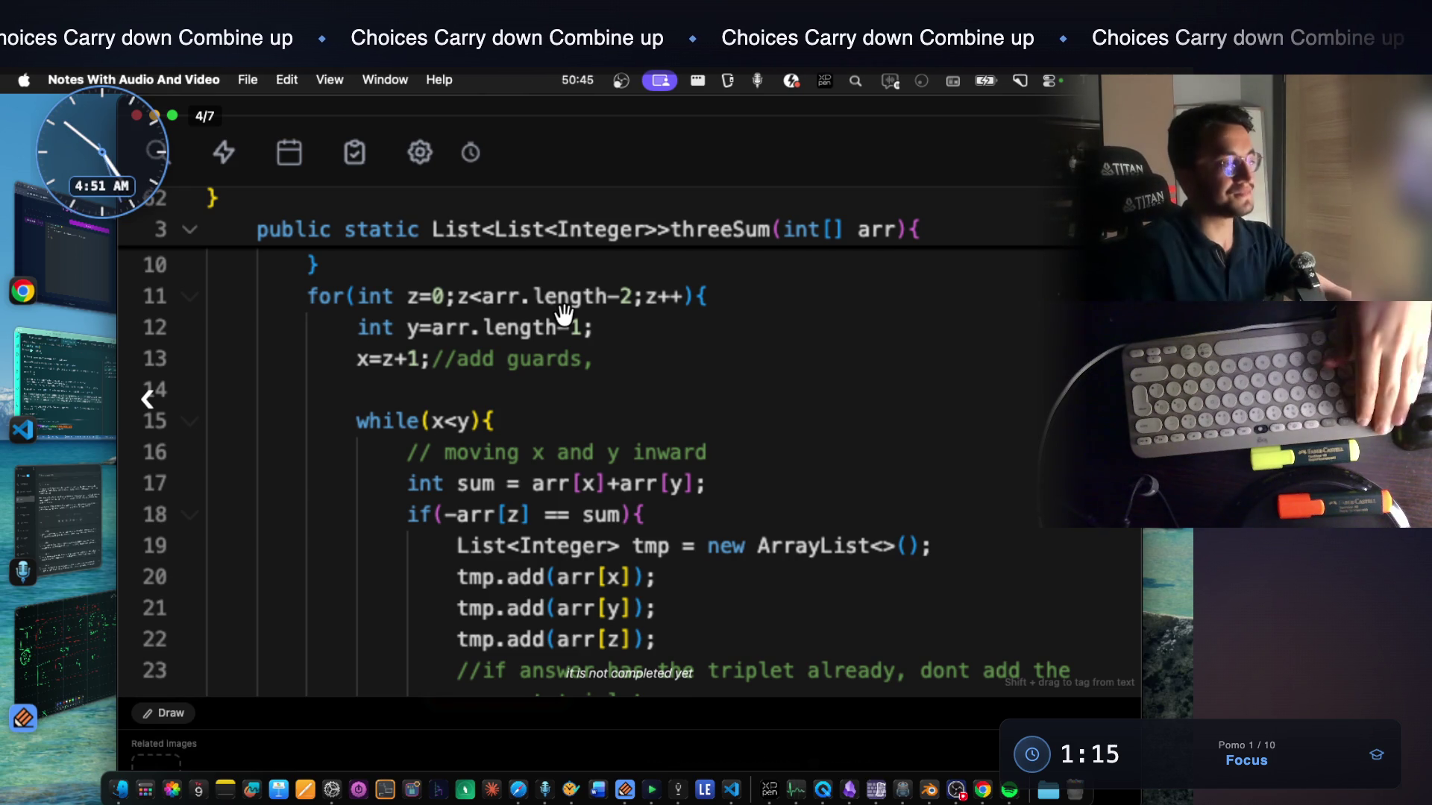
{"action": "key", "text": "Escape"}
{"action": "scroll", "coordinate": [578, 373], "scroll_direction": "up", "scroll_amount": 5}
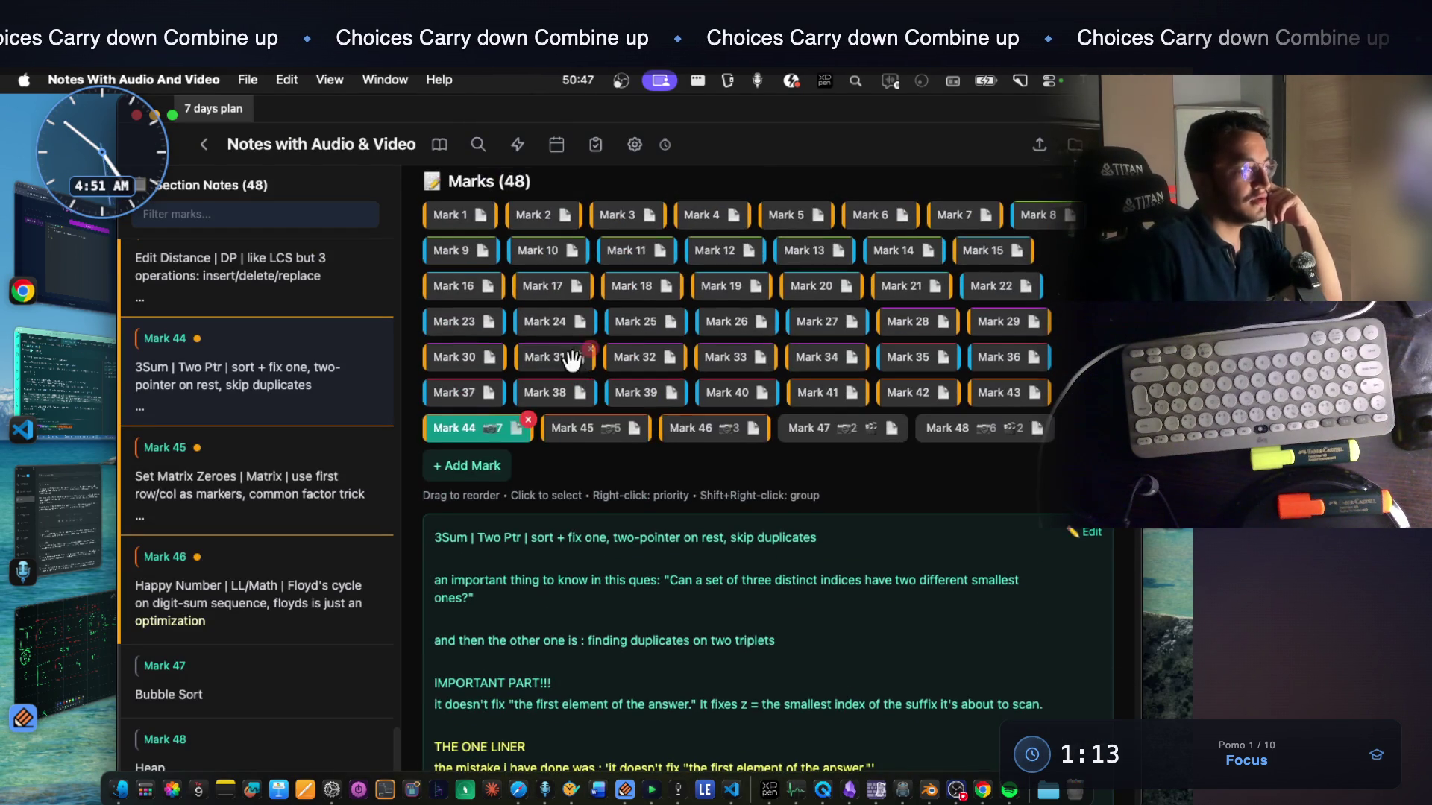
Select the LCS comparison and three-operations phrases in Mark 43's note, then enlarge the problem screenshot
{"action": "left_click", "coordinate": [1023, 380]}
{"action": "scroll", "coordinate": [671, 335], "scroll_direction": "down", "scroll_amount": 1}
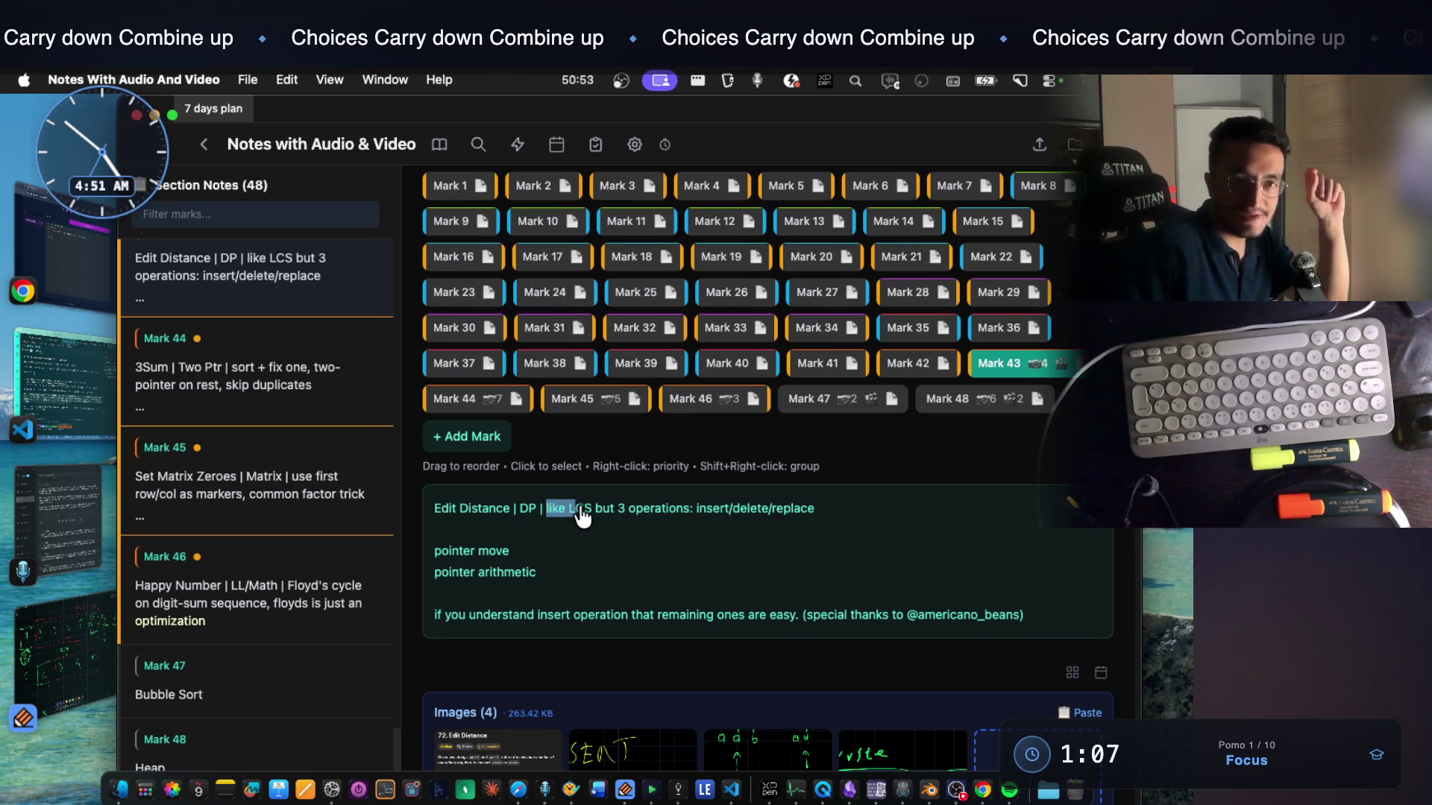
{"action": "left_click_drag", "start_coordinate": [614, 520], "coordinate": [817, 519]}
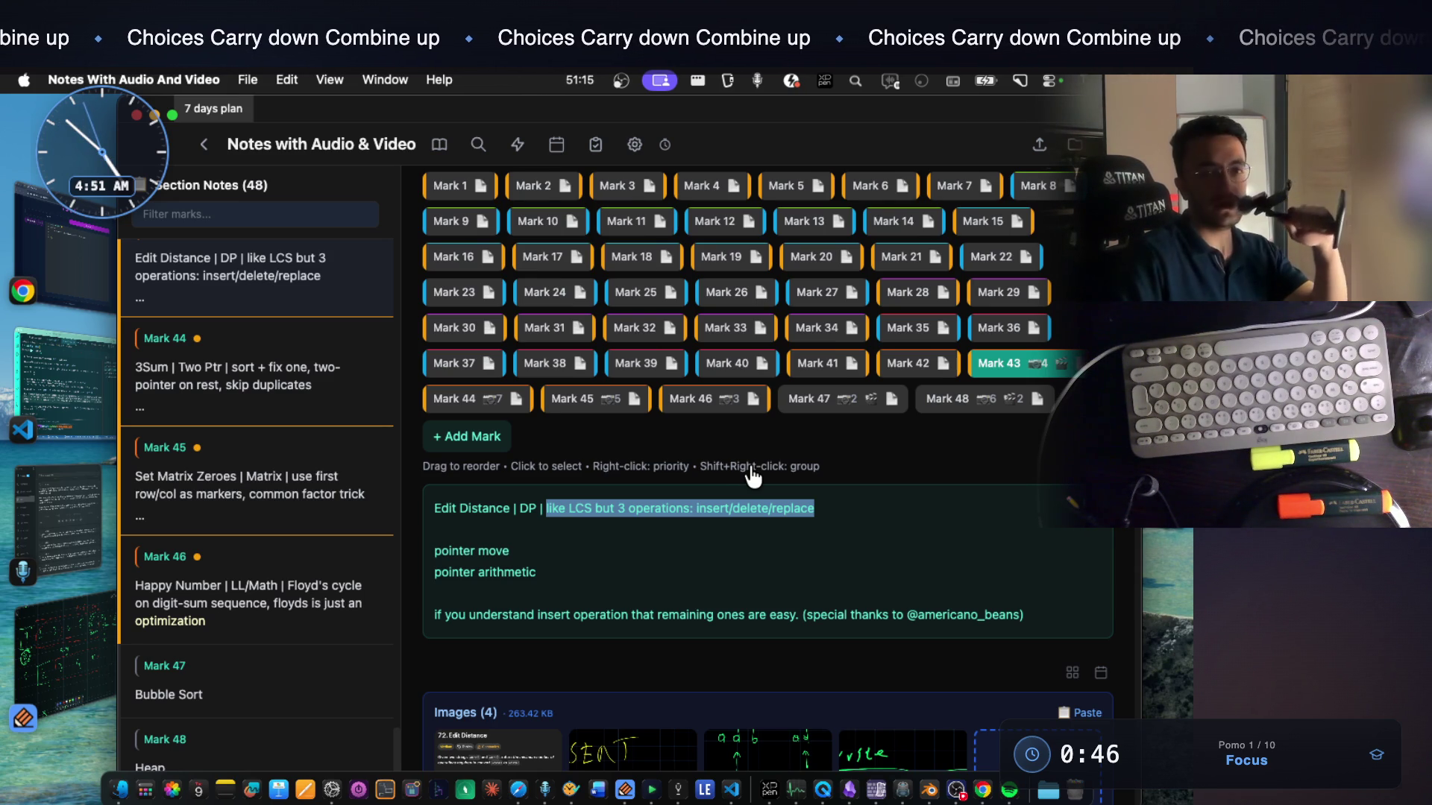
{"action": "left_click", "coordinate": [652, 528]}
{"action": "left_click_drag", "start_coordinate": [606, 510], "coordinate": [736, 520]}
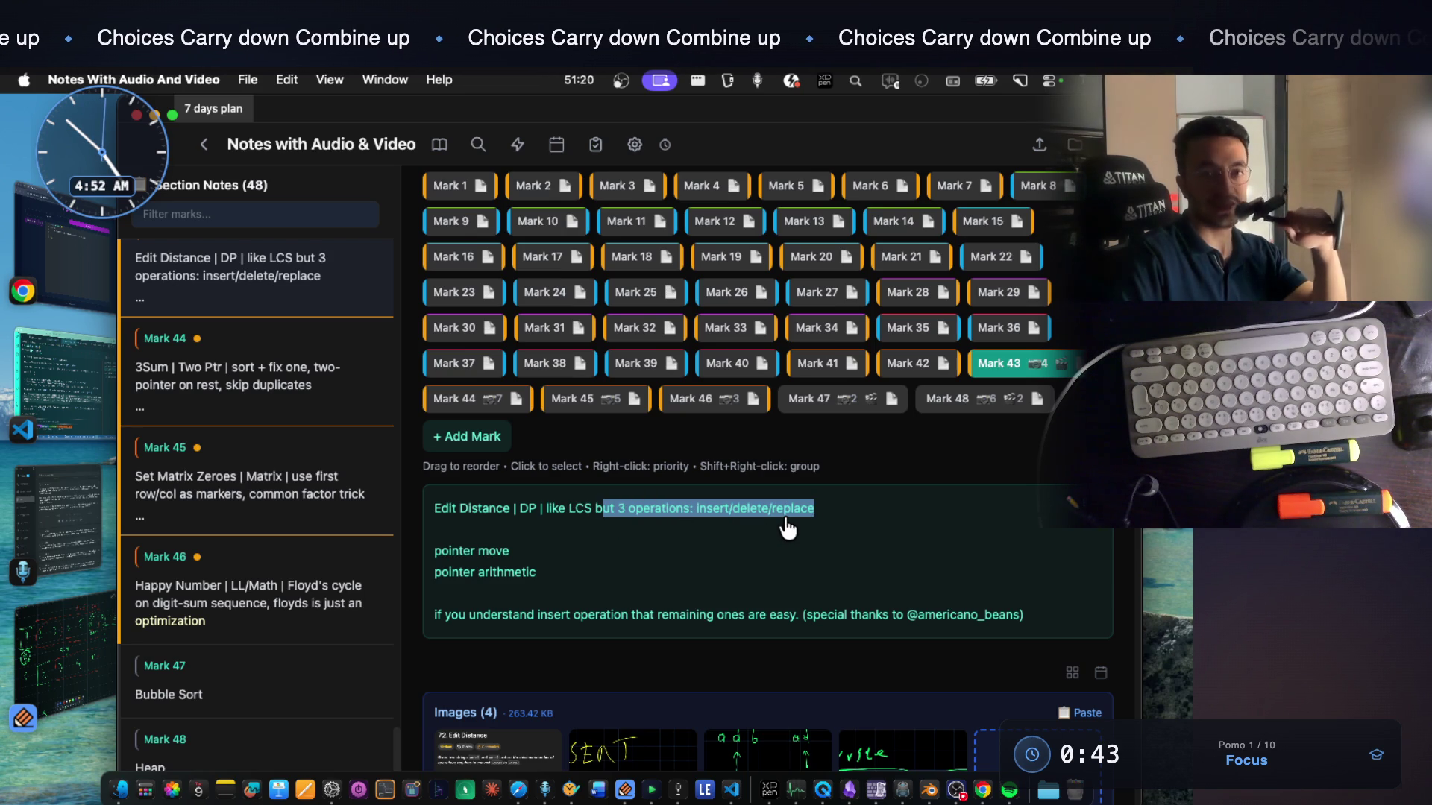
{"action": "left_click_drag", "start_coordinate": [787, 523], "coordinate": [793, 524]}
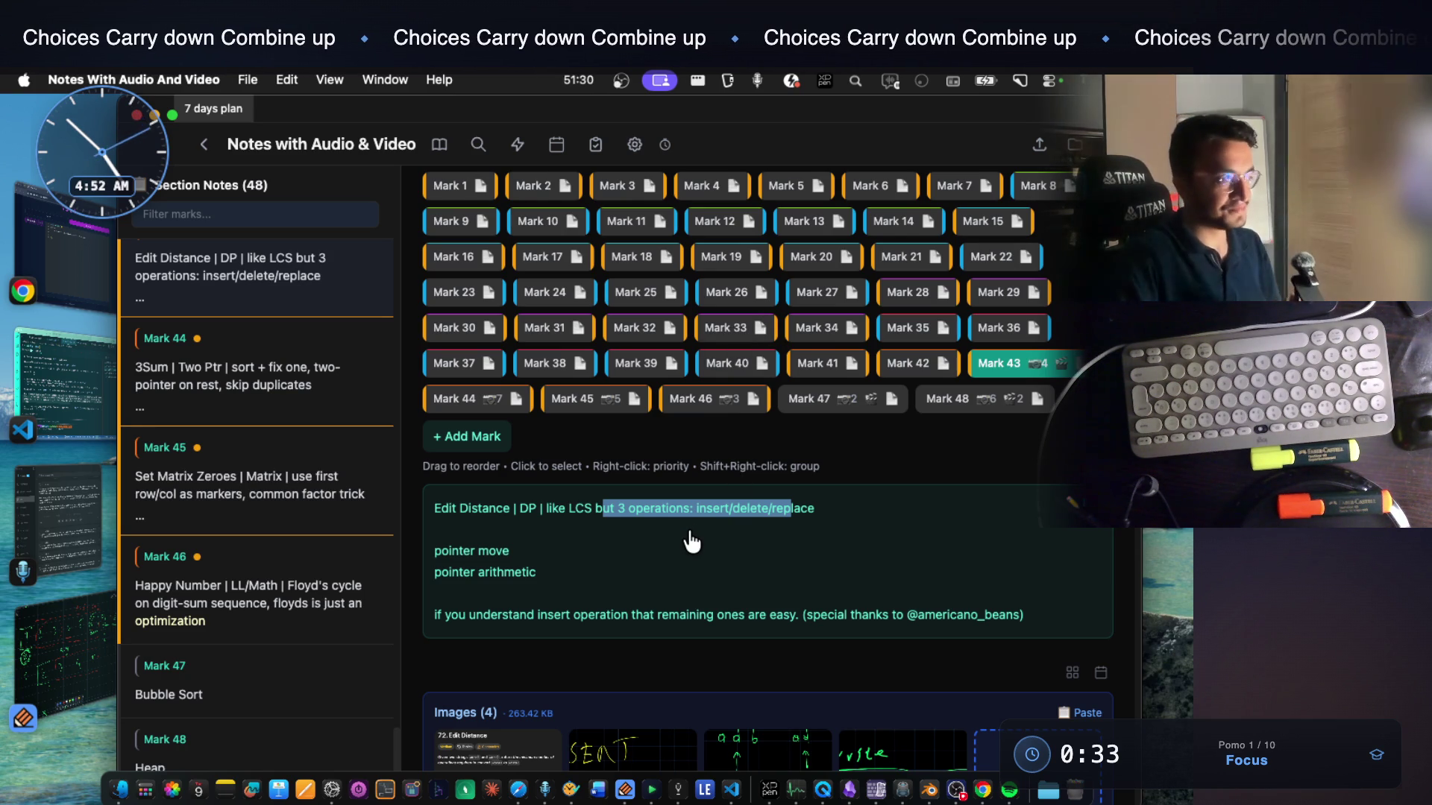
{"action": "scroll", "coordinate": [760, 486], "scroll_direction": "down", "scroll_amount": 2}
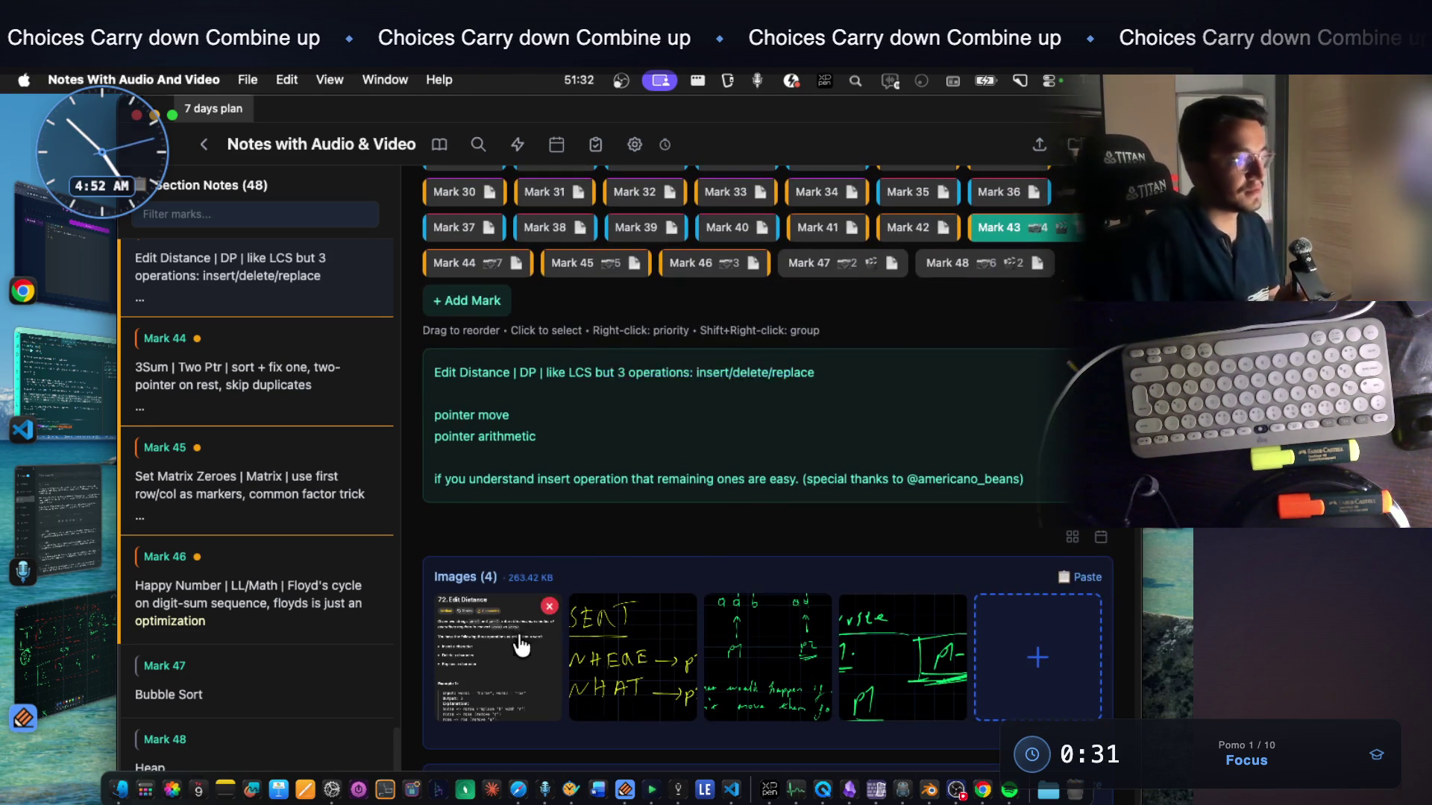
{"action": "left_click", "coordinate": [526, 626]}
{"action": "scroll", "coordinate": [627, 327], "scroll_direction": "up", "scroll_amount": 3}
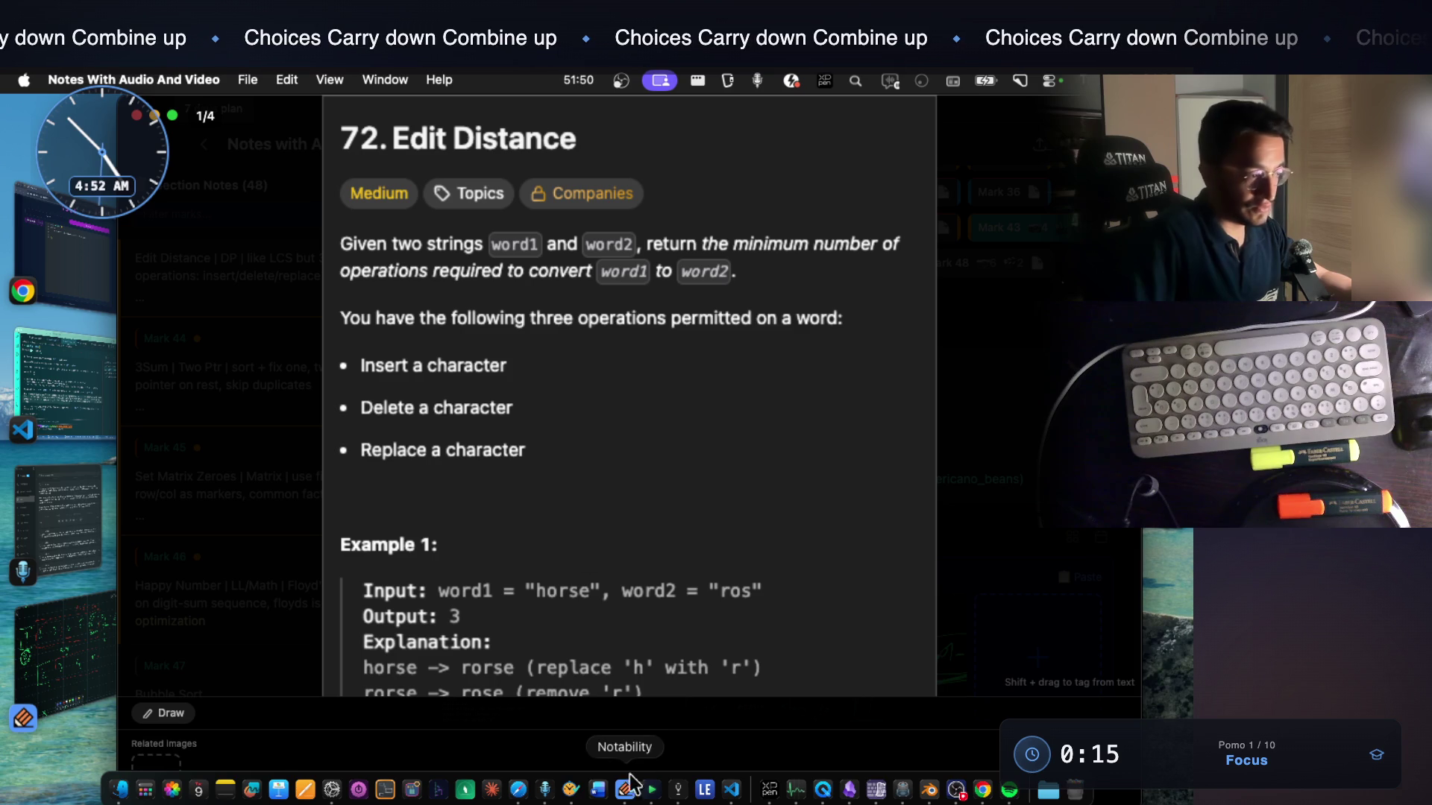
On the Notability canvas write ros and draw the root circle with its right branch
{"action": "left_click", "coordinate": [622, 796]}
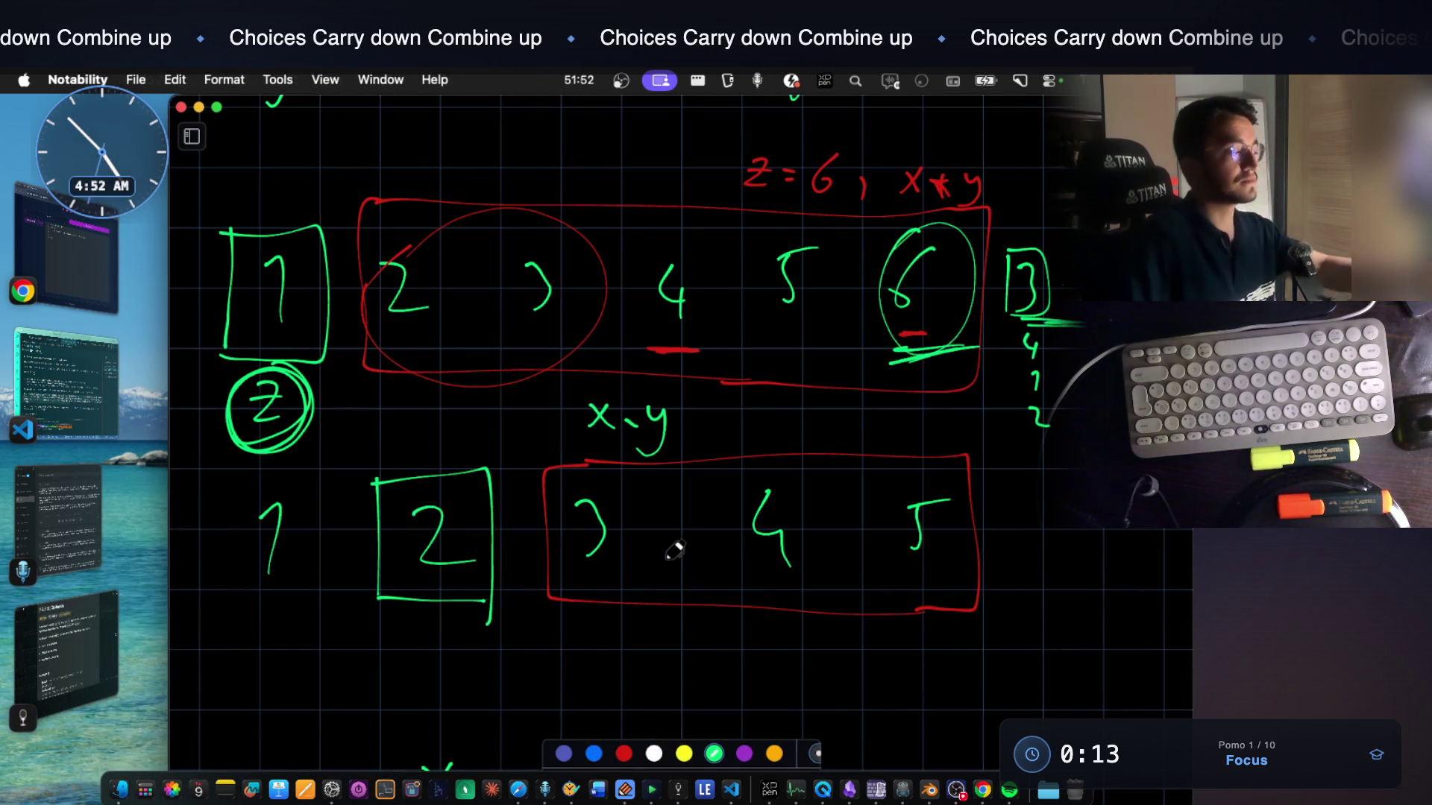
{"action": "scroll", "coordinate": [667, 492], "scroll_direction": "down", "scroll_amount": 5}
{"action": "scroll", "coordinate": [665, 481], "scroll_direction": "down", "scroll_amount": 6}
{"action": "scroll", "coordinate": [664, 482], "scroll_direction": "down", "scroll_amount": 3}
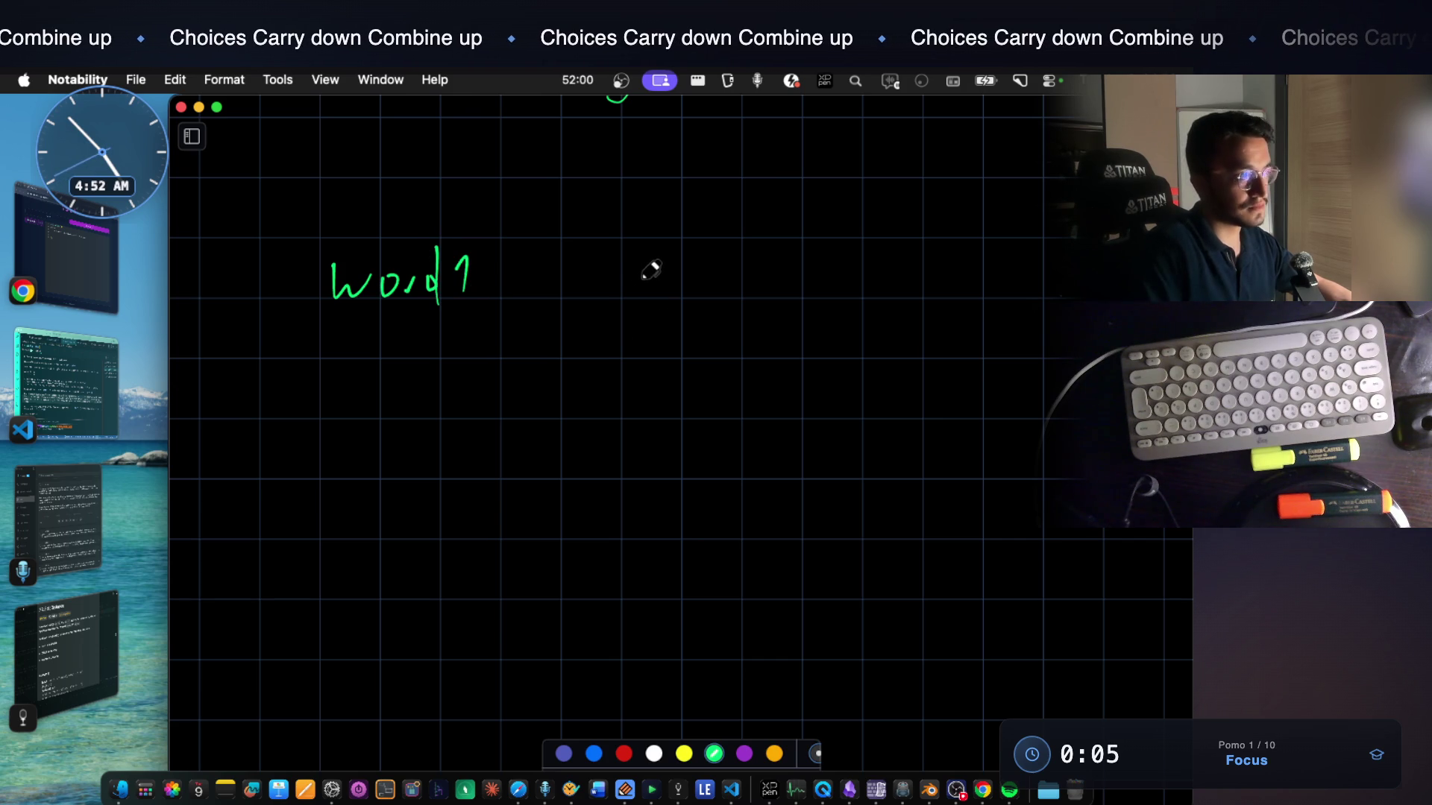
{"action": "left_click", "coordinate": [677, 790]}
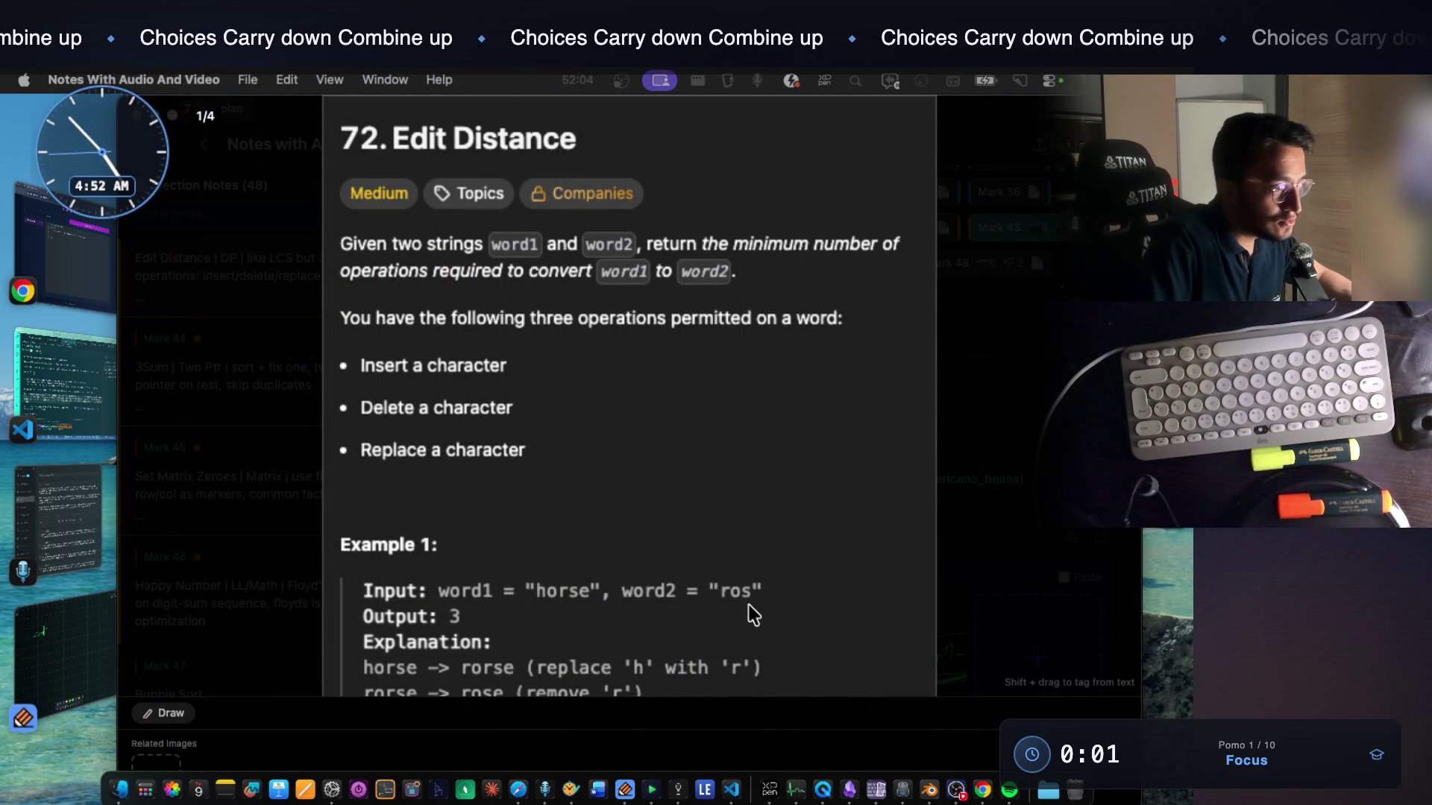
{"action": "left_click", "coordinate": [624, 790]}
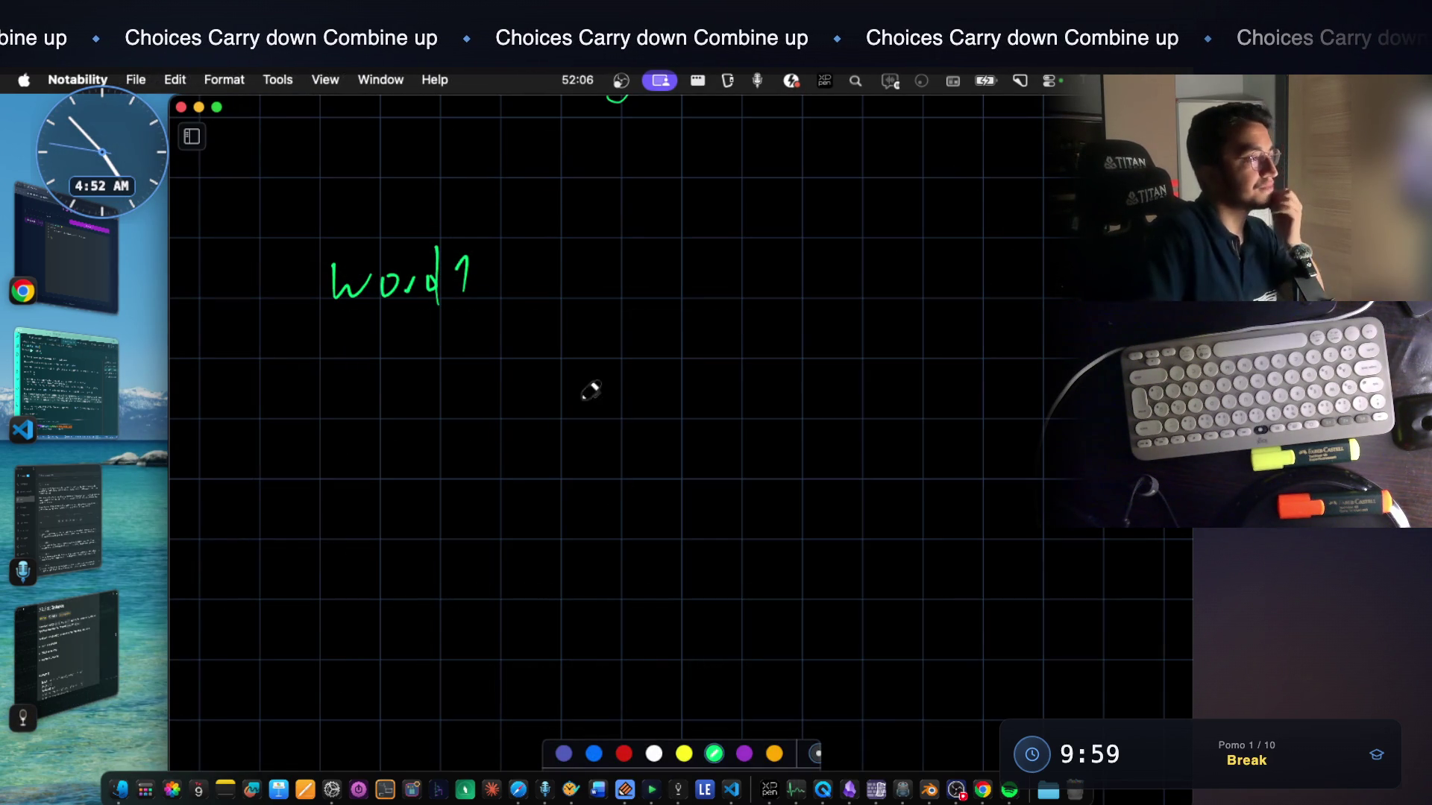
{"action": "scroll", "coordinate": [375, 408], "scroll_direction": "down", "scroll_amount": 2}
{"action": "left_click_drag", "start_coordinate": [342, 354], "coordinate": [343, 414]}
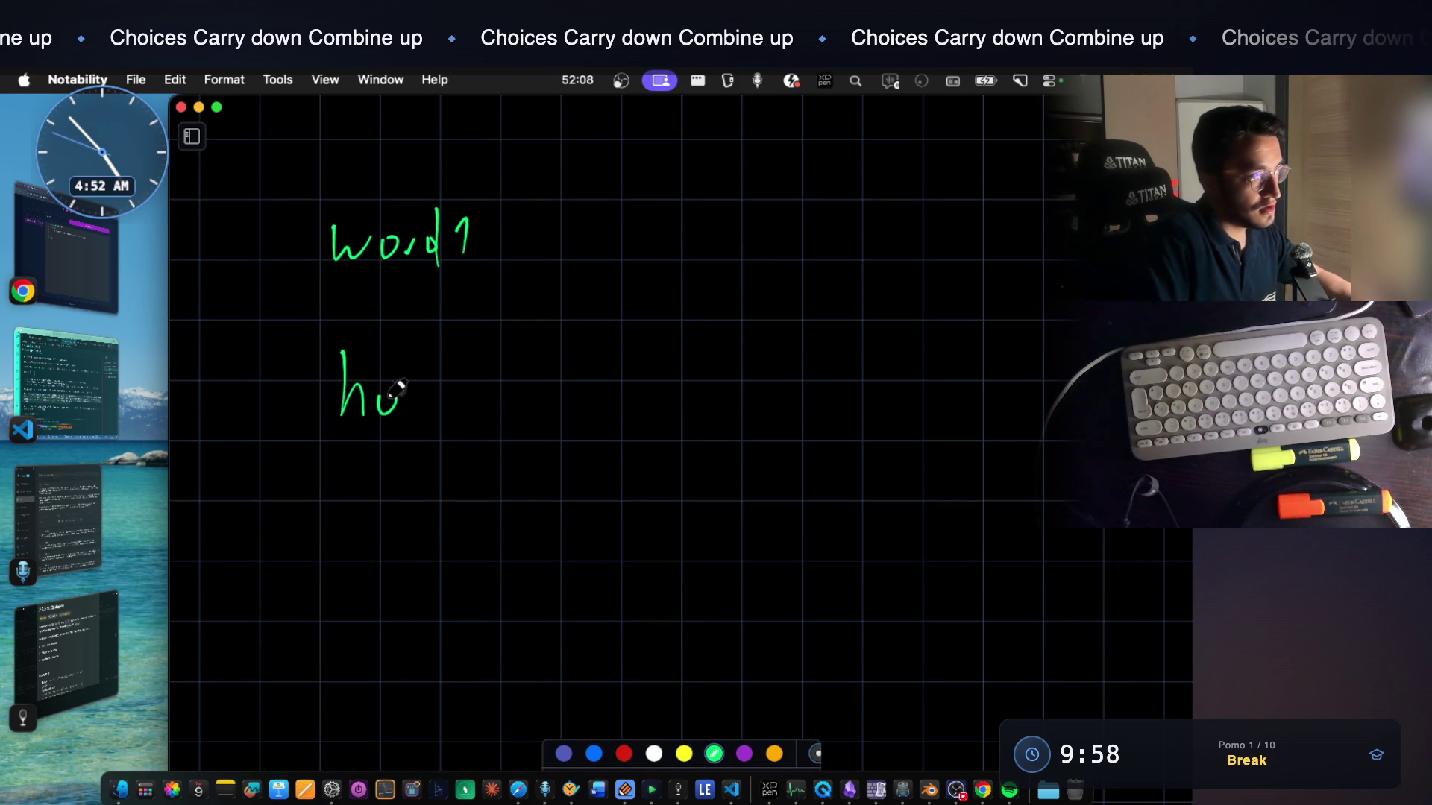
{"action": "left_click_drag", "start_coordinate": [846, 379], "coordinate": [855, 415]}
{"action": "left_click_drag", "start_coordinate": [848, 211], "coordinate": [847, 252]}
{"action": "left_click_drag", "start_coordinate": [873, 218], "coordinate": [906, 251]}
{"action": "scroll", "coordinate": [884, 236], "scroll_direction": "down", "scroll_amount": 3}
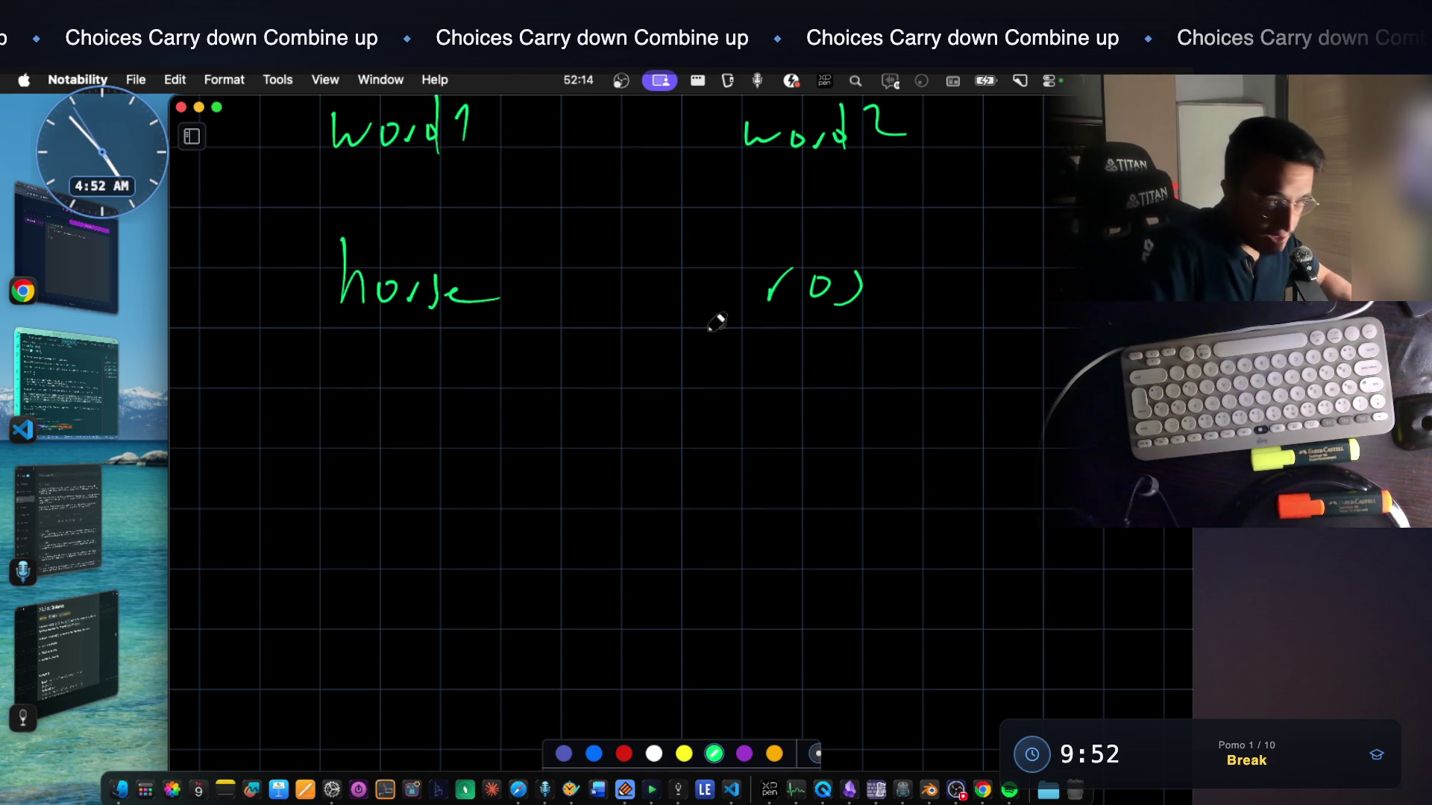
{"action": "scroll", "coordinate": [724, 375], "scroll_direction": "down", "scroll_amount": 2}
{"action": "left_click_drag", "start_coordinate": [585, 374], "coordinate": [661, 383]}
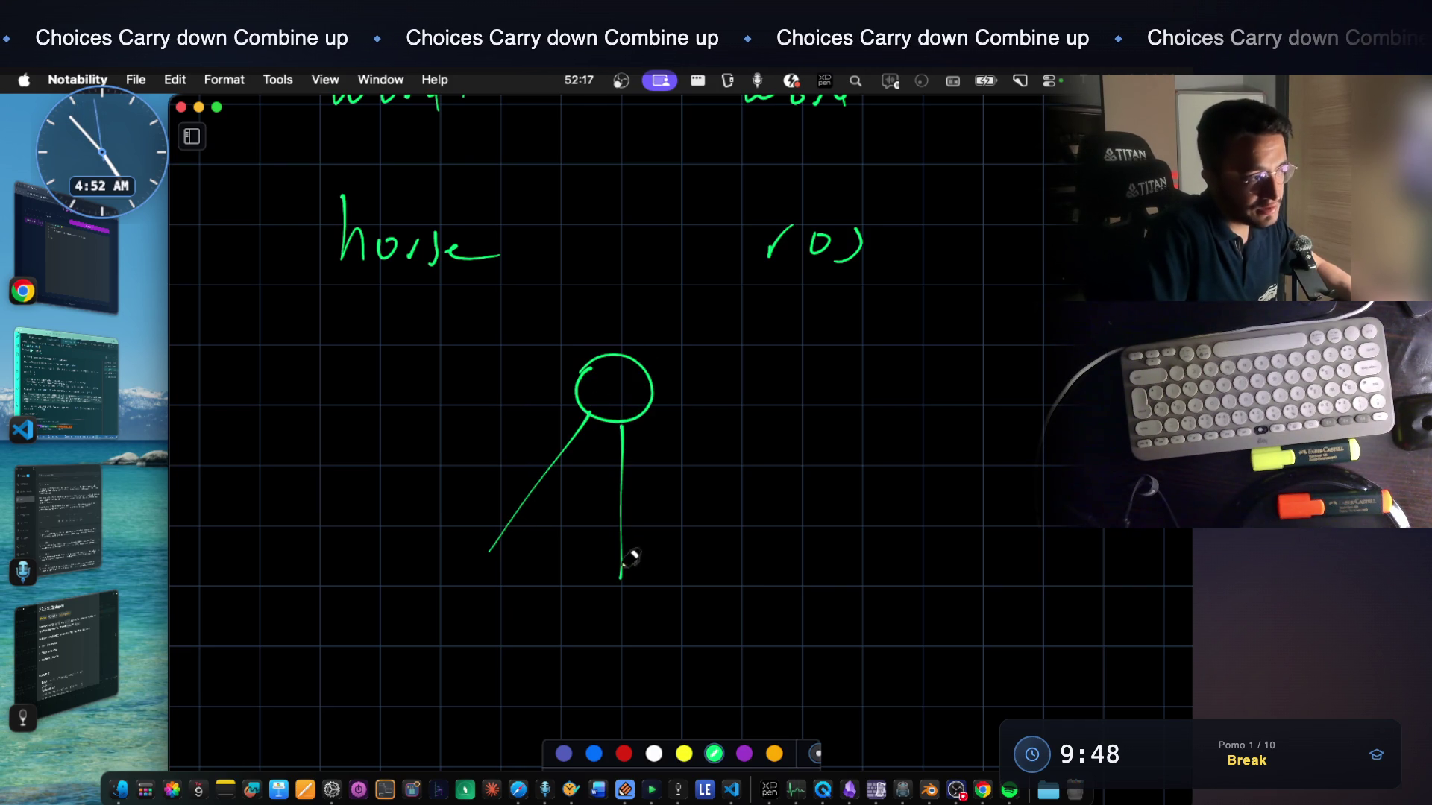
{"action": "left_click_drag", "start_coordinate": [640, 416], "coordinate": [828, 544]}
{"action": "scroll", "coordinate": [573, 530], "scroll_direction": "down", "scroll_amount": 2}
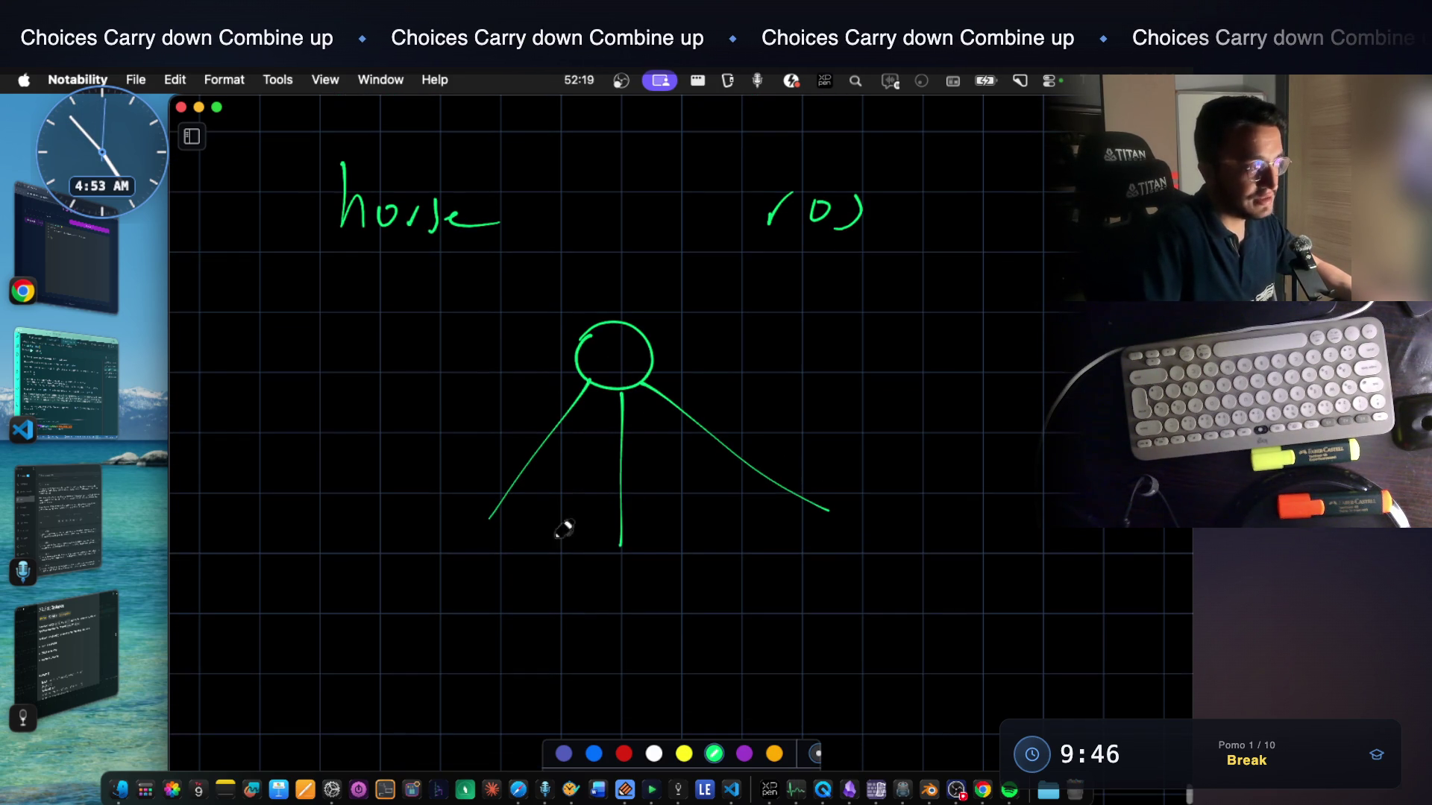
{"action": "left_click_drag", "start_coordinate": [512, 557], "coordinate": [489, 509]}
{"action": "scroll", "coordinate": [437, 559], "scroll_direction": "down", "scroll_amount": 3}
{"action": "left_click_drag", "start_coordinate": [376, 556], "coordinate": [382, 568]}
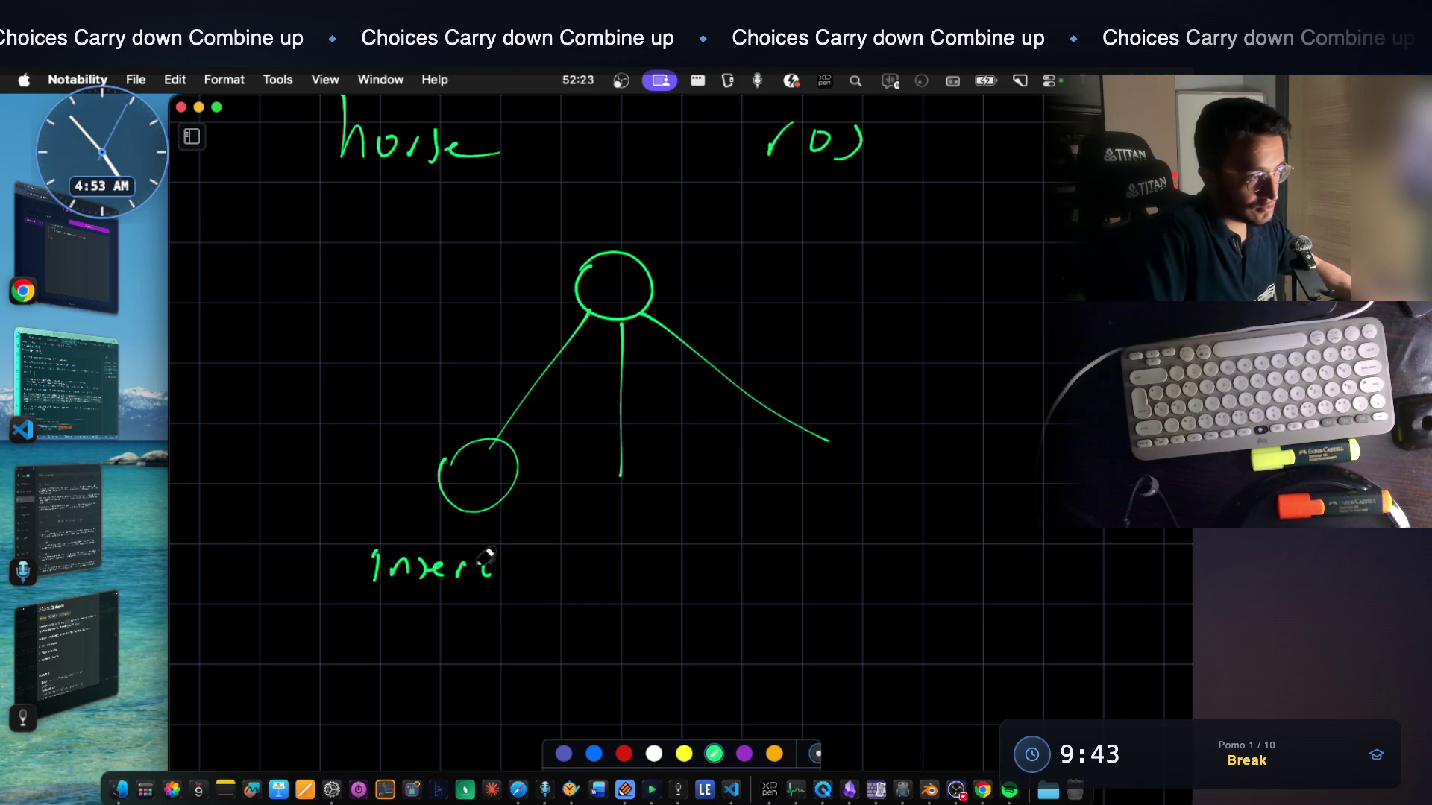
{"action": "scroll", "coordinate": [601, 506], "scroll_direction": "down", "scroll_amount": 2}
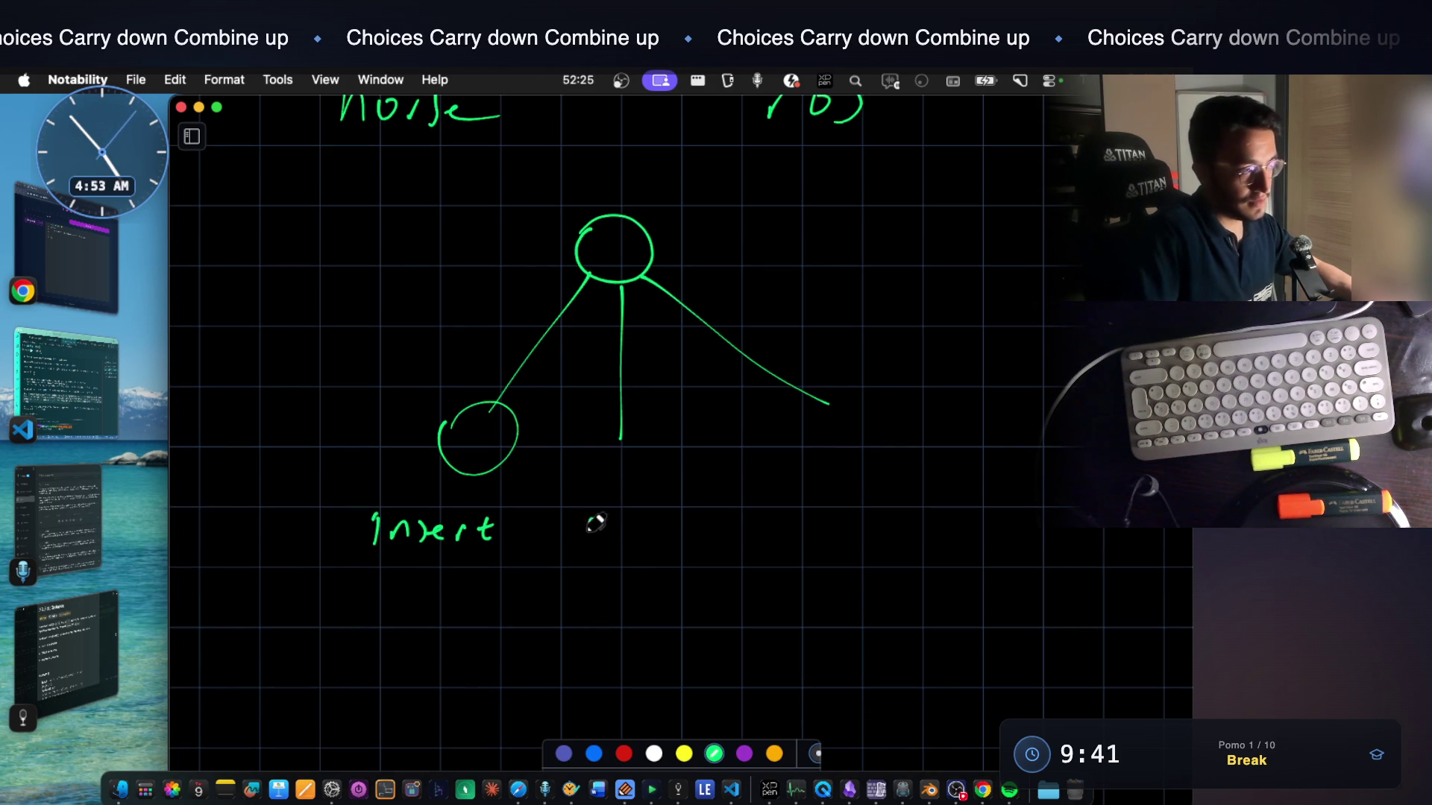
Label the branches delete and replace, close their end circles, and return to the problem
{"action": "left_click_drag", "start_coordinate": [648, 482], "coordinate": [713, 510]}
{"action": "scroll", "coordinate": [838, 393], "scroll_direction": "down", "scroll_amount": 1}
{"action": "left_click_drag", "start_coordinate": [828, 389], "coordinate": [861, 410]}
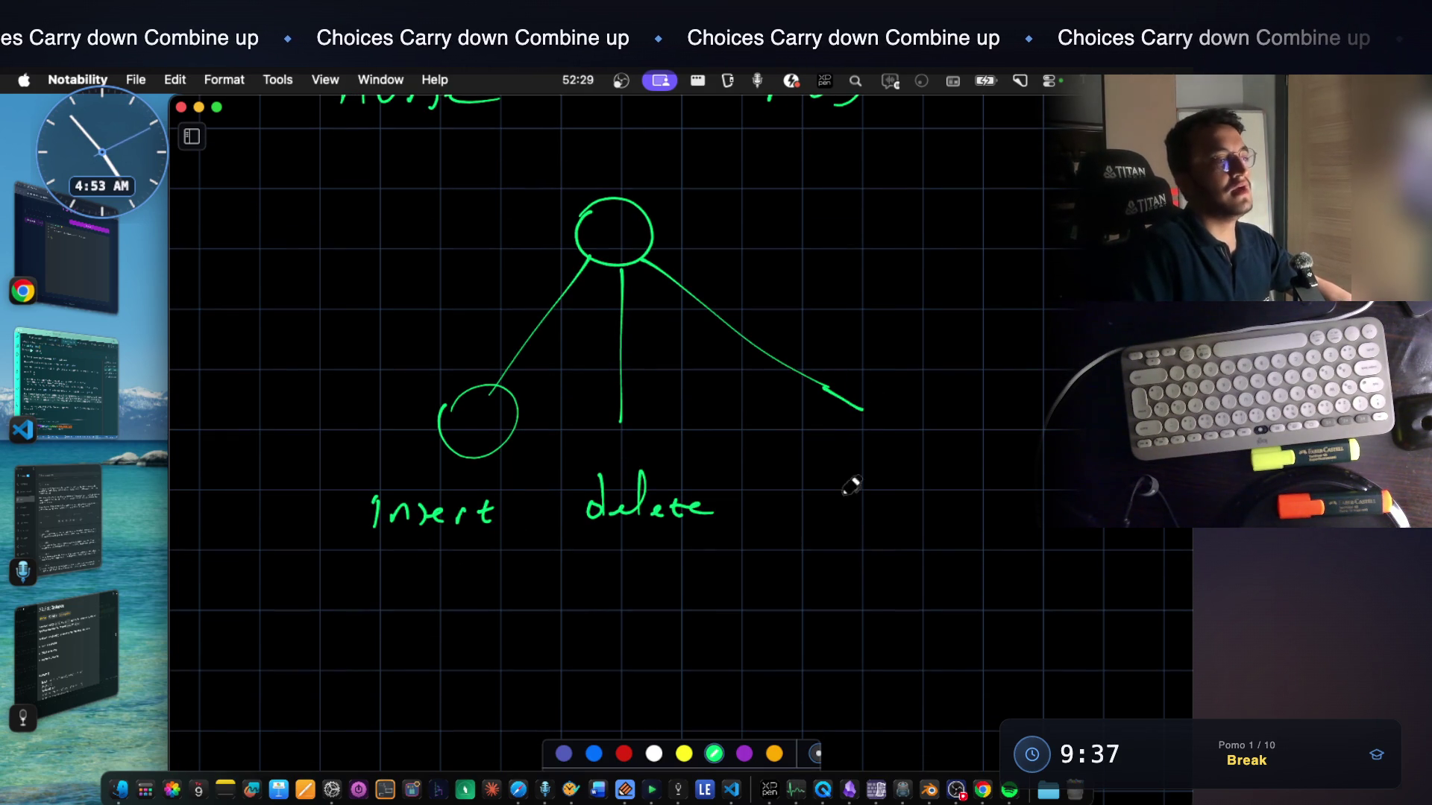
{"action": "left_click_drag", "start_coordinate": [857, 485], "coordinate": [894, 496]}
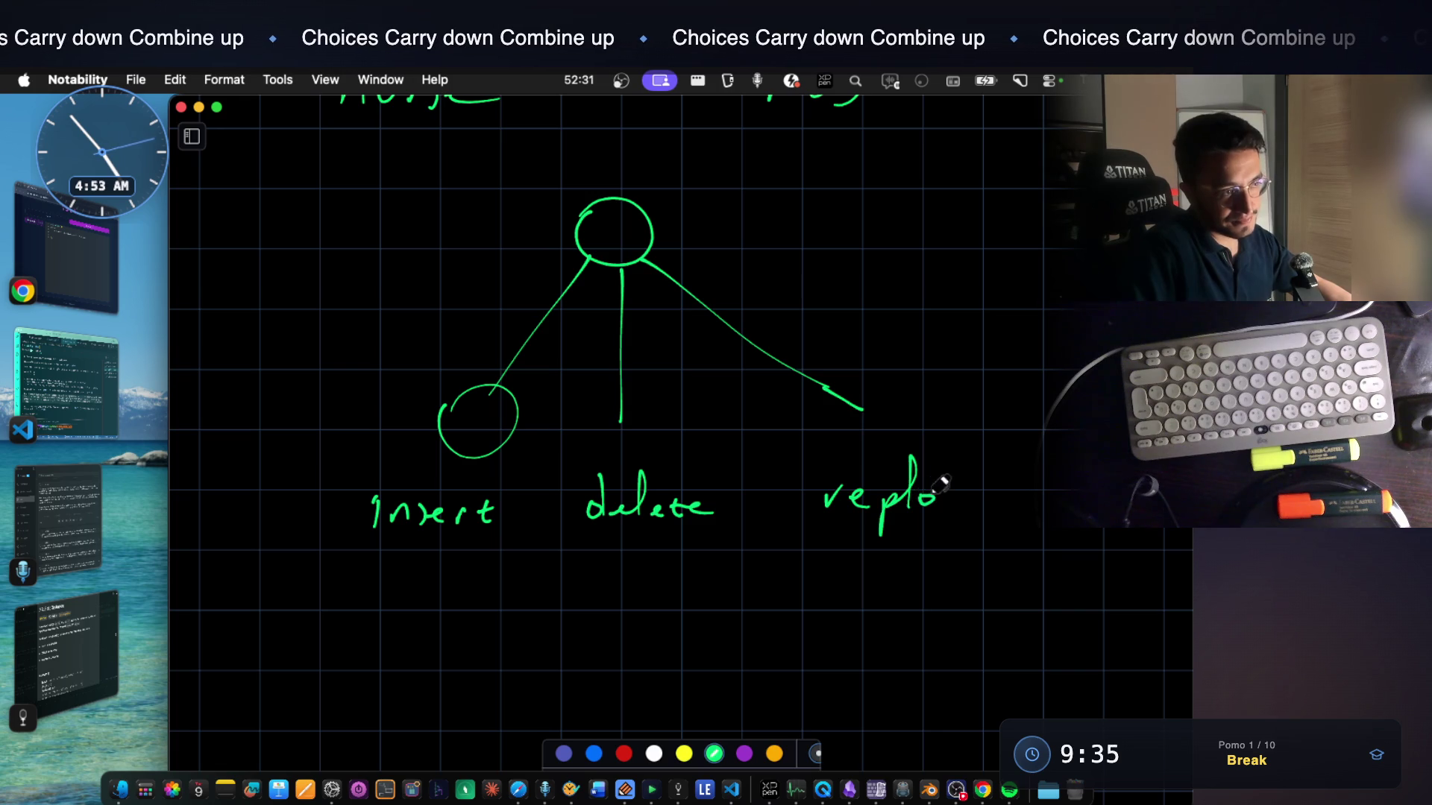
{"action": "left_click_drag", "start_coordinate": [979, 488], "coordinate": [984, 506]}
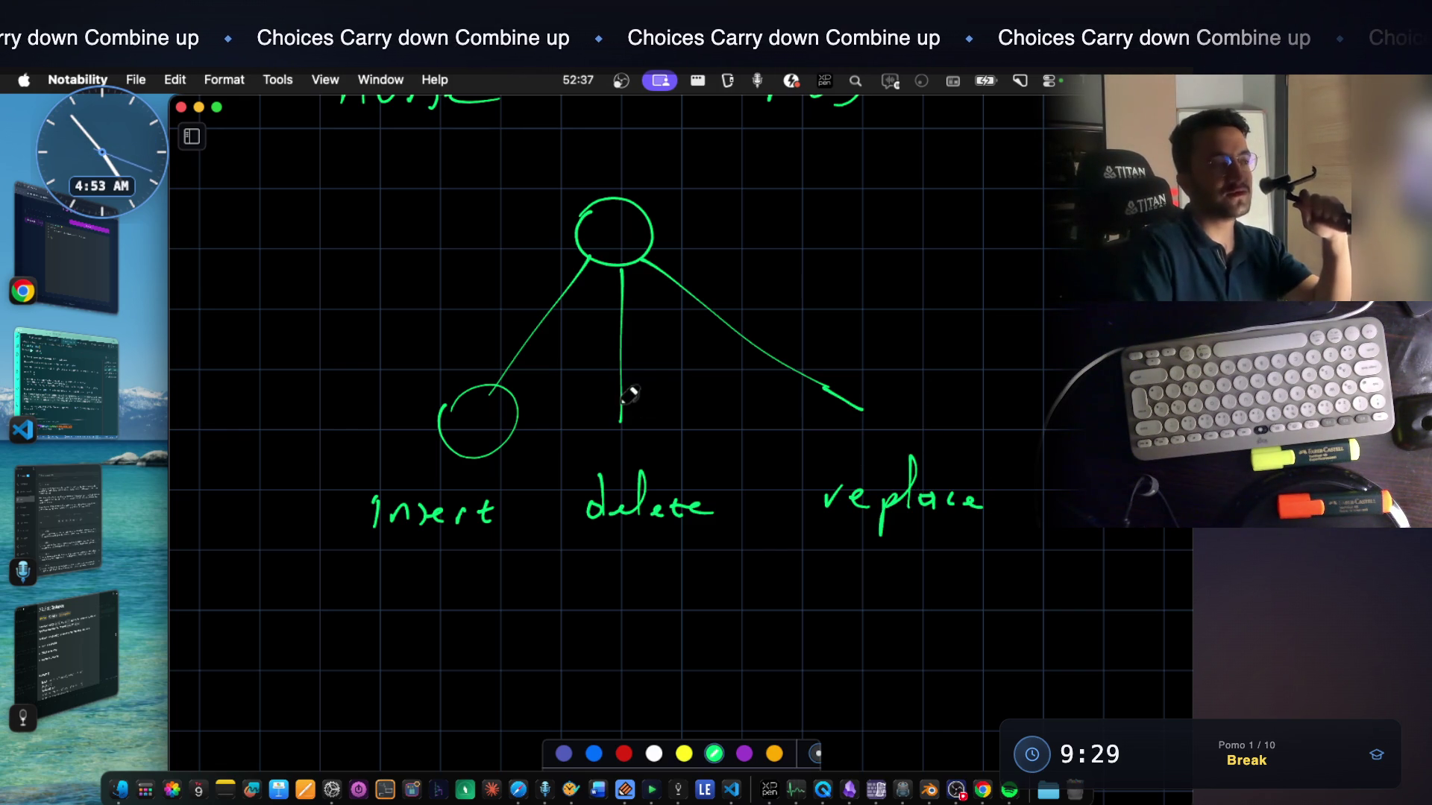
{"action": "left_click_drag", "start_coordinate": [657, 410], "coordinate": [618, 405]}
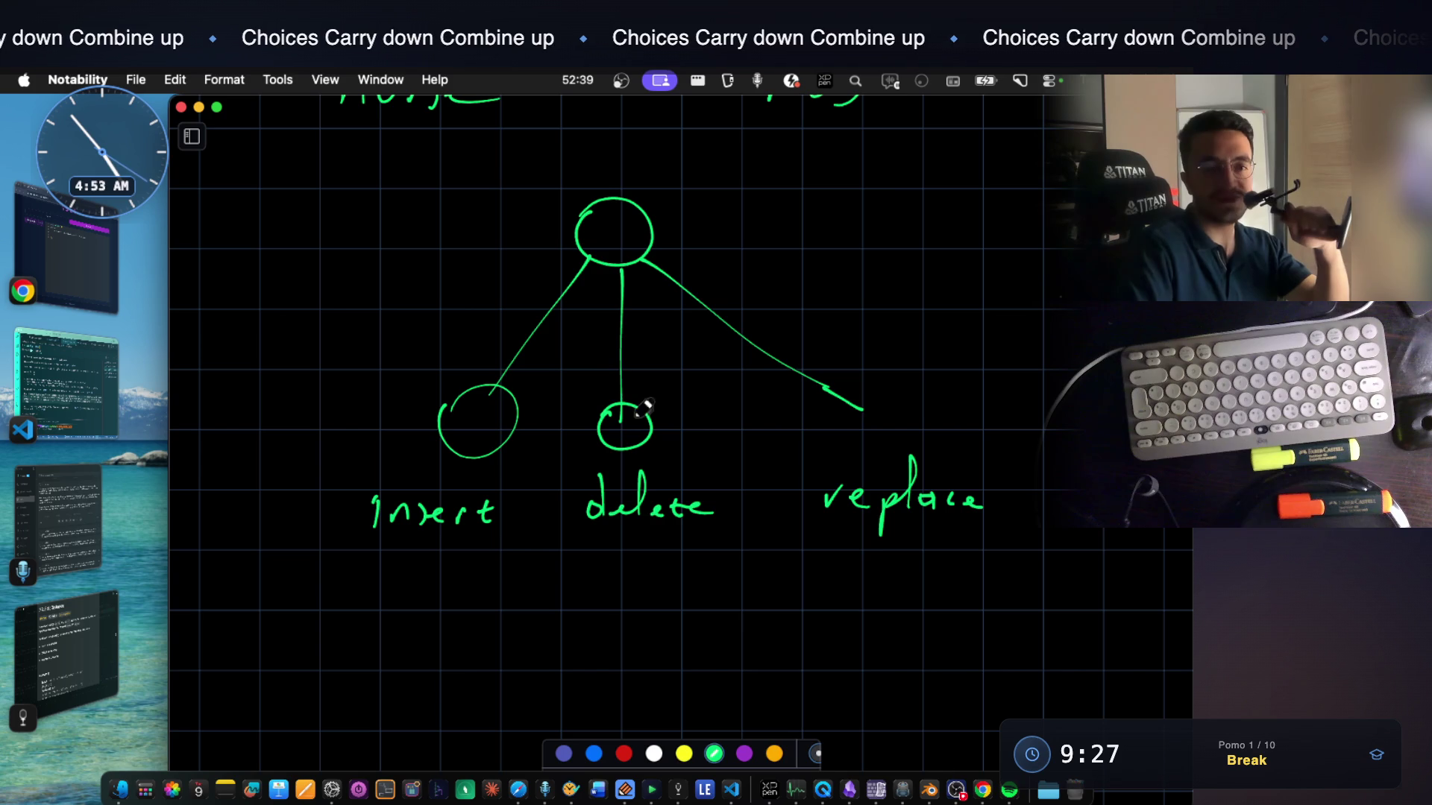
{"action": "left_click_drag", "start_coordinate": [862, 400], "coordinate": [870, 438]}
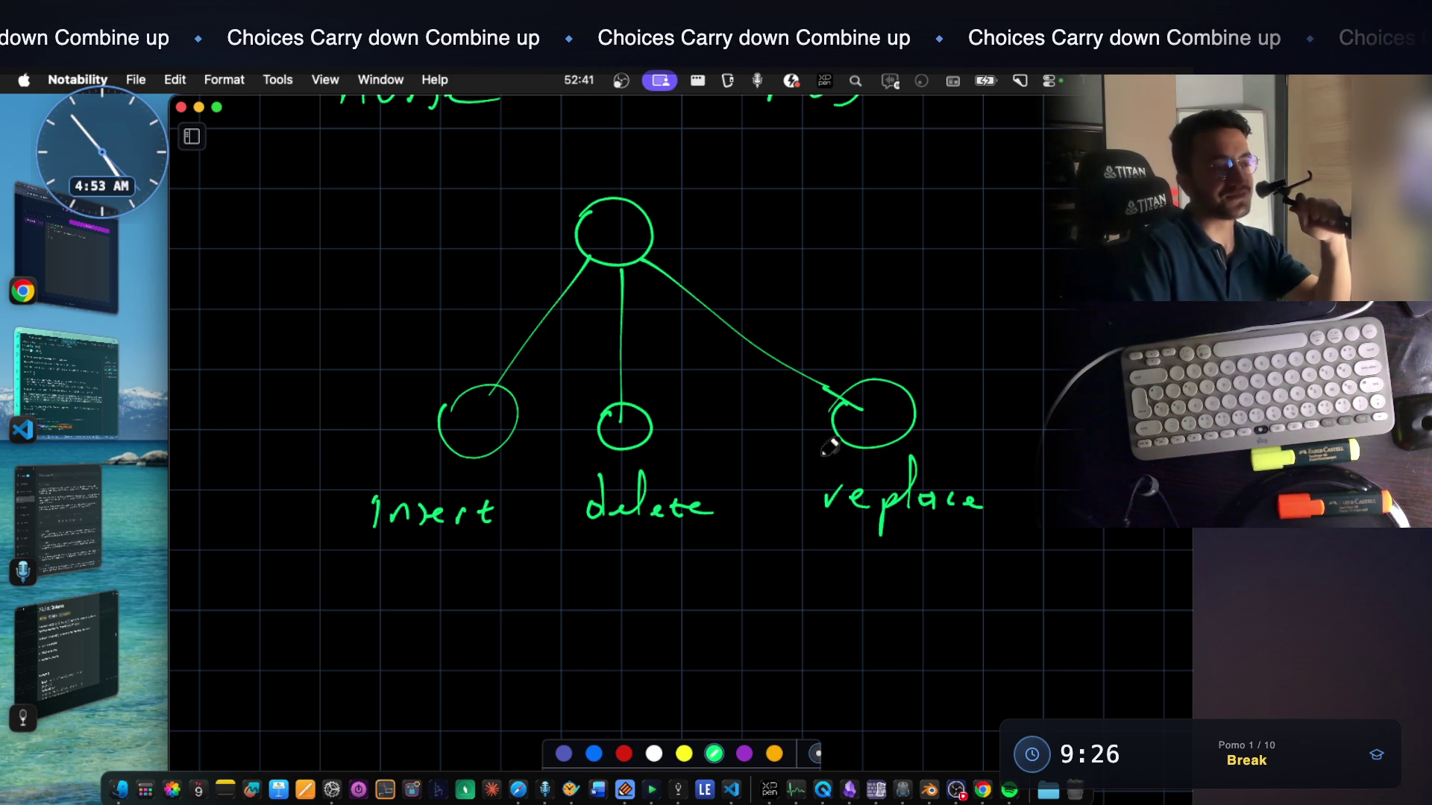
{"action": "left_click", "coordinate": [678, 790]}
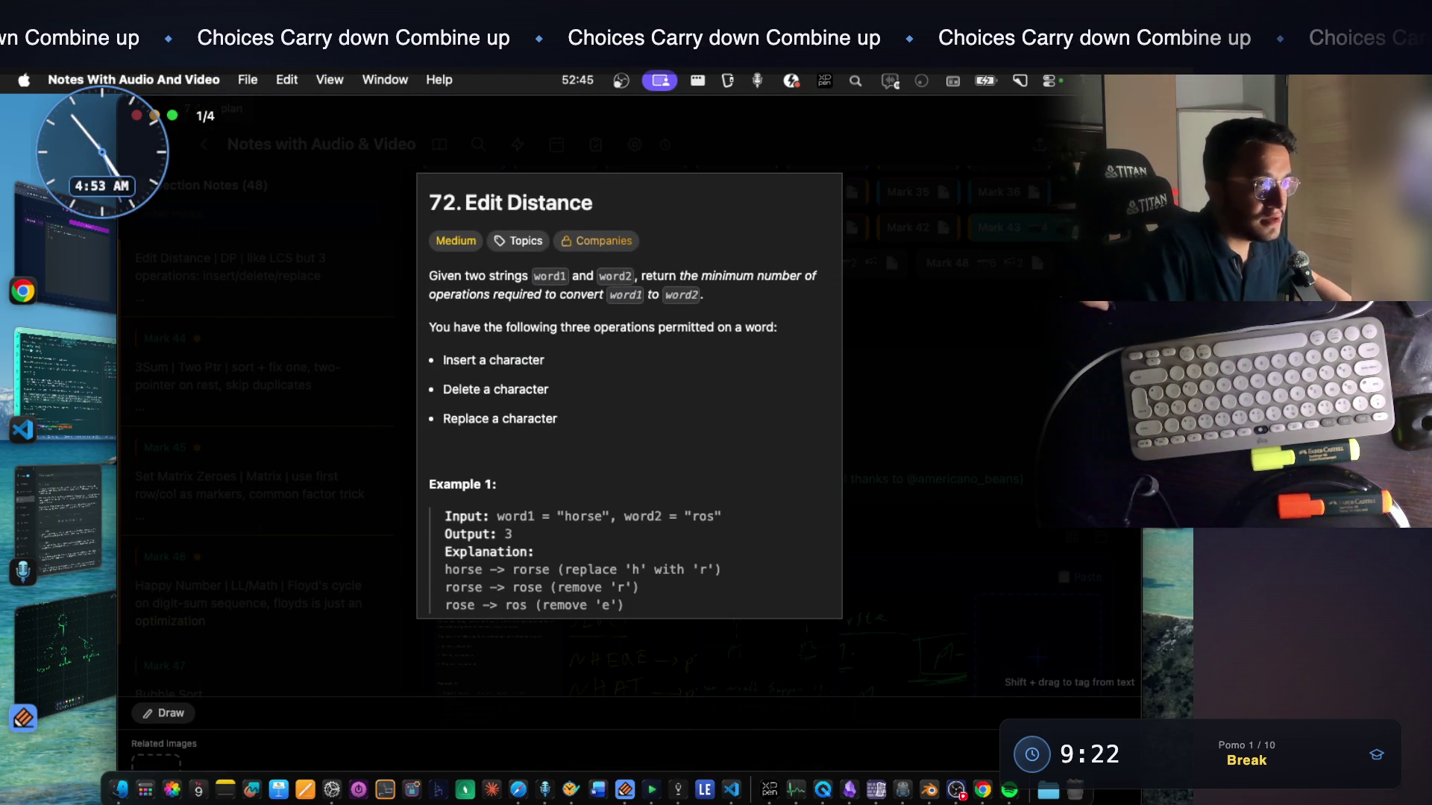
Dismiss the full-size problem screenshot with Escape
{"action": "key", "text": "Escape"}
{"action": "scroll", "coordinate": [783, 522], "scroll_direction": "down", "scroll_amount": 5}
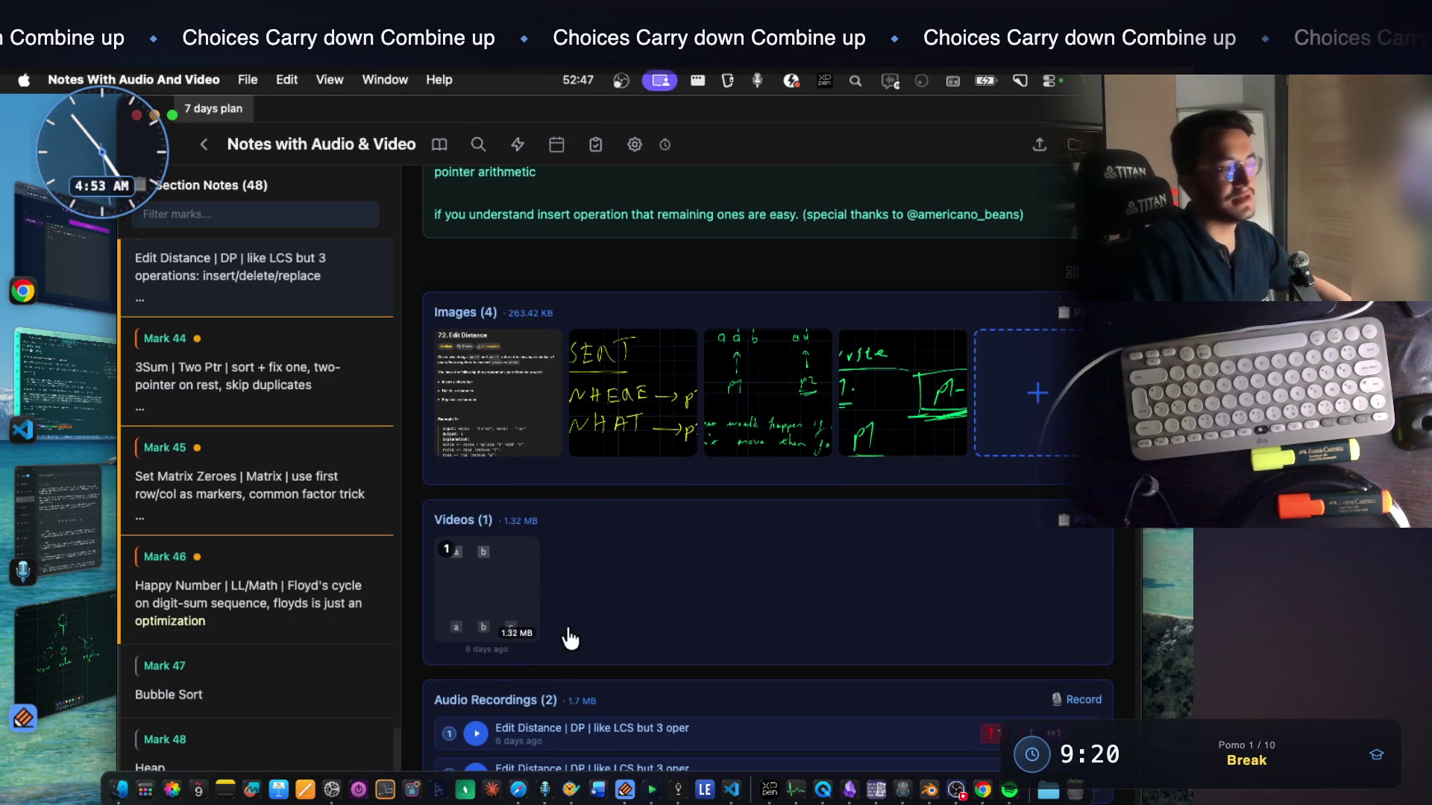
{"action": "scroll", "coordinate": [570, 637], "scroll_direction": "up", "scroll_amount": 2}
{"action": "scroll", "coordinate": [601, 649], "scroll_direction": "up", "scroll_amount": 2}
{"action": "scroll", "coordinate": [727, 504], "scroll_direction": "up", "scroll_amount": 2}
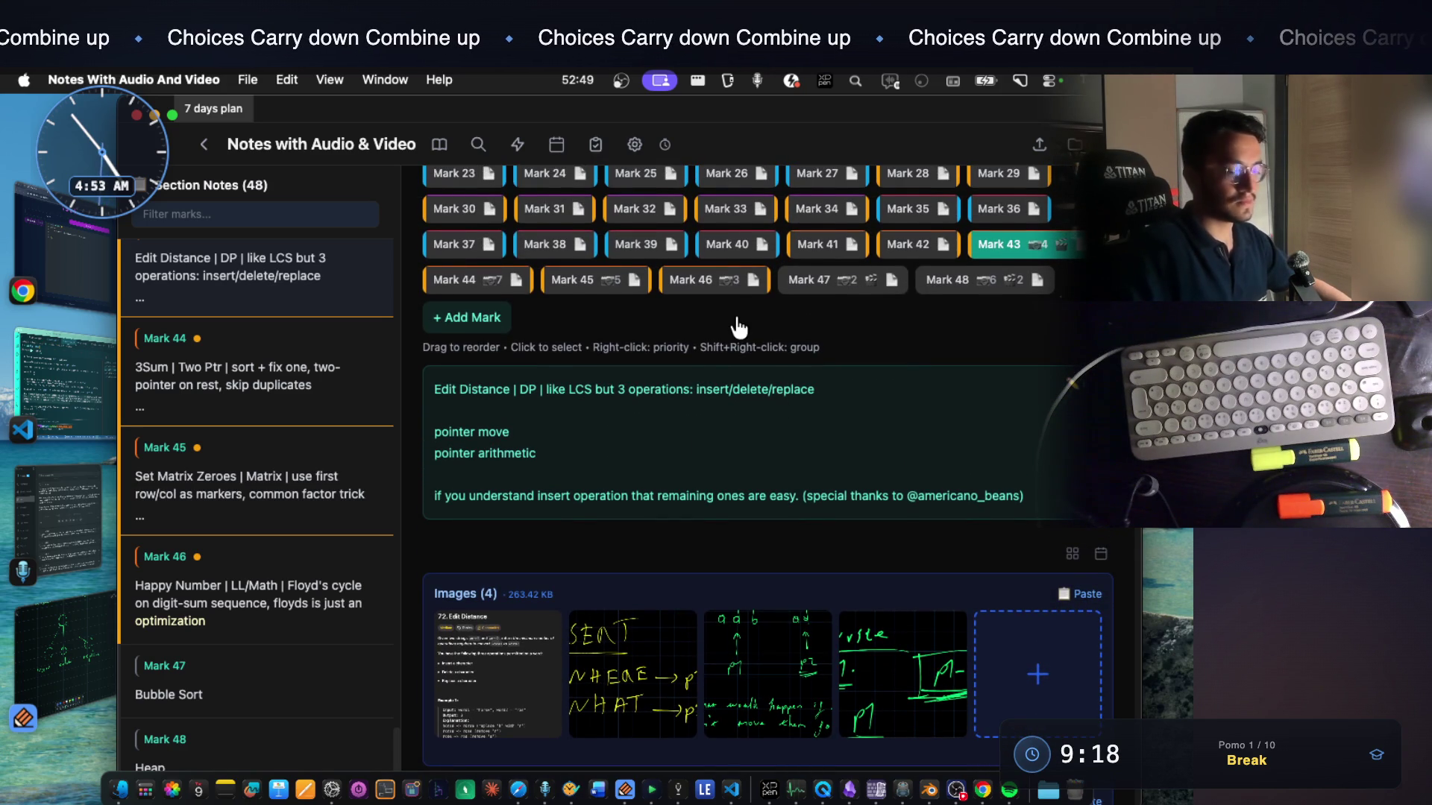
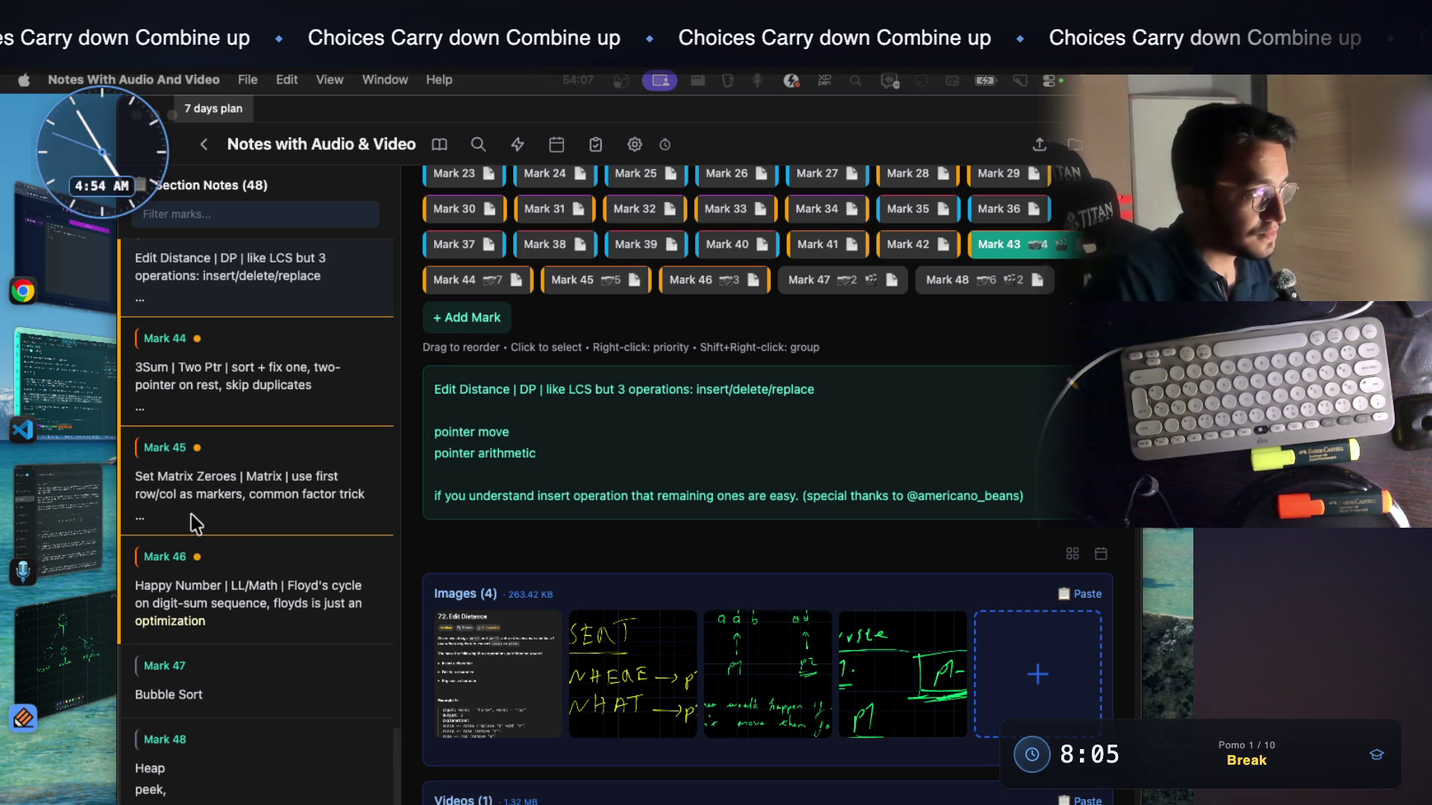
Switch from the note to the Notability board showing the insert/delete/replace tree
{"action": "left_click", "coordinate": [56, 648]}
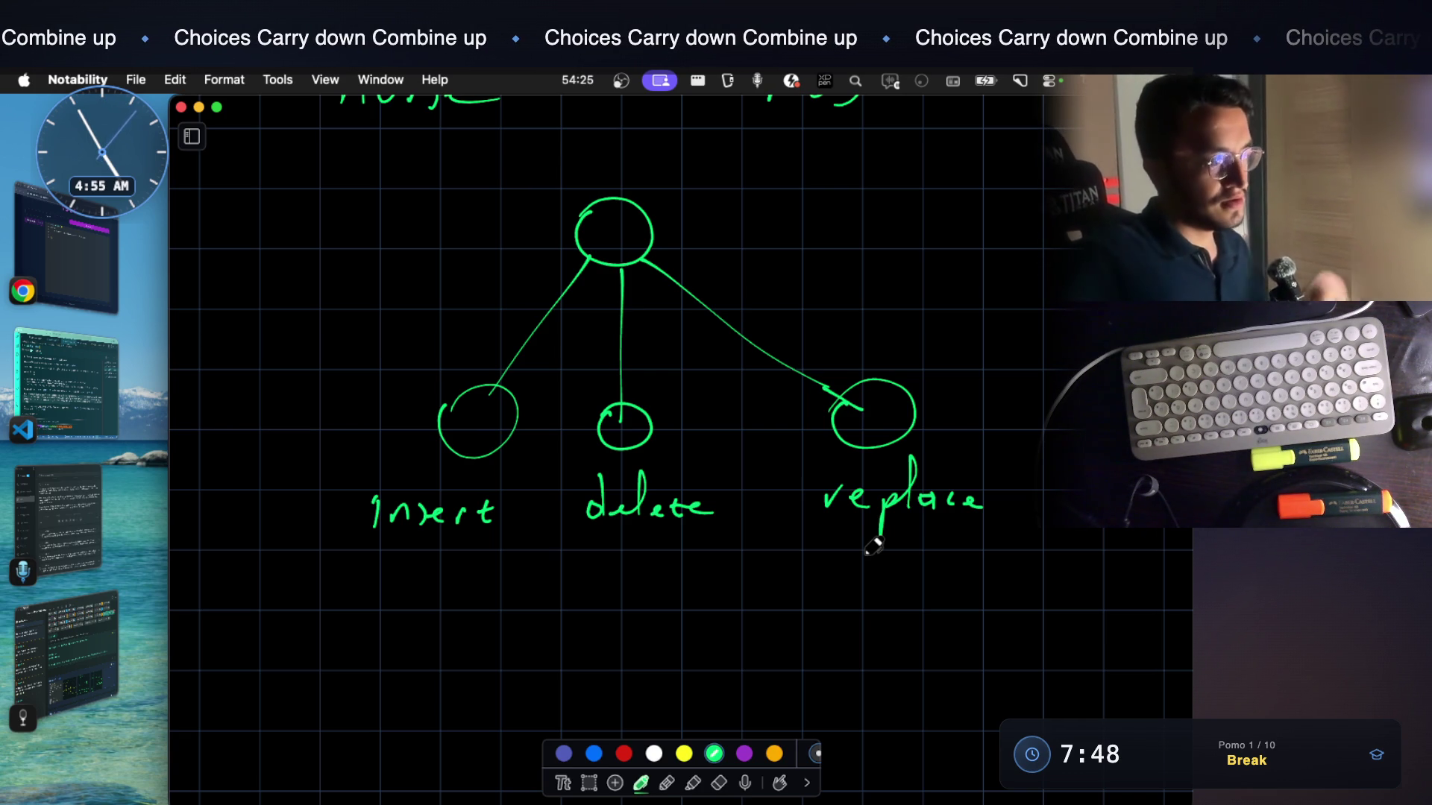
{"action": "scroll", "coordinate": [604, 465], "scroll_direction": "down", "scroll_amount": 1}
{"action": "scroll", "coordinate": [637, 437], "scroll_direction": "up", "scroll_amount": 2}
{"action": "scroll", "coordinate": [668, 406], "scroll_direction": "up", "scroll_amount": 3}
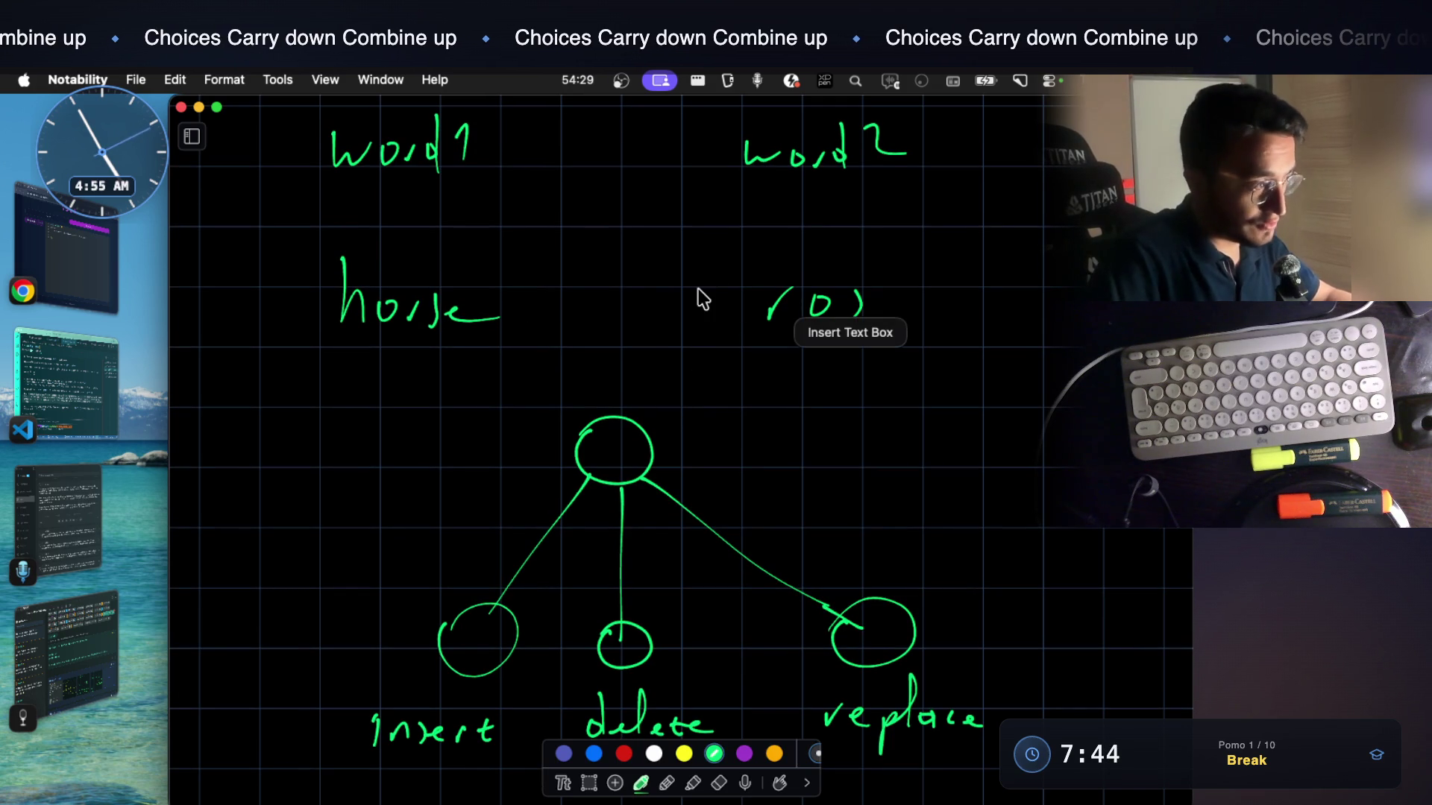
{"action": "scroll", "coordinate": [831, 496], "scroll_direction": "down", "scroll_amount": 3}
{"action": "scroll", "coordinate": [426, 510], "scroll_direction": "down", "scroll_amount": 3}
{"action": "scroll", "coordinate": [370, 457], "scroll_direction": "down", "scroll_amount": 3}
Handwrite horse above ros under the tree with a vertical line beside them
{"action": "mouse_move", "coordinate": [366, 410]}
{"action": "left_mouse_down"}
{"action": "mouse_move", "coordinate": [362, 498]}
{"action": "mouse_move", "coordinate": [397, 498]}
{"action": "left_mouse_up"}
{"action": "mouse_move", "coordinate": [417, 470]}
{"action": "left_mouse_down"}
{"action": "mouse_move", "coordinate": [494, 497]}
{"action": "mouse_move", "coordinate": [562, 476]}
{"action": "left_mouse_up"}
{"action": "mouse_move", "coordinate": [376, 559]}
{"action": "left_mouse_down"}
{"action": "mouse_move", "coordinate": [373, 591]}
{"action": "mouse_move", "coordinate": [428, 560]}
{"action": "mouse_move", "coordinate": [467, 583]}
{"action": "left_mouse_up"}
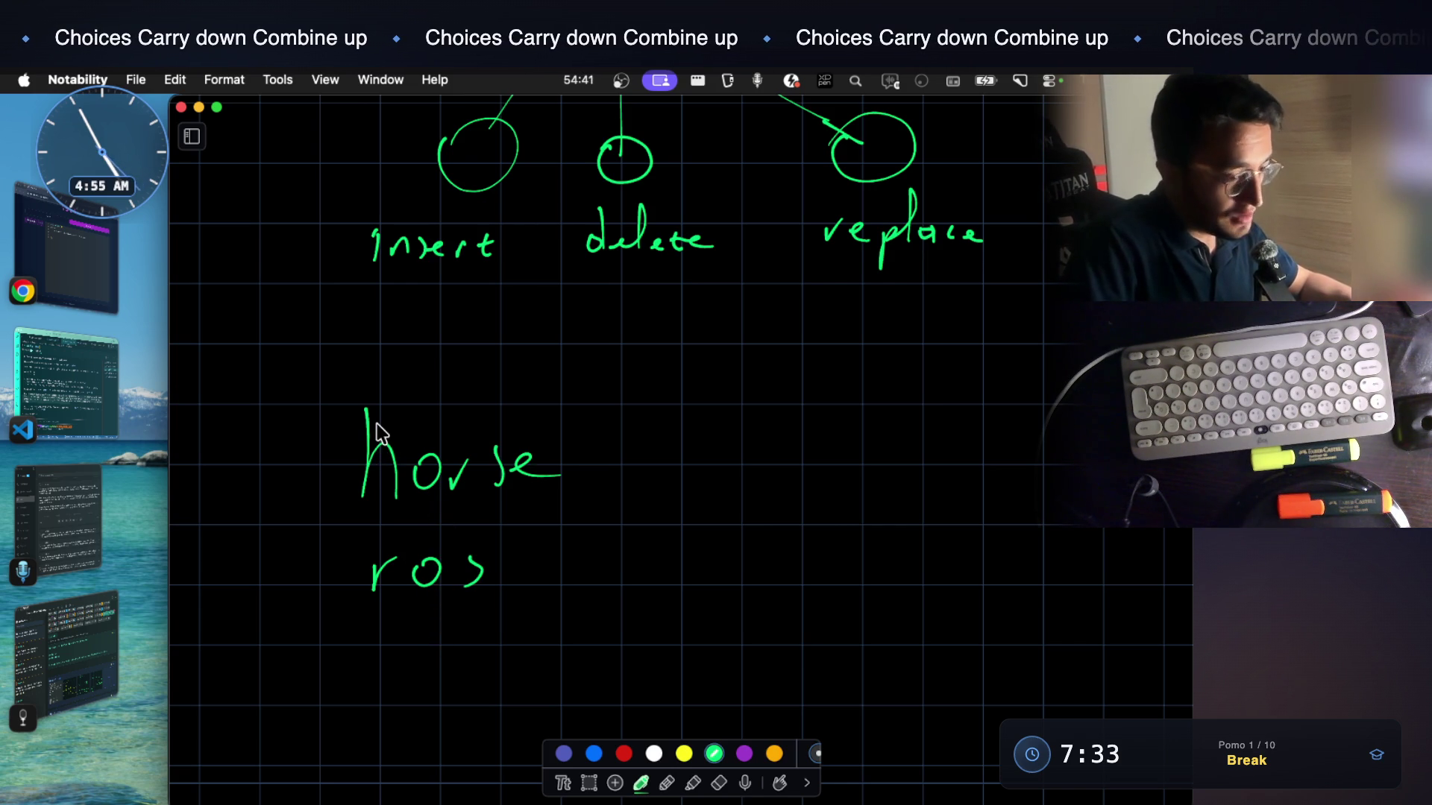
{"action": "key", "text": "XF86AudioRaiseVolume"}
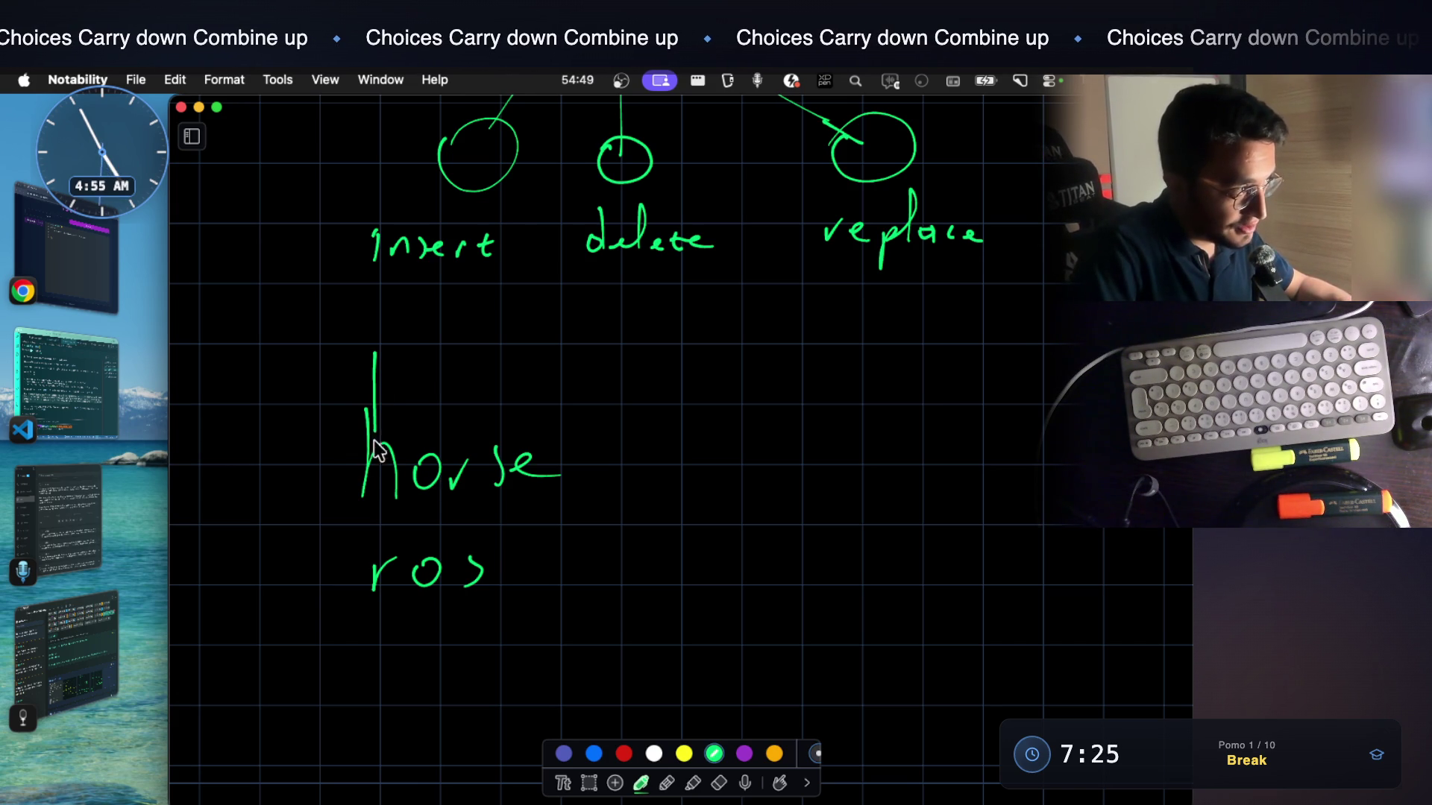
{"action": "left_click_drag", "start_coordinate": [375, 539], "coordinate": [375, 624]}
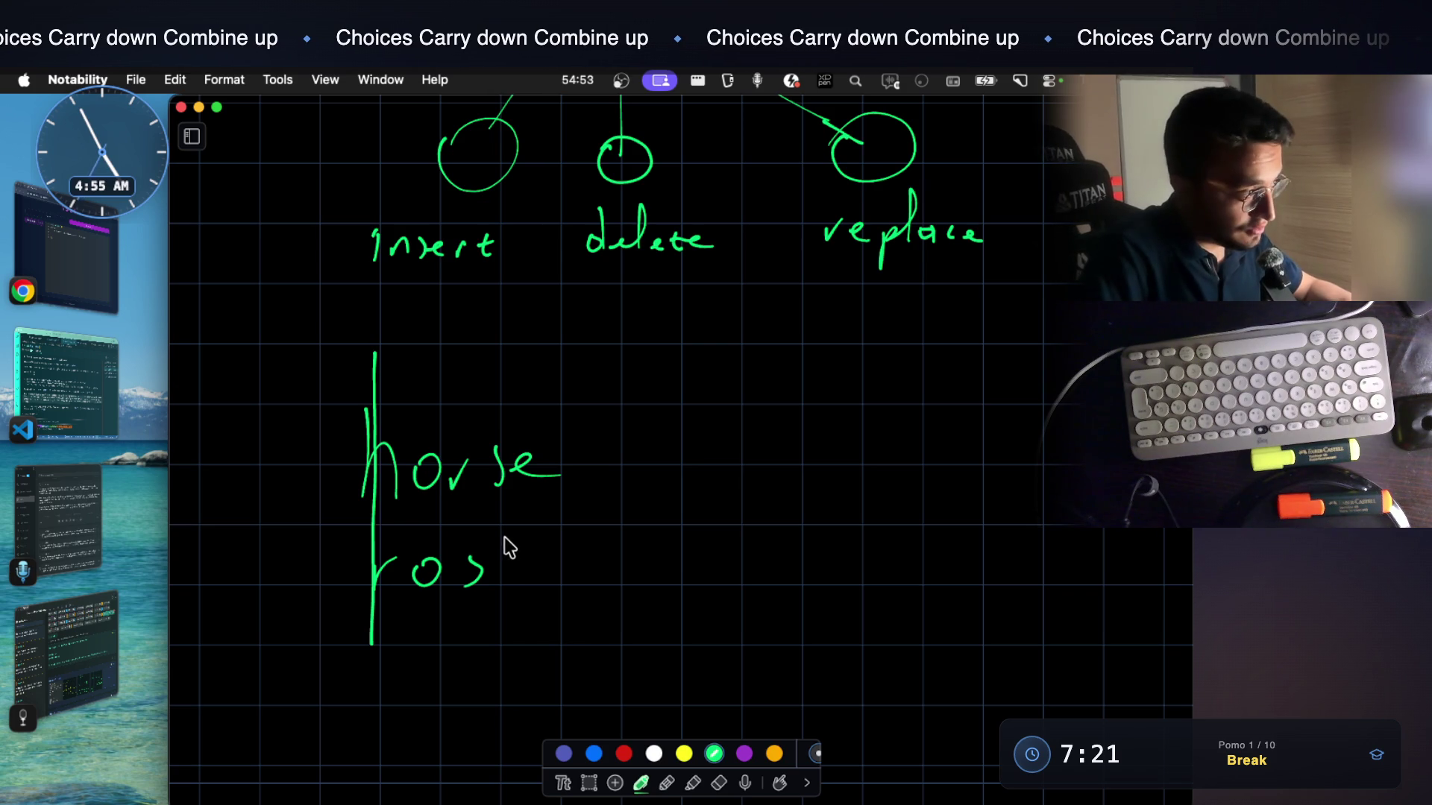
{"action": "scroll", "coordinate": [492, 556], "scroll_direction": "down", "scroll_amount": 2}
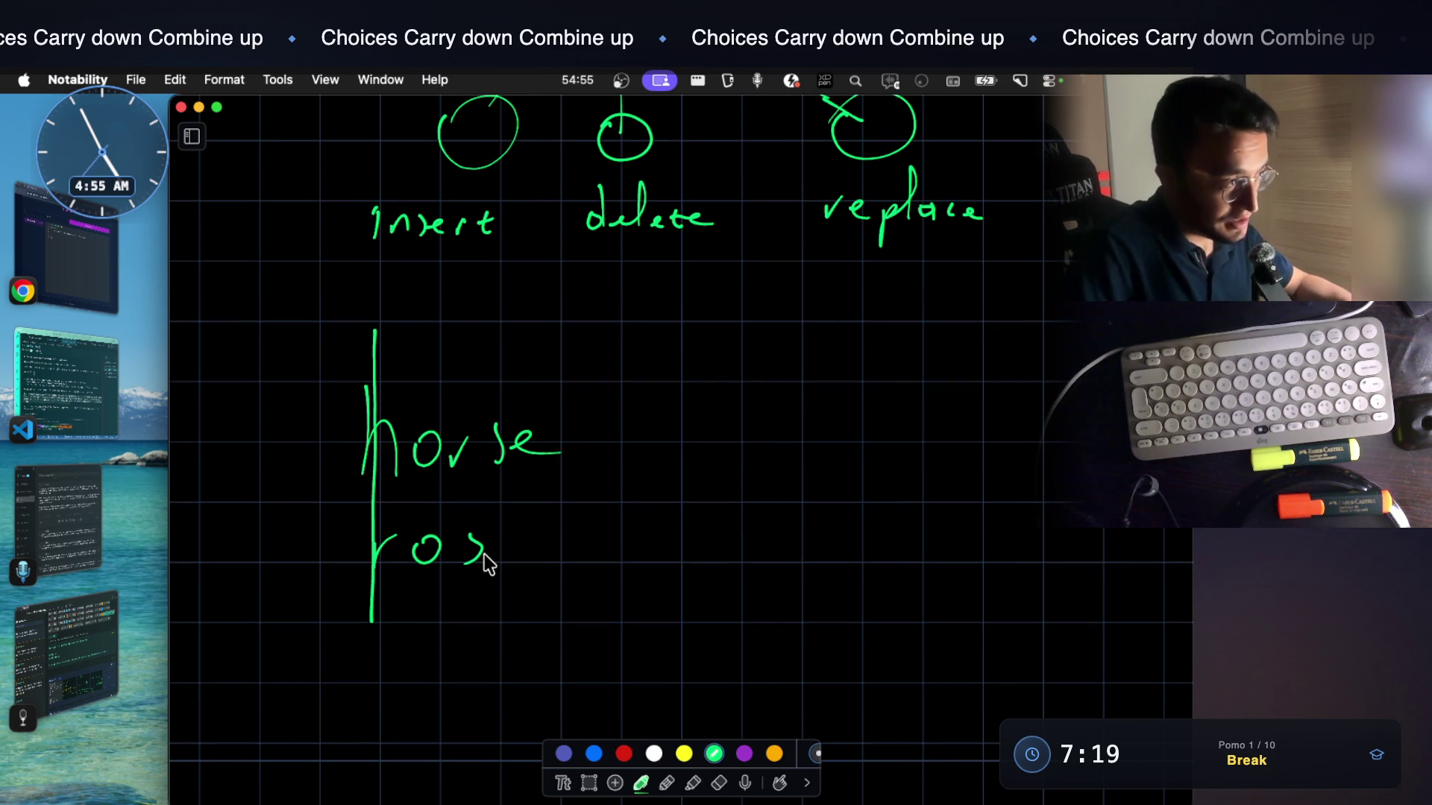
{"action": "scroll", "coordinate": [582, 493], "scroll_direction": "down", "scroll_amount": 1}
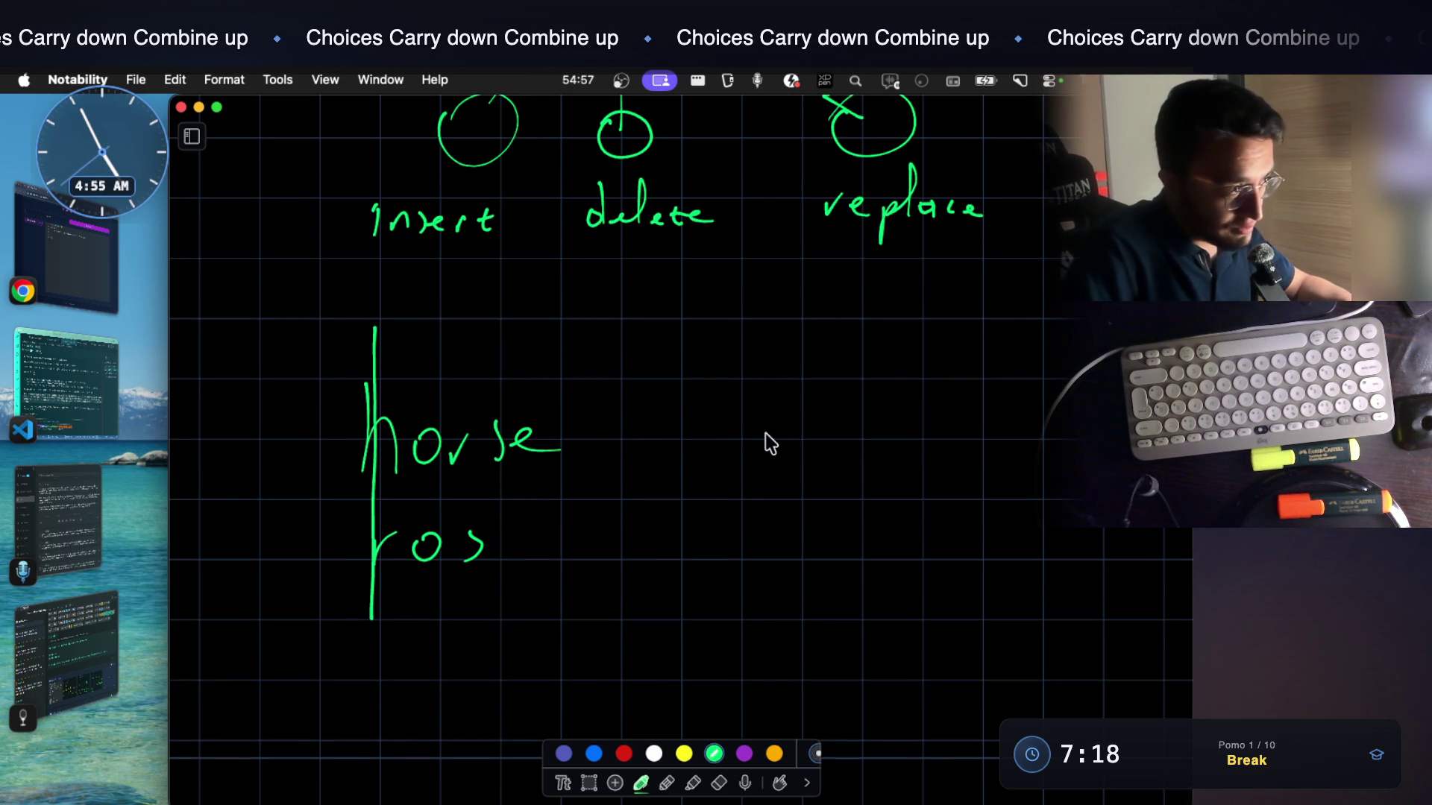
Write the trimmed orse/os pair with a line through their o's, and note p1, p2 under replace
{"action": "left_click_drag", "start_coordinate": [742, 423], "coordinate": [847, 444]}
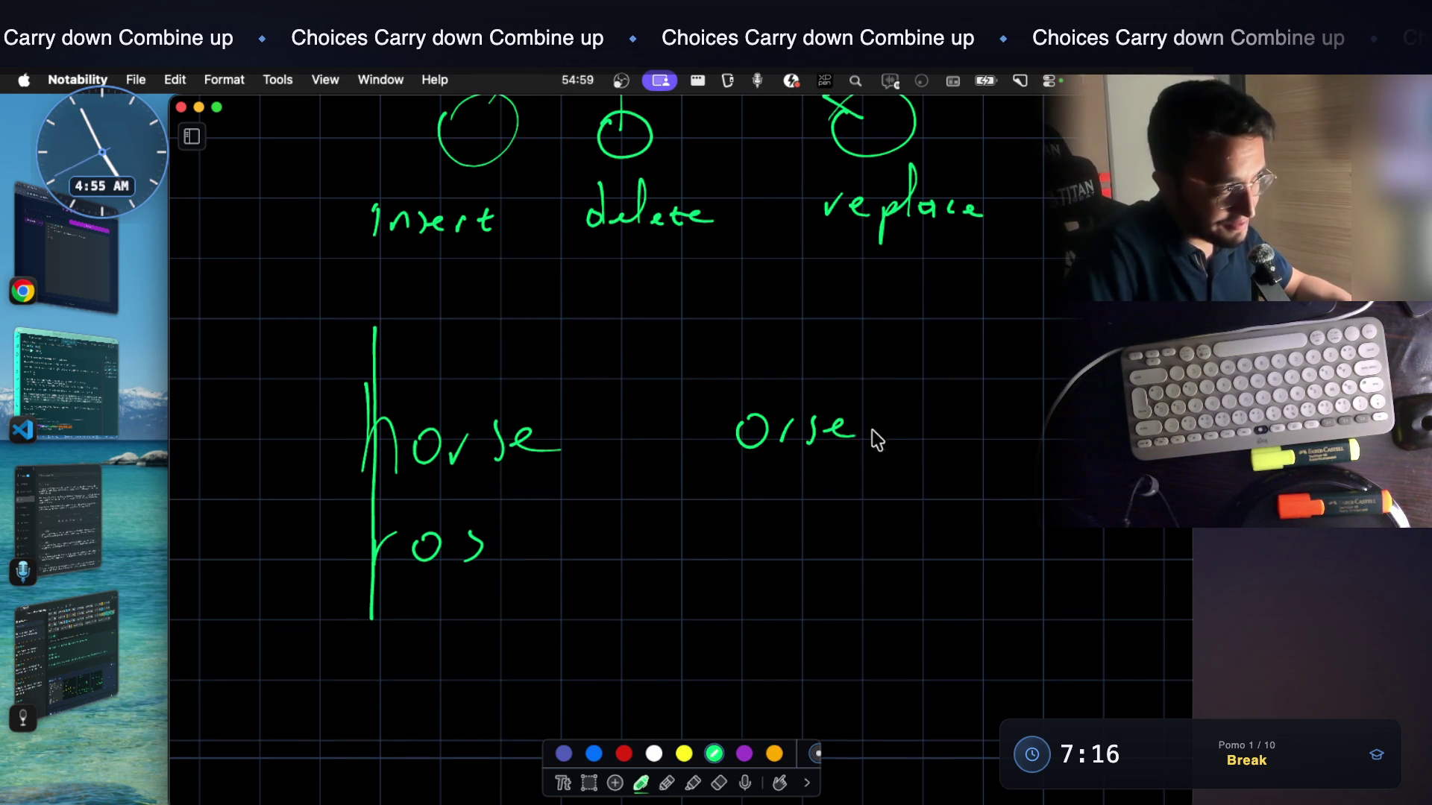
{"action": "left_click_drag", "start_coordinate": [769, 540], "coordinate": [780, 527]}
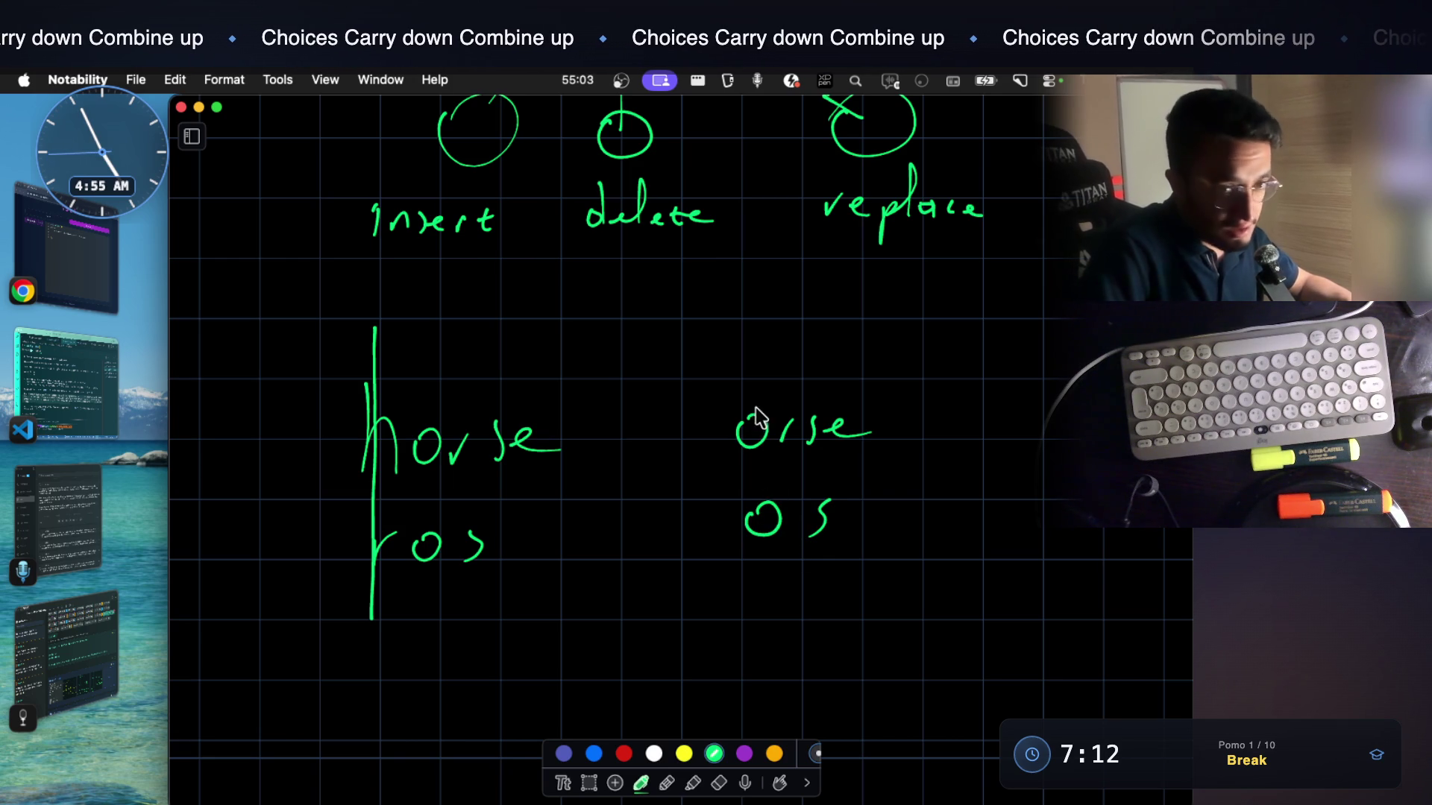
{"action": "left_click_drag", "start_coordinate": [747, 343], "coordinate": [753, 444]}
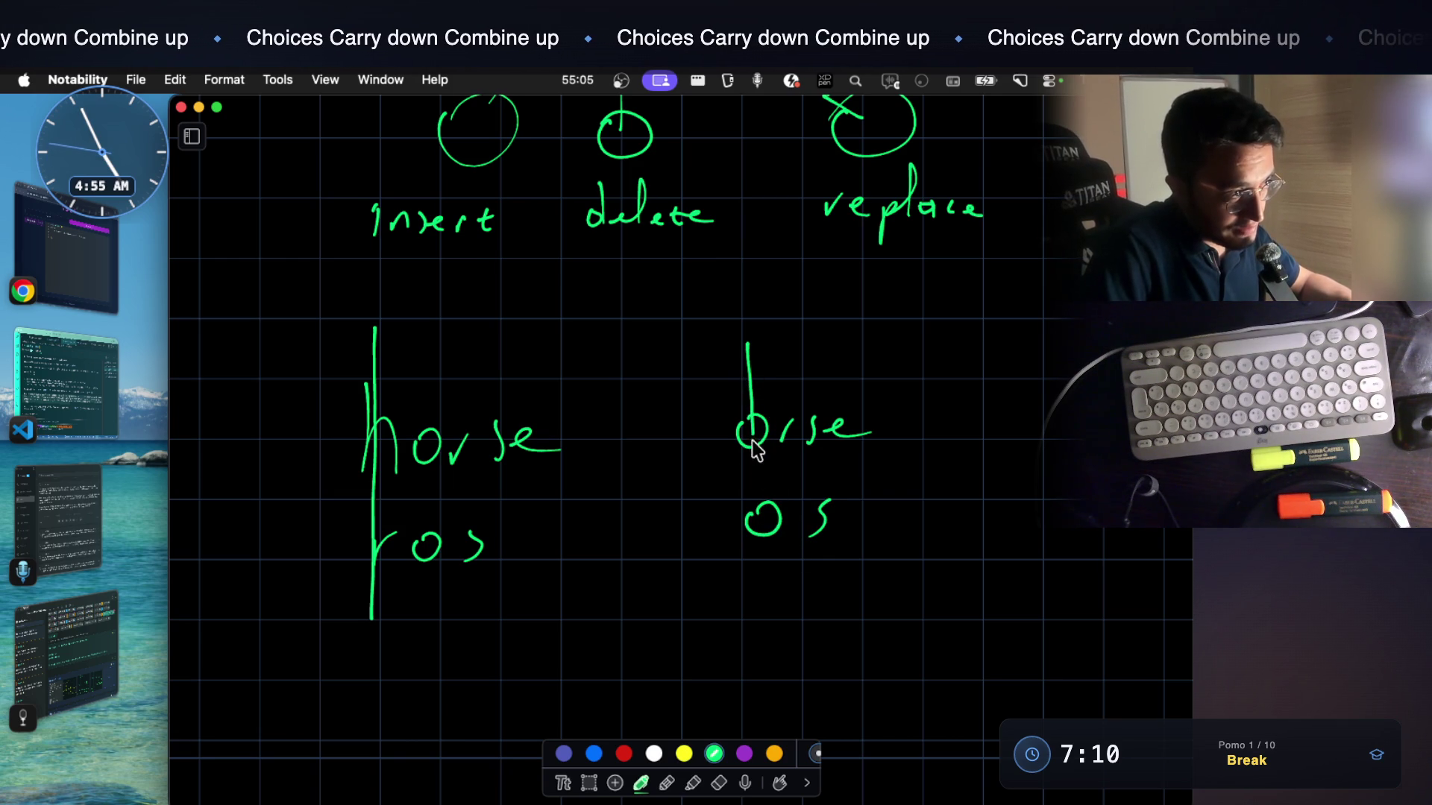
{"action": "left_click_drag", "start_coordinate": [759, 518], "coordinate": [759, 565]}
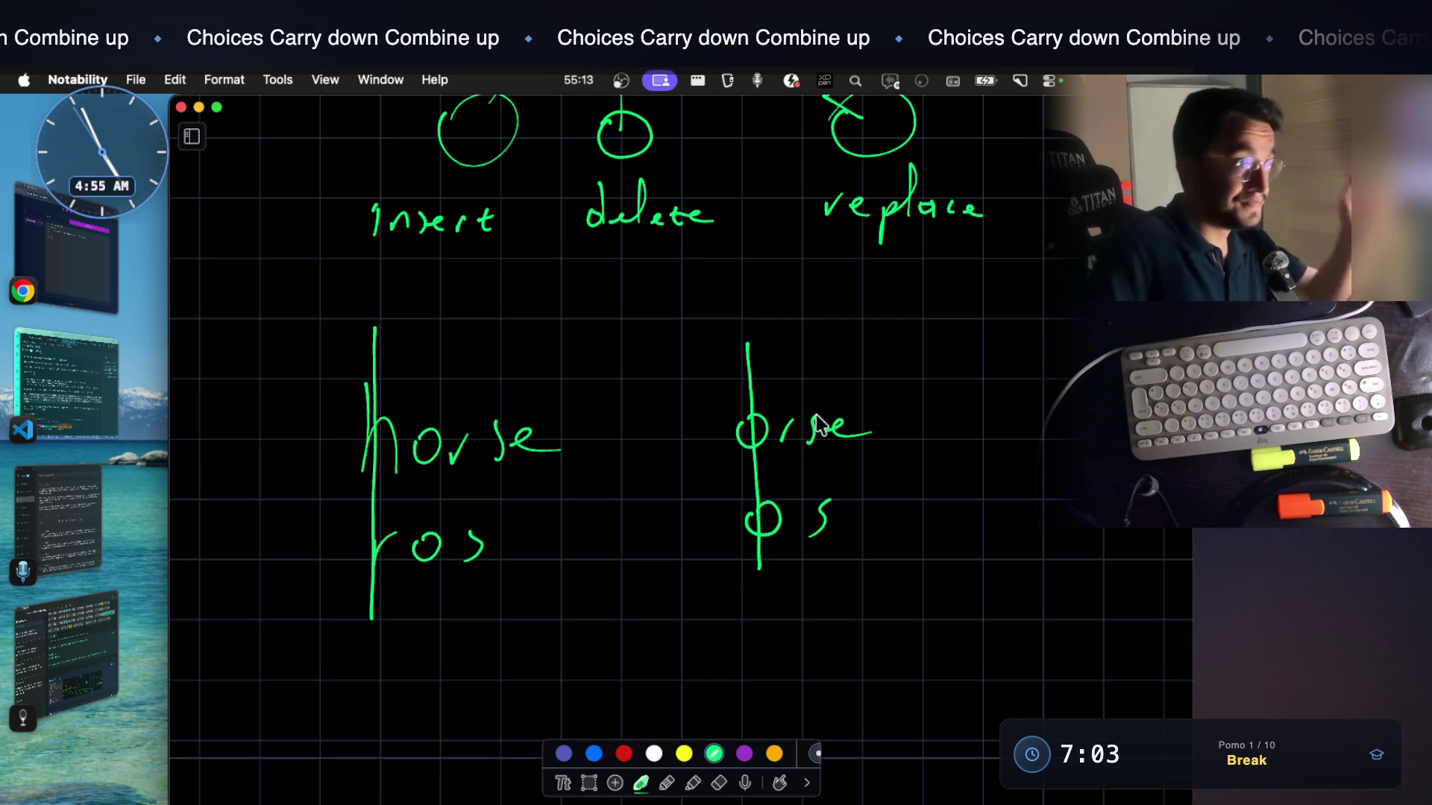
{"action": "mouse_move", "coordinate": [876, 333]}
{"action": "left_mouse_down"}
{"action": "mouse_move", "coordinate": [902, 303]}
{"action": "mouse_move", "coordinate": [915, 325]}
{"action": "mouse_move", "coordinate": [964, 317]}
{"action": "left_mouse_up"}
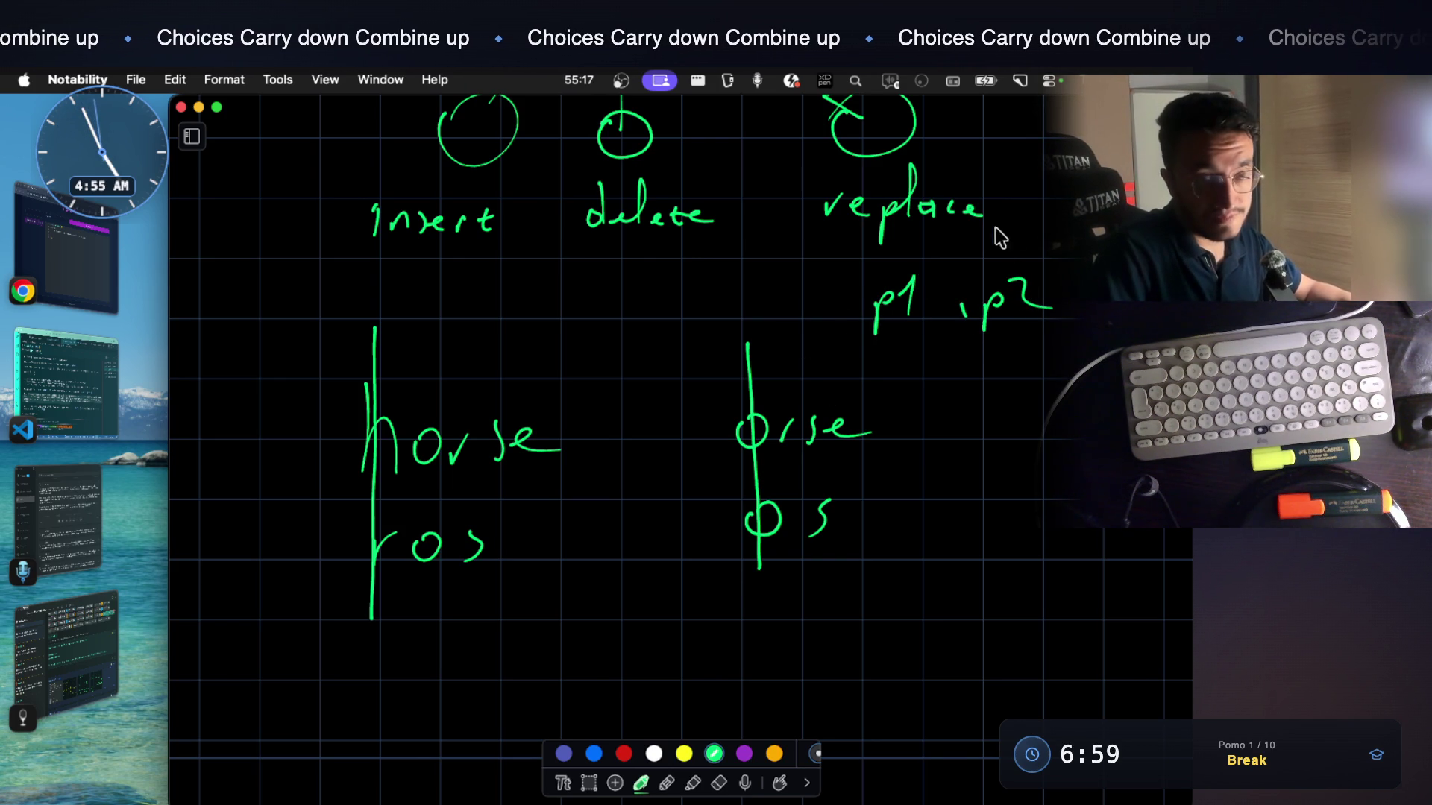
Box the p1, p2 note and retrace bold circles on the o's of orse and os
{"action": "mouse_move", "coordinate": [853, 267]}
{"action": "left_mouse_down"}
{"action": "mouse_move", "coordinate": [845, 350]}
{"action": "mouse_move", "coordinate": [1061, 303]}
{"action": "mouse_move", "coordinate": [868, 357]}
{"action": "left_mouse_up"}
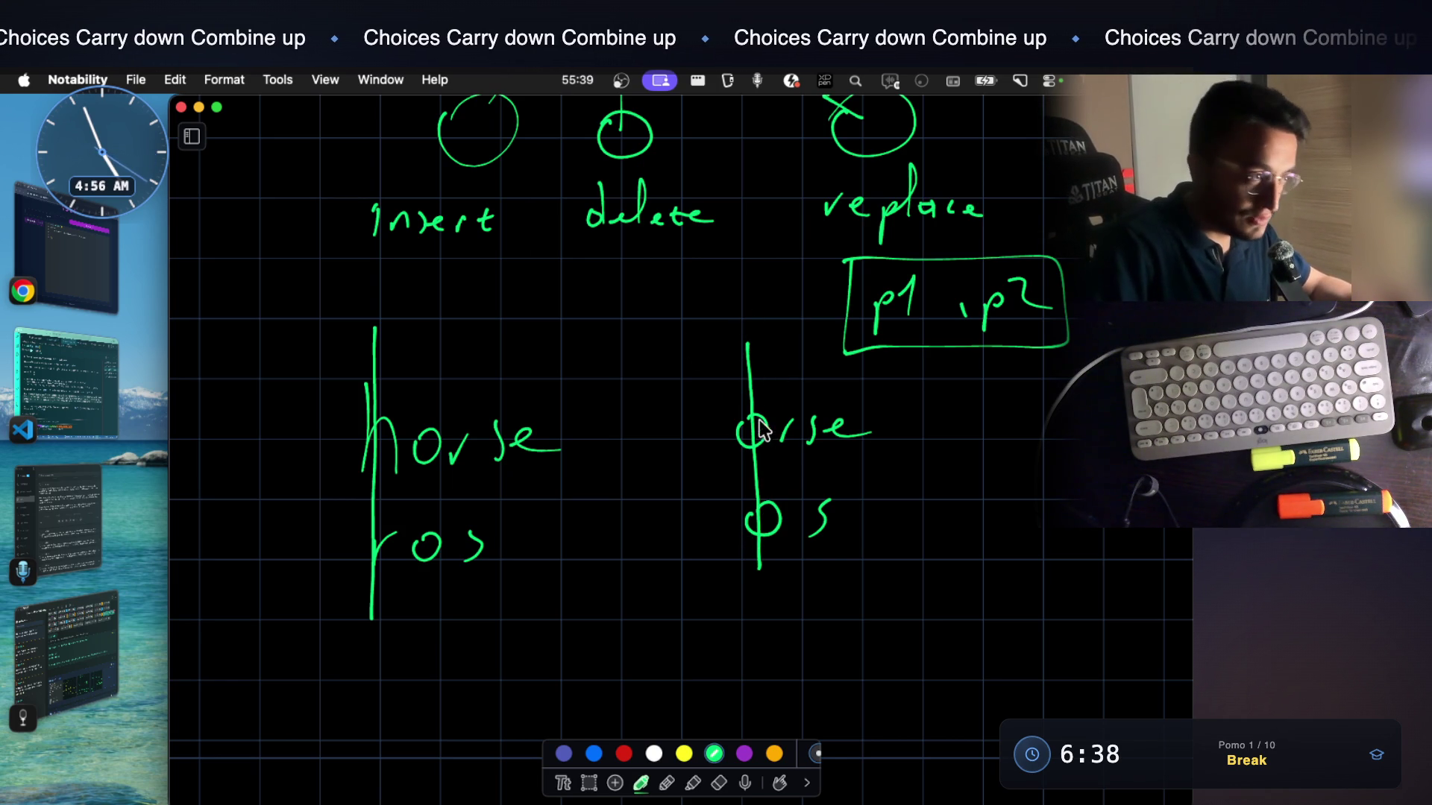
{"action": "left_click_drag", "start_coordinate": [759, 419], "coordinate": [766, 425]}
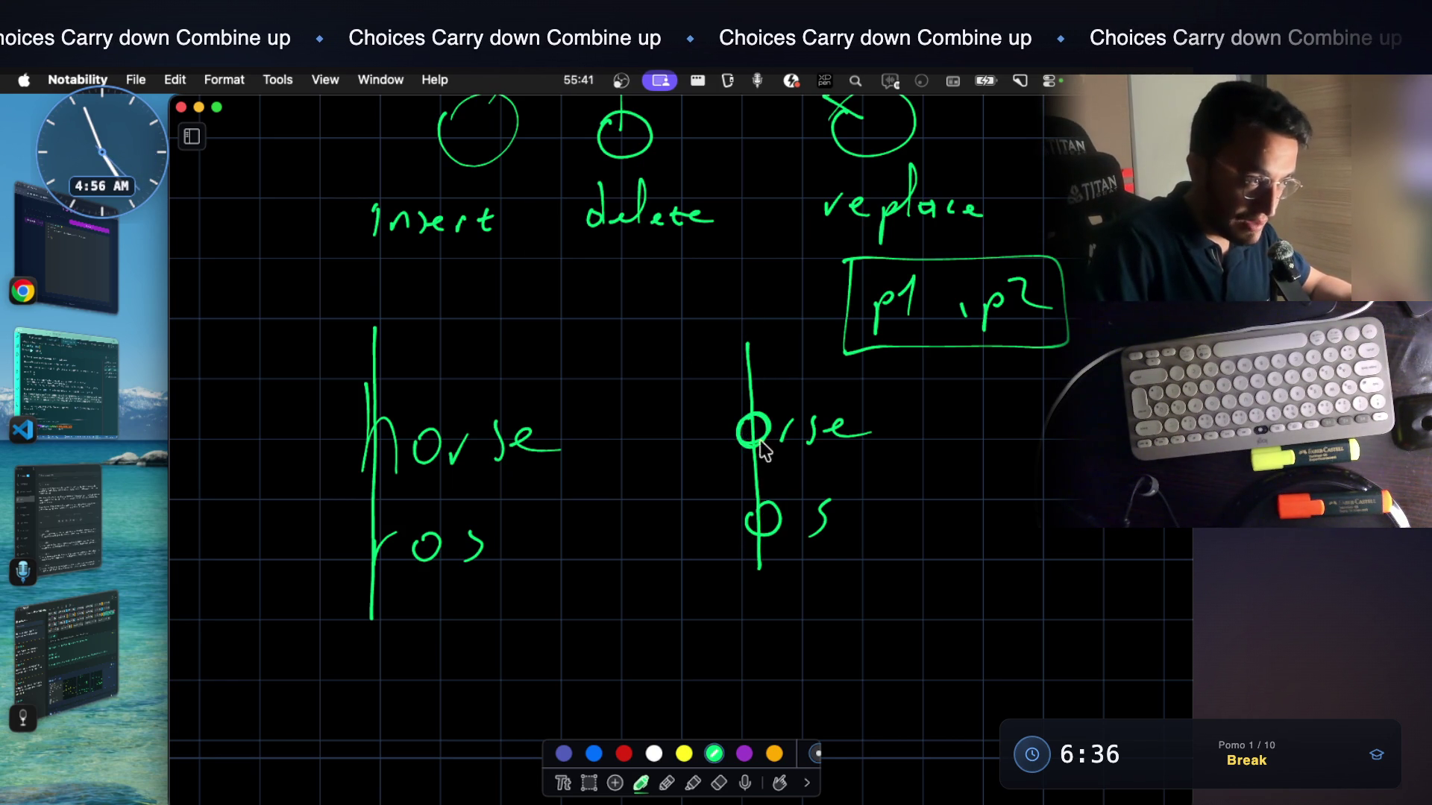
{"action": "left_click_drag", "start_coordinate": [763, 509], "coordinate": [756, 519]}
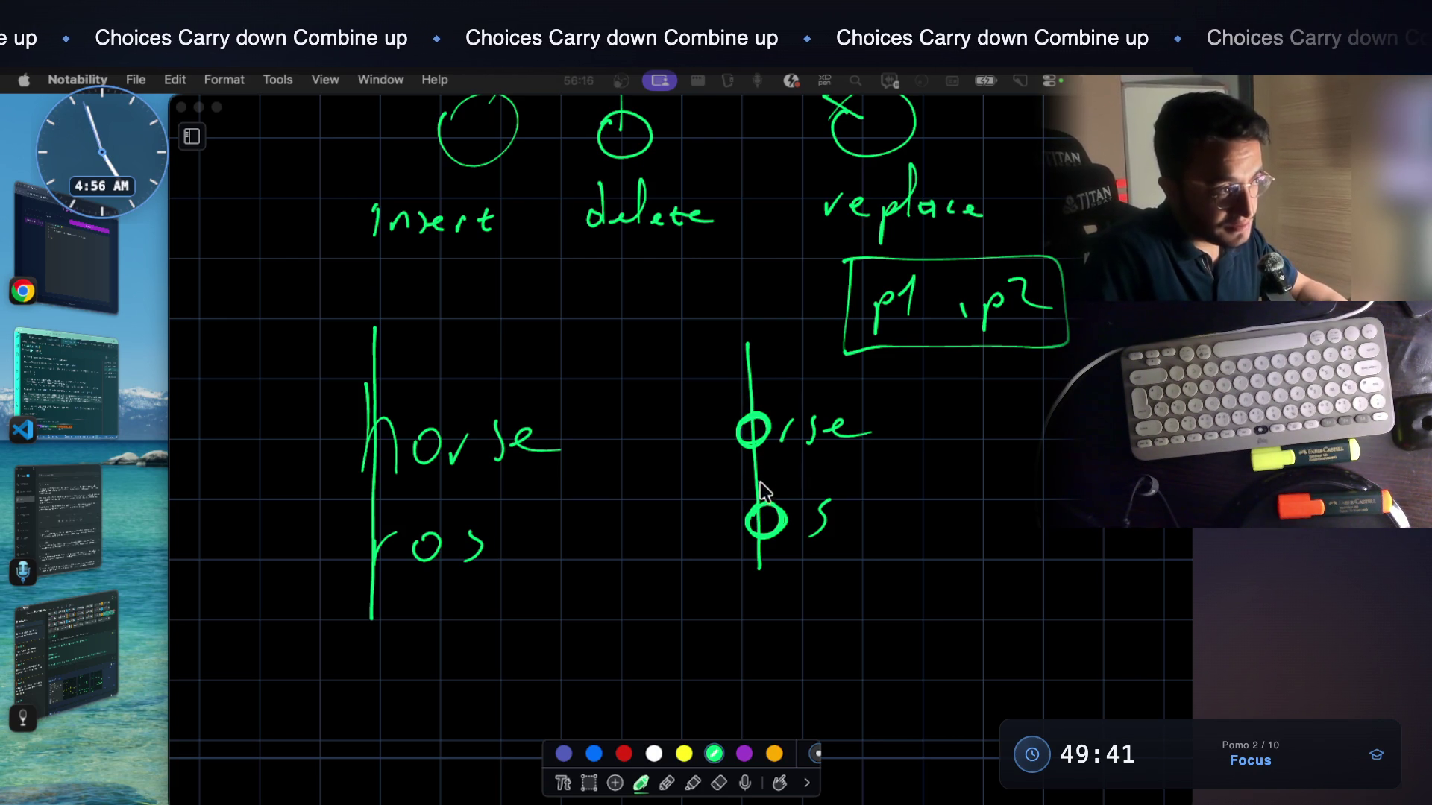
{"action": "scroll", "coordinate": [953, 413], "scroll_direction": "down", "scroll_amount": 2}
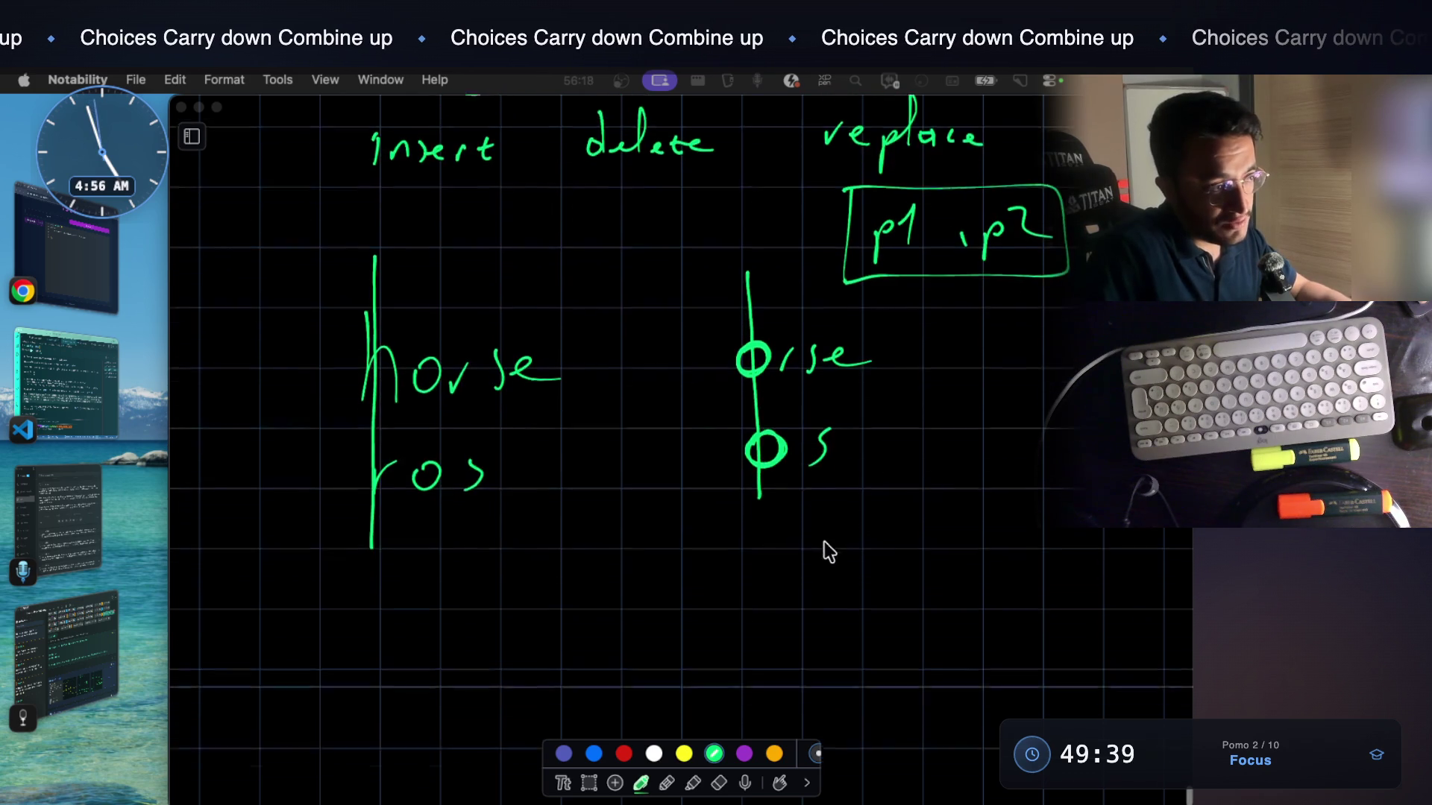
{"action": "scroll", "coordinate": [827, 548], "scroll_direction": "down", "scroll_amount": 3}
Write p1++ and p2++ beneath os
{"action": "mouse_move", "coordinate": [847, 409]}
{"action": "left_mouse_down"}
{"action": "mouse_move", "coordinate": [854, 450]}
{"action": "mouse_move", "coordinate": [891, 434]}
{"action": "mouse_move", "coordinate": [883, 448]}
{"action": "left_mouse_up"}
{"action": "mouse_move", "coordinate": [900, 435]}
{"action": "left_mouse_down"}
{"action": "mouse_move", "coordinate": [920, 434]}
{"action": "mouse_move", "coordinate": [913, 448]}
{"action": "left_mouse_up"}
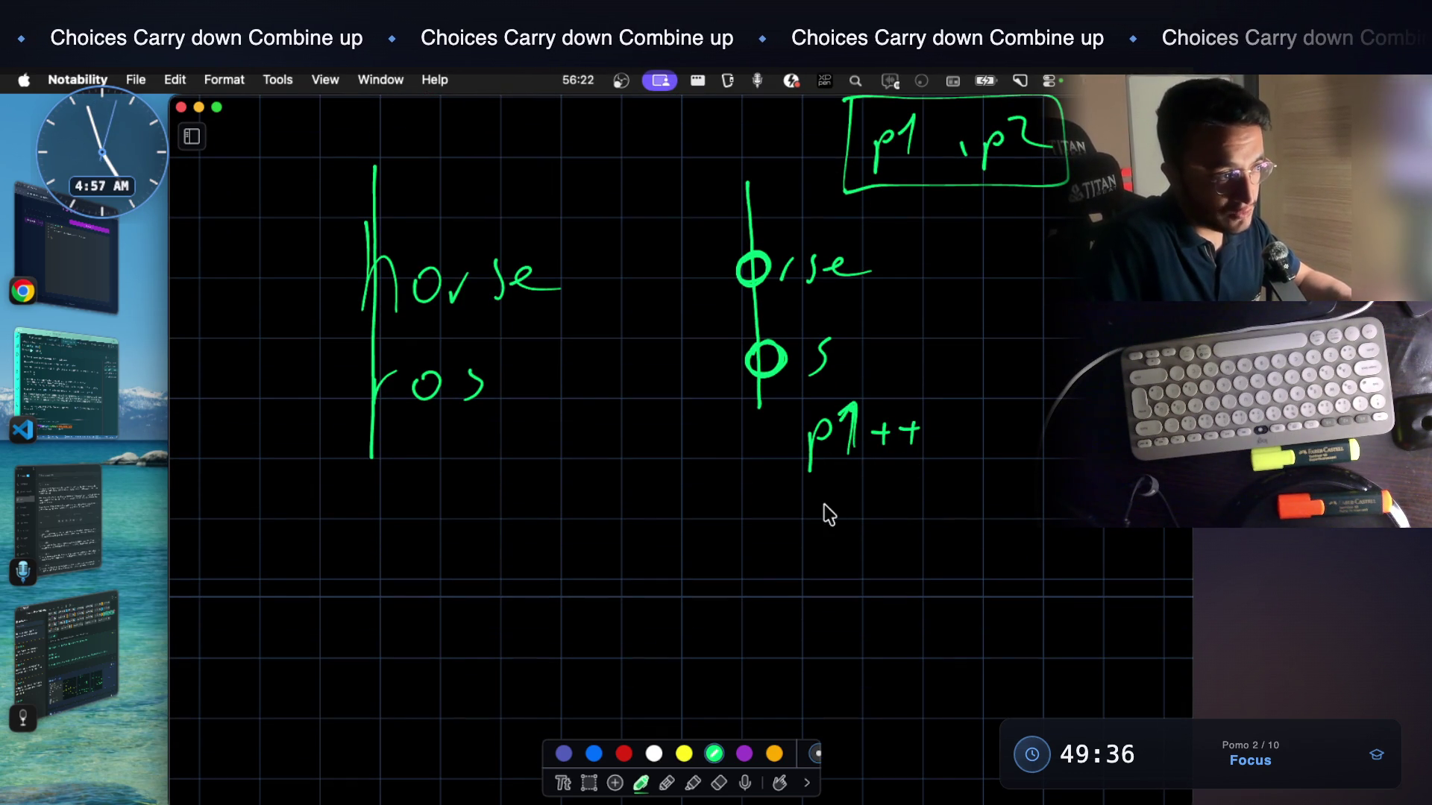
{"action": "left_click_drag", "start_coordinate": [822, 504], "coordinate": [832, 508]}
{"action": "left_click_drag", "start_coordinate": [841, 486], "coordinate": [847, 516]}
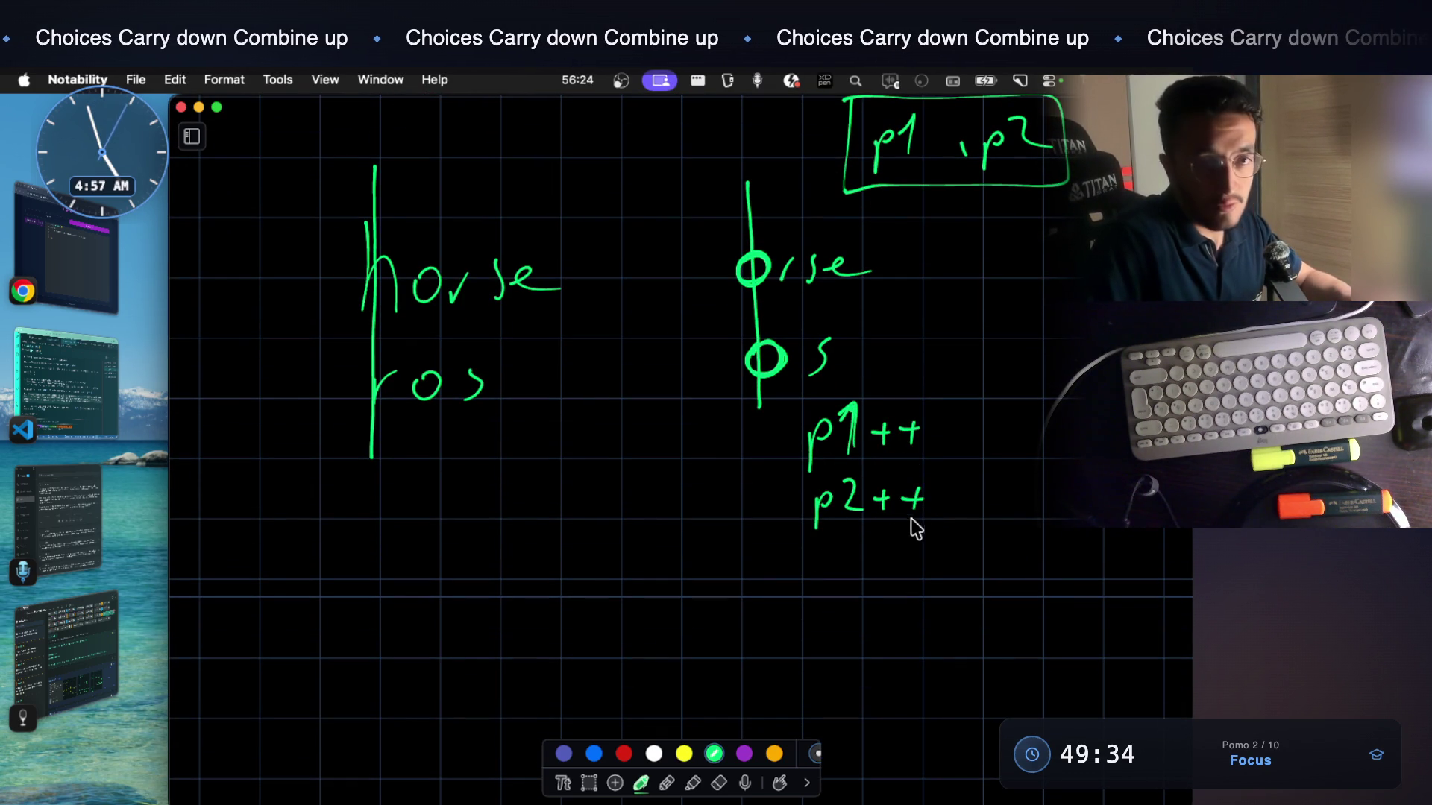
{"action": "scroll", "coordinate": [739, 335], "scroll_direction": "up", "scroll_amount": 2}
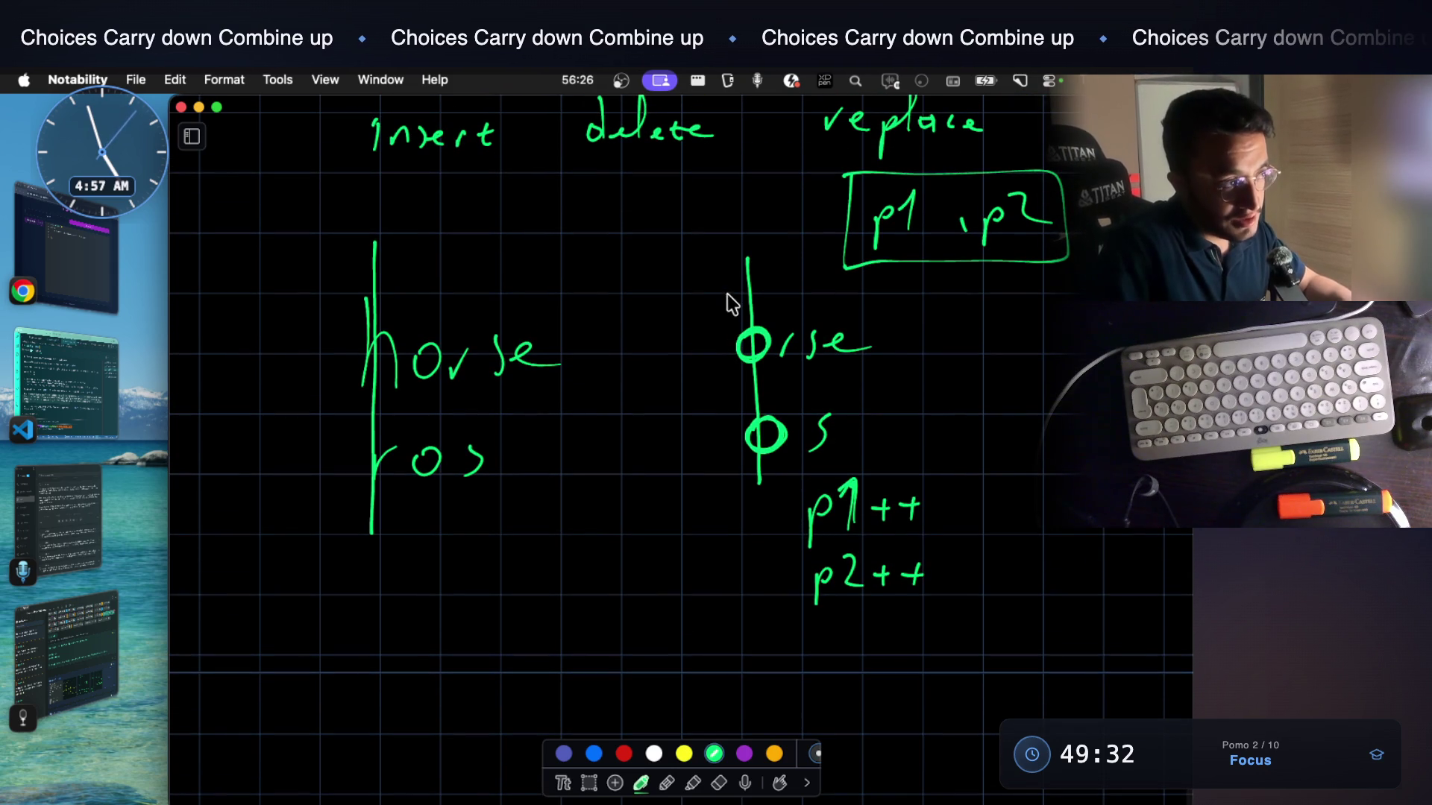
Loop the matched o's, underline the following s, and bracket p1++ and p2++
{"action": "left_click_drag", "start_coordinate": [764, 483], "coordinate": [803, 436]}
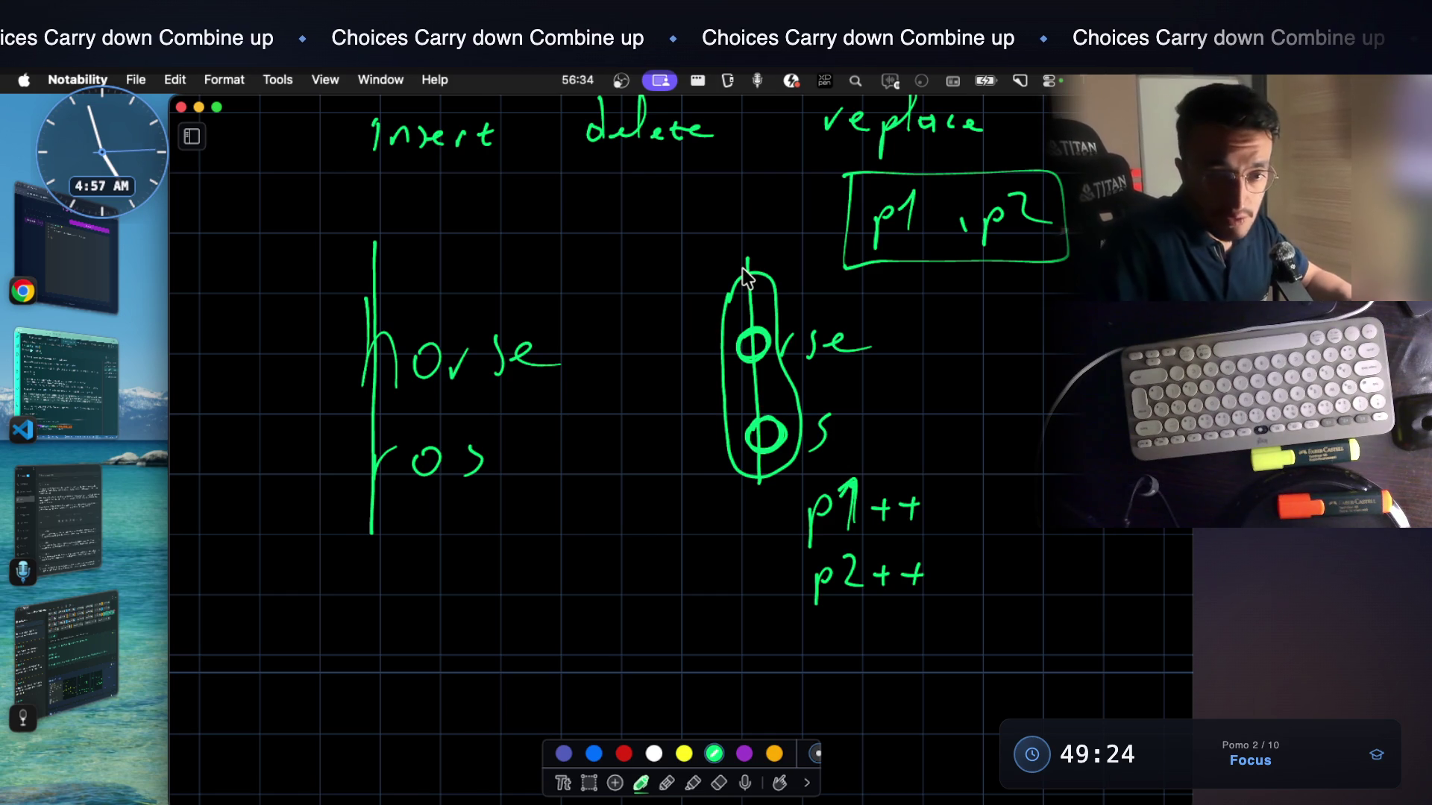
{"action": "left_click_drag", "start_coordinate": [811, 457], "coordinate": [850, 443]}
{"action": "left_click_drag", "start_coordinate": [945, 460], "coordinate": [959, 598]}
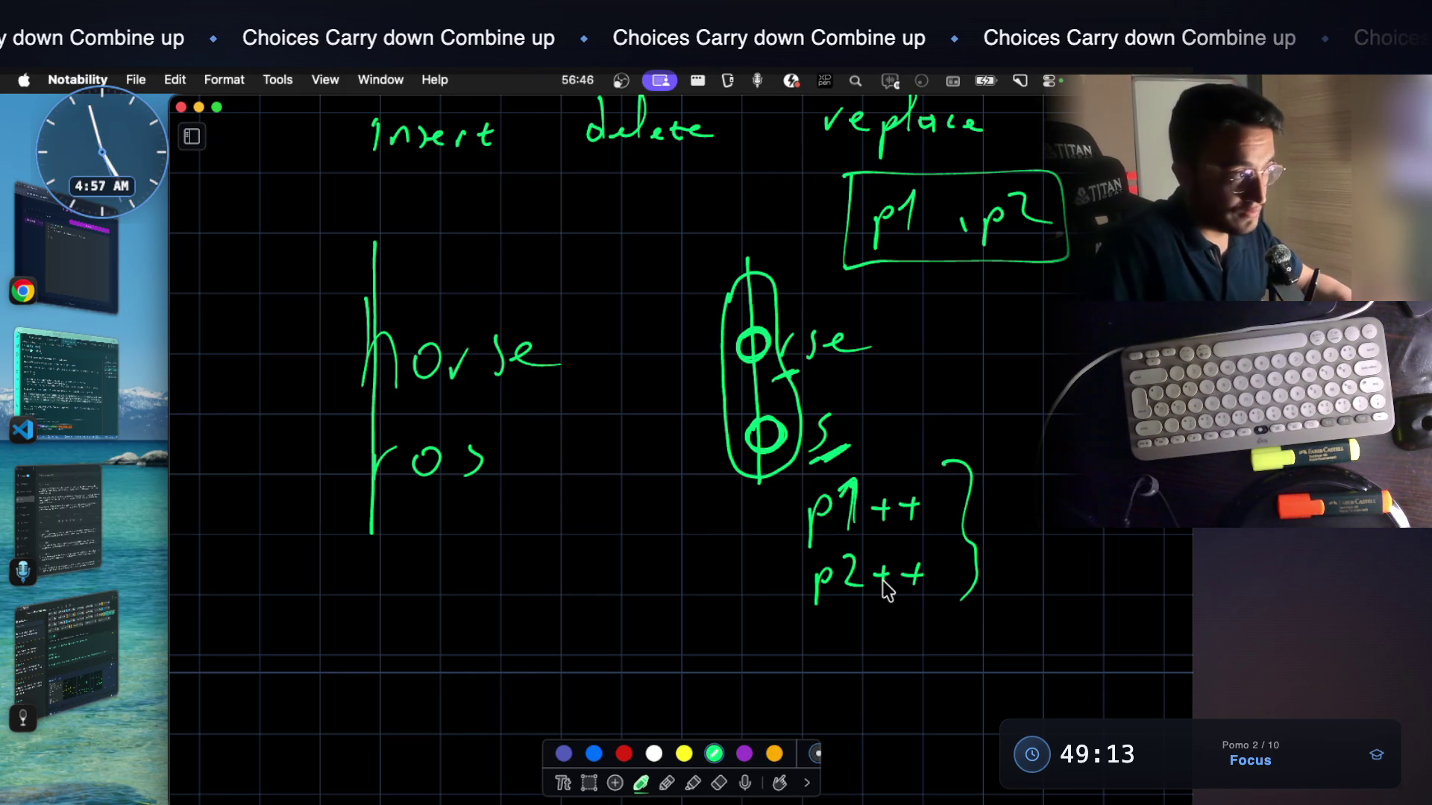
{"action": "scroll", "coordinate": [607, 403], "scroll_direction": "up", "scroll_amount": 3}
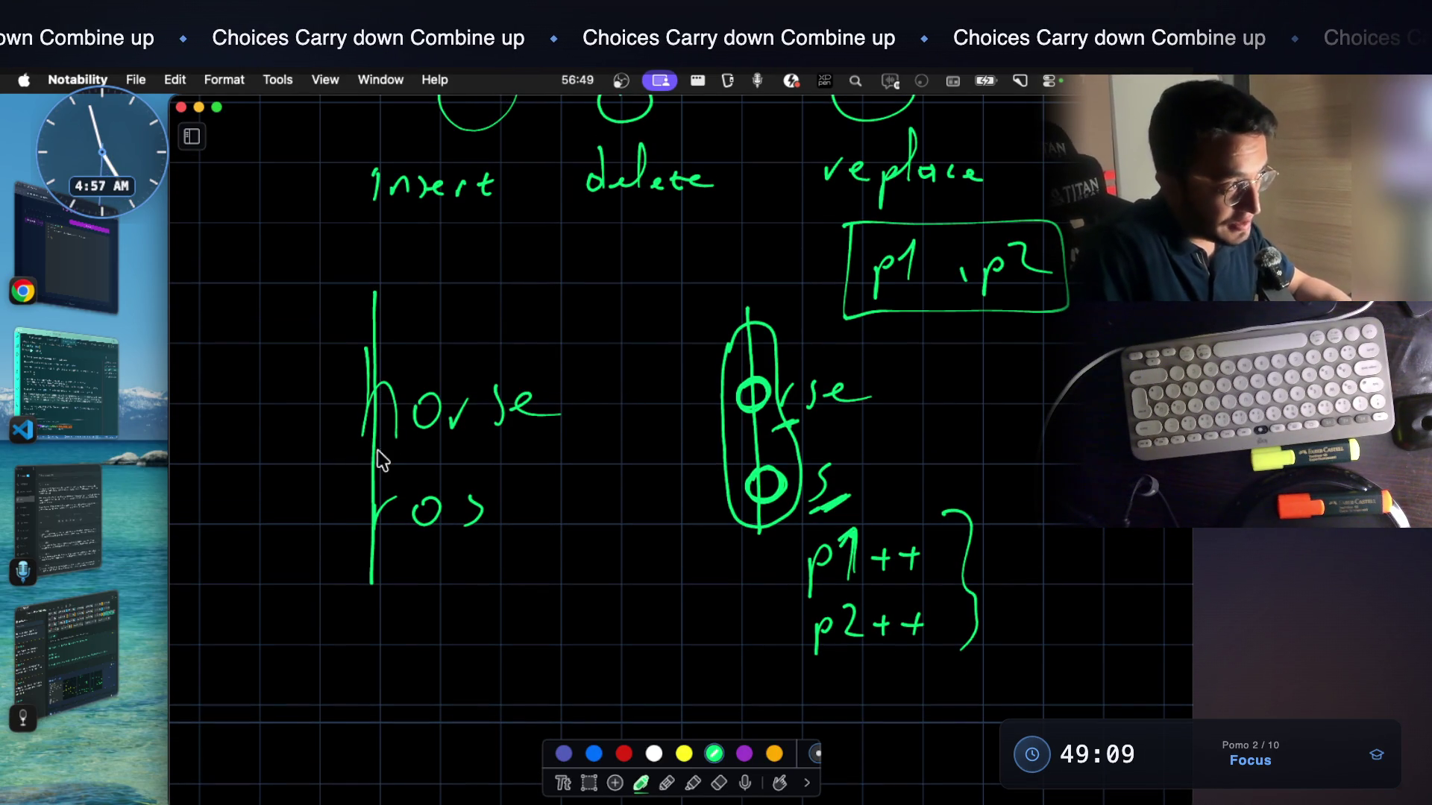
{"action": "scroll", "coordinate": [445, 420], "scroll_direction": "down", "scroll_amount": 5}
{"action": "mouse_move", "coordinate": [392, 535]}
{"action": "left_mouse_down"}
{"action": "mouse_move", "coordinate": [458, 549]}
{"action": "mouse_move", "coordinate": [413, 599]}
{"action": "left_mouse_up"}
{"action": "scroll", "coordinate": [412, 573], "scroll_direction": "up", "scroll_amount": 1}
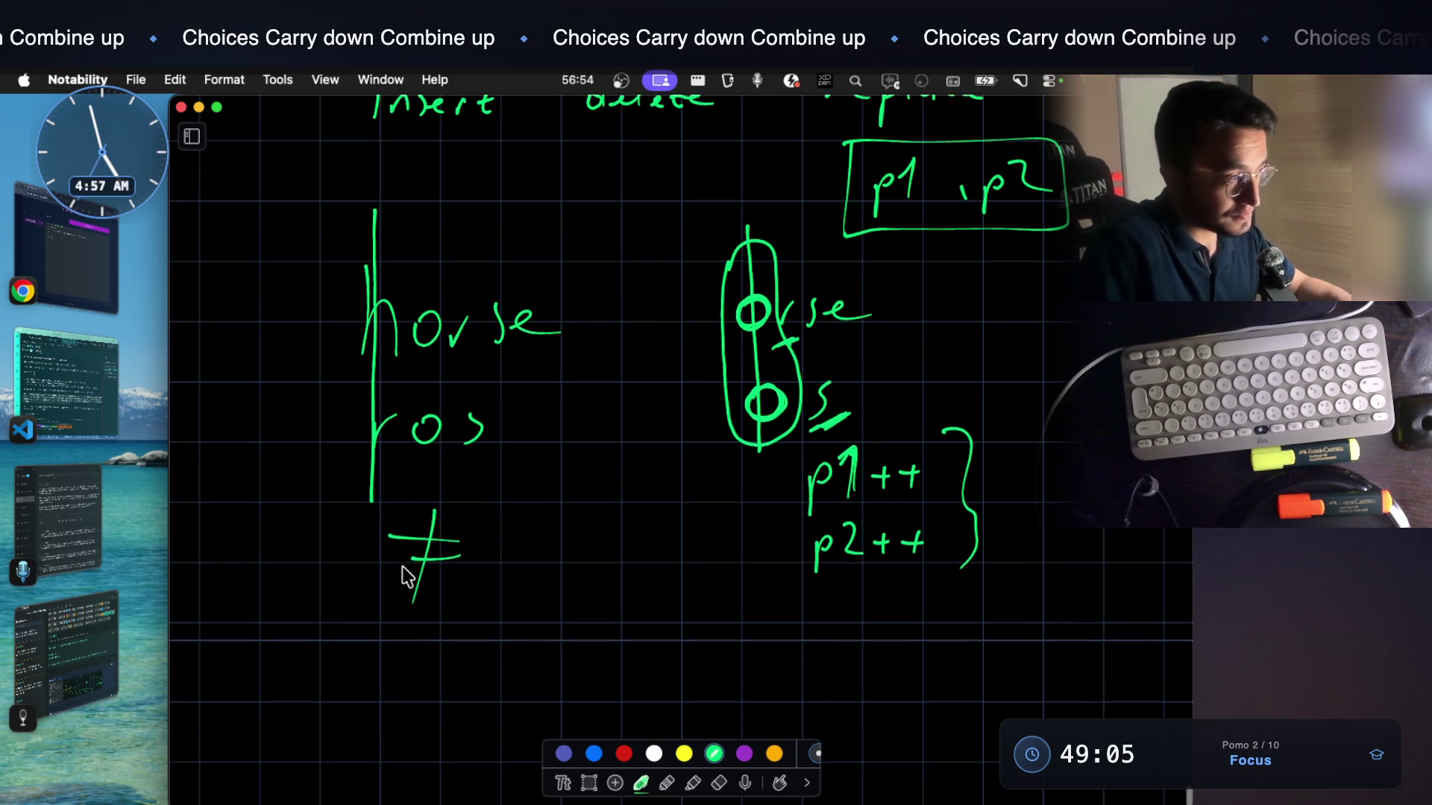
{"action": "scroll", "coordinate": [635, 271], "scroll_direction": "up", "scroll_amount": 5}
{"action": "scroll", "coordinate": [619, 234], "scroll_direction": "up", "scroll_amount": 10}
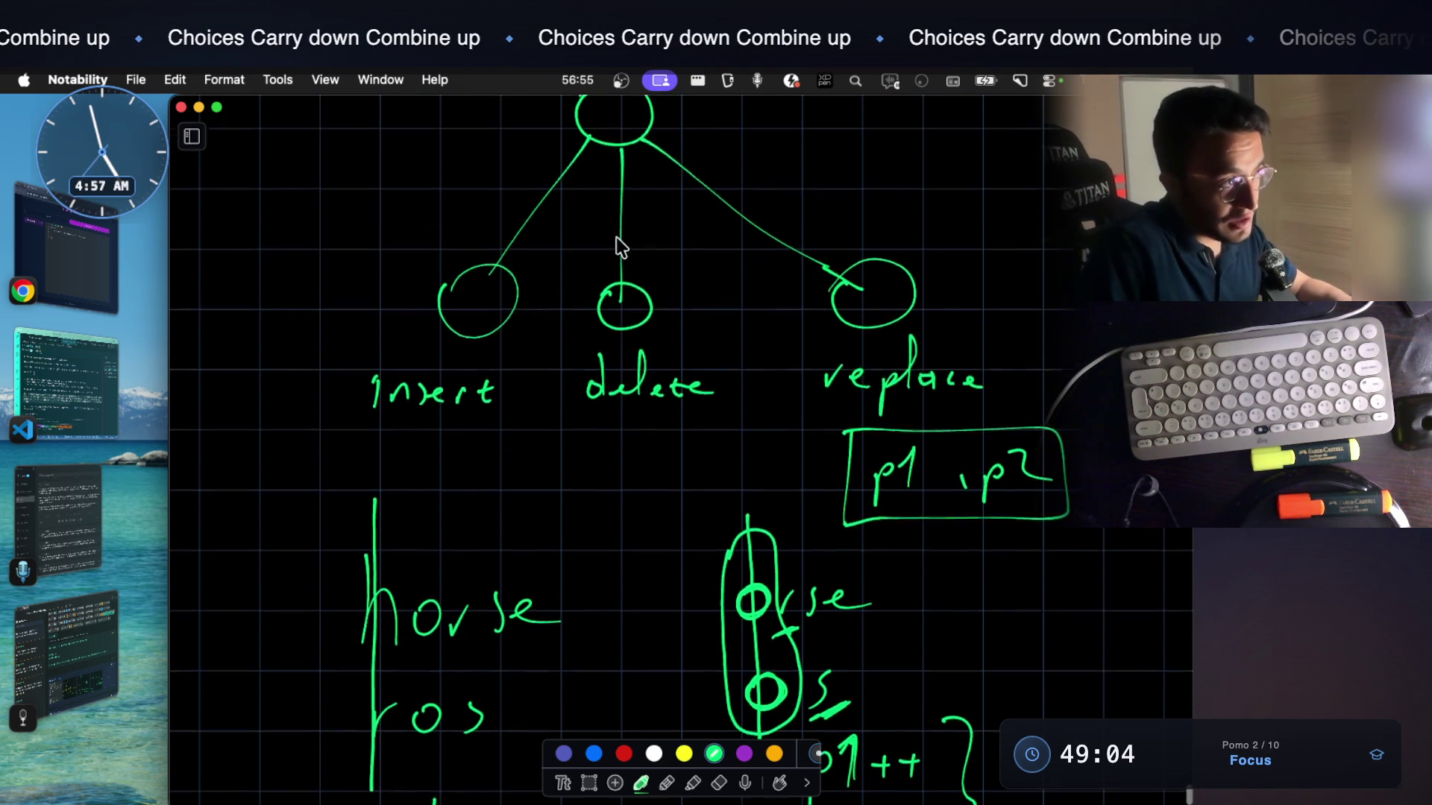
{"action": "scroll", "coordinate": [717, 371], "scroll_direction": "up", "scroll_amount": 2}
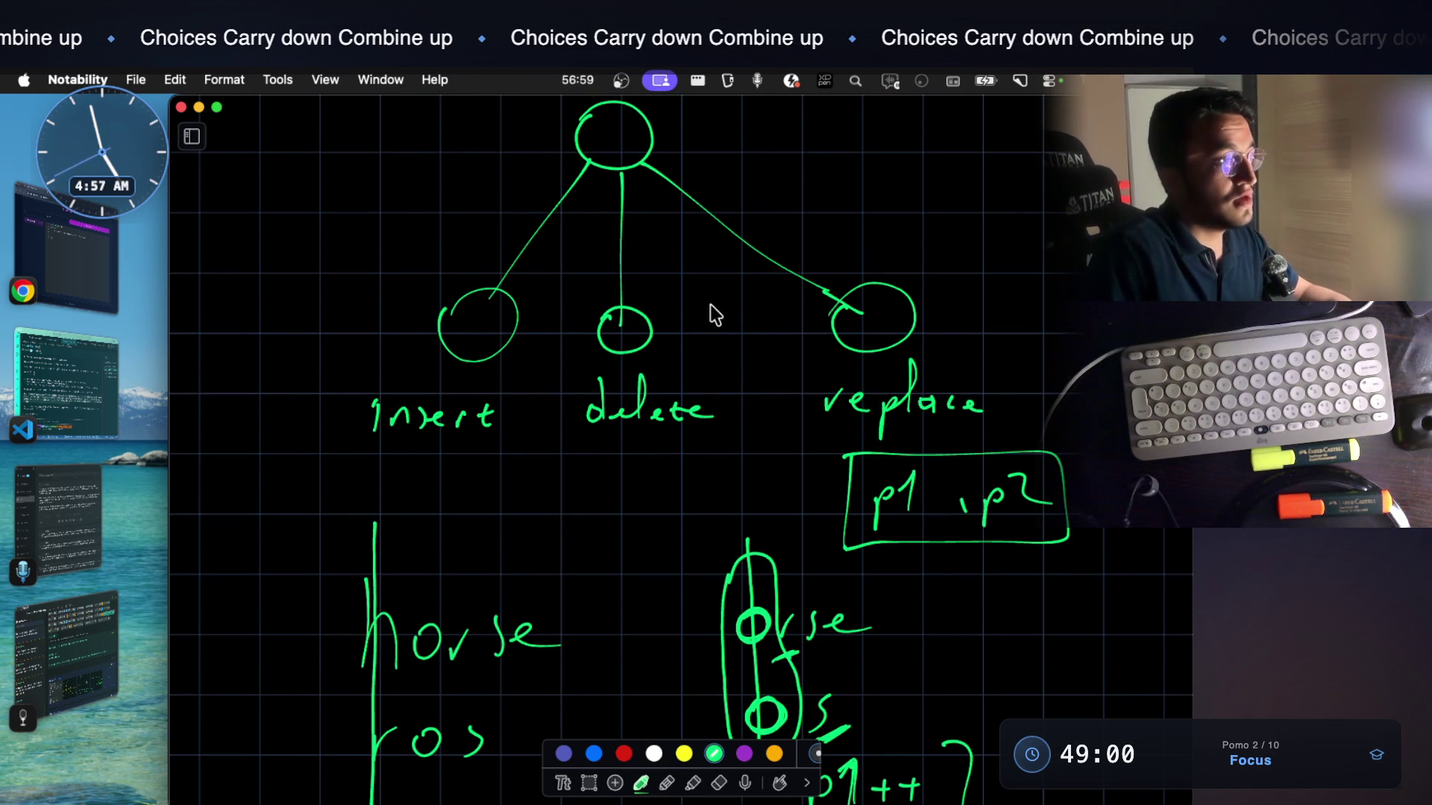
{"action": "scroll", "coordinate": [710, 303], "scroll_direction": "down", "scroll_amount": 3}
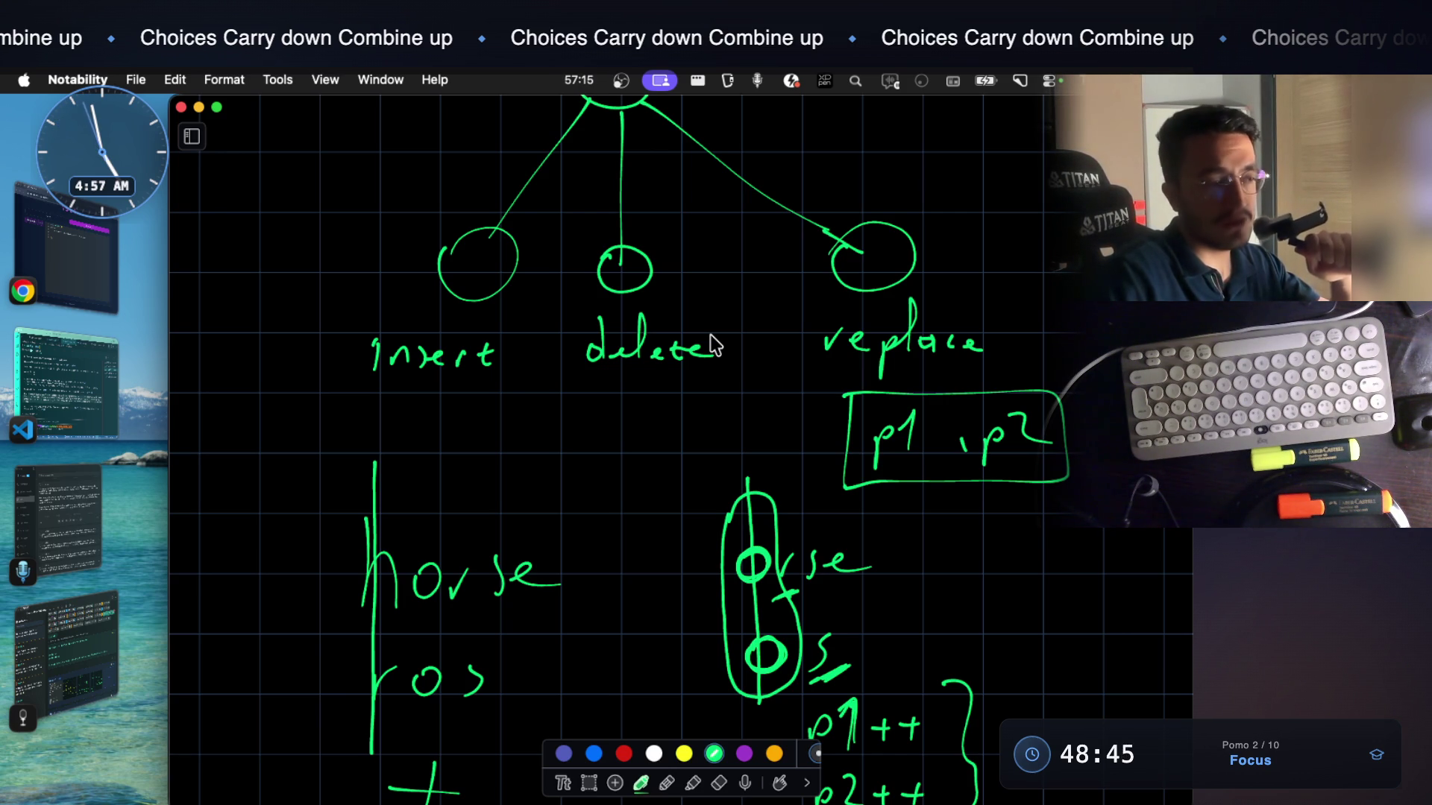
{"action": "scroll", "coordinate": [818, 433], "scroll_direction": "down", "scroll_amount": 1}
{"action": "scroll", "coordinate": [818, 432], "scroll_direction": "down", "scroll_amount": 2}
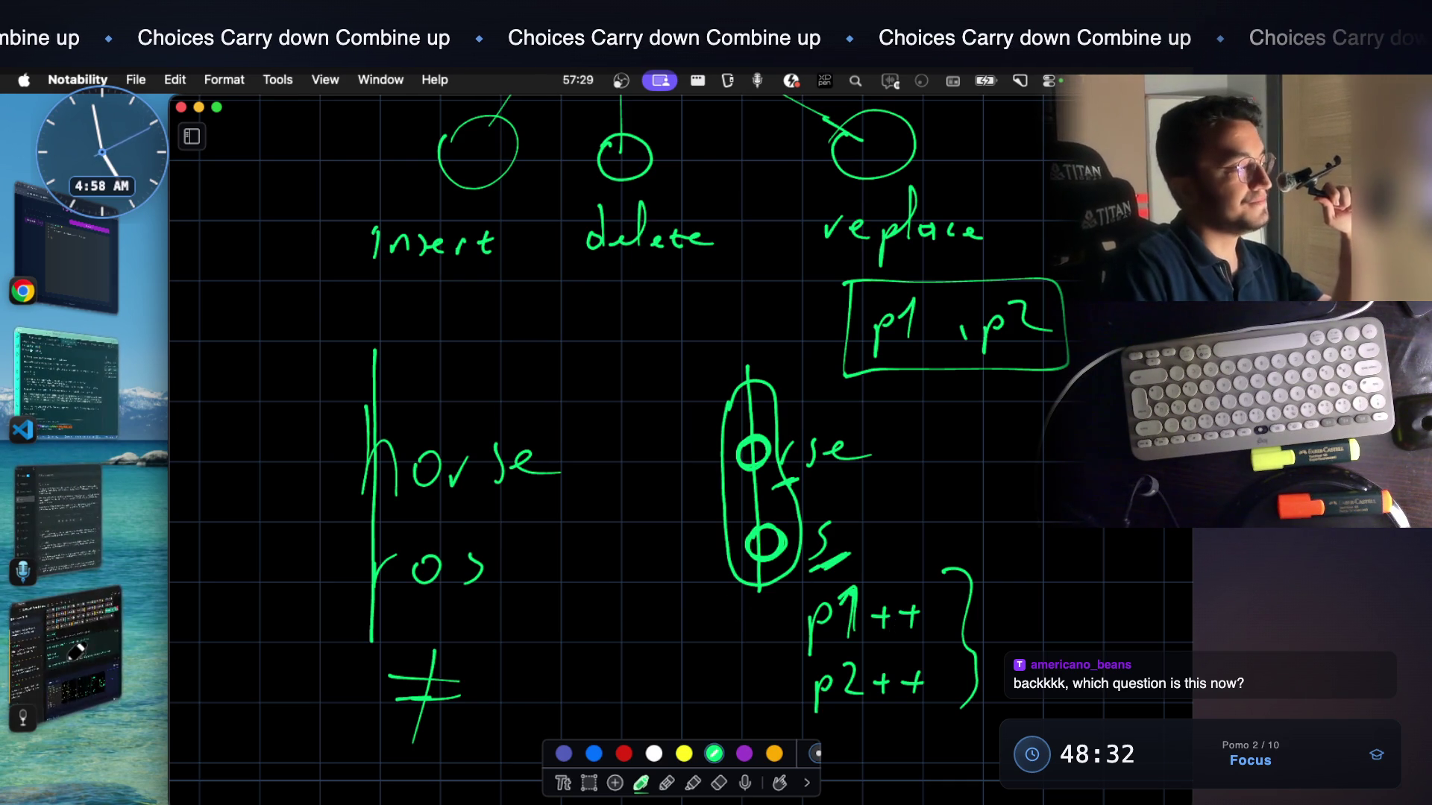
{"action": "left_click", "coordinate": [65, 475]}
Enlarge the Edit Distance problem screenshot in the note, then return to the Notability board
{"action": "left_click", "coordinate": [506, 658]}
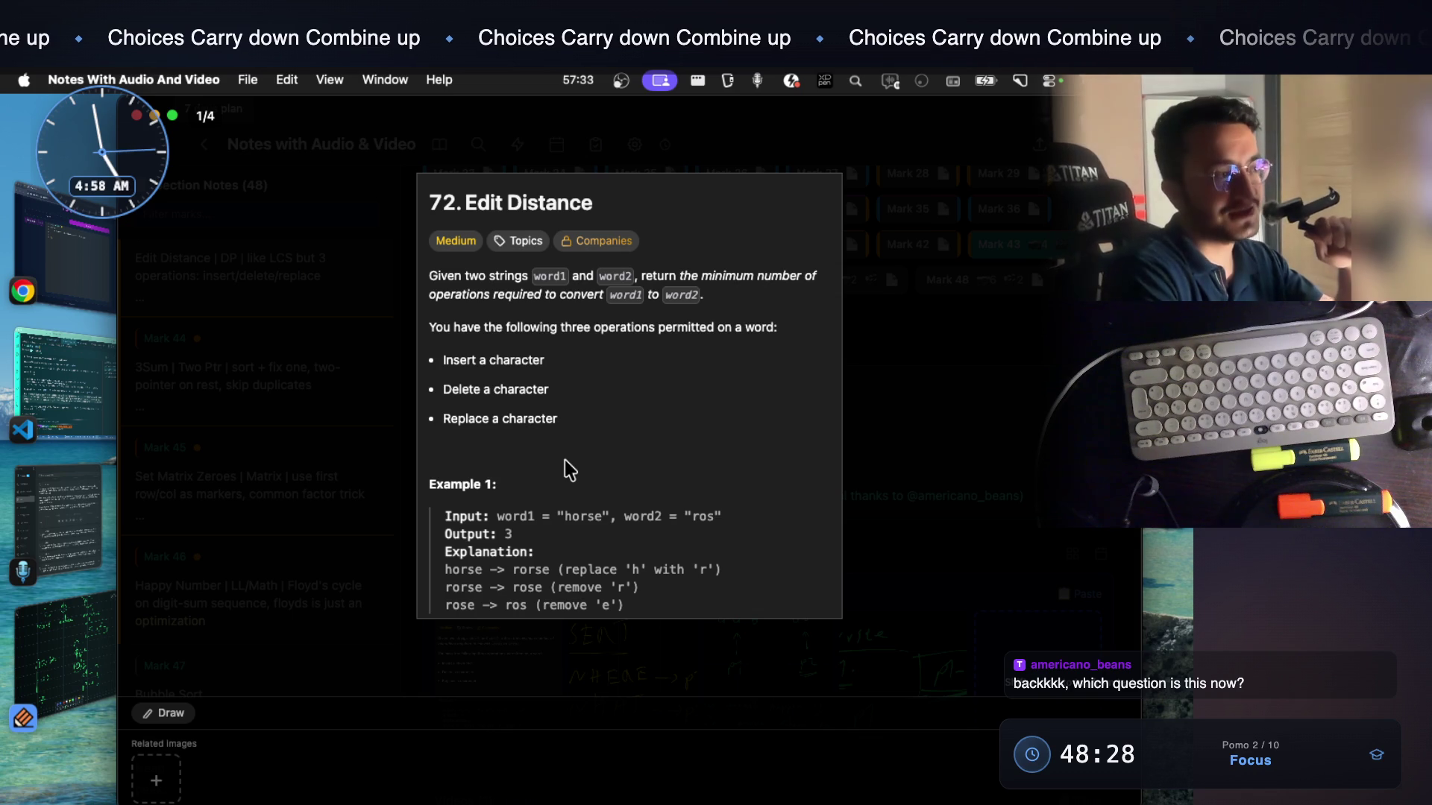
{"action": "key", "text": "super+equal"}
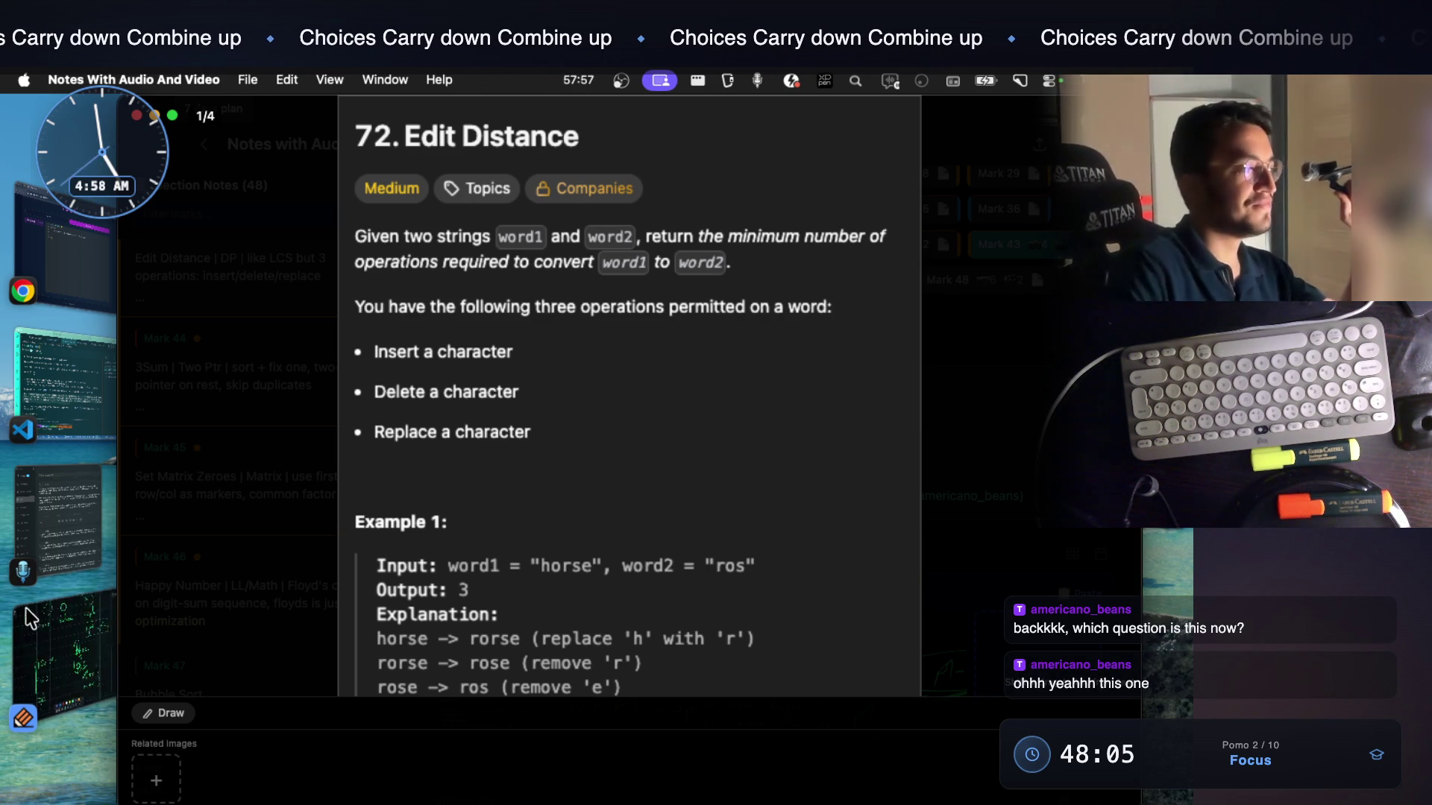
{"action": "left_click", "coordinate": [64, 618]}
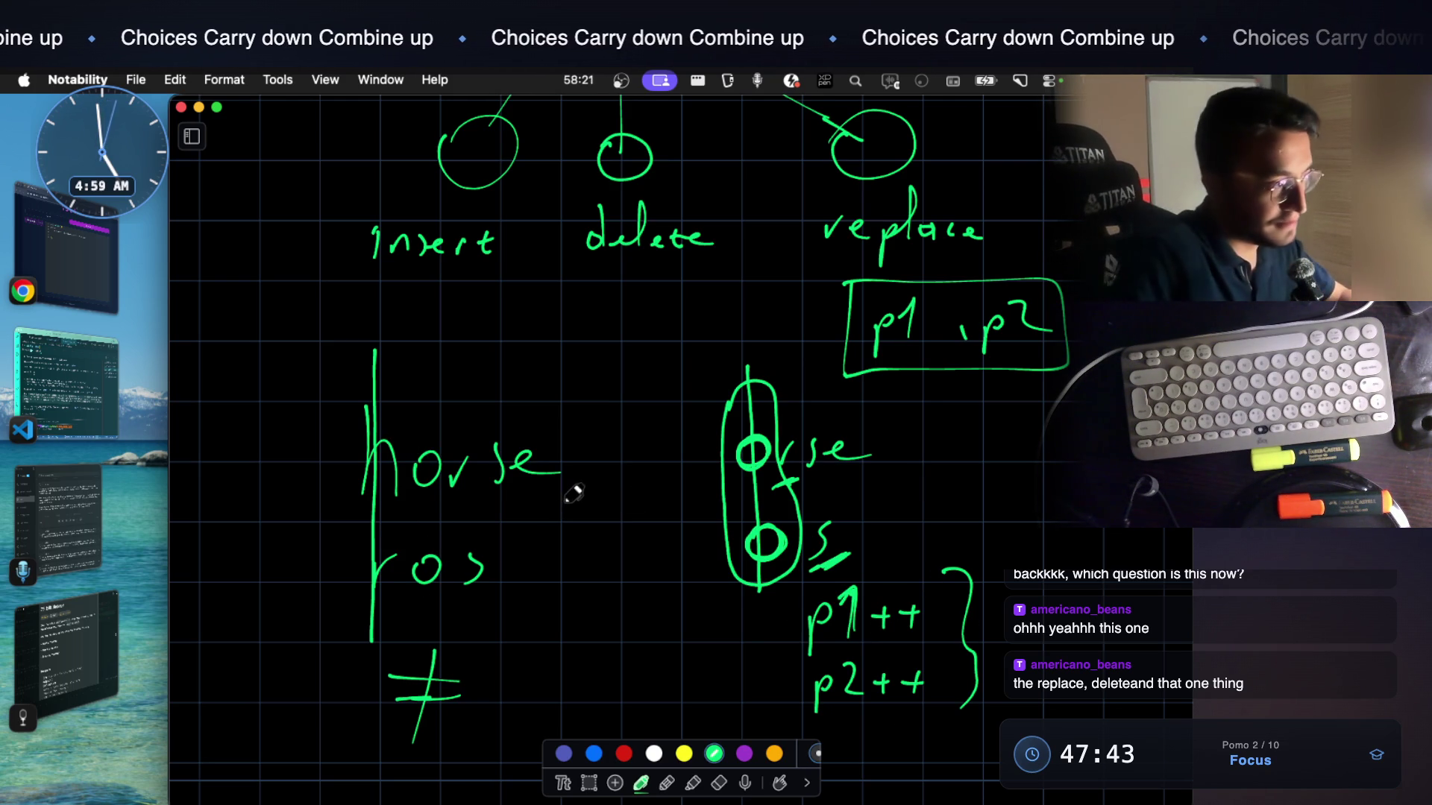
{"action": "scroll", "coordinate": [554, 504], "scroll_direction": "down", "scroll_amount": 5}
Write the insert label and horse, with arrows pointing p1 at horse's h
{"action": "left_click", "coordinate": [282, 543]}
{"action": "mouse_move", "coordinate": [282, 555]}
{"action": "left_mouse_down"}
{"action": "mouse_move", "coordinate": [282, 582]}
{"action": "mouse_move", "coordinate": [387, 577]}
{"action": "left_mouse_up"}
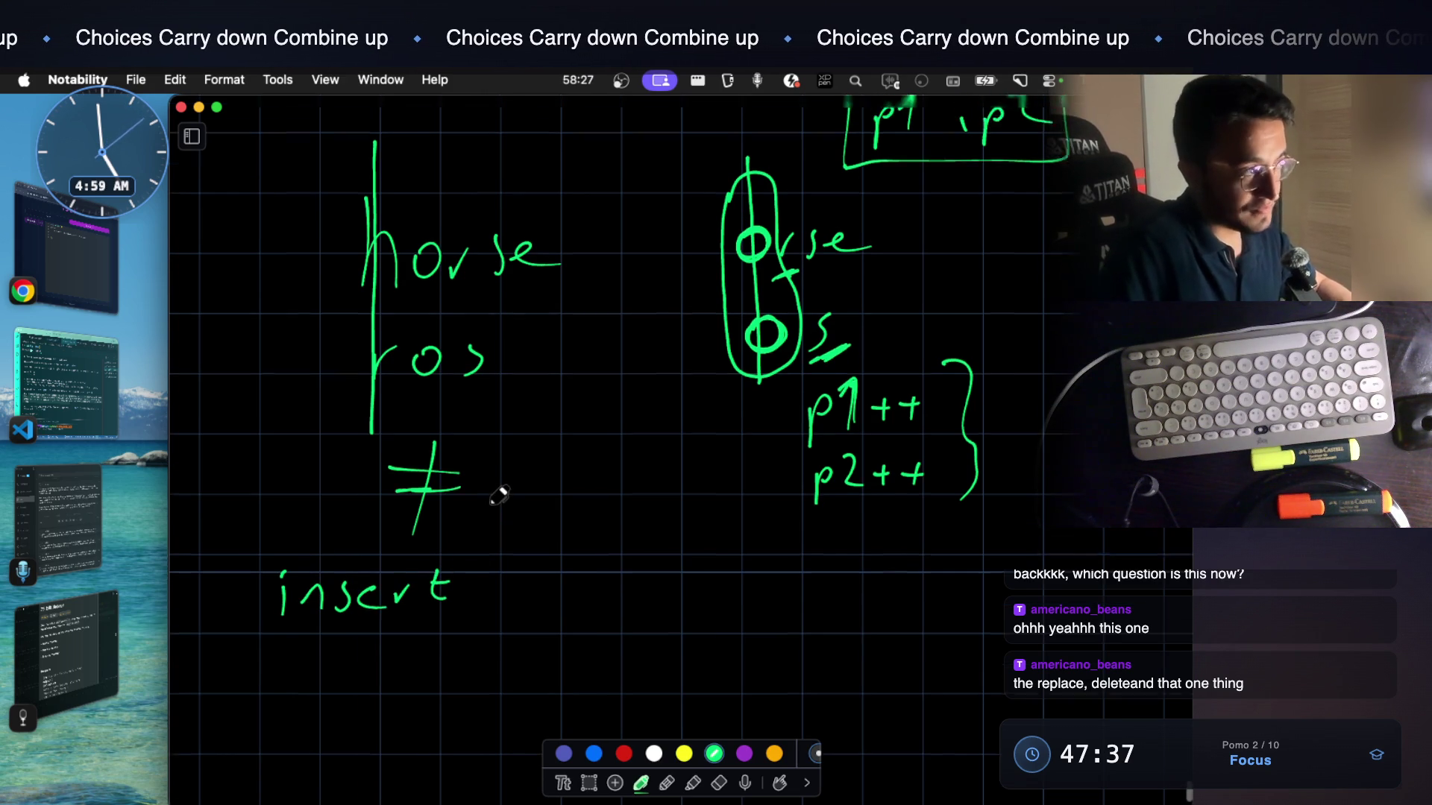
{"action": "scroll", "coordinate": [498, 496], "scroll_direction": "up", "scroll_amount": 1}
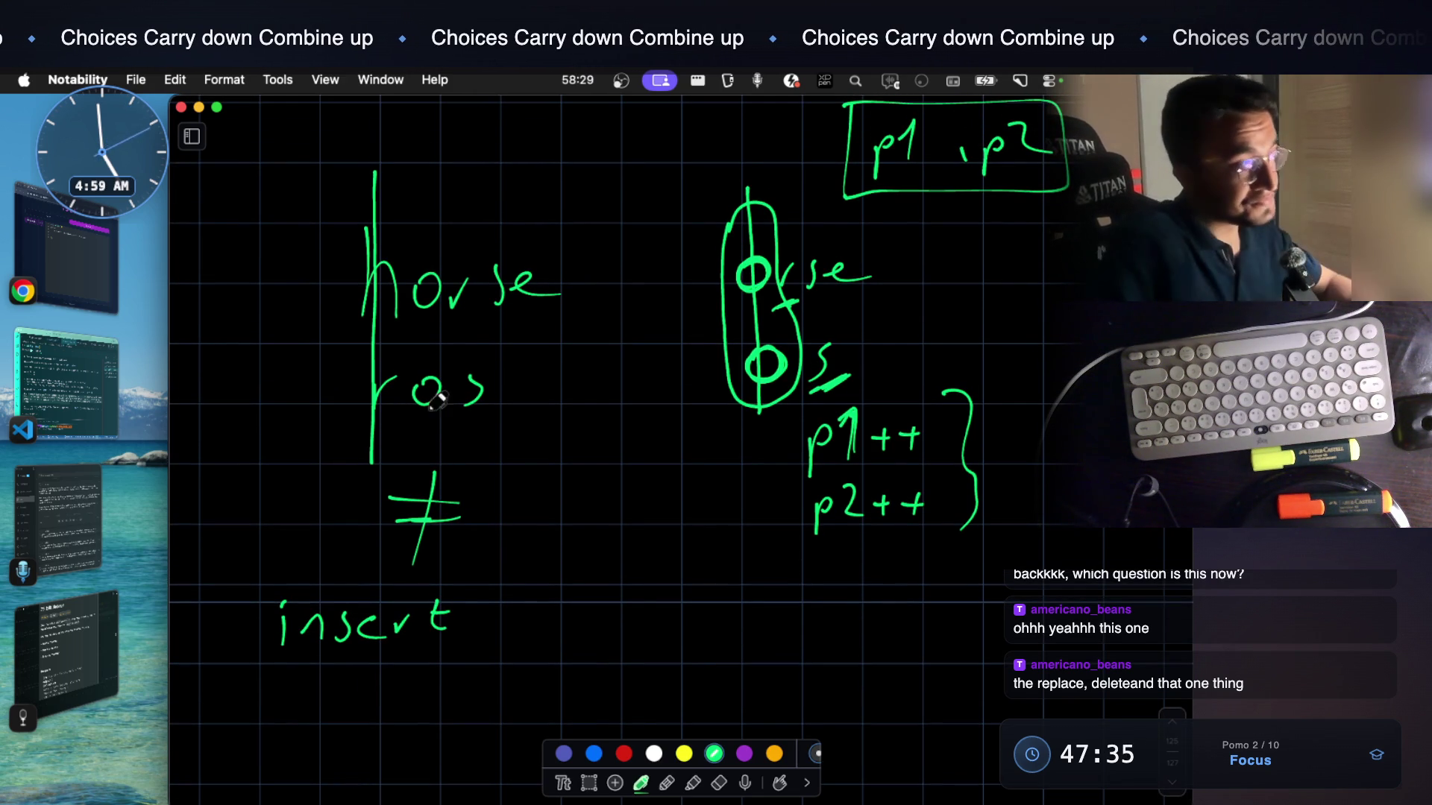
{"action": "scroll", "coordinate": [458, 377], "scroll_direction": "up", "scroll_amount": 1}
{"action": "scroll", "coordinate": [458, 377], "scroll_direction": "down", "scroll_amount": 2}
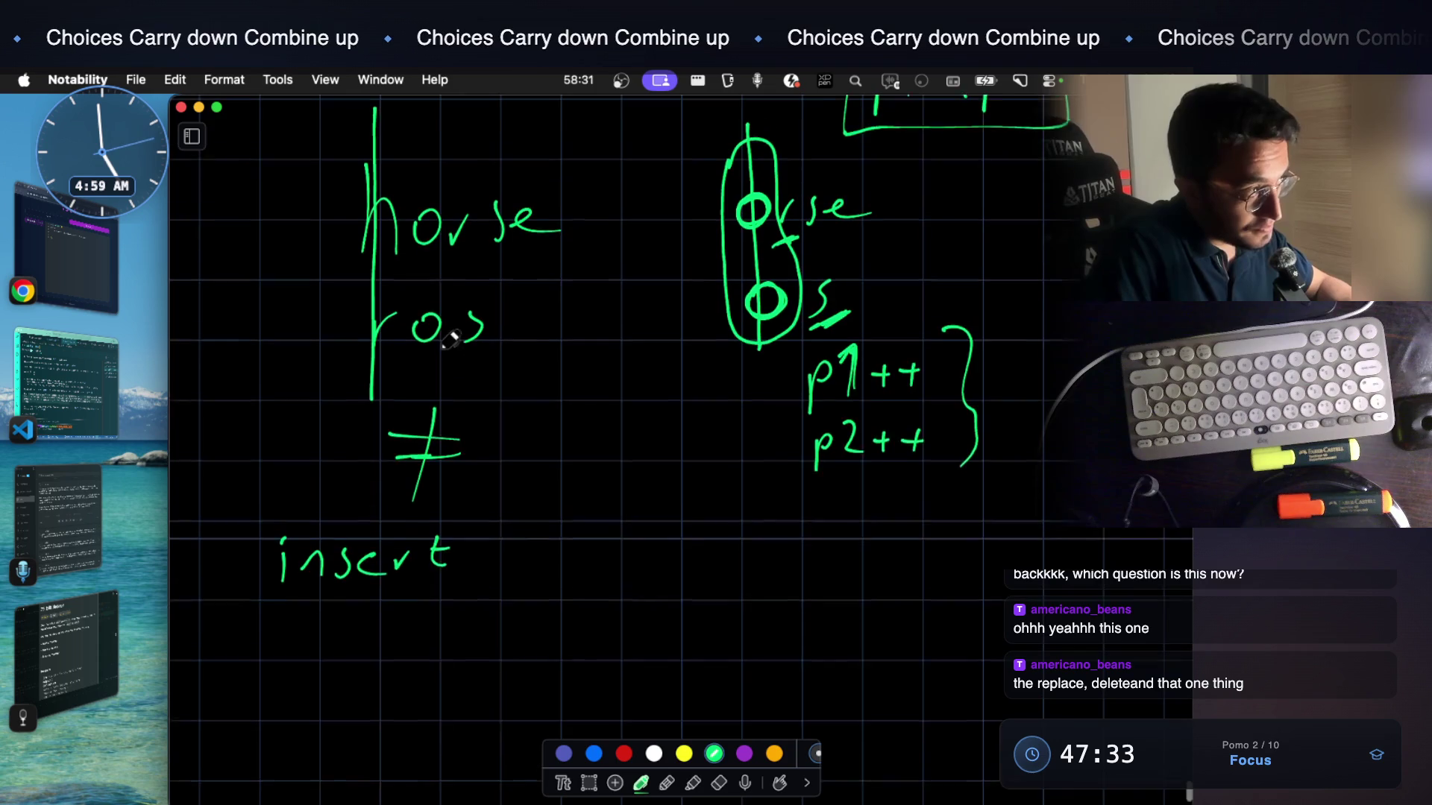
{"action": "scroll", "coordinate": [506, 318], "scroll_direction": "down", "scroll_amount": 2}
{"action": "scroll", "coordinate": [473, 384], "scroll_direction": "down", "scroll_amount": 1}
{"action": "left_click_drag", "start_coordinate": [346, 471], "coordinate": [378, 531]}
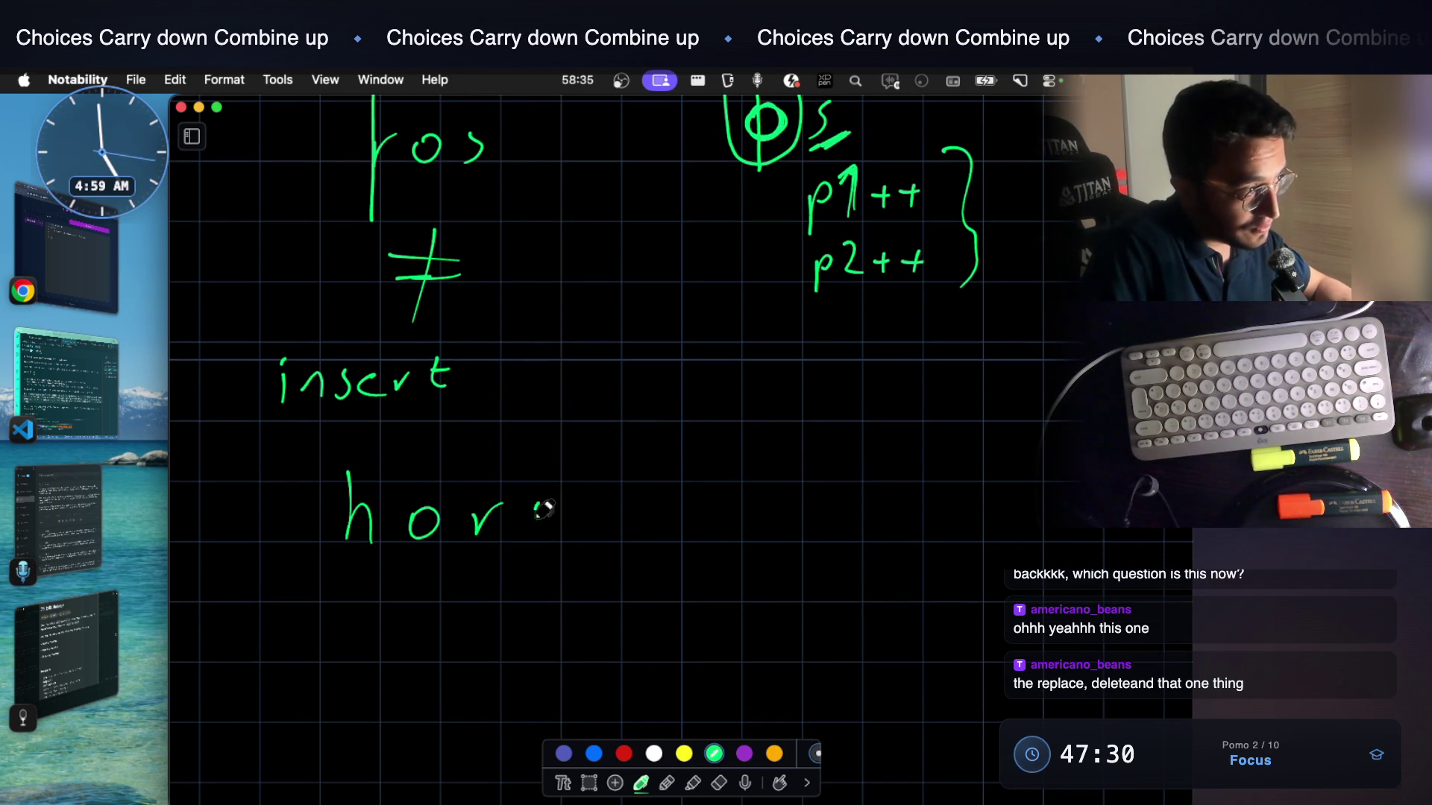
{"action": "left_click_drag", "start_coordinate": [576, 512], "coordinate": [592, 517]}
{"action": "mouse_move", "coordinate": [356, 644]}
{"action": "left_mouse_down"}
{"action": "mouse_move", "coordinate": [392, 617]}
{"action": "mouse_move", "coordinate": [439, 622]}
{"action": "mouse_move", "coordinate": [473, 652]}
{"action": "left_mouse_up"}
{"action": "scroll", "coordinate": [397, 531], "scroll_direction": "down", "scroll_amount": 2}
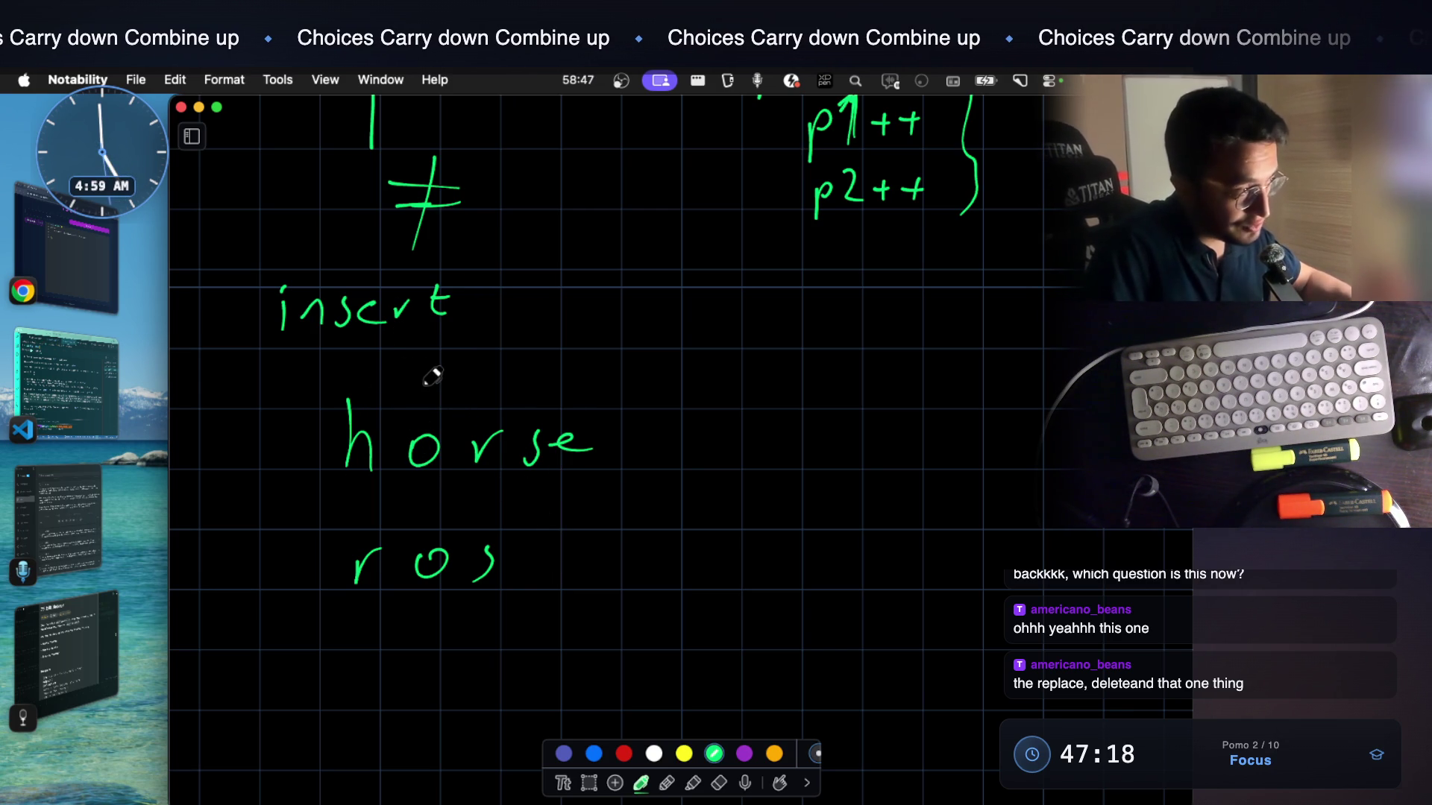
{"action": "mouse_move", "coordinate": [219, 442]}
{"action": "left_mouse_down"}
{"action": "mouse_move", "coordinate": [292, 444]}
{"action": "mouse_move", "coordinate": [275, 460]}
{"action": "left_mouse_up"}
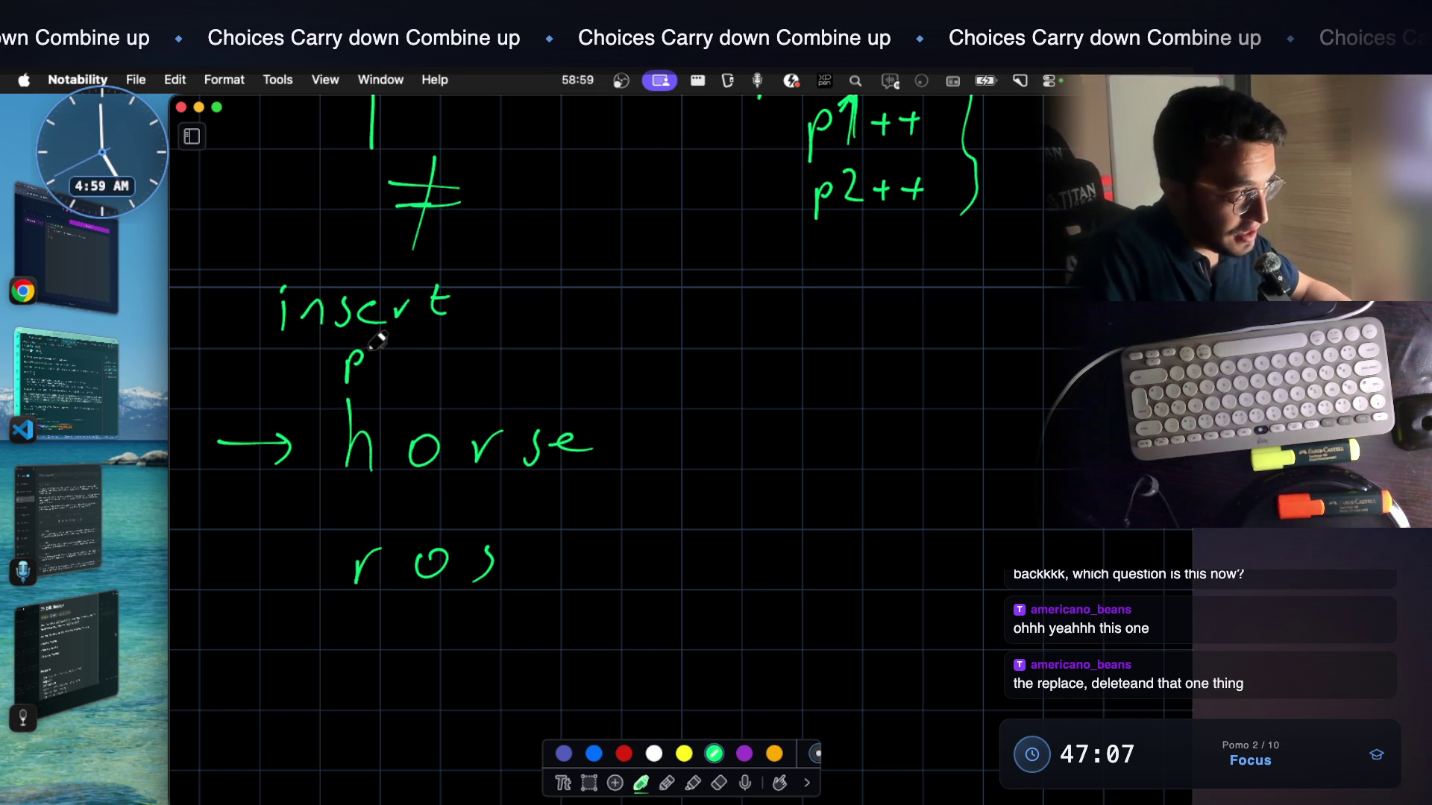
{"action": "left_click_drag", "start_coordinate": [362, 380], "coordinate": [361, 416]}
{"action": "left_click_drag", "start_coordinate": [351, 403], "coordinate": [373, 400]}
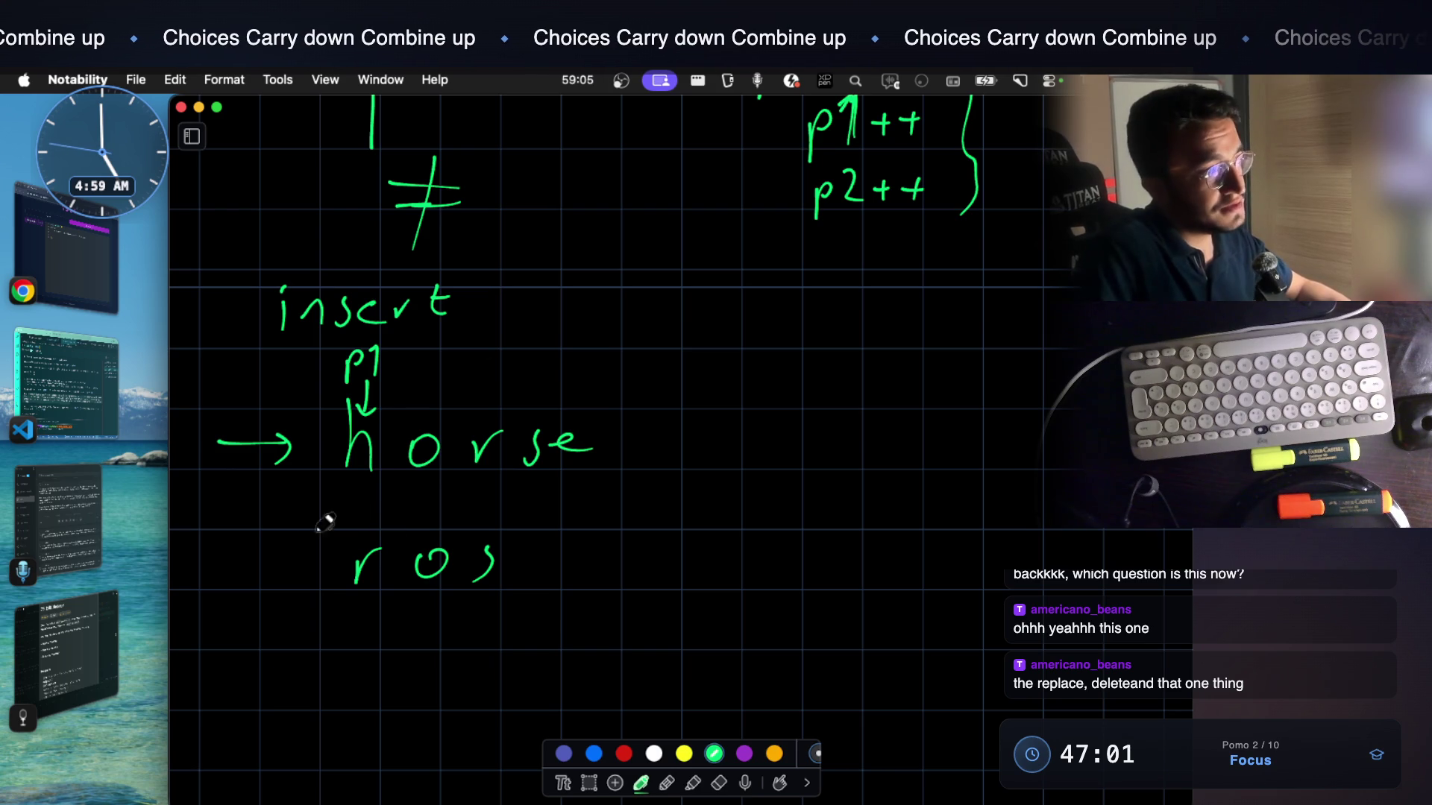
Arrow at ros, mark its r, and write 'where are we' to the right
{"action": "left_click_drag", "start_coordinate": [213, 563], "coordinate": [293, 565]}
{"action": "left_click_drag", "start_coordinate": [277, 549], "coordinate": [279, 578]}
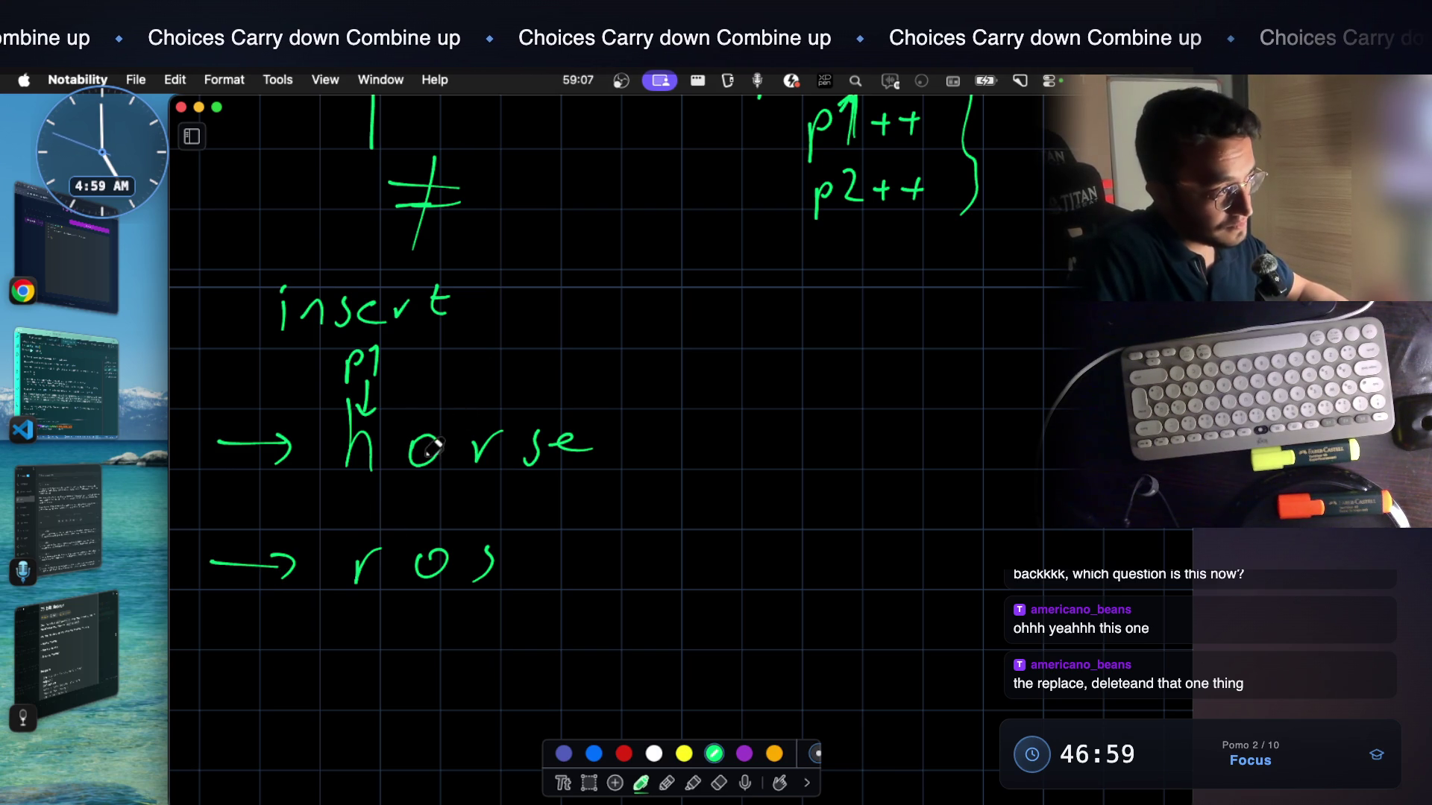
{"action": "left_click_drag", "start_coordinate": [332, 544], "coordinate": [348, 543]}
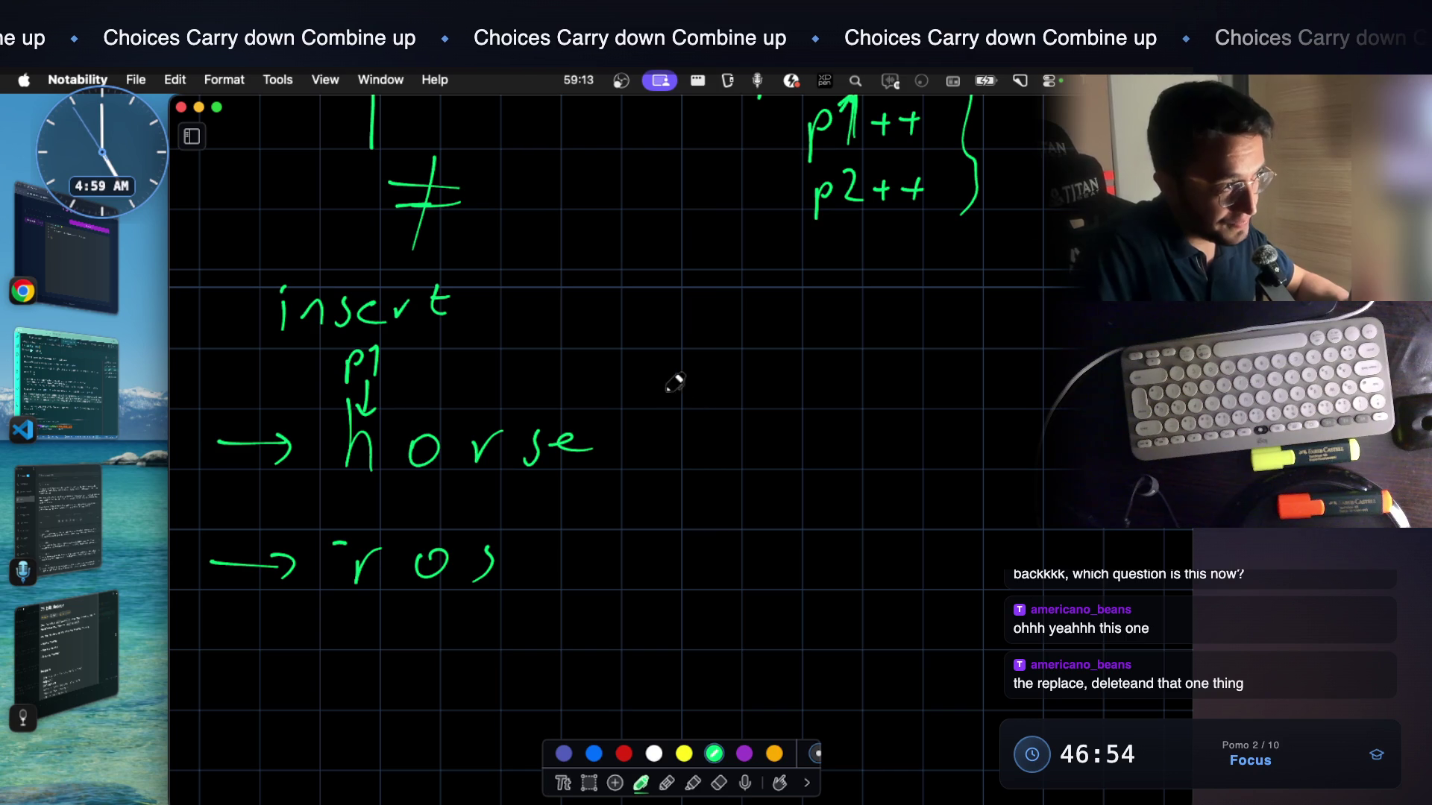
{"action": "mouse_move", "coordinate": [702, 392]}
{"action": "left_mouse_down"}
{"action": "mouse_move", "coordinate": [794, 397]}
{"action": "mouse_move", "coordinate": [877, 378]}
{"action": "left_mouse_up"}
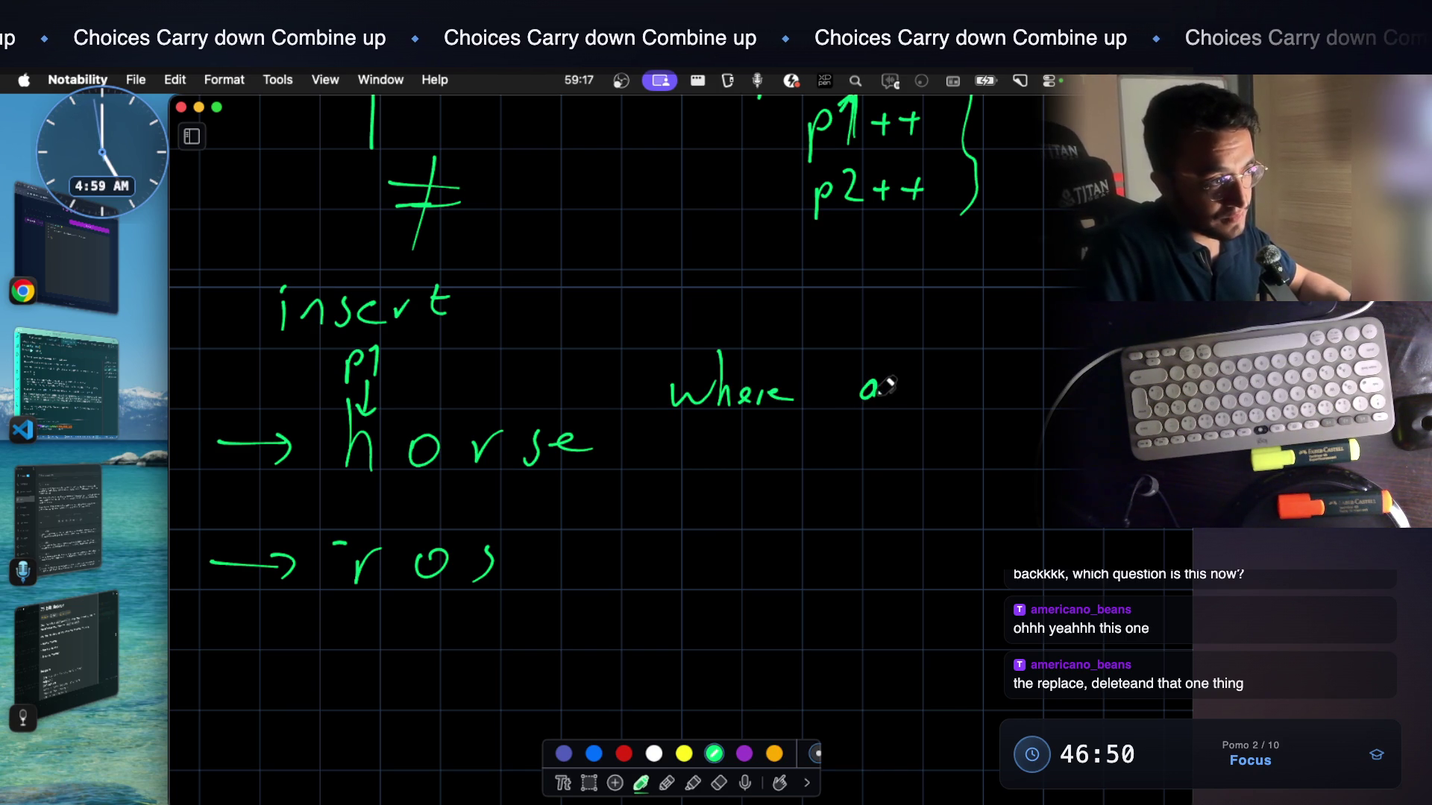
{"action": "left_click_drag", "start_coordinate": [962, 386], "coordinate": [994, 383]}
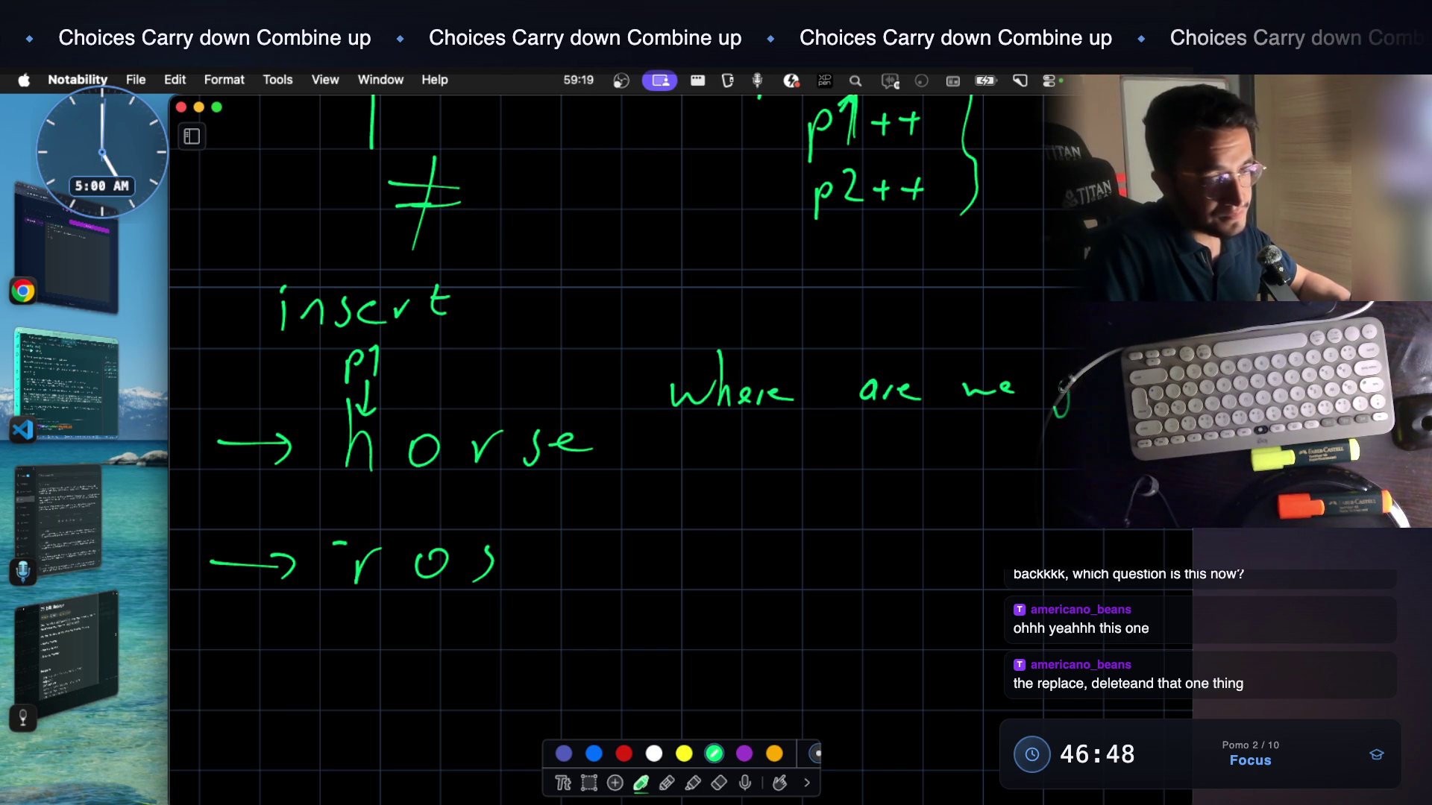
Finish the 'insert?' question and write 'what' with ditto marks below it
{"action": "mouse_move", "coordinate": [779, 430]}
{"action": "left_mouse_down"}
{"action": "mouse_move", "coordinate": [782, 459]}
{"action": "mouse_move", "coordinate": [818, 454]}
{"action": "mouse_move", "coordinate": [826, 472]}
{"action": "mouse_move", "coordinate": [864, 452]}
{"action": "left_mouse_up"}
{"action": "key", "text": "super+z"}
{"action": "mouse_move", "coordinate": [873, 459]}
{"action": "left_mouse_down"}
{"action": "mouse_move", "coordinate": [884, 442]}
{"action": "mouse_move", "coordinate": [895, 457]}
{"action": "mouse_move", "coordinate": [915, 450]}
{"action": "left_mouse_up"}
{"action": "left_click", "coordinate": [916, 459]}
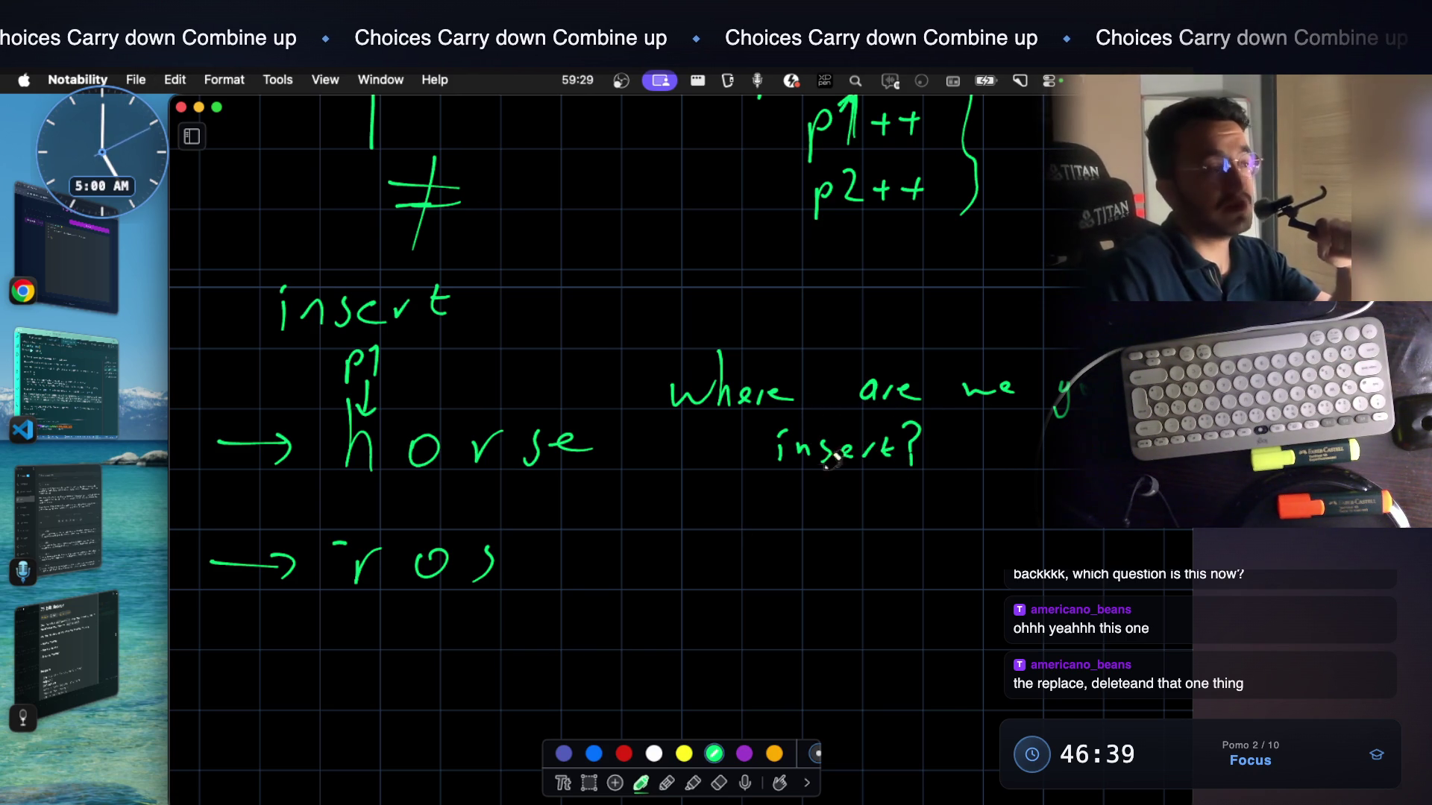
{"action": "left_click_drag", "start_coordinate": [684, 510], "coordinate": [776, 501]}
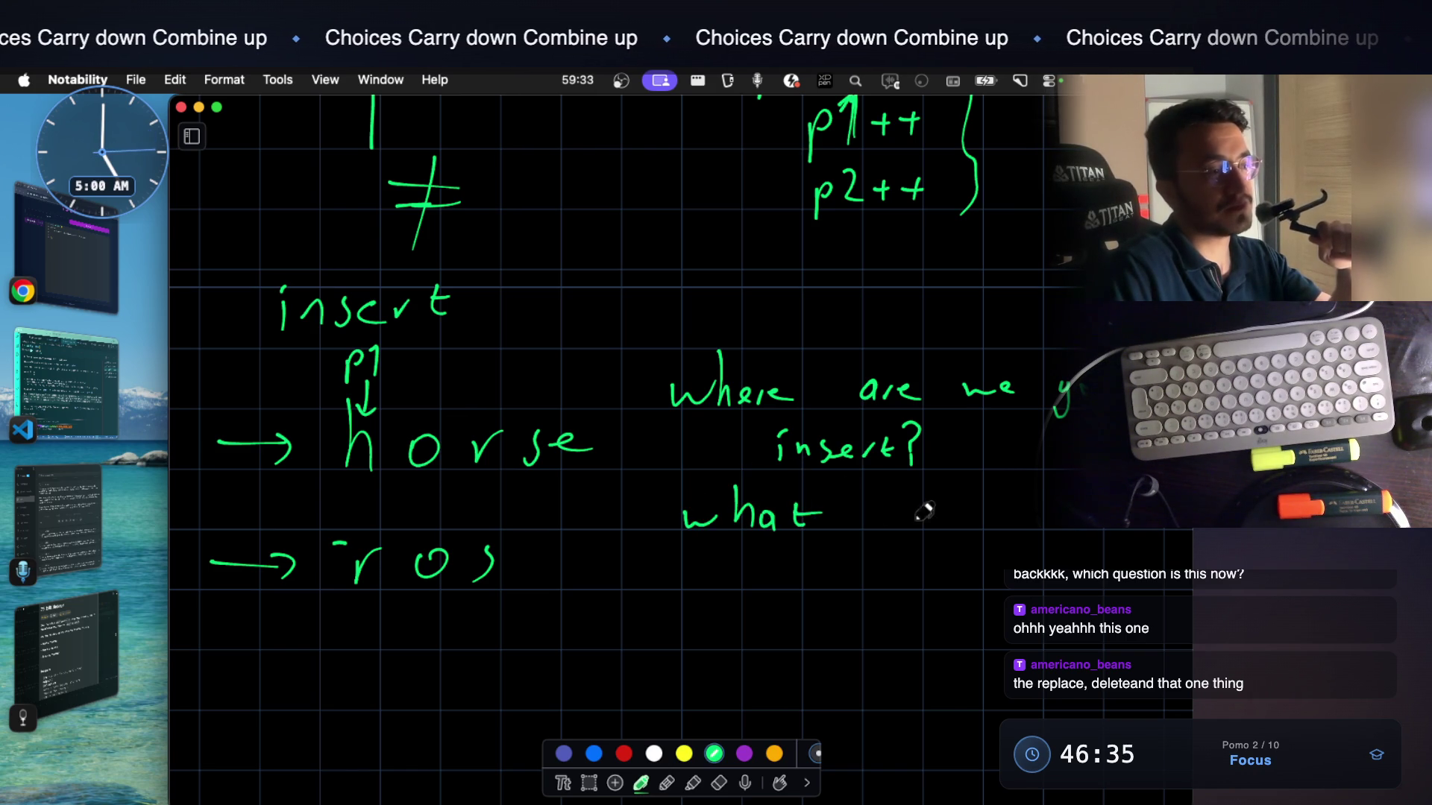
{"action": "left_click_drag", "start_coordinate": [1000, 526], "coordinate": [1024, 505]}
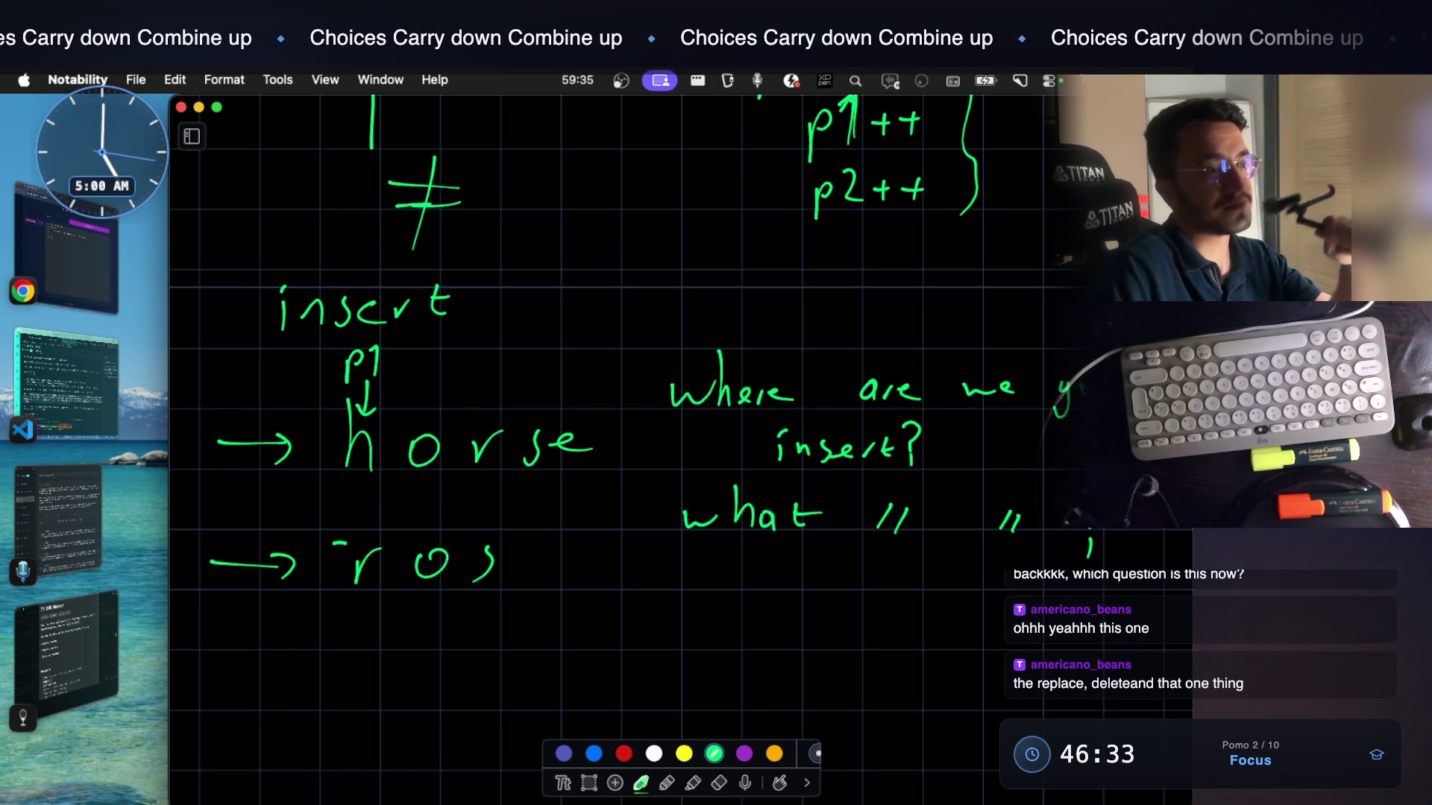
Box the words Where and what, and underline and box the r in ros
{"action": "left_click_drag", "start_coordinate": [660, 431], "coordinate": [672, 432]}
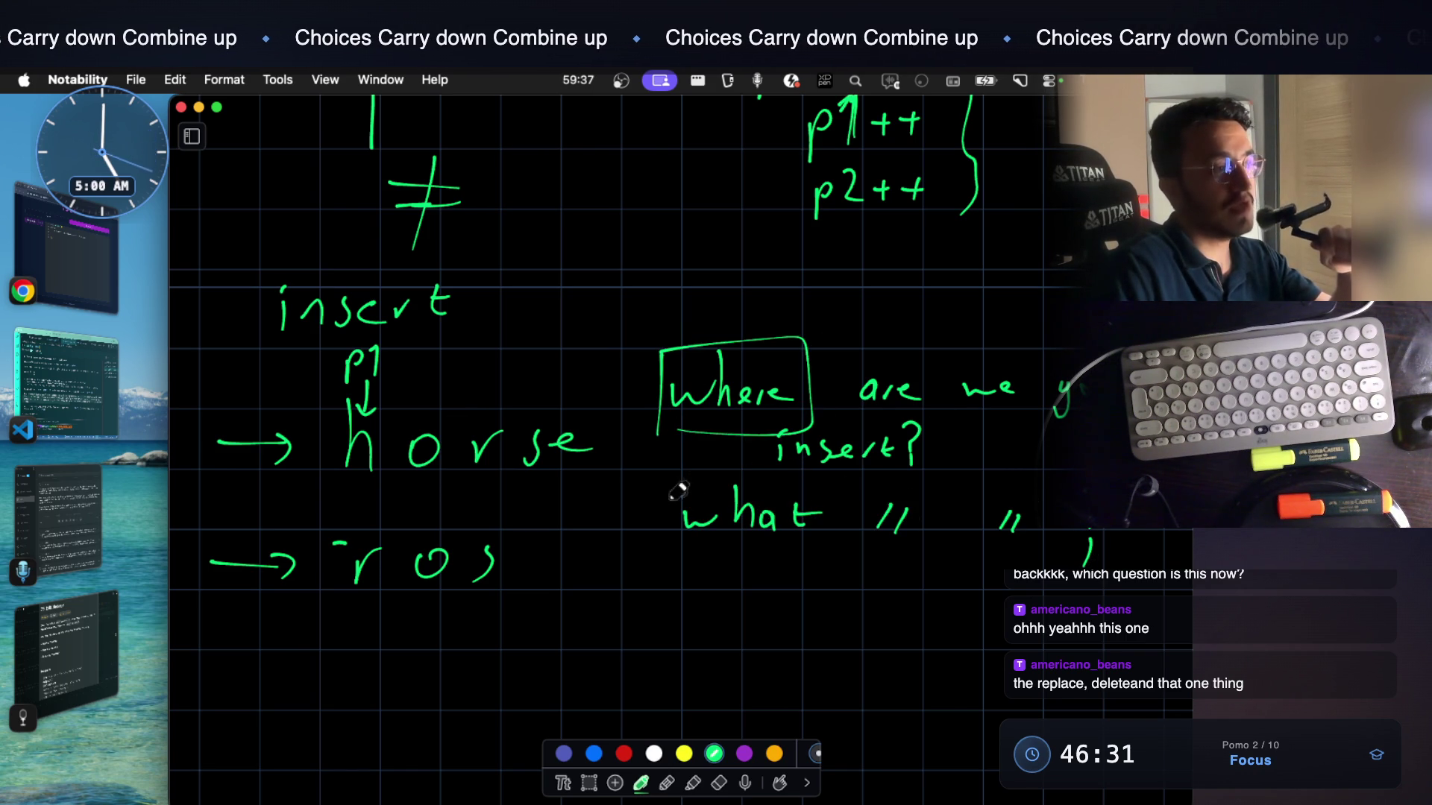
{"action": "left_click_drag", "start_coordinate": [664, 489], "coordinate": [762, 540]}
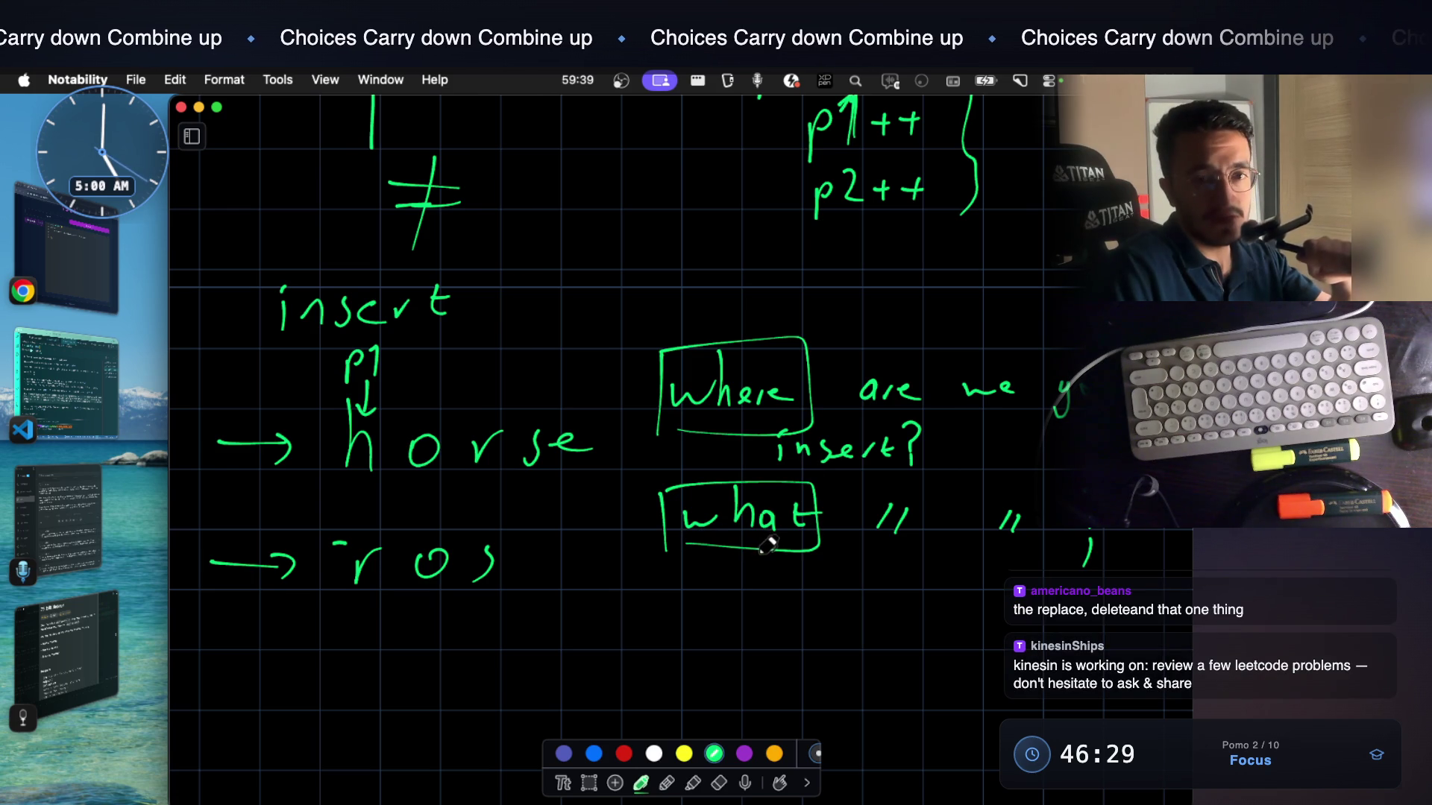
{"action": "left_click_drag", "start_coordinate": [340, 612], "coordinate": [389, 609]}
{"action": "mouse_move", "coordinate": [341, 526]}
{"action": "left_mouse_down"}
{"action": "mouse_move", "coordinate": [368, 521]}
{"action": "mouse_move", "coordinate": [403, 607]}
{"action": "left_mouse_up"}
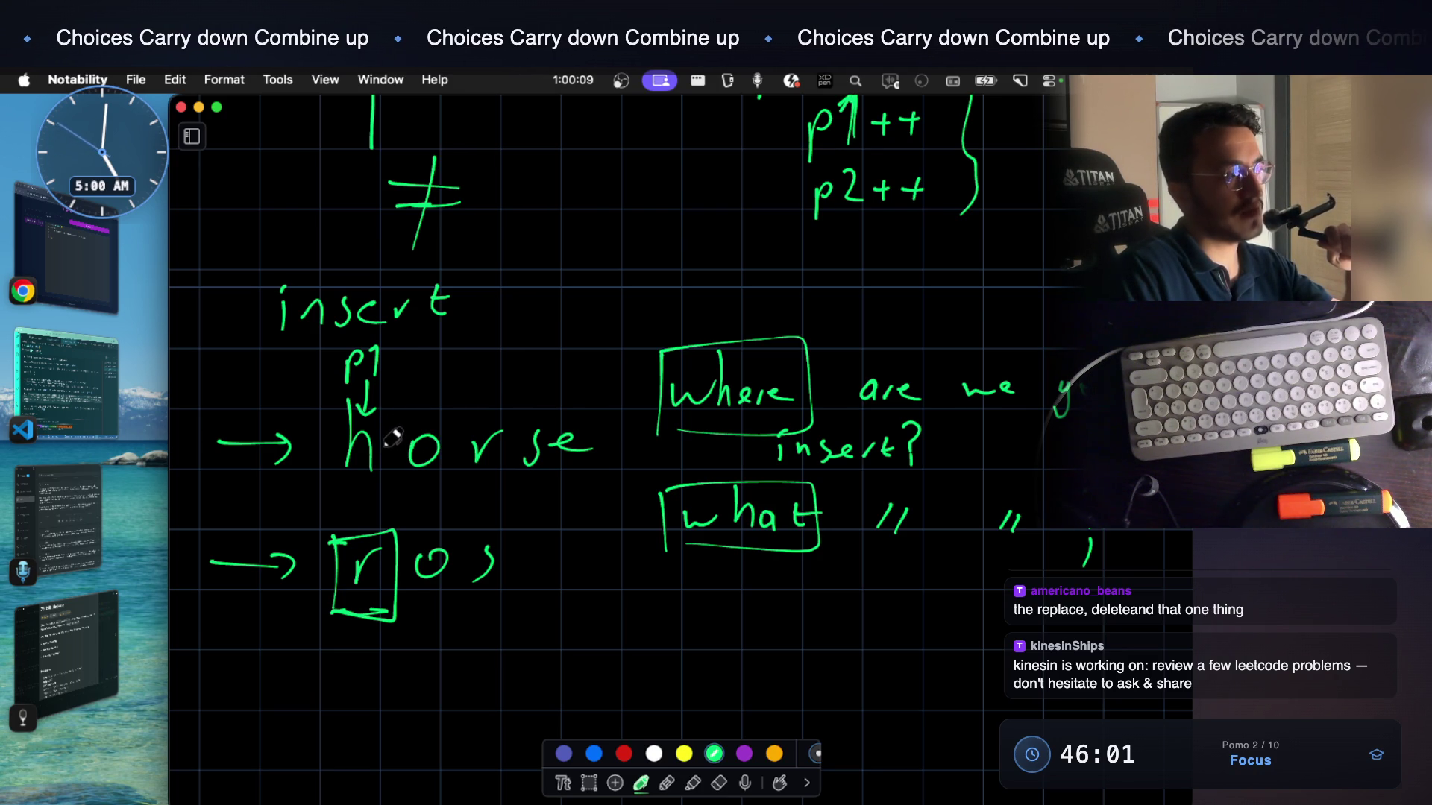
Insert an r to make hrorse, rewrite hrorse above ros, and underline ro in each
{"action": "left_click_drag", "start_coordinate": [385, 438], "coordinate": [404, 423]}
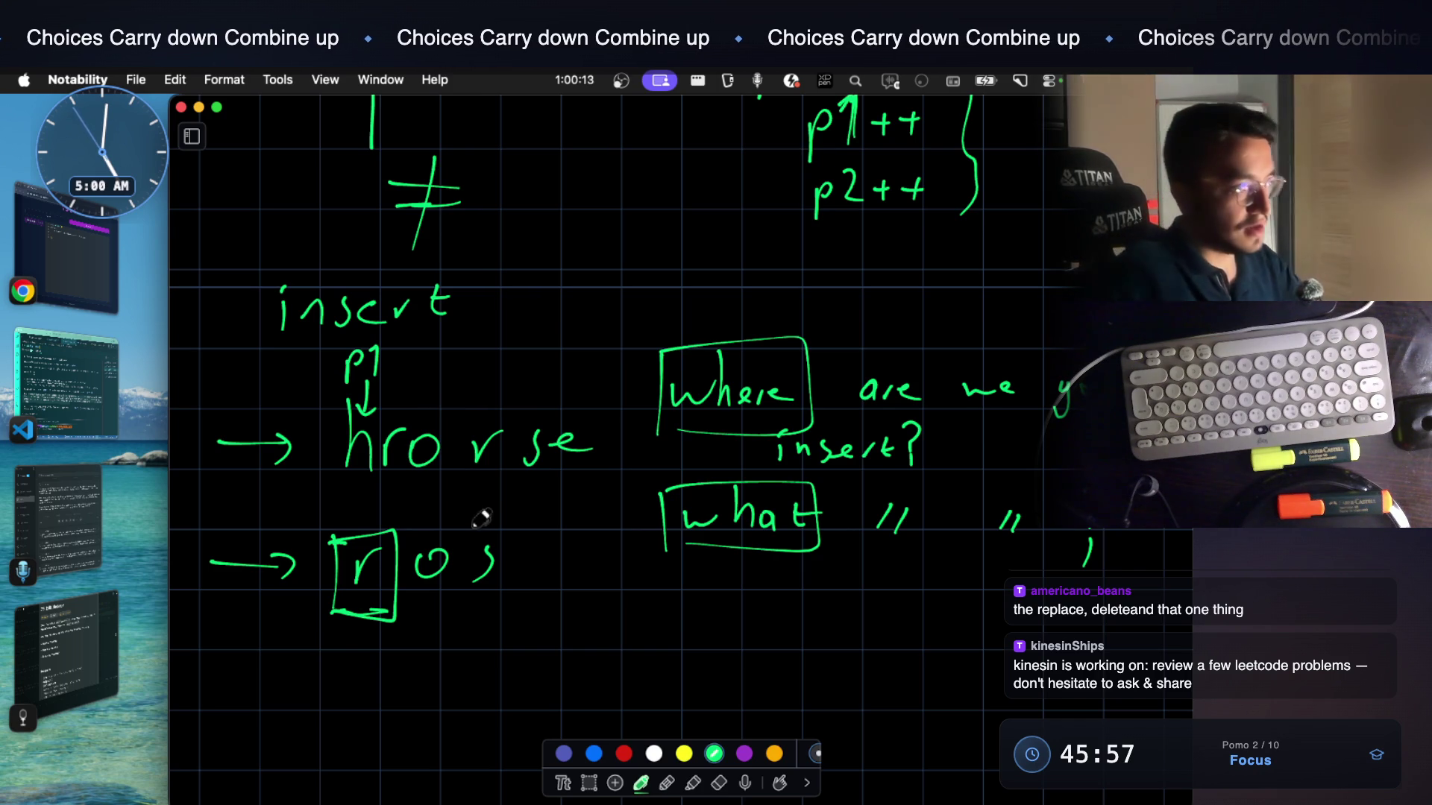
{"action": "scroll", "coordinate": [512, 547], "scroll_direction": "down", "scroll_amount": 3}
{"action": "scroll", "coordinate": [470, 559], "scroll_direction": "down", "scroll_amount": 2}
{"action": "mouse_move", "coordinate": [318, 530]}
{"action": "left_mouse_down"}
{"action": "mouse_move", "coordinate": [341, 591]}
{"action": "mouse_move", "coordinate": [410, 556]}
{"action": "mouse_move", "coordinate": [536, 559]}
{"action": "mouse_move", "coordinate": [564, 590]}
{"action": "left_mouse_up"}
{"action": "left_click_drag", "start_coordinate": [596, 572], "coordinate": [633, 568]}
{"action": "scroll", "coordinate": [399, 597], "scroll_direction": "down", "scroll_amount": 1}
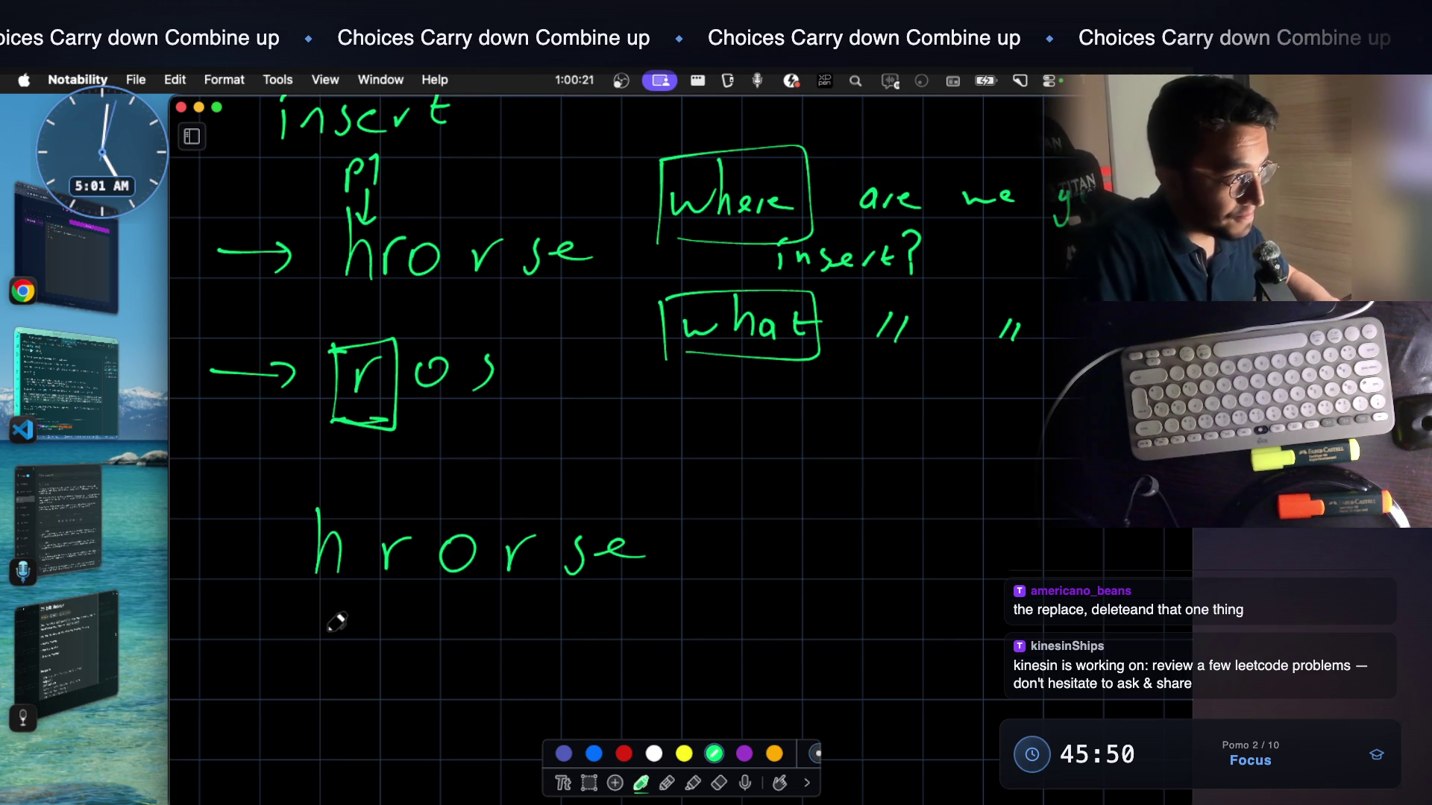
{"action": "left_click_drag", "start_coordinate": [399, 632], "coordinate": [442, 662]}
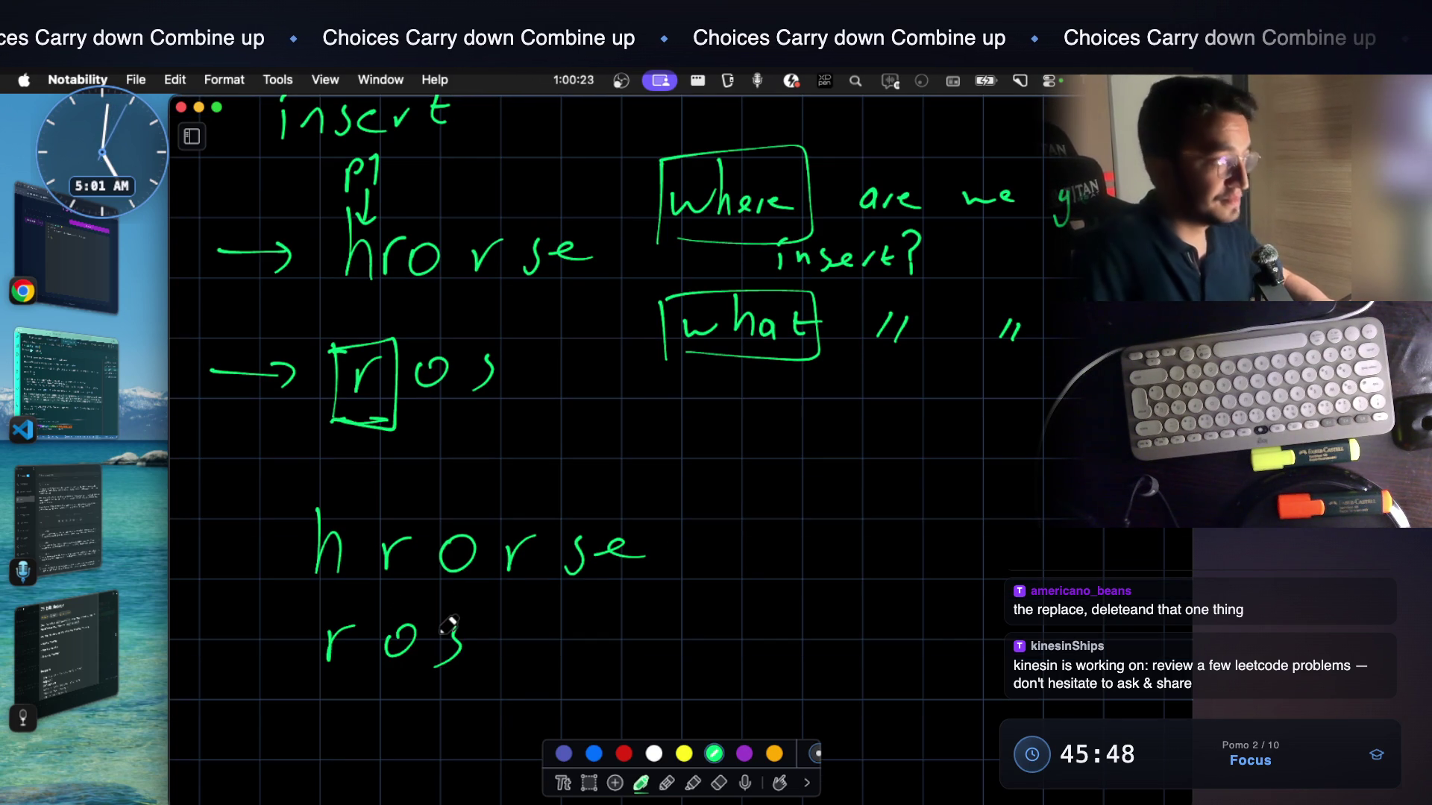
{"action": "scroll", "coordinate": [447, 624], "scroll_direction": "up", "scroll_amount": 1}
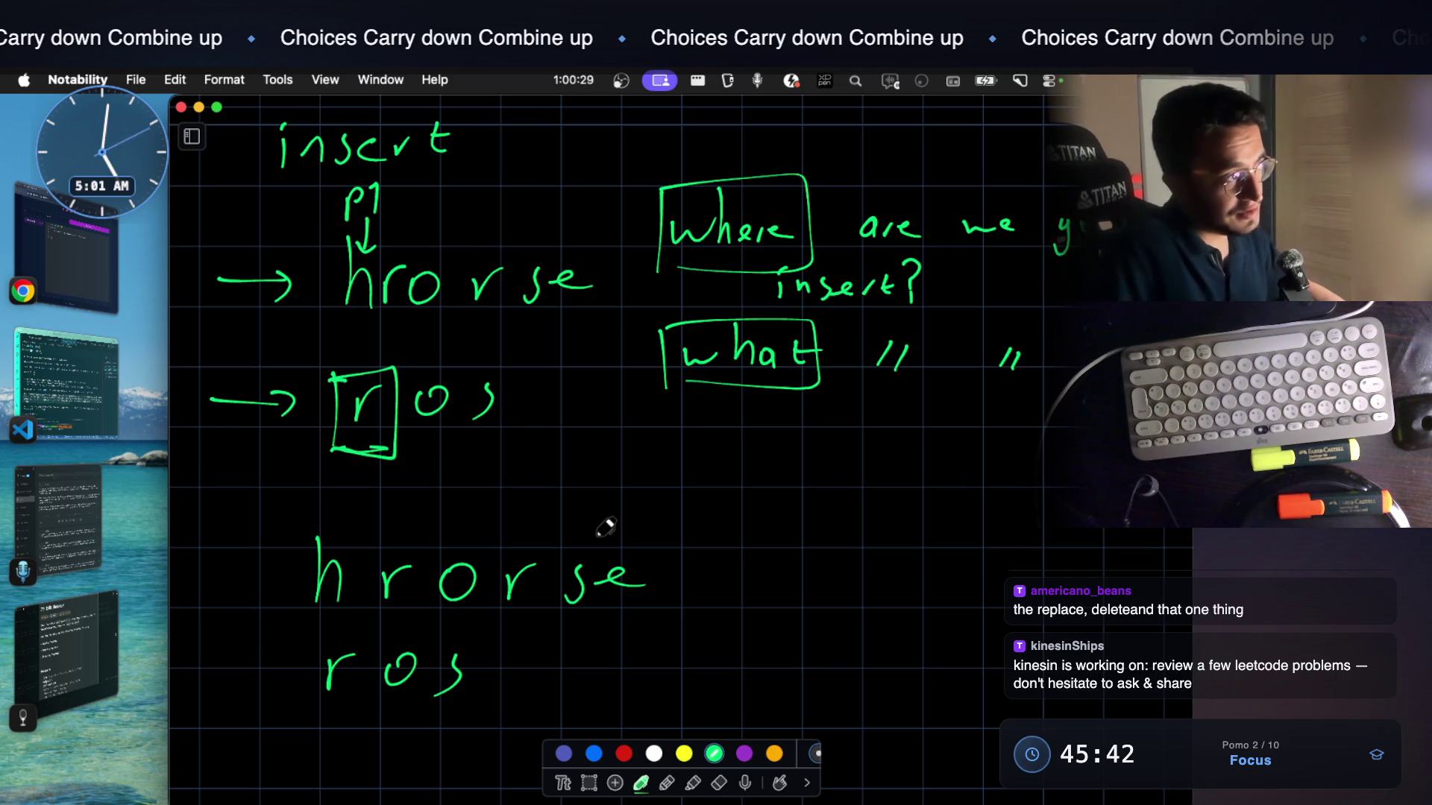
{"action": "scroll", "coordinate": [599, 476], "scroll_direction": "down", "scroll_amount": 3}
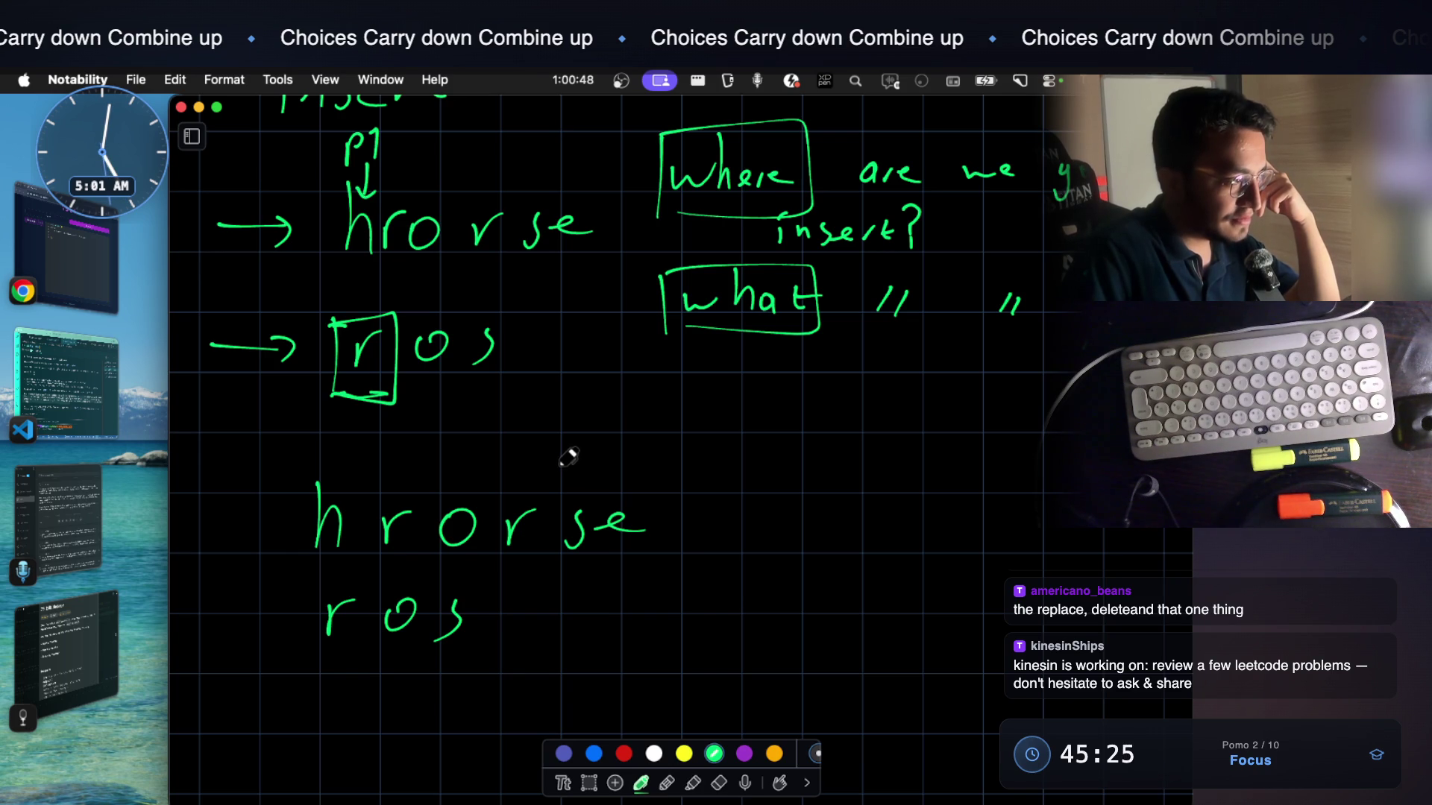
{"action": "left_click_drag", "start_coordinate": [373, 562], "coordinate": [465, 565]}
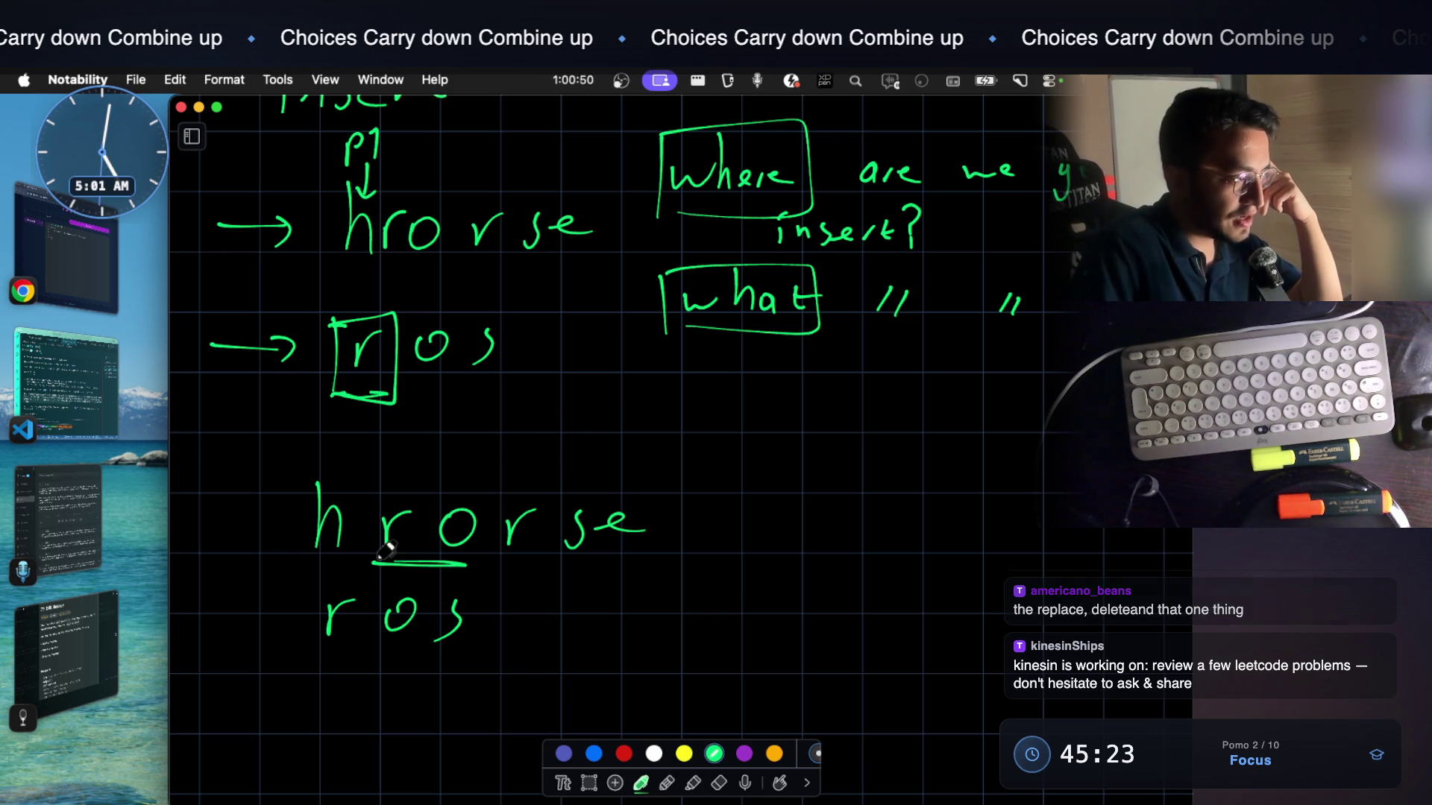
{"action": "left_click_drag", "start_coordinate": [327, 655], "coordinate": [401, 652]}
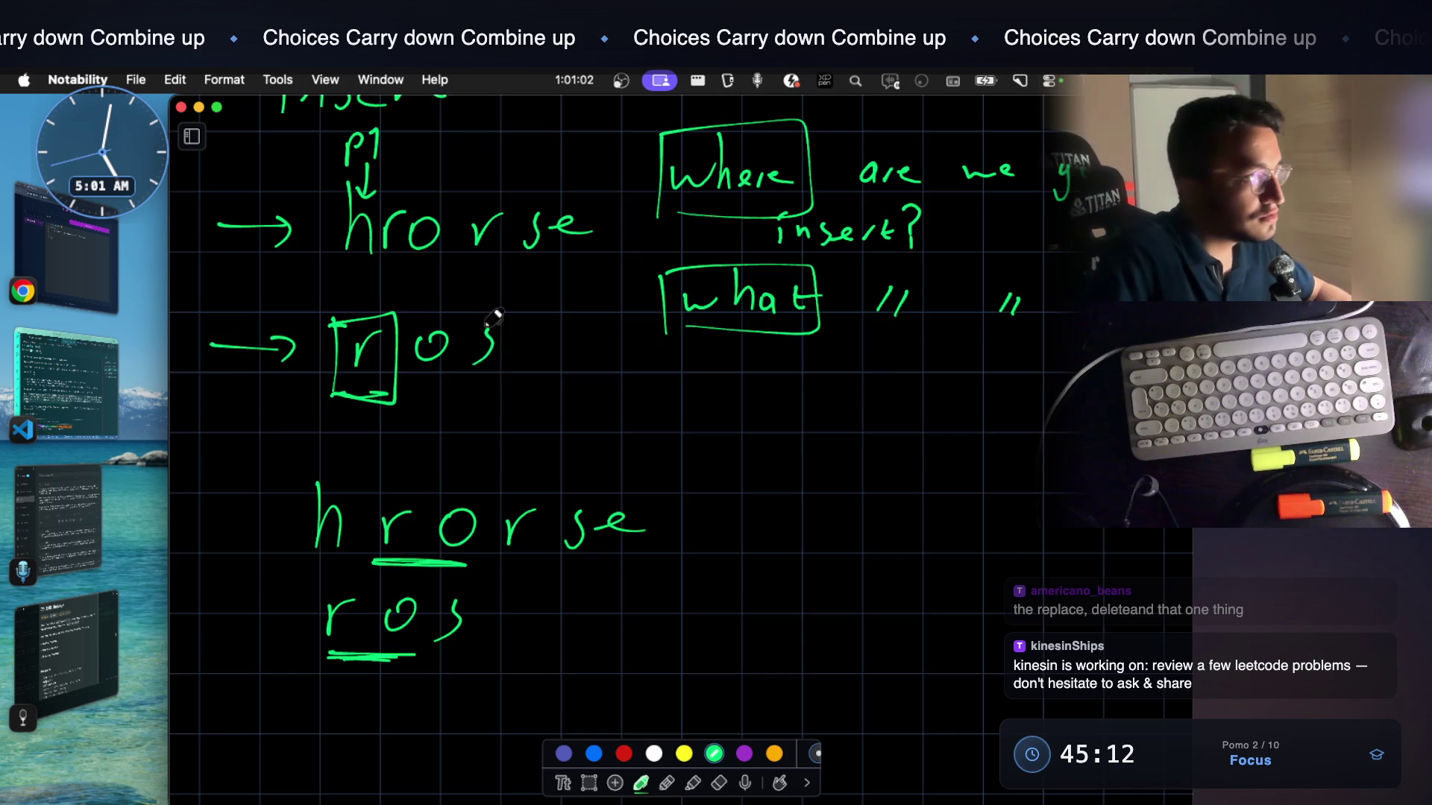
{"action": "scroll", "coordinate": [492, 331], "scroll_direction": "up", "scroll_amount": 2}
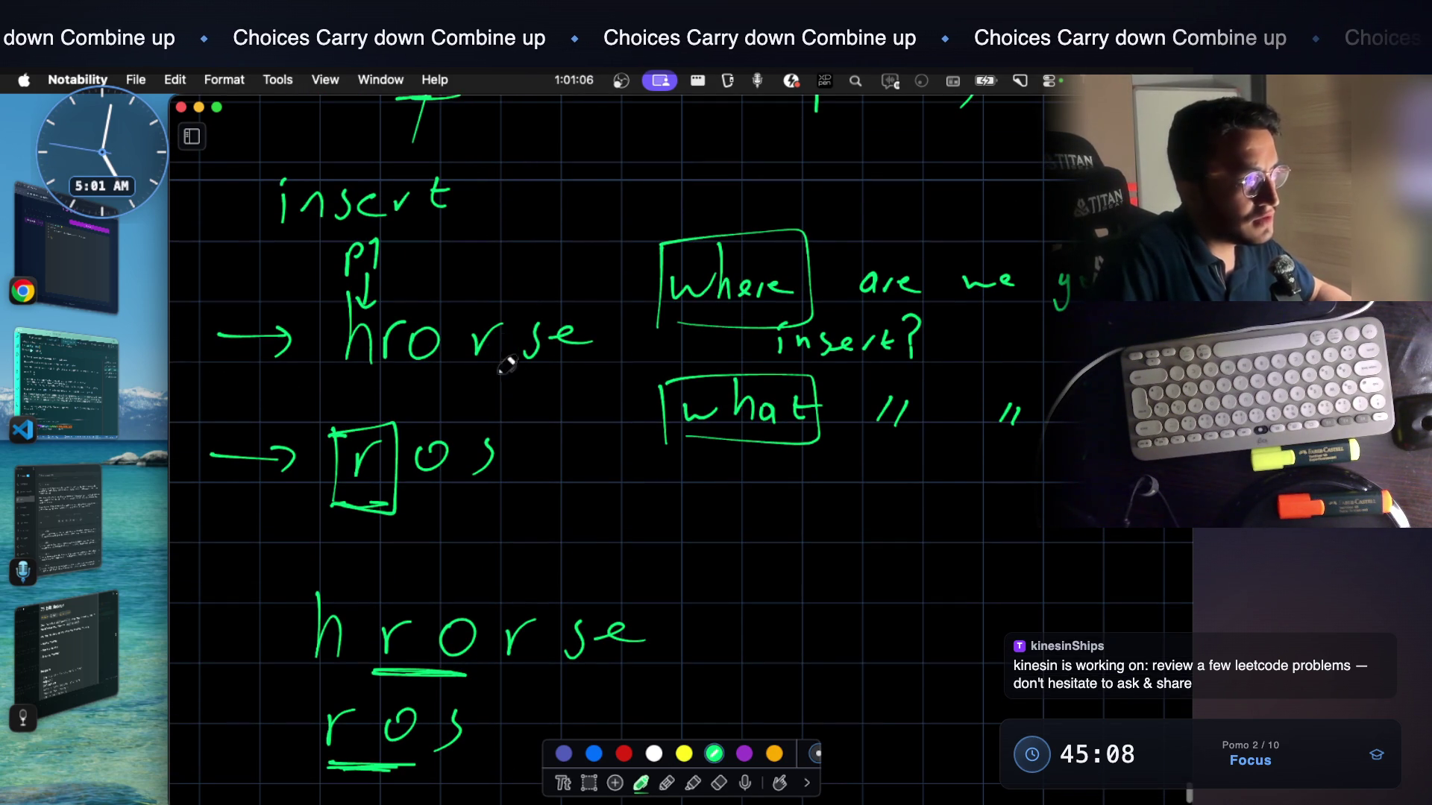
{"action": "scroll", "coordinate": [520, 319], "scroll_direction": "up", "scroll_amount": 5}
{"action": "scroll", "coordinate": [520, 319], "scroll_direction": "up", "scroll_amount": 5}
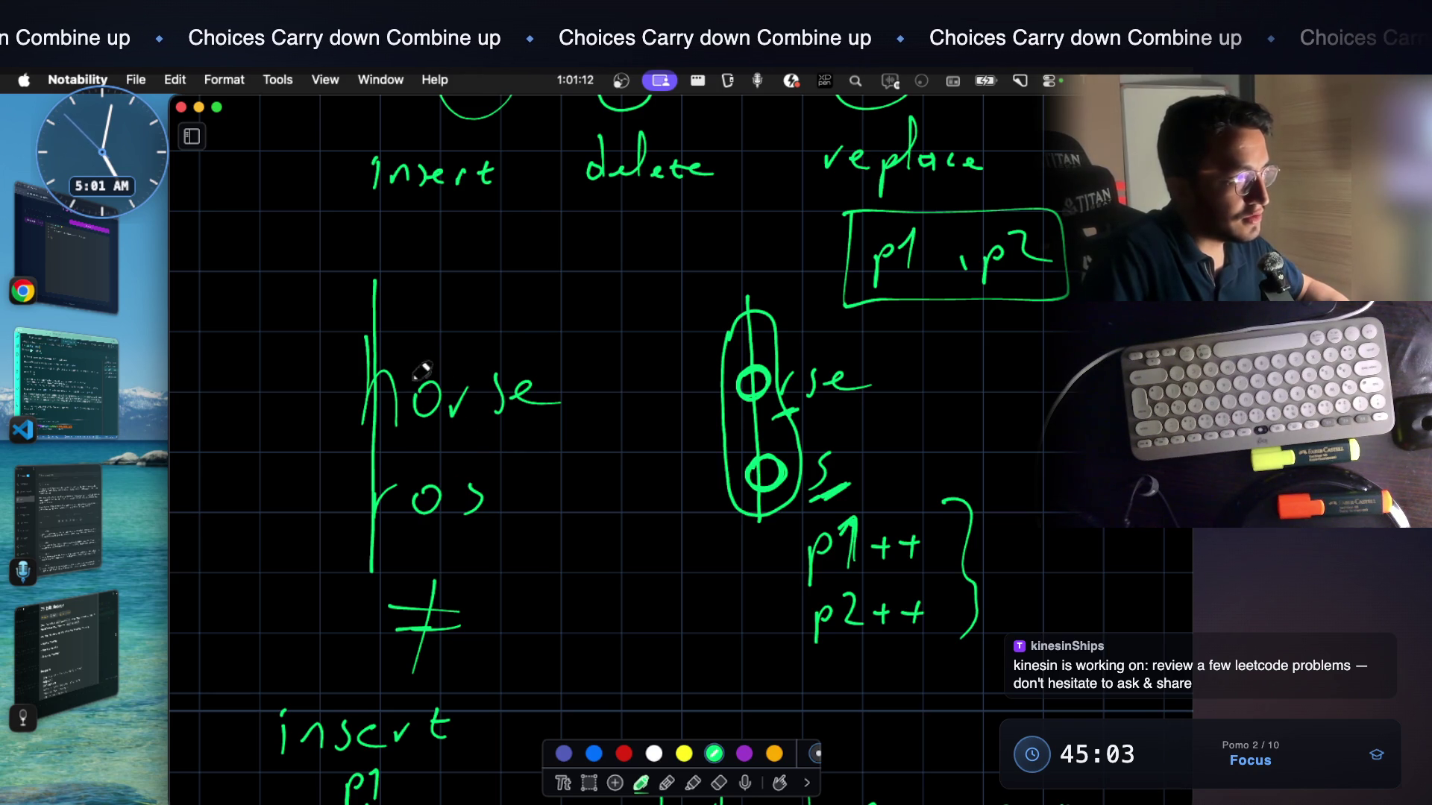
Circle the o in the left ros
{"action": "left_click_drag", "start_coordinate": [409, 530], "coordinate": [453, 412]}
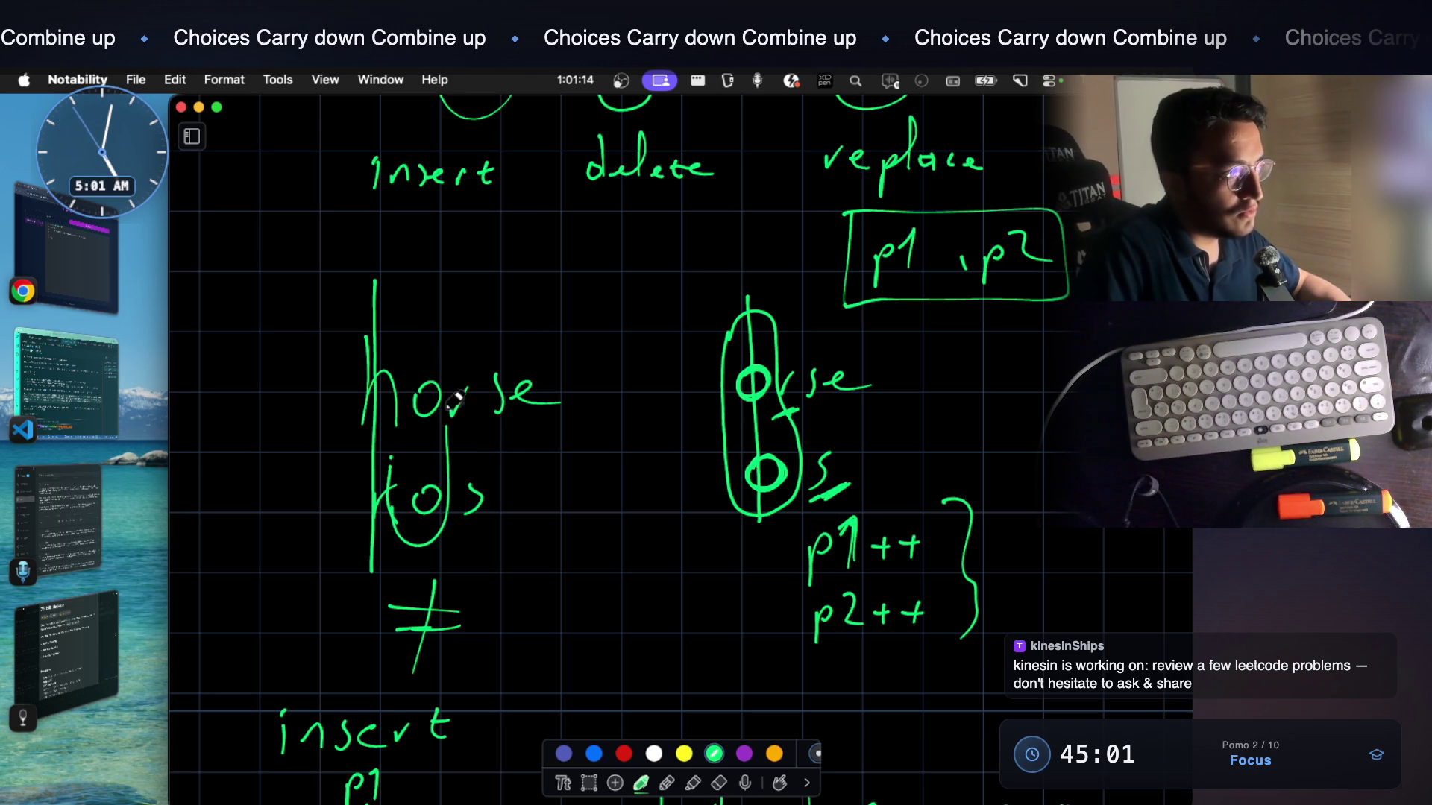
{"action": "scroll", "coordinate": [425, 392], "scroll_direction": "down", "scroll_amount": 1}
{"action": "scroll", "coordinate": [449, 386], "scroll_direction": "down", "scroll_amount": 4}
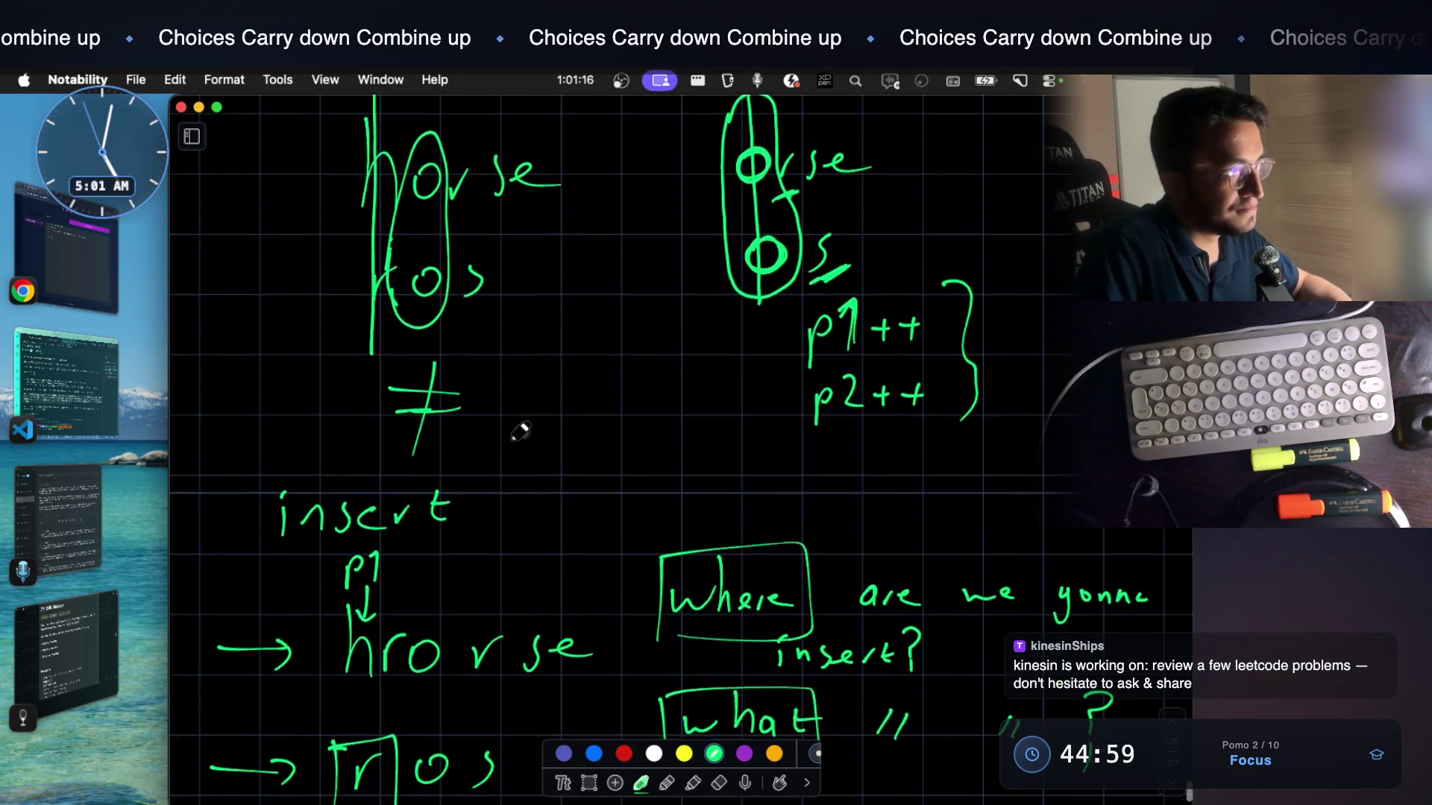
{"action": "scroll", "coordinate": [459, 392], "scroll_direction": "down", "scroll_amount": 3}
{"action": "scroll", "coordinate": [470, 447], "scroll_direction": "down", "scroll_amount": 3}
{"action": "scroll", "coordinate": [486, 508], "scroll_direction": "down", "scroll_amount": 1}
{"action": "scroll", "coordinate": [485, 509], "scroll_direction": "down", "scroll_amount": 3}
{"action": "scroll", "coordinate": [478, 481], "scroll_direction": "down", "scroll_amount": 3}
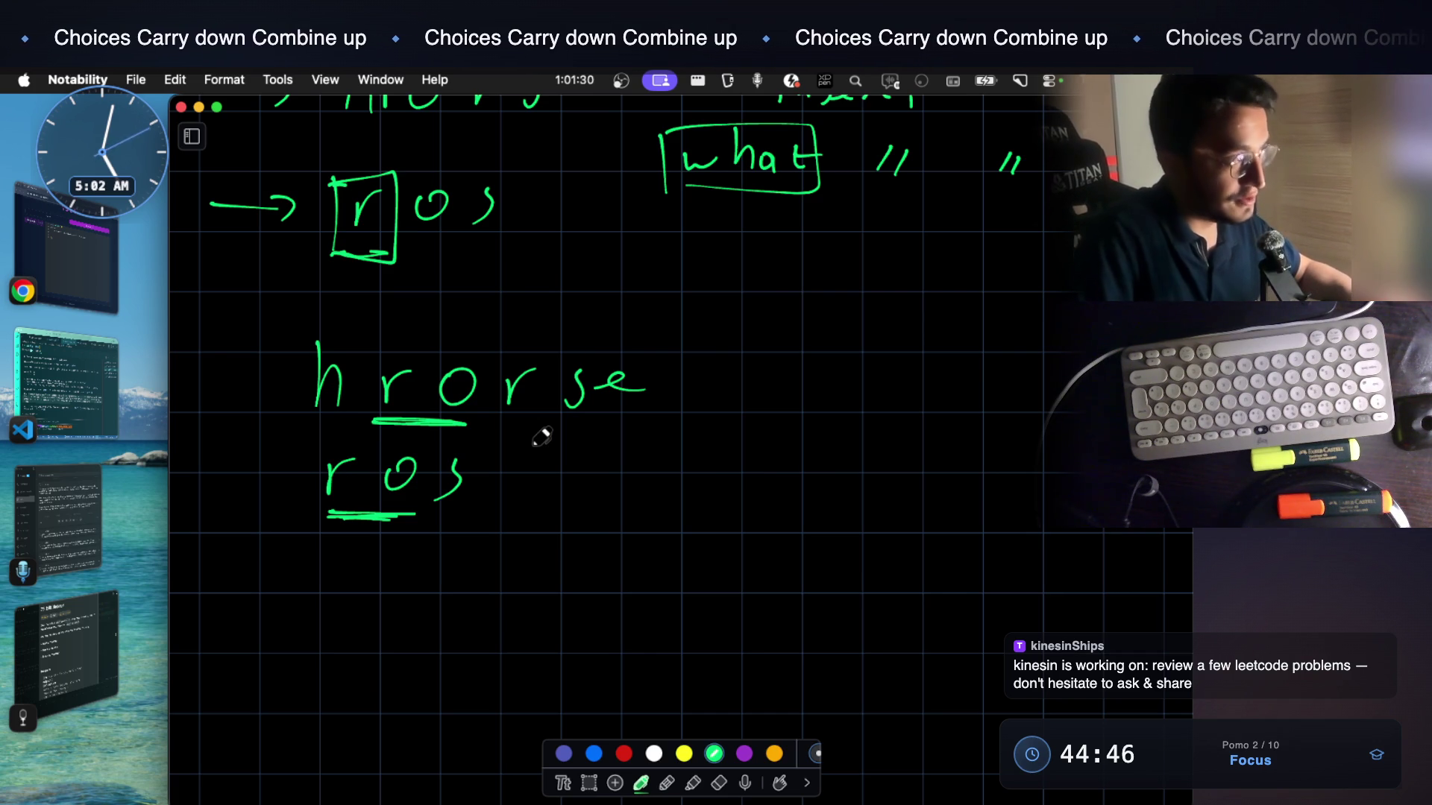
{"action": "scroll", "coordinate": [541, 437], "scroll_direction": "up", "scroll_amount": 5}
{"action": "scroll", "coordinate": [544, 432], "scroll_direction": "up", "scroll_amount": 2}
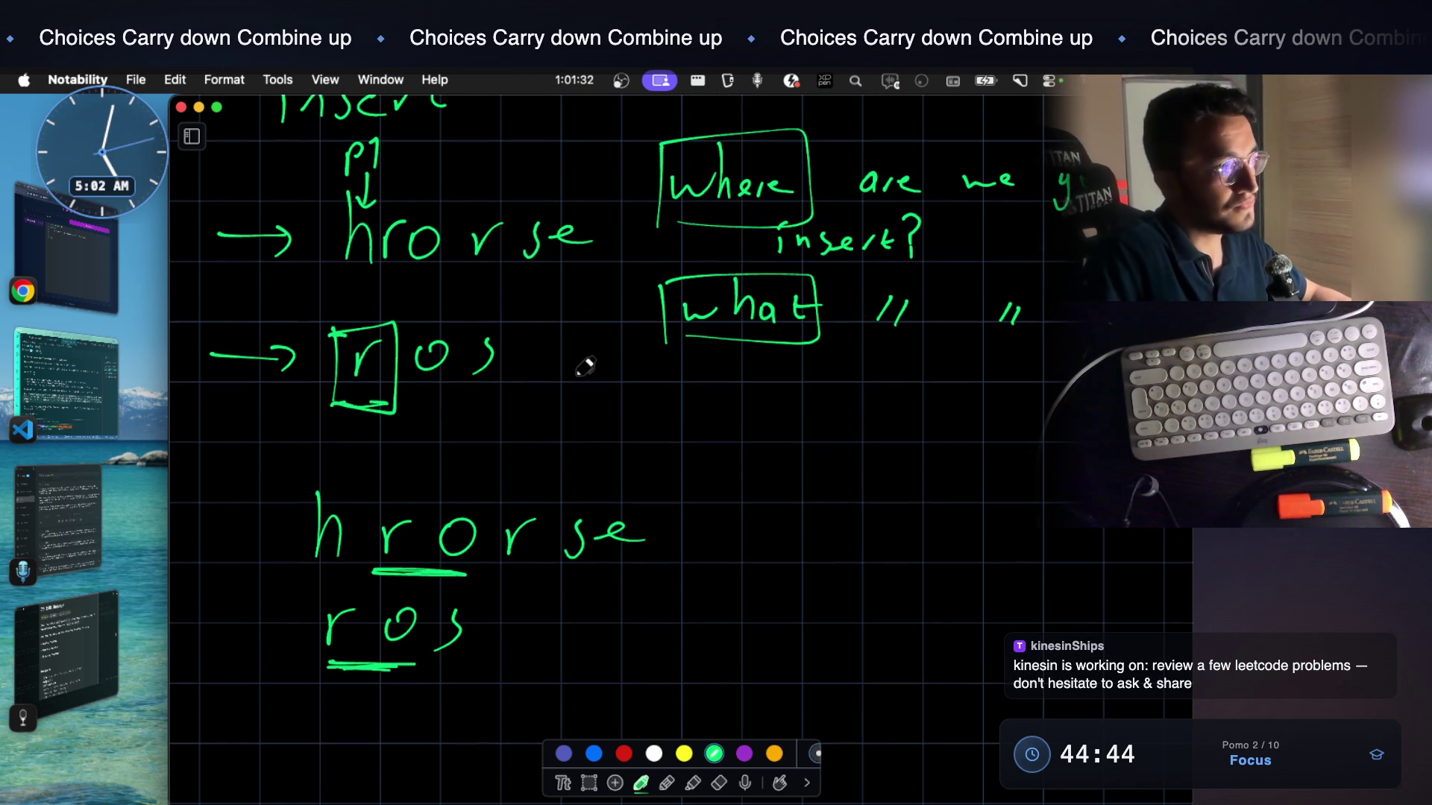
{"action": "scroll", "coordinate": [584, 367], "scroll_direction": "up", "scroll_amount": 1}
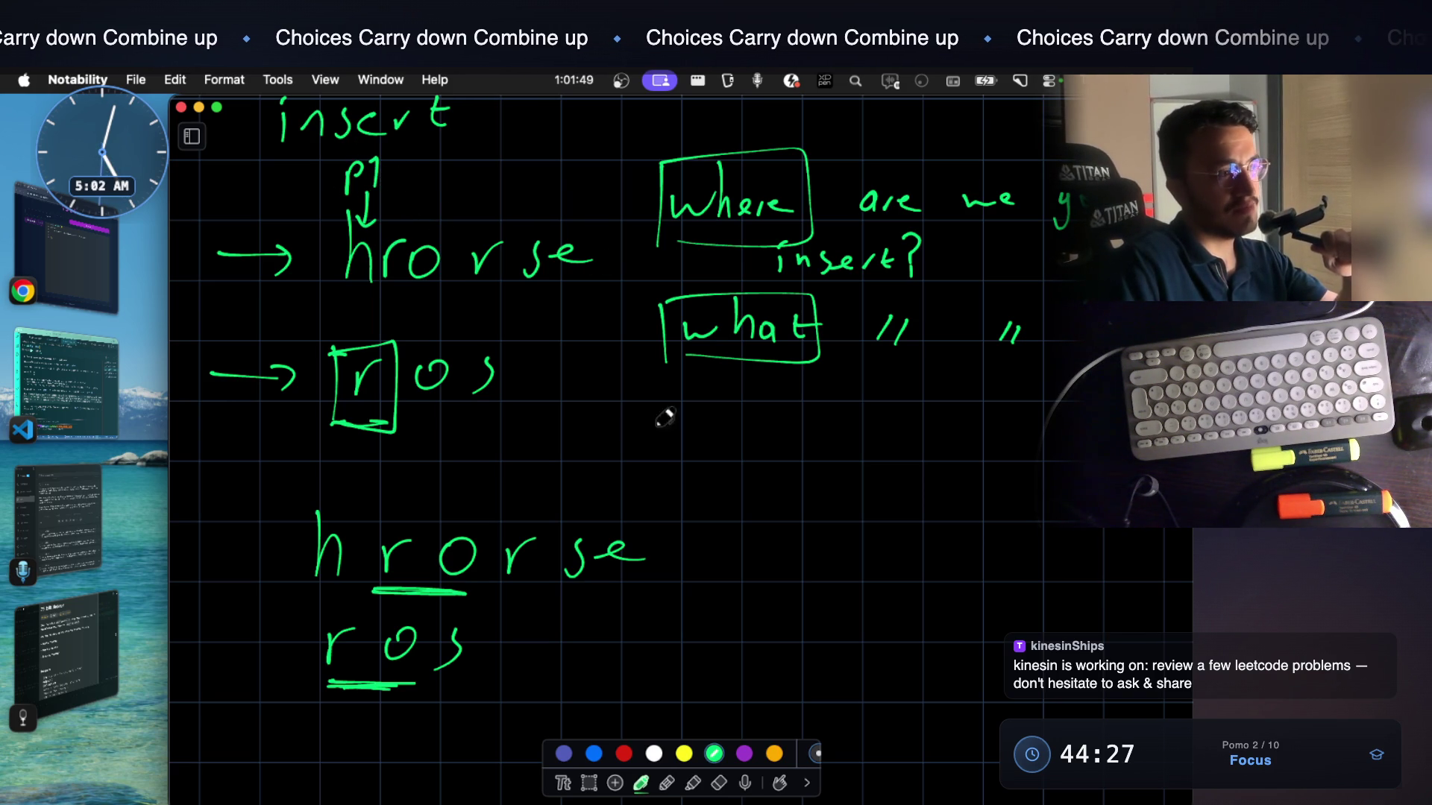
{"action": "scroll", "coordinate": [704, 336], "scroll_direction": "up", "scroll_amount": 1}
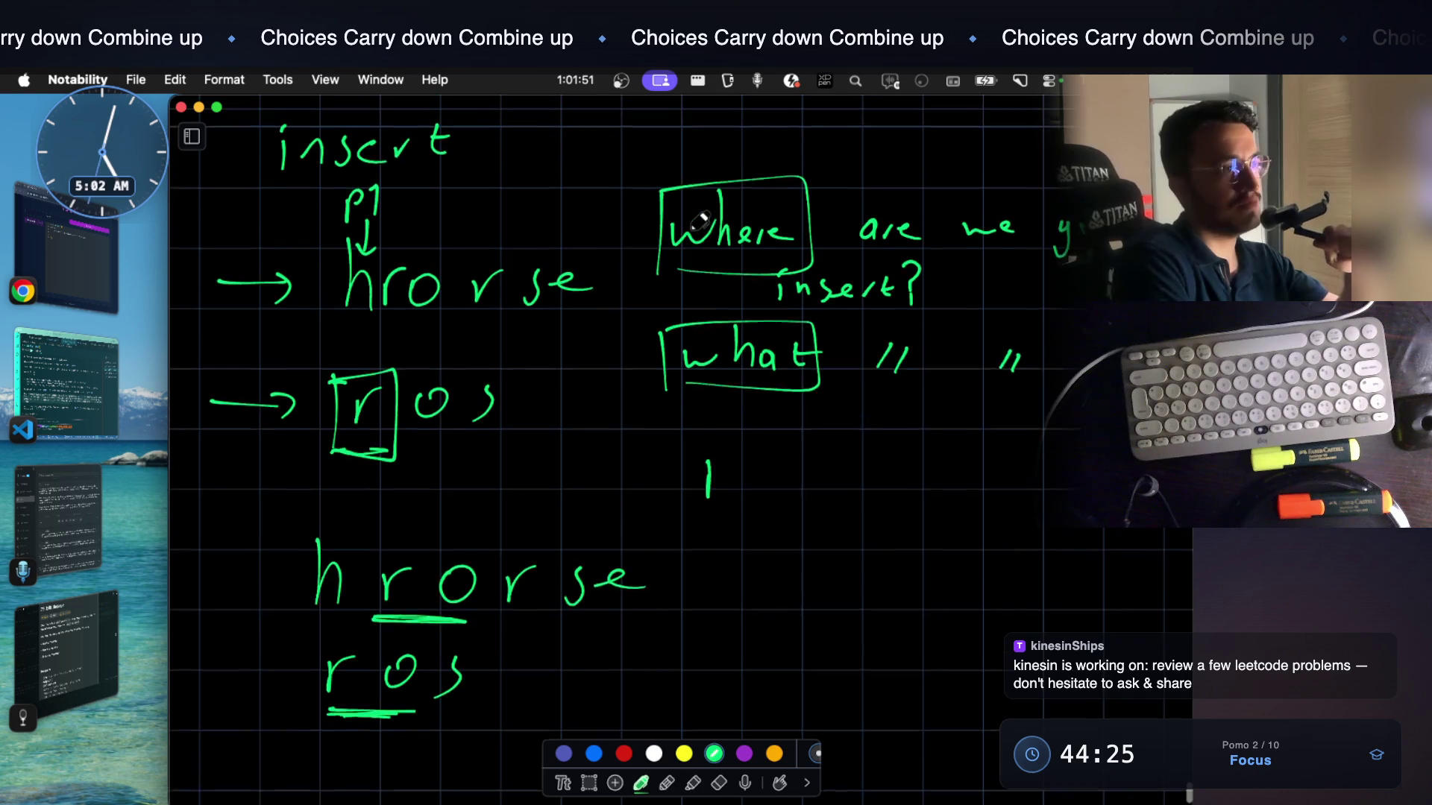
{"action": "scroll", "coordinate": [660, 296], "scroll_direction": "up", "scroll_amount": 2}
Draw an arrow rising from the Where box and label it p1+1
{"action": "left_click_drag", "start_coordinate": [708, 230], "coordinate": [763, 204]}
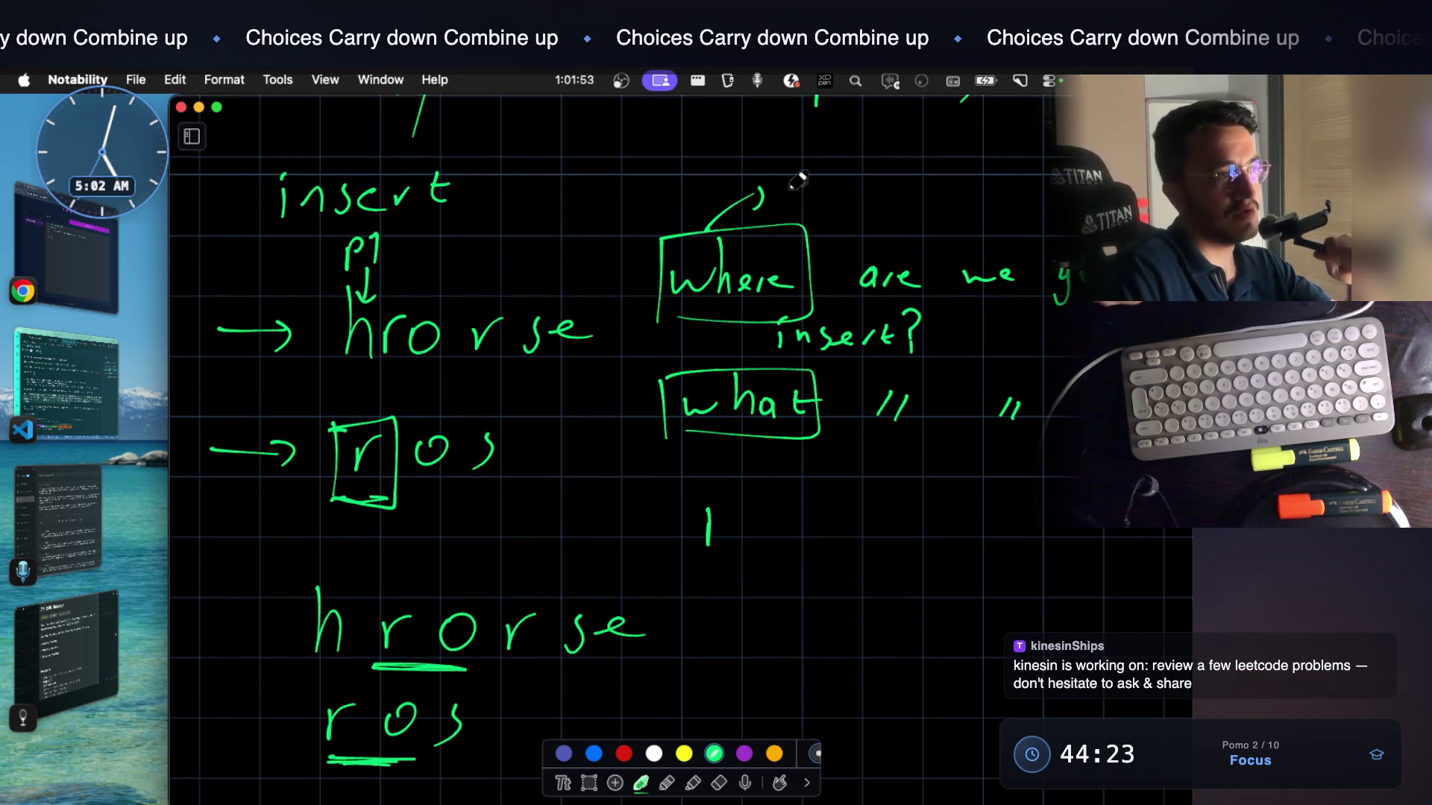
{"action": "mouse_move", "coordinate": [829, 170]}
{"action": "left_mouse_down"}
{"action": "mouse_move", "coordinate": [833, 208]}
{"action": "mouse_move", "coordinate": [867, 185]}
{"action": "left_mouse_up"}
{"action": "left_click_drag", "start_coordinate": [856, 174], "coordinate": [857, 202]}
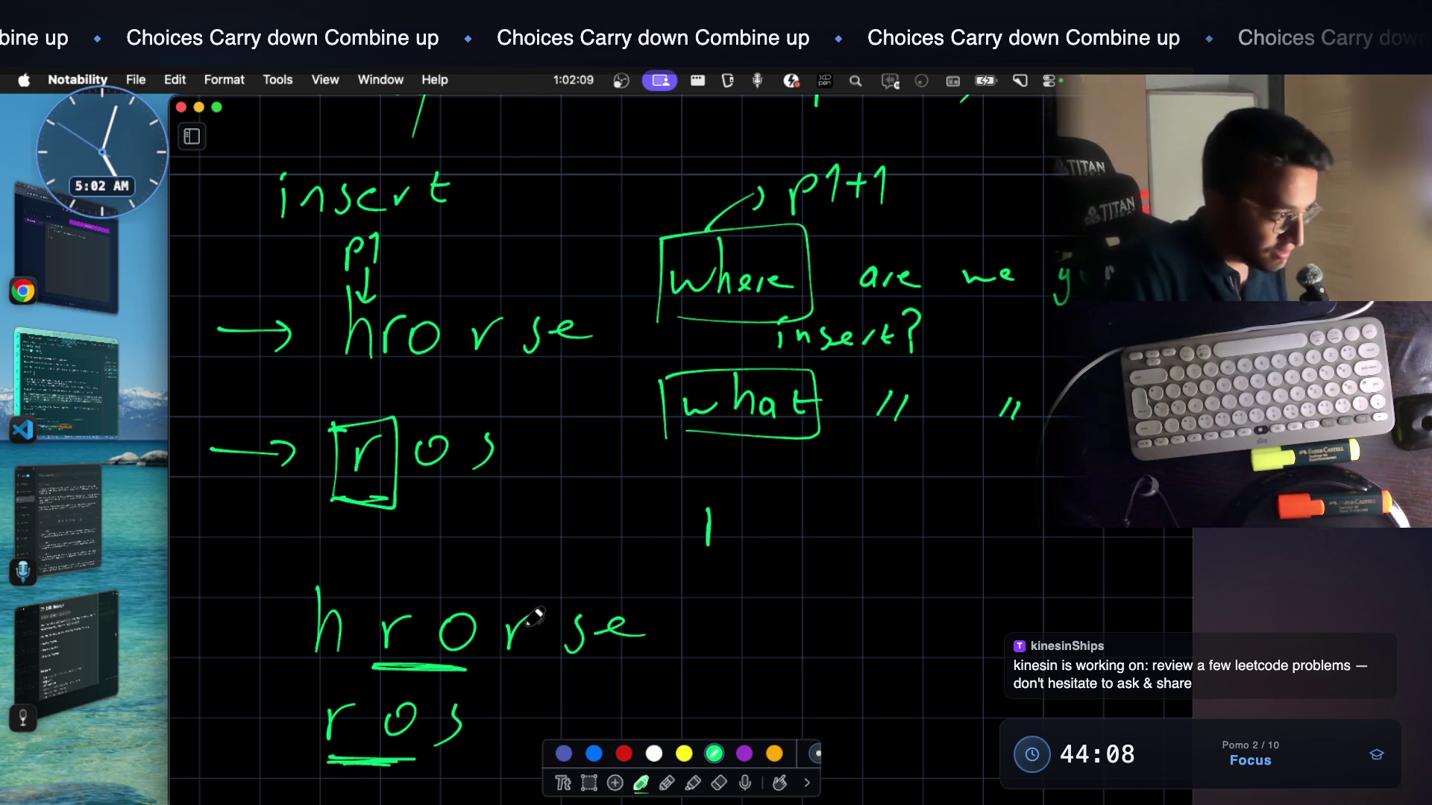
{"action": "scroll", "coordinate": [560, 560], "scroll_direction": "down", "scroll_amount": 1}
{"action": "scroll", "coordinate": [645, 329], "scroll_direction": "down", "scroll_amount": 4}
{"action": "scroll", "coordinate": [630, 352], "scroll_direction": "down", "scroll_amount": 1}
{"action": "scroll", "coordinate": [630, 351], "scroll_direction": "up", "scroll_amount": 2}
{"action": "scroll", "coordinate": [594, 374], "scroll_direction": "down", "scroll_amount": 3}
{"action": "scroll", "coordinate": [570, 394], "scroll_direction": "down", "scroll_amount": 1}
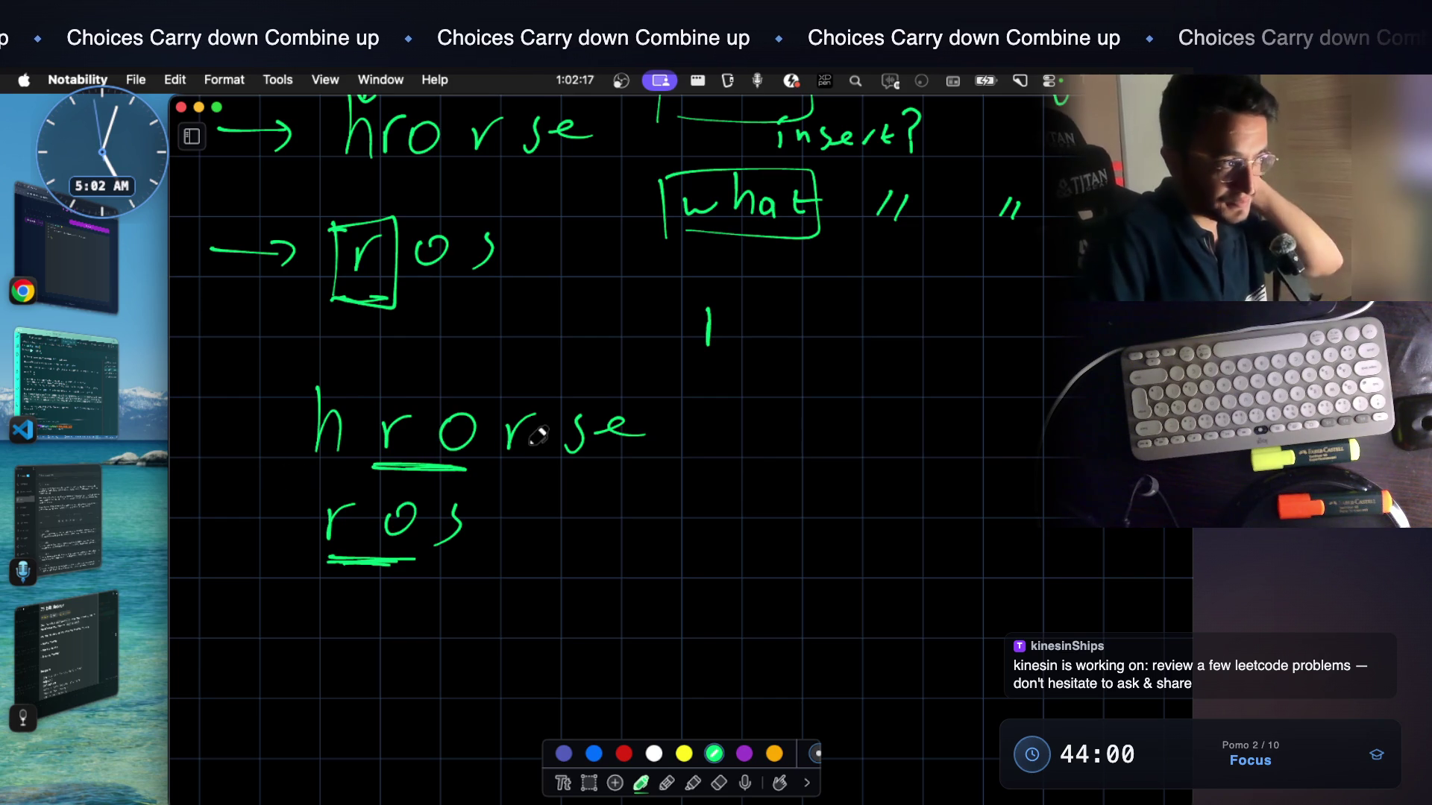
{"action": "scroll", "coordinate": [507, 389], "scroll_direction": "down", "scroll_amount": 2}
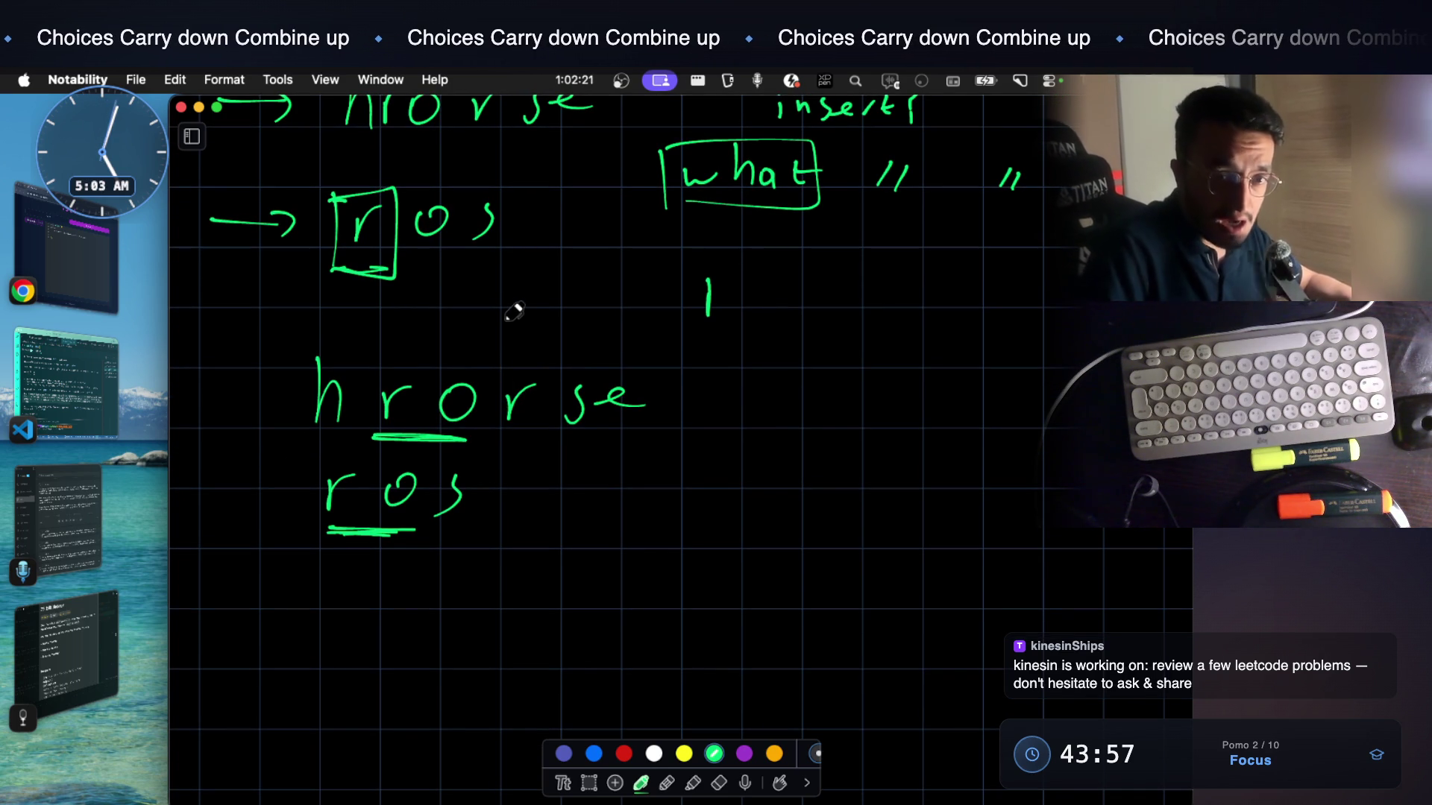
{"action": "scroll", "coordinate": [513, 312], "scroll_direction": "up", "scroll_amount": 5}
{"action": "scroll", "coordinate": [513, 311], "scroll_direction": "up", "scroll_amount": 1}
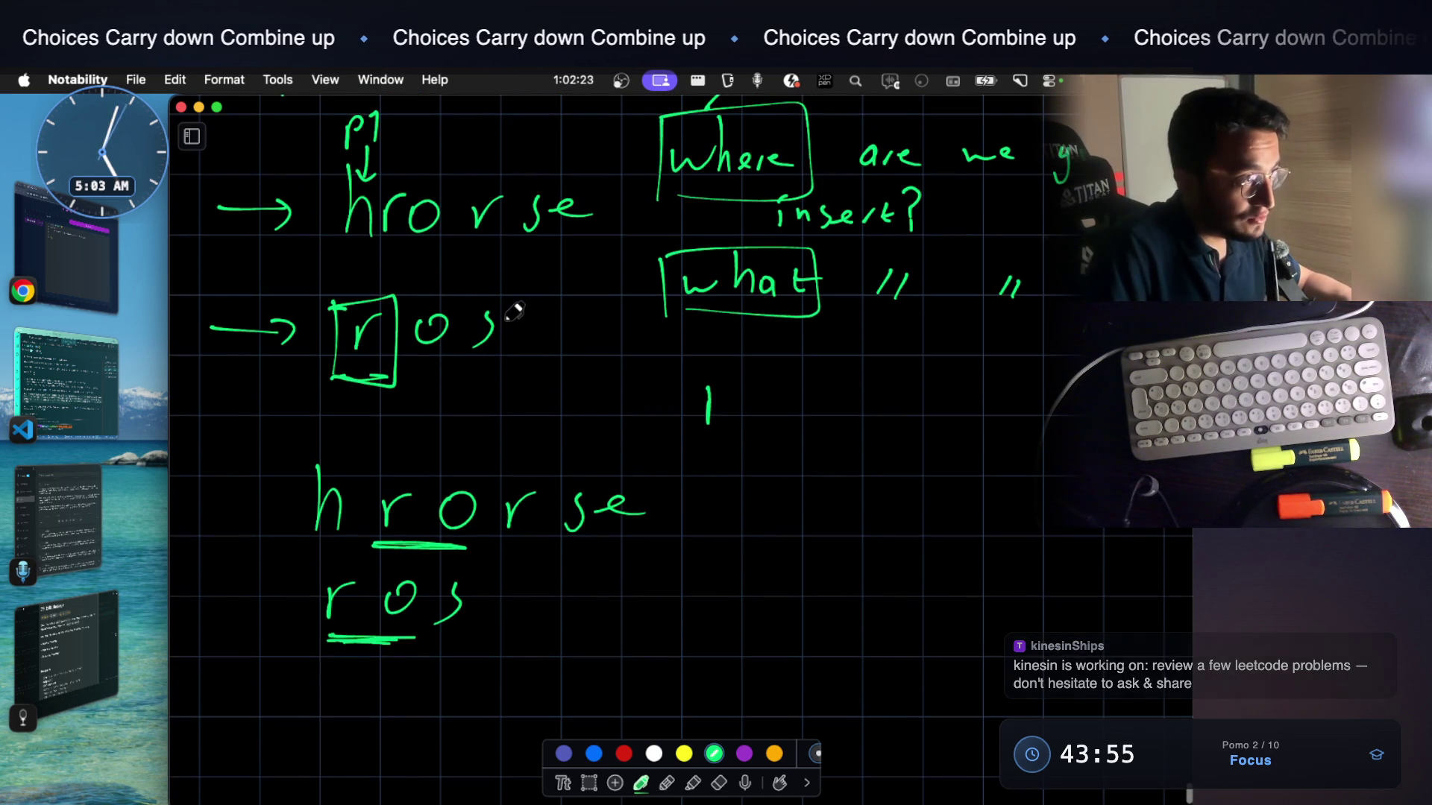
{"action": "scroll", "coordinate": [514, 311], "scroll_direction": "up", "scroll_amount": 2}
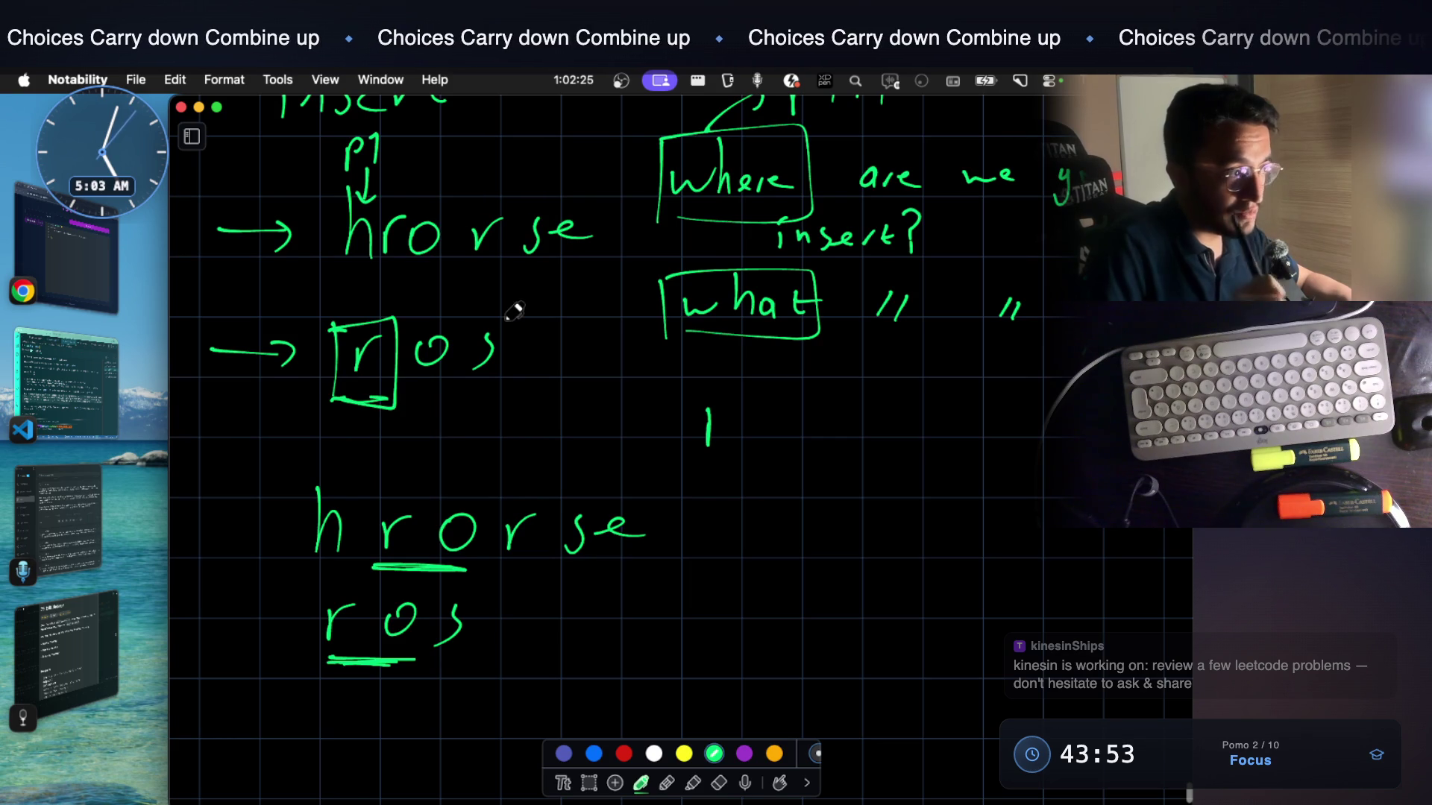
{"action": "scroll", "coordinate": [514, 311], "scroll_direction": "down", "scroll_amount": 3}
{"action": "left_click_drag", "start_coordinate": [741, 547], "coordinate": [812, 564]}
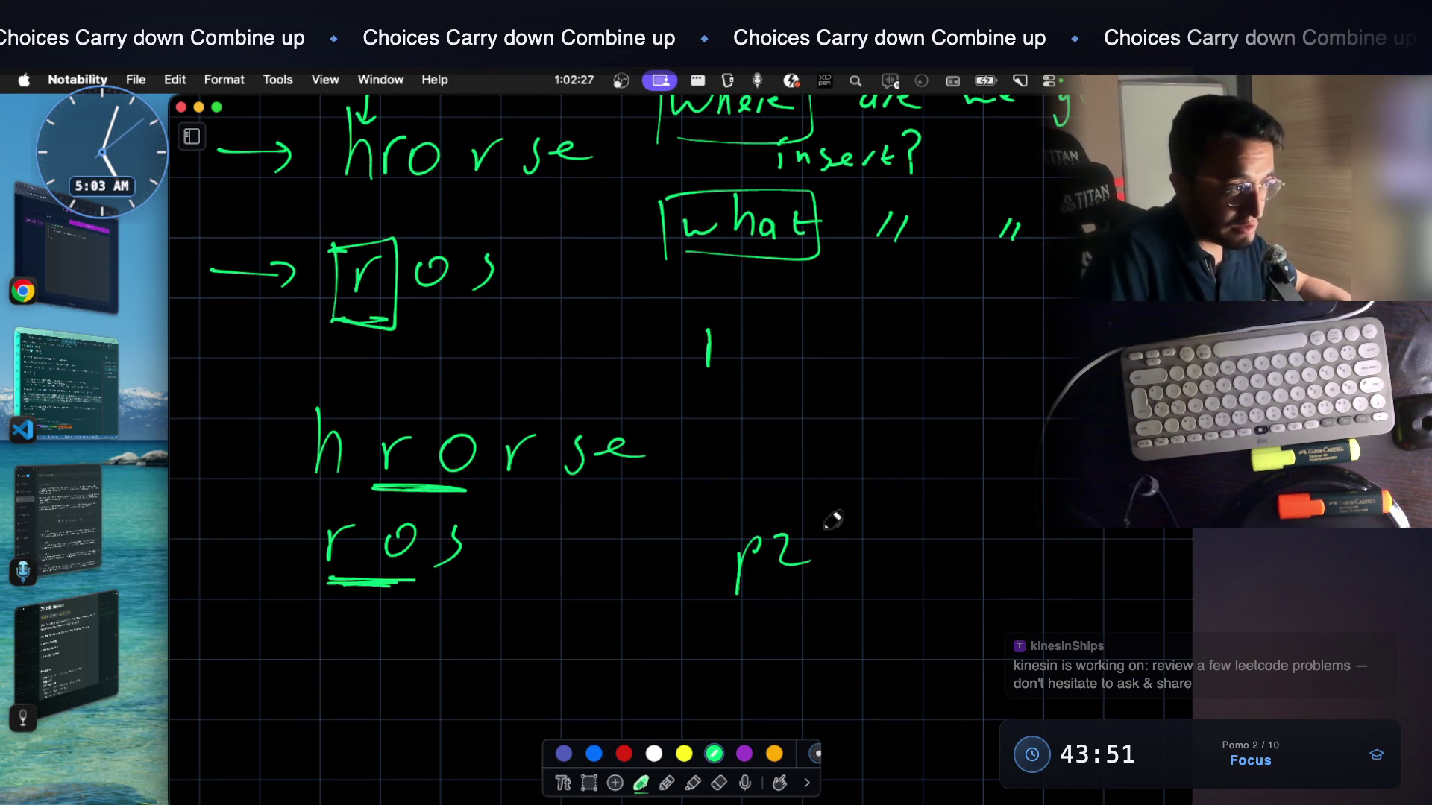
{"action": "left_click_drag", "start_coordinate": [747, 455], "coordinate": [787, 481]}
{"action": "scroll", "coordinate": [783, 470], "scroll_direction": "down", "scroll_amount": 2}
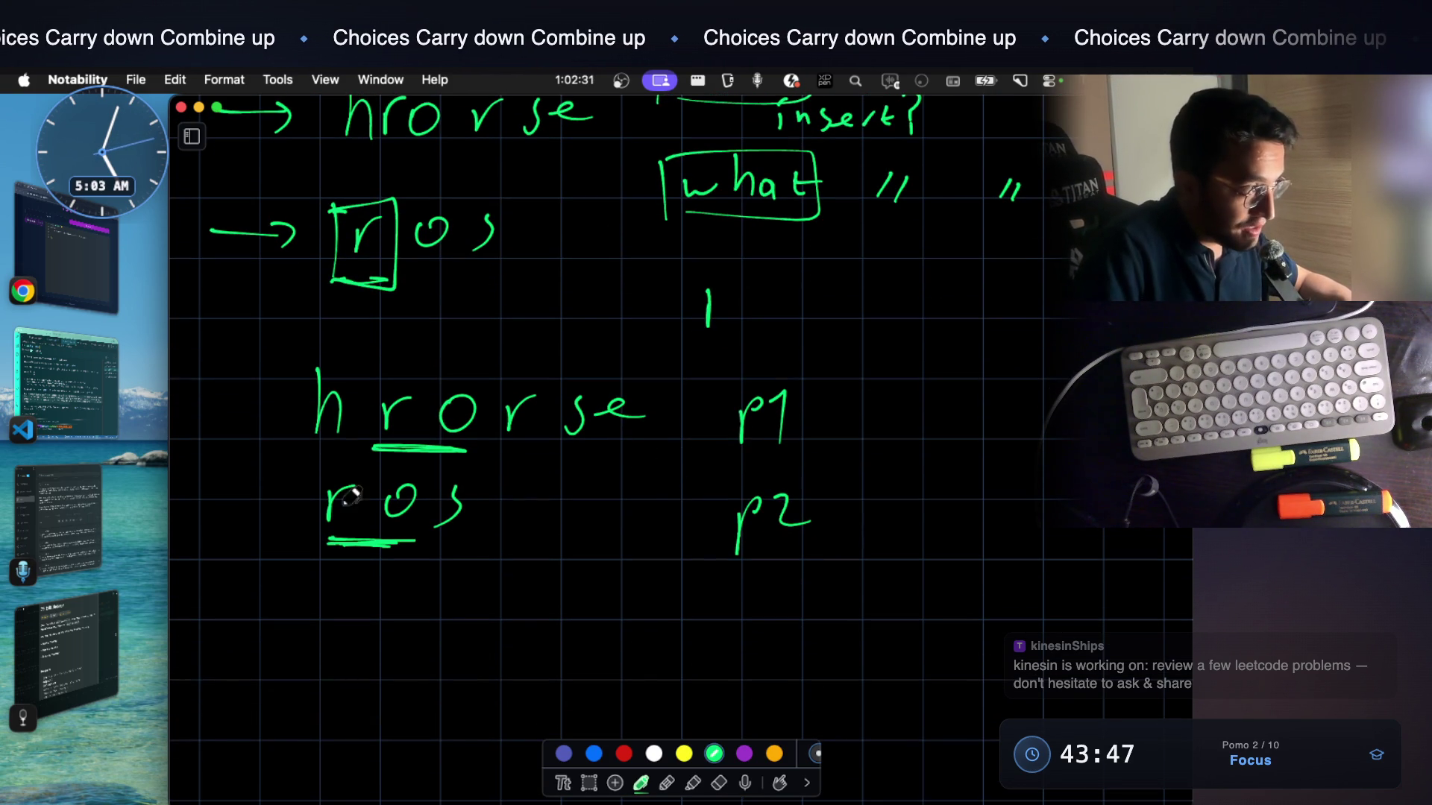
{"action": "scroll", "coordinate": [387, 440], "scroll_direction": "up", "scroll_amount": 1}
{"action": "scroll", "coordinate": [403, 426], "scroll_direction": "up", "scroll_amount": 4}
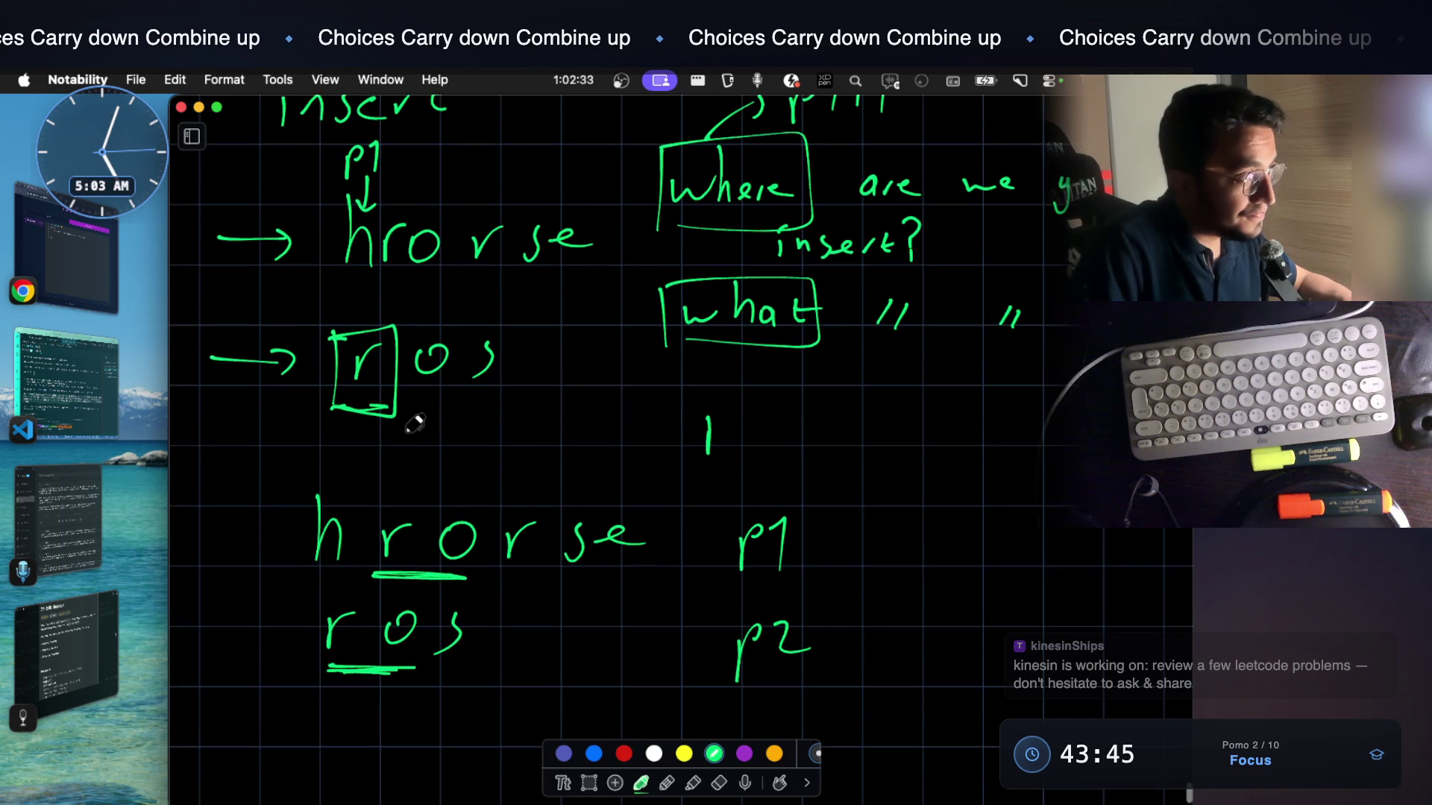
{"action": "scroll", "coordinate": [416, 417], "scroll_direction": "up", "scroll_amount": 3}
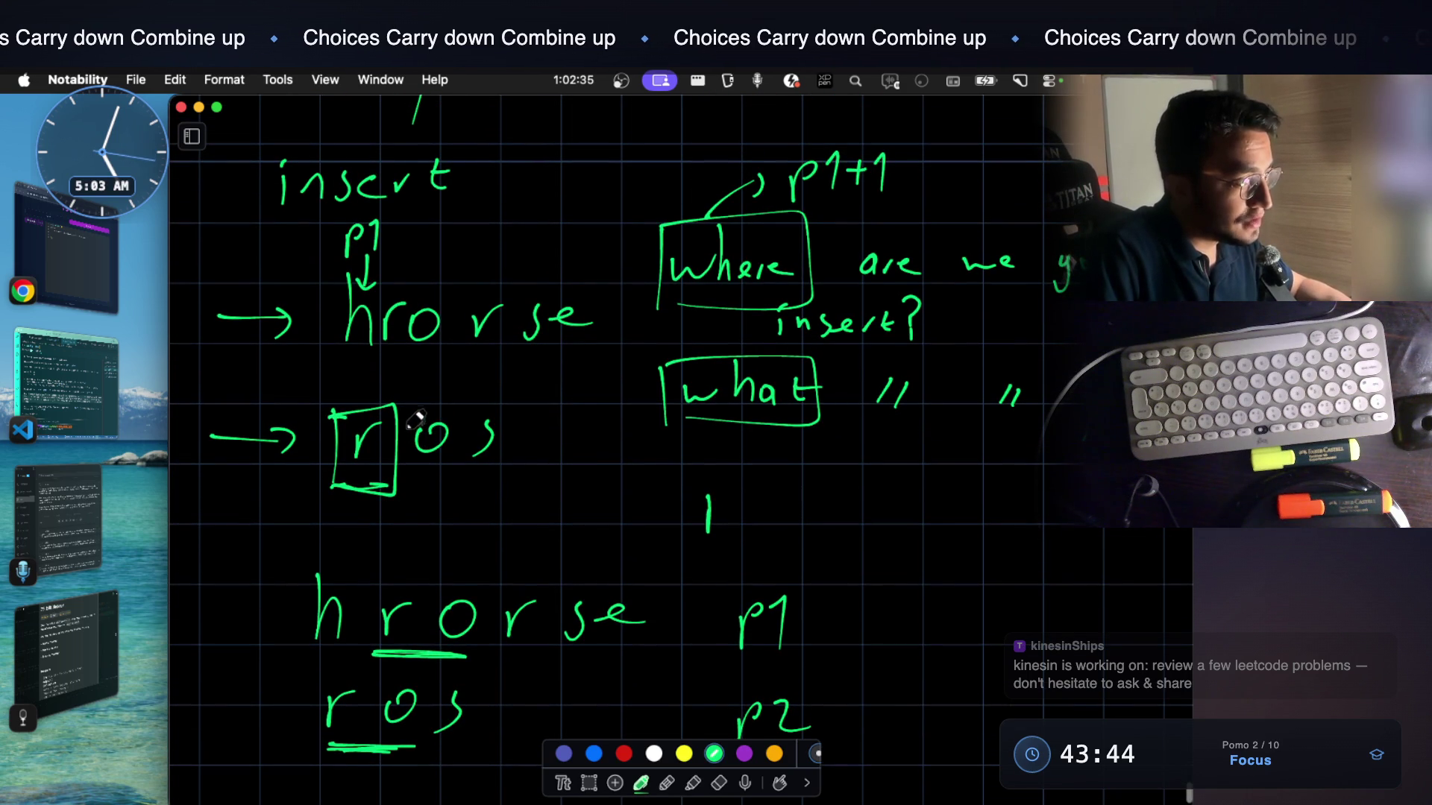
{"action": "scroll", "coordinate": [369, 537], "scroll_direction": "down", "scroll_amount": 4}
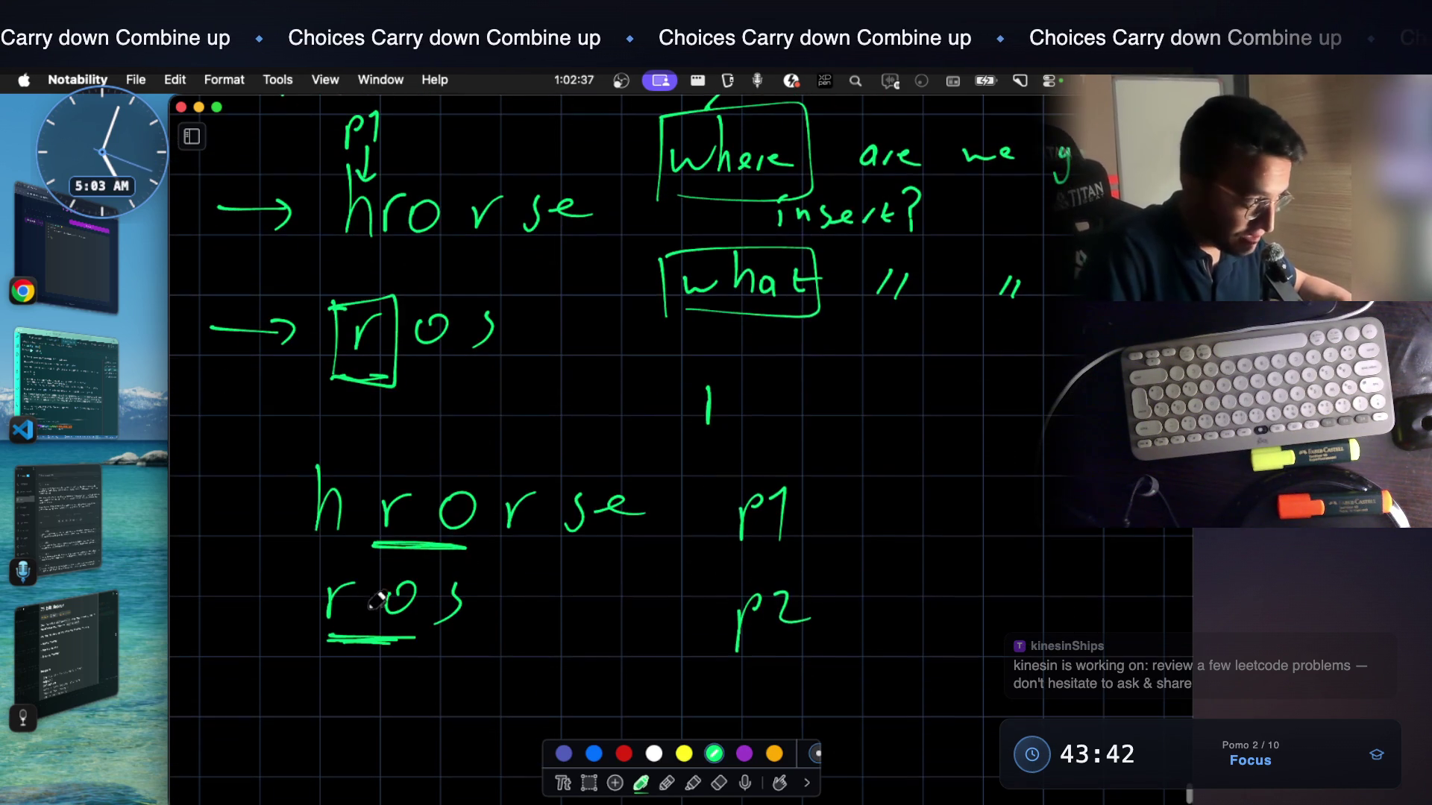
Circle and underline the r in ros and label the two strings s1: and s2:
{"action": "left_click_drag", "start_coordinate": [324, 573], "coordinate": [356, 630]}
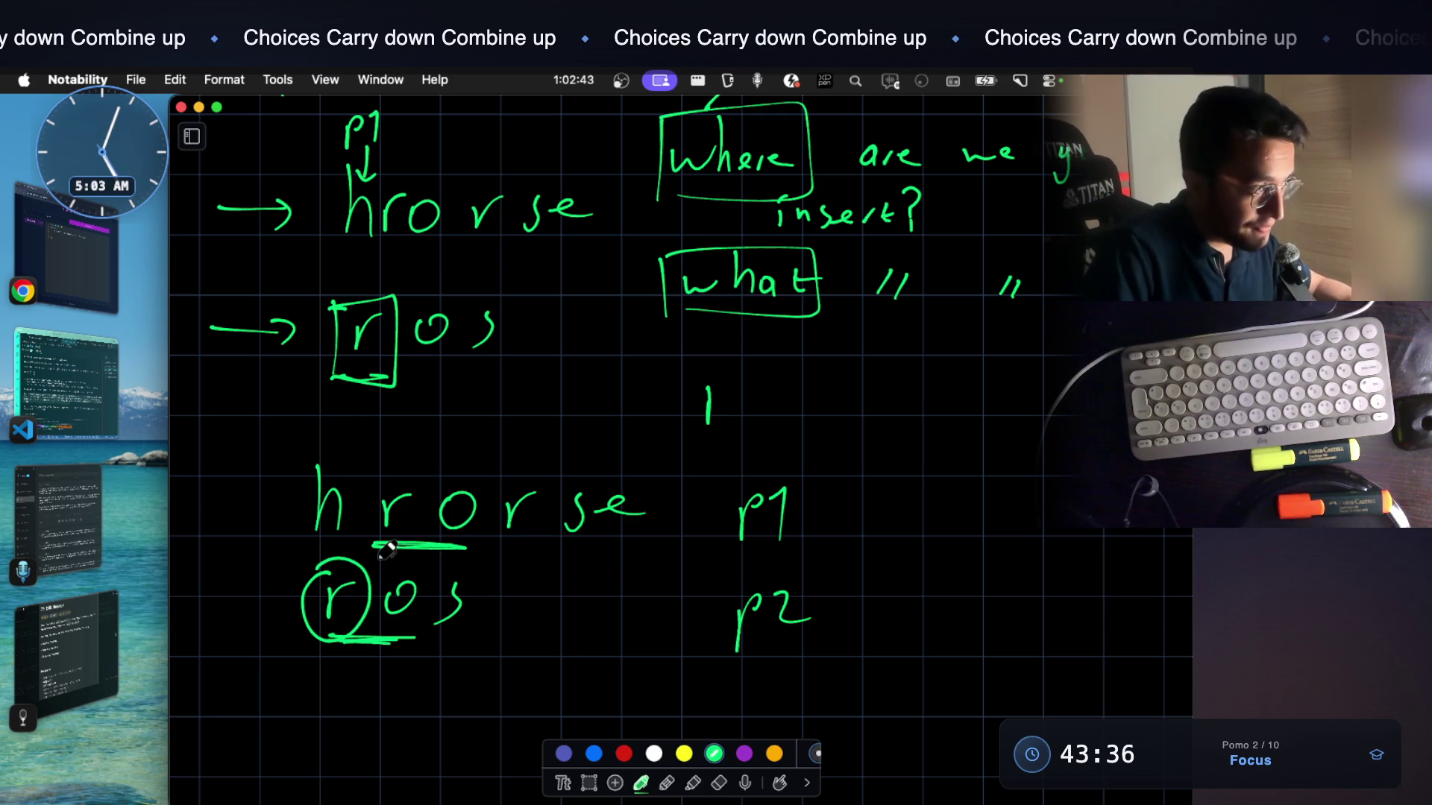
{"action": "left_click", "coordinate": [242, 489]}
{"action": "left_click", "coordinate": [242, 521]}
{"action": "left_click_drag", "start_coordinate": [206, 590], "coordinate": [196, 623]}
{"action": "left_click_drag", "start_coordinate": [216, 590], "coordinate": [229, 612]}
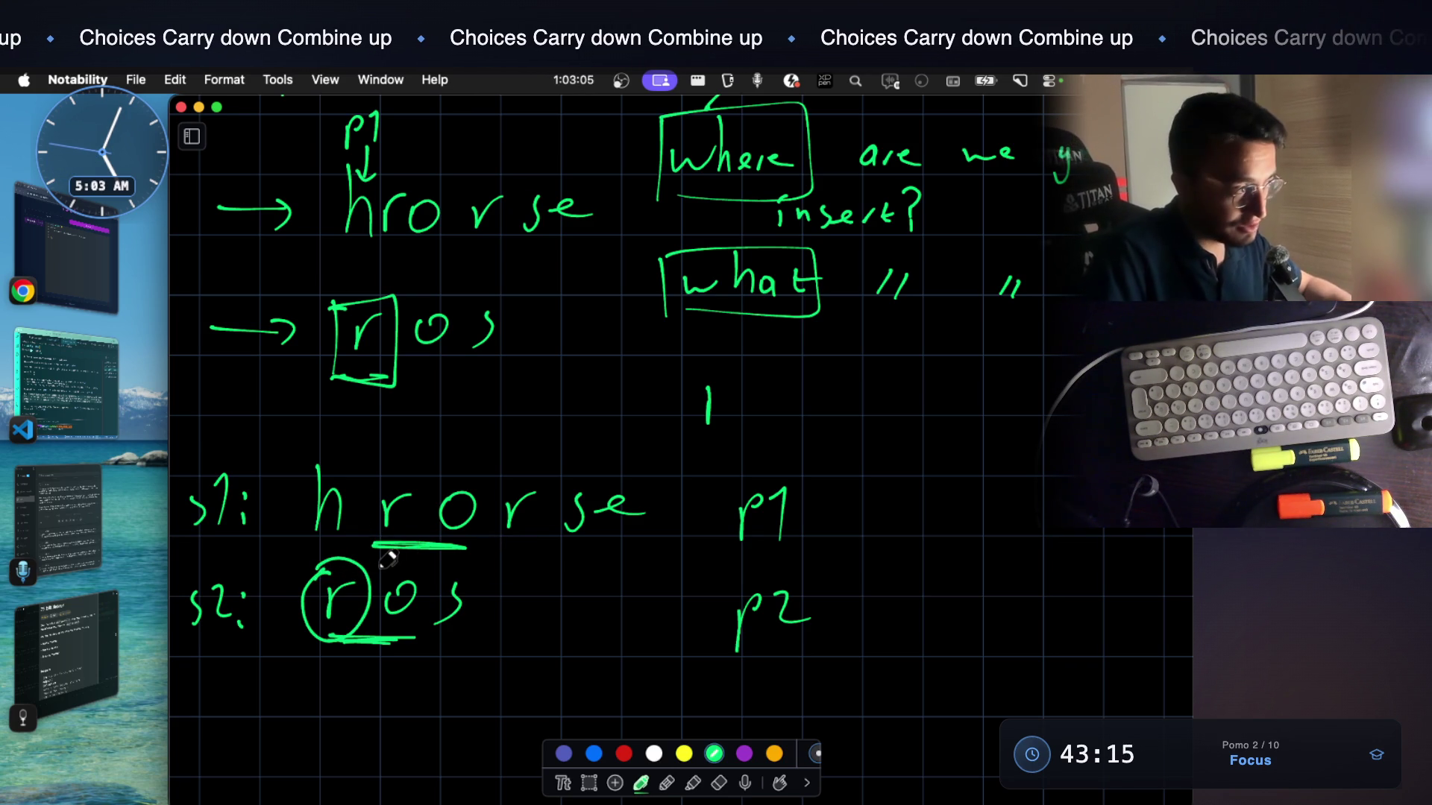
{"action": "left_click_drag", "start_coordinate": [306, 654], "coordinate": [364, 645]}
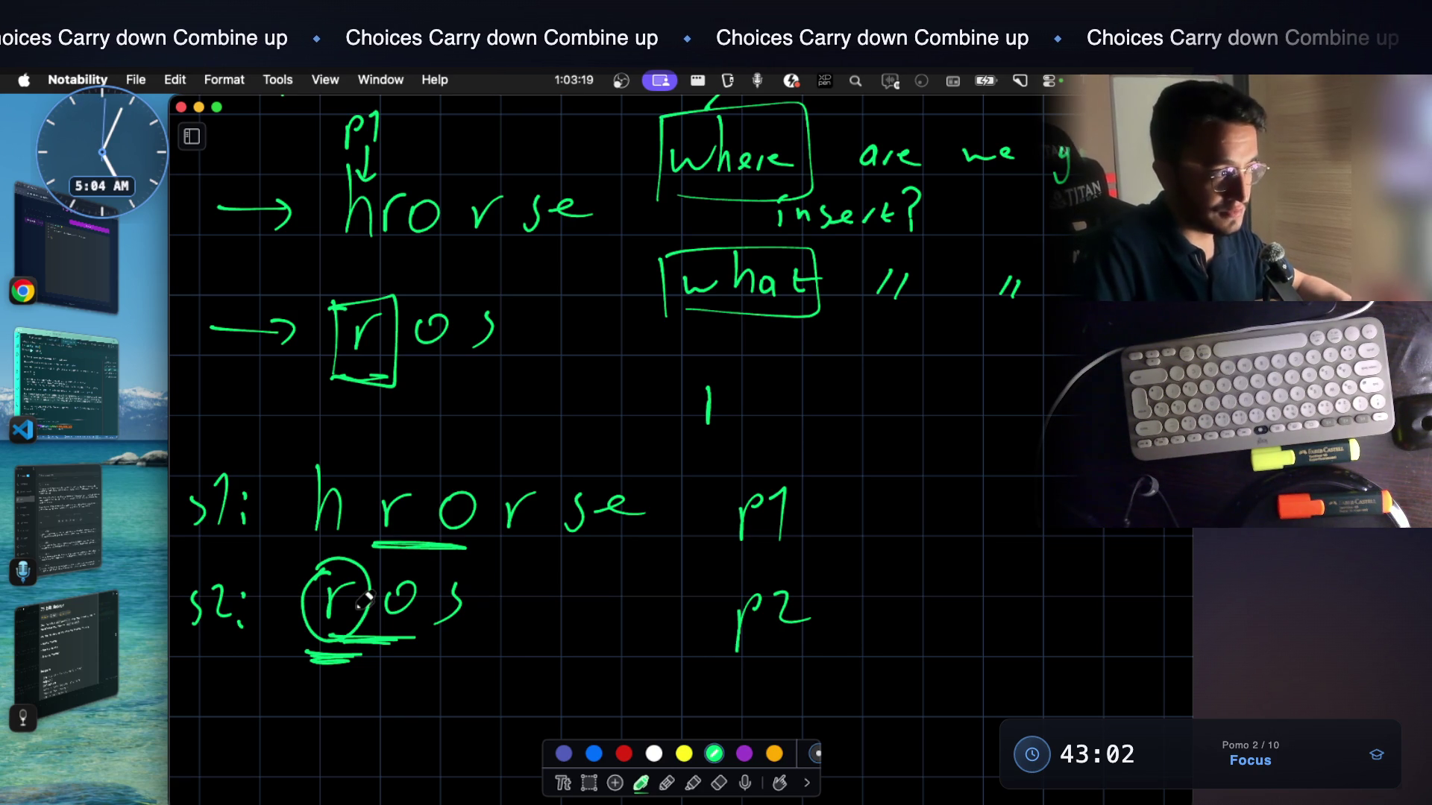
Append ++ to p2 beside ros to mark it incremented
{"action": "left_click_drag", "start_coordinate": [804, 610], "coordinate": [834, 610]}
{"action": "mouse_move", "coordinate": [819, 595]}
{"action": "left_mouse_down"}
{"action": "mouse_move", "coordinate": [819, 626]}
{"action": "mouse_move", "coordinate": [876, 609]}
{"action": "left_mouse_up"}
{"action": "left_click_drag", "start_coordinate": [862, 595], "coordinate": [862, 629]}
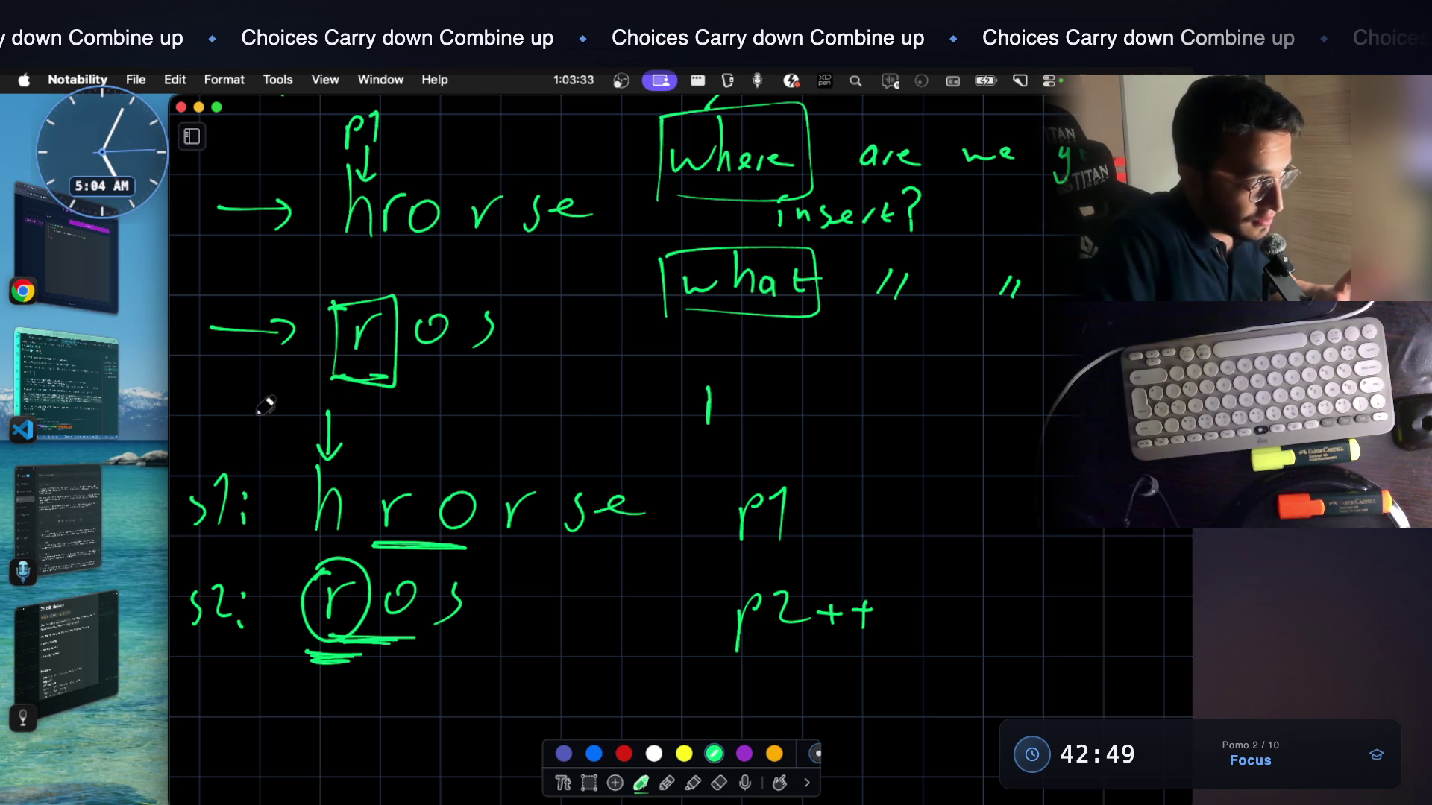
Label the pointer above hrorse as p1 and write the increment note p1 +2 beside it
{"action": "left_click_drag", "start_coordinate": [279, 408], "coordinate": [282, 436]}
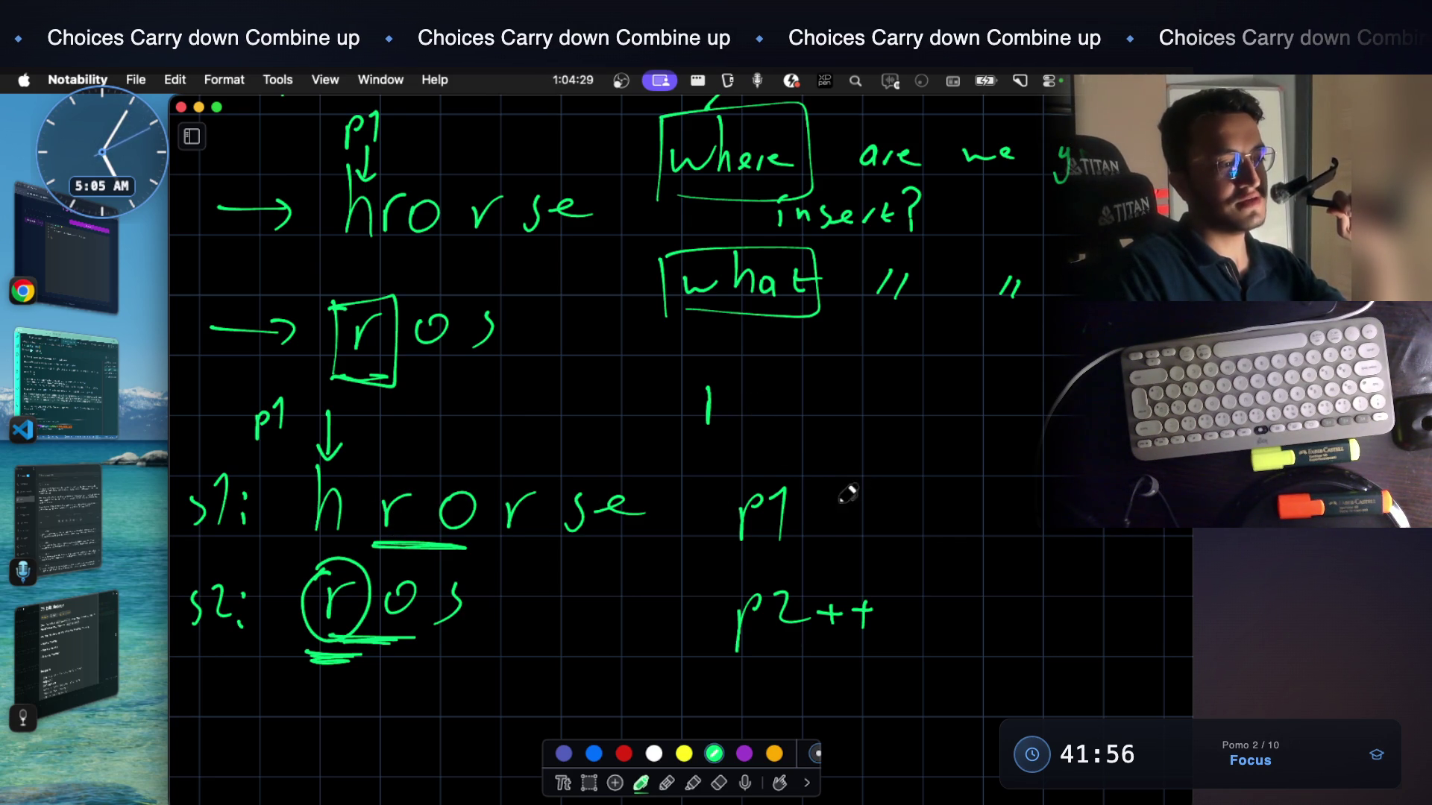
{"action": "left_click_drag", "start_coordinate": [836, 511], "coordinate": [873, 509]}
{"action": "mouse_move", "coordinate": [856, 493]}
{"action": "left_mouse_down"}
{"action": "mouse_move", "coordinate": [853, 528]}
{"action": "mouse_move", "coordinate": [918, 520]}
{"action": "left_mouse_up"}
{"action": "left_click_drag", "start_coordinate": [946, 506], "coordinate": [912, 554]}
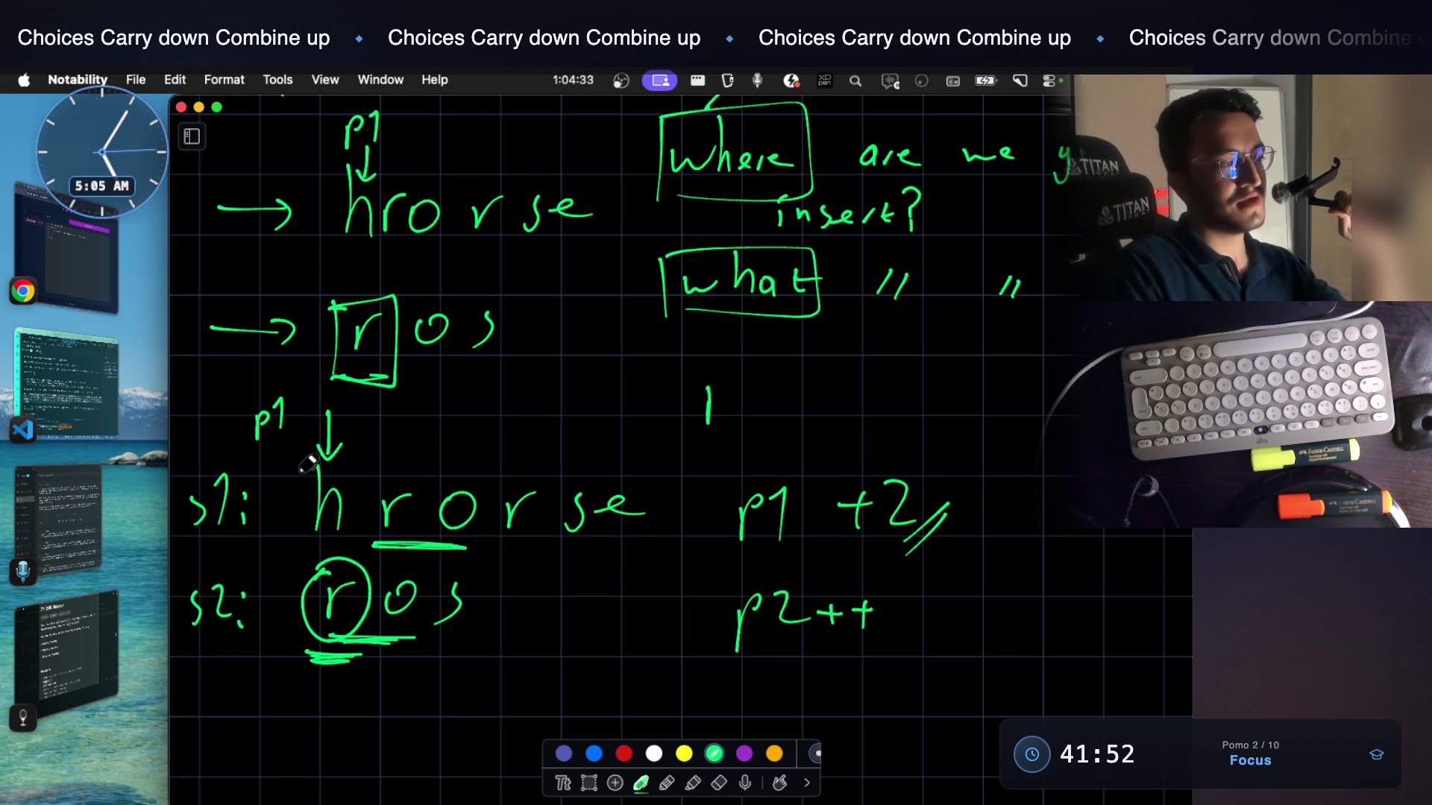
Circle the h and tick the first r in hrorse, undoing the stray arrow strokes
{"action": "left_click_drag", "start_coordinate": [366, 507], "coordinate": [325, 449]}
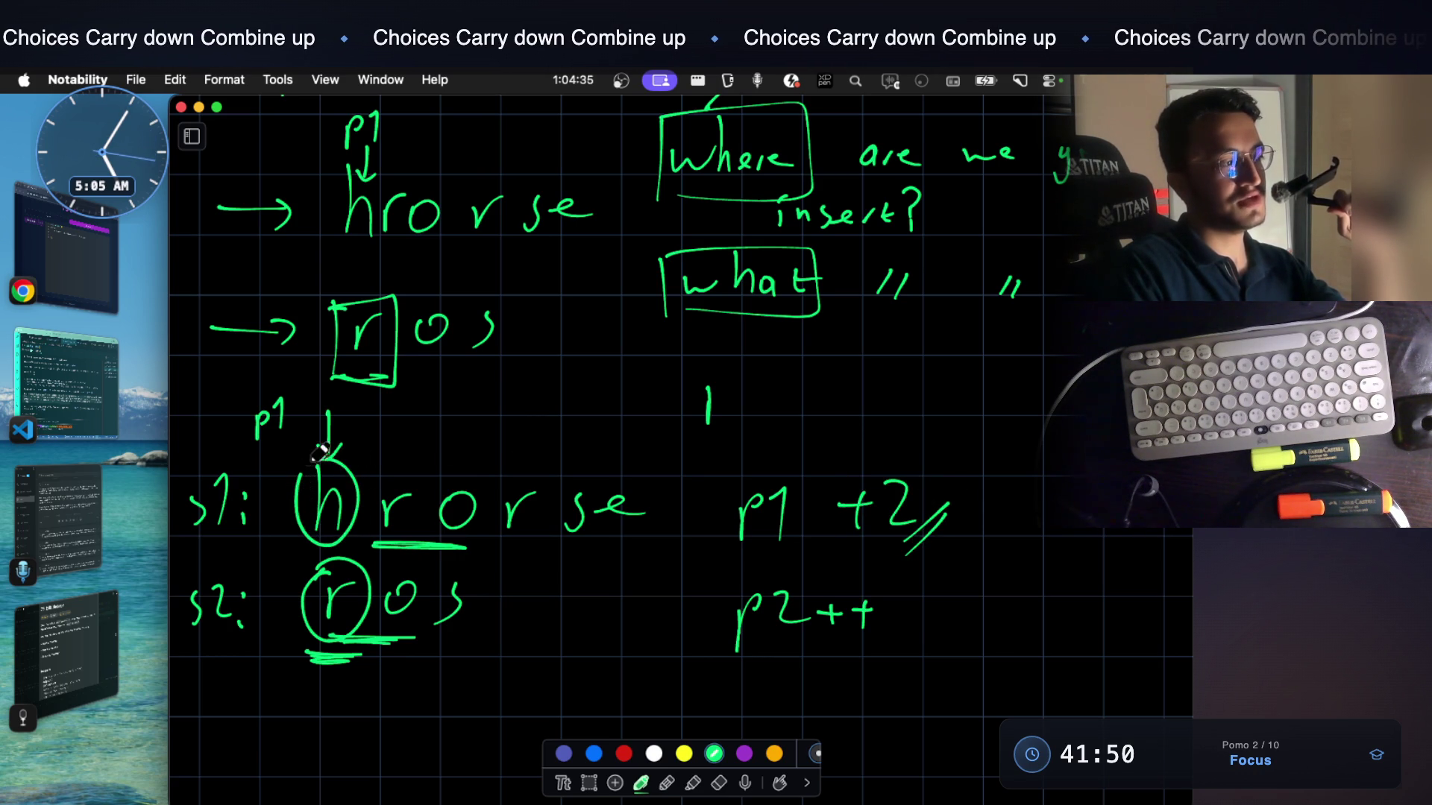
{"action": "left_click_drag", "start_coordinate": [380, 492], "coordinate": [479, 449]}
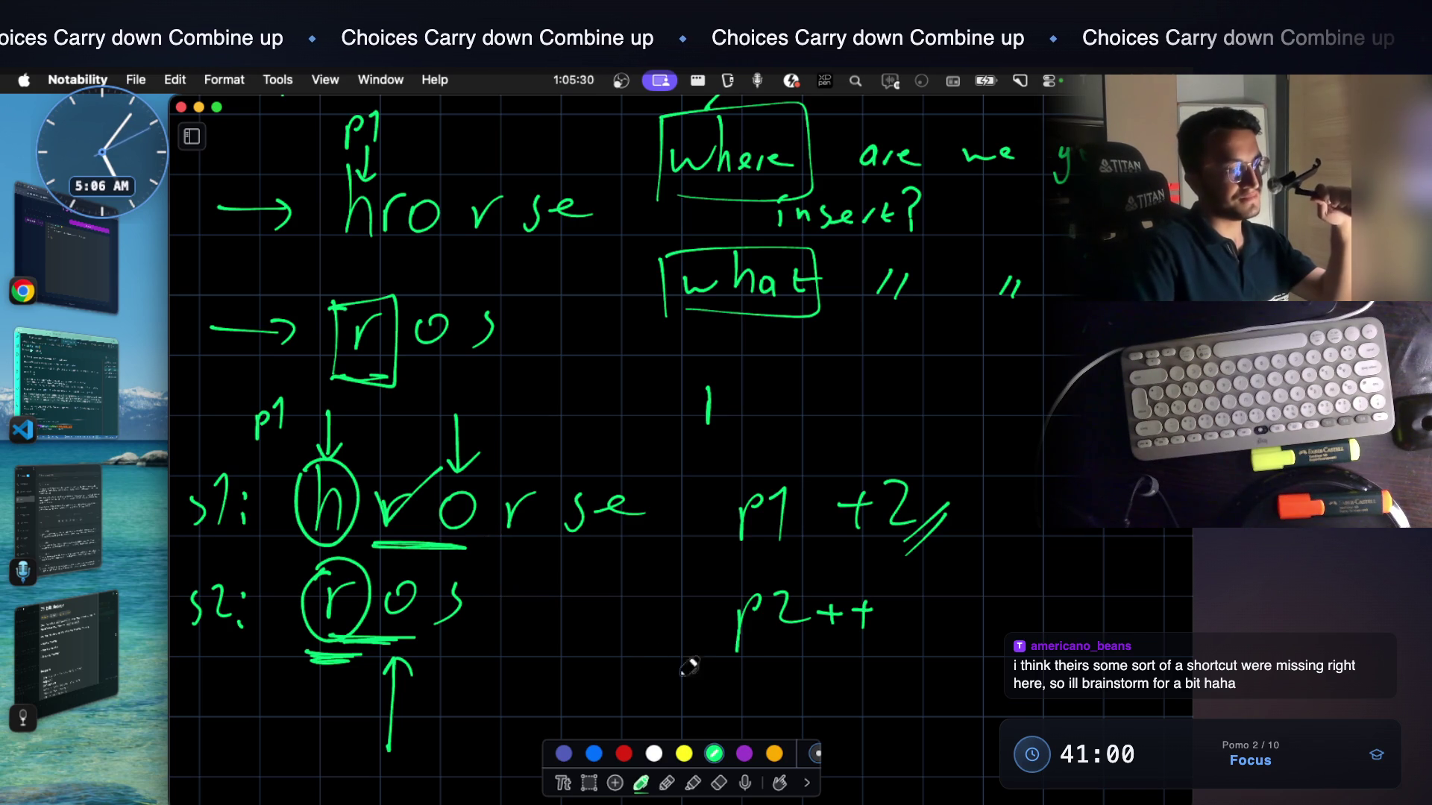
{"action": "key", "text": "super+z"}
{"action": "key", "text": "super+z"}
{"action": "key", "text": "super+z"}
{"action": "key", "text": "super+z"}
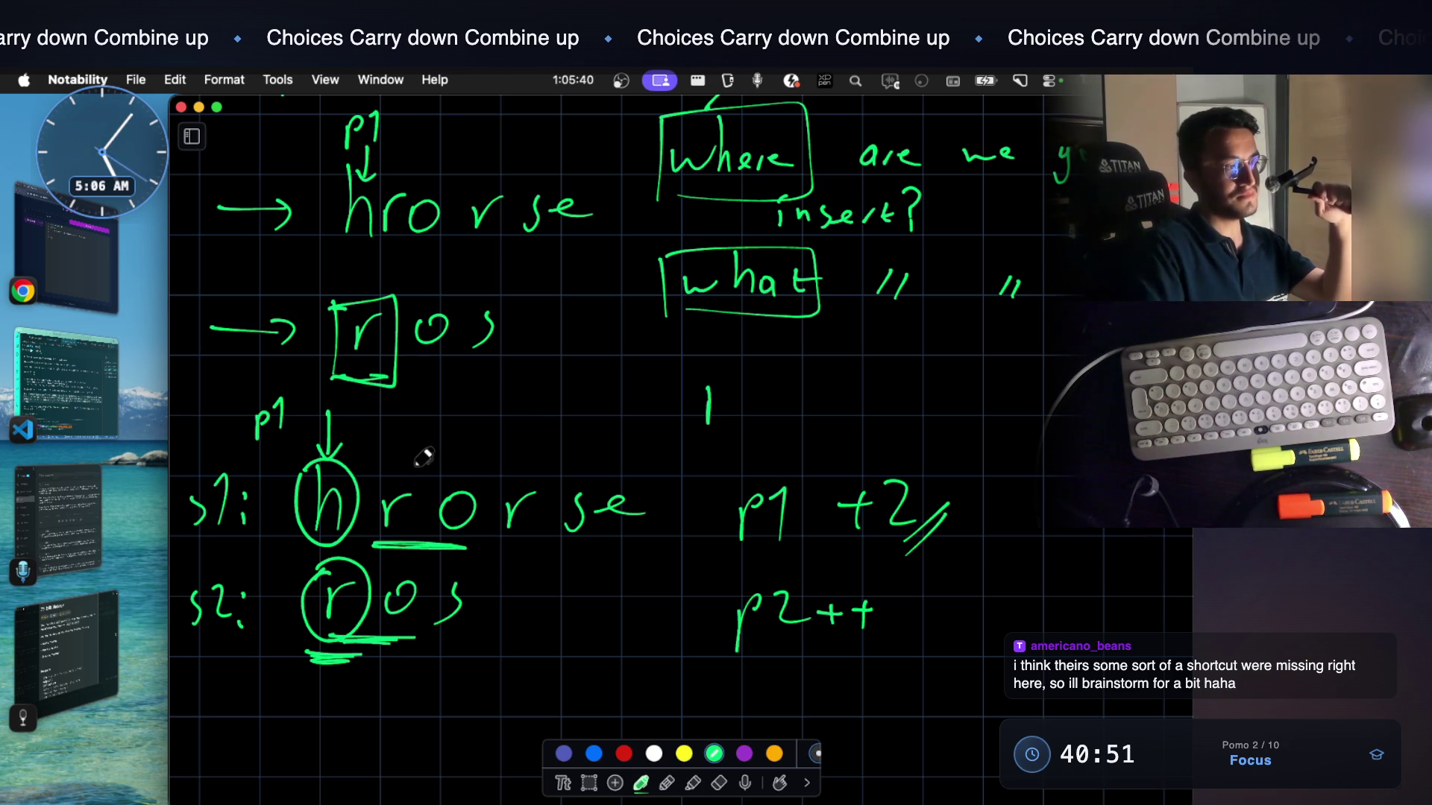
{"action": "scroll", "coordinate": [414, 403], "scroll_direction": "up", "scroll_amount": 3}
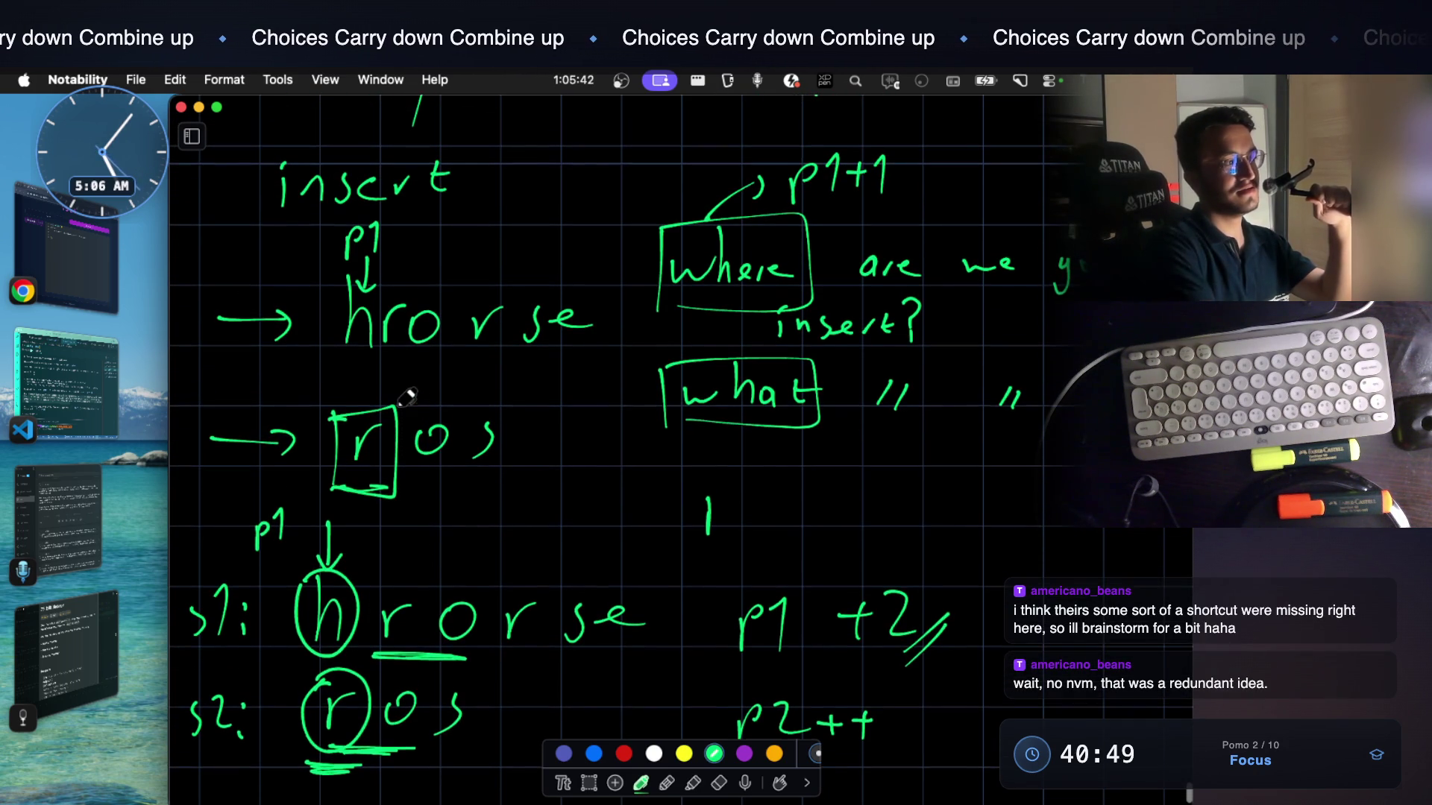
{"action": "scroll", "coordinate": [406, 398], "scroll_direction": "up", "scroll_amount": 2}
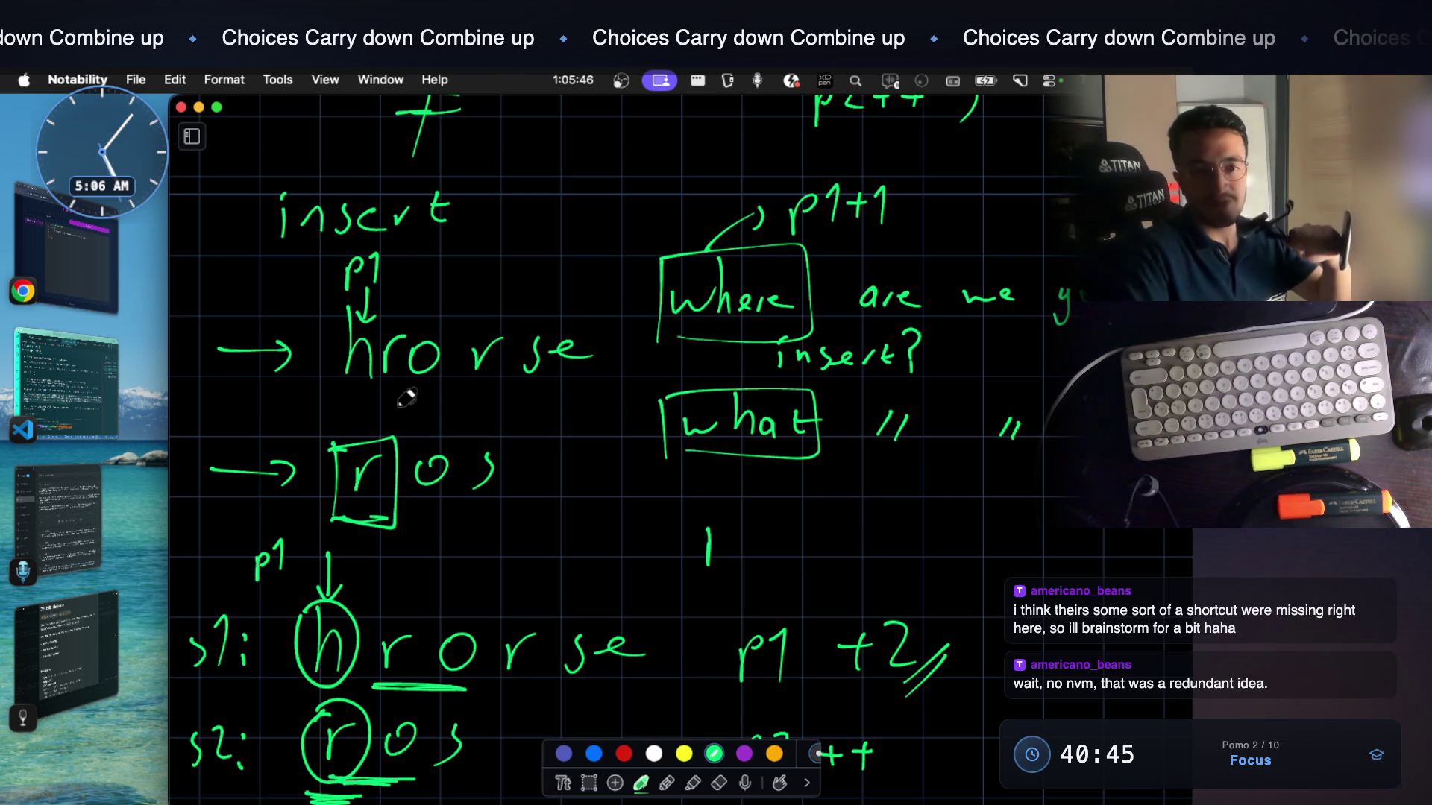
{"action": "scroll", "coordinate": [406, 397], "scroll_direction": "down", "scroll_amount": 2}
{"action": "scroll", "coordinate": [406, 398], "scroll_direction": "down", "scroll_amount": 2}
{"action": "scroll", "coordinate": [406, 397], "scroll_direction": "down", "scroll_amount": 1}
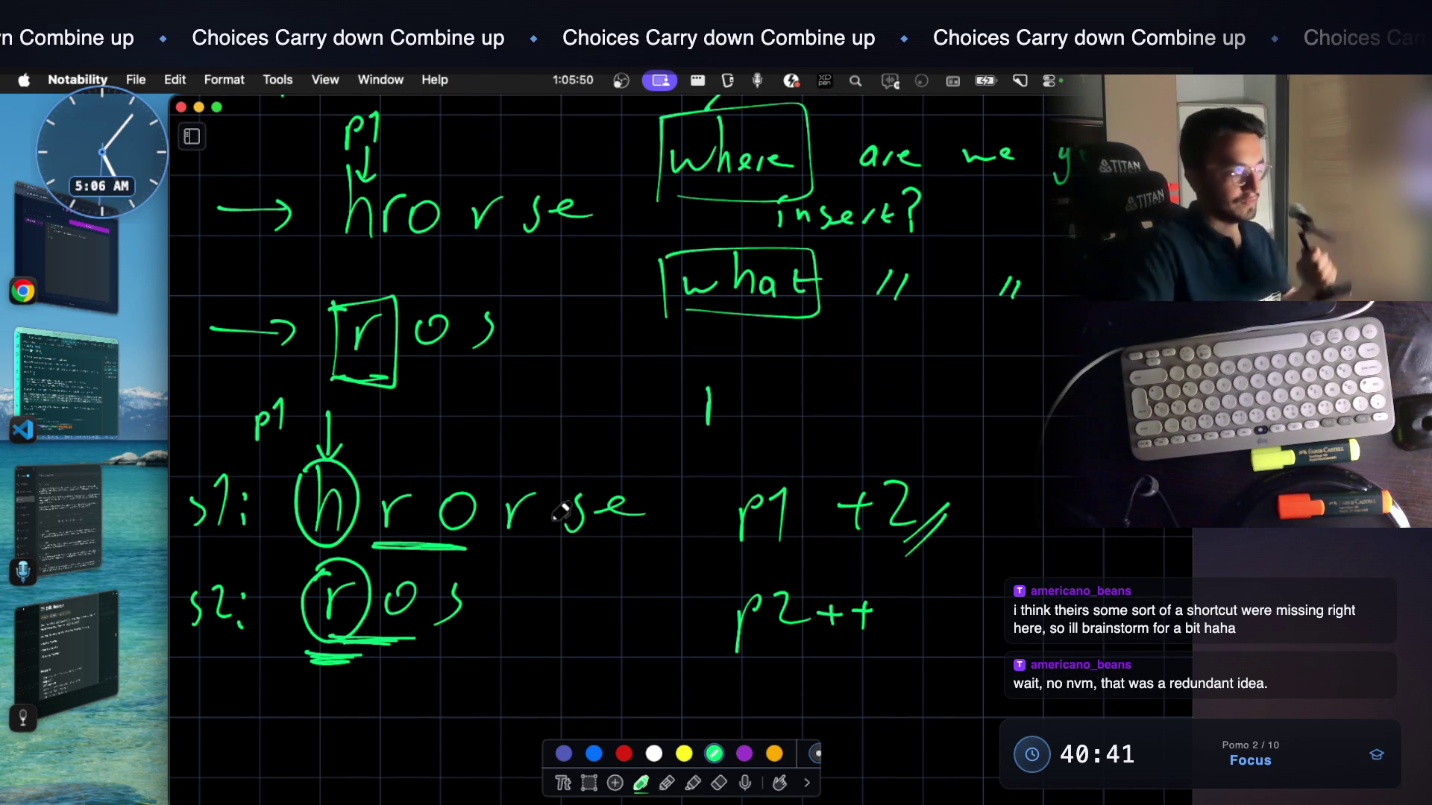
{"action": "scroll", "coordinate": [559, 504], "scroll_direction": "down", "scroll_amount": 5}
{"action": "scroll", "coordinate": [560, 511], "scroll_direction": "down", "scroll_amount": 2}
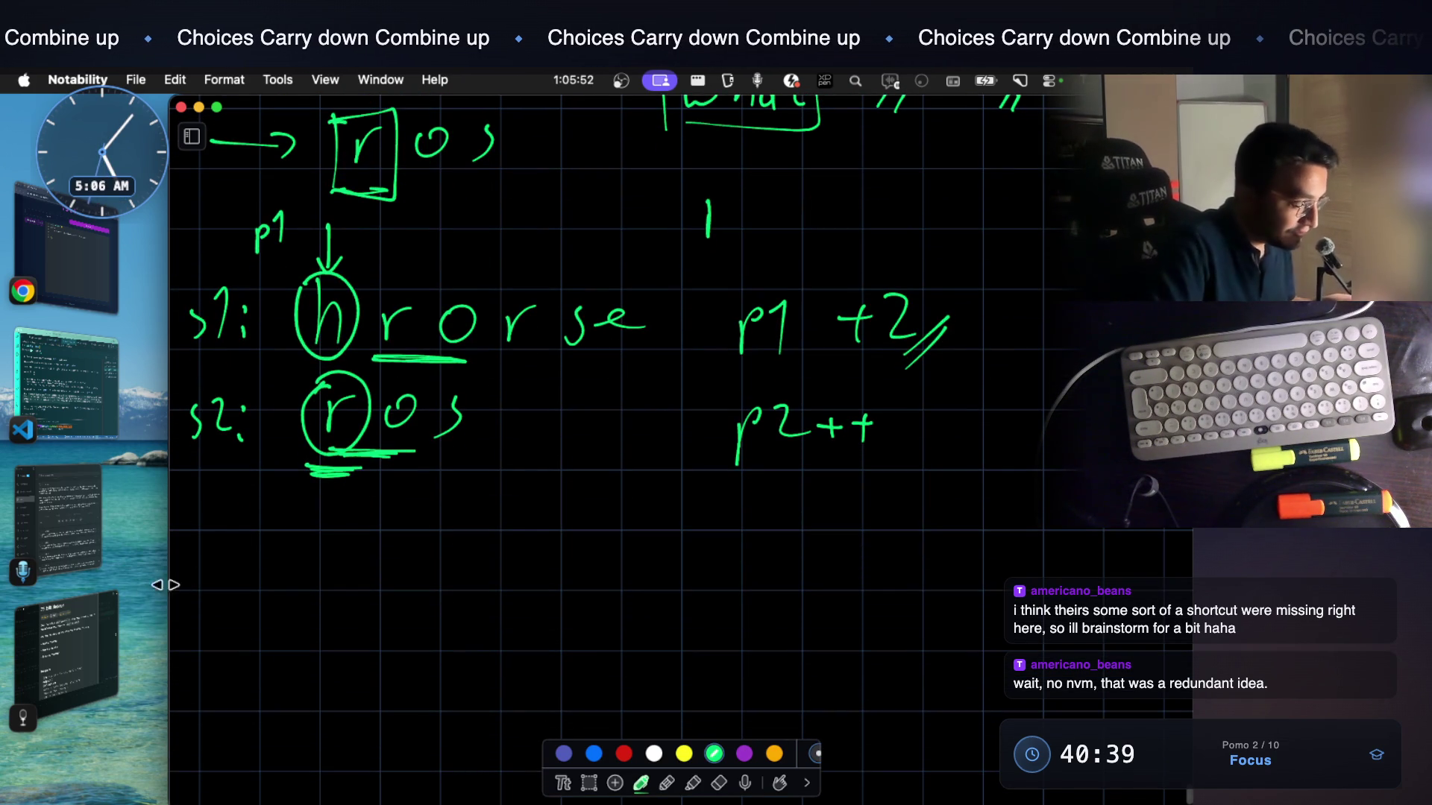
Write a new 's1: horse' example in green, then switch the ink to red
{"action": "mouse_move", "coordinate": [223, 586]}
{"action": "left_mouse_down"}
{"action": "mouse_move", "coordinate": [259, 574]}
{"action": "mouse_move", "coordinate": [276, 623]}
{"action": "left_mouse_up"}
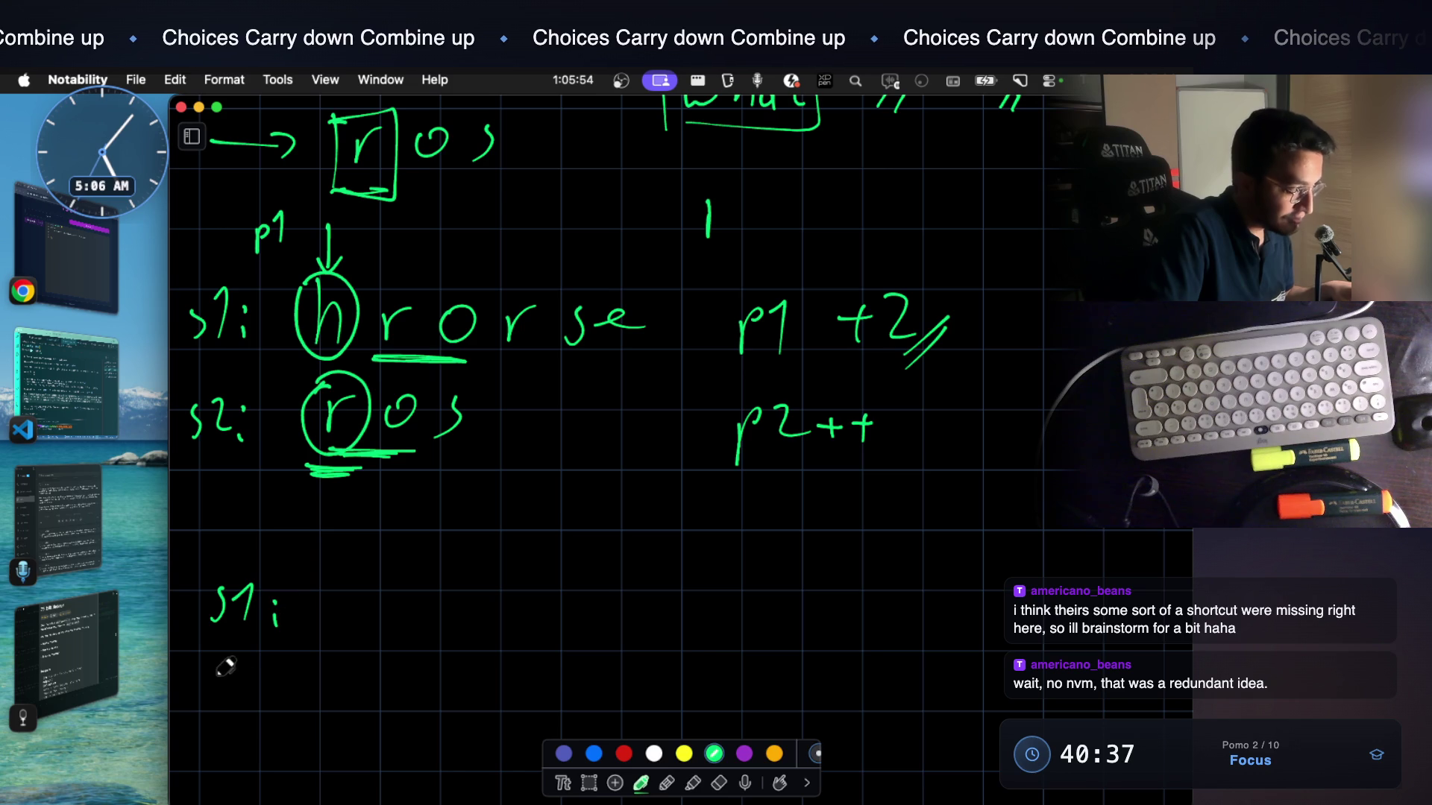
{"action": "mouse_move", "coordinate": [350, 550]}
{"action": "left_mouse_down"}
{"action": "mouse_move", "coordinate": [401, 606]}
{"action": "mouse_move", "coordinate": [517, 612]}
{"action": "left_mouse_up"}
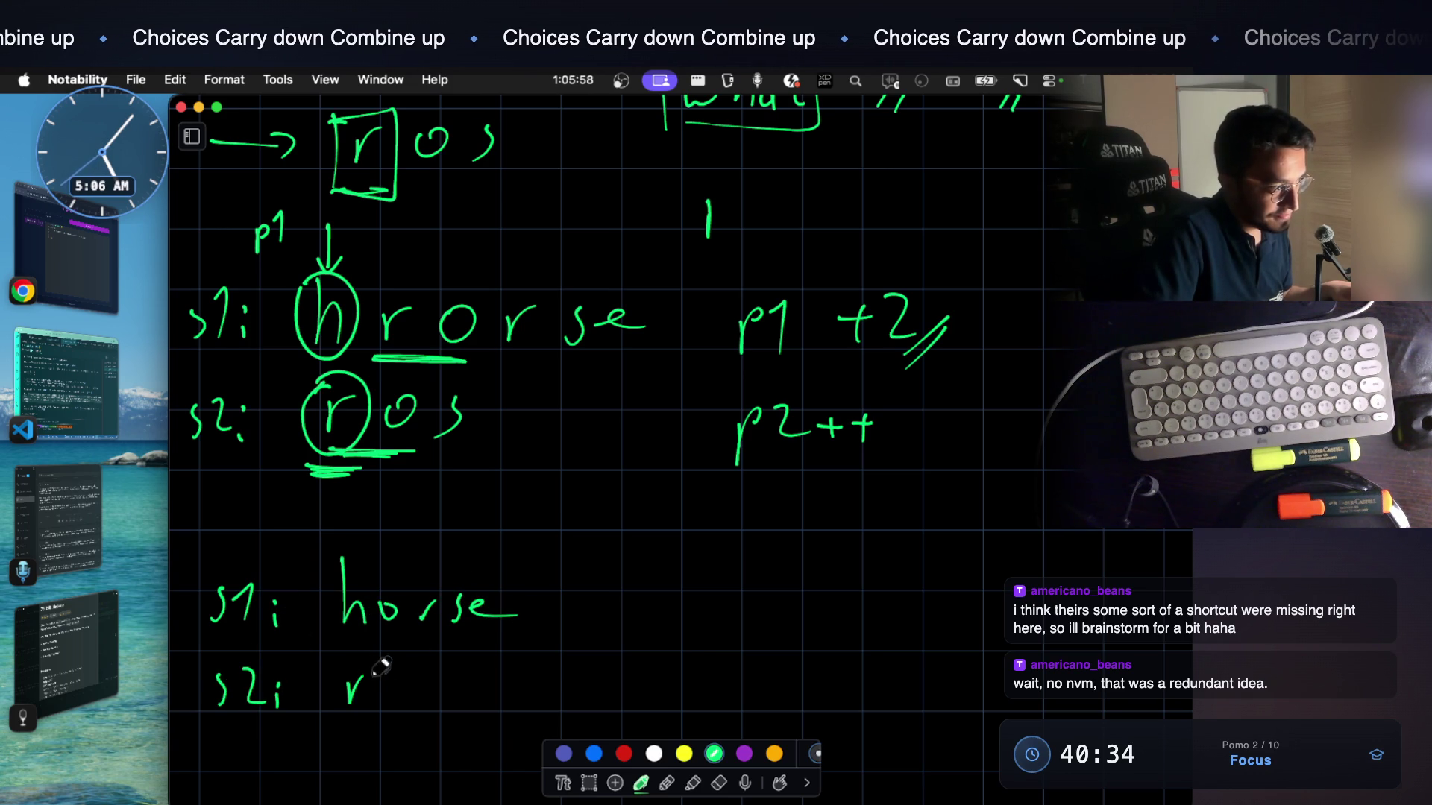
{"action": "left_click_drag", "start_coordinate": [443, 676], "coordinate": [432, 704]}
{"action": "mouse_move", "coordinate": [358, 494]}
{"action": "left_mouse_down"}
{"action": "mouse_move", "coordinate": [358, 551]}
{"action": "mouse_move", "coordinate": [371, 526]}
{"action": "left_mouse_up"}
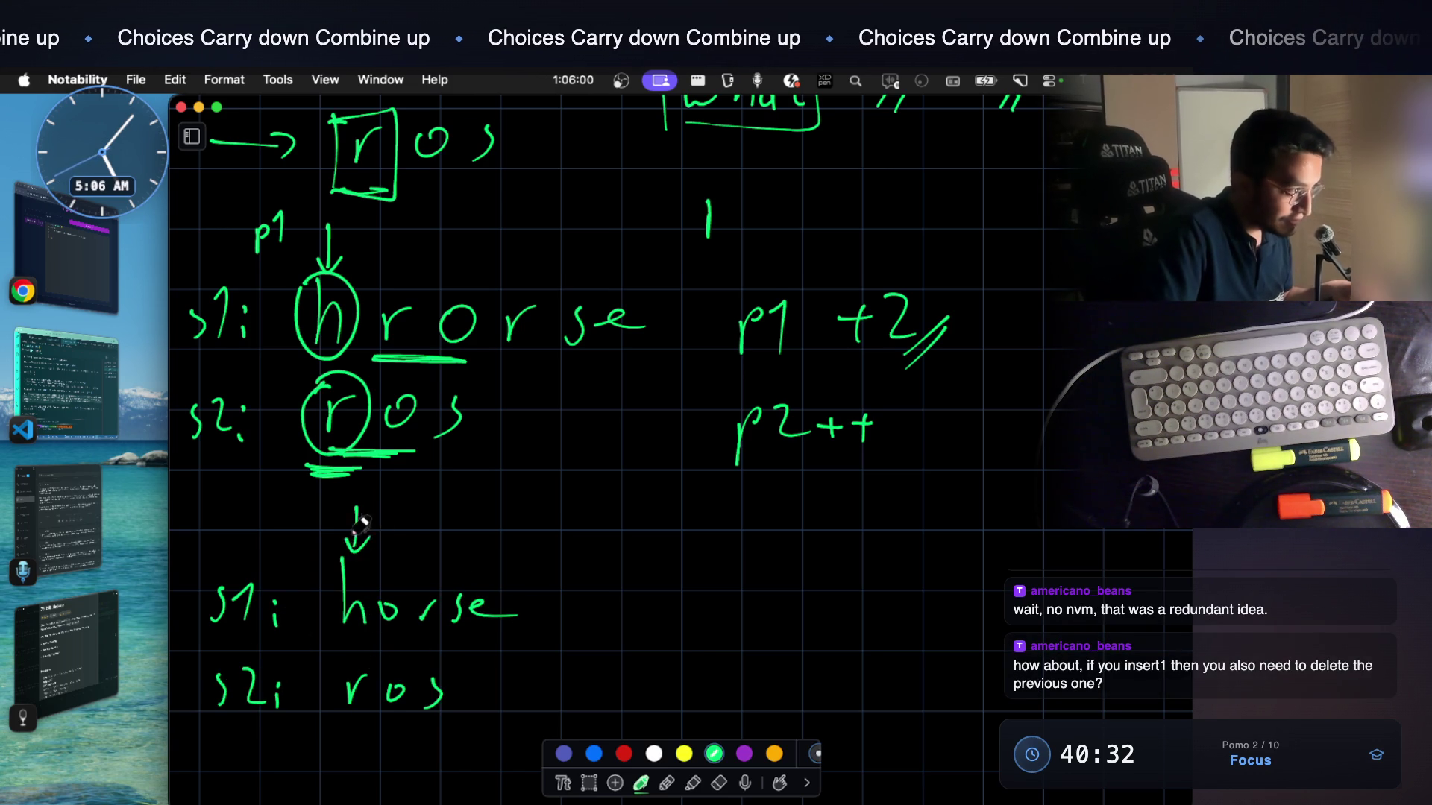
{"action": "scroll", "coordinate": [363, 654], "scroll_direction": "down", "scroll_amount": 3}
{"action": "mouse_move", "coordinate": [354, 662]}
{"action": "left_mouse_down"}
{"action": "mouse_move", "coordinate": [355, 713]}
{"action": "mouse_move", "coordinate": [368, 676]}
{"action": "left_mouse_up"}
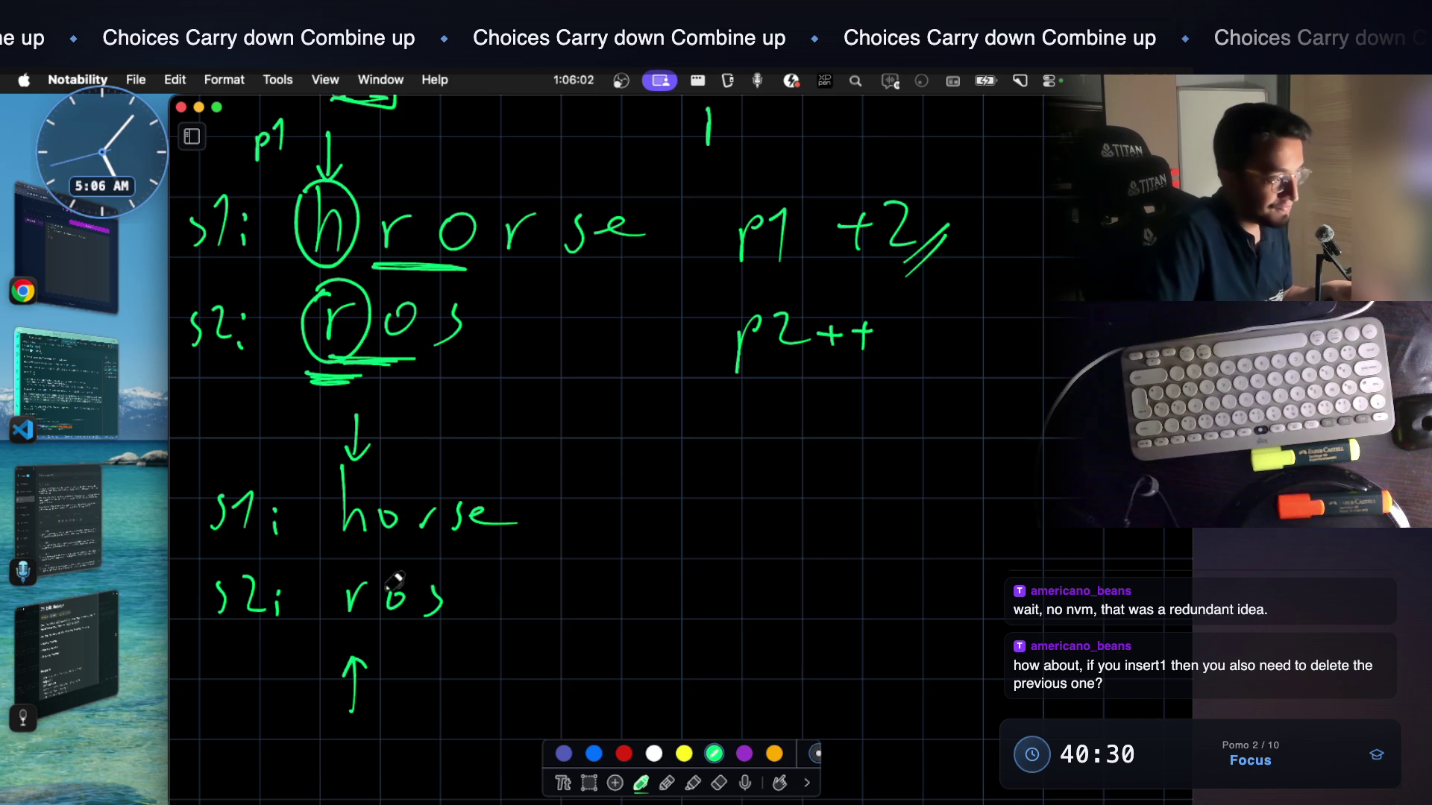
{"action": "scroll", "coordinate": [363, 560], "scroll_direction": "down", "scroll_amount": 1}
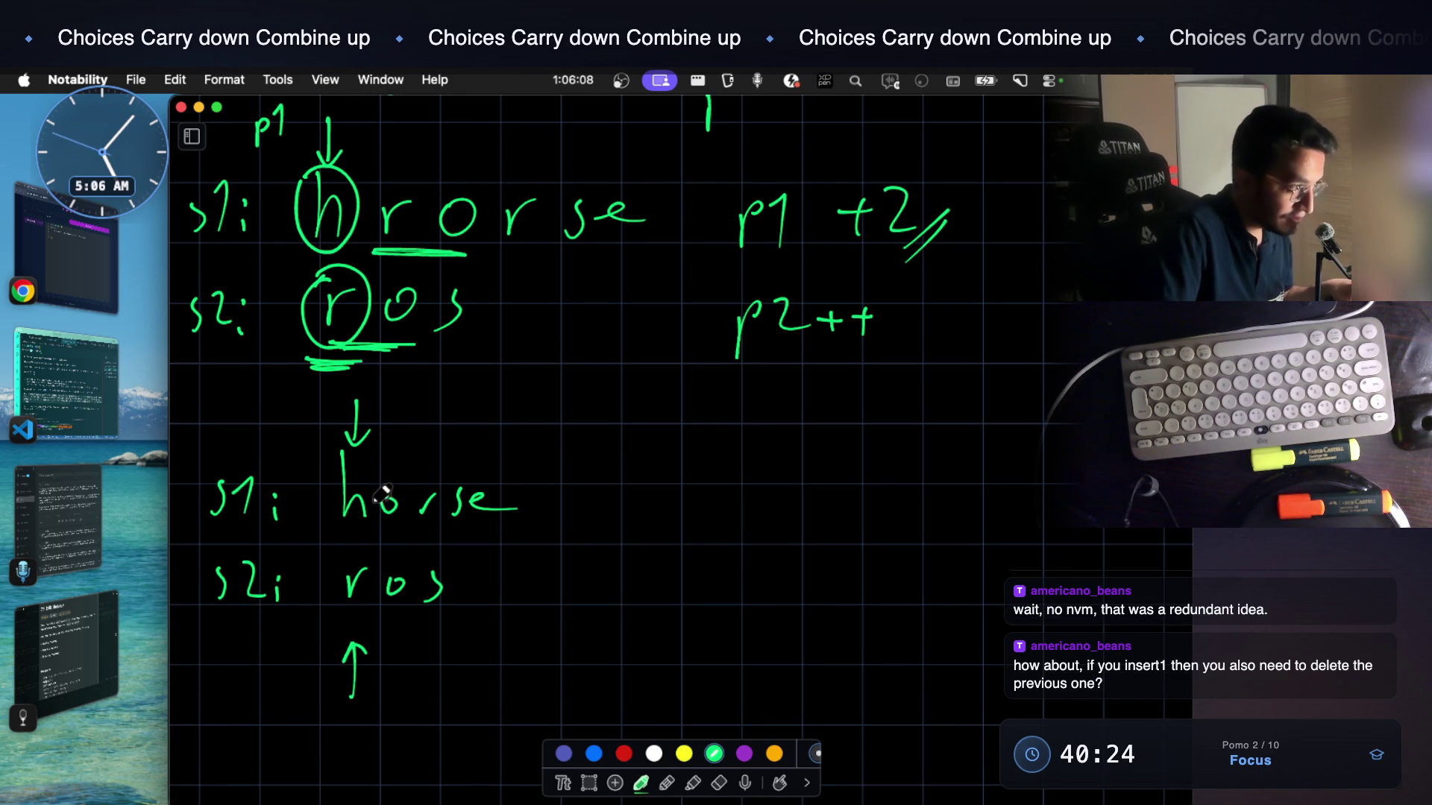
{"action": "scroll", "coordinate": [421, 384], "scroll_direction": "up", "scroll_amount": 5}
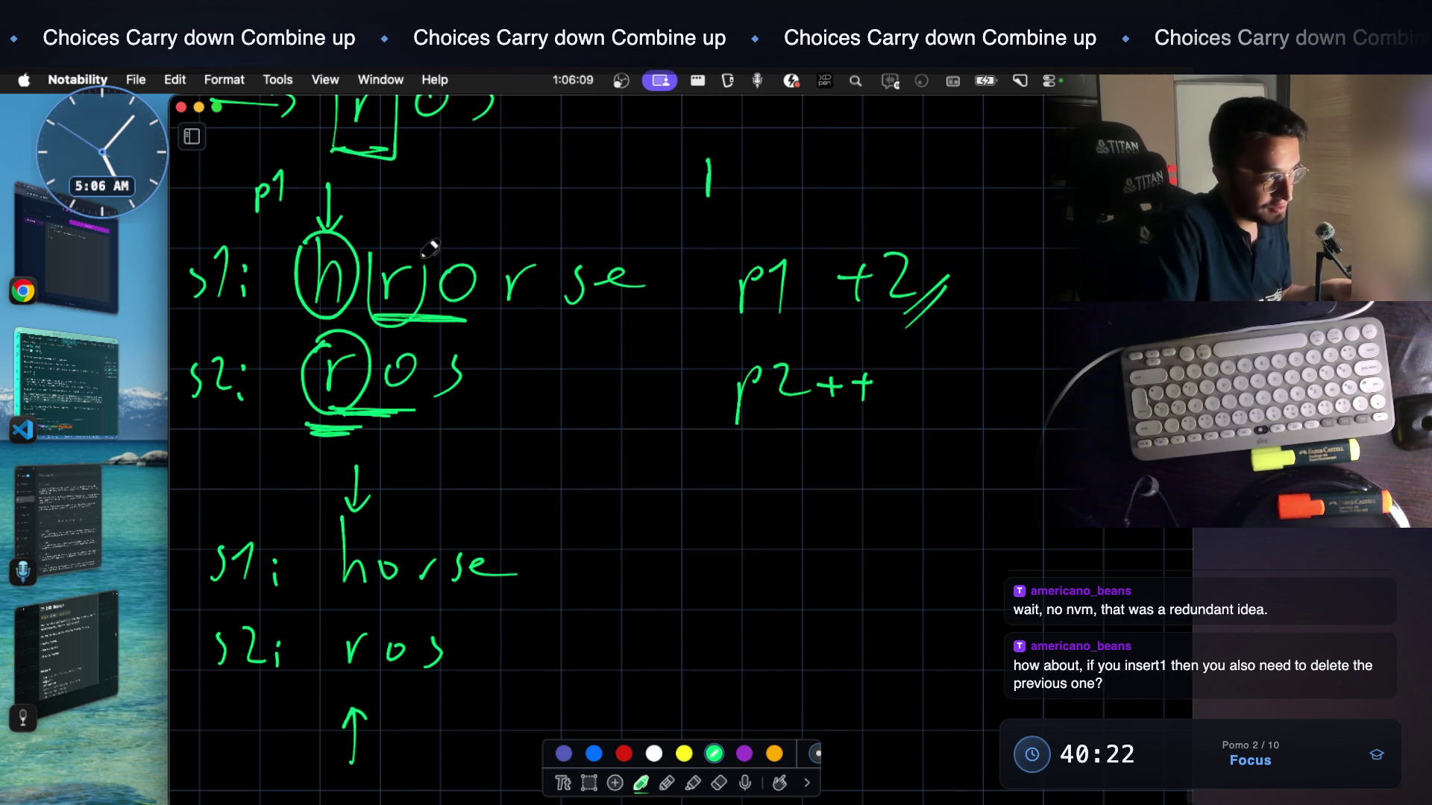
{"action": "left_click", "coordinate": [623, 753]}
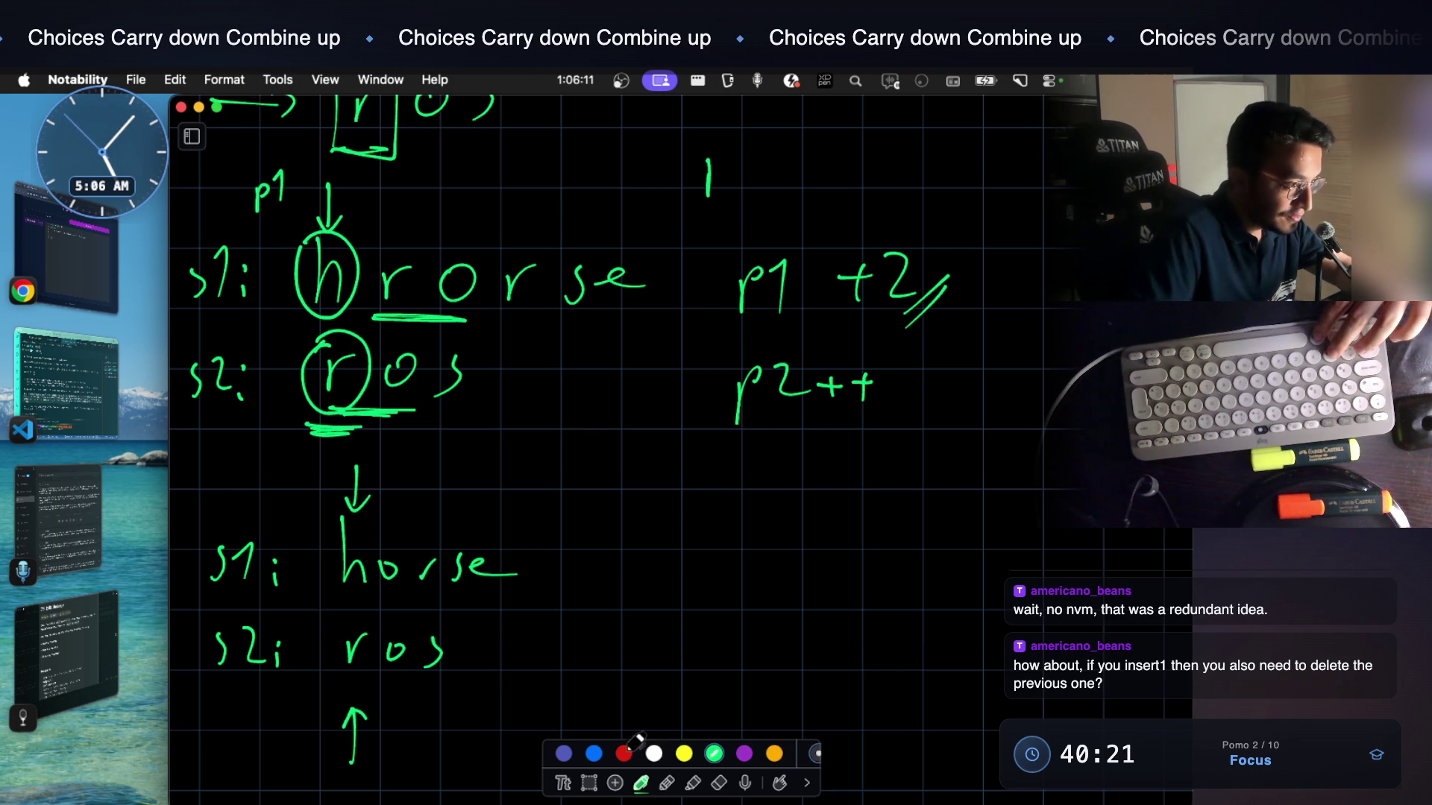
Box the r's in red and write p2++ beside ros
{"action": "mouse_move", "coordinate": [366, 238]}
{"action": "left_mouse_down"}
{"action": "mouse_move", "coordinate": [367, 308]}
{"action": "mouse_move", "coordinate": [371, 223]}
{"action": "left_mouse_up"}
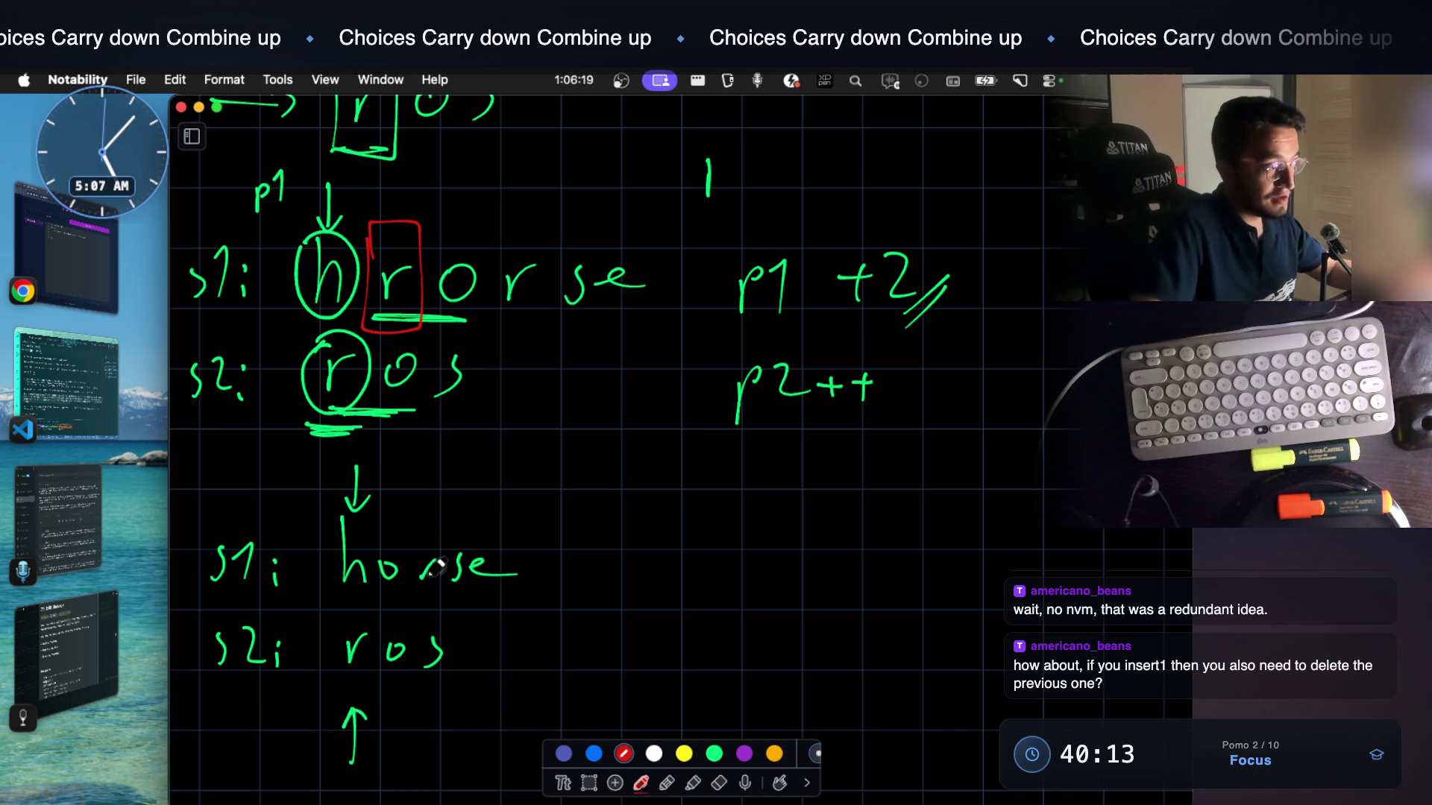
{"action": "mouse_move", "coordinate": [331, 627]}
{"action": "left_mouse_down"}
{"action": "mouse_move", "coordinate": [381, 663]}
{"action": "mouse_move", "coordinate": [328, 619]}
{"action": "left_mouse_up"}
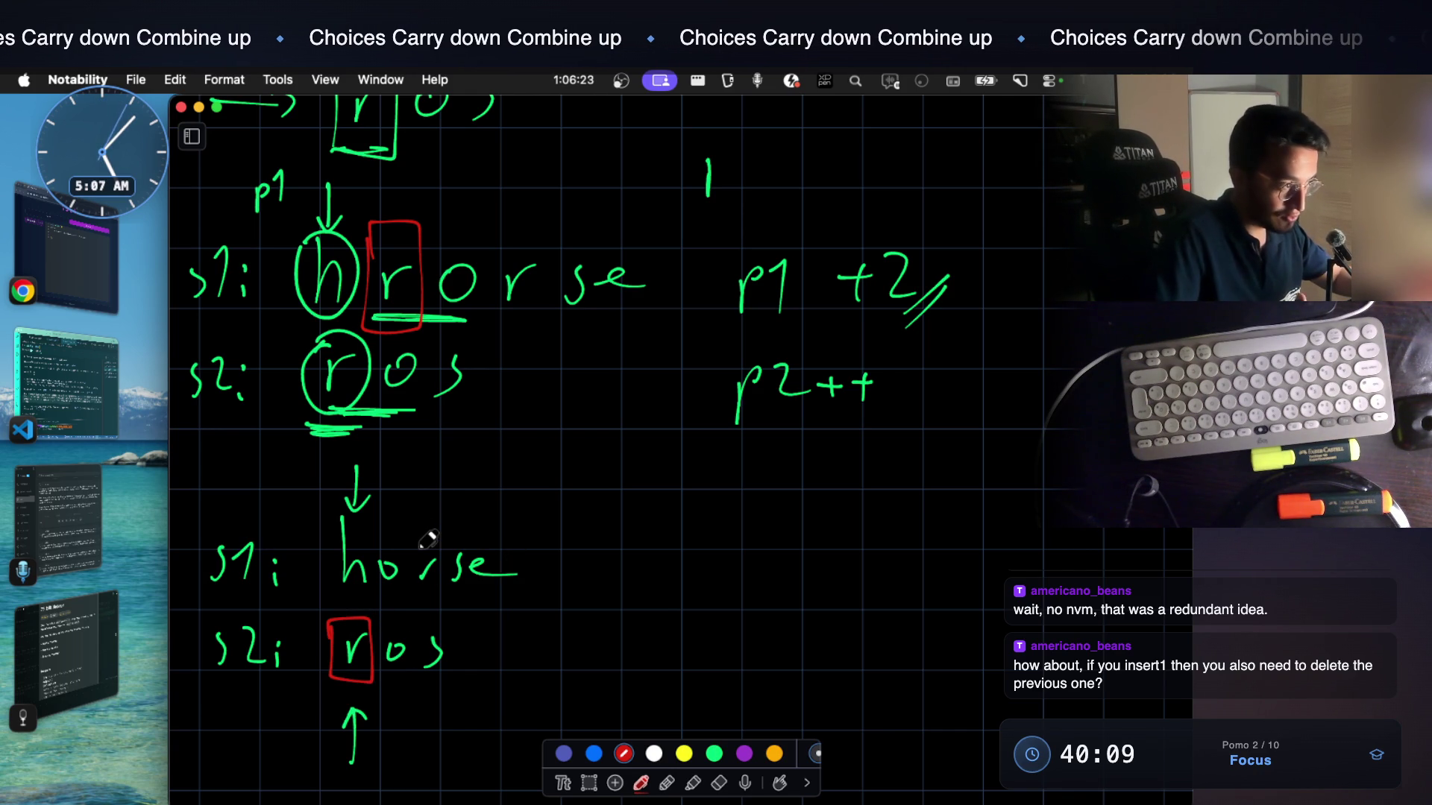
{"action": "scroll", "coordinate": [616, 654], "scroll_direction": "down", "scroll_amount": 1}
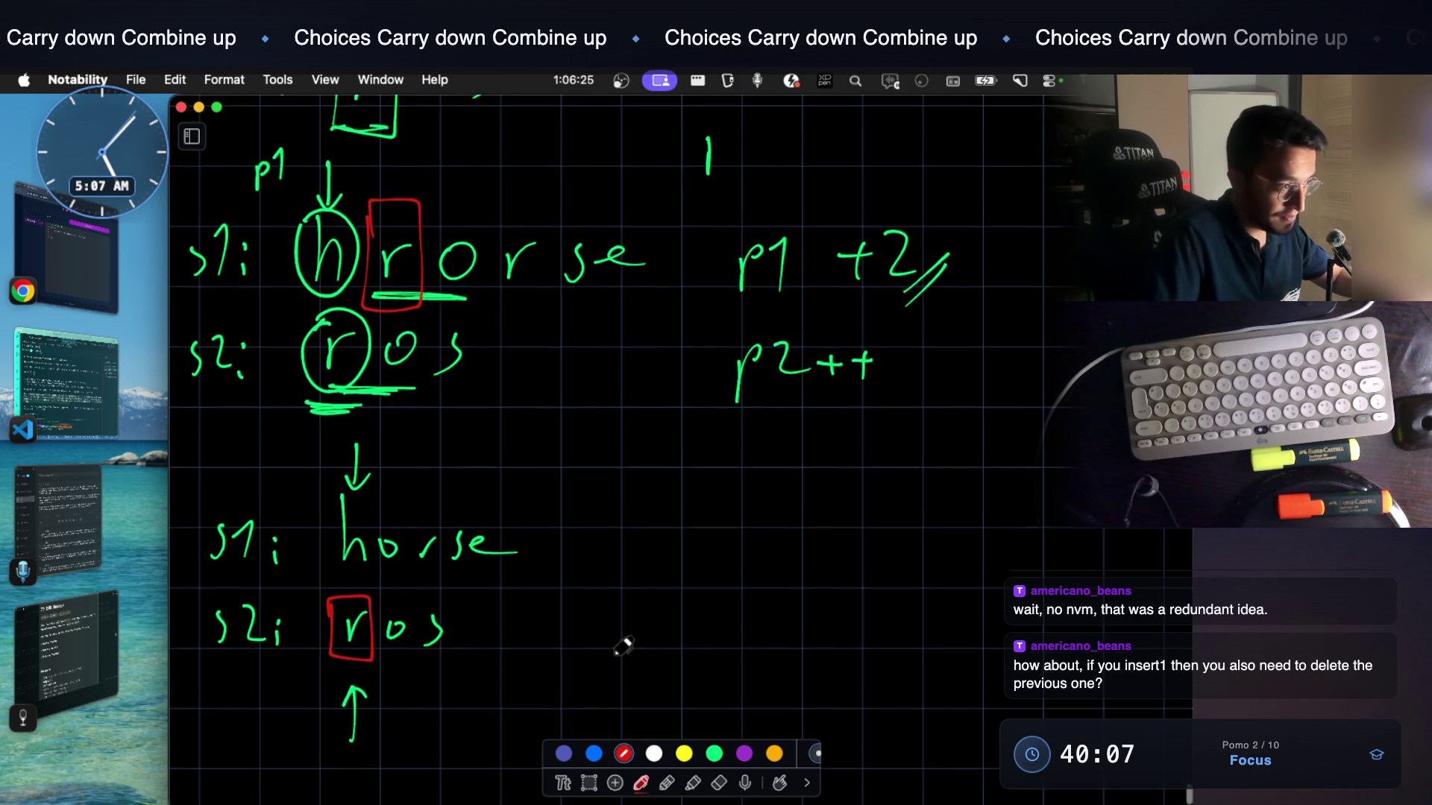
{"action": "mouse_move", "coordinate": [645, 659]}
{"action": "left_mouse_down"}
{"action": "mouse_move", "coordinate": [671, 615]}
{"action": "mouse_move", "coordinate": [652, 639]}
{"action": "mouse_move", "coordinate": [702, 648]}
{"action": "left_mouse_up"}
{"action": "mouse_move", "coordinate": [698, 633]}
{"action": "left_mouse_down"}
{"action": "mouse_move", "coordinate": [725, 625]}
{"action": "mouse_move", "coordinate": [738, 637]}
{"action": "left_mouse_up"}
{"action": "scroll", "coordinate": [567, 547], "scroll_direction": "up", "scroll_amount": 2}
{"action": "mouse_move", "coordinate": [326, 562]}
{"action": "left_mouse_down"}
{"action": "mouse_move", "coordinate": [332, 596]}
{"action": "mouse_move", "coordinate": [371, 635]}
{"action": "left_mouse_up"}
Box the h at the start of horse in red and write p1++ beside it
{"action": "left_click_drag", "start_coordinate": [372, 560], "coordinate": [342, 548]}
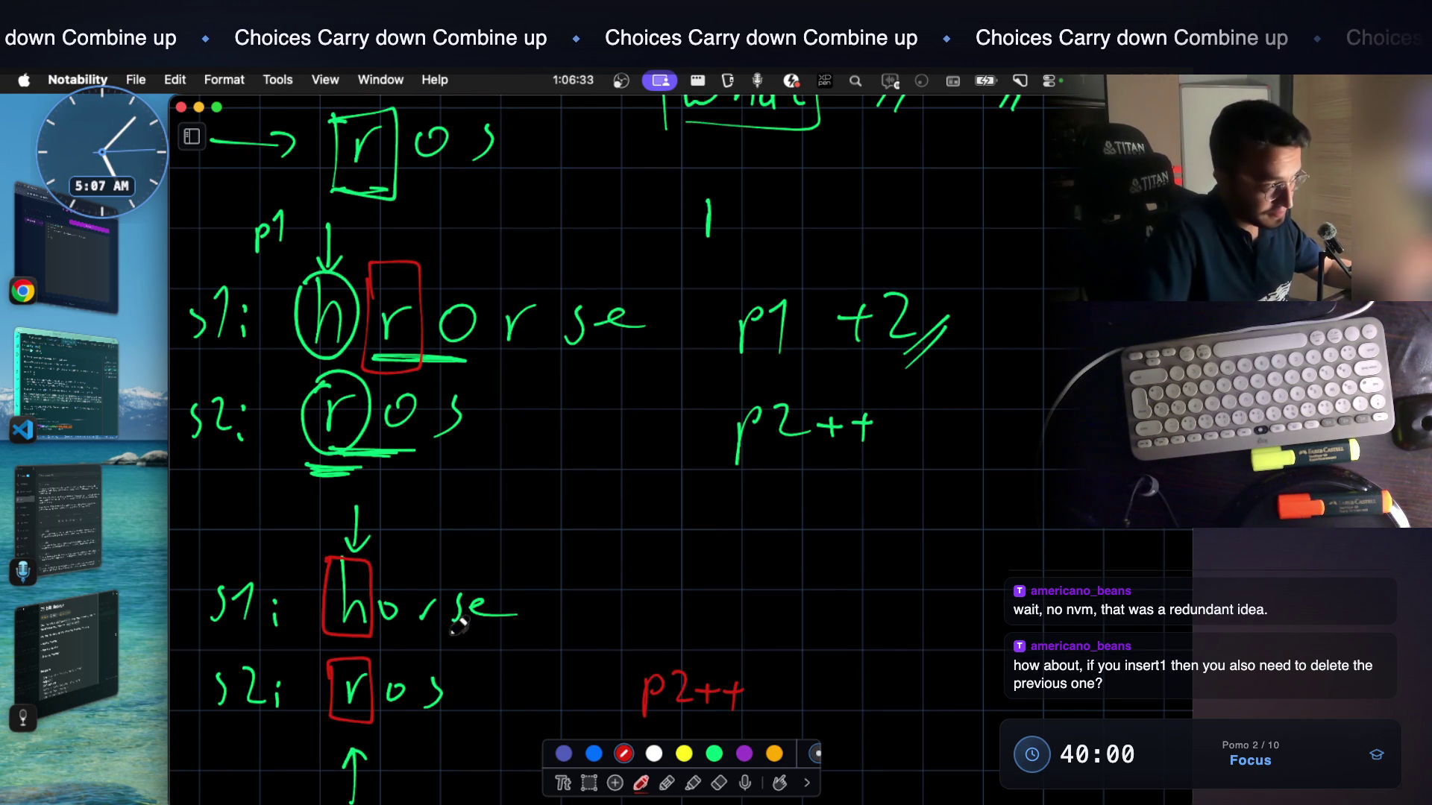
{"action": "left_click_drag", "start_coordinate": [646, 592], "coordinate": [727, 618]}
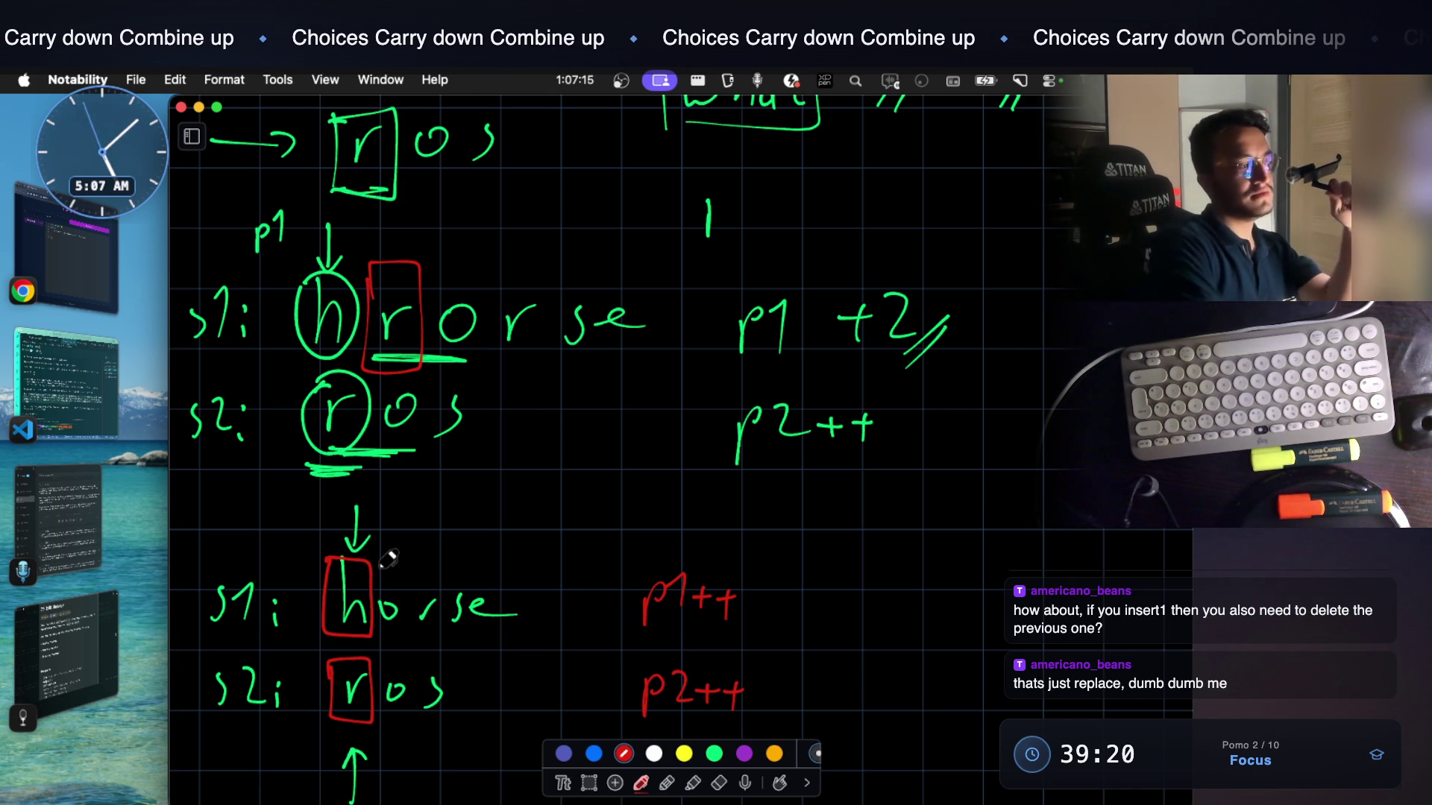
{"action": "scroll", "coordinate": [673, 640], "scroll_direction": "down", "scroll_amount": 2}
{"action": "scroll", "coordinate": [673, 641], "scroll_direction": "up", "scroll_amount": 4}
{"action": "scroll", "coordinate": [672, 640], "scroll_direction": "up", "scroll_amount": 2}
{"action": "scroll", "coordinate": [672, 640], "scroll_direction": "up", "scroll_amount": 2}
{"action": "scroll", "coordinate": [672, 639], "scroll_direction": "up", "scroll_amount": 4}
{"action": "scroll", "coordinate": [672, 641], "scroll_direction": "up", "scroll_amount": 4}
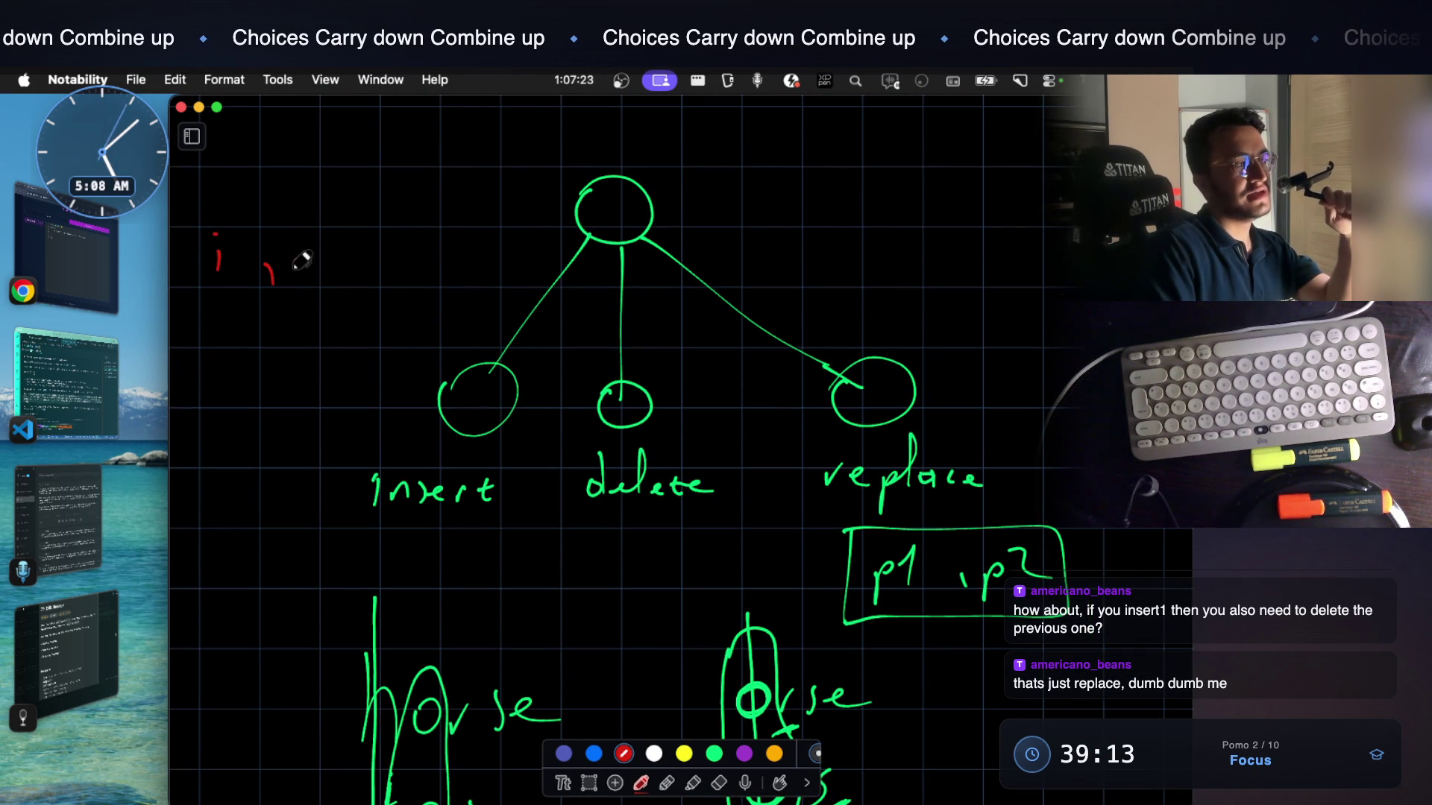
Write three red lines of i/d/r choice combinations beside the insert/delete/replace tree
{"action": "left_click_drag", "start_coordinate": [357, 274], "coordinate": [386, 248]}
{"action": "mouse_move", "coordinate": [224, 333]}
{"action": "left_mouse_down"}
{"action": "mouse_move", "coordinate": [227, 363]}
{"action": "mouse_move", "coordinate": [292, 364]}
{"action": "left_mouse_up"}
{"action": "mouse_move", "coordinate": [304, 357]}
{"action": "left_mouse_down"}
{"action": "mouse_move", "coordinate": [300, 374]}
{"action": "mouse_move", "coordinate": [342, 313]}
{"action": "left_mouse_up"}
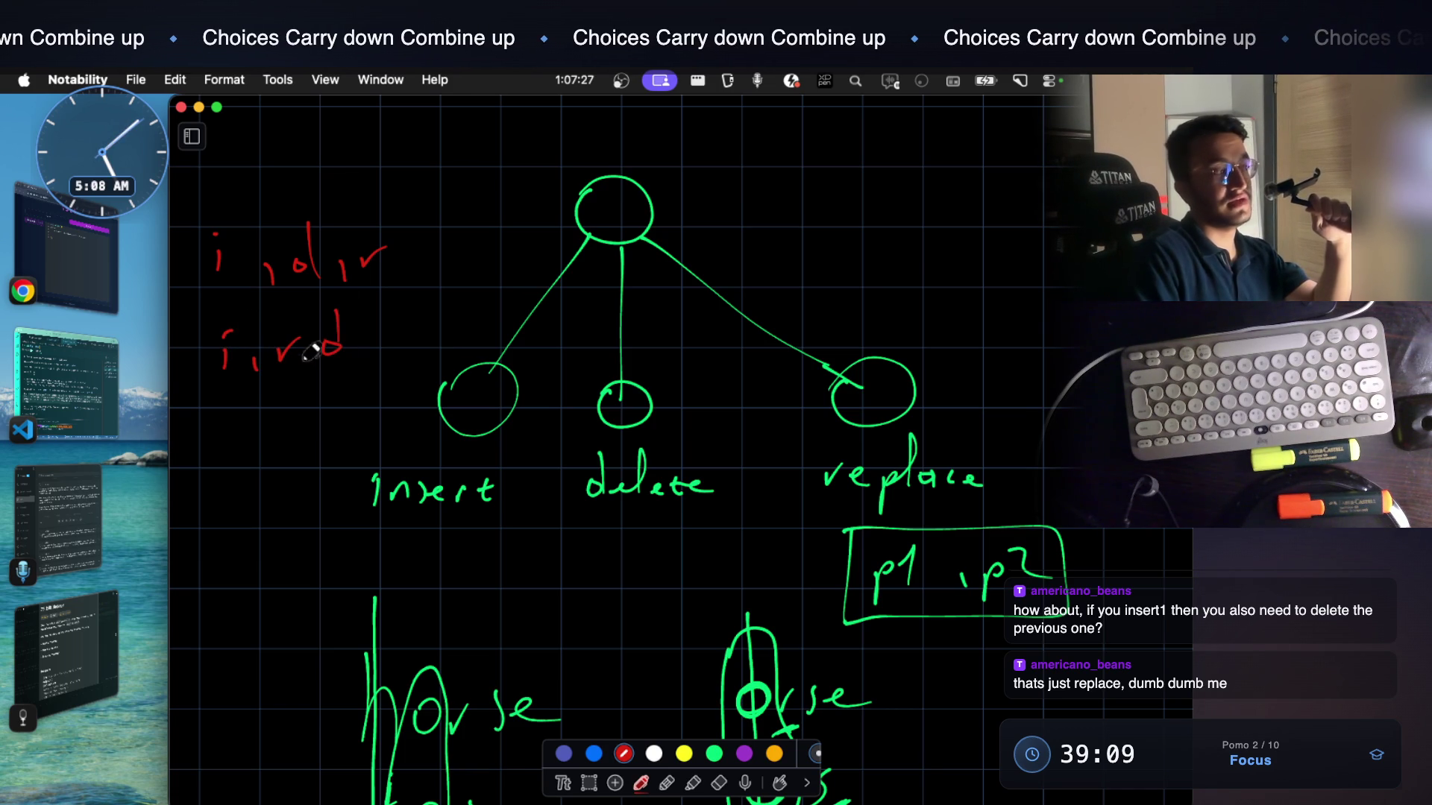
{"action": "mouse_move", "coordinate": [227, 407]}
{"action": "left_mouse_down"}
{"action": "mouse_move", "coordinate": [230, 448]}
{"action": "mouse_move", "coordinate": [293, 441]}
{"action": "left_mouse_up"}
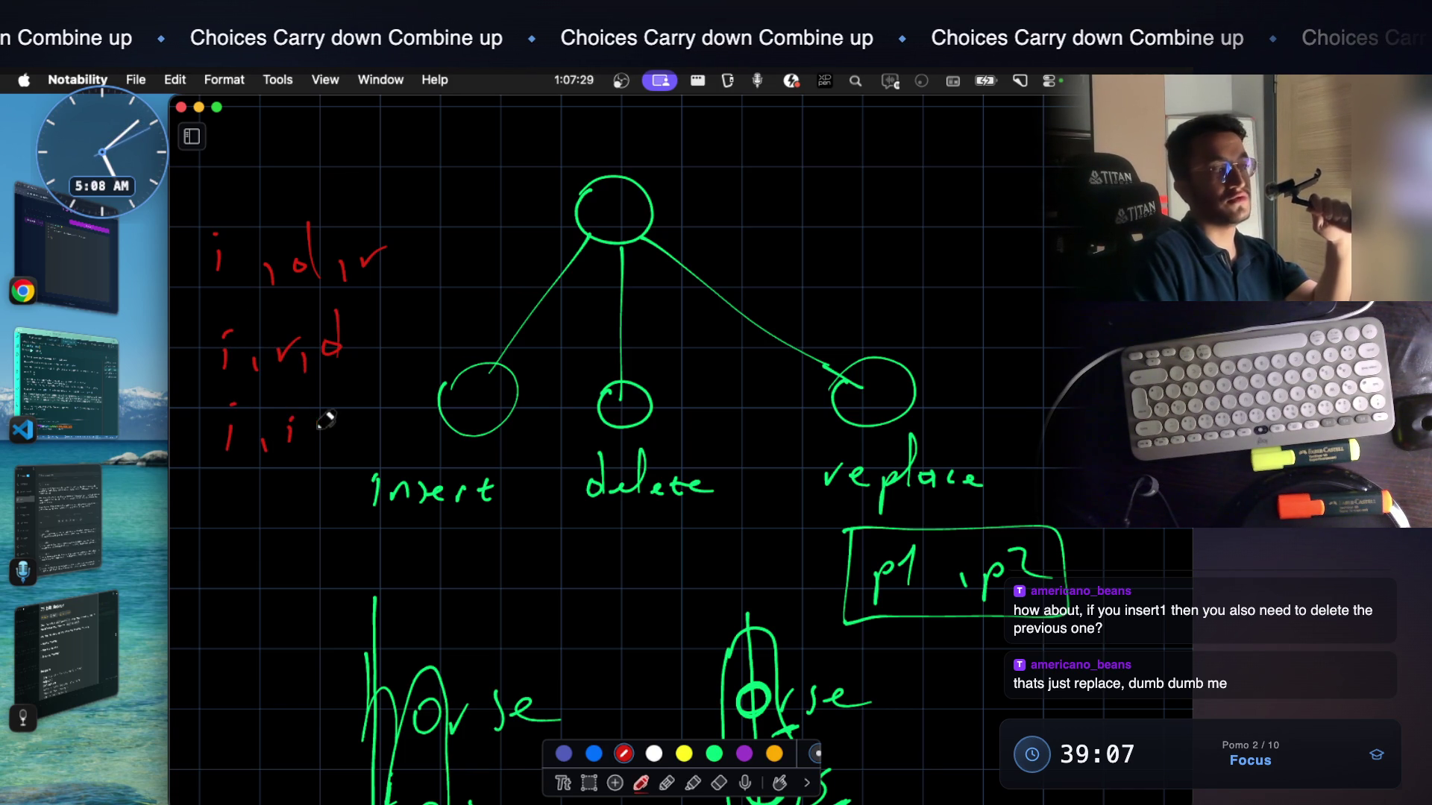
Loop the three red lines and cross them out with an X, undoing a box drawn around 'insert'
{"action": "mouse_move", "coordinate": [179, 212]}
{"action": "left_mouse_down"}
{"action": "mouse_move", "coordinate": [205, 437]}
{"action": "mouse_move", "coordinate": [373, 388]}
{"action": "mouse_move", "coordinate": [175, 219]}
{"action": "left_mouse_up"}
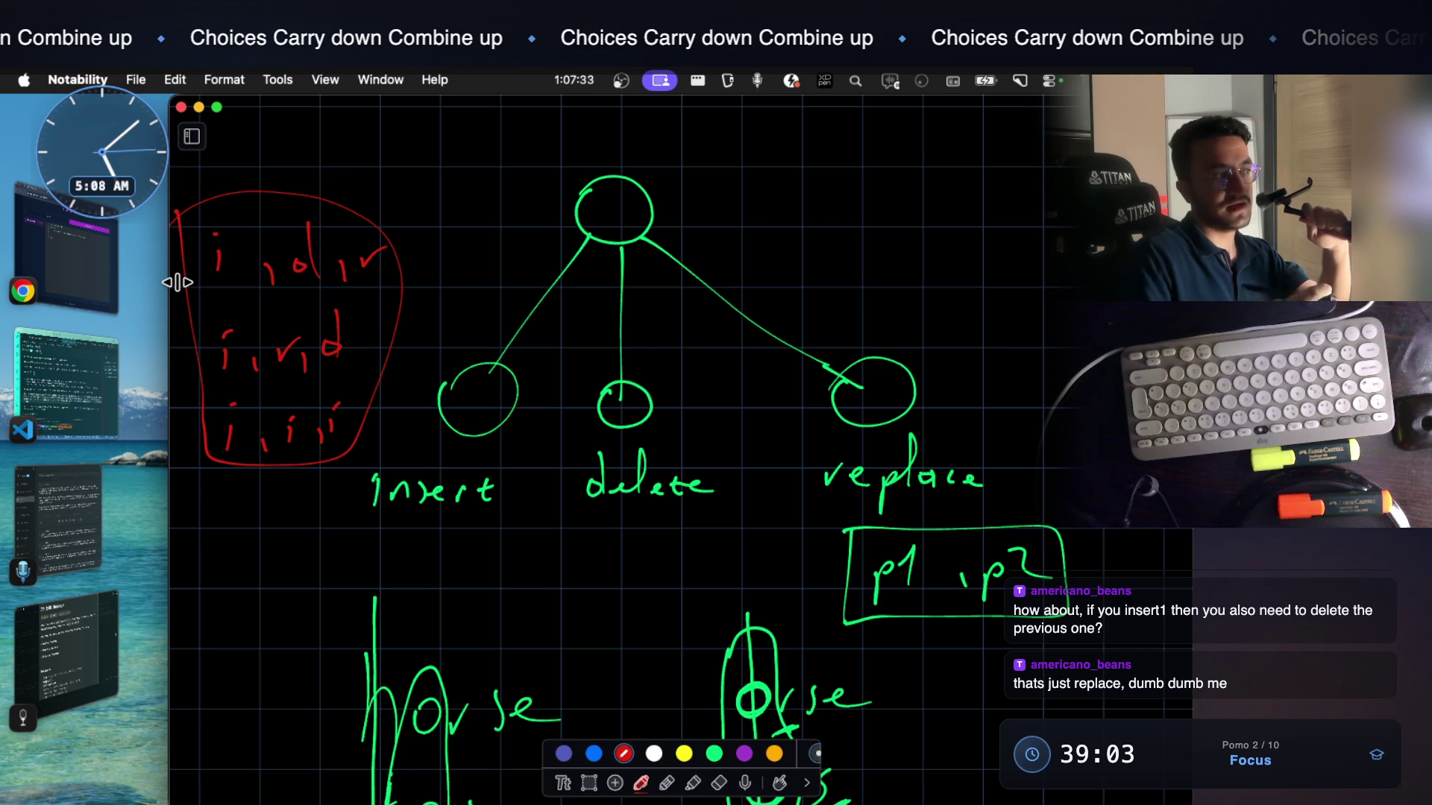
{"action": "left_click_drag", "start_coordinate": [375, 177], "coordinate": [224, 431]}
{"action": "left_click_drag", "start_coordinate": [228, 170], "coordinate": [337, 437]}
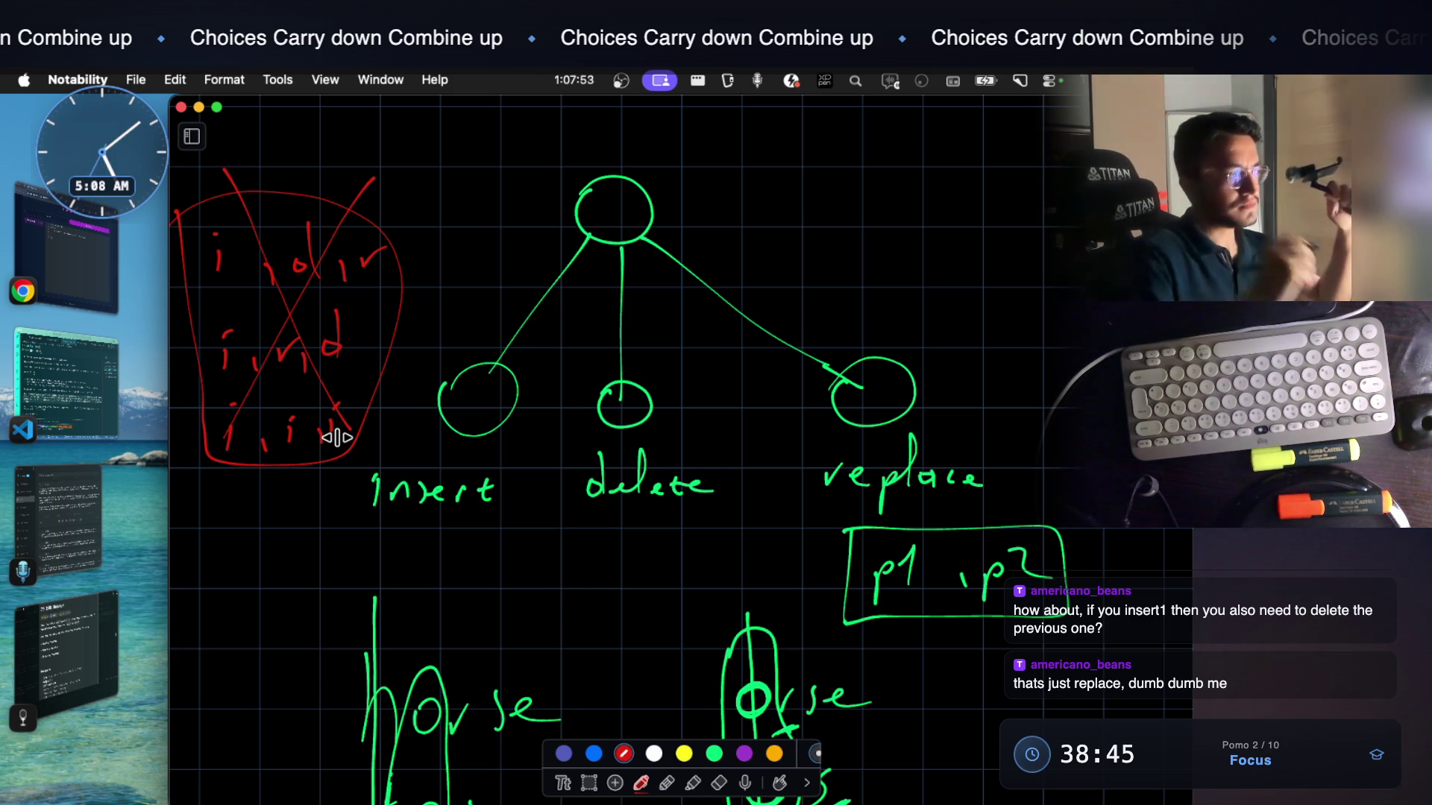
{"action": "mouse_move", "coordinate": [359, 463]}
{"action": "left_mouse_down"}
{"action": "mouse_move", "coordinate": [357, 480]}
{"action": "mouse_move", "coordinate": [438, 527]}
{"action": "mouse_move", "coordinate": [511, 527]}
{"action": "mouse_move", "coordinate": [464, 457]}
{"action": "mouse_move", "coordinate": [374, 459]}
{"action": "left_mouse_up"}
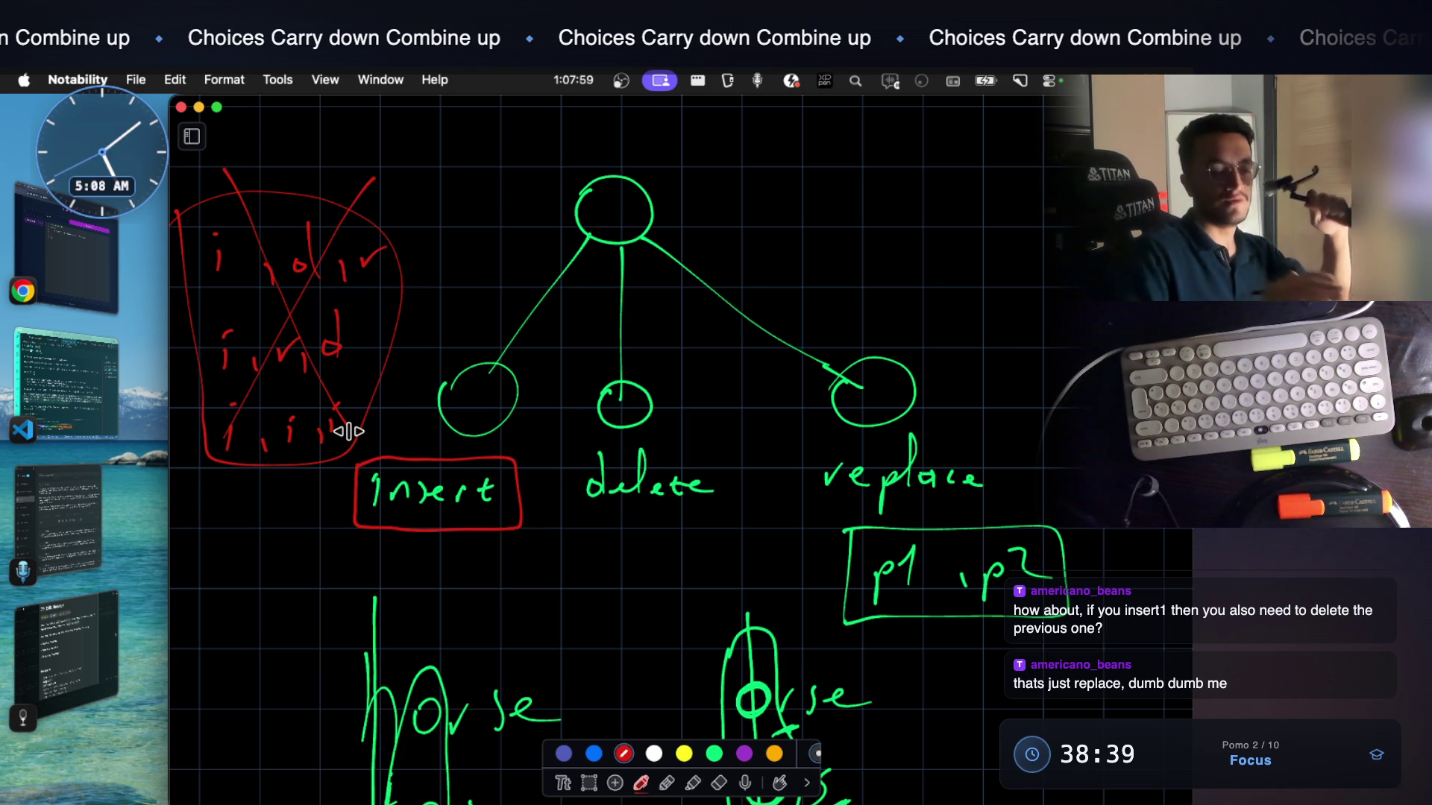
{"action": "key", "text": "super+z"}
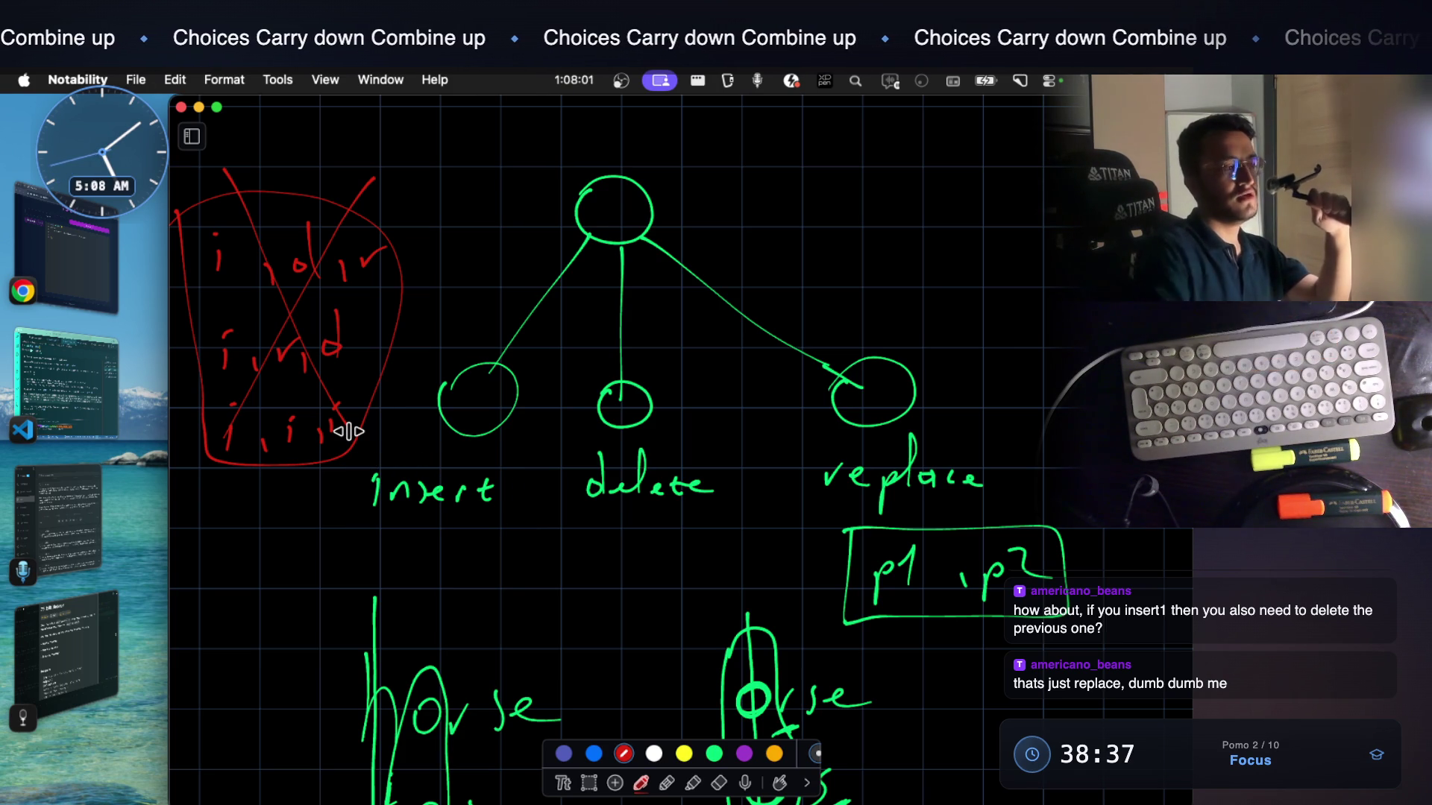
{"action": "scroll", "coordinate": [348, 433], "scroll_direction": "down", "scroll_amount": 1}
{"action": "scroll", "coordinate": [347, 433], "scroll_direction": "down", "scroll_amount": 4}
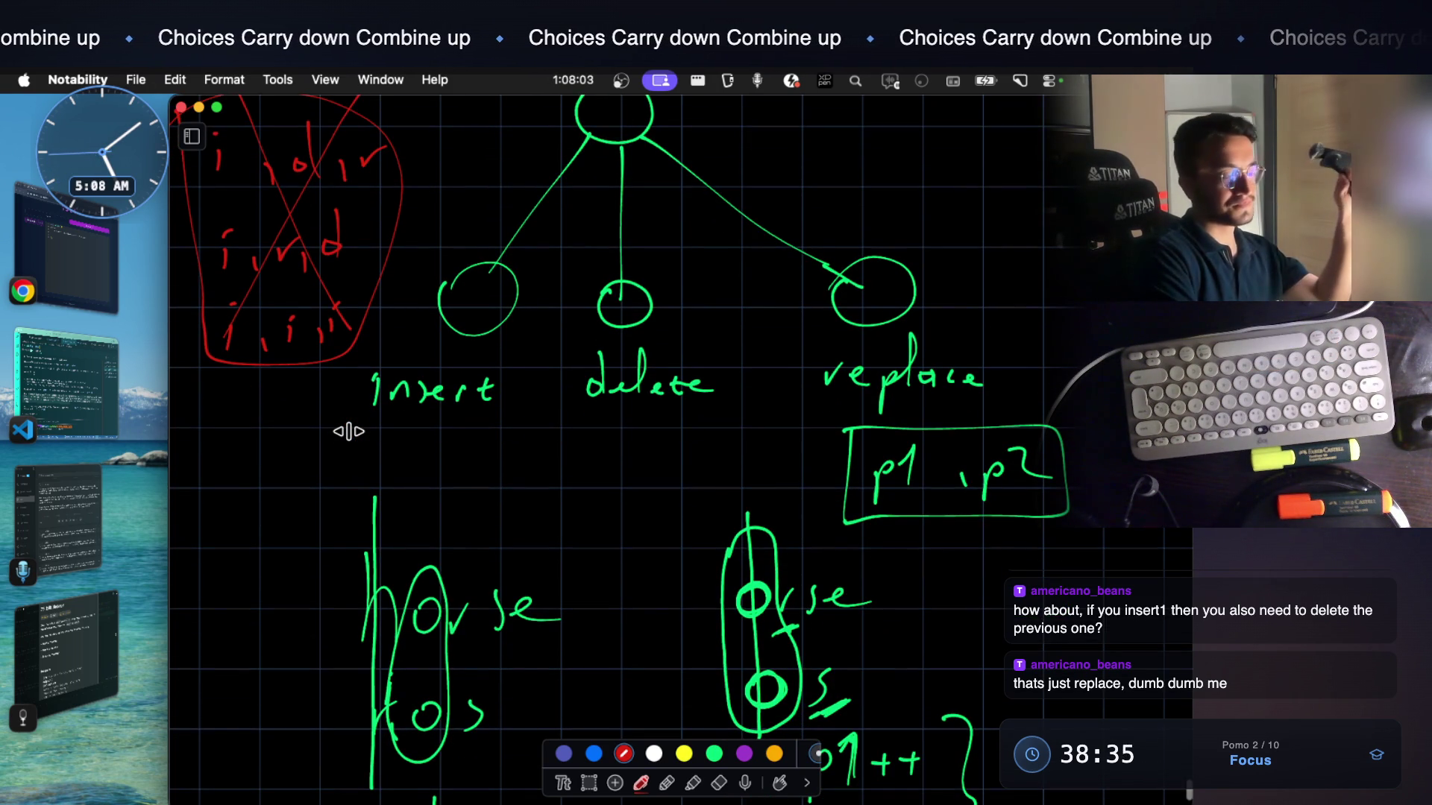
{"action": "scroll", "coordinate": [348, 433], "scroll_direction": "down", "scroll_amount": 5}
{"action": "scroll", "coordinate": [348, 433], "scroll_direction": "down", "scroll_amount": 2}
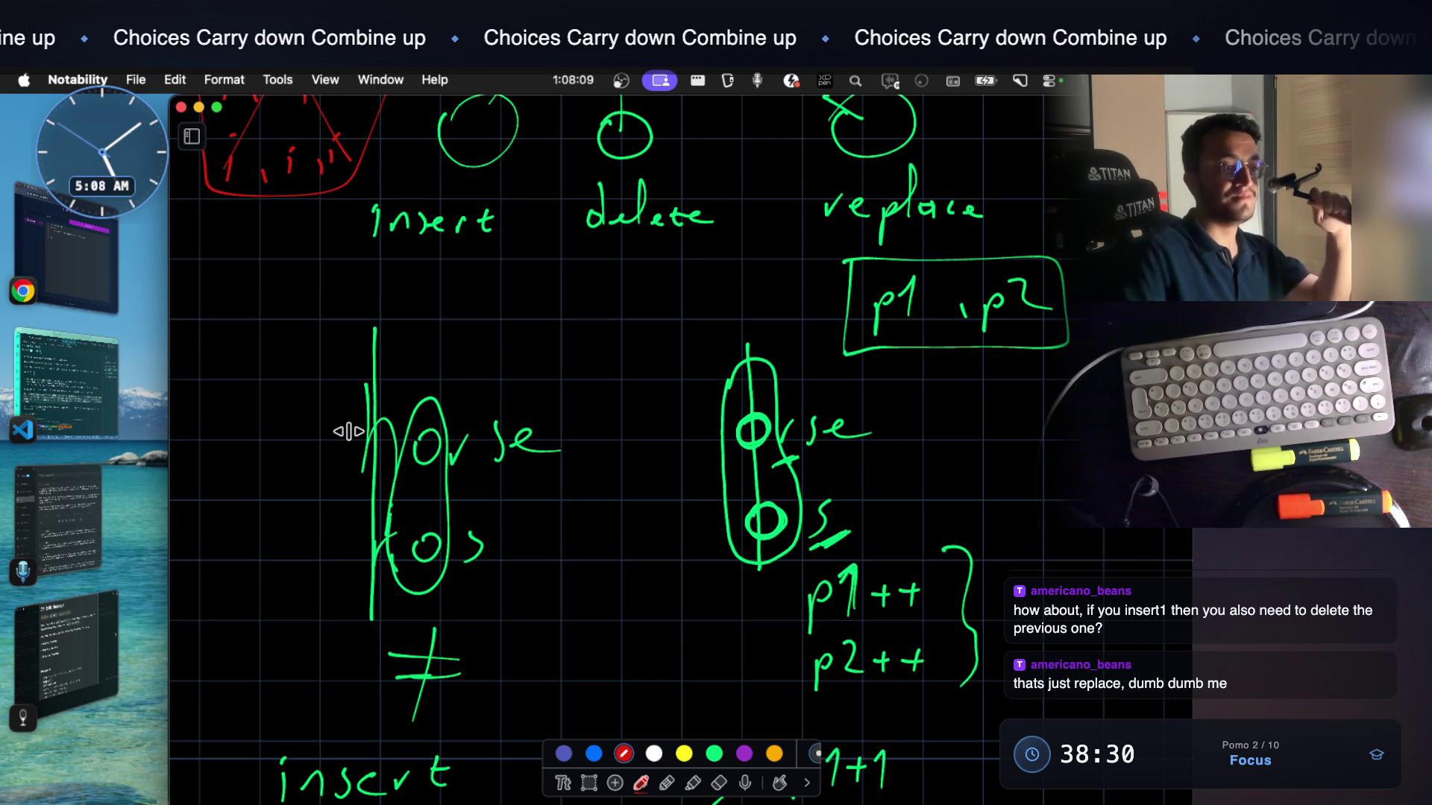
Draw a small red arrow pointing at the p1++ note of the second horse/ros example
{"action": "left_click_drag", "start_coordinate": [1012, 448], "coordinate": [979, 506]}
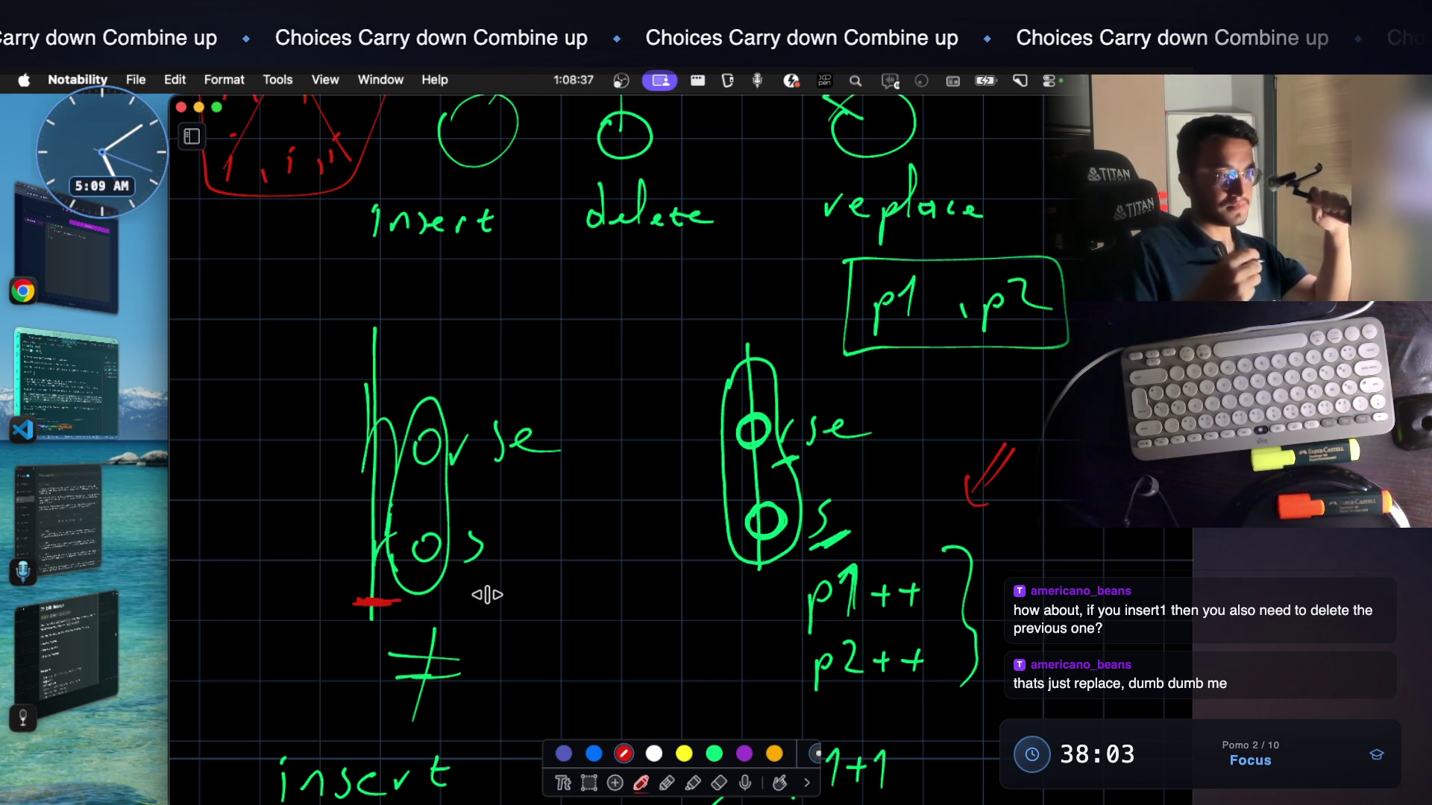
{"action": "scroll", "coordinate": [487, 594], "scroll_direction": "down", "scroll_amount": 2}
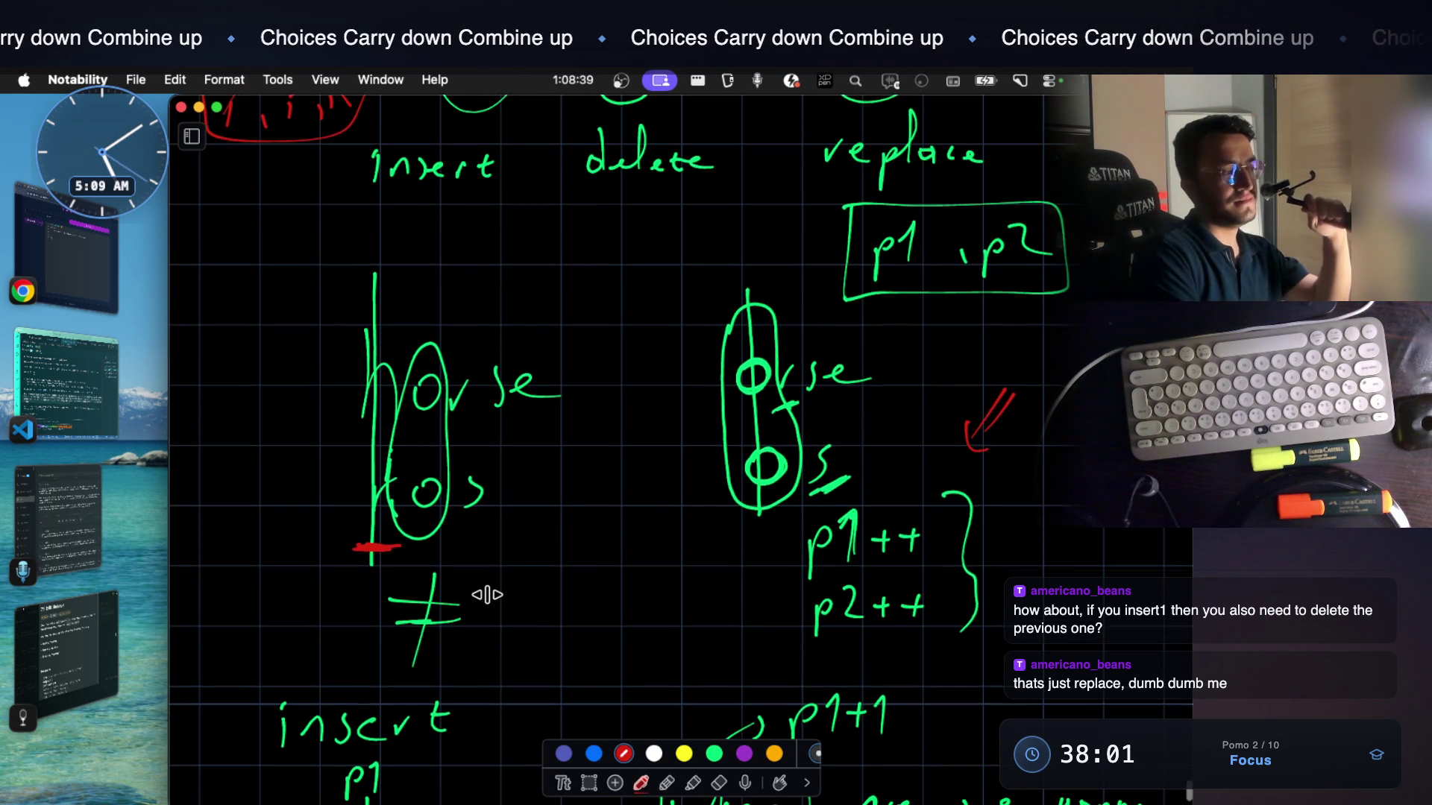
{"action": "scroll", "coordinate": [487, 594], "scroll_direction": "down", "scroll_amount": 1}
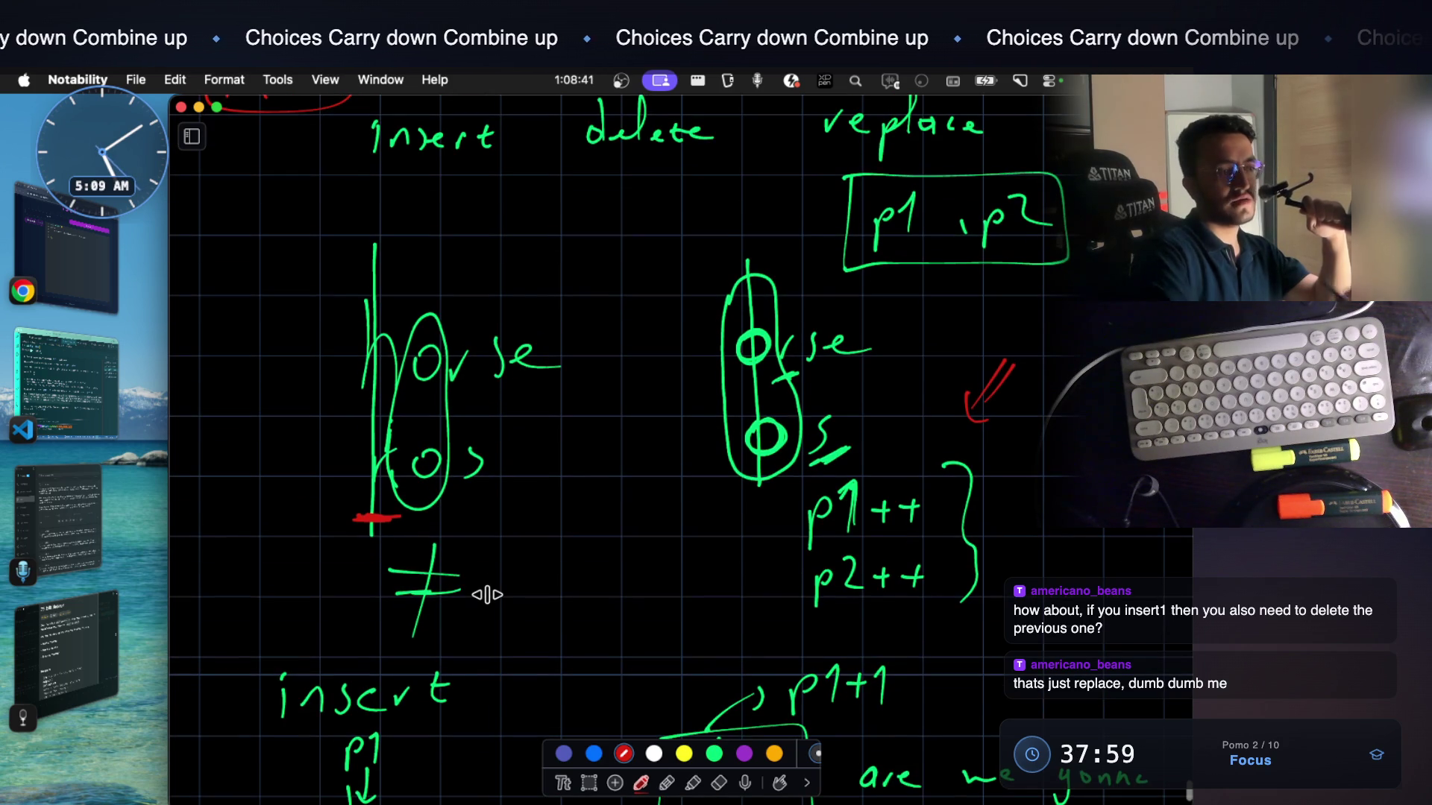
{"action": "left_click_drag", "start_coordinate": [722, 551], "coordinate": [775, 535]}
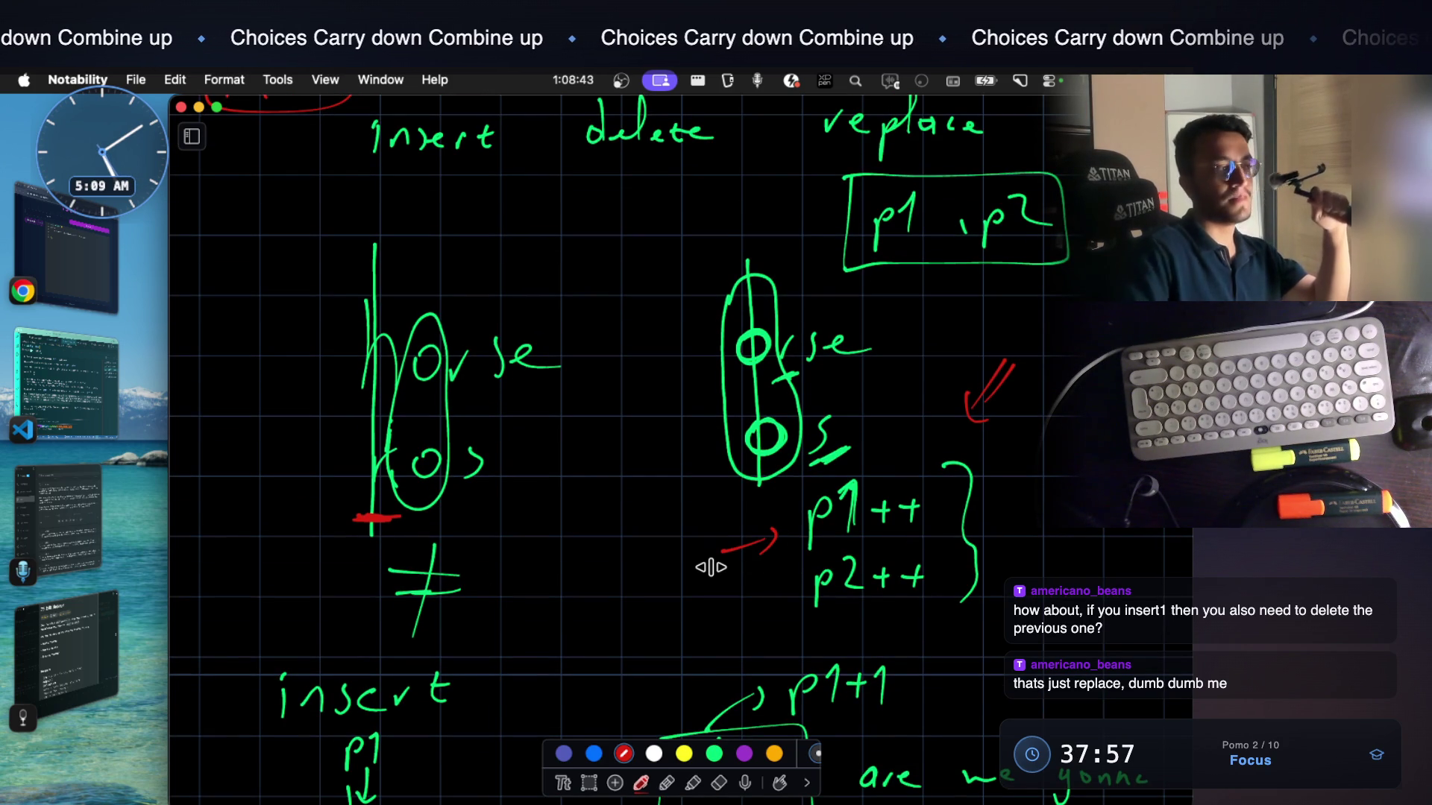
{"action": "scroll", "coordinate": [711, 566], "scroll_direction": "down", "scroll_amount": 5}
{"action": "scroll", "coordinate": [710, 566], "scroll_direction": "down", "scroll_amount": 5}
{"action": "scroll", "coordinate": [710, 567], "scroll_direction": "down", "scroll_amount": 3}
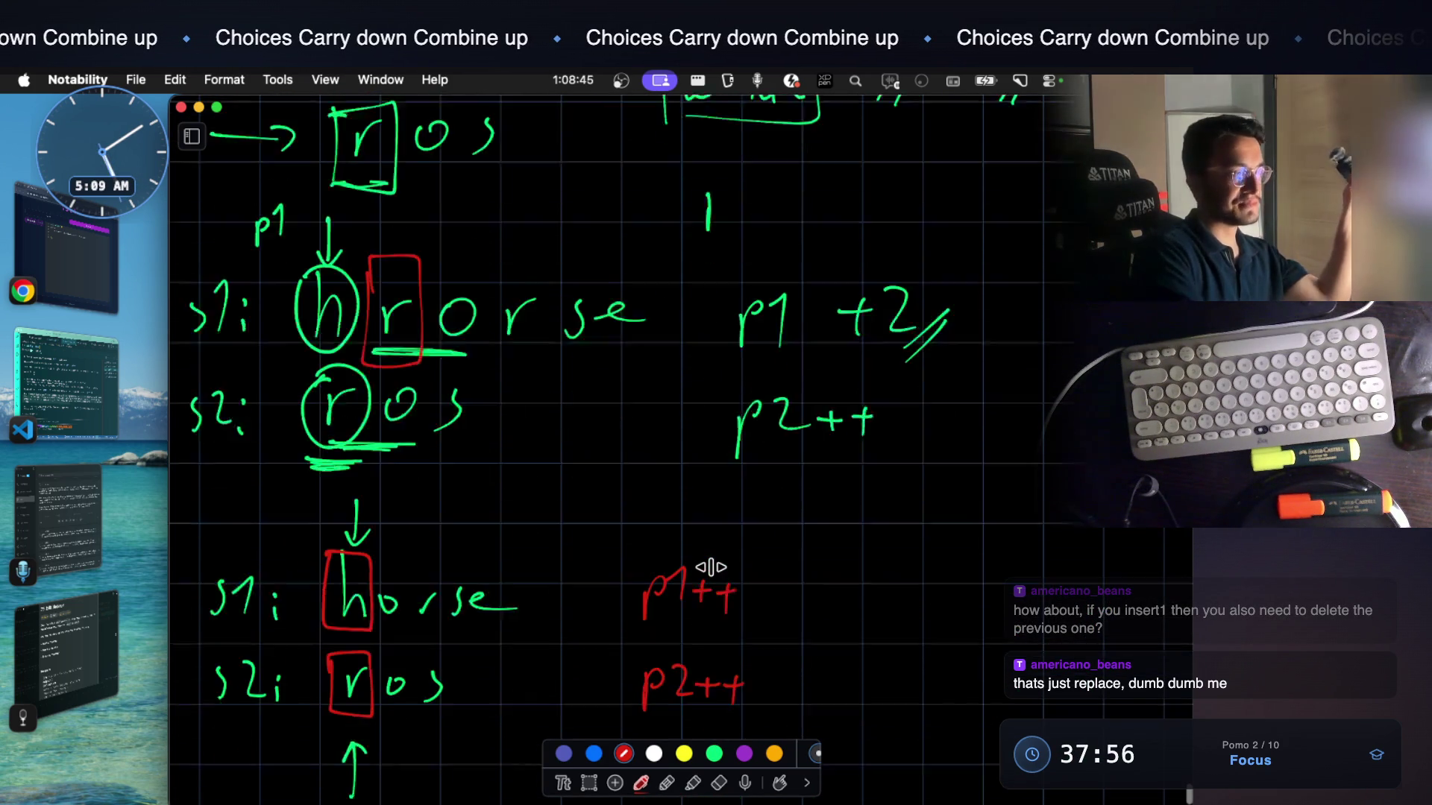
{"action": "scroll", "coordinate": [711, 567], "scroll_direction": "down", "scroll_amount": 3}
{"action": "scroll", "coordinate": [711, 566], "scroll_direction": "down", "scroll_amount": 5}
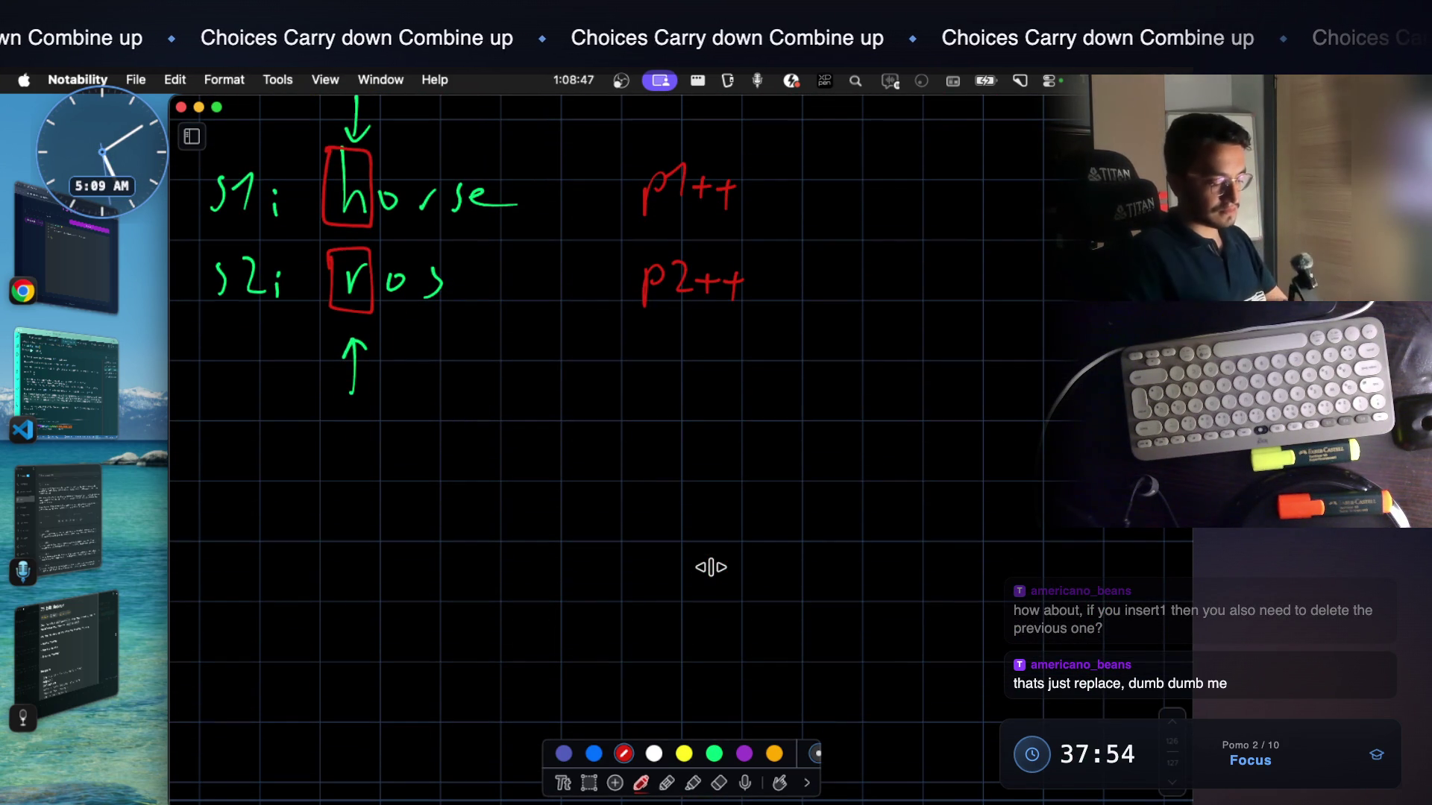
{"action": "scroll", "coordinate": [536, 394], "scroll_direction": "up", "scroll_amount": 3}
{"action": "scroll", "coordinate": [537, 394], "scroll_direction": "up", "scroll_amount": 1}
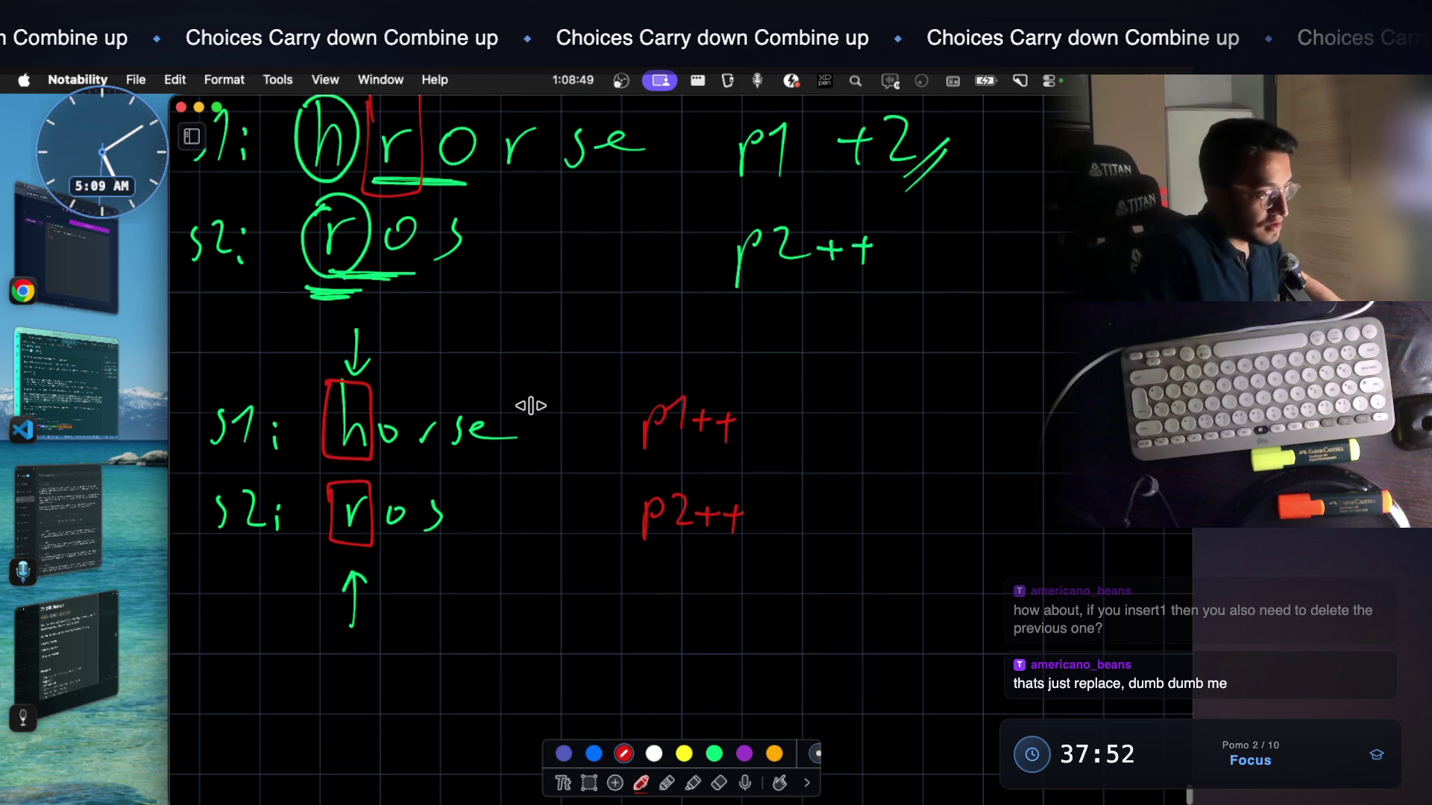
{"action": "scroll", "coordinate": [531, 403], "scroll_direction": "down", "scroll_amount": 1}
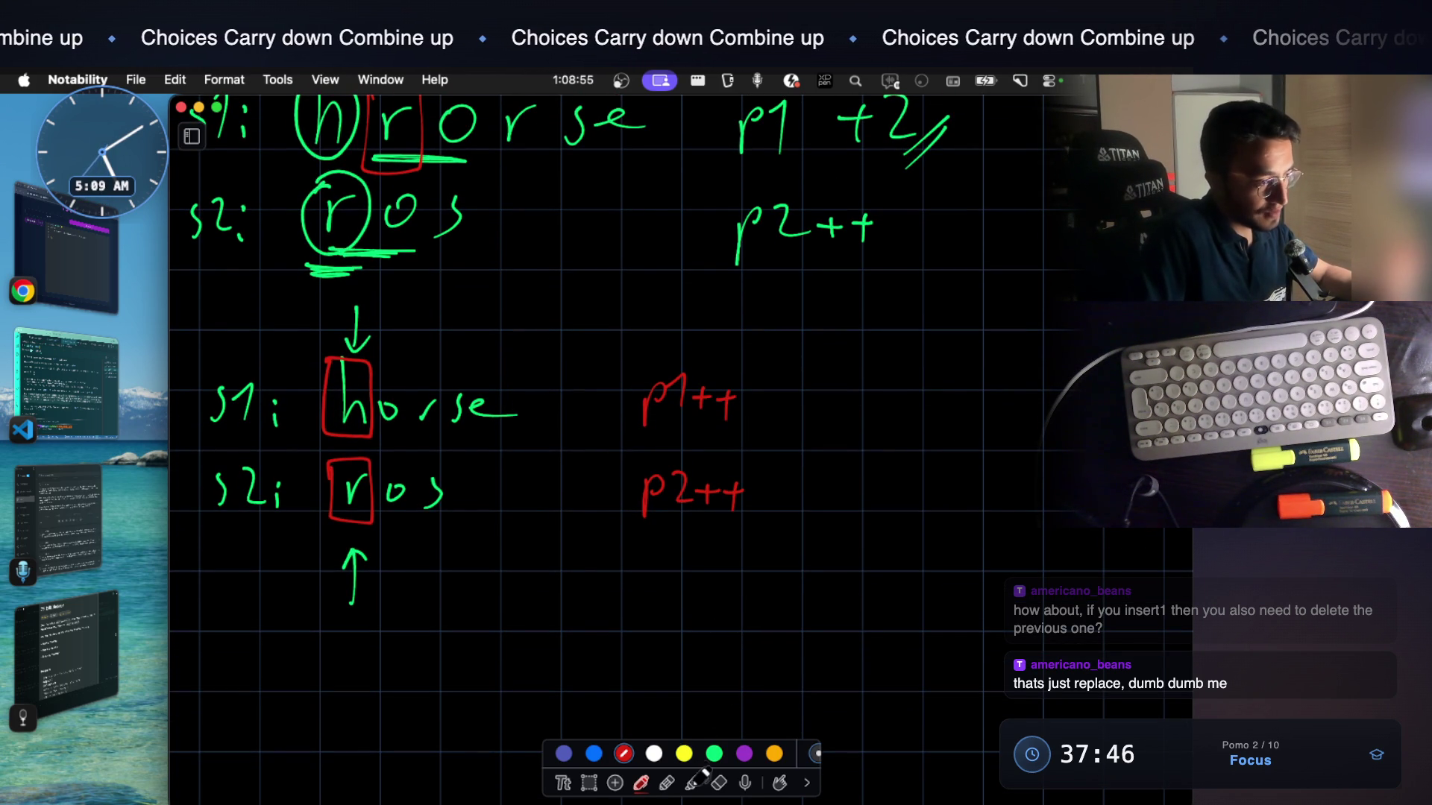
Erase the '++' after the red p1 with the eraser, then return to the pen in green
{"action": "left_click", "coordinate": [721, 781]}
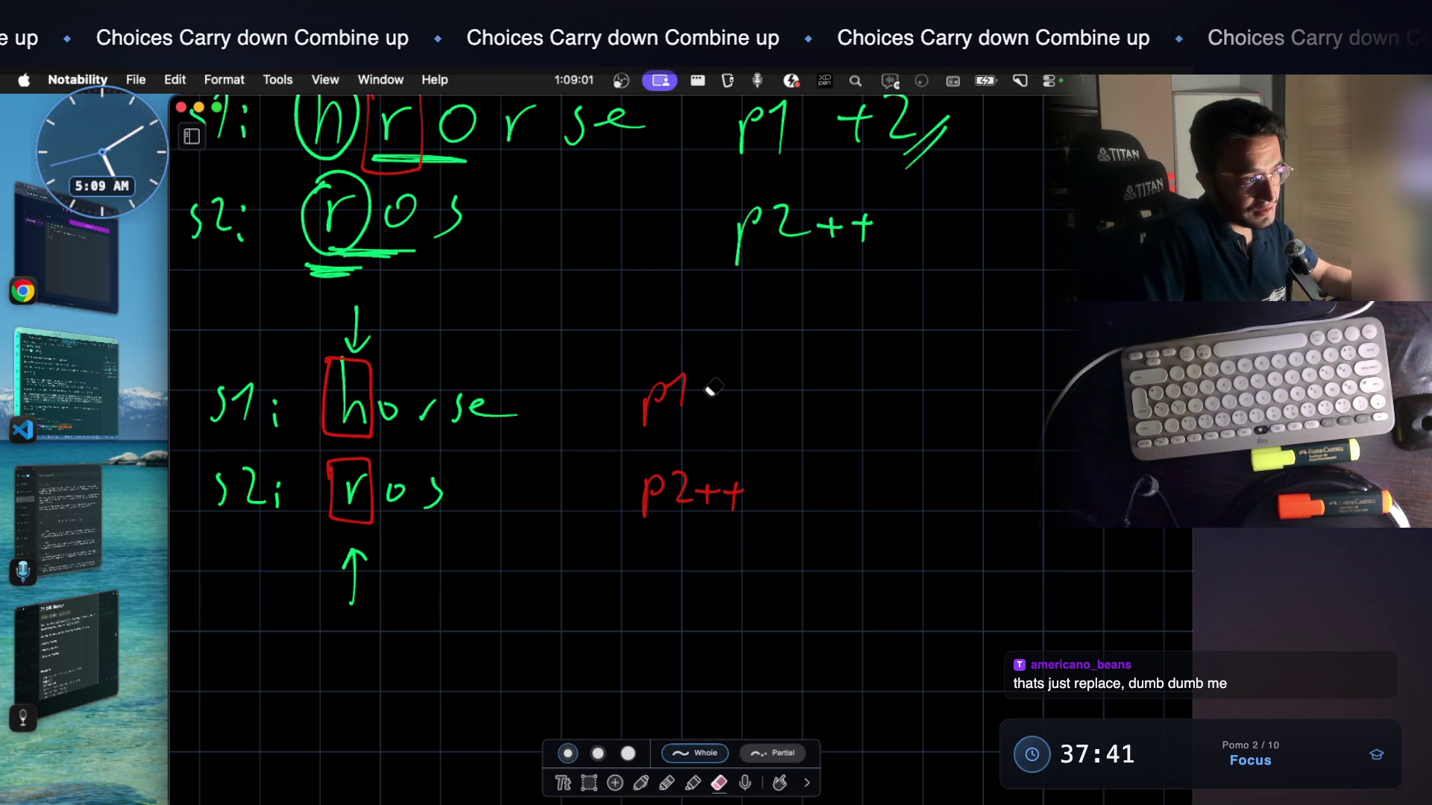
{"action": "left_click", "coordinate": [642, 782]}
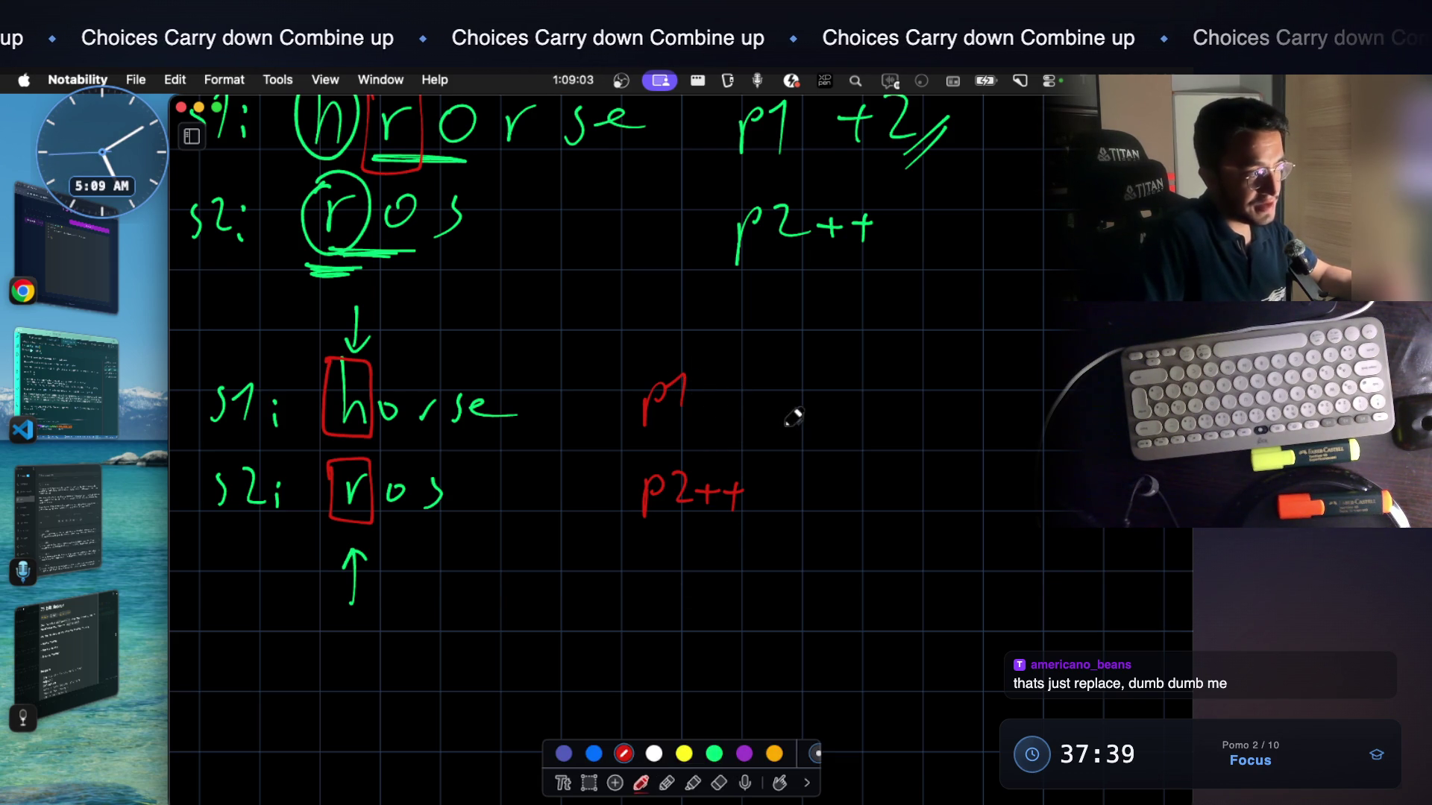
{"action": "scroll", "coordinate": [776, 418], "scroll_direction": "down", "scroll_amount": 3}
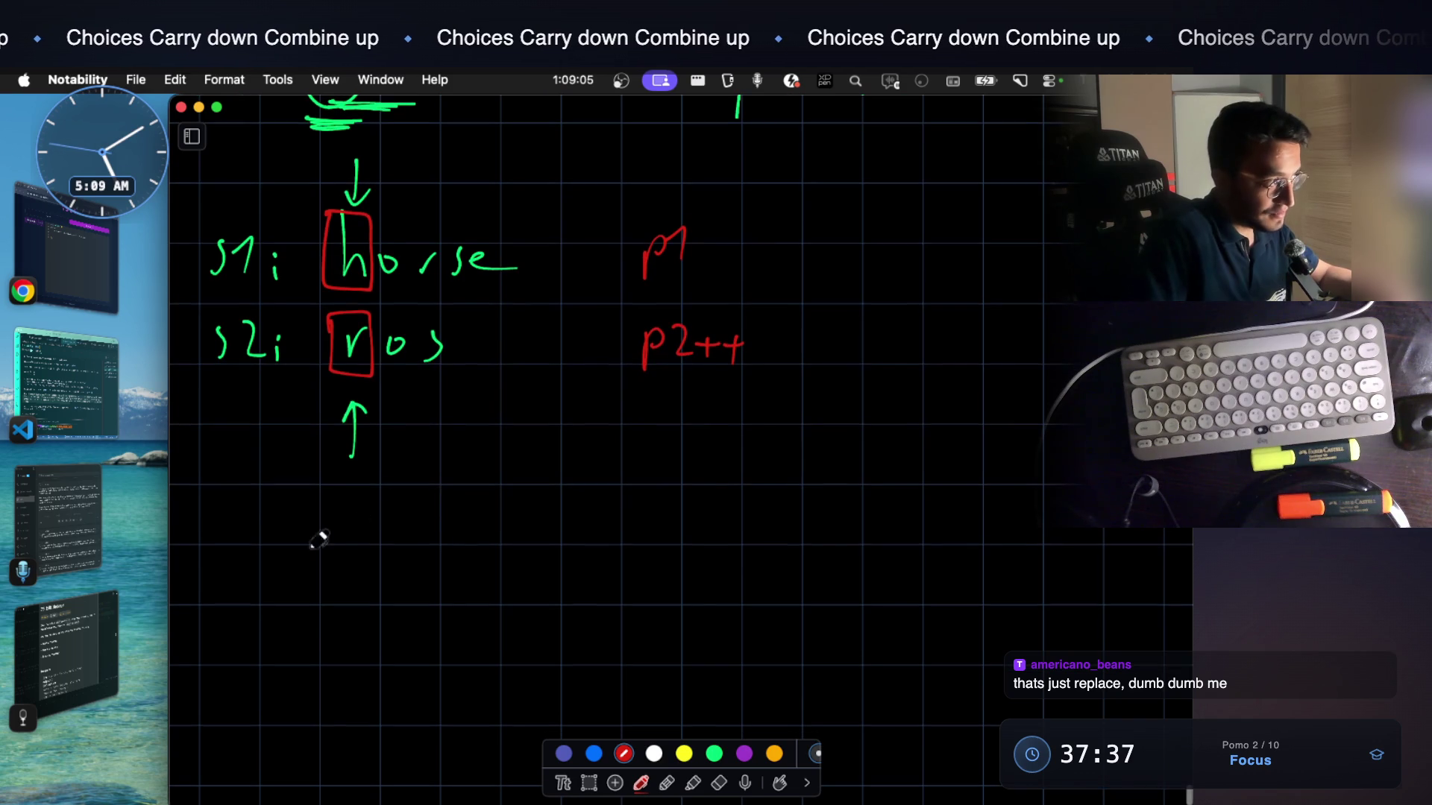
{"action": "left_click", "coordinate": [714, 753]}
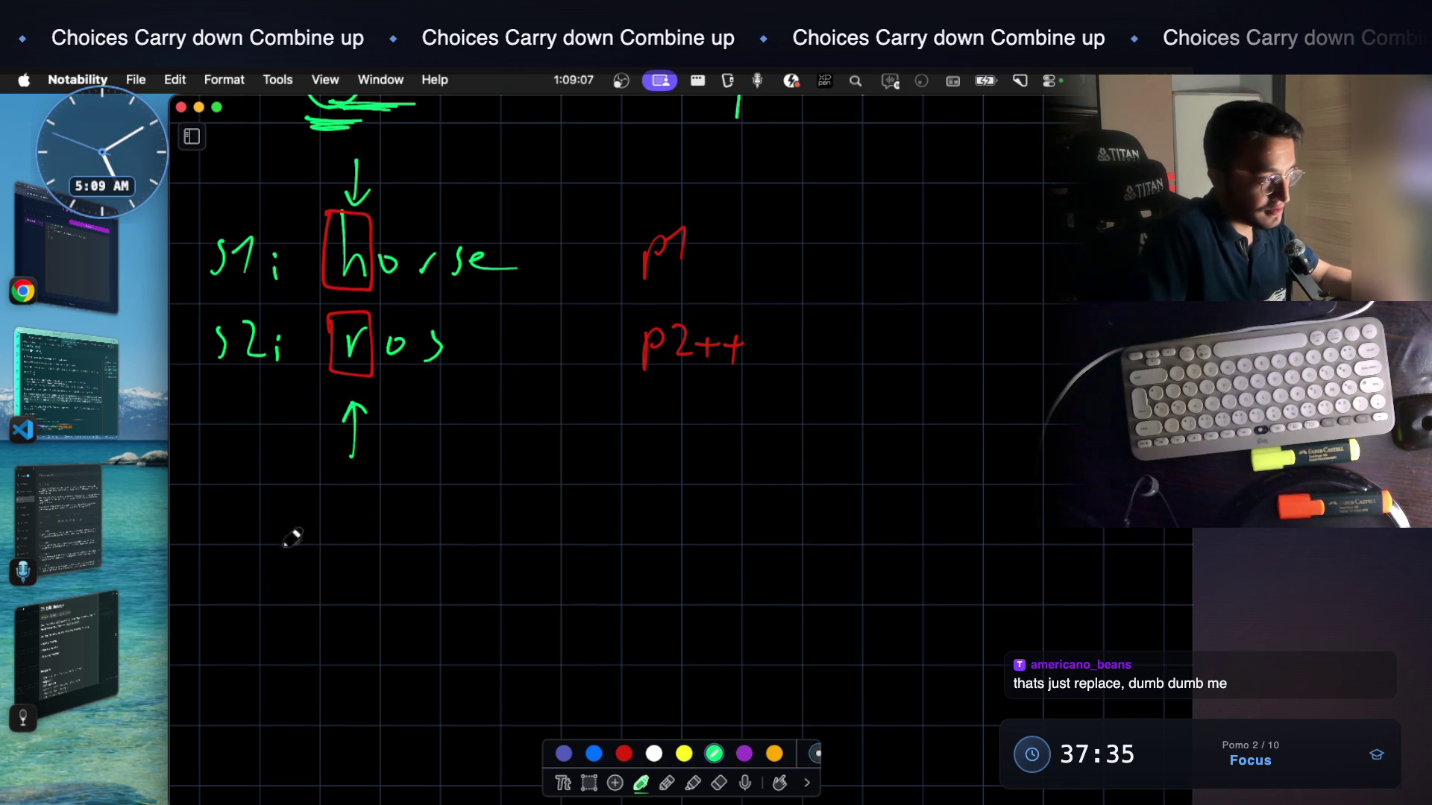
Handwrite a green 's1: orse' and 's2: or' example below the boxed pair
{"action": "mouse_move", "coordinate": [232, 563]}
{"action": "left_mouse_down"}
{"action": "mouse_move", "coordinate": [221, 600]}
{"action": "mouse_move", "coordinate": [256, 600]}
{"action": "left_mouse_up"}
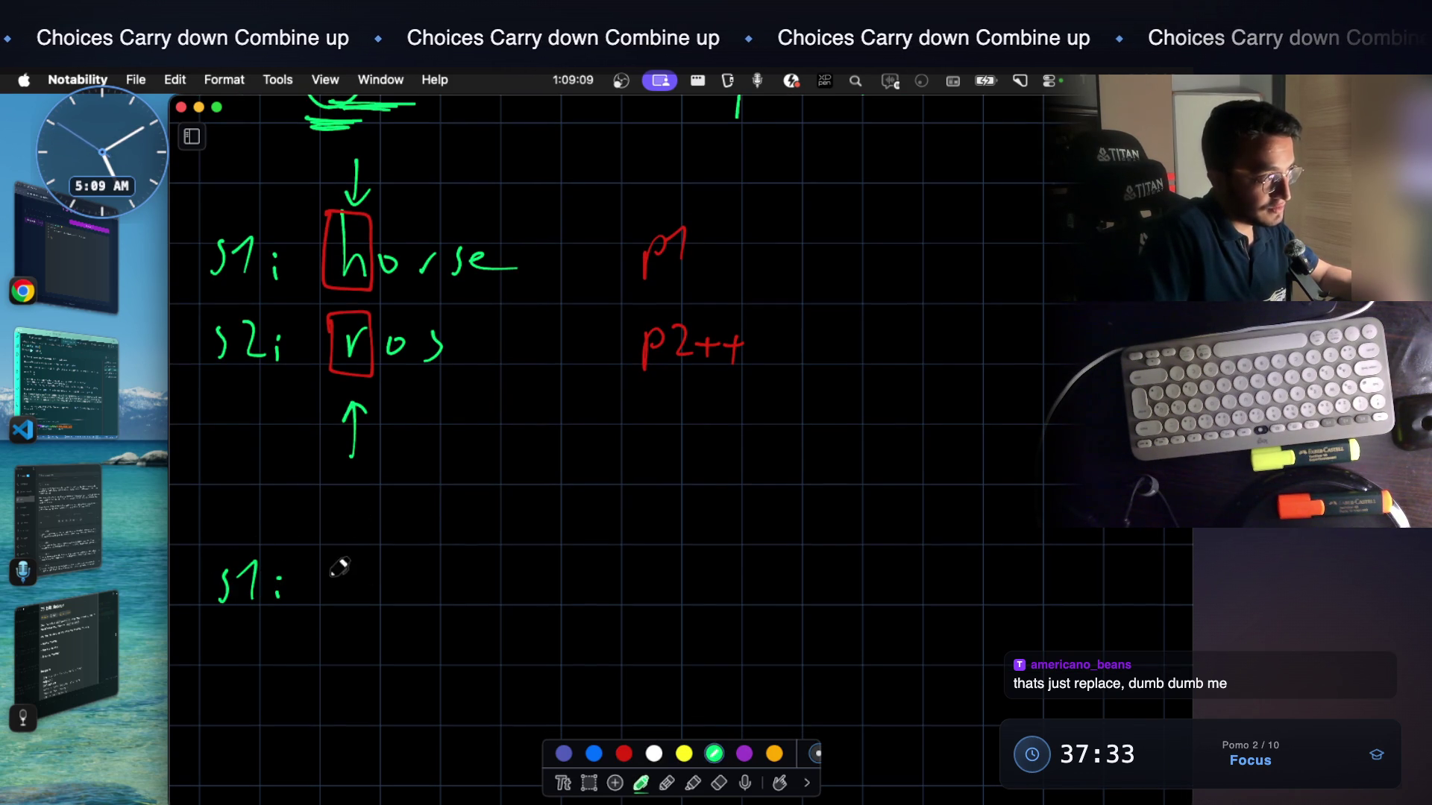
{"action": "left_click_drag", "start_coordinate": [357, 555], "coordinate": [340, 569]}
{"action": "left_click_drag", "start_coordinate": [381, 586], "coordinate": [395, 570]}
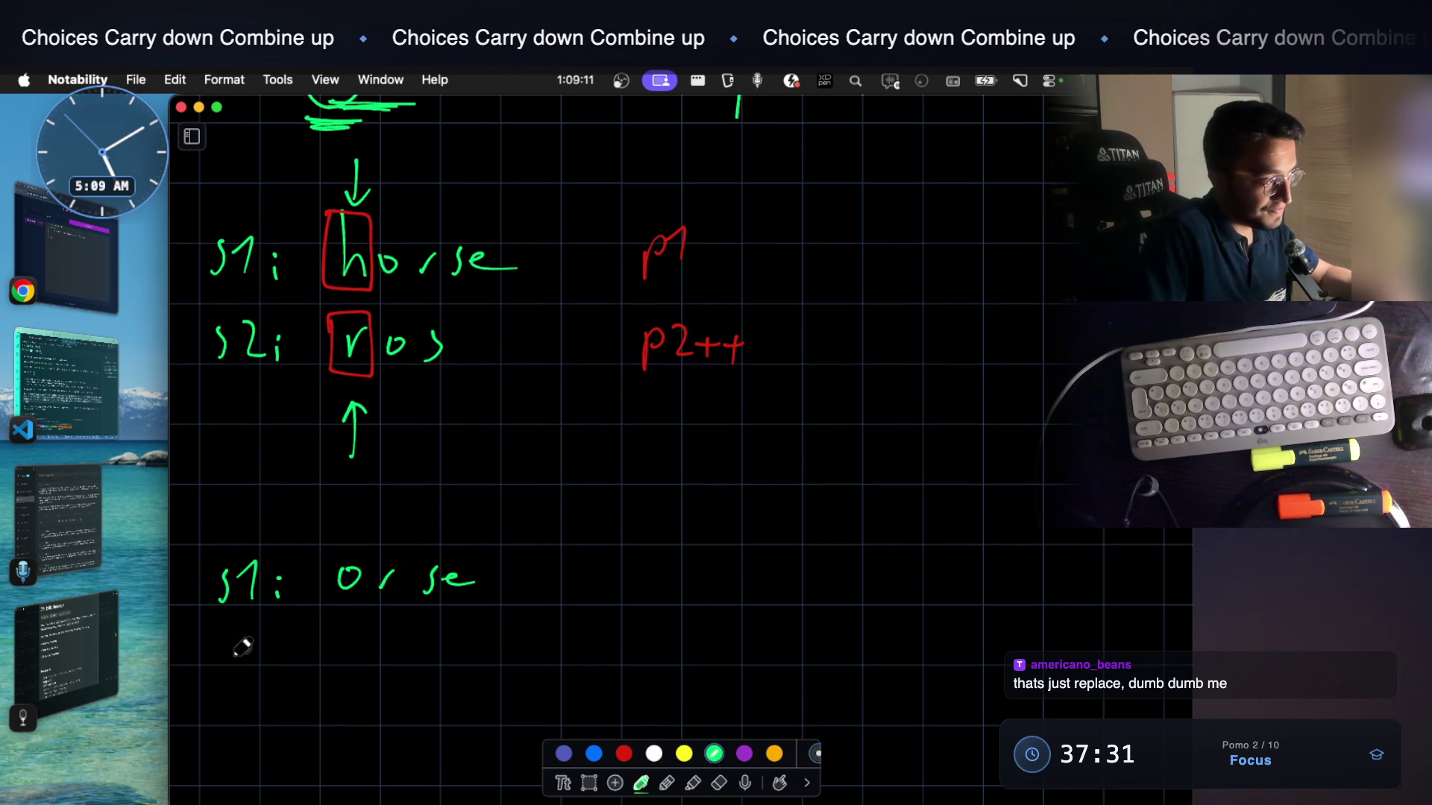
{"action": "left_click_drag", "start_coordinate": [256, 654], "coordinate": [282, 685]}
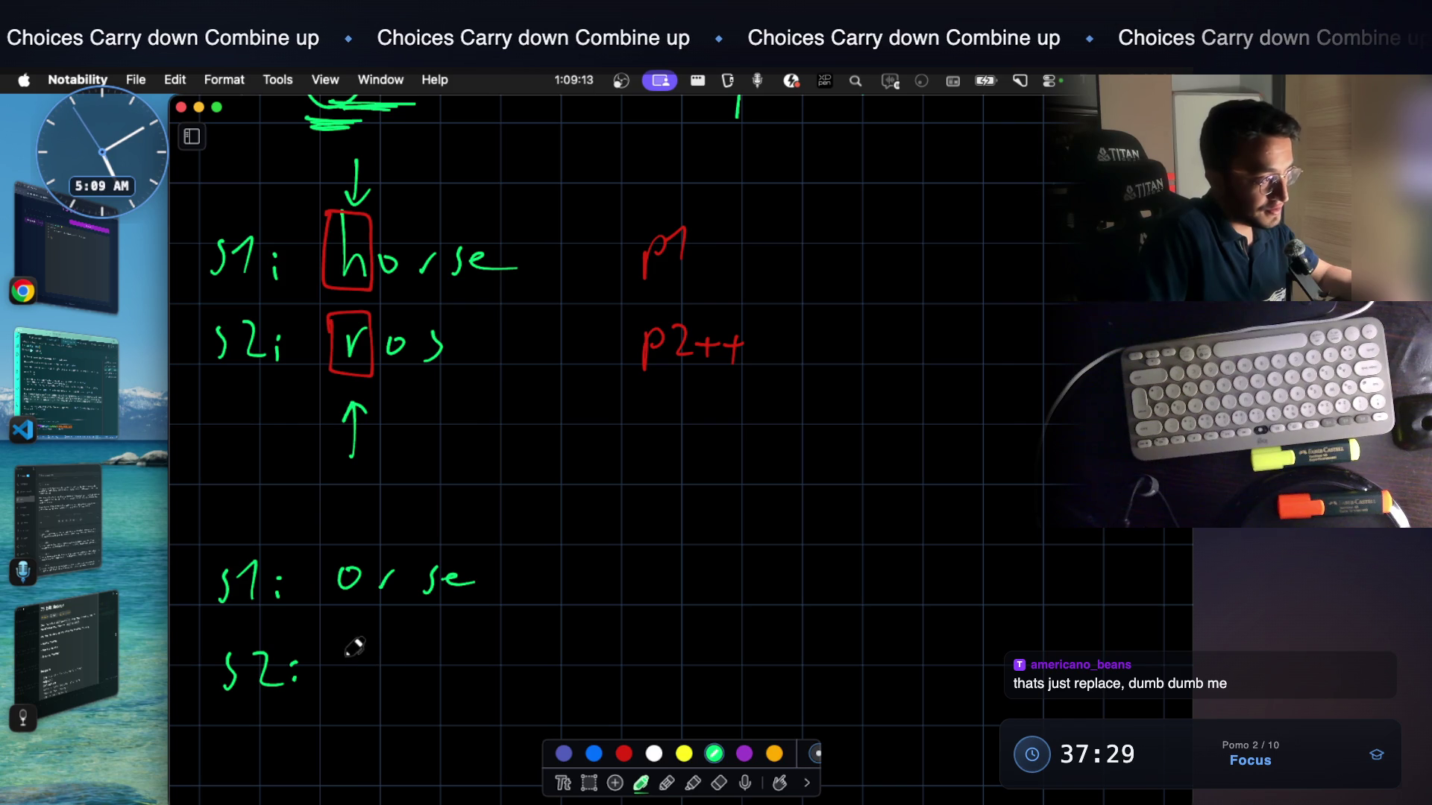
{"action": "left_click_drag", "start_coordinate": [387, 671], "coordinate": [410, 640]}
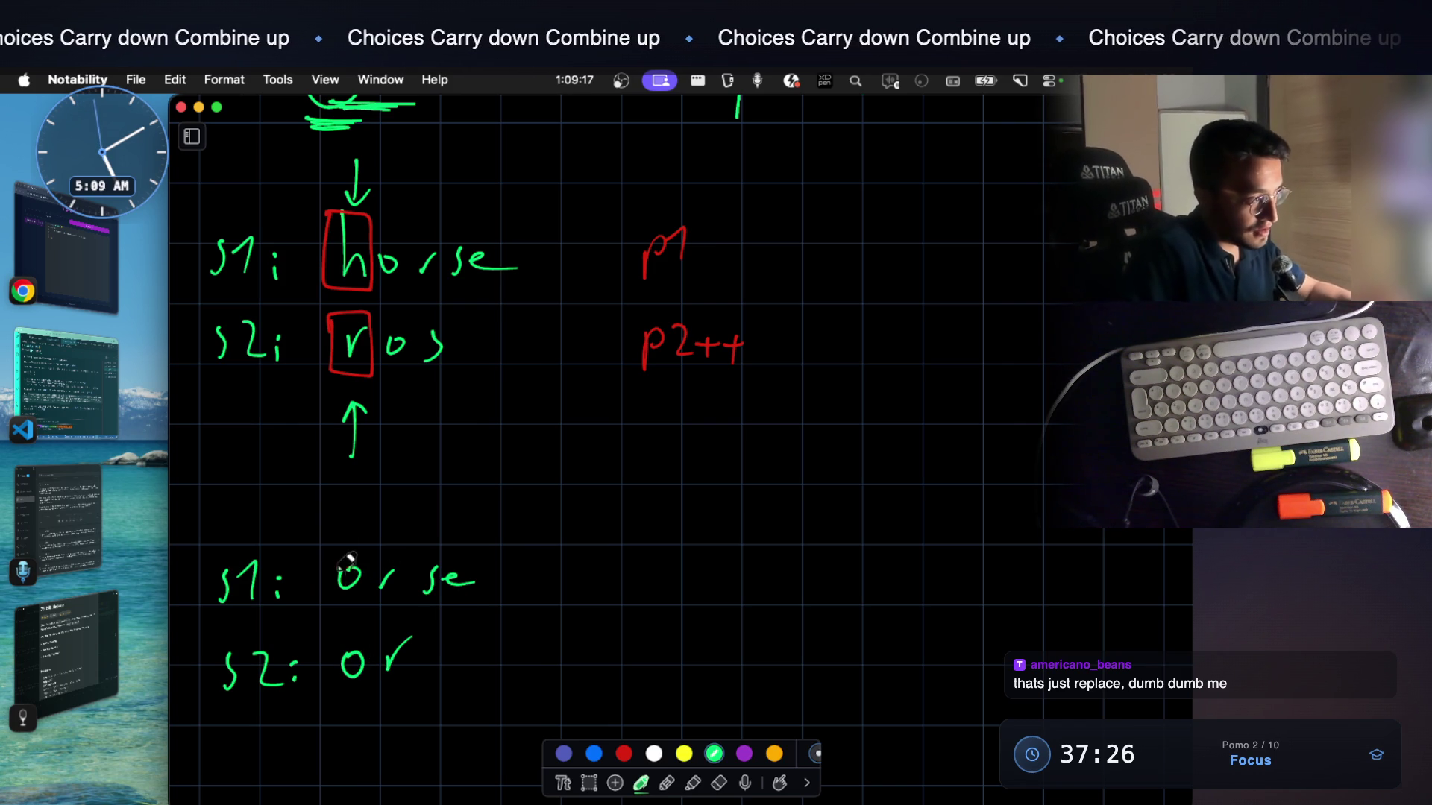
Join the two first letters with a vertical line ending in curved arrows at top and bottom
{"action": "left_click_drag", "start_coordinate": [347, 509], "coordinate": [347, 717]}
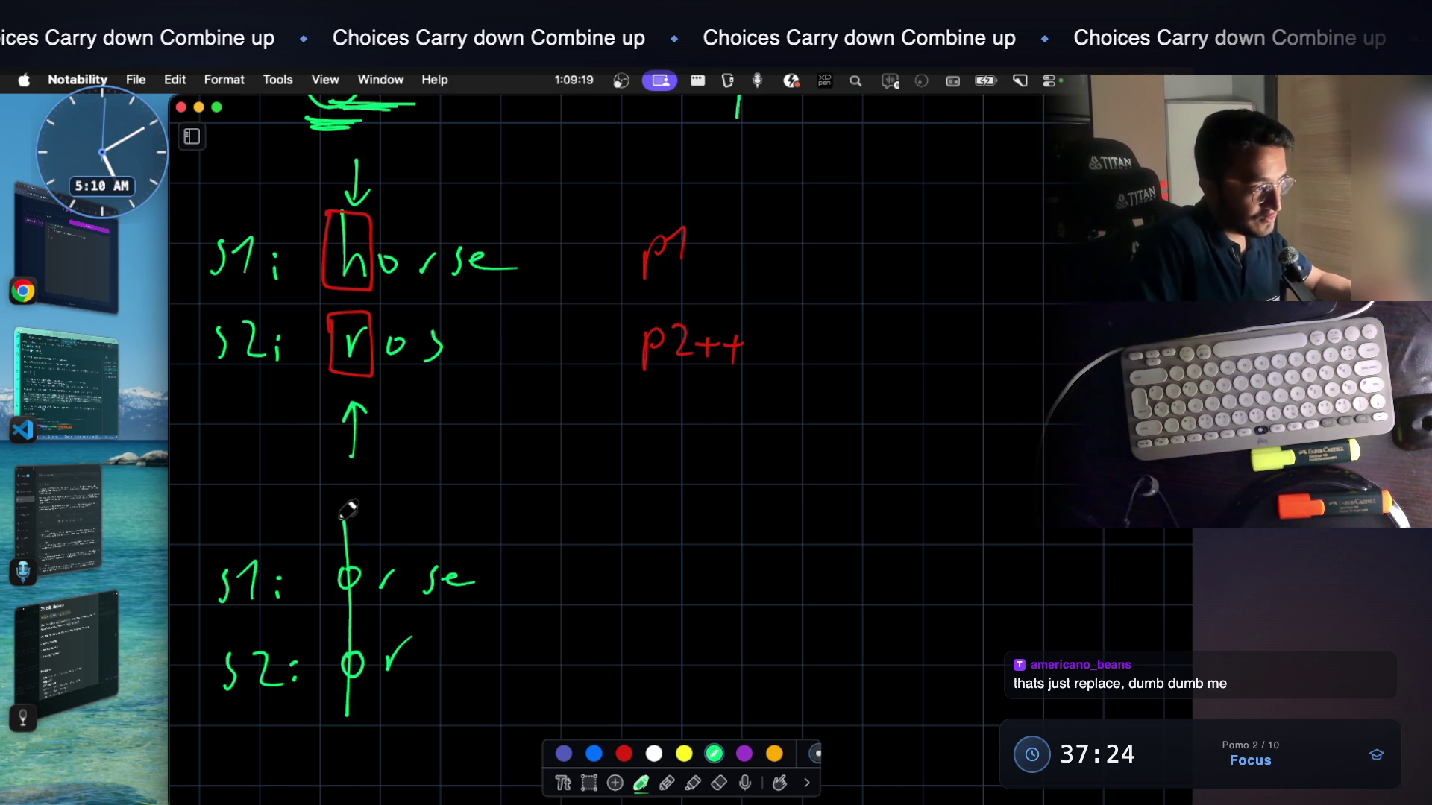
{"action": "left_click_drag", "start_coordinate": [389, 517], "coordinate": [401, 513]}
{"action": "left_click_drag", "start_coordinate": [387, 717], "coordinate": [408, 703]}
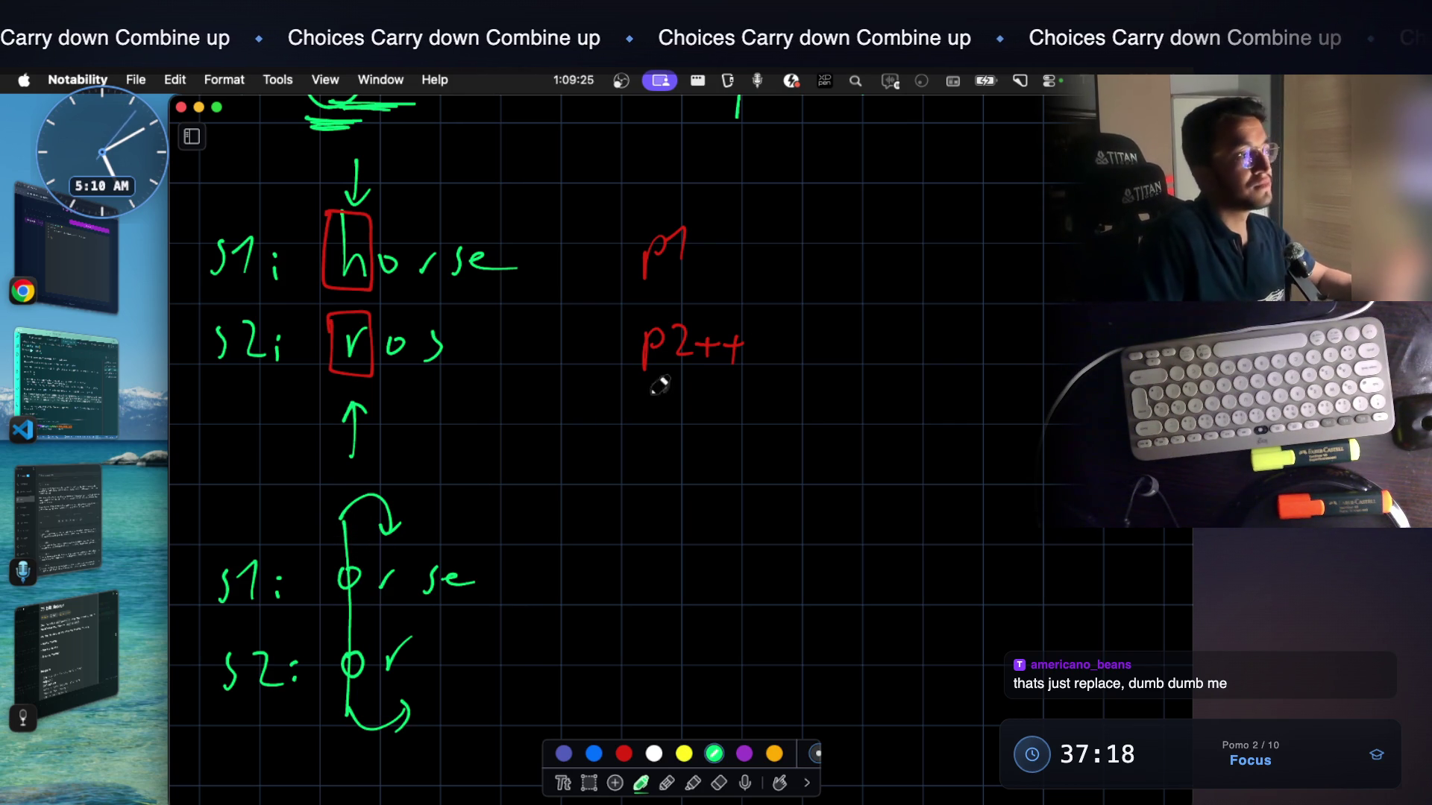
{"action": "scroll", "coordinate": [715, 291], "scroll_direction": "up", "scroll_amount": 3}
{"action": "scroll", "coordinate": [680, 278], "scroll_direction": "up", "scroll_amount": 1}
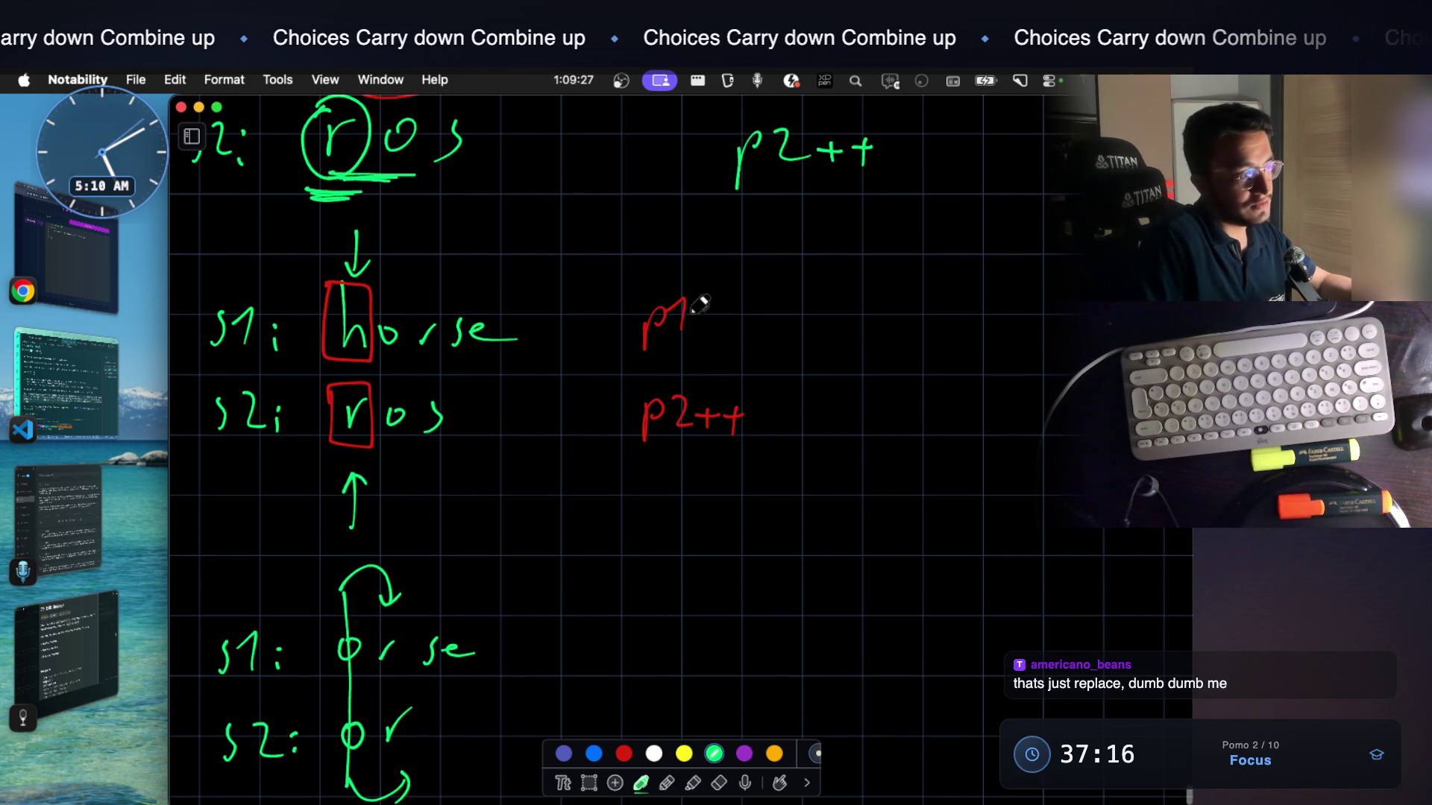
{"action": "left_click", "coordinate": [716, 784]}
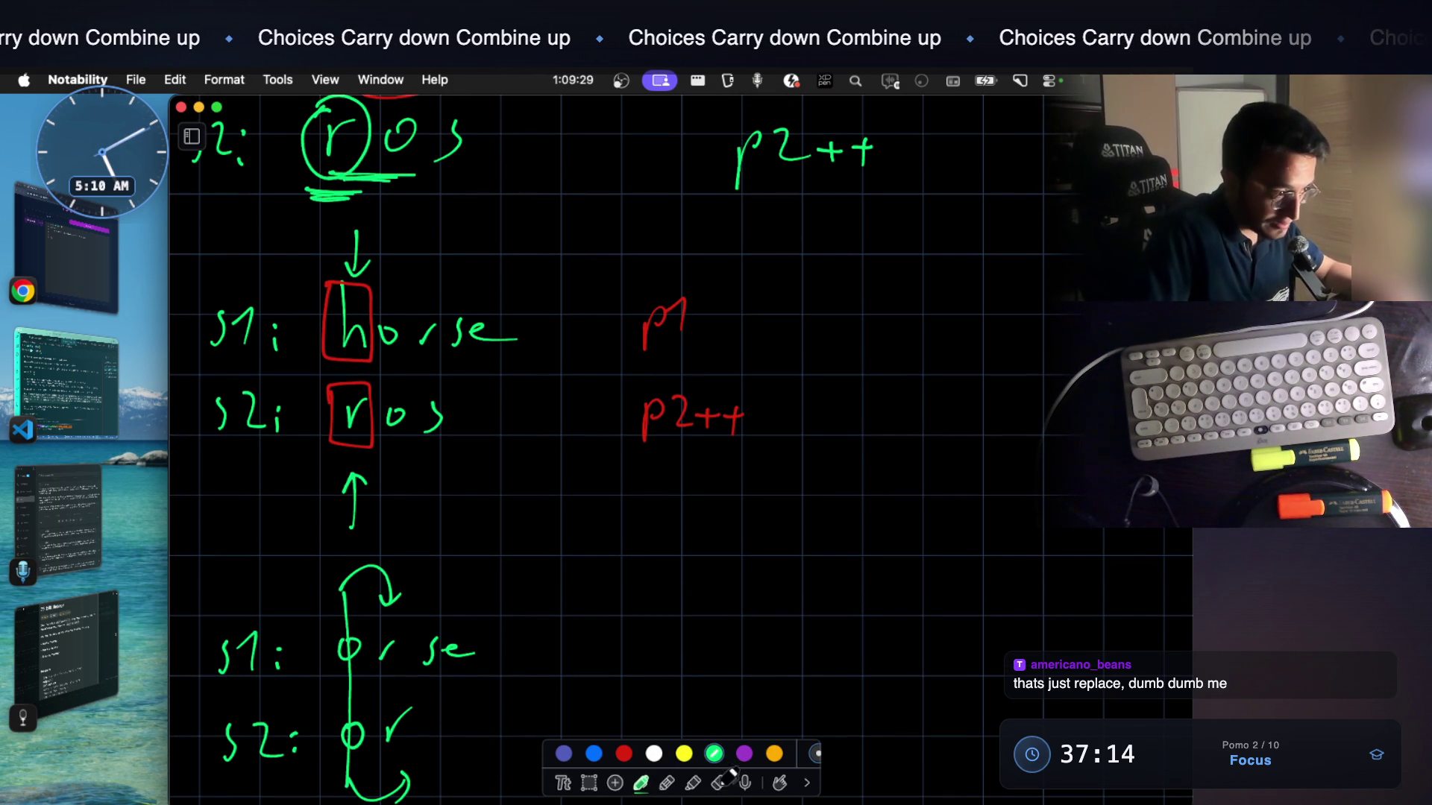
Lasso the green orse/or sketch, move it to the right edge, and return to the green pen
{"action": "left_click", "coordinate": [589, 784]}
{"action": "left_click_drag", "start_coordinate": [206, 578], "coordinate": [496, 786]}
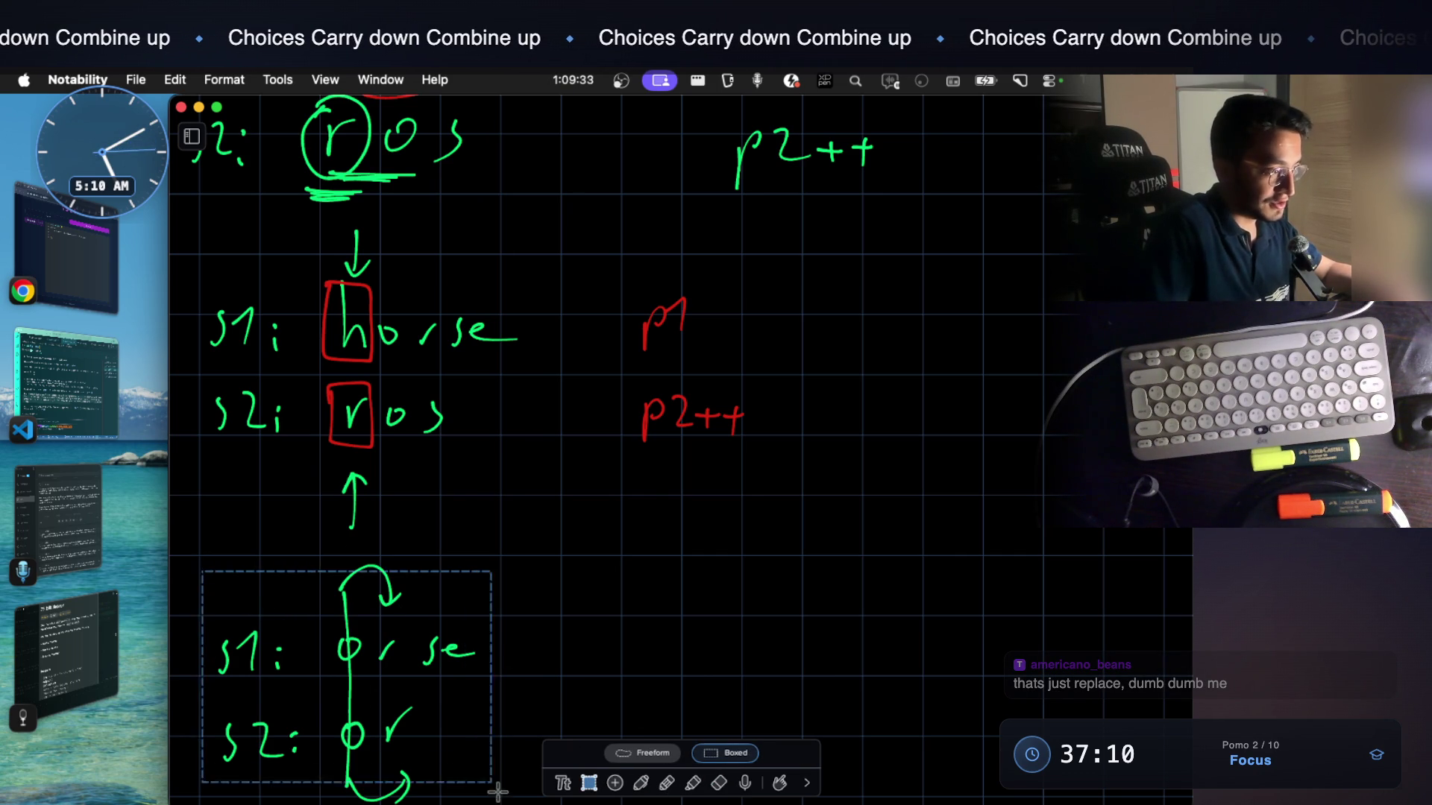
{"action": "left_click_drag", "start_coordinate": [410, 710], "coordinate": [1031, 294]}
{"action": "scroll", "coordinate": [414, 717], "scroll_direction": "down", "scroll_amount": 5}
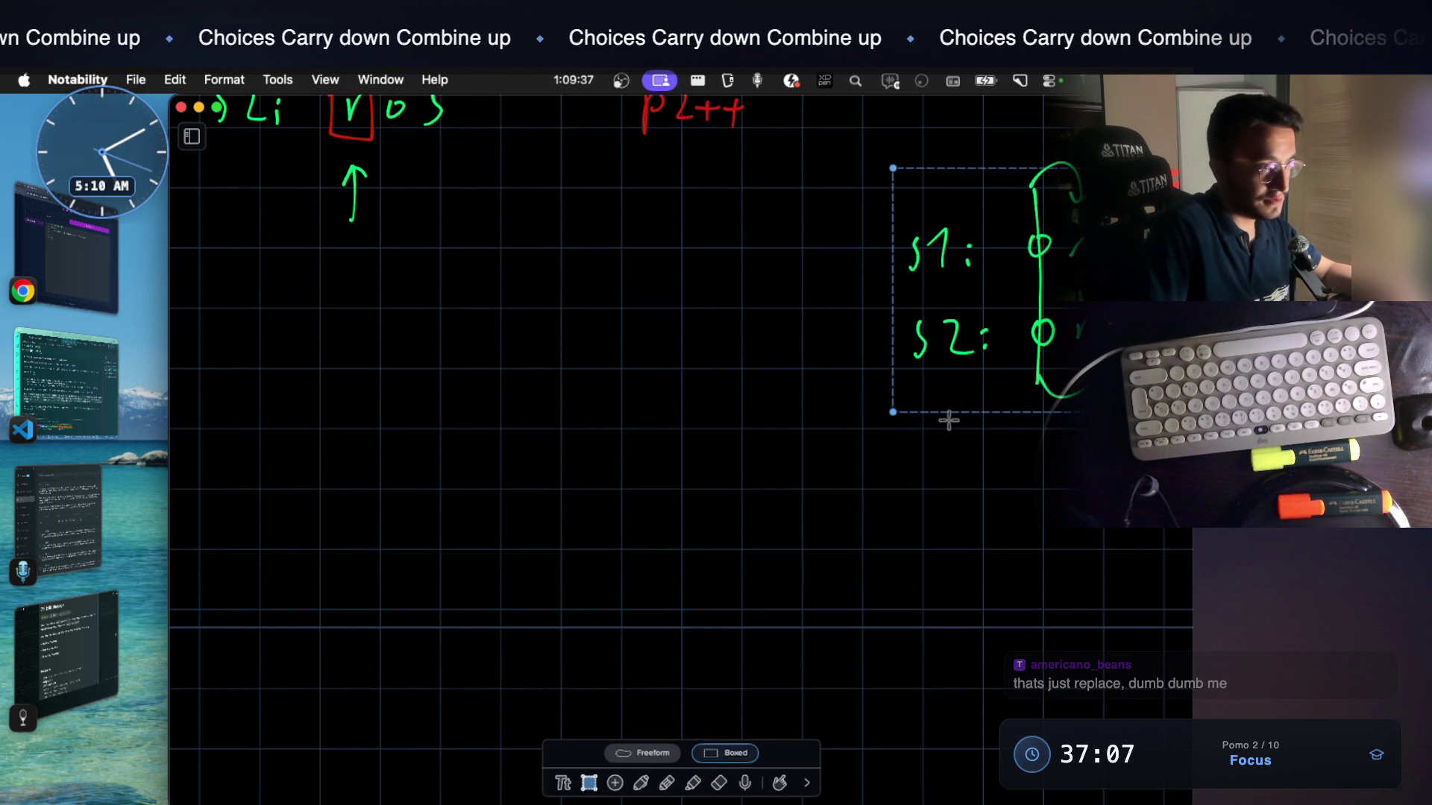
{"action": "left_click_drag", "start_coordinate": [894, 413], "coordinate": [1013, 296]}
{"action": "left_click", "coordinate": [847, 410]}
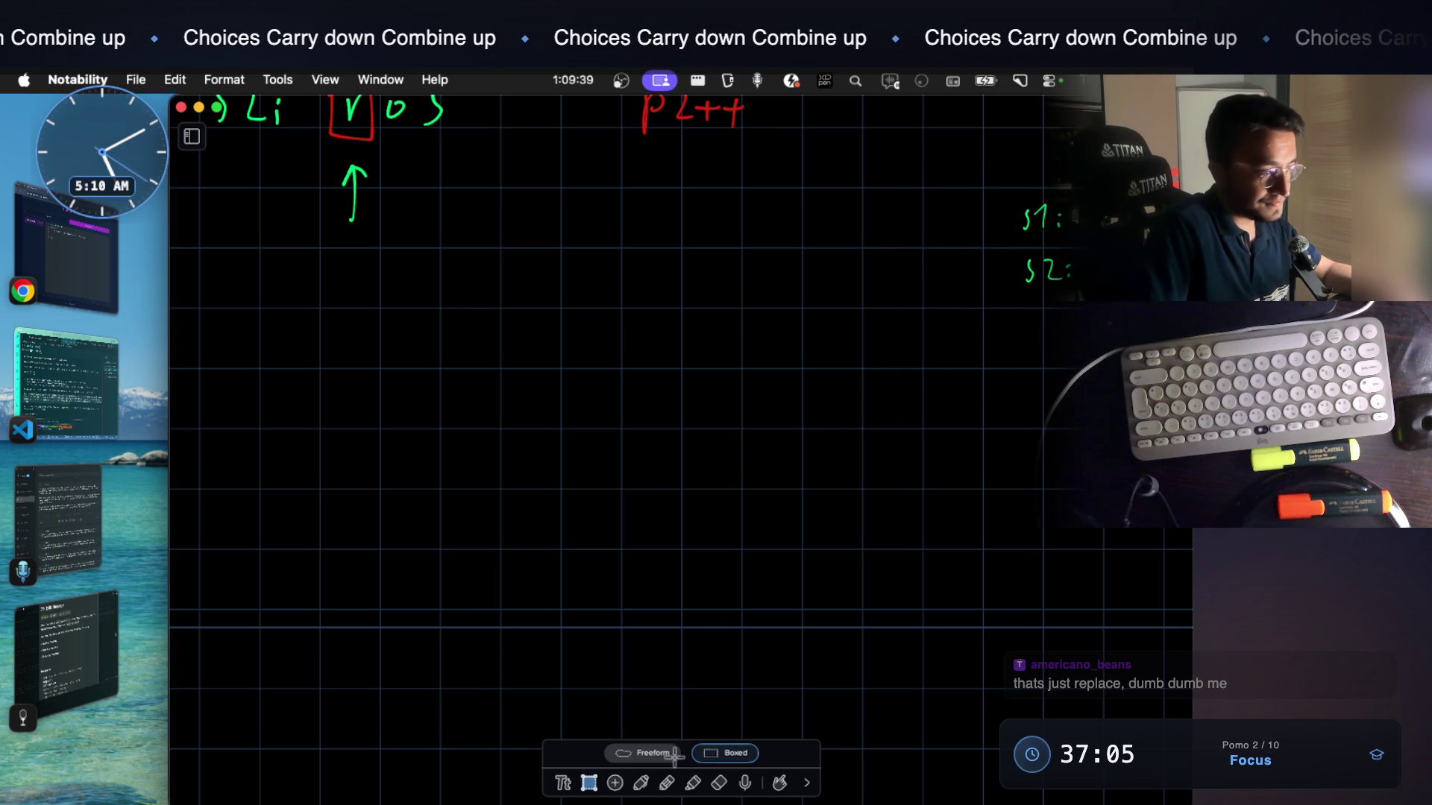
{"action": "left_click", "coordinate": [640, 783]}
{"action": "left_click", "coordinate": [714, 752]}
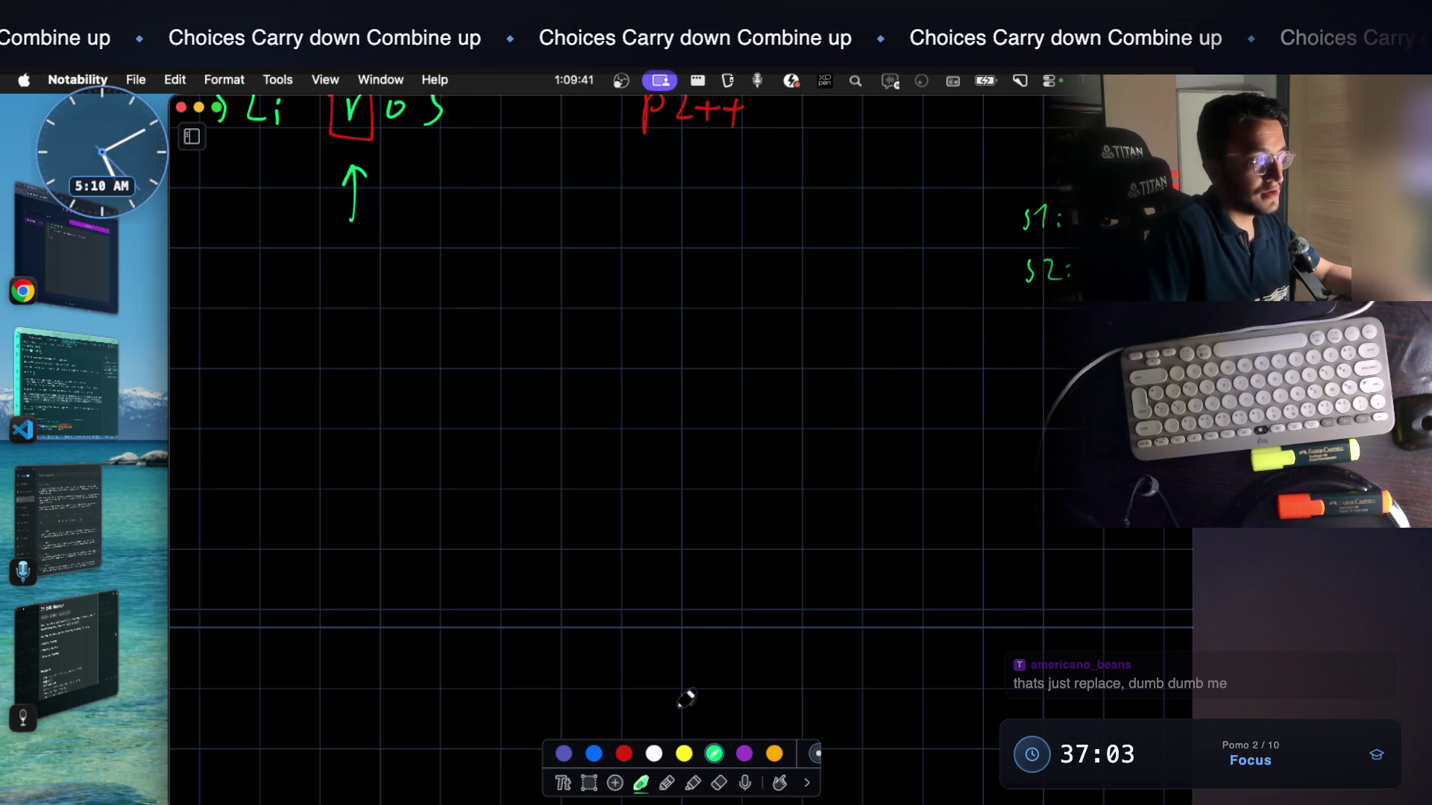
{"action": "scroll", "coordinate": [671, 504], "scroll_direction": "up", "scroll_amount": 10}
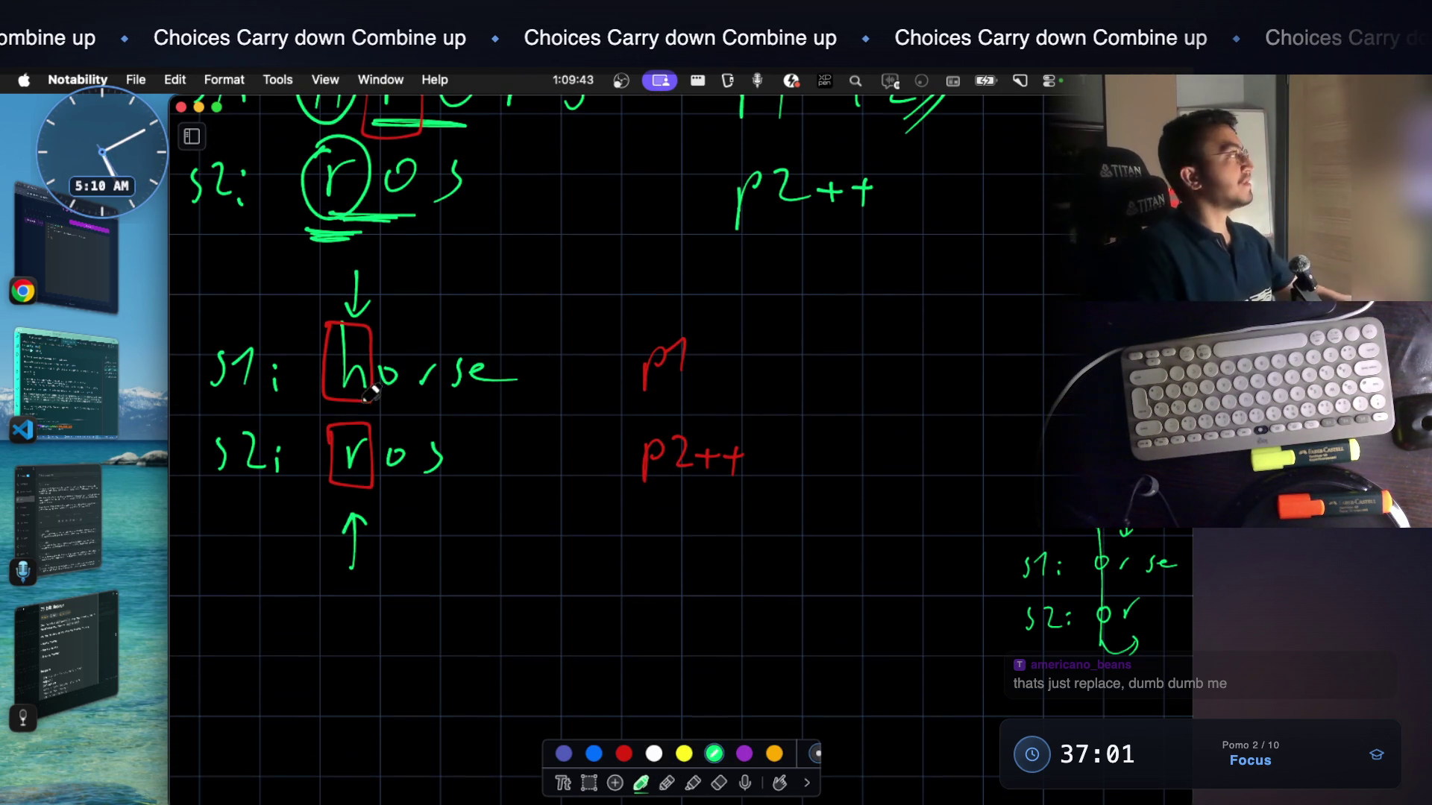
{"action": "scroll", "coordinate": [405, 380], "scroll_direction": "up", "scroll_amount": 3}
{"action": "scroll", "coordinate": [405, 381], "scroll_direction": "up", "scroll_amount": 3}
{"action": "scroll", "coordinate": [405, 381], "scroll_direction": "left", "scroll_amount": 5}
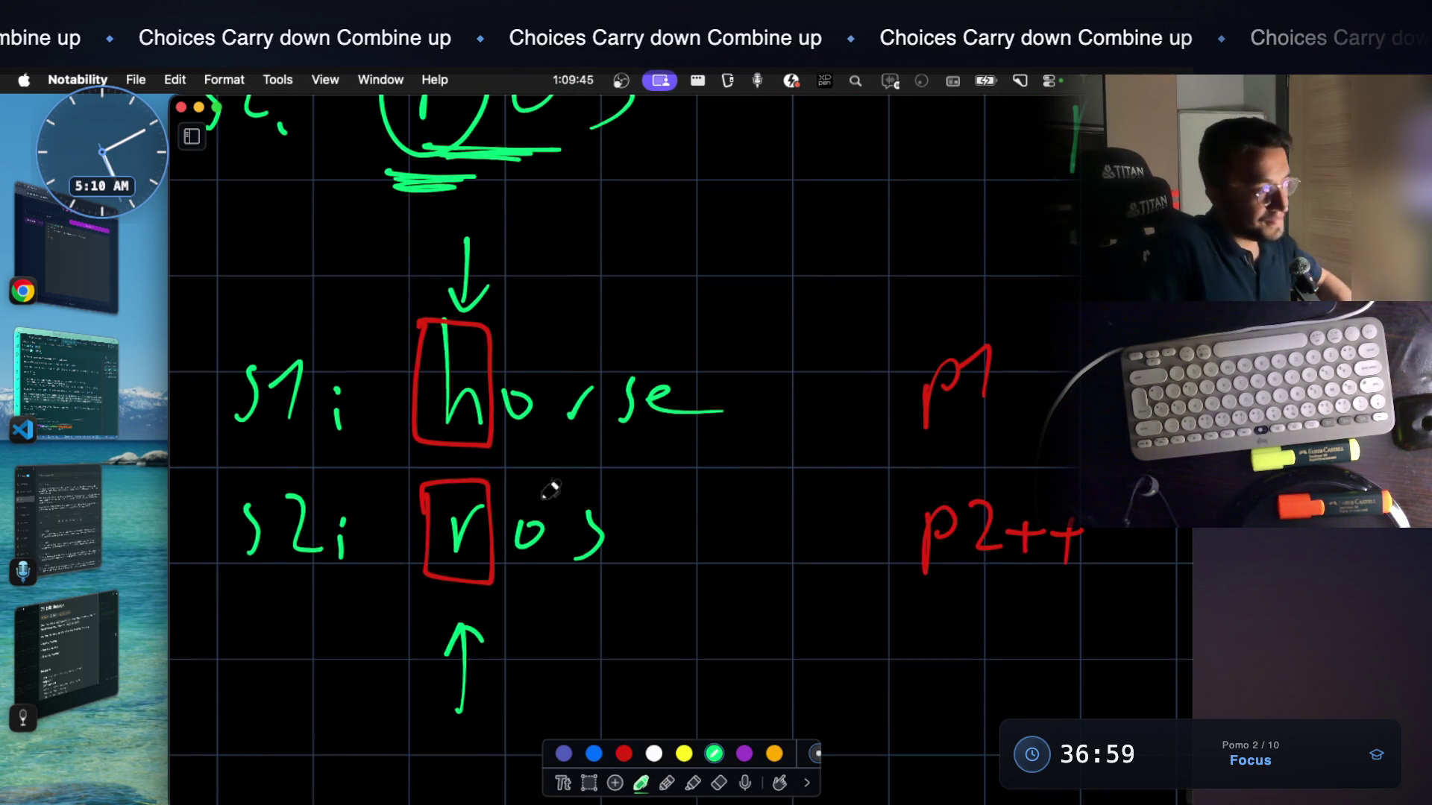
{"action": "scroll", "coordinate": [509, 517], "scroll_direction": "down", "scroll_amount": 1}
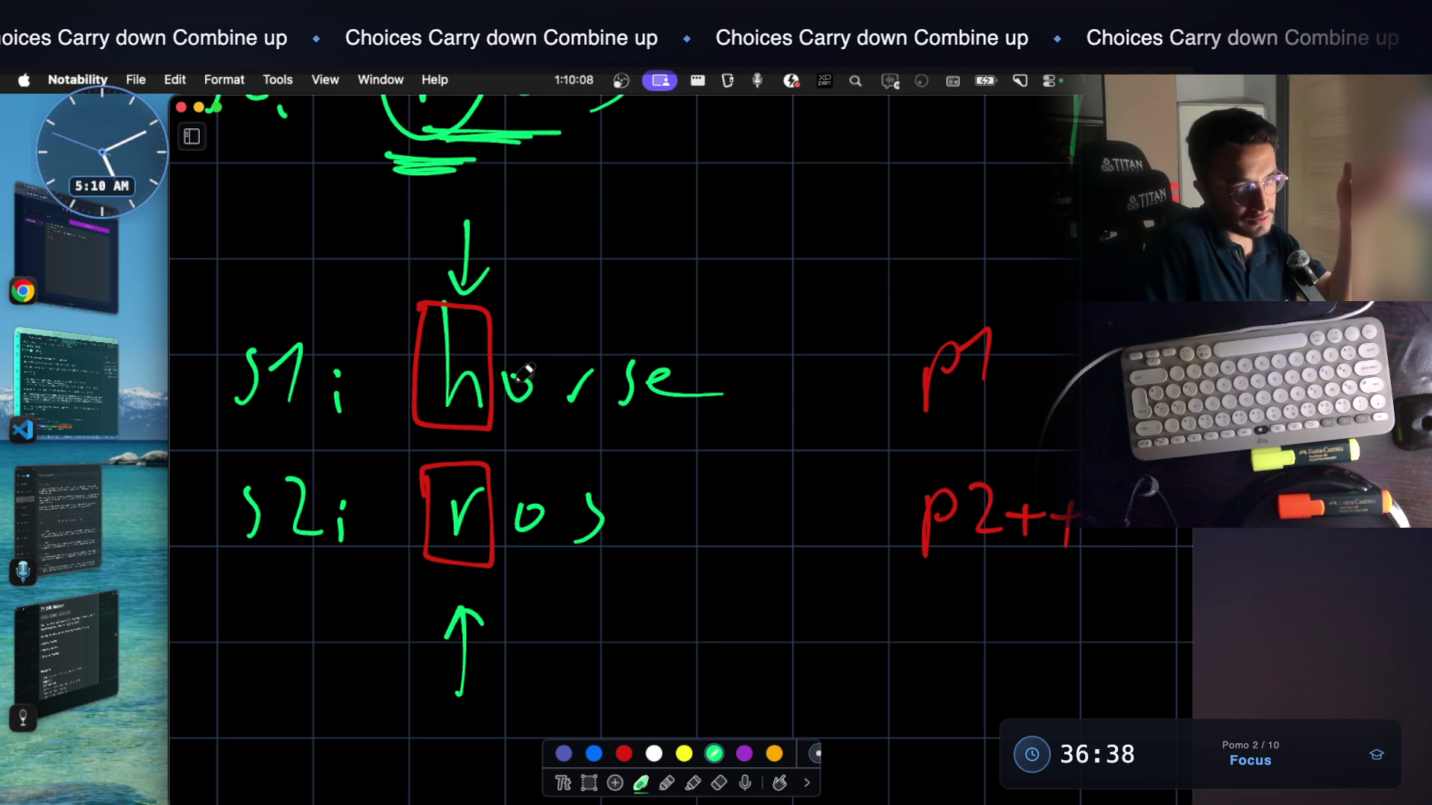
{"action": "scroll", "coordinate": [529, 378], "scroll_direction": "up", "scroll_amount": 4}
{"action": "scroll", "coordinate": [548, 352], "scroll_direction": "up", "scroll_amount": 2}
{"action": "scroll", "coordinate": [565, 334], "scroll_direction": "up", "scroll_amount": 1}
{"action": "scroll", "coordinate": [568, 325], "scroll_direction": "up", "scroll_amount": 1}
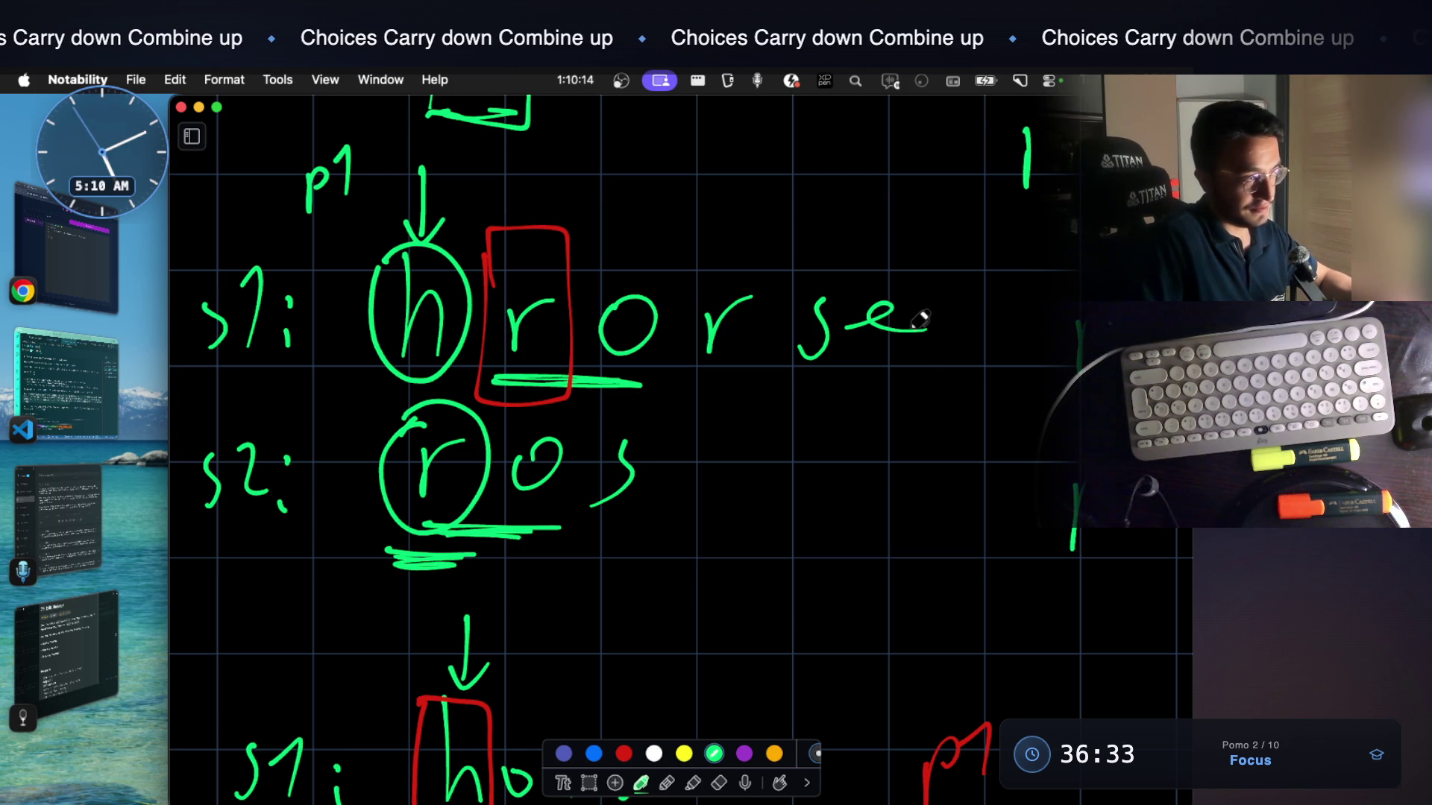
{"action": "scroll", "coordinate": [884, 312], "scroll_direction": "down", "scroll_amount": 3}
{"action": "scroll", "coordinate": [827, 307], "scroll_direction": "down", "scroll_amount": 2}
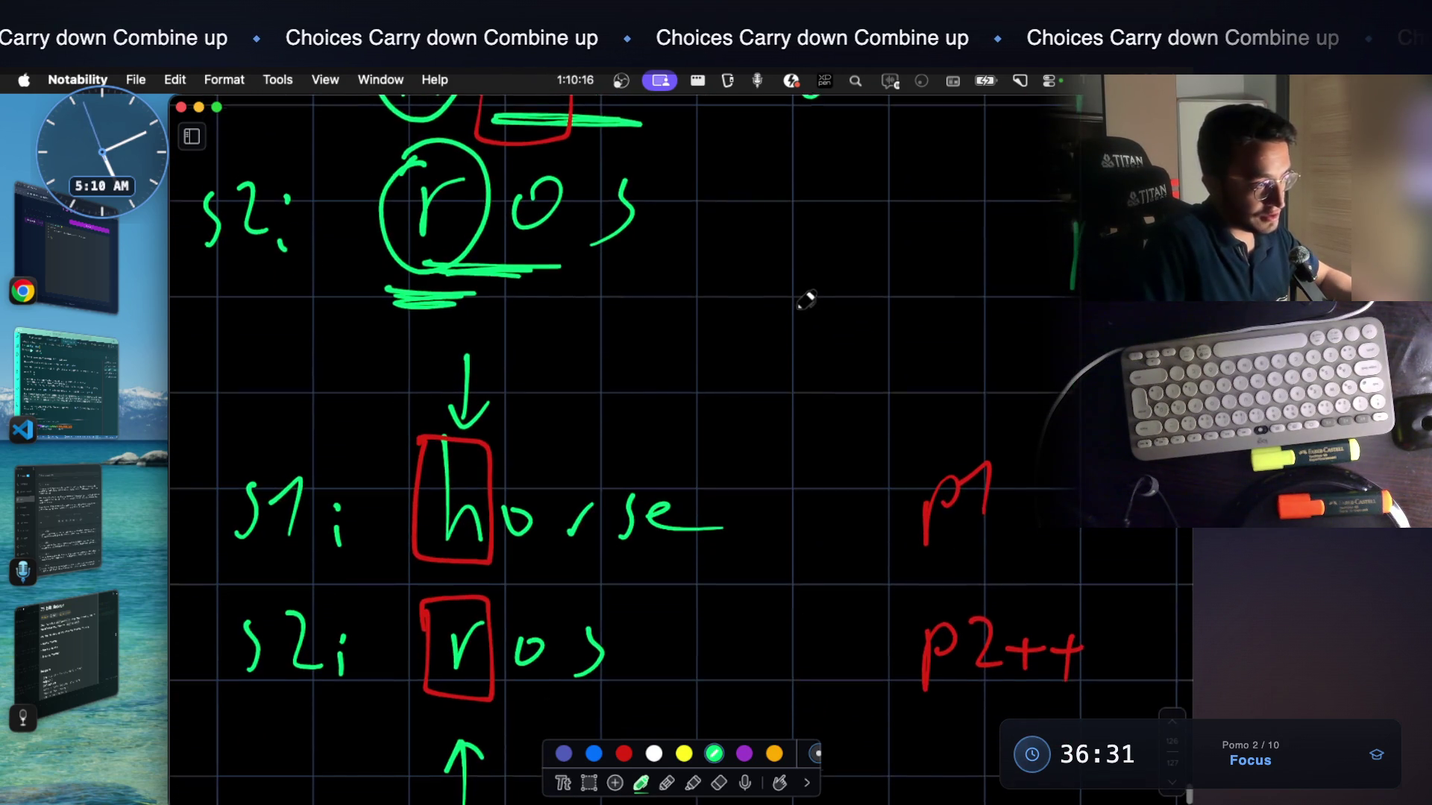
Write 'Original' in green left of the lower horse/ros pair with a double underline, then start a region screenshot
{"action": "left_click_drag", "start_coordinate": [215, 393], "coordinate": [212, 399]}
{"action": "mouse_move", "coordinate": [221, 391]}
{"action": "left_mouse_down"}
{"action": "mouse_move", "coordinate": [224, 412]}
{"action": "mouse_move", "coordinate": [259, 378]}
{"action": "left_mouse_up"}
{"action": "left_click_drag", "start_coordinate": [263, 371], "coordinate": [323, 326]}
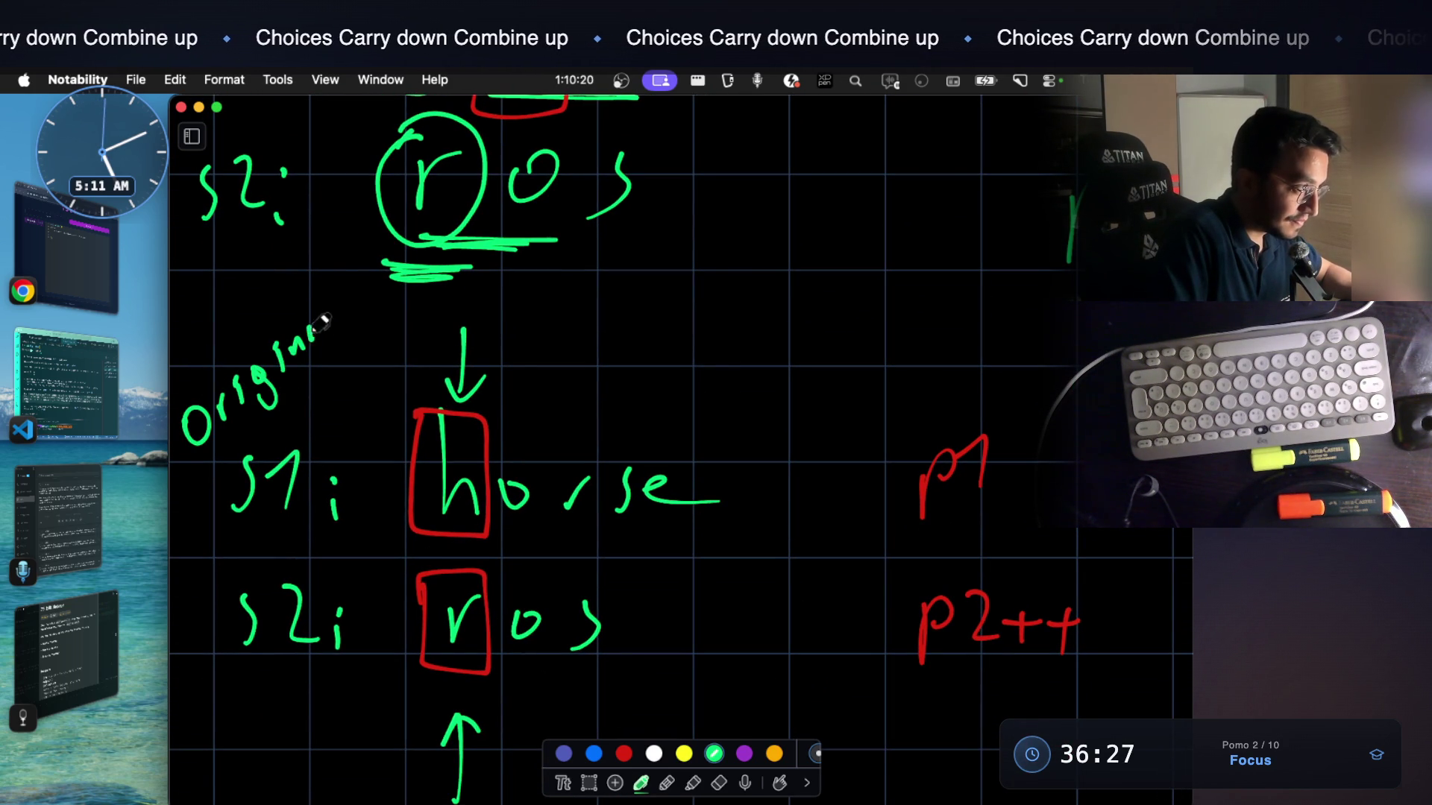
{"action": "left_click_drag", "start_coordinate": [201, 465], "coordinate": [363, 361]}
{"action": "left_click_drag", "start_coordinate": [240, 421], "coordinate": [335, 371]}
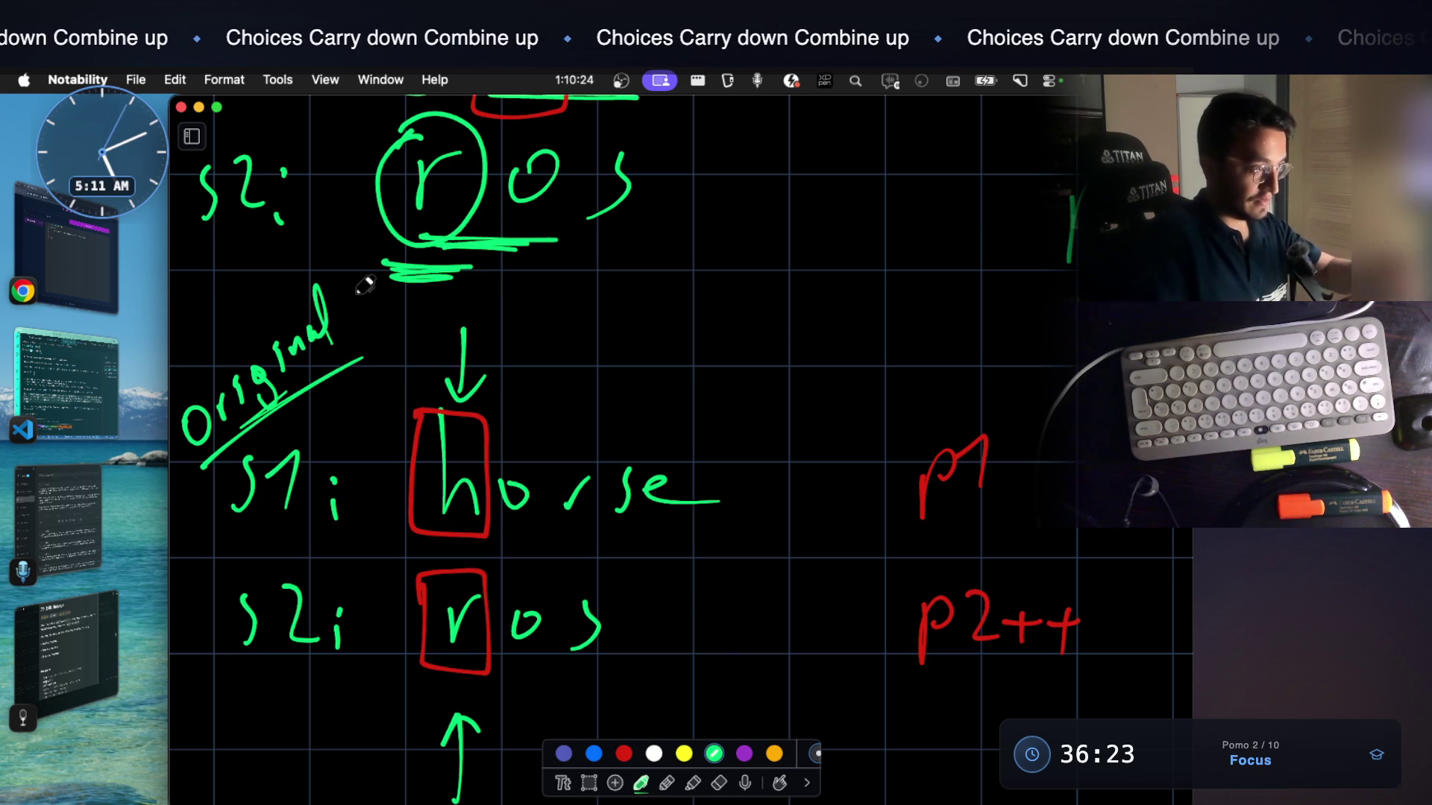
{"action": "scroll", "coordinate": [727, 523], "scroll_direction": "down", "scroll_amount": 3}
{"action": "scroll", "coordinate": [715, 515], "scroll_direction": "up", "scroll_amount": 2}
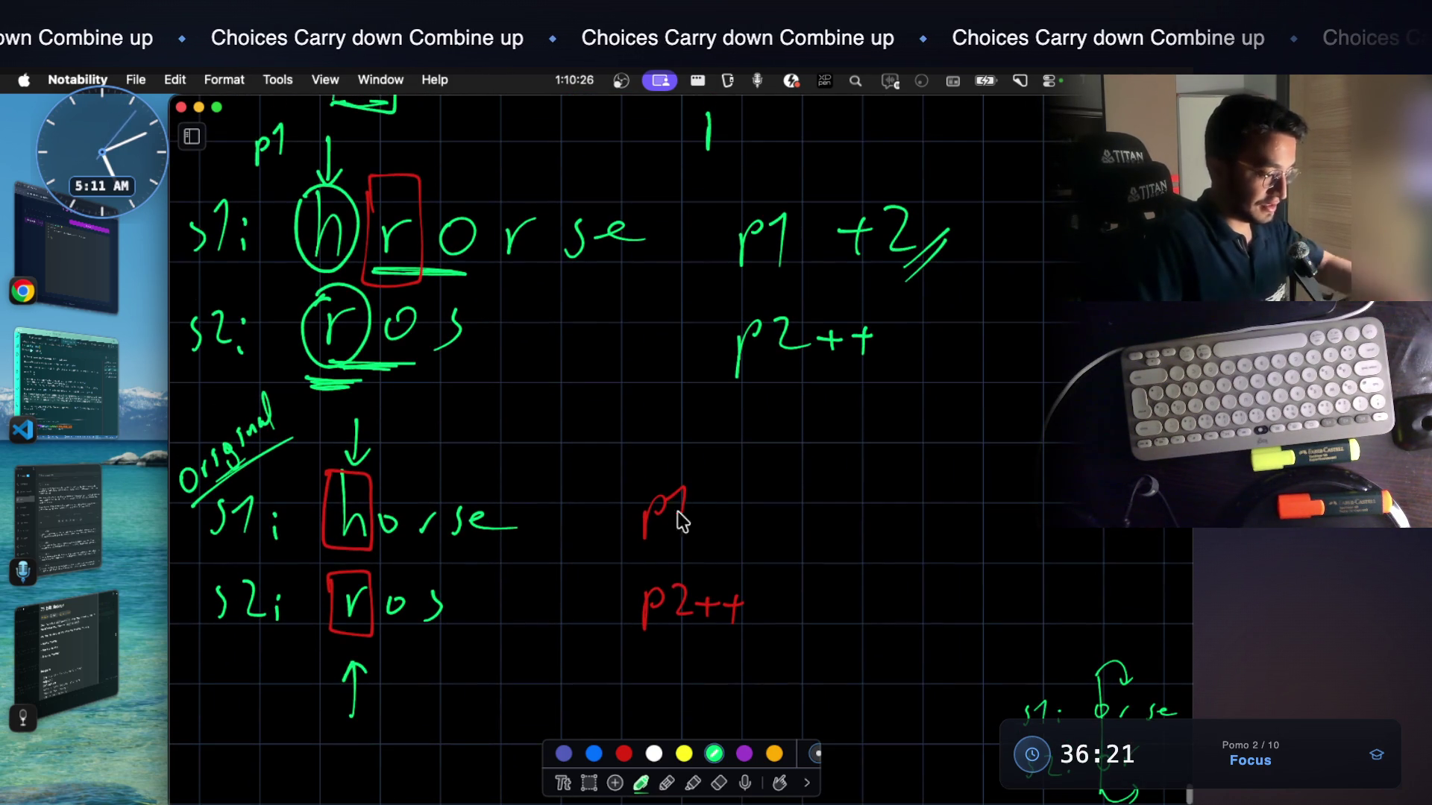
{"action": "key", "text": "super+shift+4"}
Capture the board region as a screenshot and switch to Notes With Audio And Video, dismissing the preview
{"action": "left_click_drag", "start_coordinate": [163, 125], "coordinate": [669, 714]}
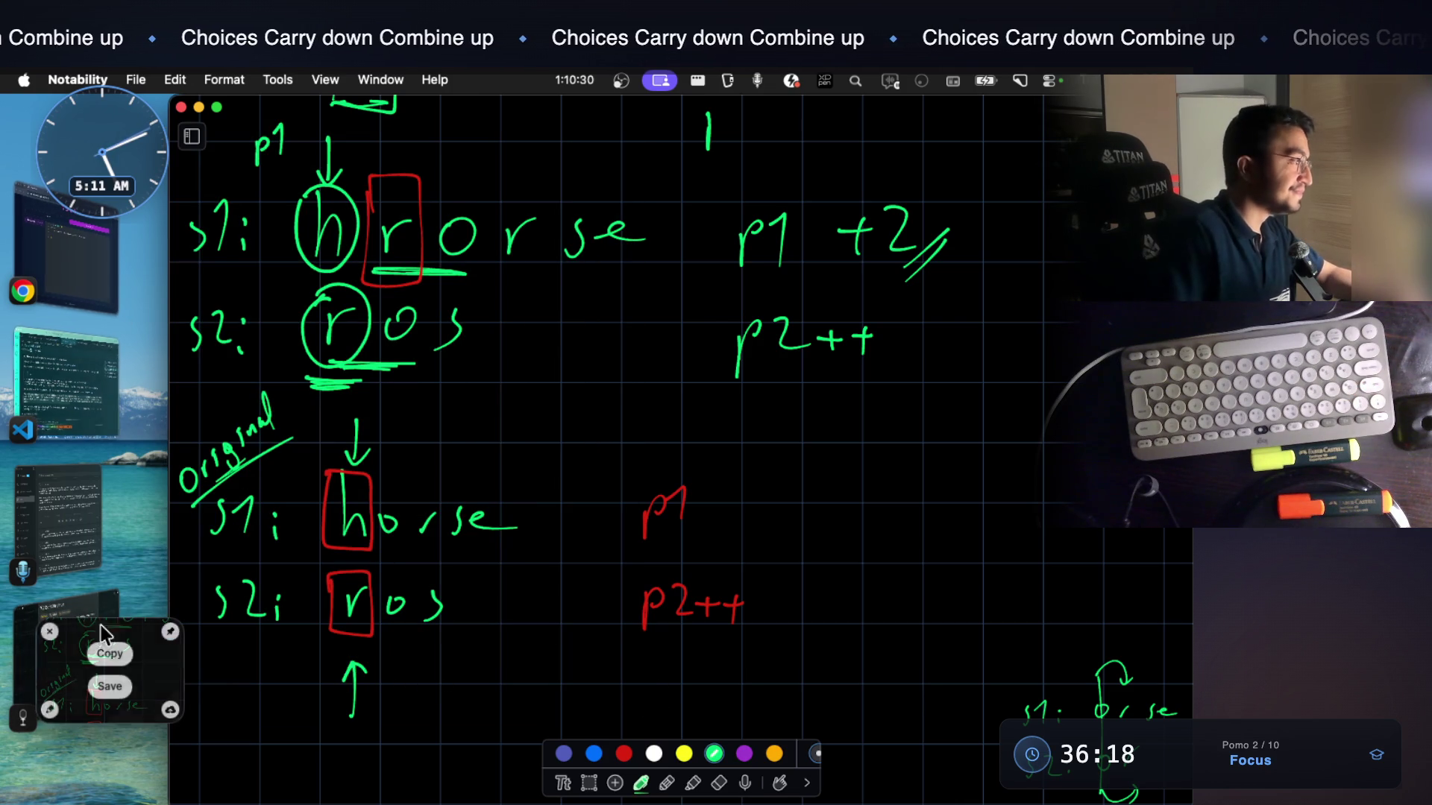
{"action": "key", "text": "super+Tab"}
{"action": "left_click", "coordinate": [924, 373]}
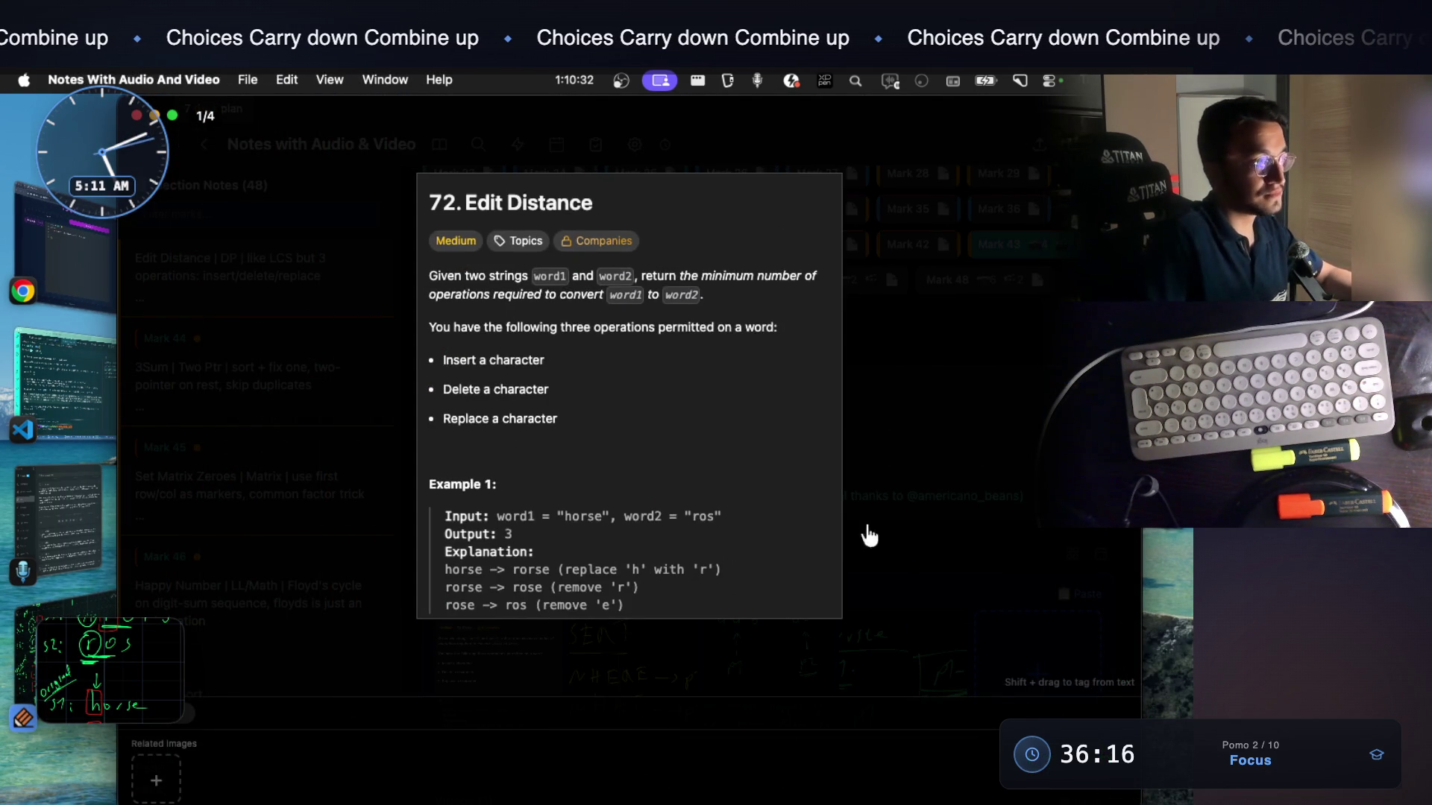
{"action": "scroll", "coordinate": [937, 535], "scroll_direction": "down", "scroll_amount": 3}
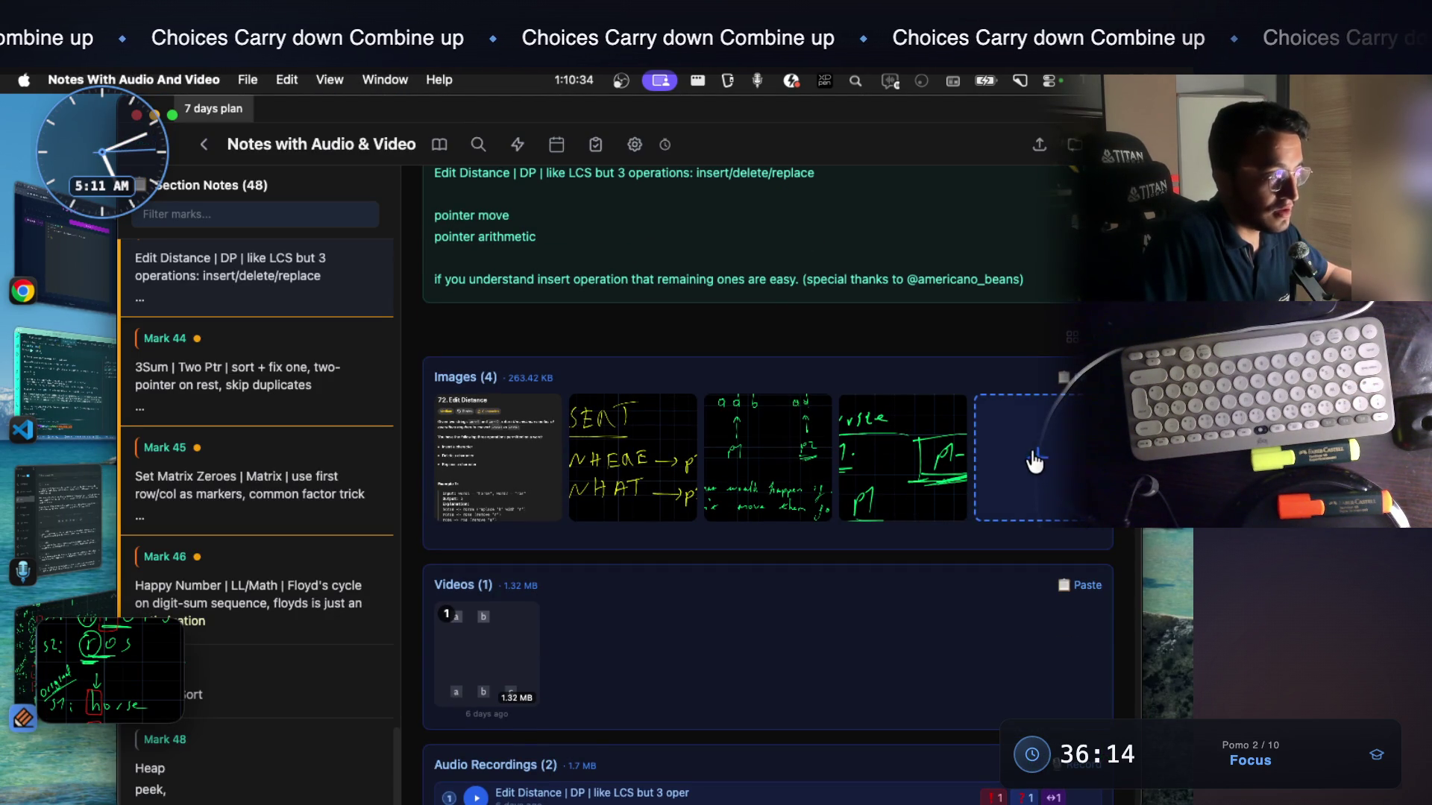
Drop the screenshot into the note's Images as a fifth image, view it full size, and start an important recording
{"action": "left_click_drag", "start_coordinate": [1035, 462], "coordinate": [1035, 451]}
{"action": "left_click", "coordinate": [1031, 454]}
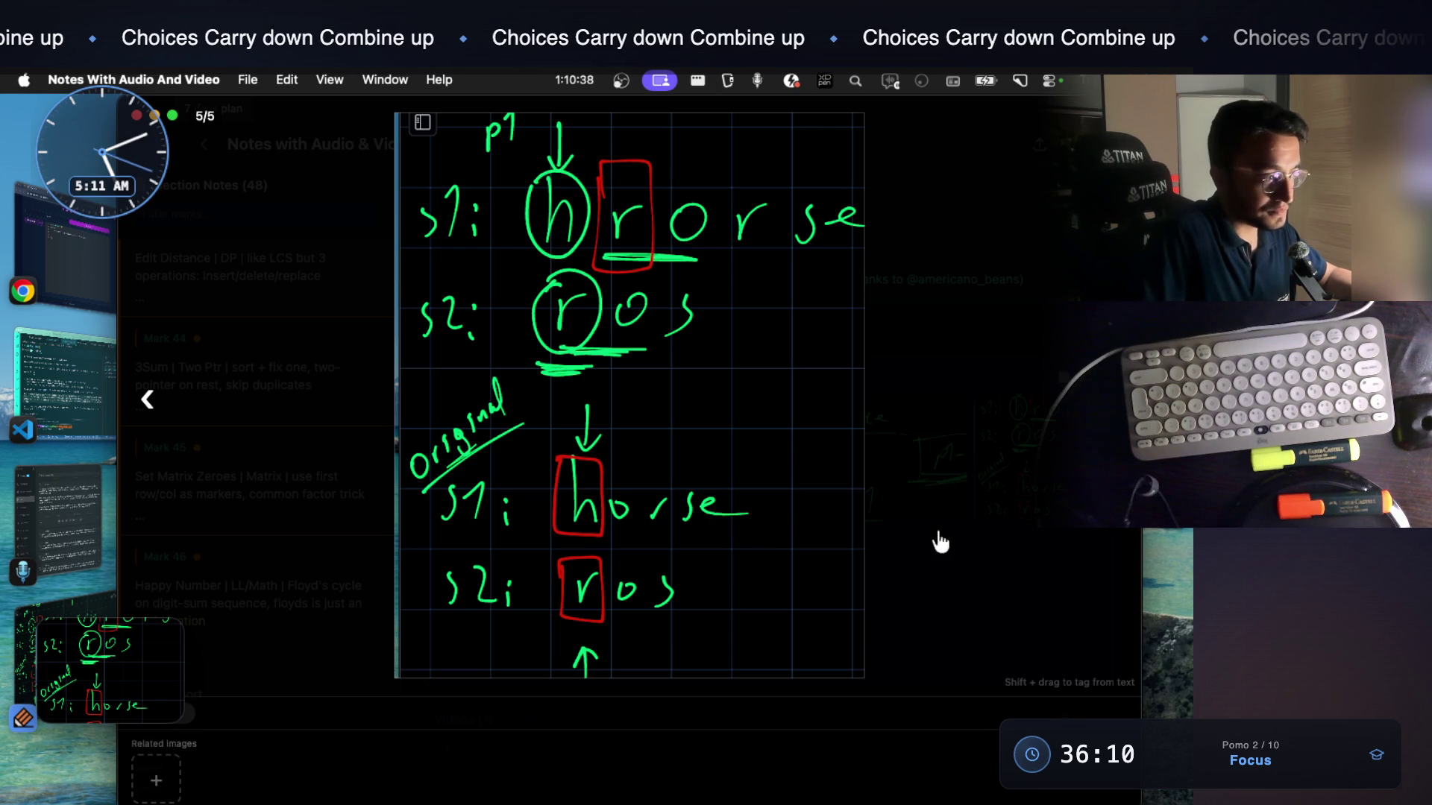
{"action": "left_click", "coordinate": [671, 785]}
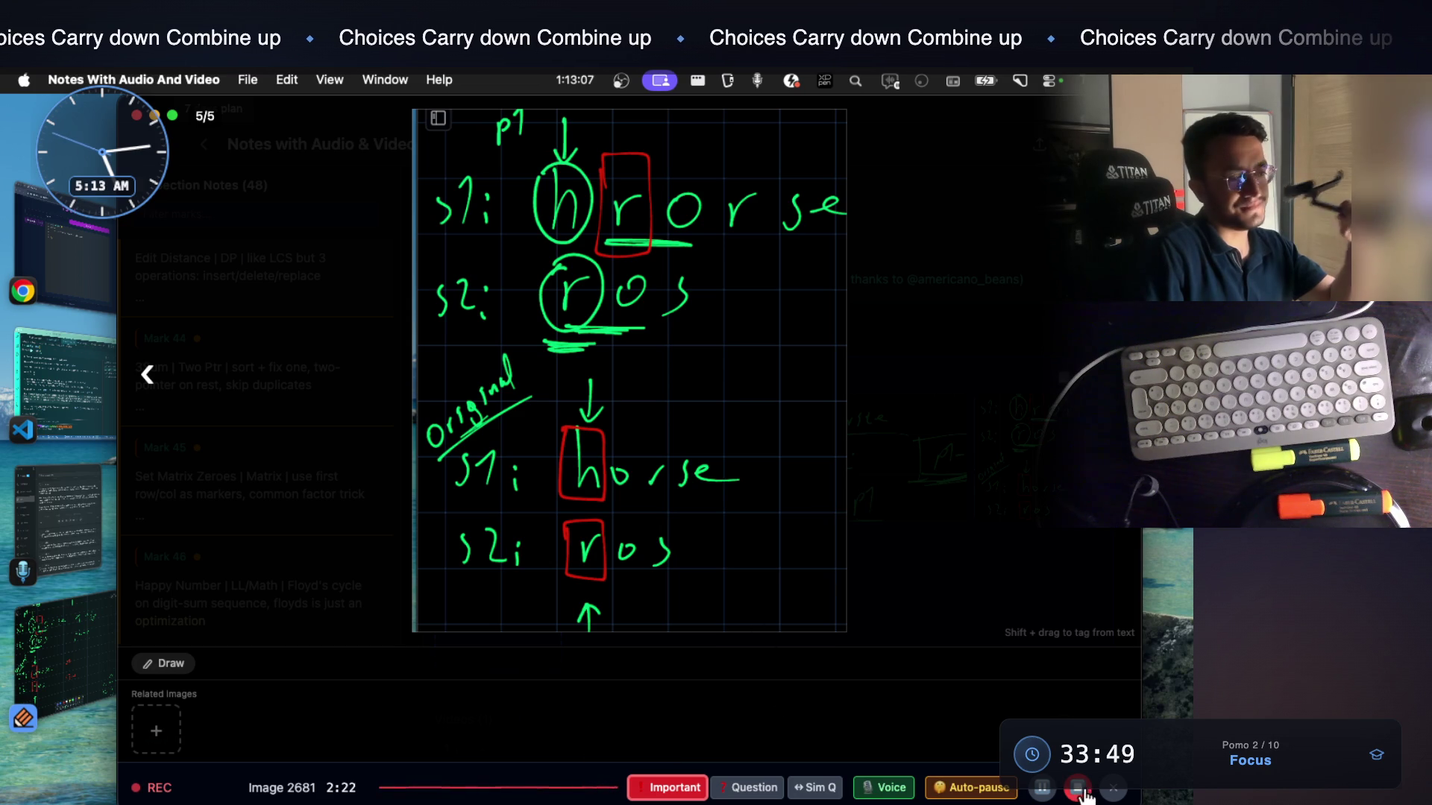
Leave the drawing viewer and return to the Edit Distance note text ready for editing
{"action": "key", "text": "Escape"}
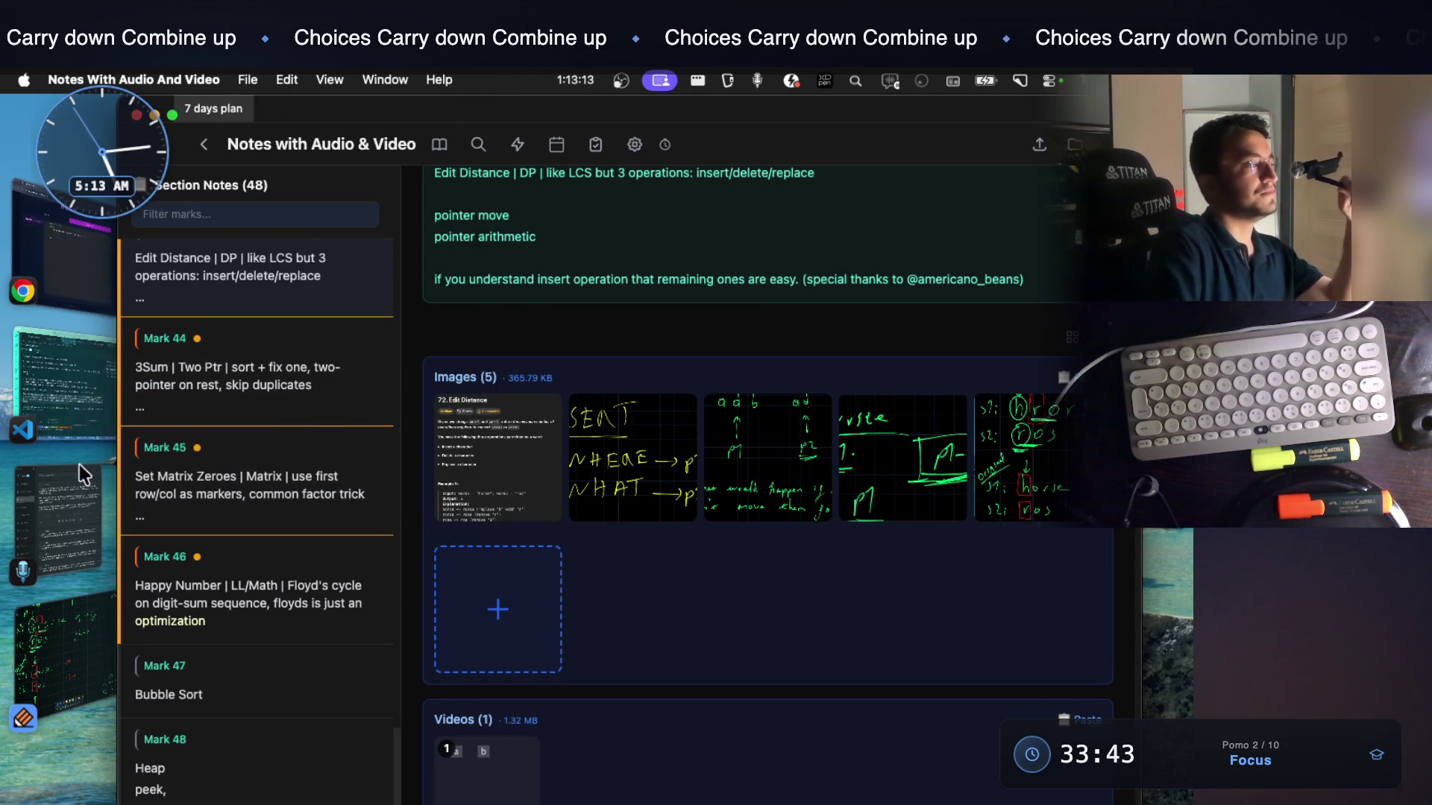
{"action": "left_click", "coordinate": [70, 654]}
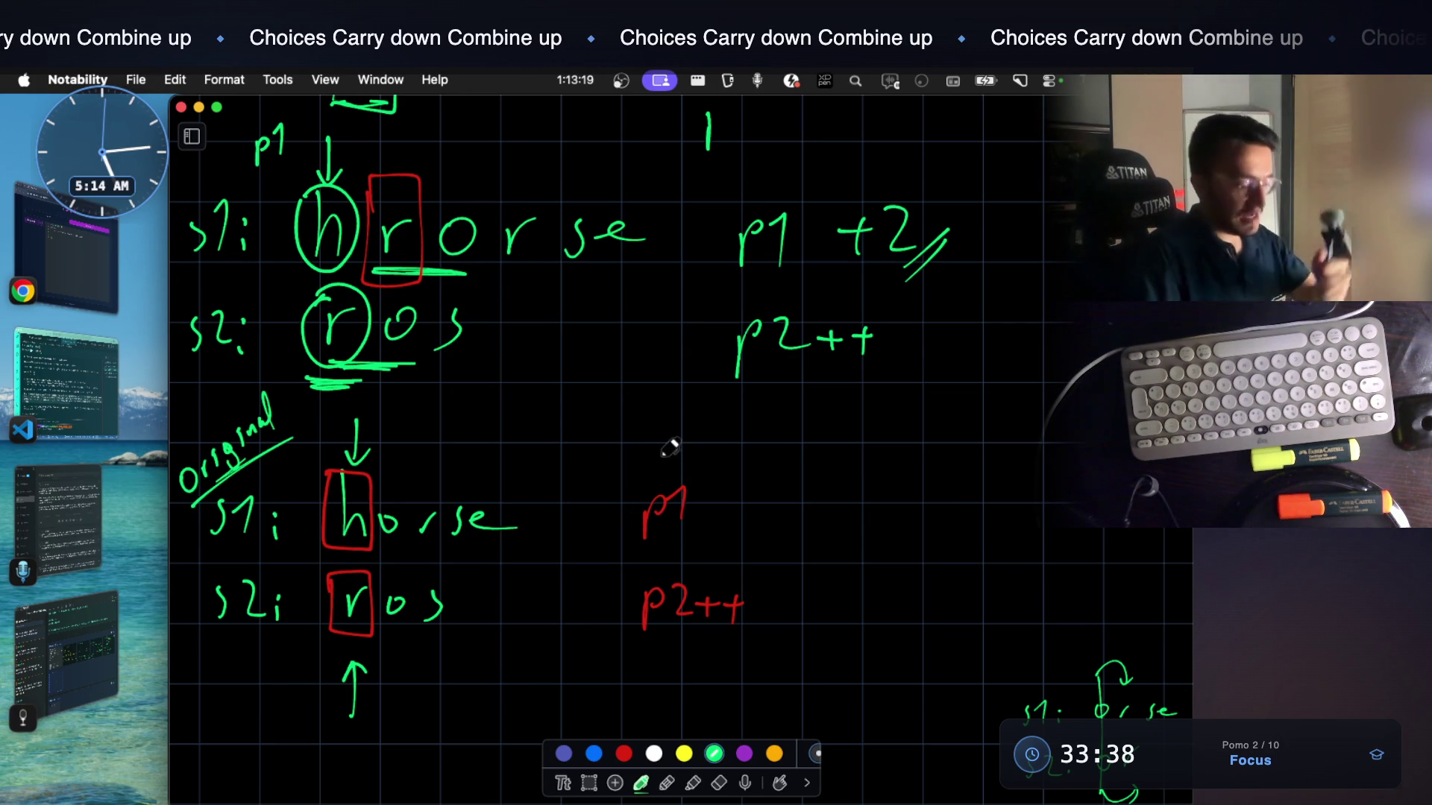
{"action": "left_click", "coordinate": [96, 652]}
{"action": "scroll", "coordinate": [869, 358], "scroll_direction": "up", "scroll_amount": 2}
{"action": "scroll", "coordinate": [872, 365], "scroll_direction": "up", "scroll_amount": 3}
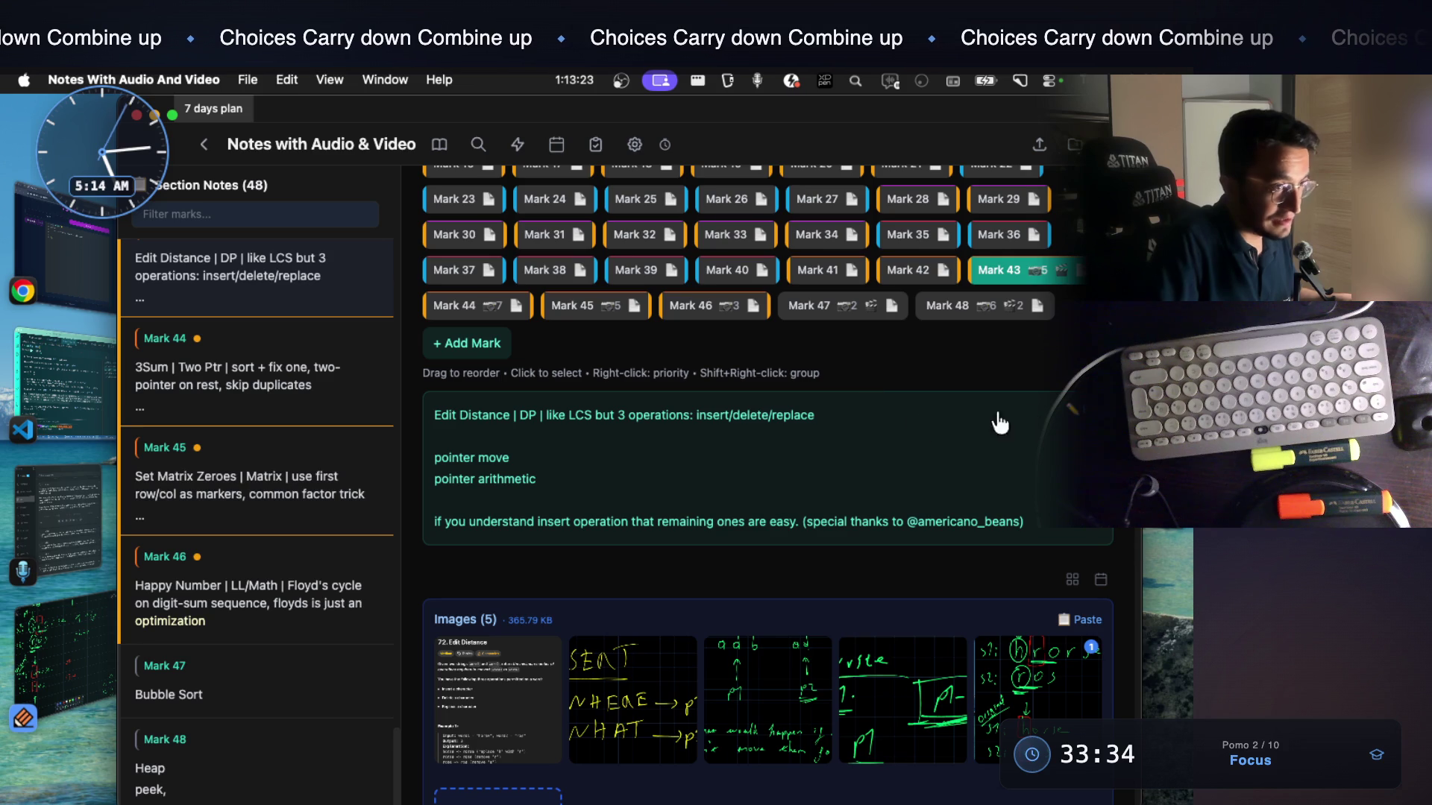
{"action": "left_click", "coordinate": [984, 425]}
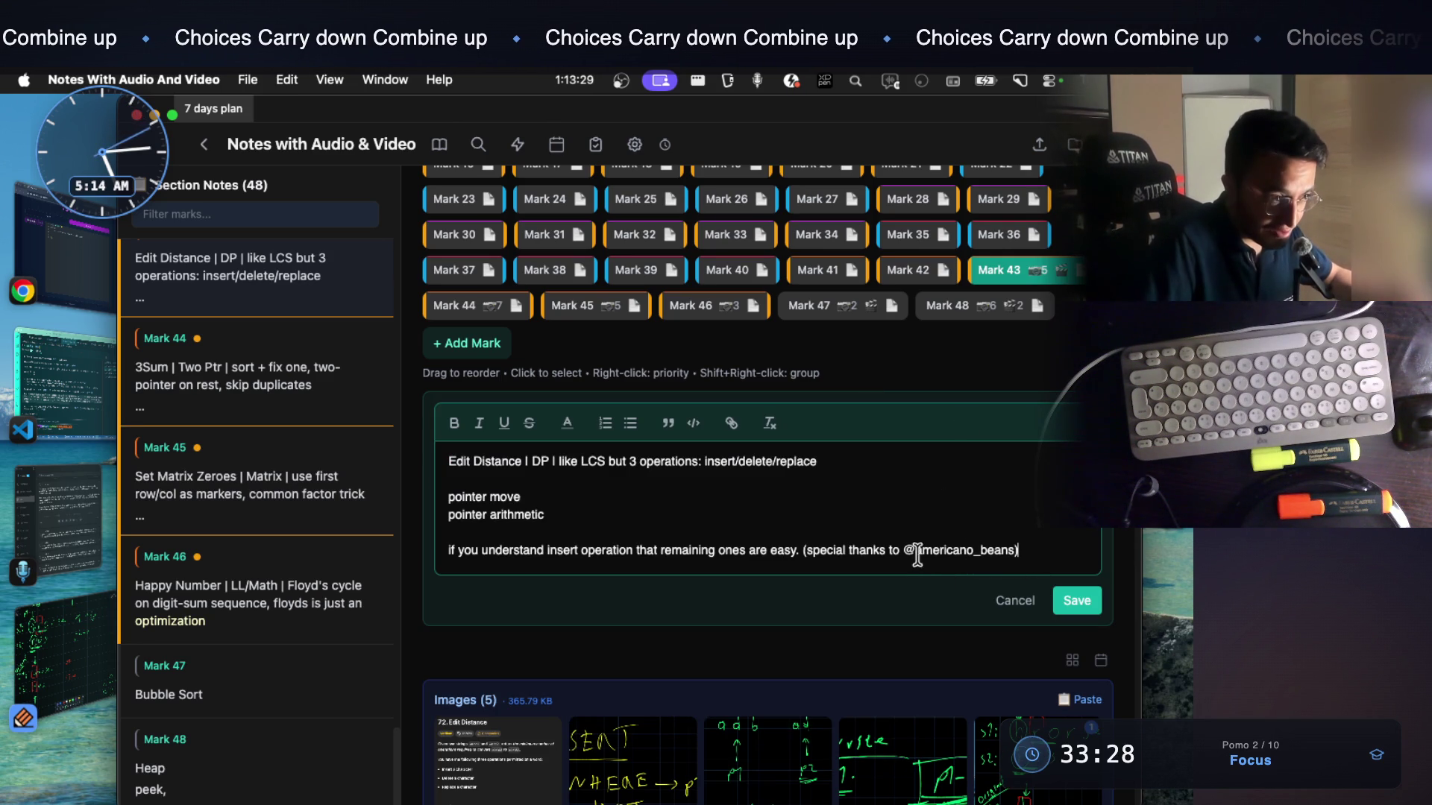
Start a new paragraph after the last line about translating real-world scenarios into code
{"action": "left_click_drag", "start_coordinate": [915, 549], "coordinate": [1039, 550]}
{"action": "left_click", "coordinate": [1039, 550]}
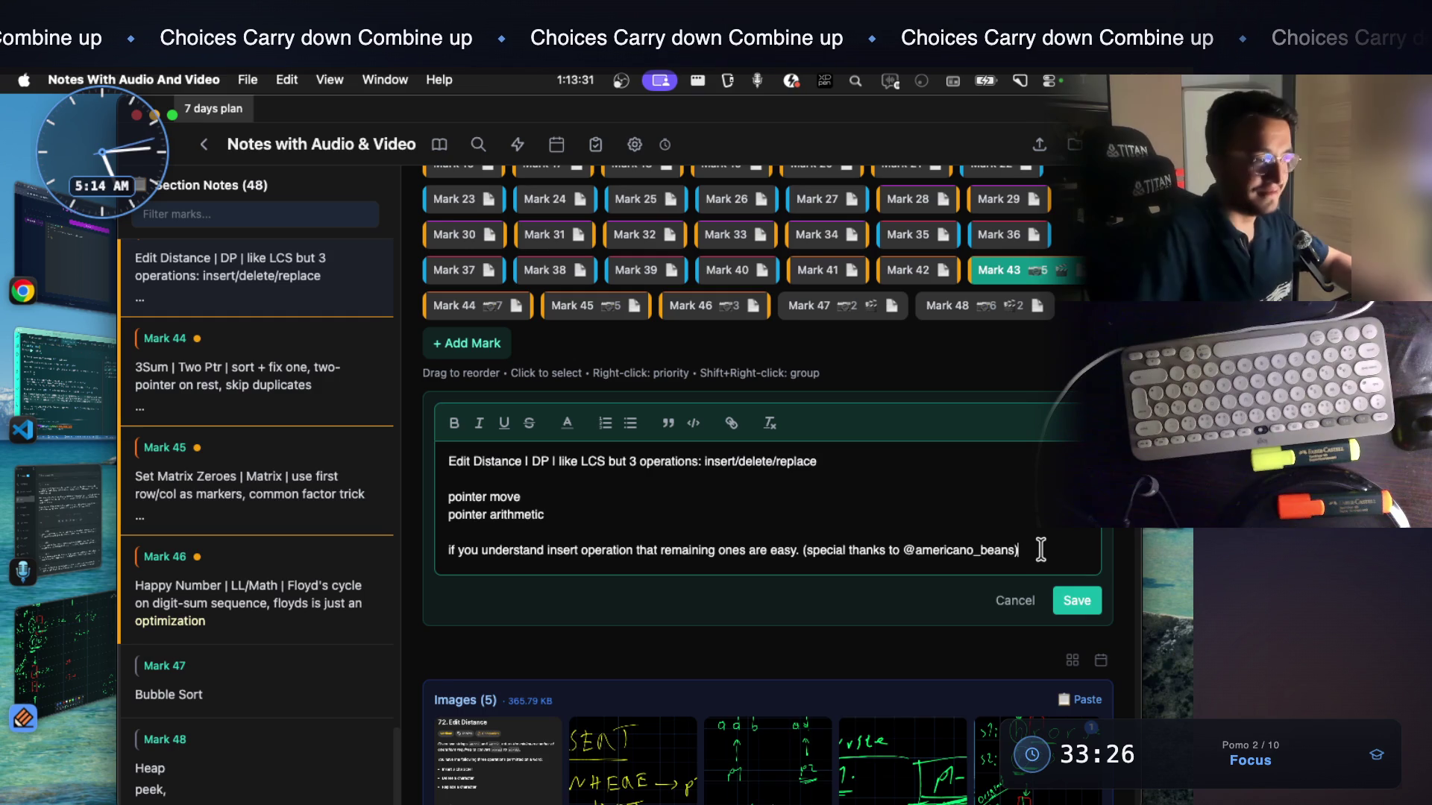
{"action": "key", "text": "Return"}
{"action": "type", "text": "i"}
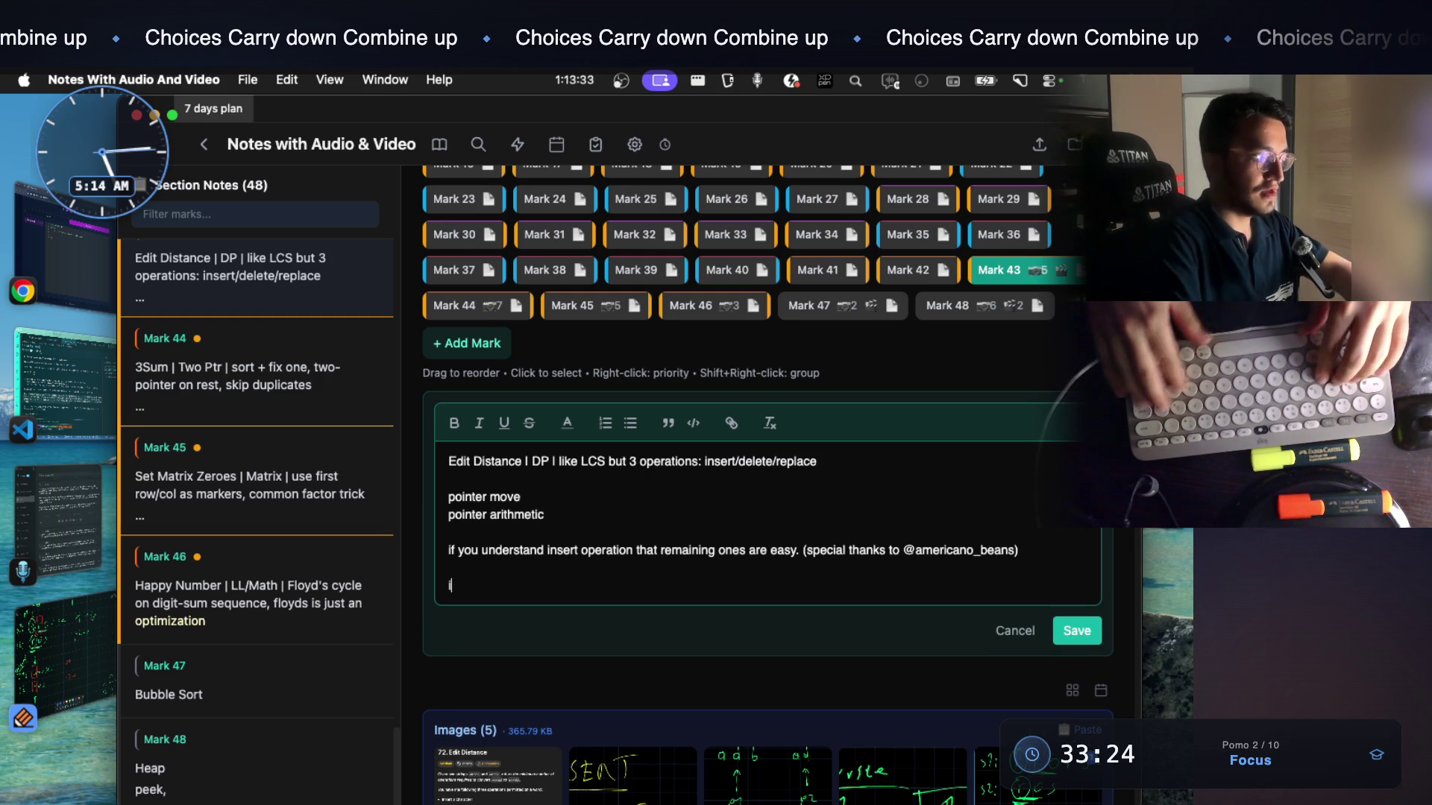
{"action": "type", "text": " really"}
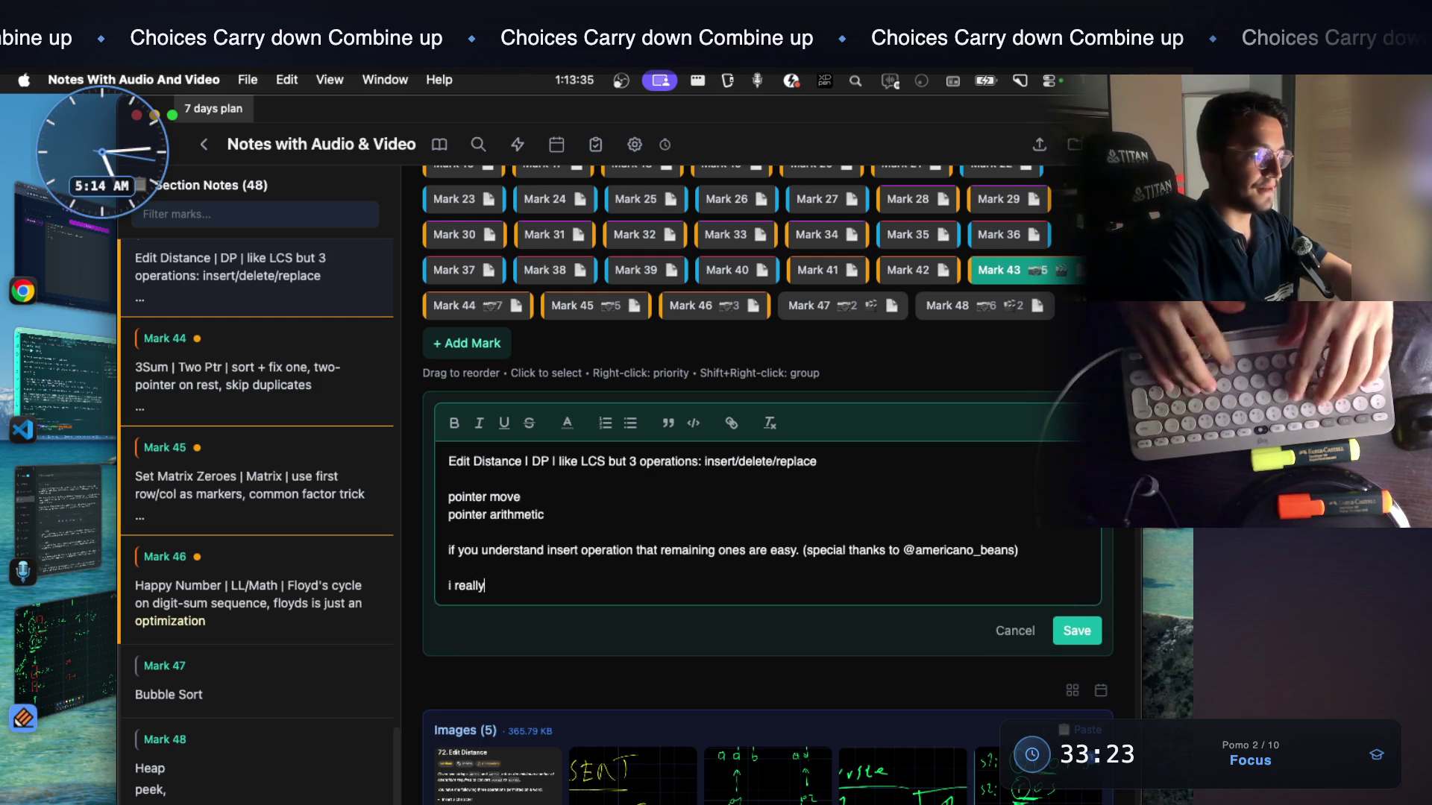
{"action": "type", "text": " started likin"}
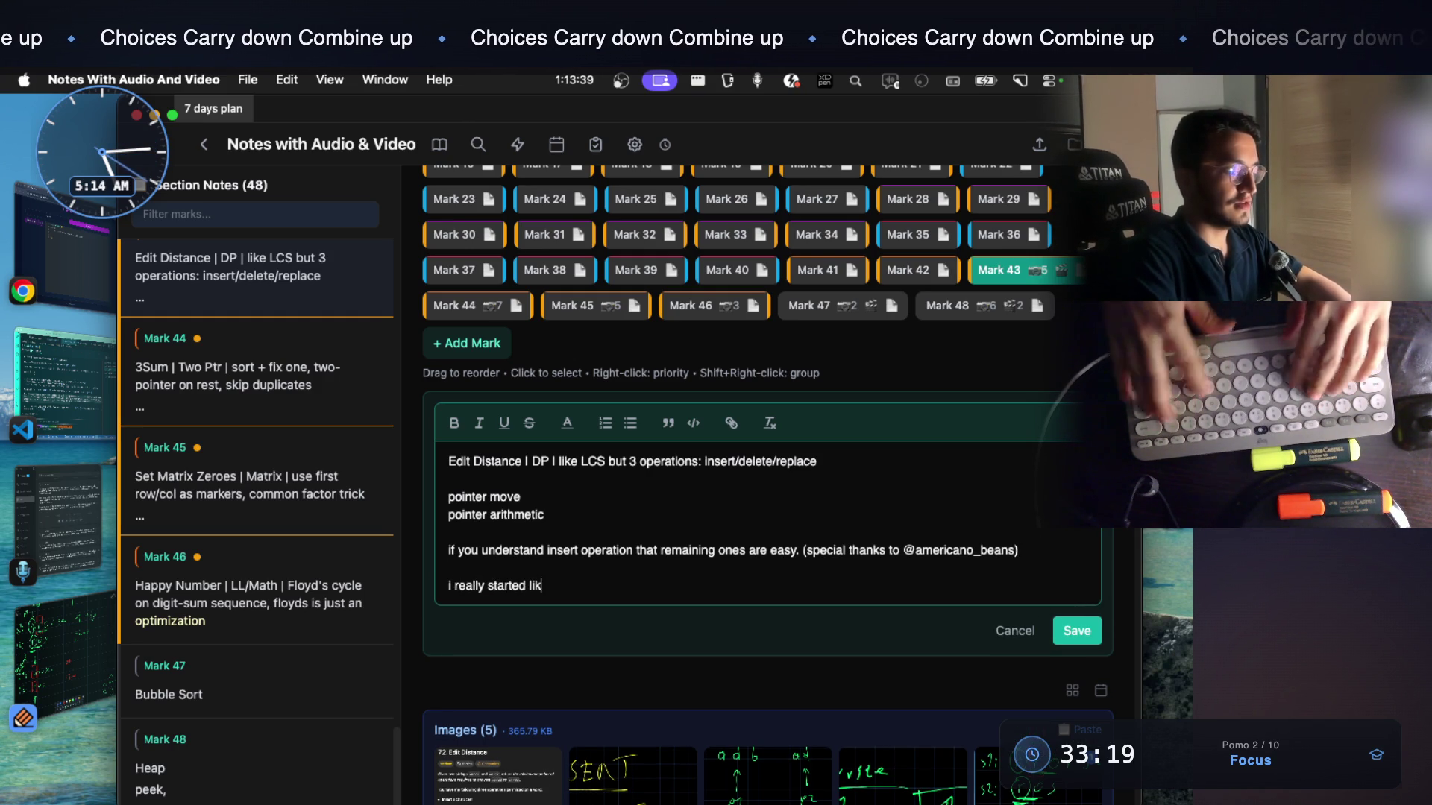
{"action": "type", "text": "g t"}
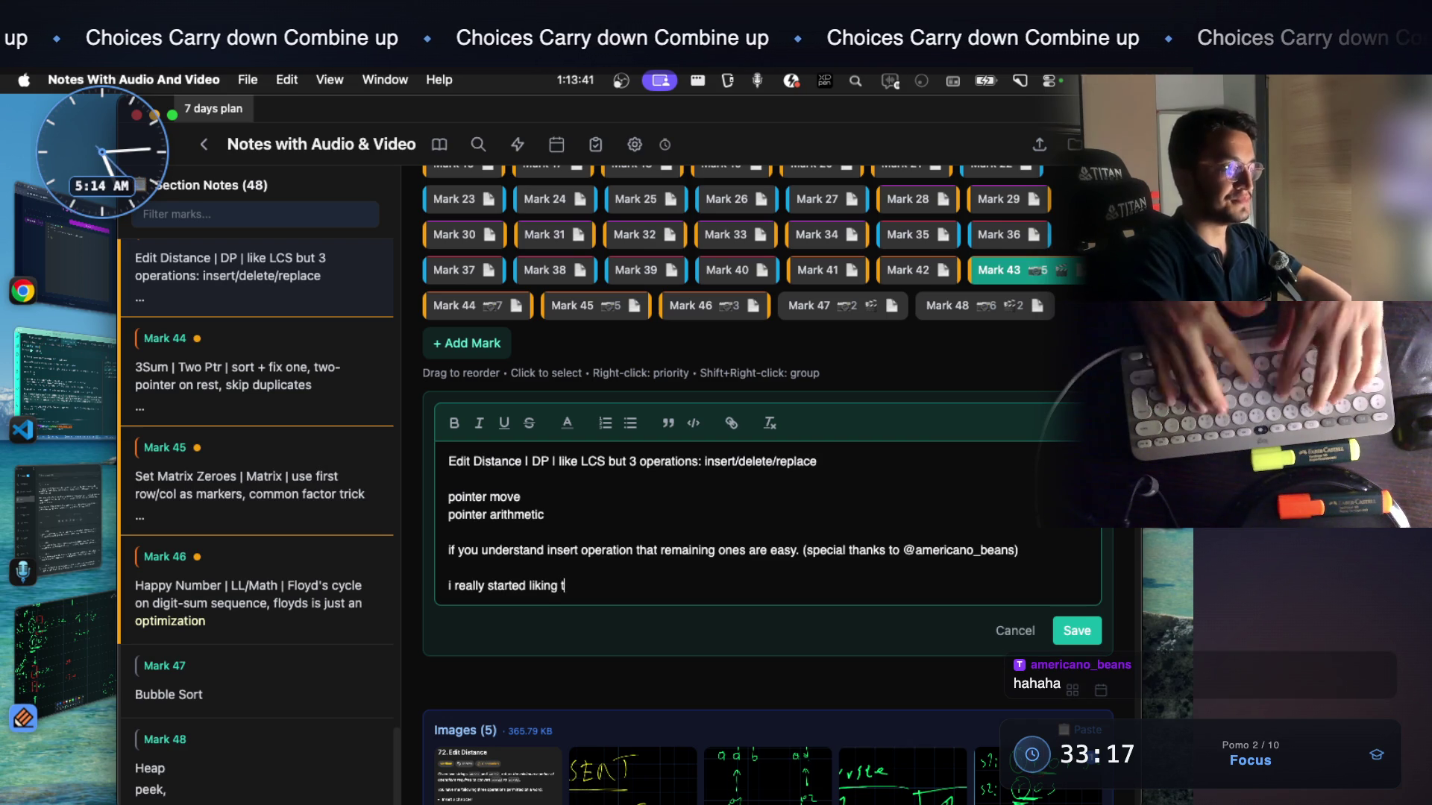
{"action": "type", "text": "he idea"}
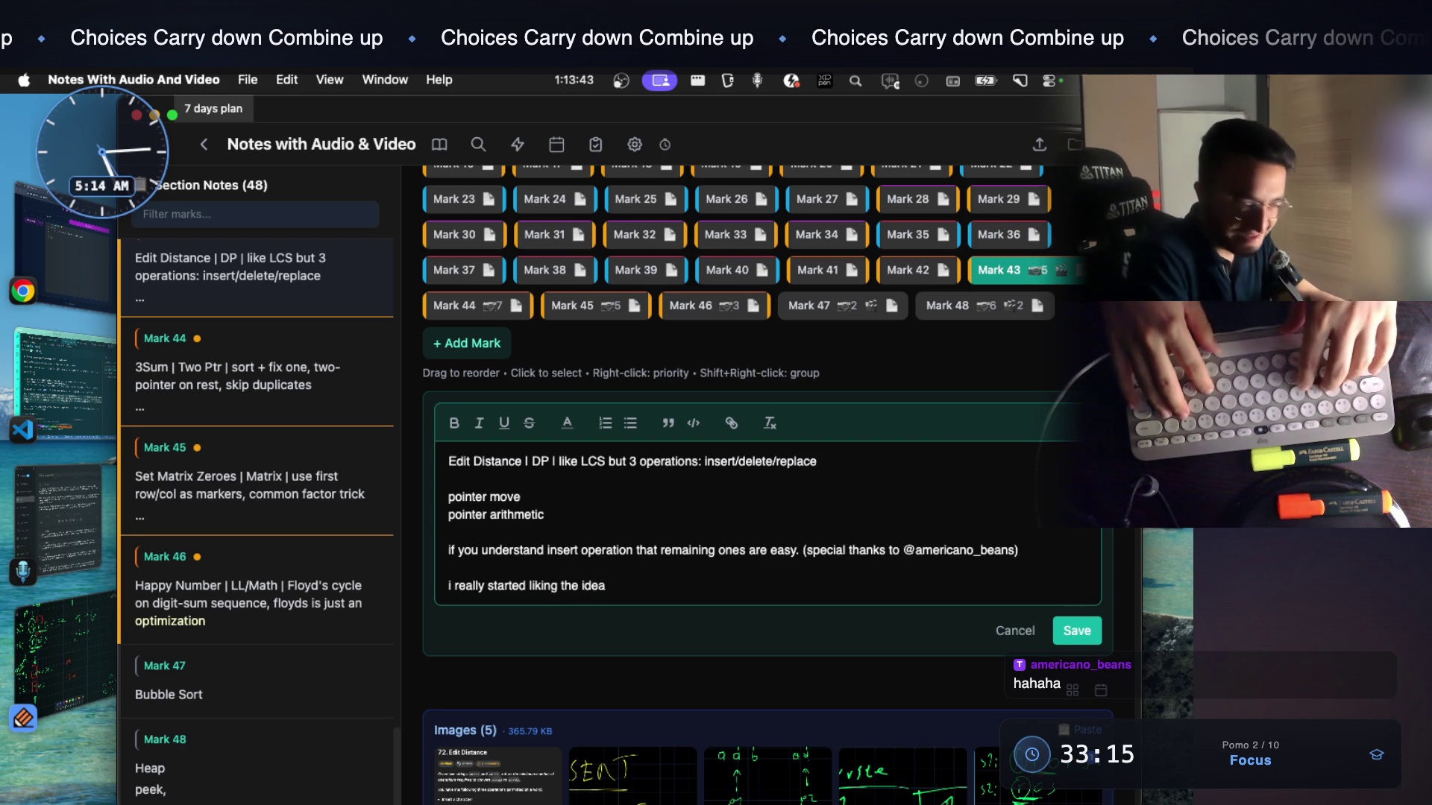
{"action": "type", "text": " tra"}
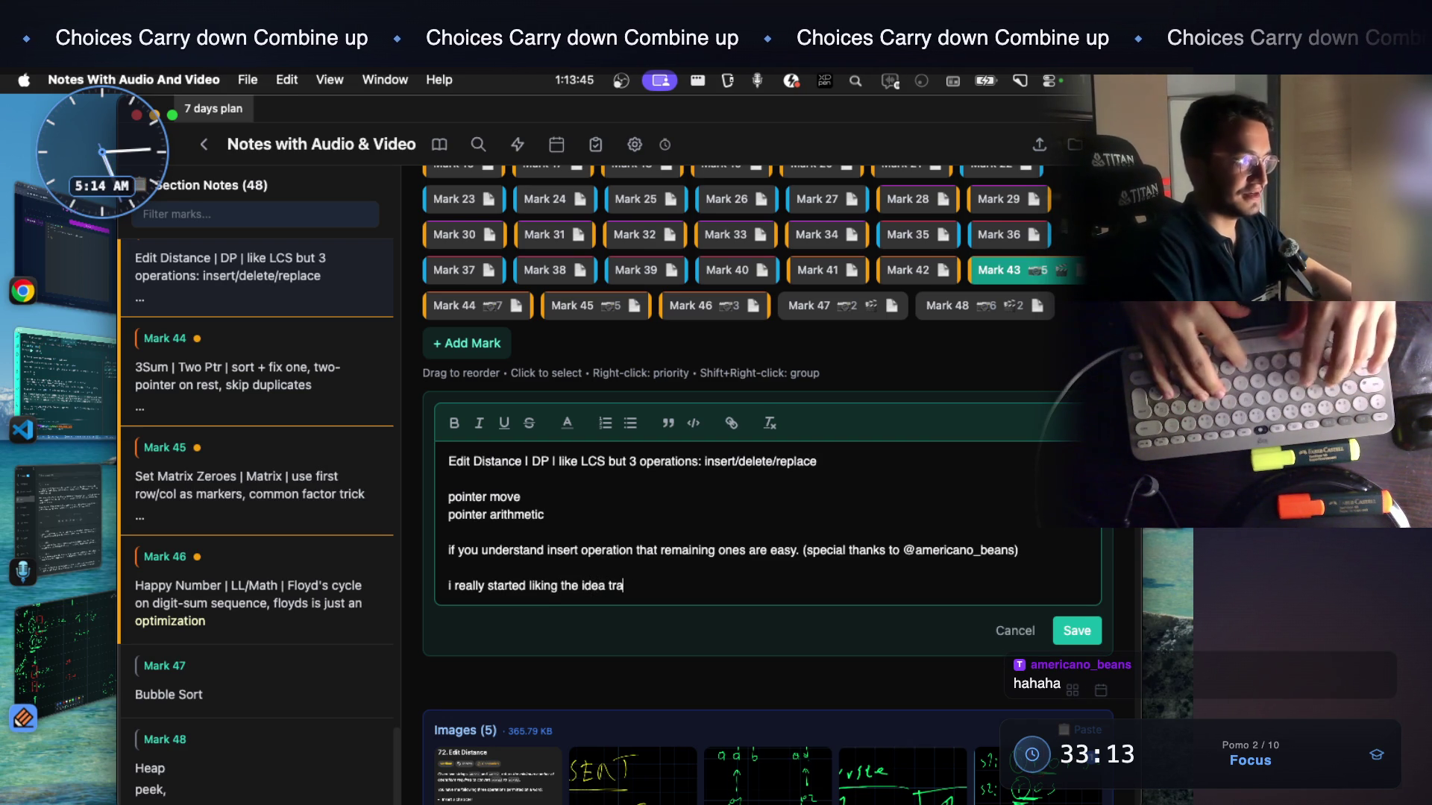
{"action": "type", "text": "nslating t"}
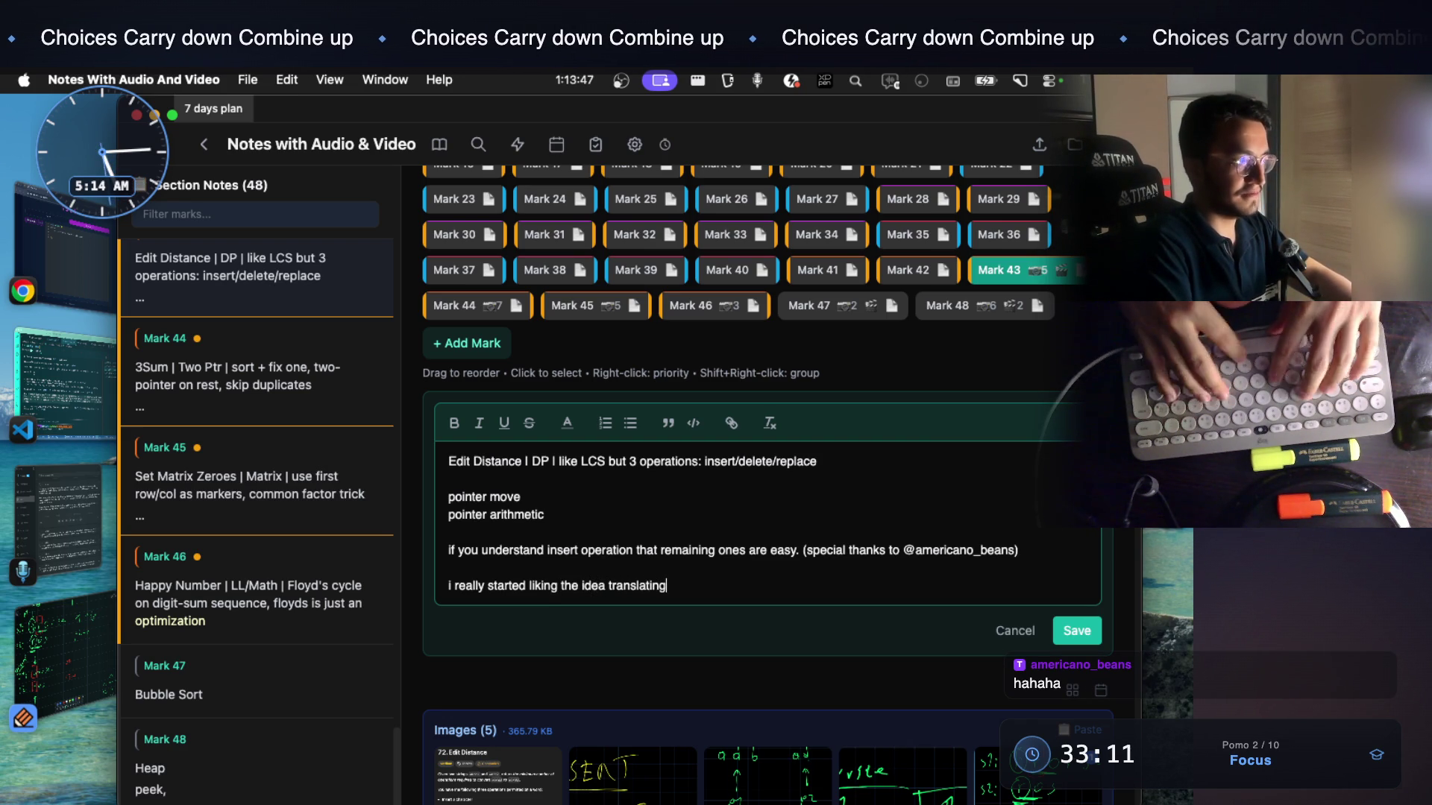
{"action": "type", "text": "he real world sce"}
{"action": "type", "text": "nirp"}
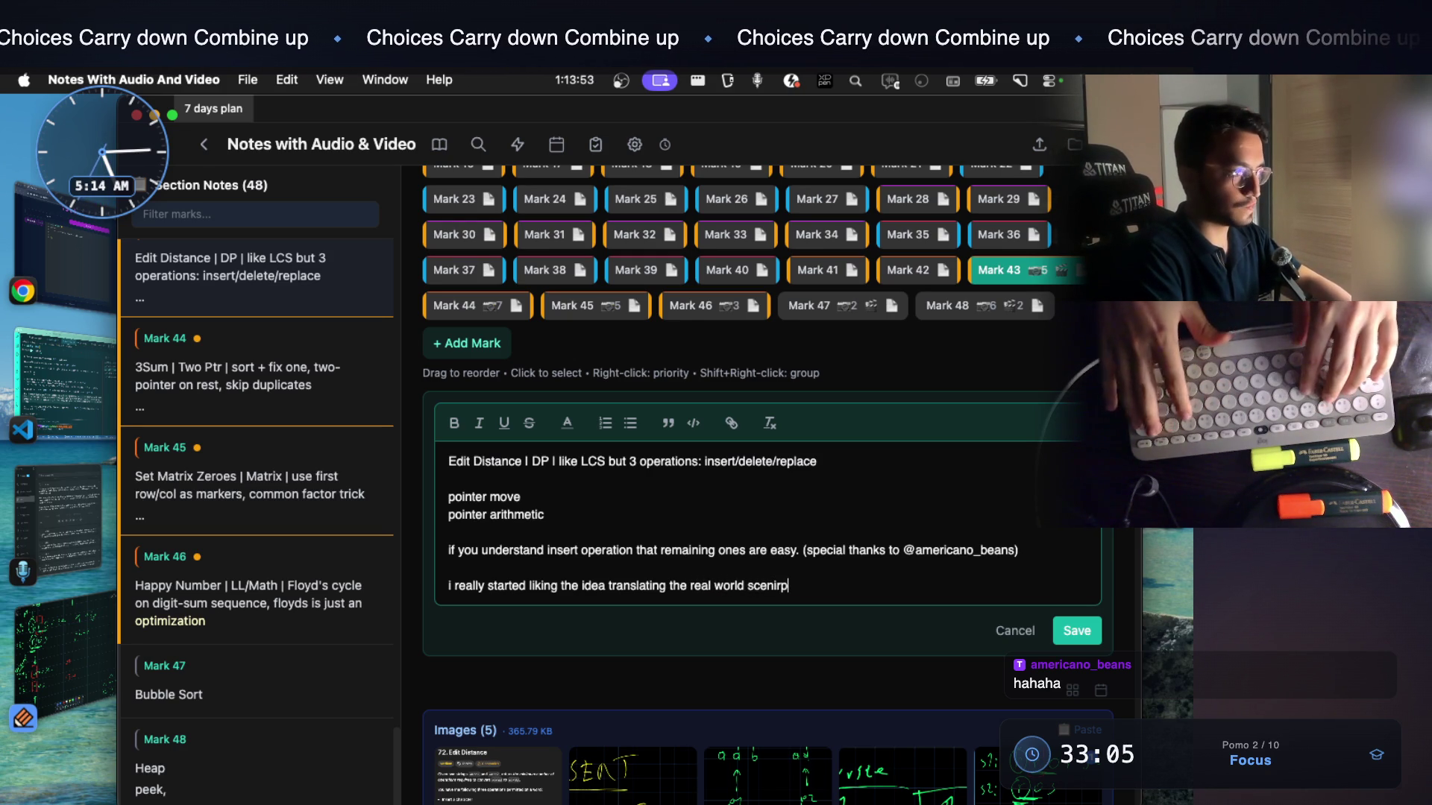
{"action": "key", "text": "BackSpace"}
{"action": "type", "text": "o to "}
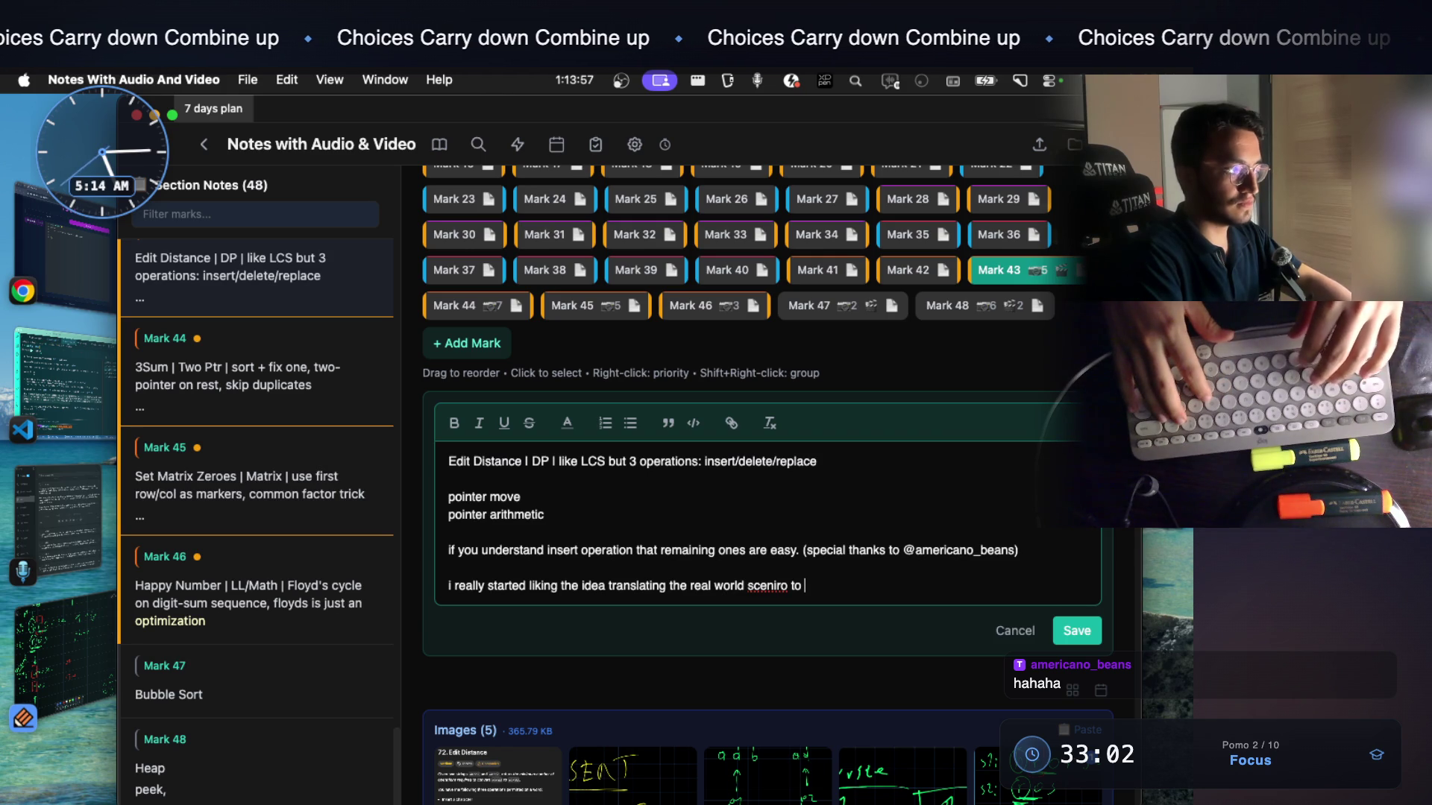
{"action": "type", "text": "code.because"}
{"action": "key", "text": "alt+BackSpace"}
{"action": "type", "text": "because"}
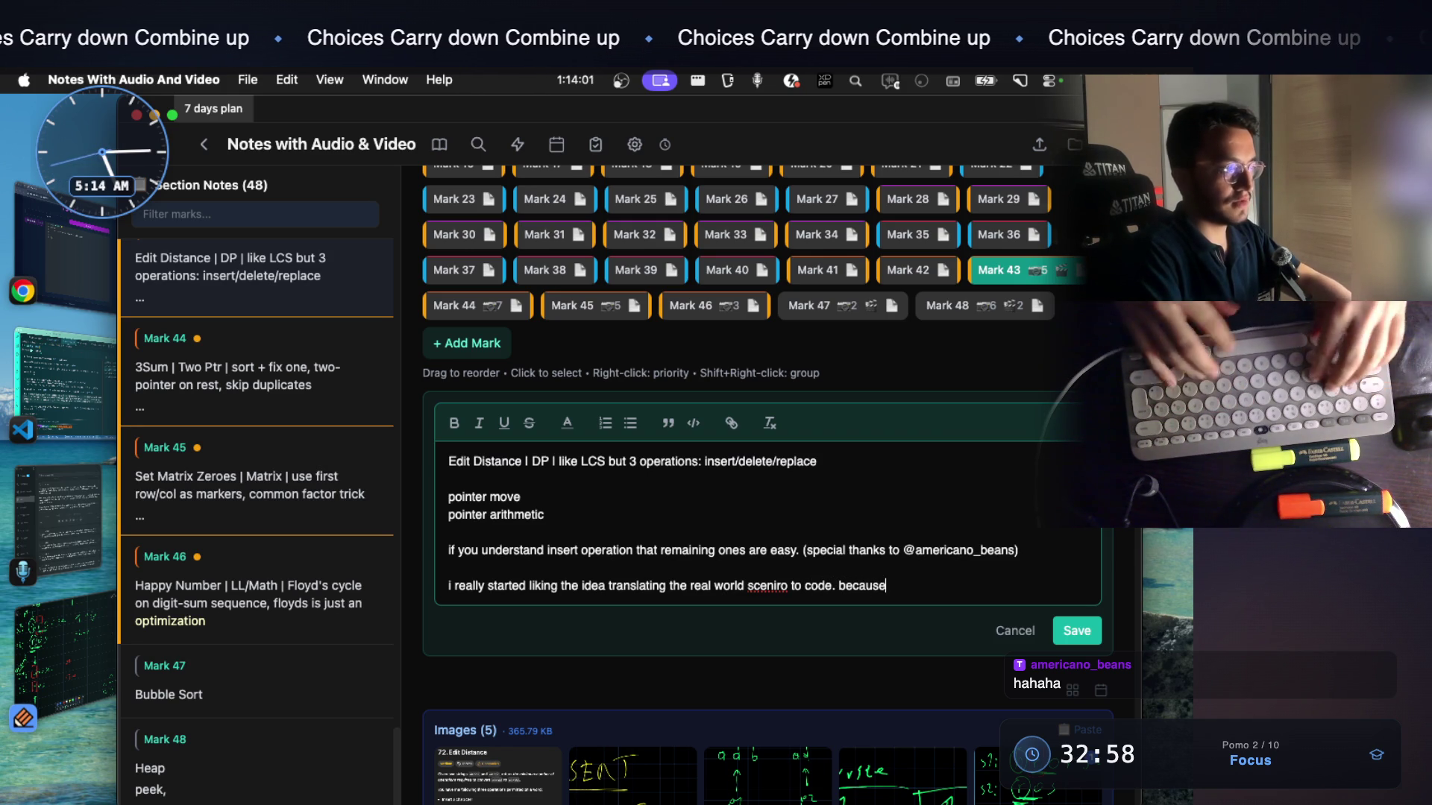
{"action": "type", "text": " after inserting a charcte"}
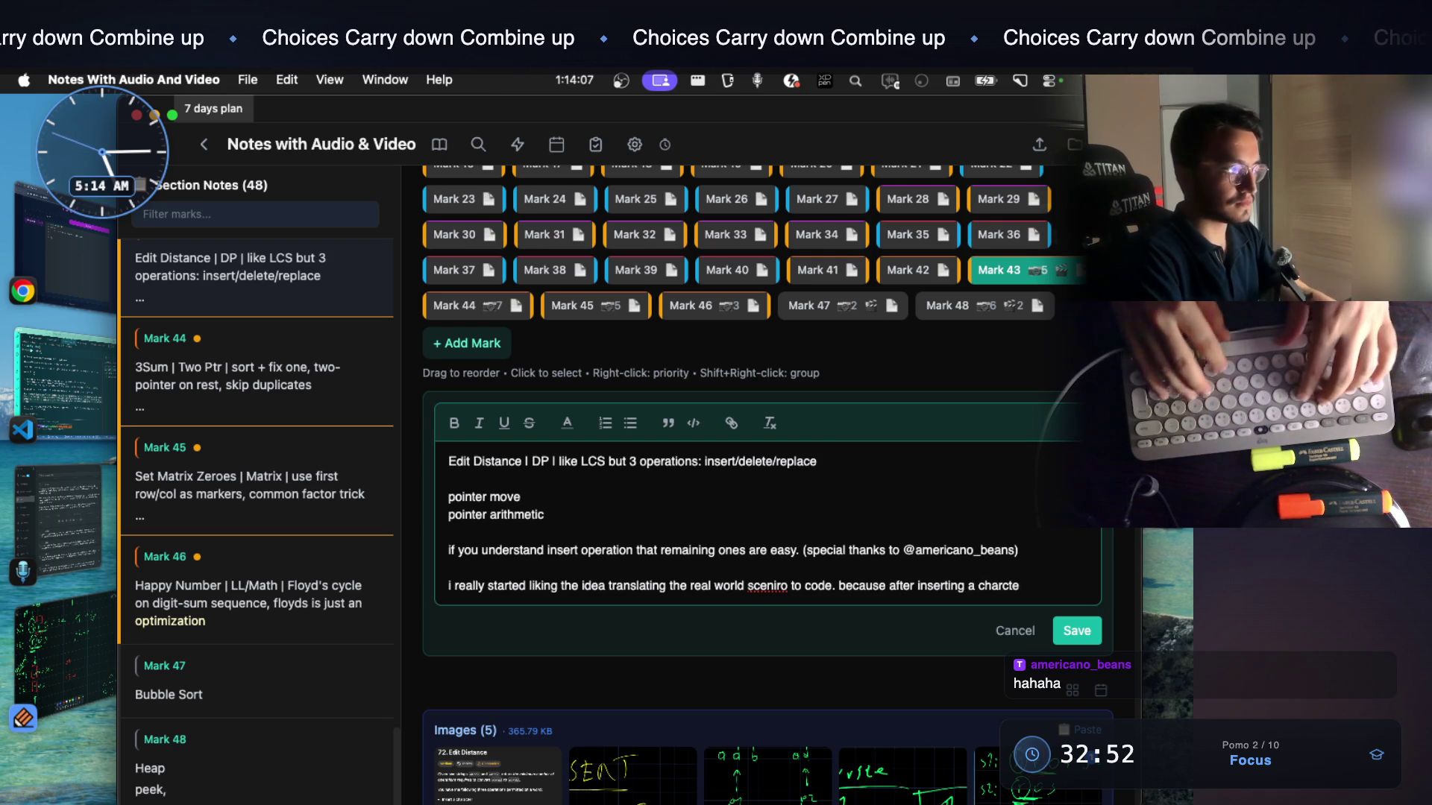
{"action": "type", "text": "r"}
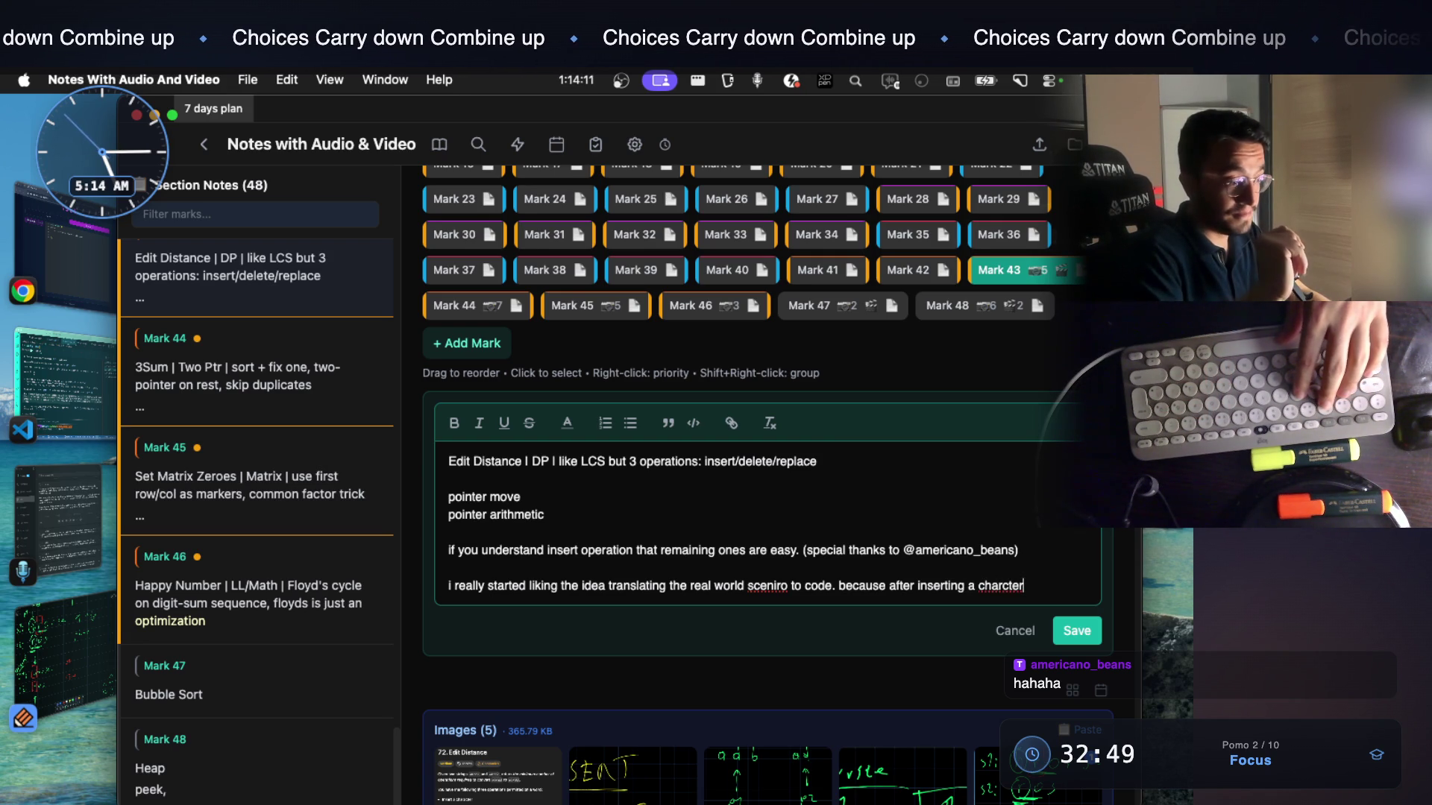
{"action": "type", "text": " we basical"}
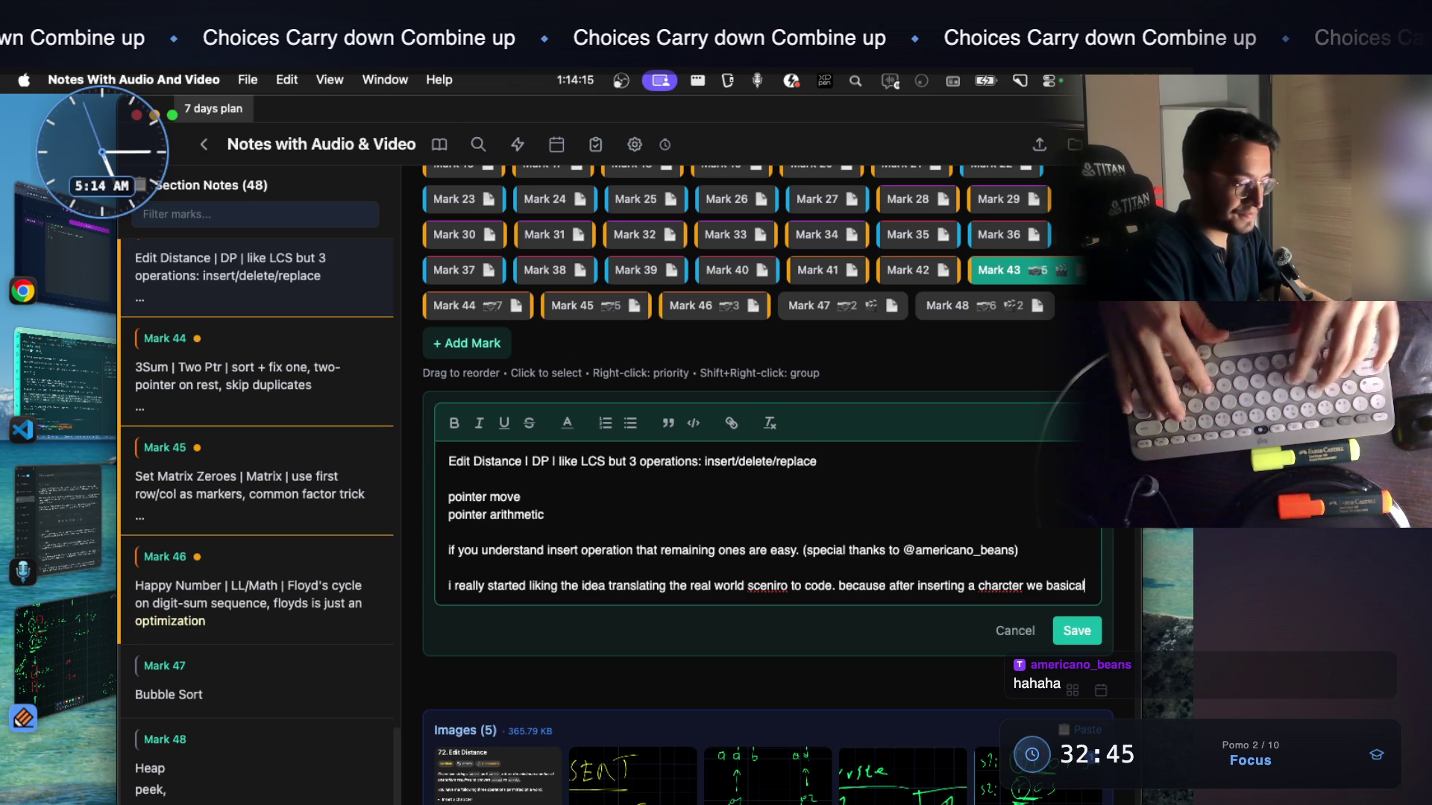
{"action": "type", "text": "ly have a ne"}
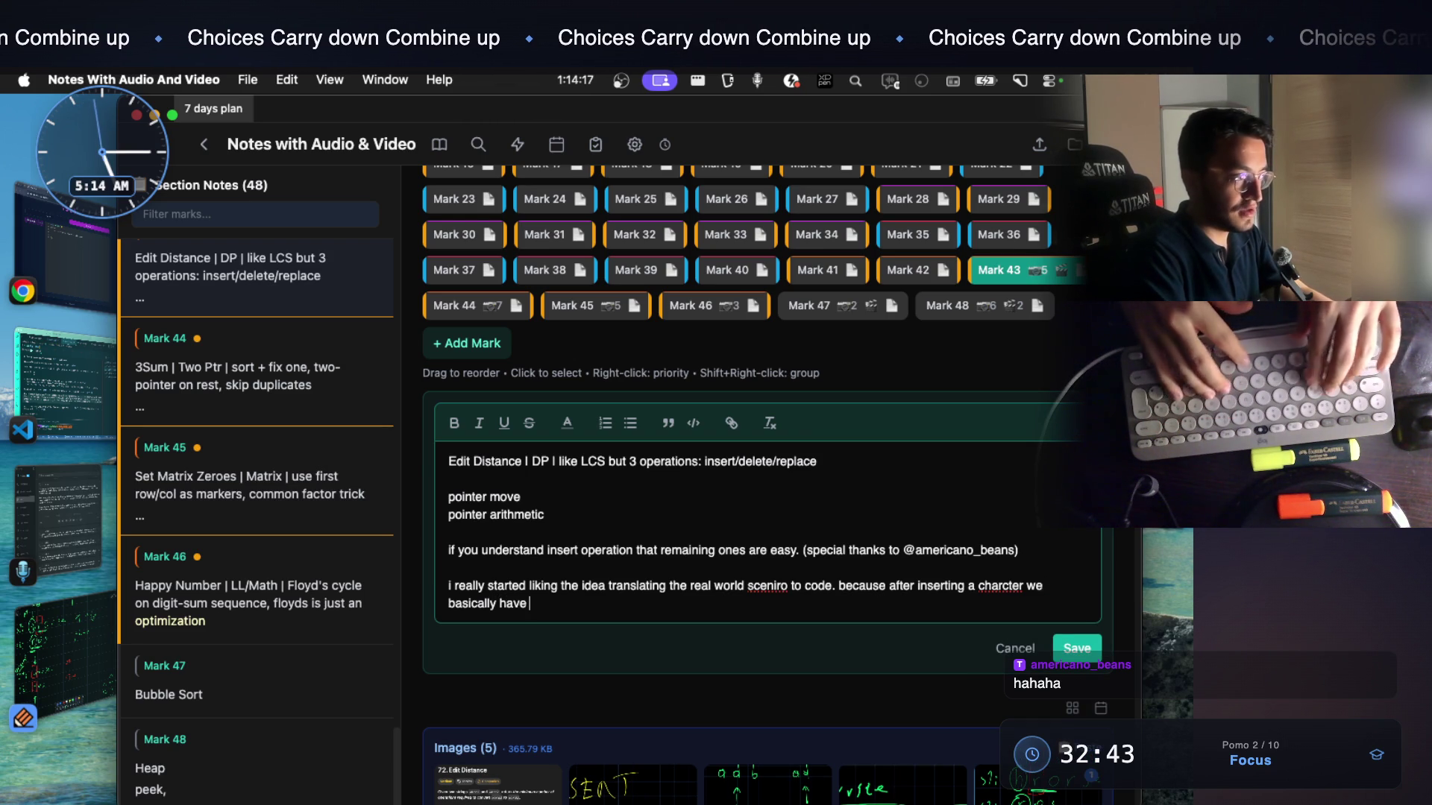
{"action": "type", "text": "w strin"}
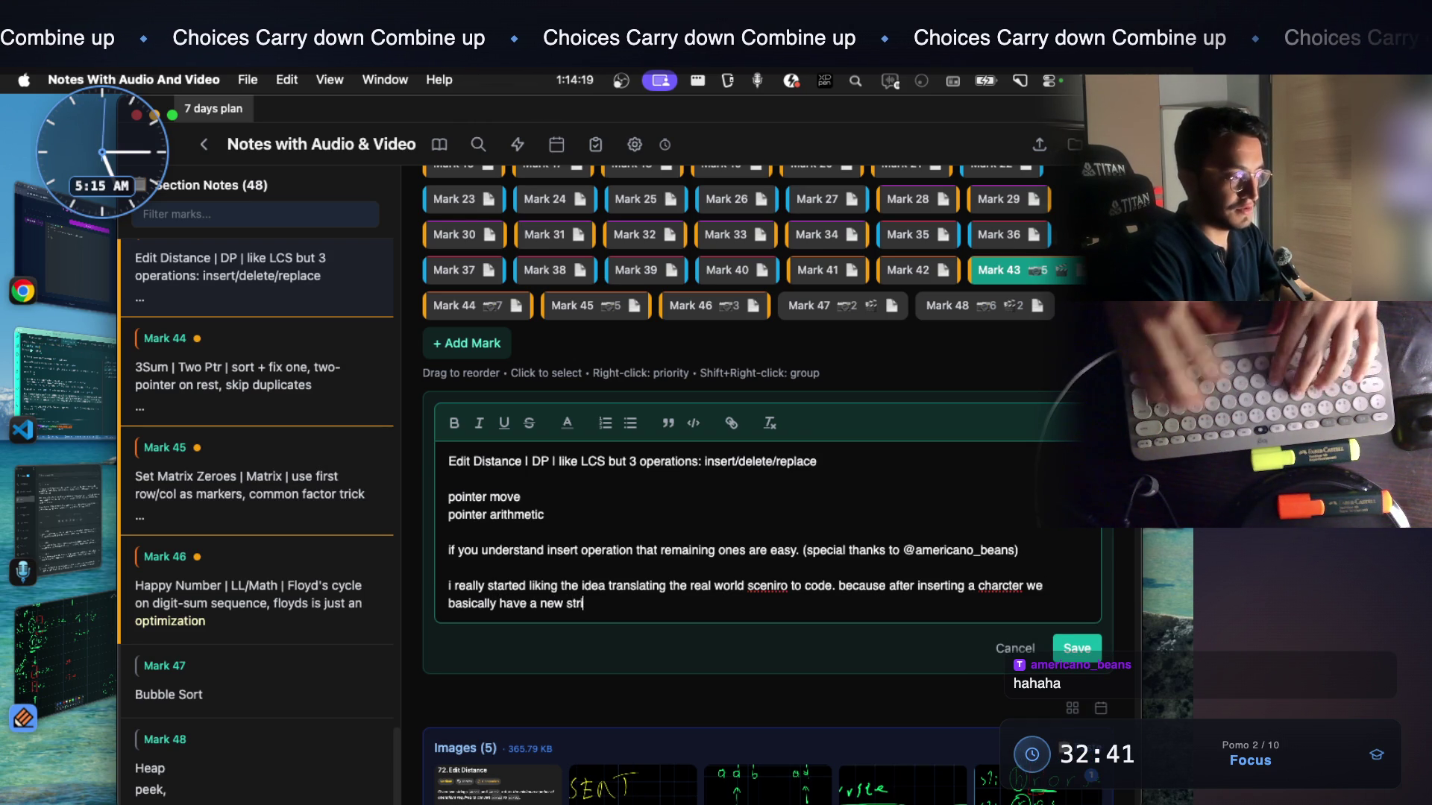